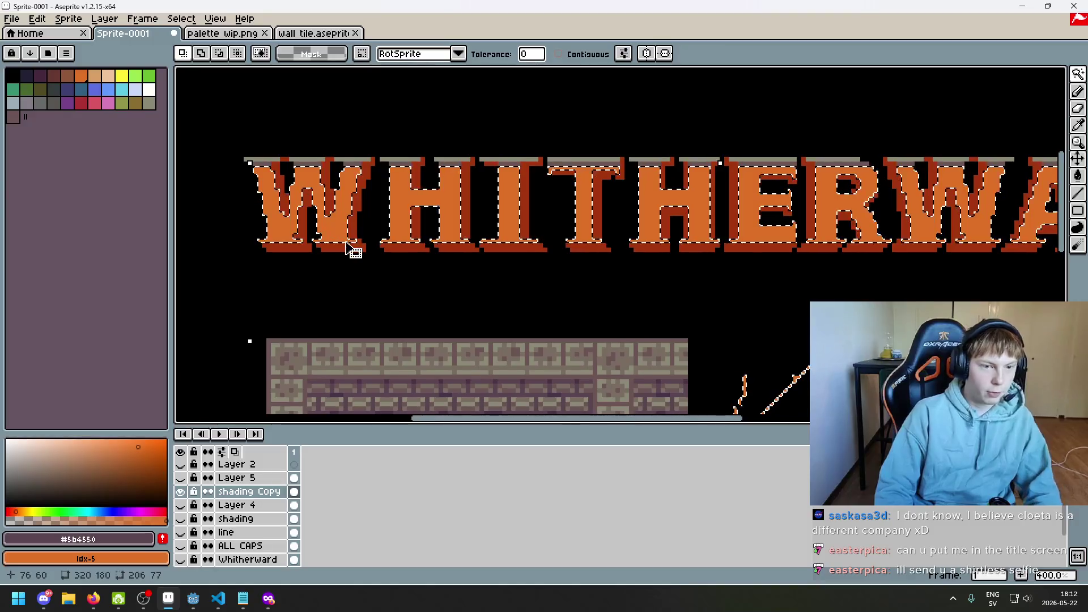
- Invert the selection around the letters and delete the orange fill inside them
{"action": "left_click", "coordinate": [181, 19]}
{"action": "left_click", "coordinate": [247, 70]}
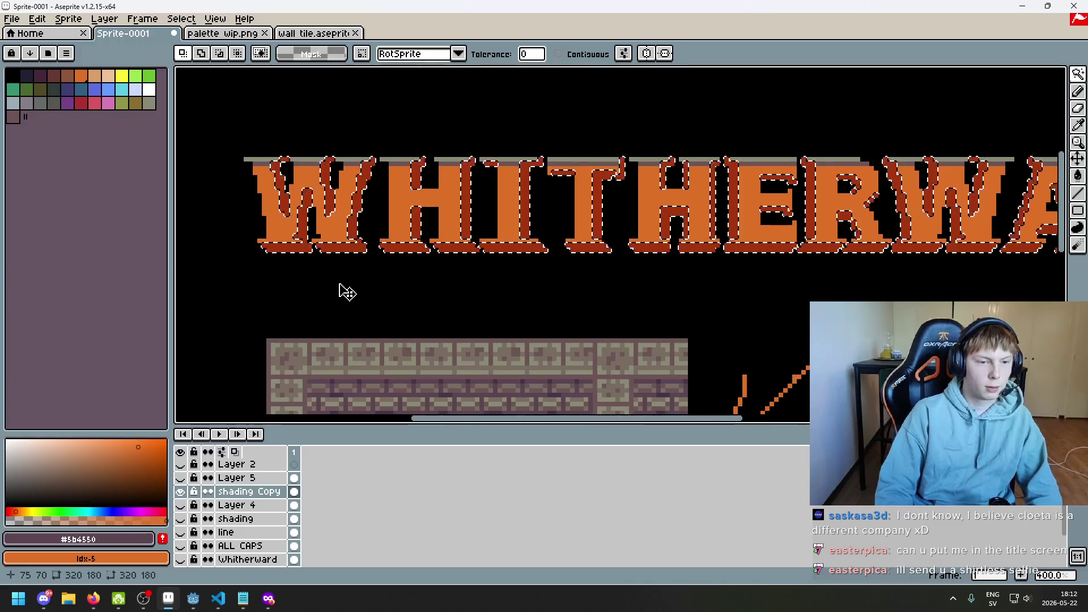
{"action": "key", "text": "Delete"}
- Move shading Copy above Layer 5 and make Layer 5, Layer 4 and the shading layer visible
{"action": "left_click_drag", "start_coordinate": [266, 496], "coordinate": [262, 477]}
{"action": "left_click", "coordinate": [181, 492]}
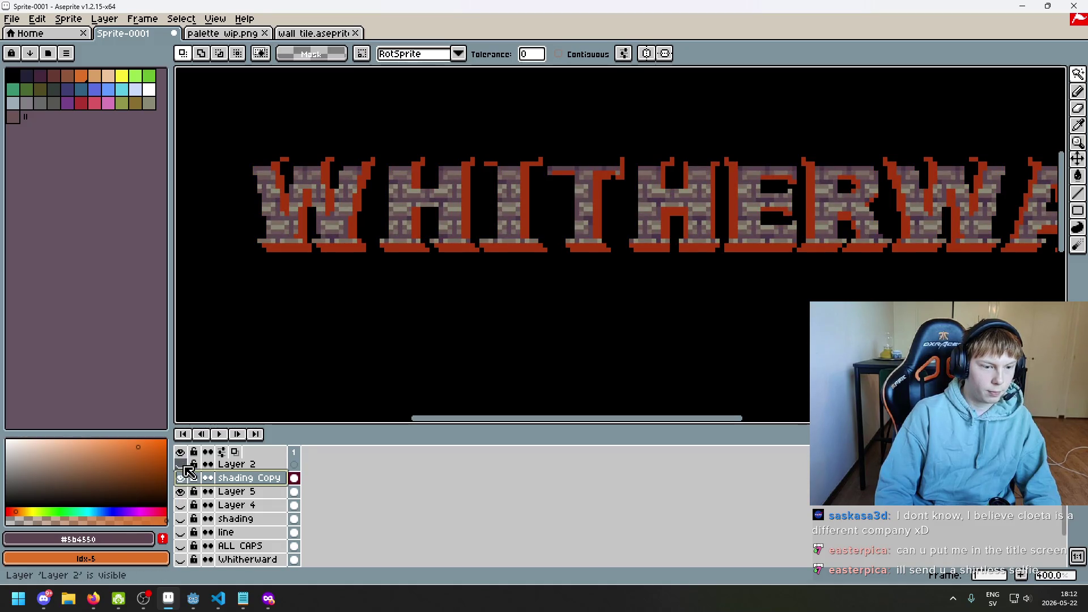
{"action": "left_click", "coordinate": [180, 505]}
{"action": "scroll", "coordinate": [391, 301], "scroll_direction": "down", "scroll_amount": 2}
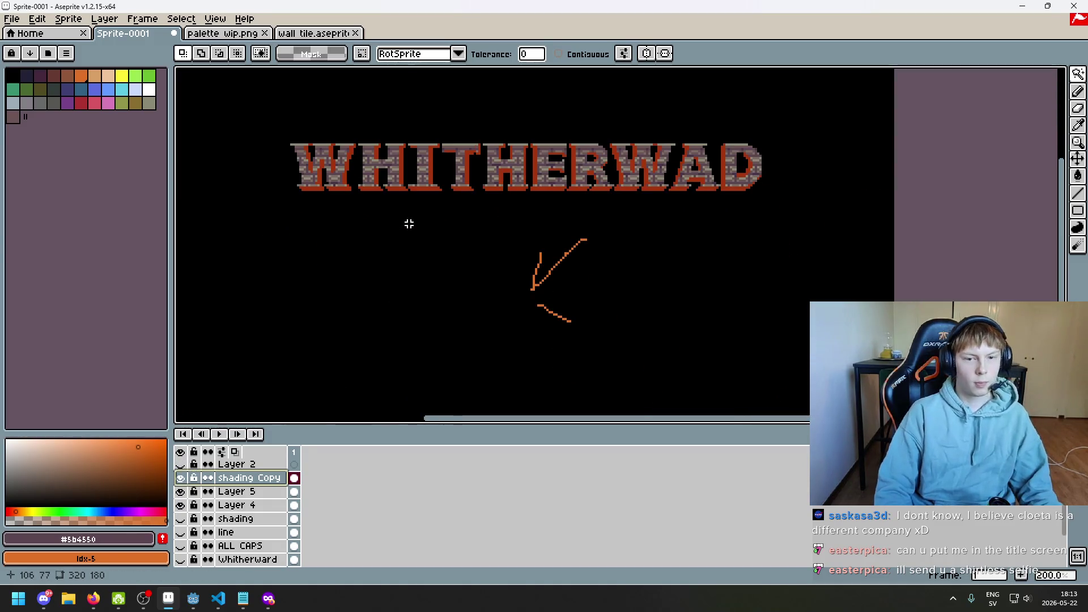
{"action": "left_click_drag", "start_coordinate": [314, 225], "coordinate": [369, 235]}
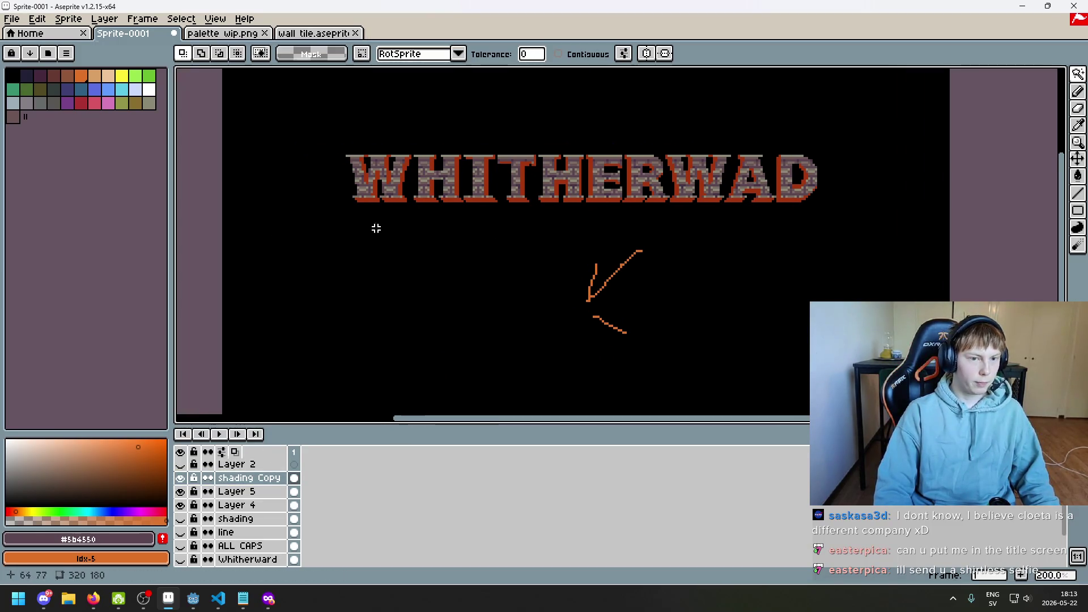
{"action": "scroll", "coordinate": [498, 279], "scroll_direction": "down", "scroll_amount": 1}
{"action": "left_click", "coordinate": [181, 519]}
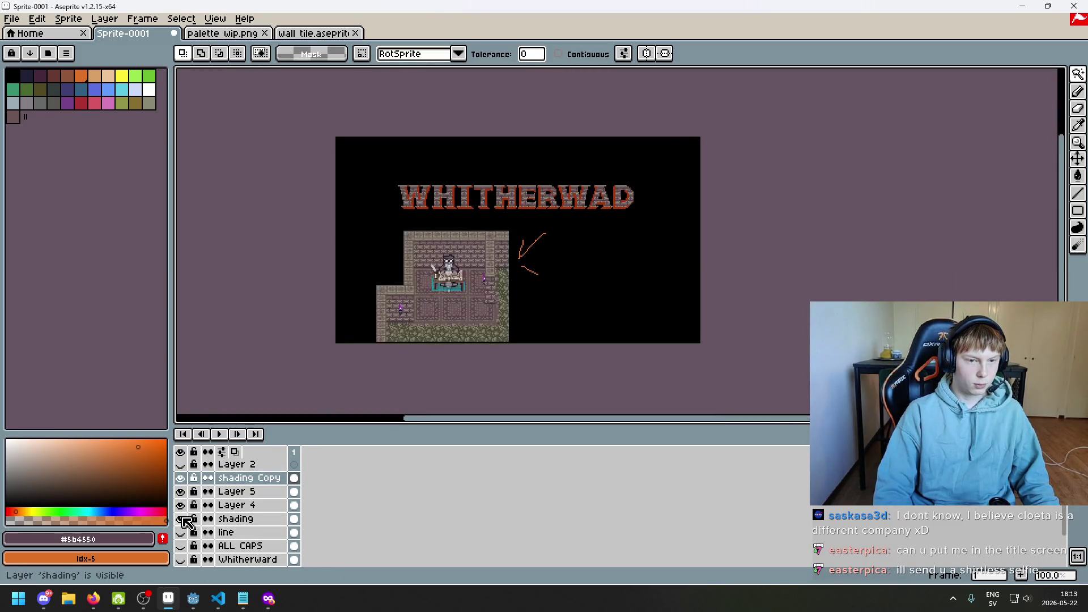
- Sample the dark purple #473347 from the room's brick wall
{"action": "scroll", "coordinate": [432, 222], "scroll_direction": "up", "scroll_amount": 2}
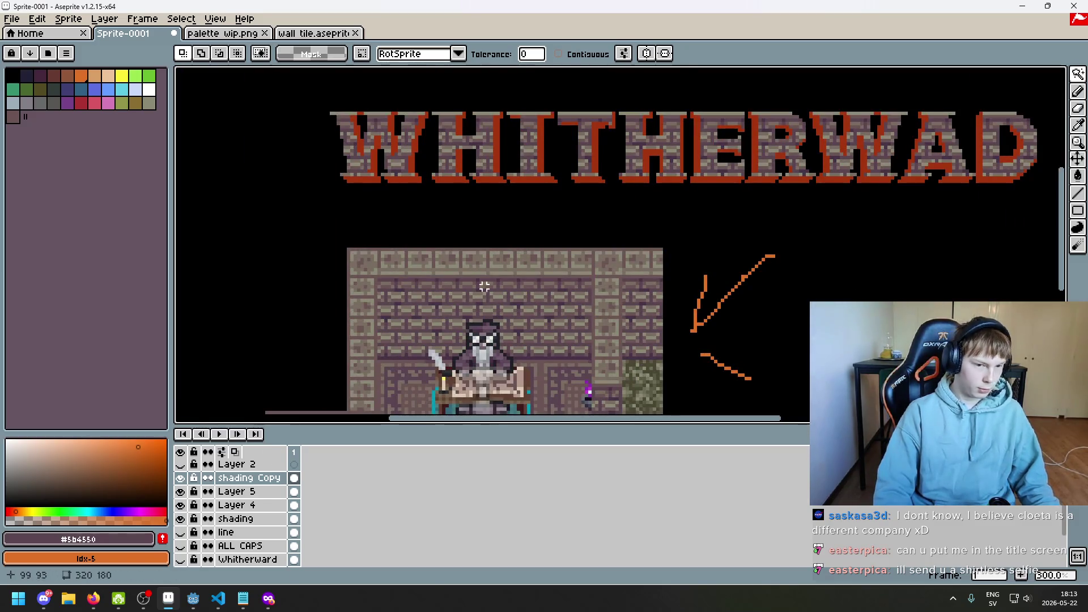
{"action": "scroll", "coordinate": [450, 170], "scroll_direction": "up", "scroll_amount": 2}
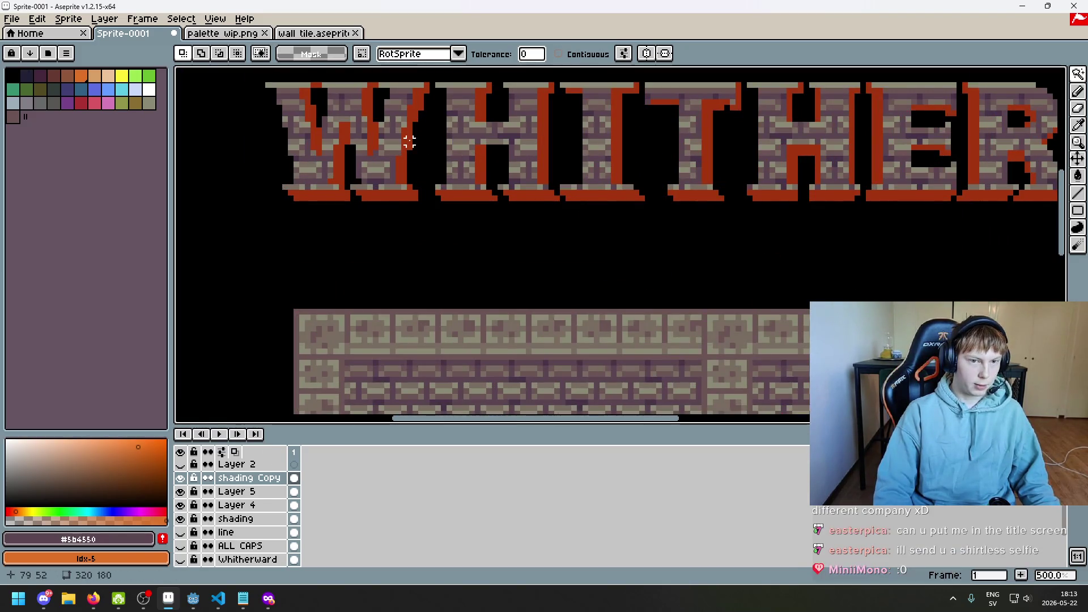
{"action": "left_click_drag", "start_coordinate": [426, 227], "coordinate": [427, 202]}
{"action": "scroll", "coordinate": [426, 202], "scroll_direction": "down", "scroll_amount": 3}
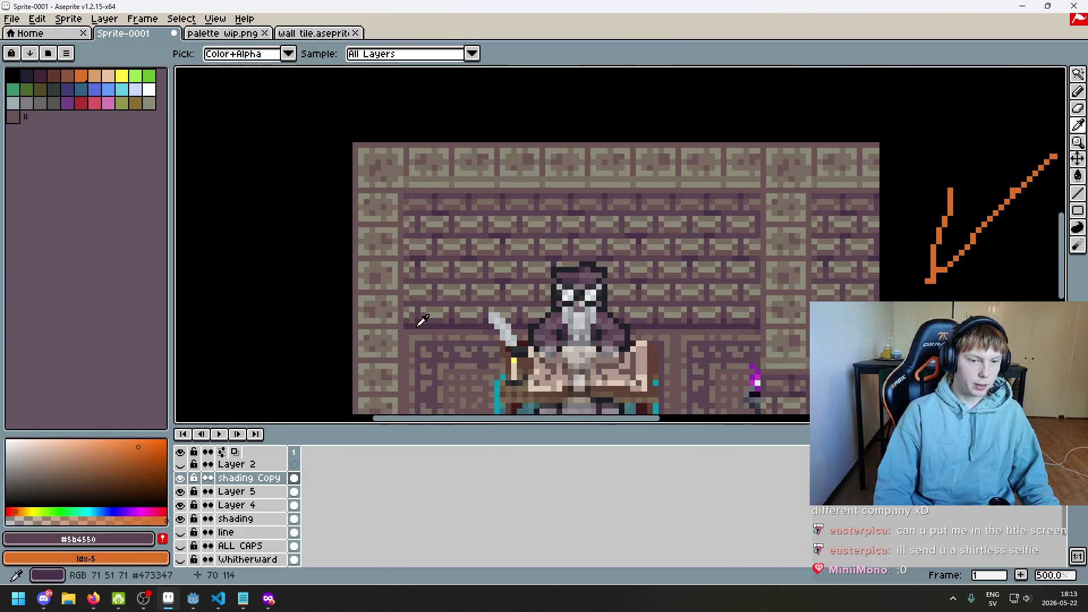
{"action": "left_click", "coordinate": [420, 315], "text": "alt"}
{"action": "scroll", "coordinate": [413, 281], "scroll_direction": "up", "scroll_amount": 3}
{"action": "key", "text": "w"}
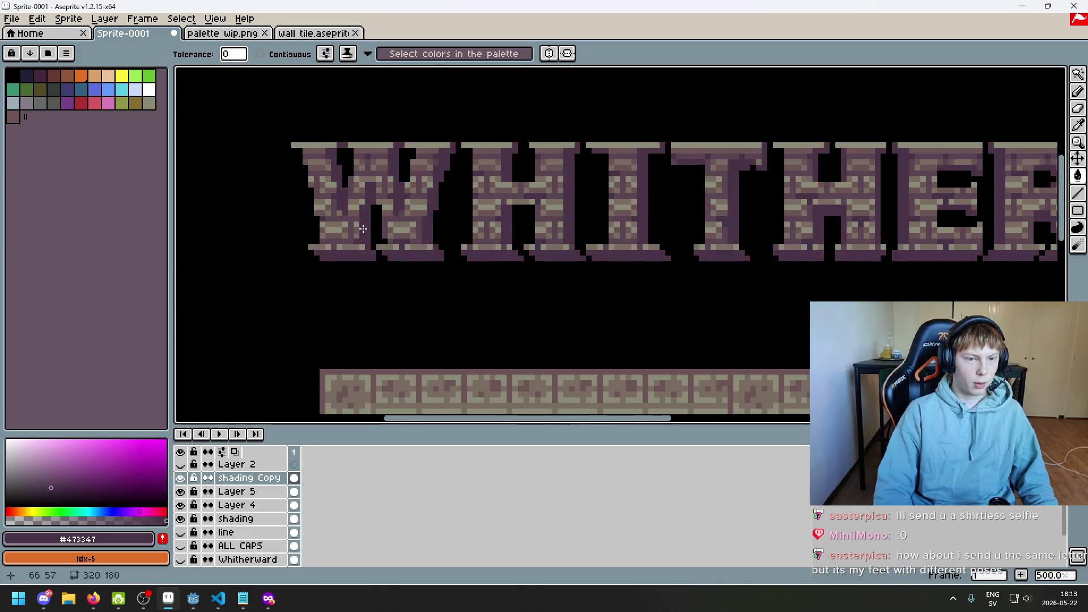
- Pan the view toward the title and dismiss the save prompt
{"action": "scroll", "coordinate": [440, 247], "scroll_direction": "down", "scroll_amount": 3}
{"action": "scroll", "coordinate": [441, 248], "scroll_direction": "up", "scroll_amount": 1}
{"action": "mouse_move", "coordinate": [441, 248]}
{"action": "left_mouse_down"}
{"action": "mouse_move", "coordinate": [527, 226]}
{"action": "mouse_move", "coordinate": [537, 240]}
{"action": "mouse_move", "coordinate": [627, 231]}
{"action": "mouse_move", "coordinate": [573, 234]}
{"action": "mouse_move", "coordinate": [517, 271]}
{"action": "mouse_move", "coordinate": [540, 282]}
{"action": "mouse_move", "coordinate": [531, 278]}
{"action": "left_mouse_up"}
{"action": "key", "text": "ctrl+s"}
{"action": "key", "text": "Escape"}
- Hide the shading layer's room picture and toggle Layer 5 off and on to compare
{"action": "scroll", "coordinate": [537, 240], "scroll_direction": "up", "scroll_amount": 1}
{"action": "scroll", "coordinate": [506, 272], "scroll_direction": "down", "scroll_amount": 1}
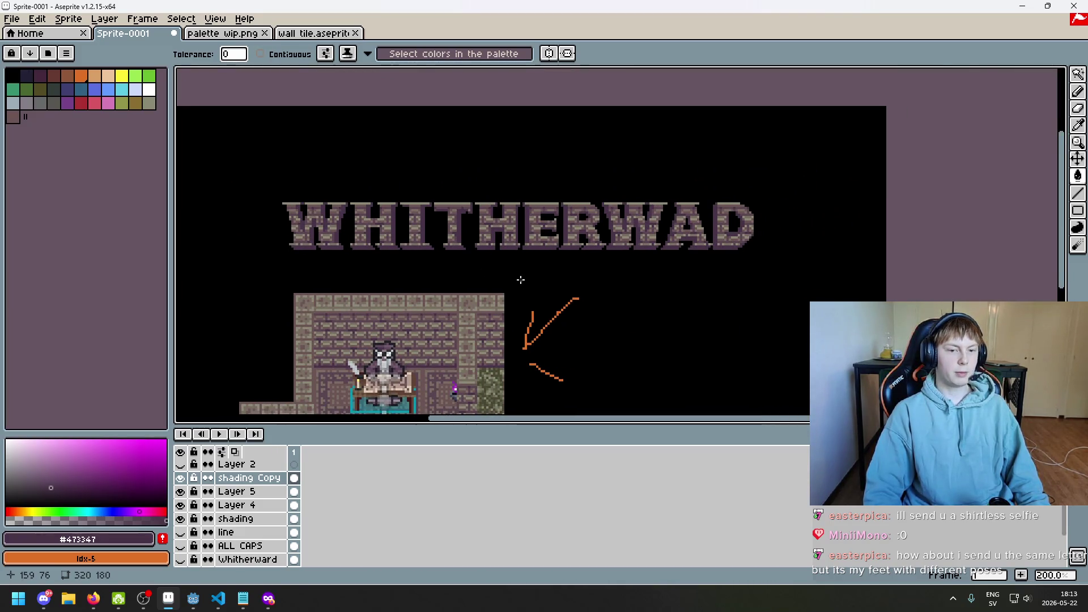
{"action": "scroll", "coordinate": [503, 284], "scroll_direction": "down", "scroll_amount": 1}
{"action": "scroll", "coordinate": [501, 284], "scroll_direction": "up", "scroll_amount": 1}
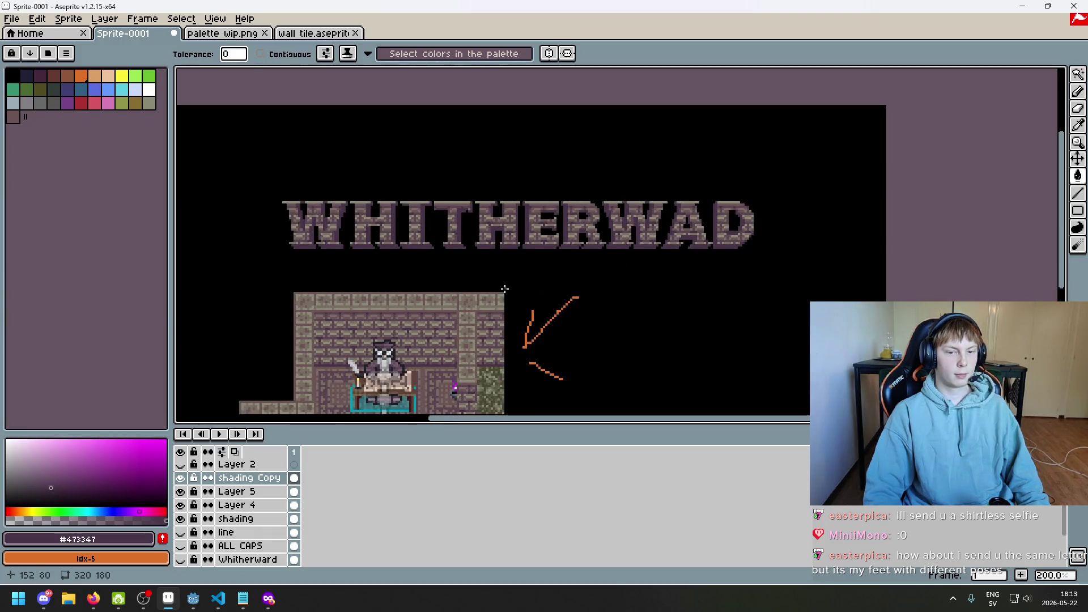
{"action": "left_click_drag", "start_coordinate": [504, 289], "coordinate": [541, 213]}
{"action": "left_click", "coordinate": [181, 519]}
{"action": "left_click", "coordinate": [180, 491]}
{"action": "left_click", "coordinate": [180, 491]}
{"action": "left_click", "coordinate": [181, 492]}
{"action": "left_click", "coordinate": [180, 492]}
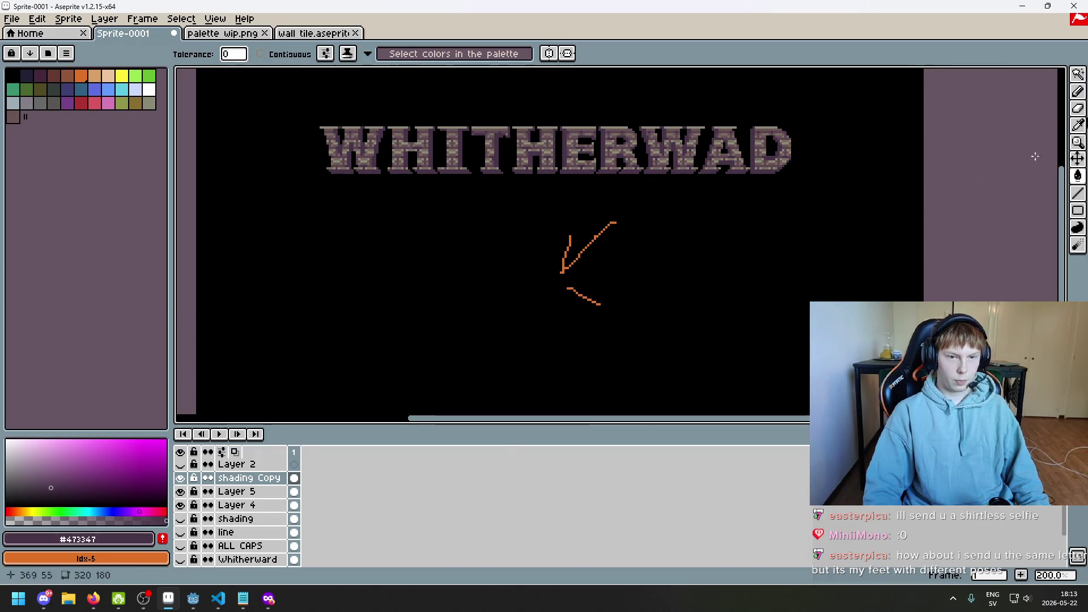
- Draw a rectangular selection around the orange arrow
{"action": "key", "text": "m"}
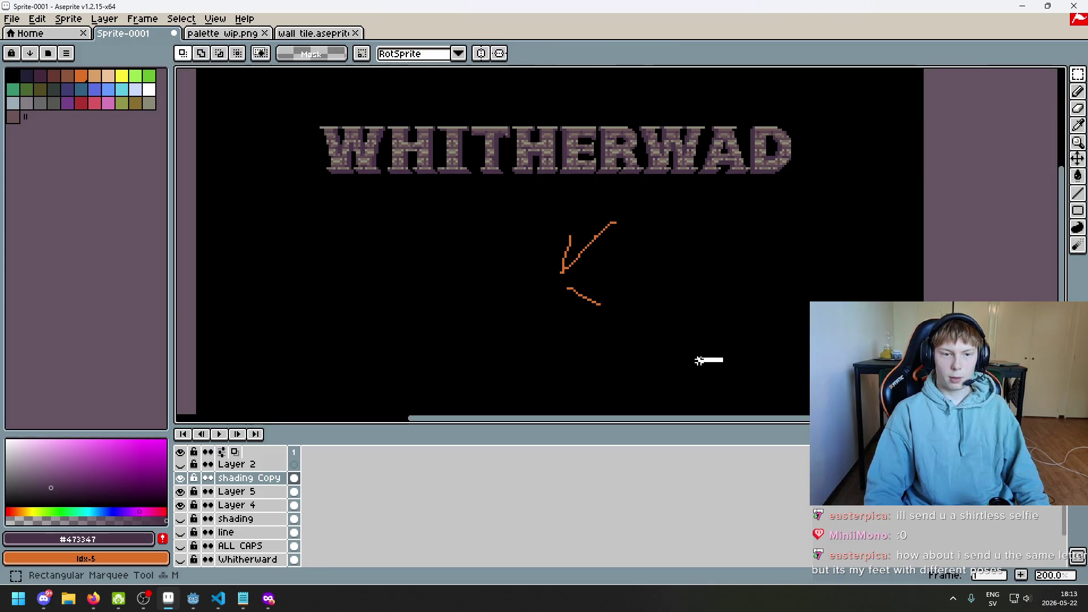
{"action": "left_click_drag", "start_coordinate": [717, 363], "coordinate": [471, 201]}
{"action": "left_click", "coordinate": [533, 301]}
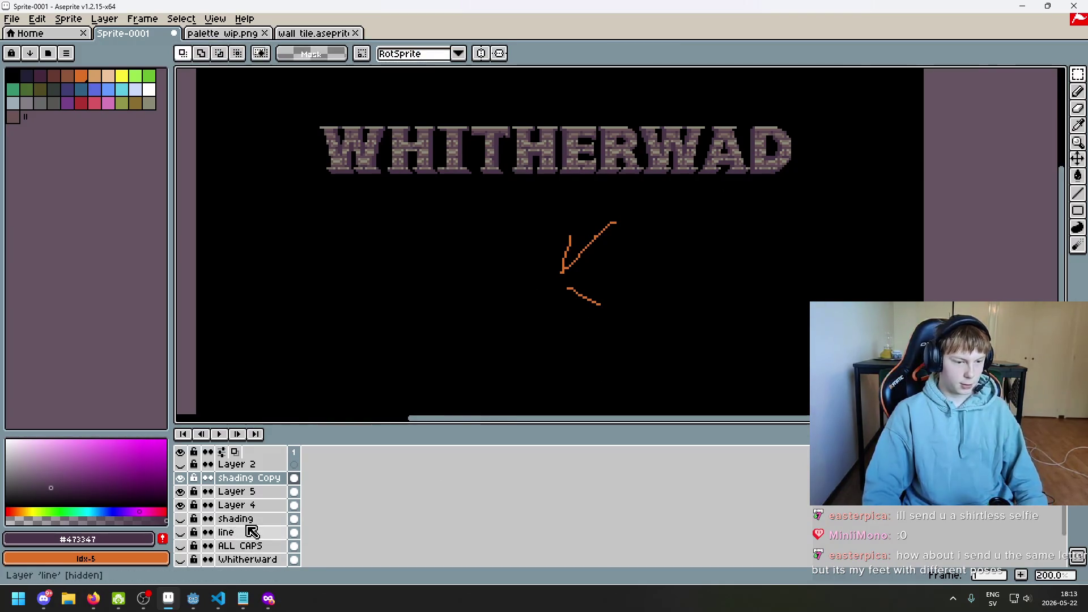
{"action": "key", "text": "ctrl+z"}
- Delete the orange arrow from Layer 4 and preview the title full screen
{"action": "left_click", "coordinate": [229, 506]}
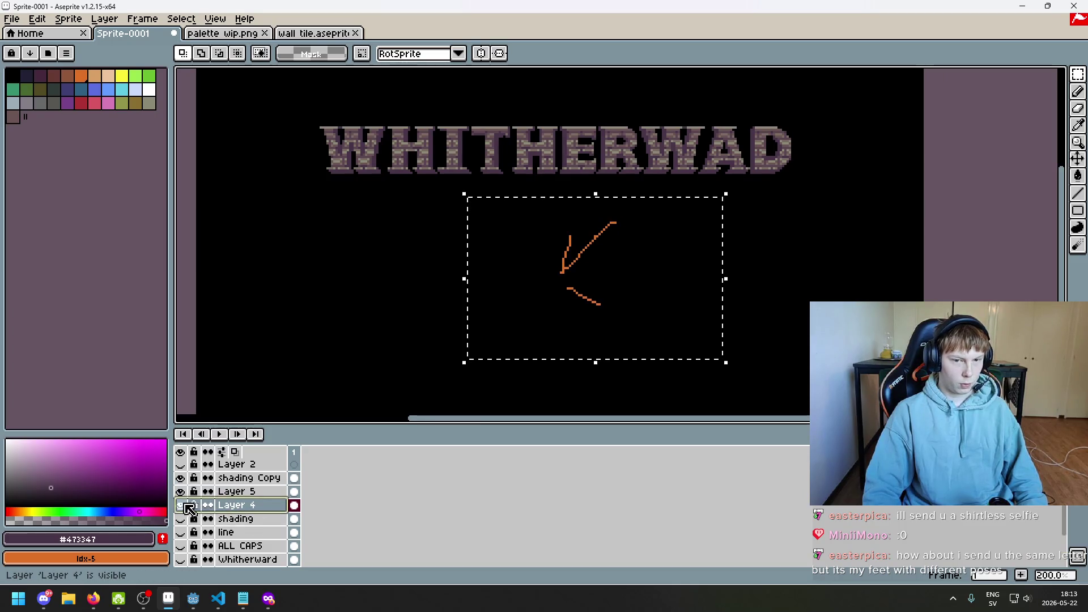
{"action": "left_click", "coordinate": [788, 355]}
{"action": "left_click_drag", "start_coordinate": [748, 369], "coordinate": [489, 221]}
{"action": "key", "text": "Delete"}
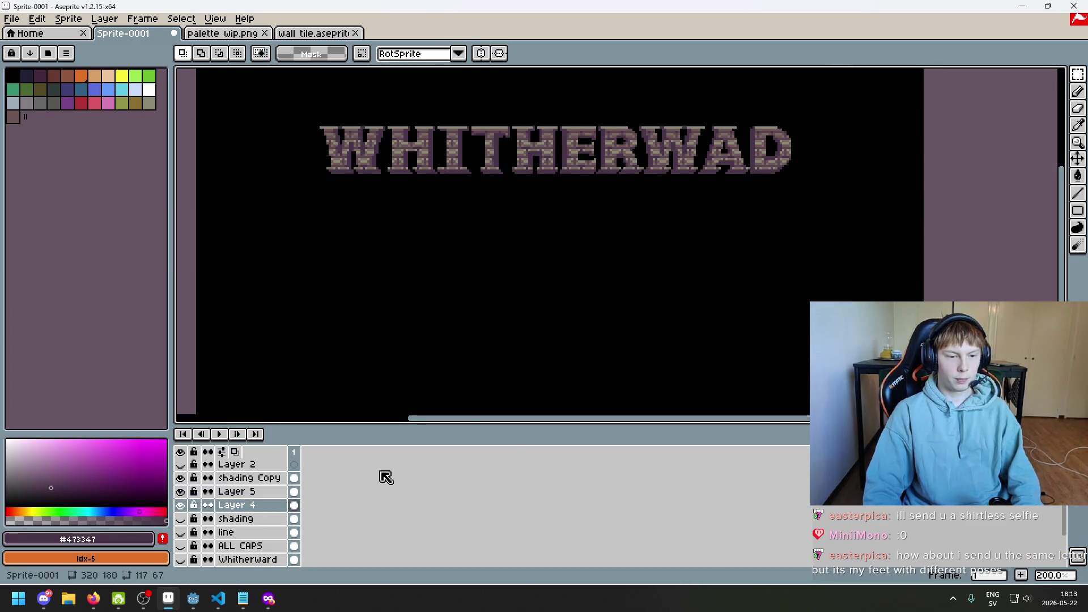
{"action": "key", "text": "F8"}
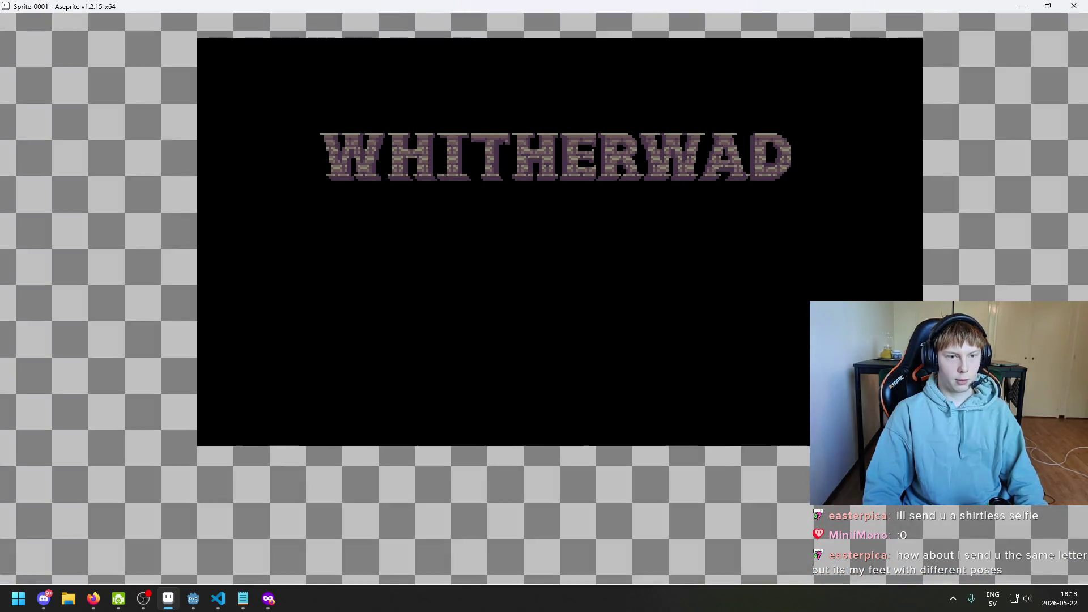
- Toggle the full-screen preview off, on, and off again
{"action": "key", "text": "F8"}
{"action": "scroll", "coordinate": [427, 408], "scroll_direction": "up", "scroll_amount": 2}
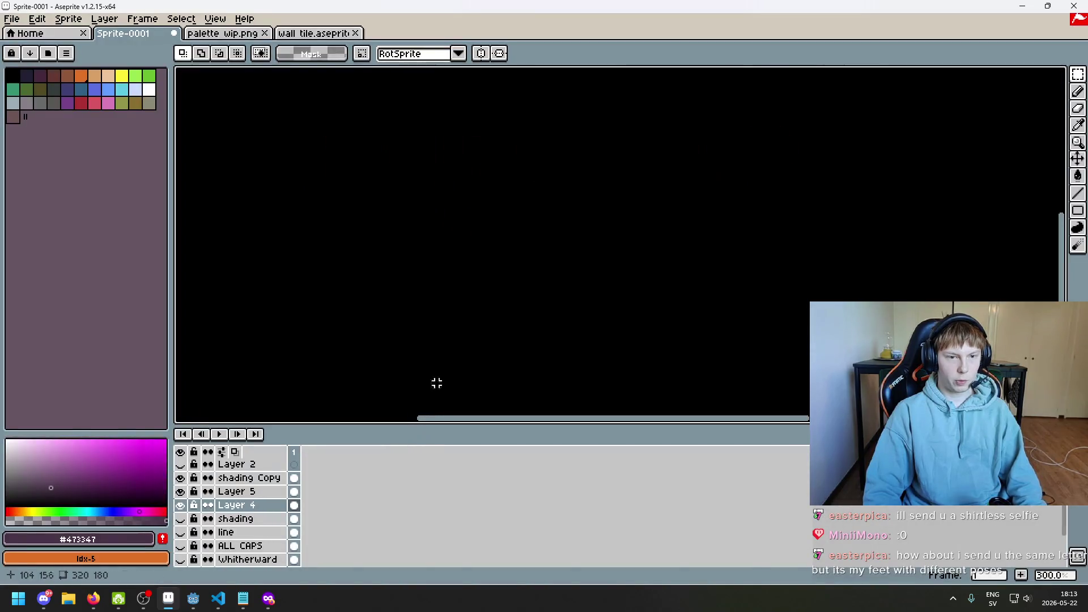
{"action": "key", "text": "F8"}
{"action": "scroll", "coordinate": [427, 408], "scroll_direction": "up", "scroll_amount": 1}
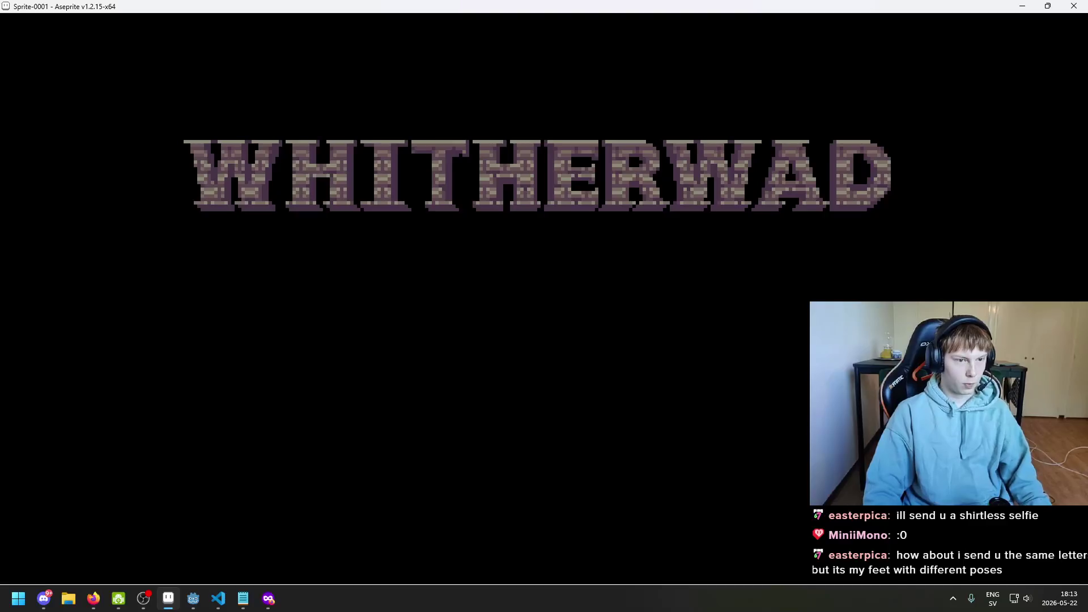
{"action": "key", "text": "F8"}
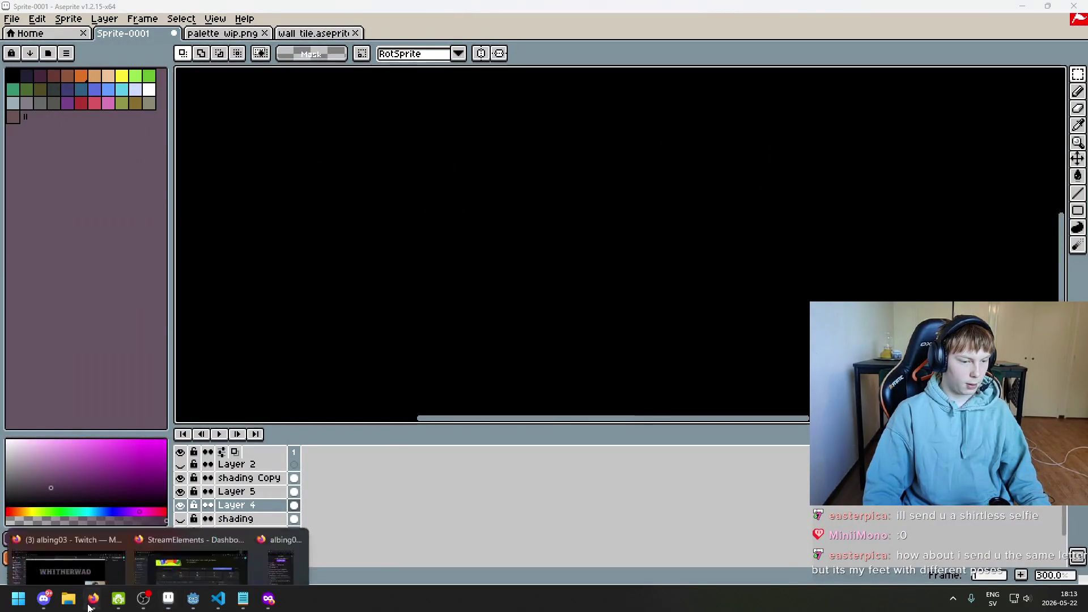
- Check the browser, then pan and zoom back to the sprite
{"action": "left_click", "coordinate": [209, 539]}
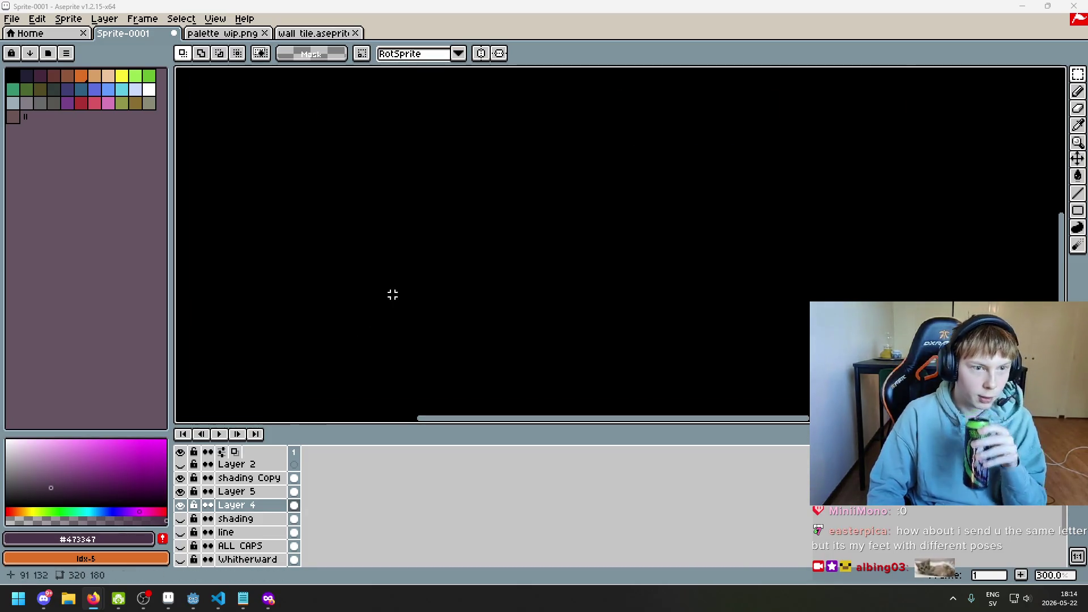
{"action": "scroll", "coordinate": [410, 292], "scroll_direction": "down", "scroll_amount": 1}
{"action": "mouse_move", "coordinate": [428, 287]}
{"action": "left_mouse_down"}
{"action": "mouse_move", "coordinate": [429, 314]}
{"action": "mouse_move", "coordinate": [400, 321]}
{"action": "mouse_move", "coordinate": [406, 314]}
{"action": "mouse_move", "coordinate": [445, 342]}
{"action": "mouse_move", "coordinate": [449, 288]}
{"action": "left_mouse_up"}
{"action": "scroll", "coordinate": [398, 313], "scroll_direction": "down", "scroll_amount": 1}
{"action": "scroll", "coordinate": [399, 313], "scroll_direction": "up", "scroll_amount": 1}
{"action": "scroll", "coordinate": [444, 343], "scroll_direction": "down", "scroll_amount": 1}
{"action": "key", "text": "ctrl+s"}
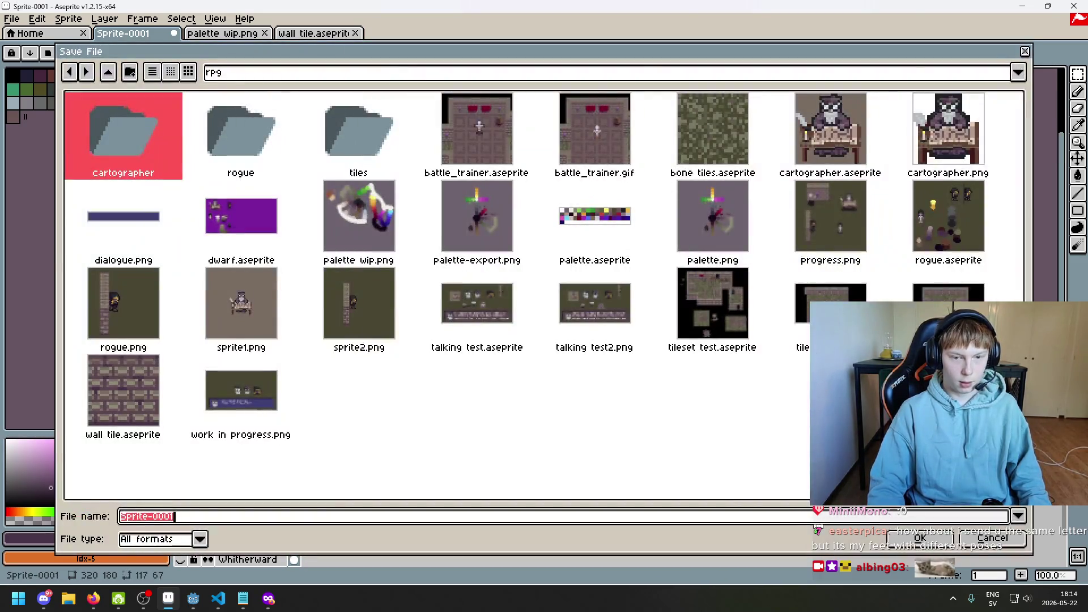
{"action": "key", "text": "Escape"}
{"action": "scroll", "coordinate": [511, 264], "scroll_direction": "up", "scroll_amount": 1}
{"action": "scroll", "coordinate": [474, 269], "scroll_direction": "down", "scroll_amount": 1}
{"action": "scroll", "coordinate": [457, 280], "scroll_direction": "up", "scroll_amount": 1}
{"action": "scroll", "coordinate": [411, 300], "scroll_direction": "down", "scroll_amount": 1}
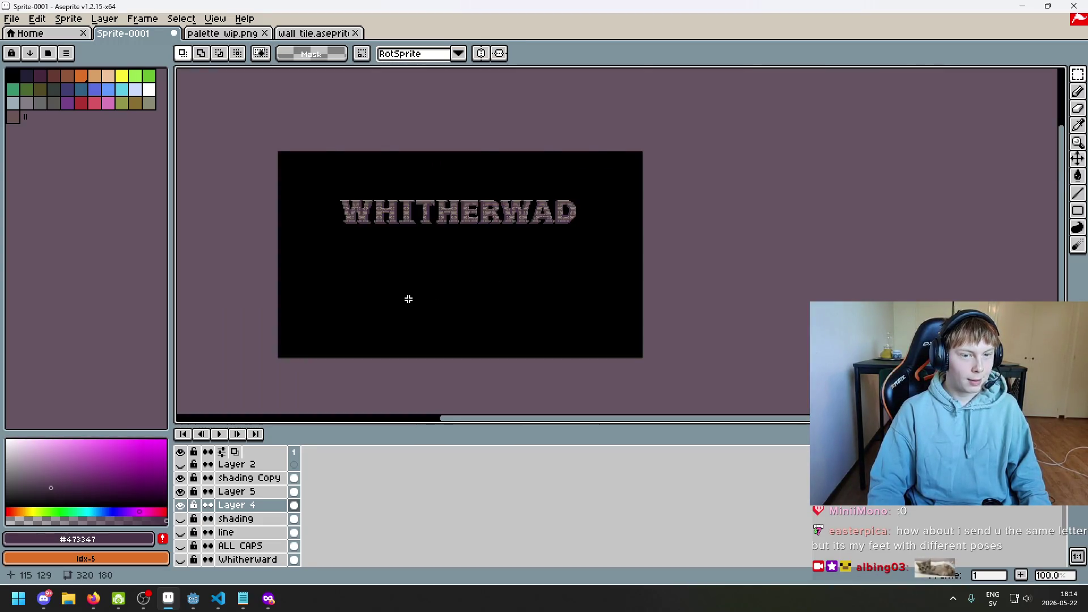
{"action": "scroll", "coordinate": [417, 317], "scroll_direction": "up", "scroll_amount": 1}
{"action": "scroll", "coordinate": [408, 316], "scroll_direction": "down", "scroll_amount": 1}
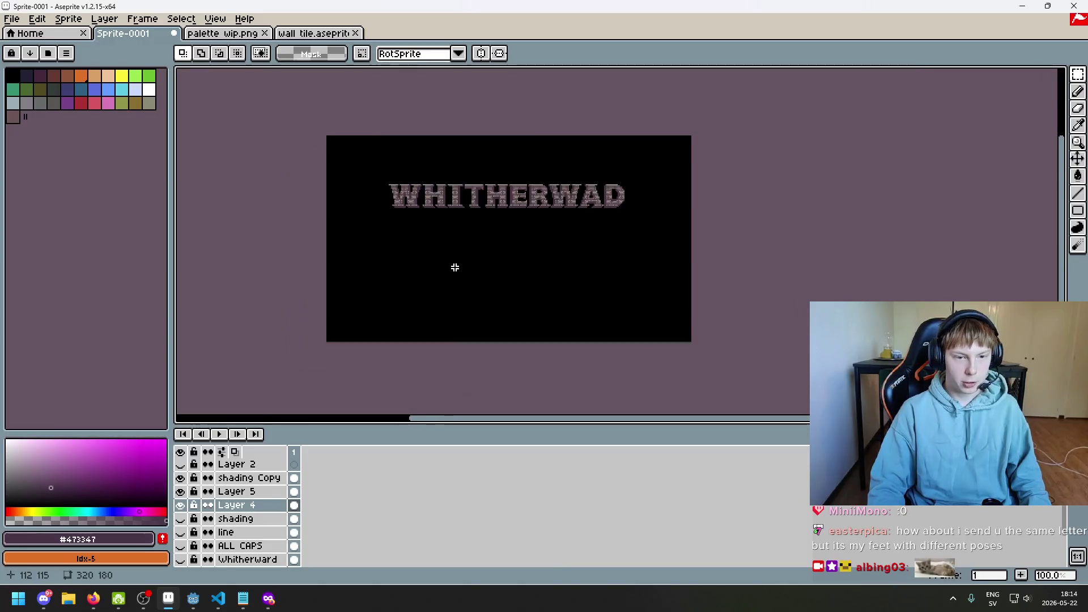
{"action": "scroll", "coordinate": [452, 272], "scroll_direction": "up", "scroll_amount": 1}
- Preview the brick-textured WHITHERWAD title full screen on black, reopening it once
{"action": "key", "text": "F8"}
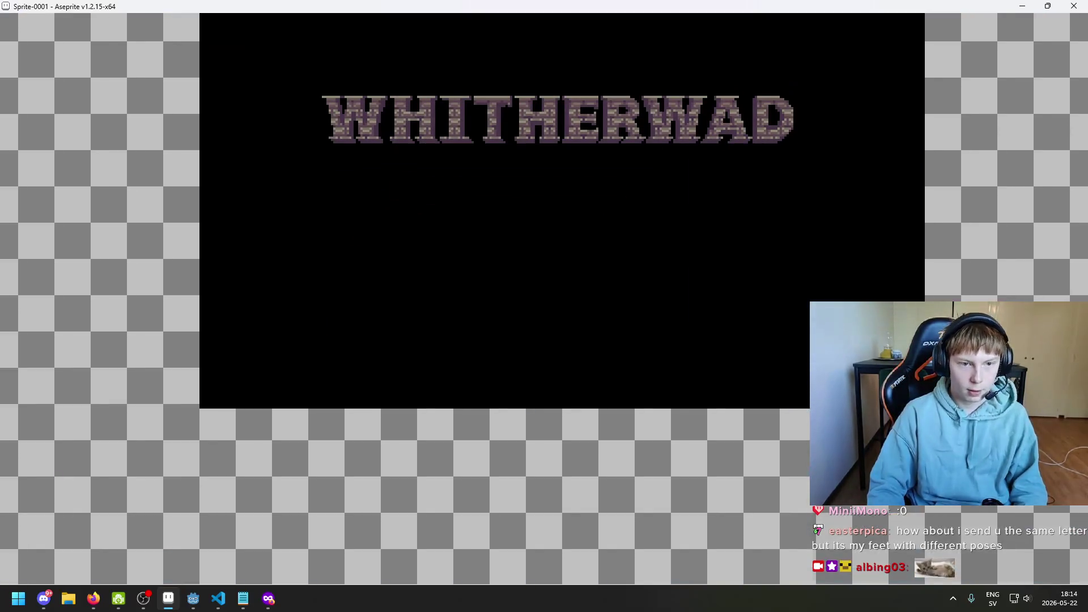
{"action": "key", "text": "Escape"}
{"action": "key", "text": "F8"}
{"action": "key", "text": "Escape"}
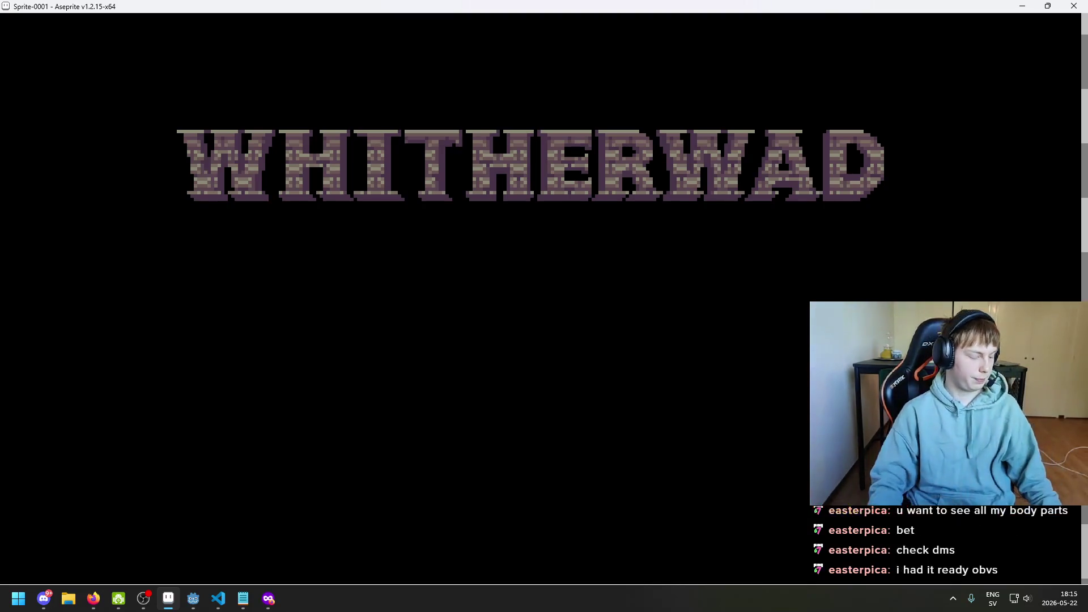
- Leave the preview and glance at the brick wall tile document before returning
{"action": "key", "text": "Escape"}
{"action": "scroll", "coordinate": [422, 306], "scroll_direction": "down", "scroll_amount": 3}
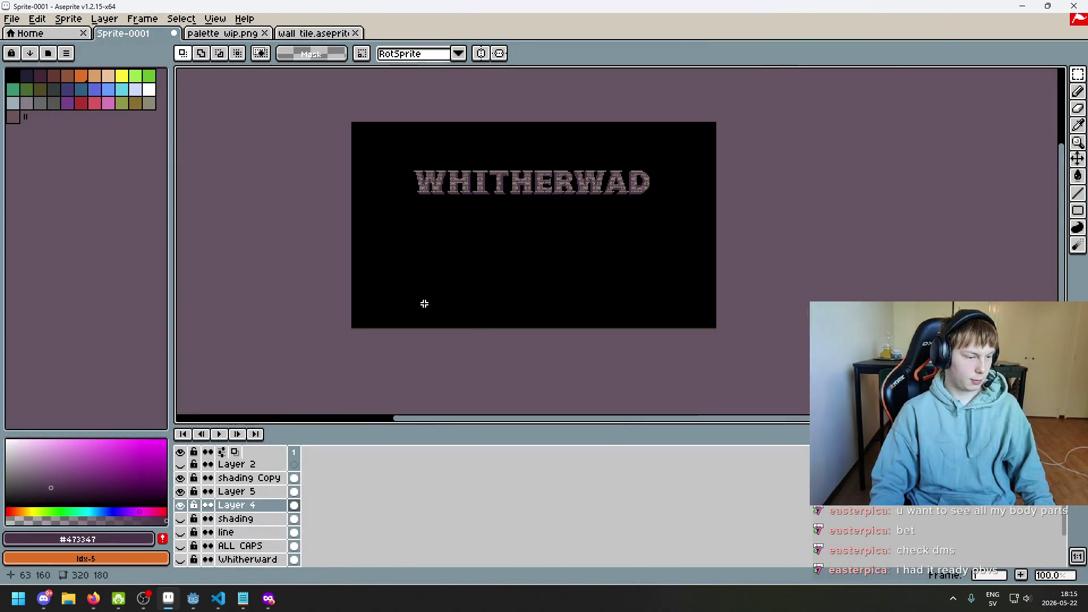
{"action": "scroll", "coordinate": [438, 270], "scroll_direction": "up", "scroll_amount": 4}
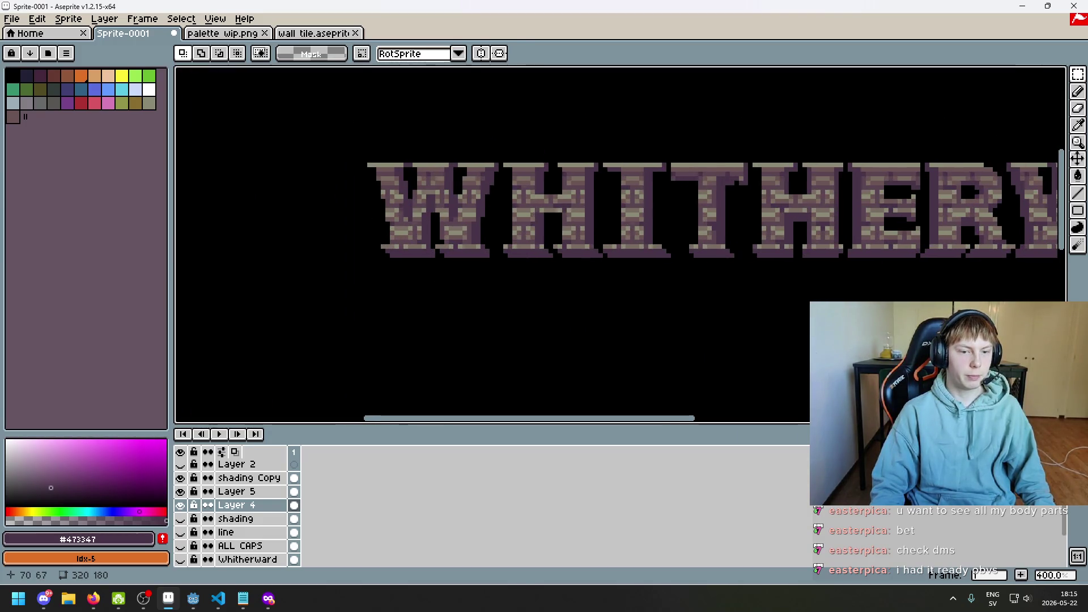
{"action": "scroll", "coordinate": [482, 309], "scroll_direction": "down", "scroll_amount": 1}
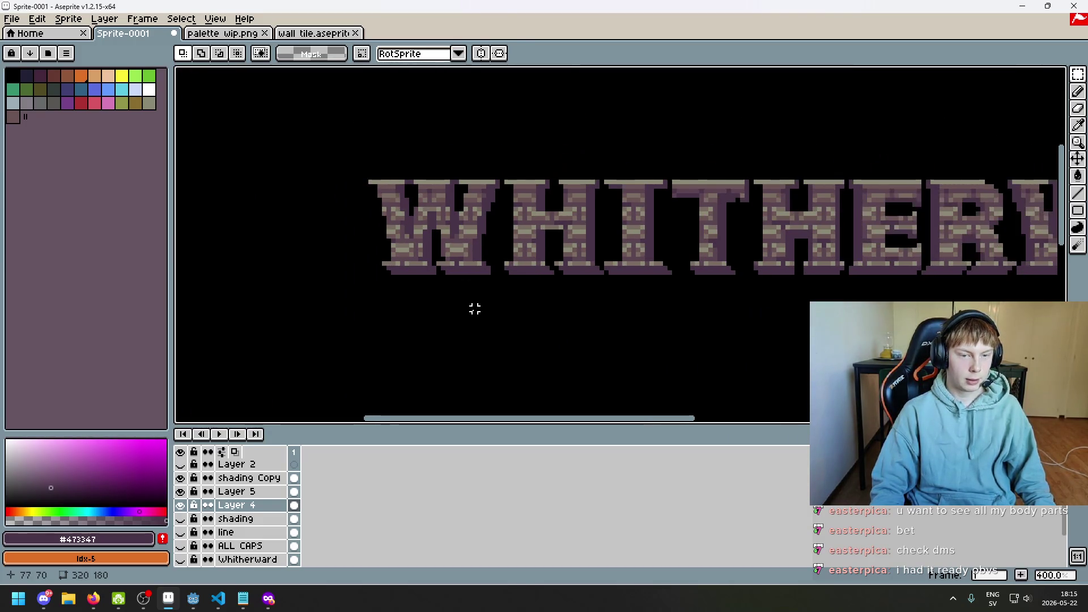
{"action": "left_click", "coordinate": [318, 33]}
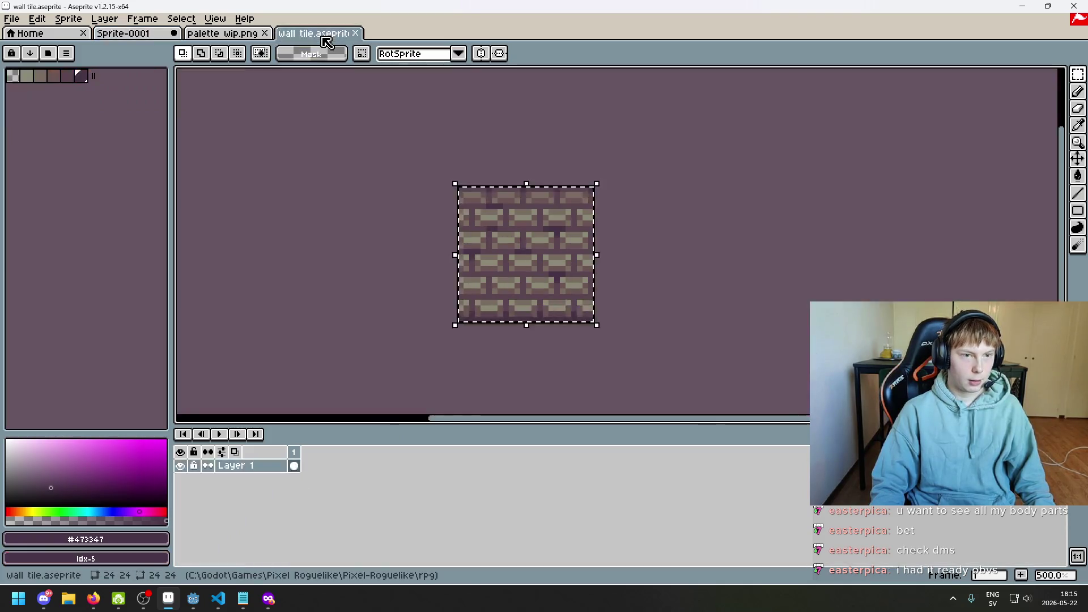
{"action": "left_click", "coordinate": [123, 34]}
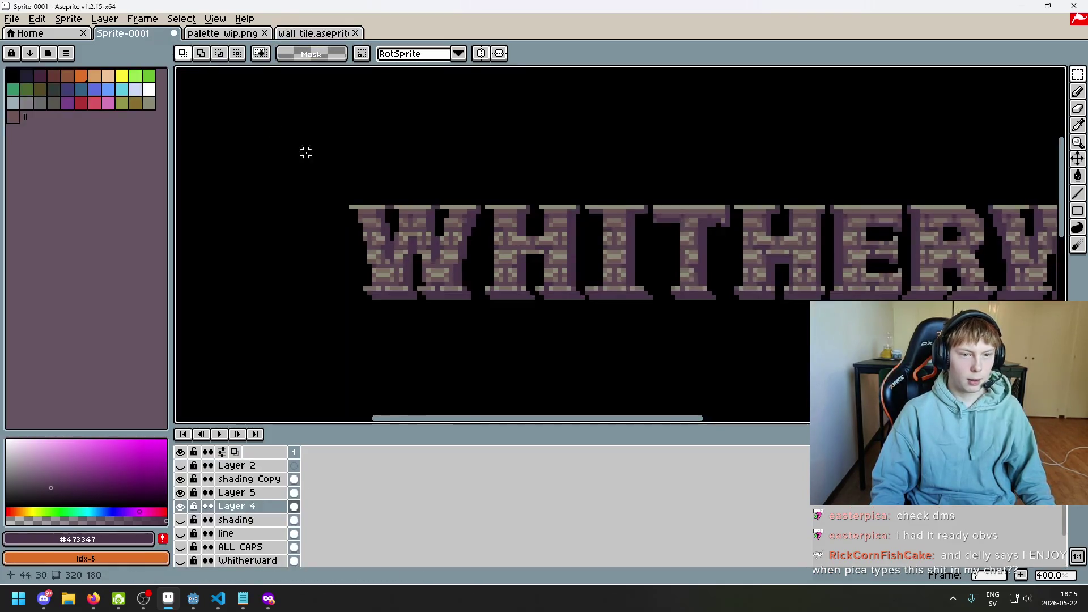
- Zoom and pan around the WHITHERWARD lettering to inspect the brick texture
{"action": "scroll", "coordinate": [479, 321], "scroll_direction": "down", "scroll_amount": 3}
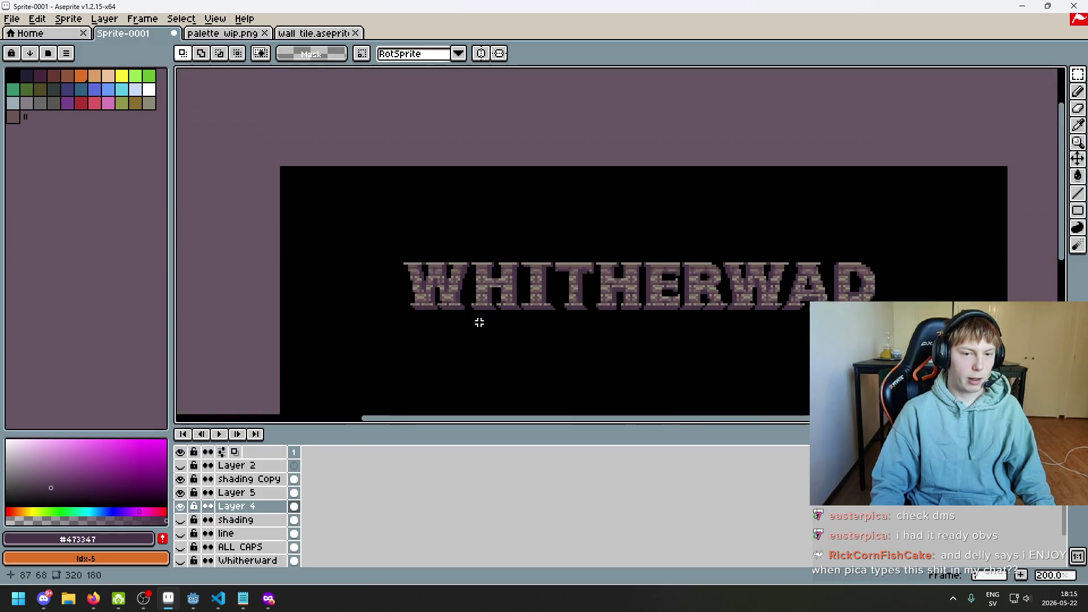
{"action": "scroll", "coordinate": [562, 314], "scroll_direction": "up", "scroll_amount": 1}
{"action": "left_click_drag", "start_coordinate": [582, 256], "coordinate": [606, 239]}
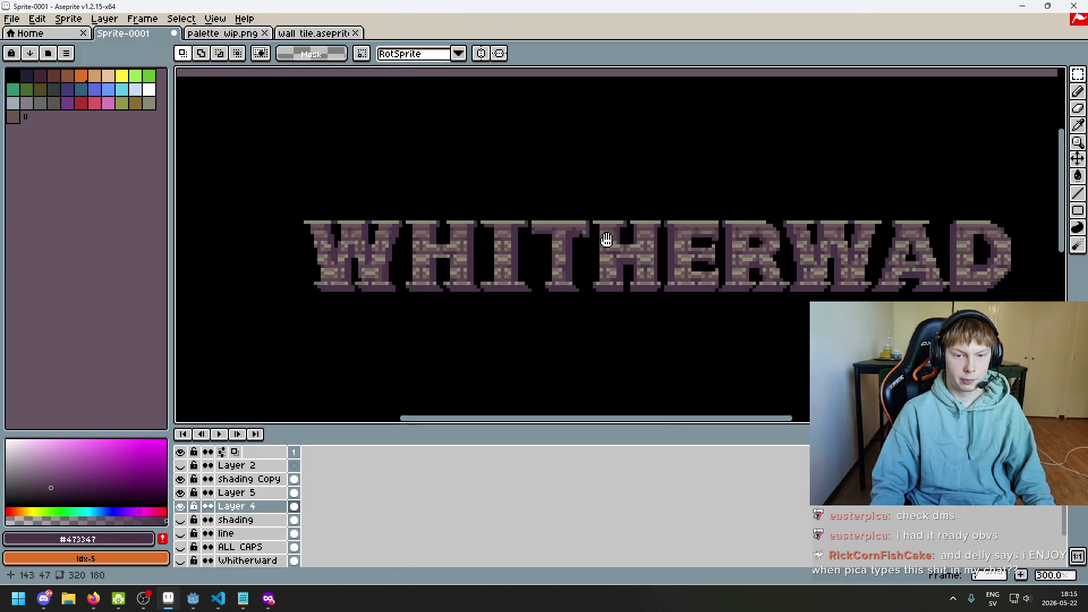
{"action": "scroll", "coordinate": [623, 208], "scroll_direction": "up", "scroll_amount": 2}
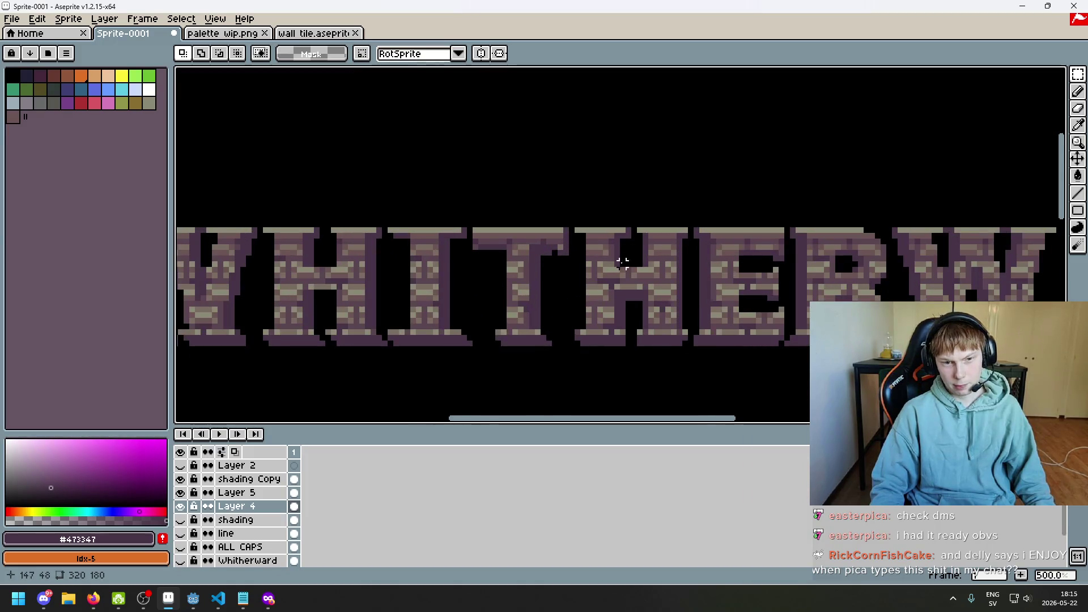
{"action": "scroll", "coordinate": [623, 263], "scroll_direction": "up", "scroll_amount": 1}
{"action": "left_click_drag", "start_coordinate": [443, 239], "coordinate": [720, 243]}
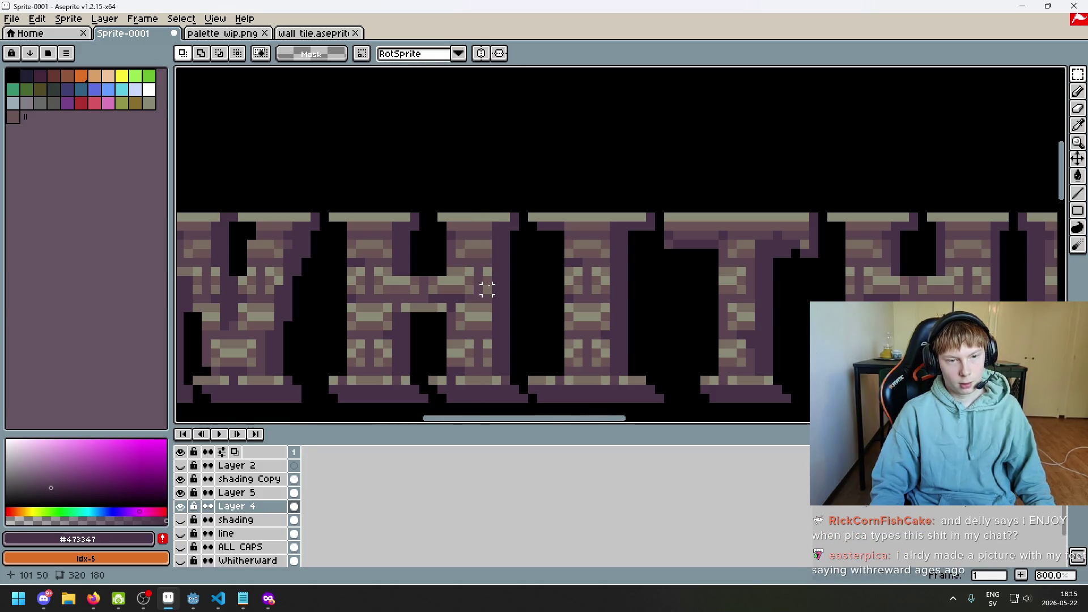
{"action": "scroll", "coordinate": [494, 254], "scroll_direction": "down", "scroll_amount": 1}
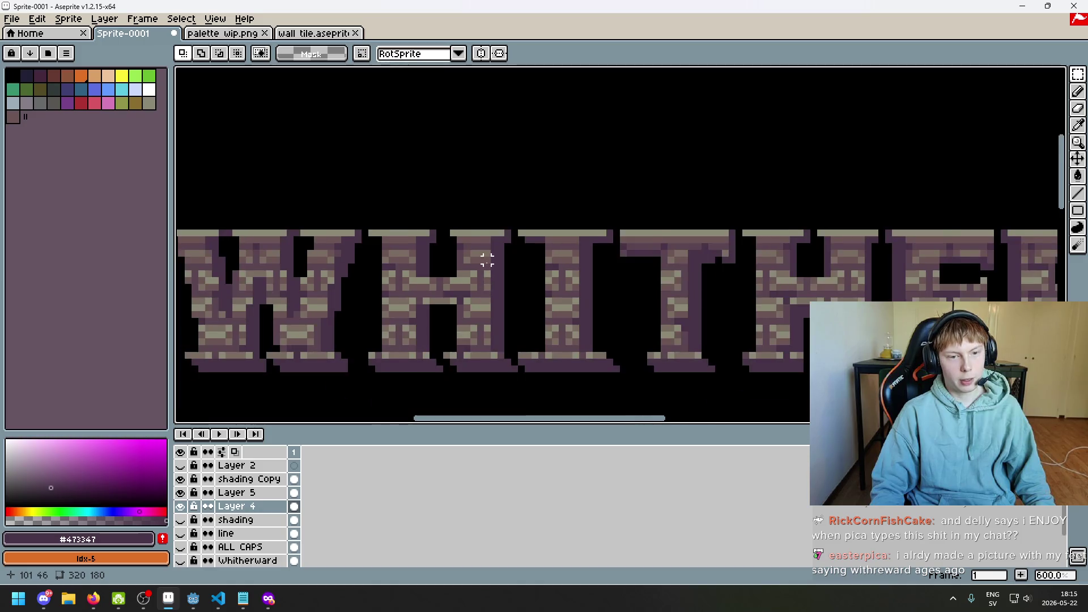
{"action": "scroll", "coordinate": [488, 253], "scroll_direction": "up", "scroll_amount": 3}
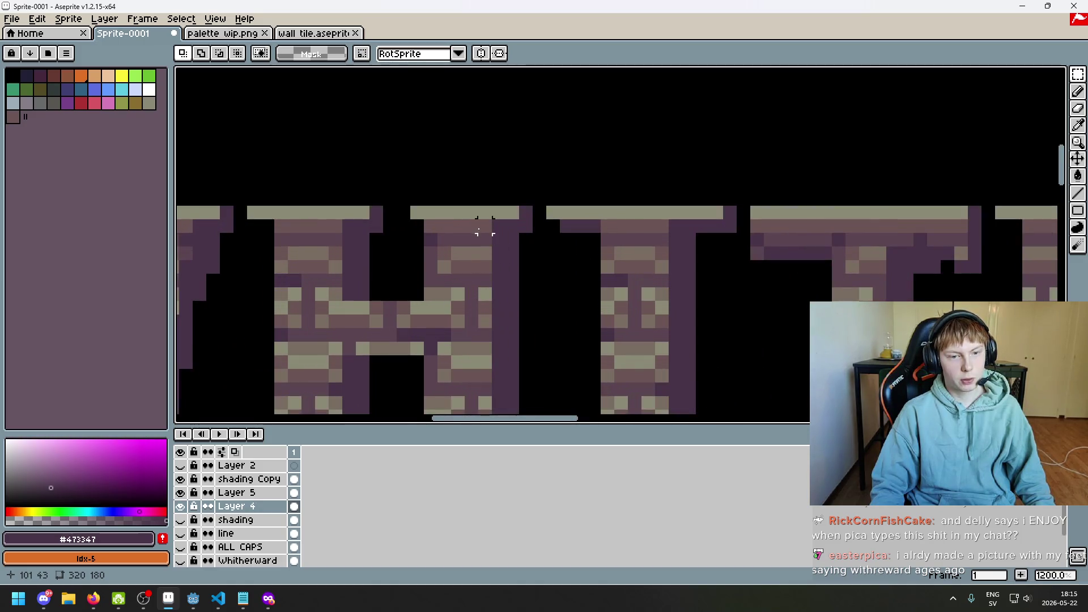
{"action": "scroll", "coordinate": [498, 266], "scroll_direction": "down", "scroll_amount": 4}
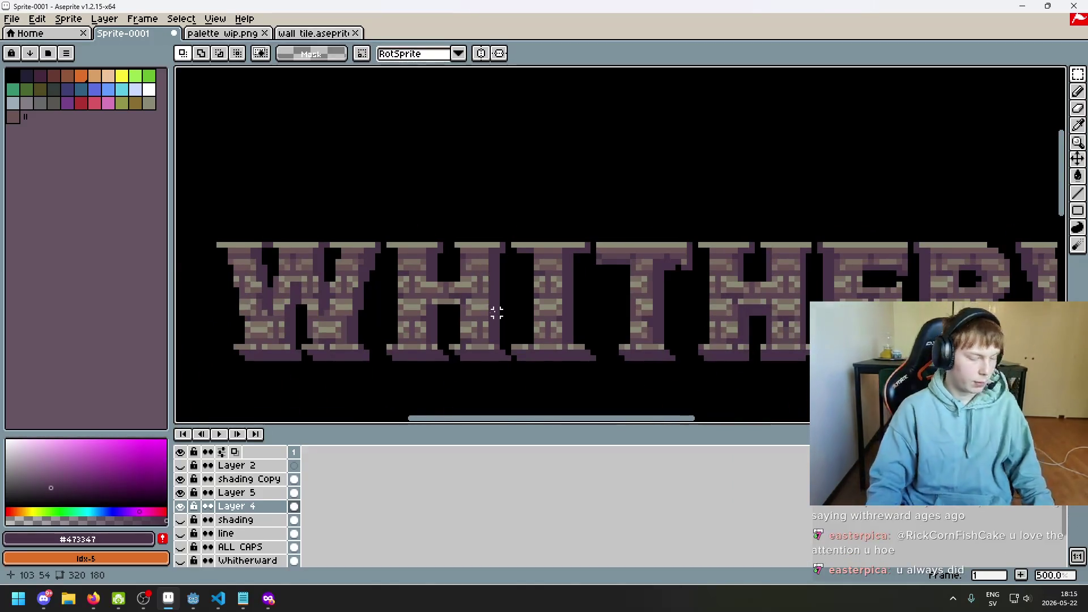
{"action": "scroll", "coordinate": [340, 198], "scroll_direction": "left", "scroll_amount": 2}
{"action": "scroll", "coordinate": [221, 132], "scroll_direction": "up", "scroll_amount": 1}
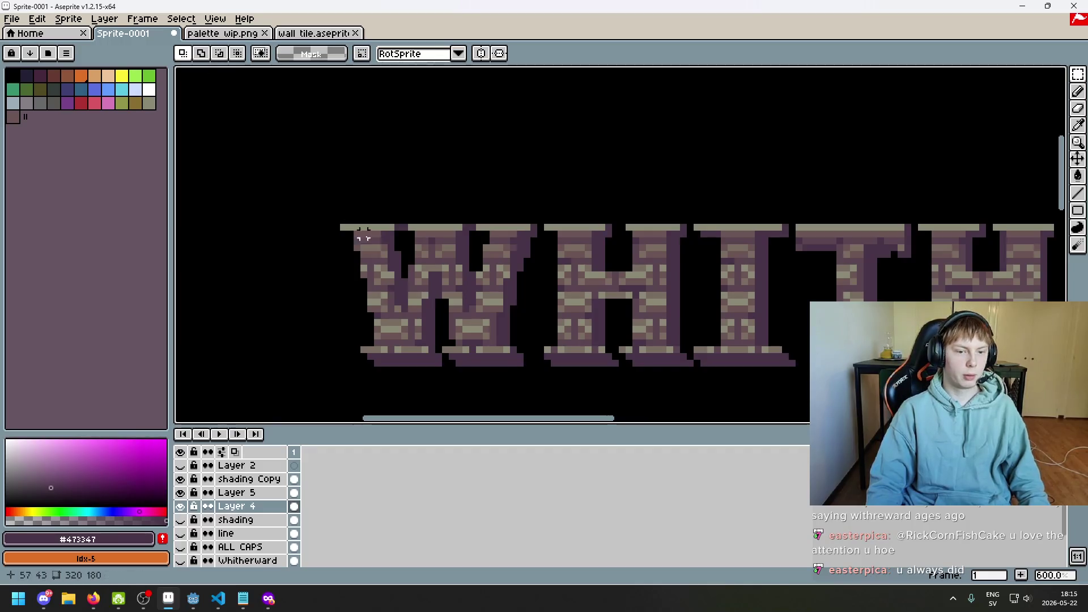
{"action": "scroll", "coordinate": [476, 258], "scroll_direction": "left", "scroll_amount": 1}
{"action": "scroll", "coordinate": [491, 276], "scroll_direction": "down", "scroll_amount": 1}
{"action": "scroll", "coordinate": [422, 277], "scroll_direction": "down", "scroll_amount": 1}
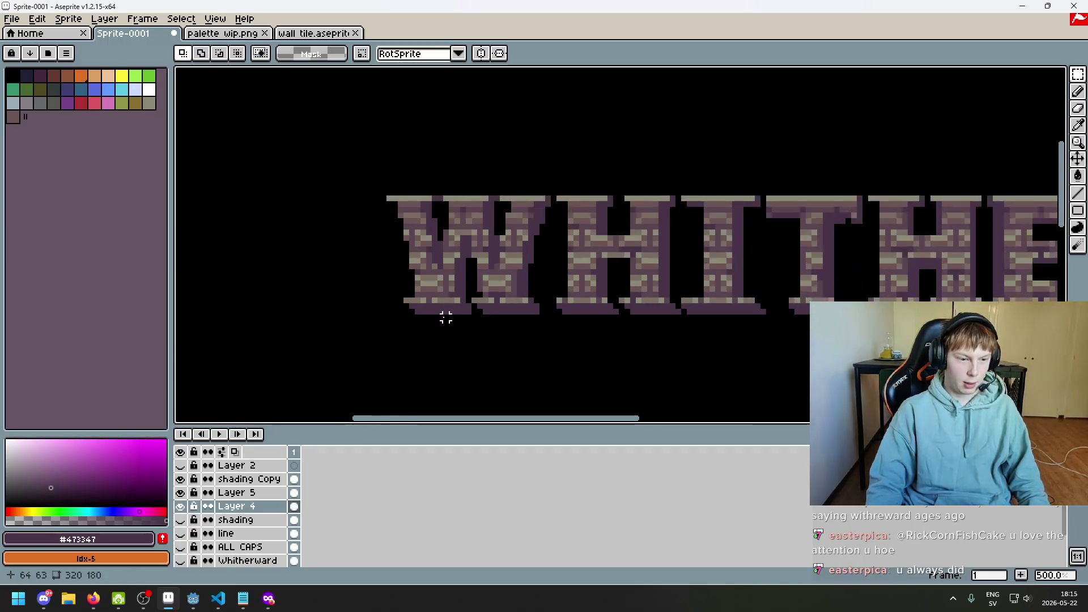
- Toggle Layer 5 off and on to compare, then switch to palette wip.png
{"action": "left_click", "coordinate": [180, 493]}
{"action": "left_click", "coordinate": [180, 494]}
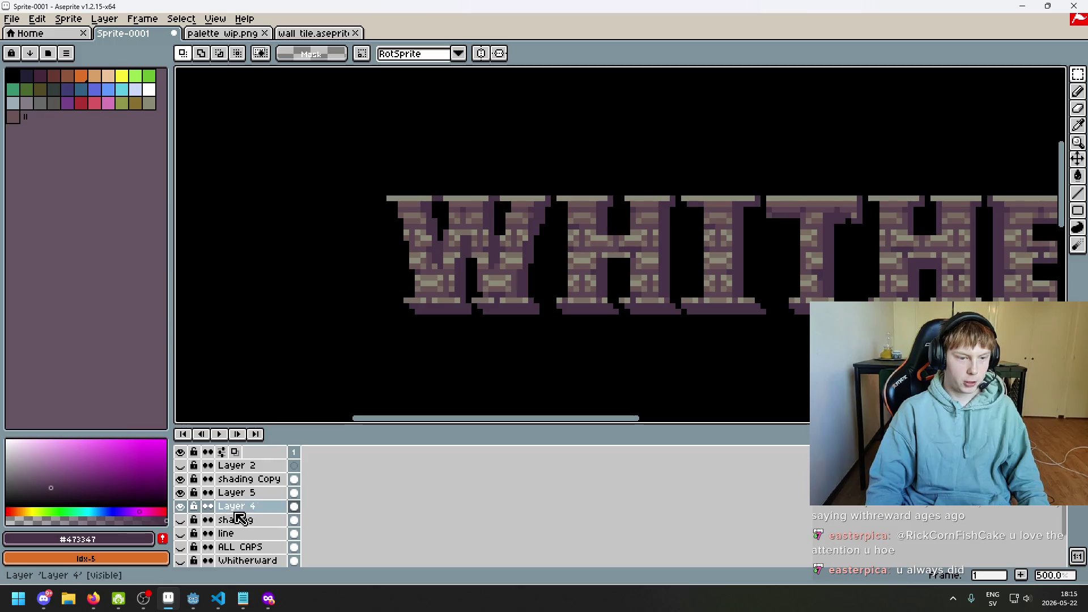
{"action": "left_click", "coordinate": [230, 36]}
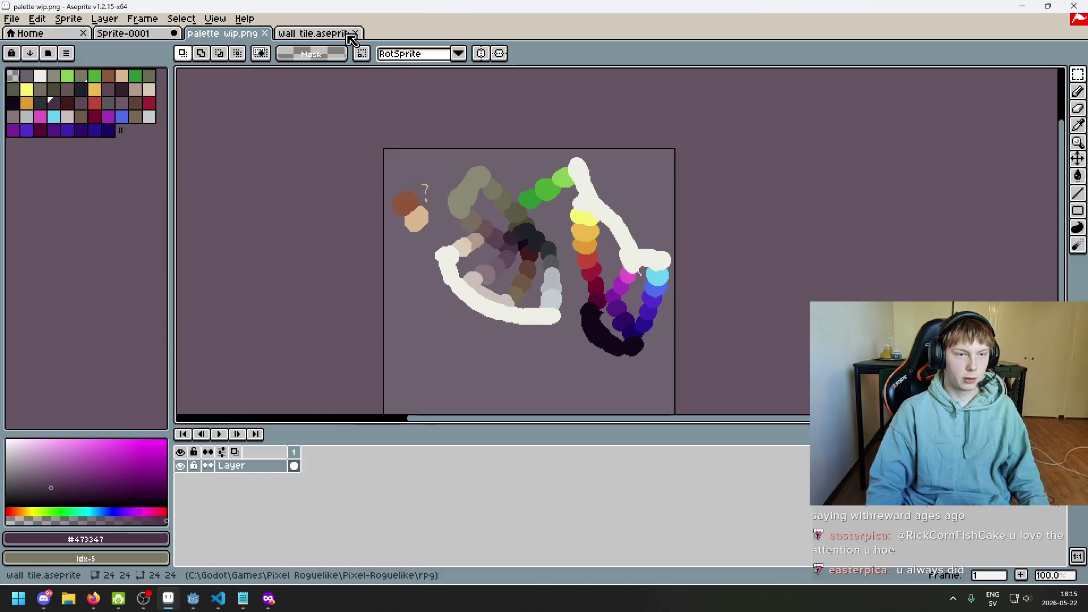
- Return to the WHITHERWARD sprite via the brick tile document and show the brick-wall scene layer
{"action": "left_click", "coordinate": [348, 34]}
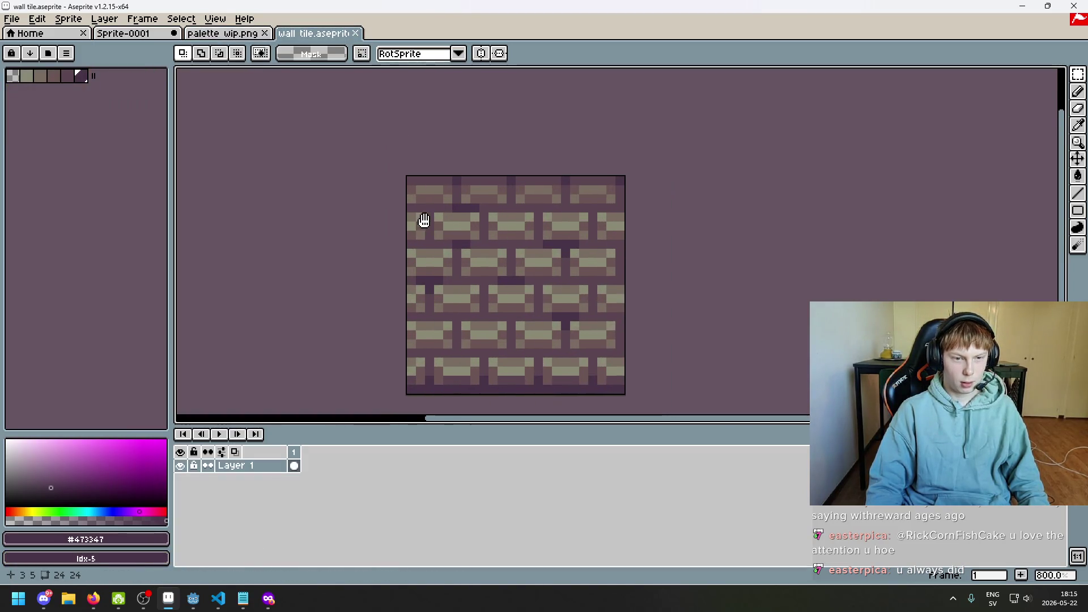
{"action": "left_click", "coordinate": [123, 34]}
{"action": "scroll", "coordinate": [463, 180], "scroll_direction": "down", "scroll_amount": 2}
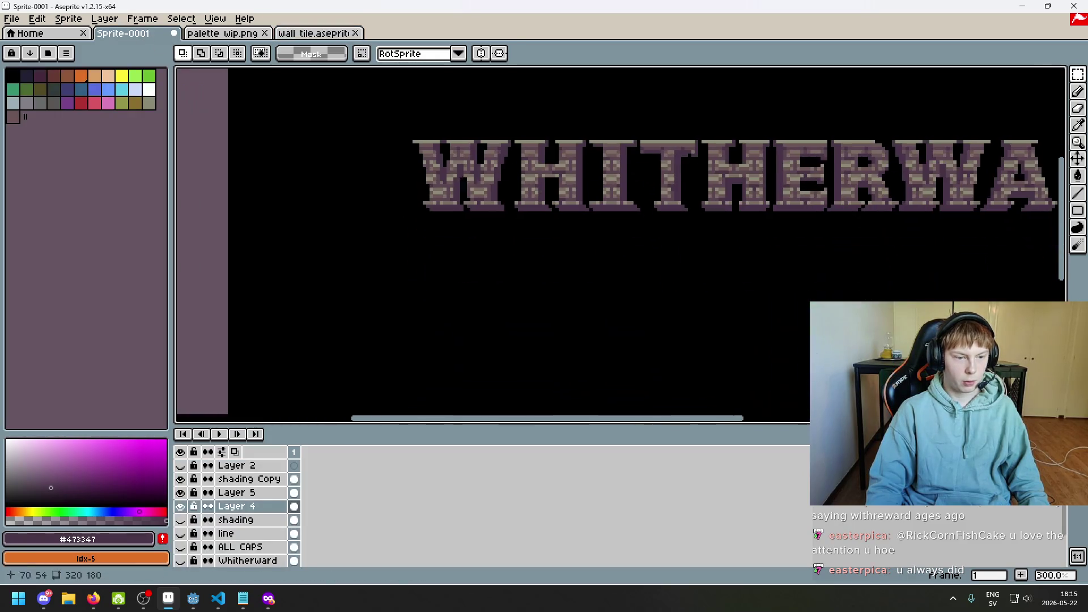
{"action": "left_click", "coordinate": [180, 520]}
- Sample the dark purple #5b4550 from the wall as the active colour
{"action": "scroll", "coordinate": [509, 301], "scroll_direction": "up", "scroll_amount": 3}
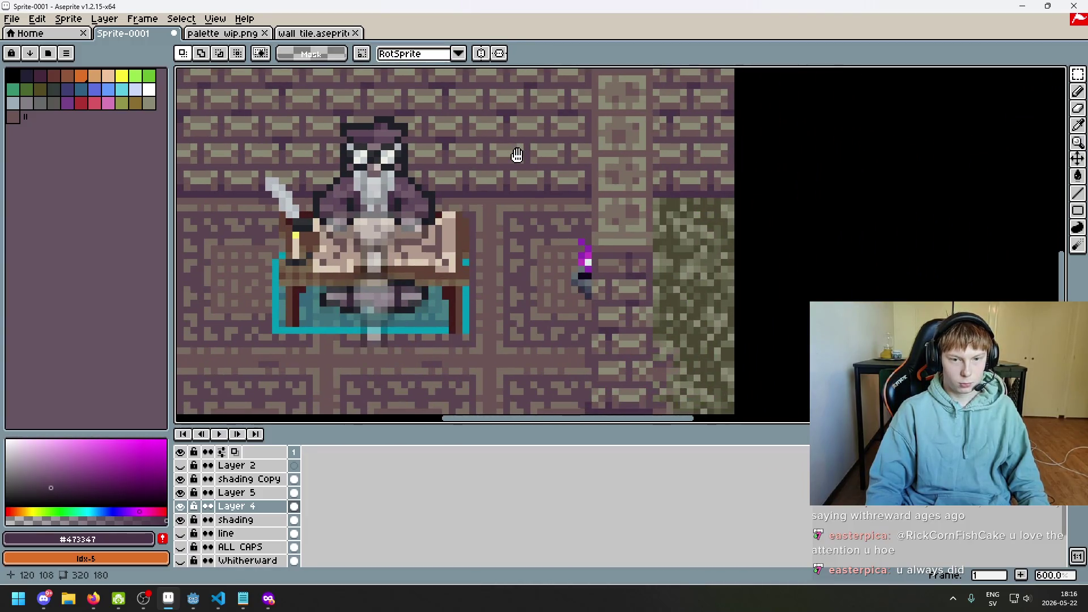
{"action": "scroll", "coordinate": [566, 328], "scroll_direction": "down", "scroll_amount": 1}
{"action": "scroll", "coordinate": [530, 201], "scroll_direction": "up", "scroll_amount": 1}
{"action": "key", "text": "i"}
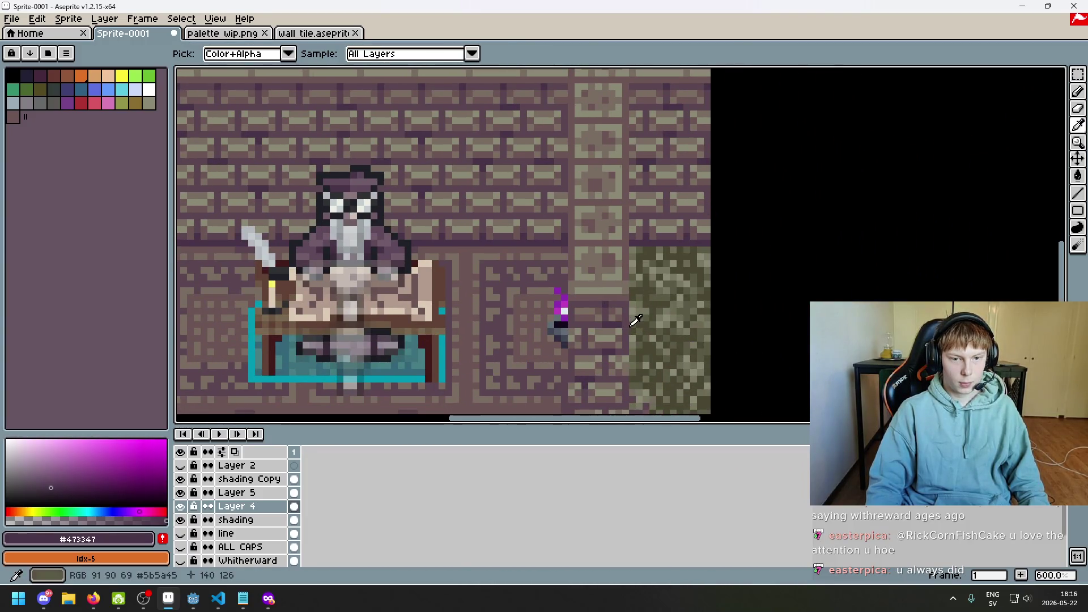
{"action": "left_click", "coordinate": [636, 321]}
{"action": "key", "text": "m"}
{"action": "scroll", "coordinate": [431, 144], "scroll_direction": "down", "scroll_amount": 3}
{"action": "scroll", "coordinate": [436, 149], "scroll_direction": "up", "scroll_amount": 3}
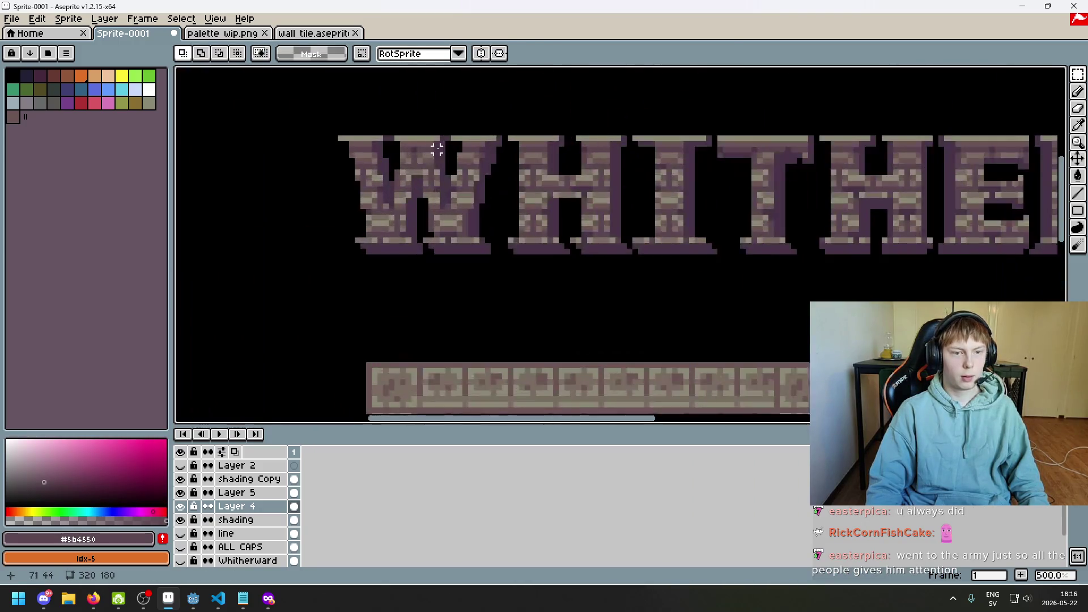
- Hide shading Copy and make Layer 5 the active layer
{"action": "scroll", "coordinate": [436, 149], "scroll_direction": "up", "scroll_amount": 4}
{"action": "key", "text": "b"}
{"action": "scroll", "coordinate": [515, 144], "scroll_direction": "down", "scroll_amount": 3}
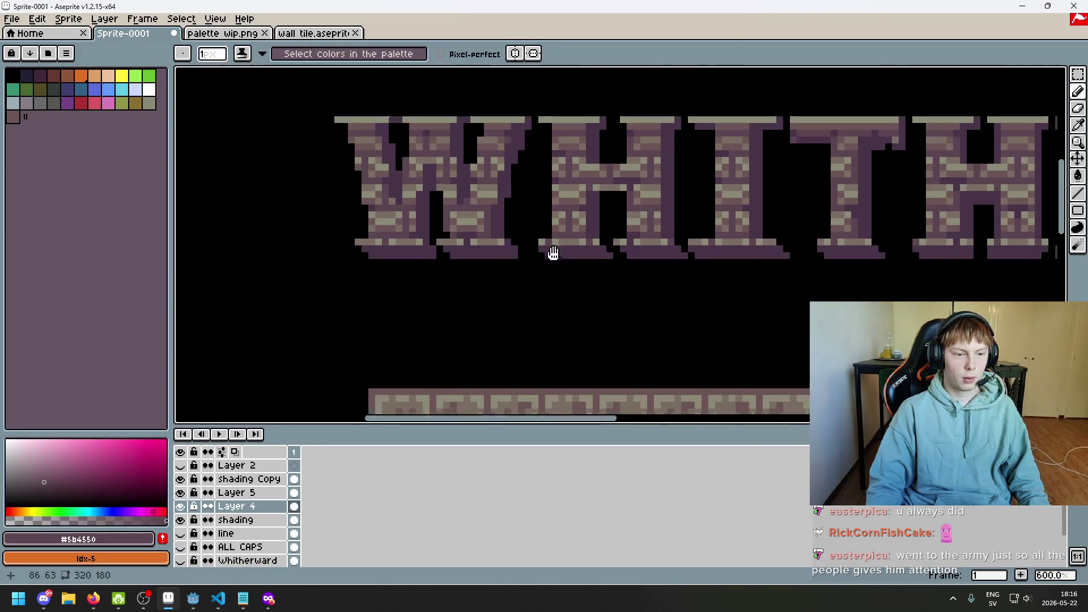
{"action": "left_click", "coordinate": [181, 479]}
{"action": "left_click", "coordinate": [213, 498]}
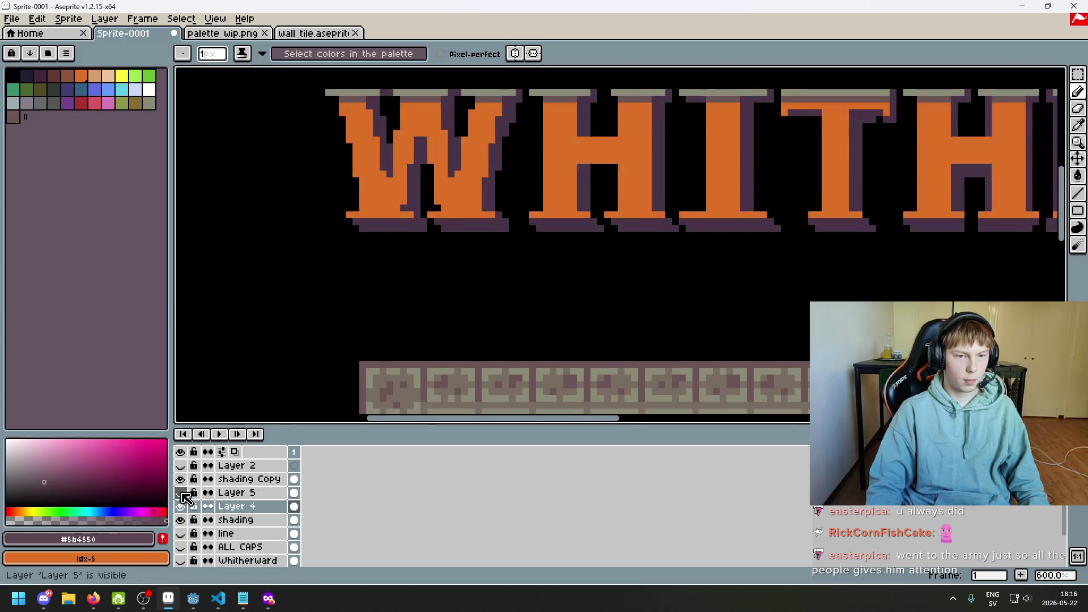
{"action": "left_click", "coordinate": [242, 495]}
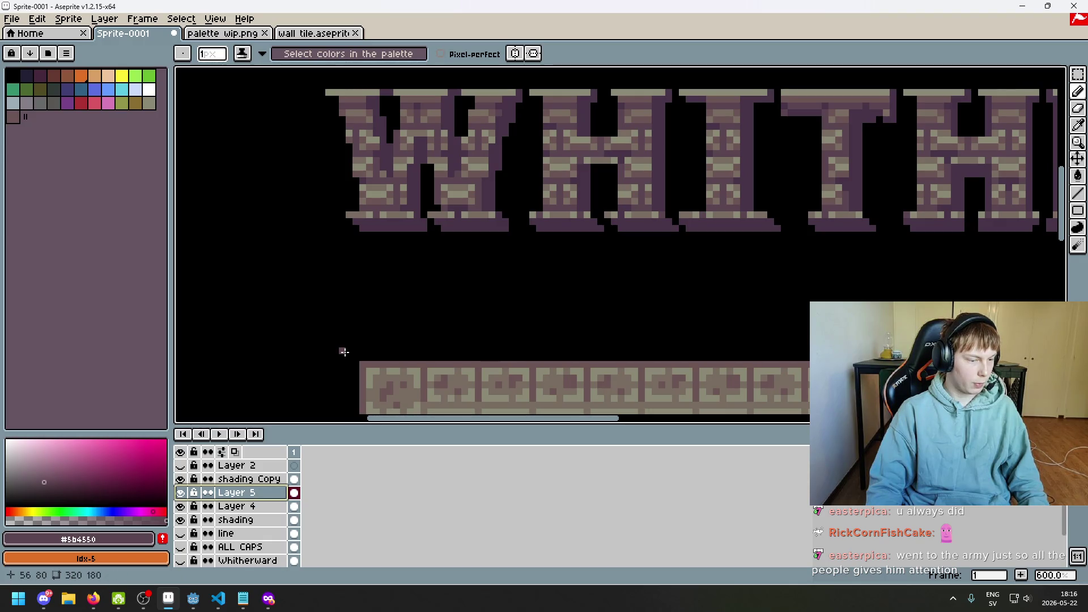
{"action": "left_click", "coordinate": [207, 497]}
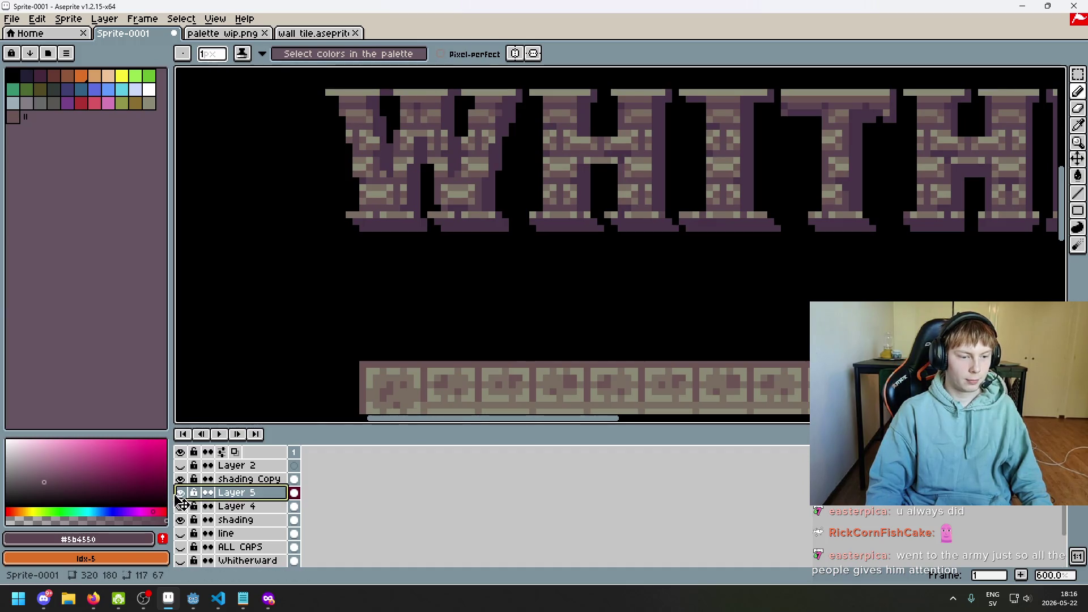
{"action": "left_click", "coordinate": [226, 493]}
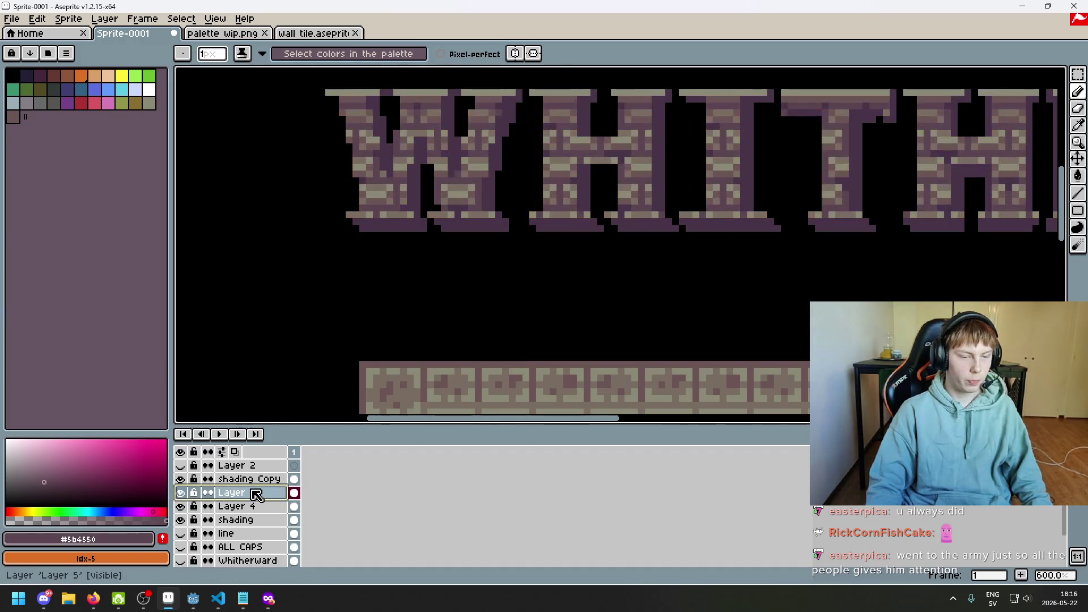
- Add an empty Layer 6 above Layer 5 and keep shading Copy and Layer 6 visible
{"action": "right_click", "coordinate": [253, 493]}
{"action": "left_click", "coordinate": [317, 470]}
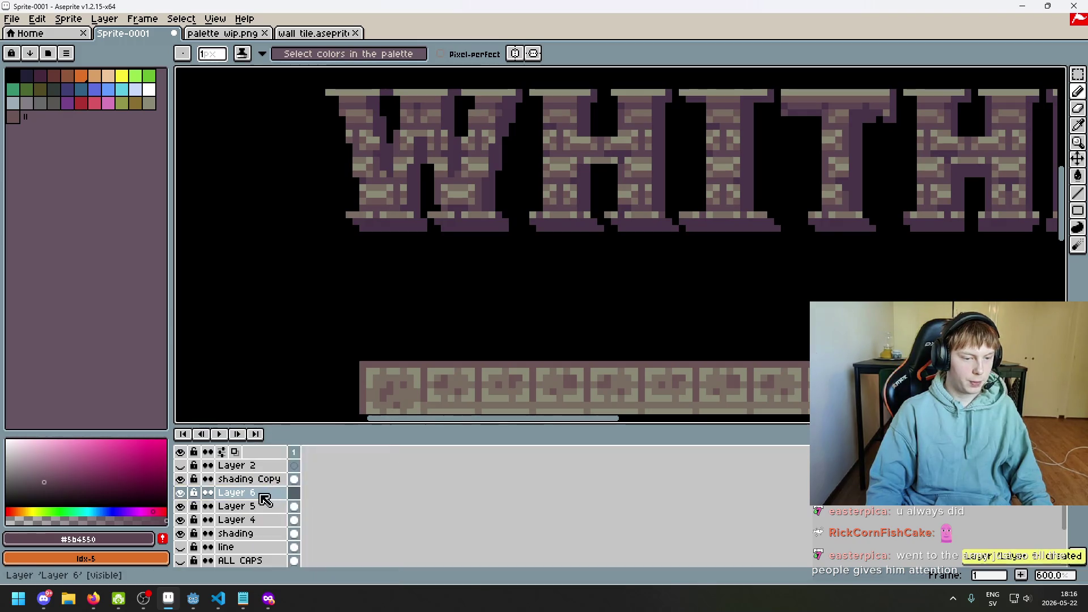
{"action": "left_click", "coordinate": [181, 479]}
{"action": "left_click", "coordinate": [182, 479]}
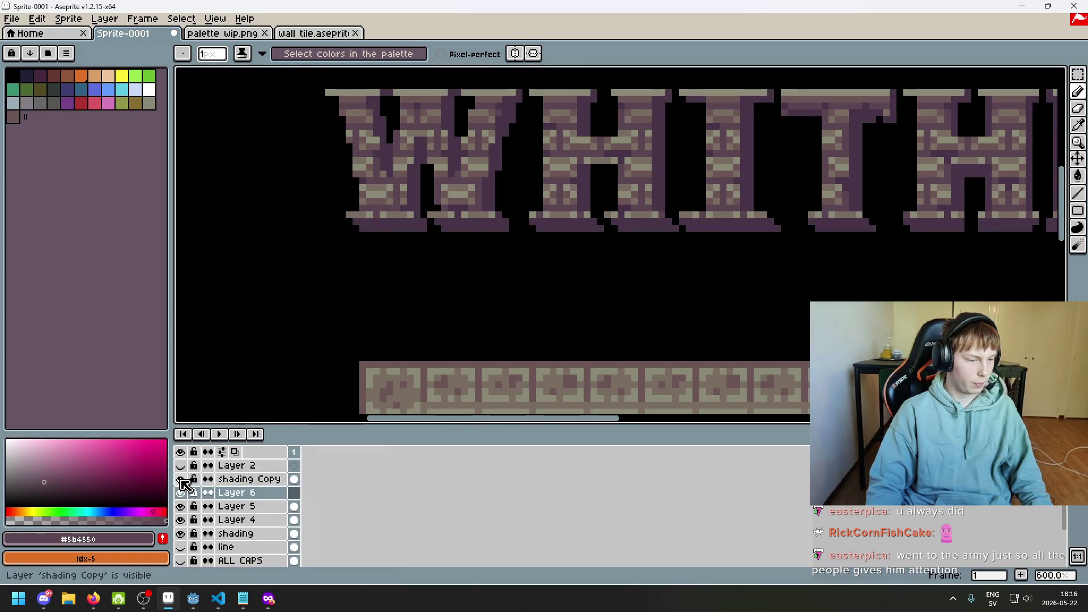
{"action": "scroll", "coordinate": [487, 136], "scroll_direction": "up", "scroll_amount": 4}
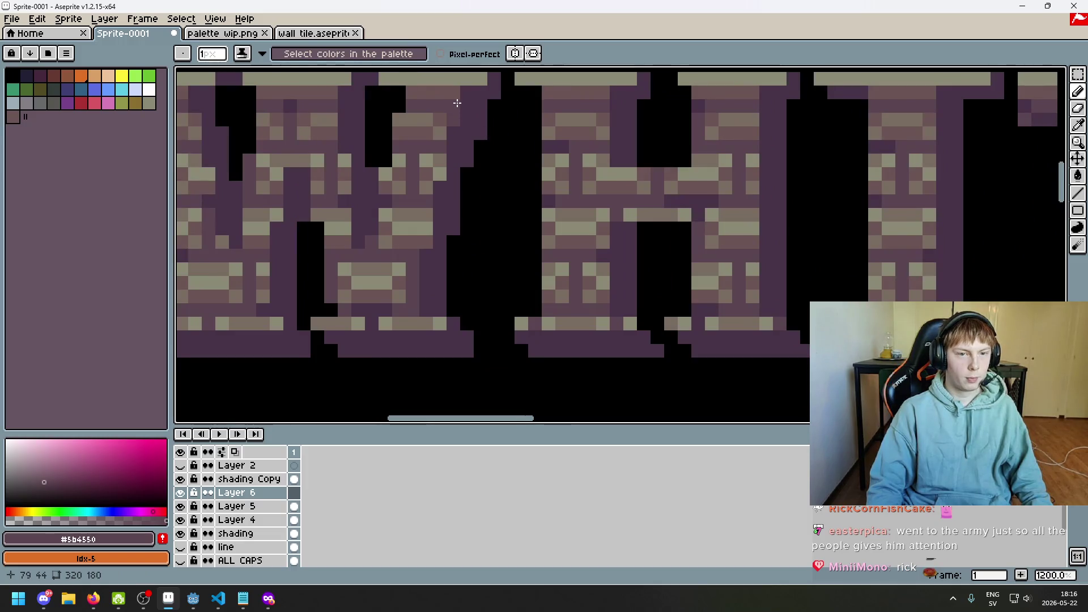
{"action": "left_click", "coordinate": [180, 493]}
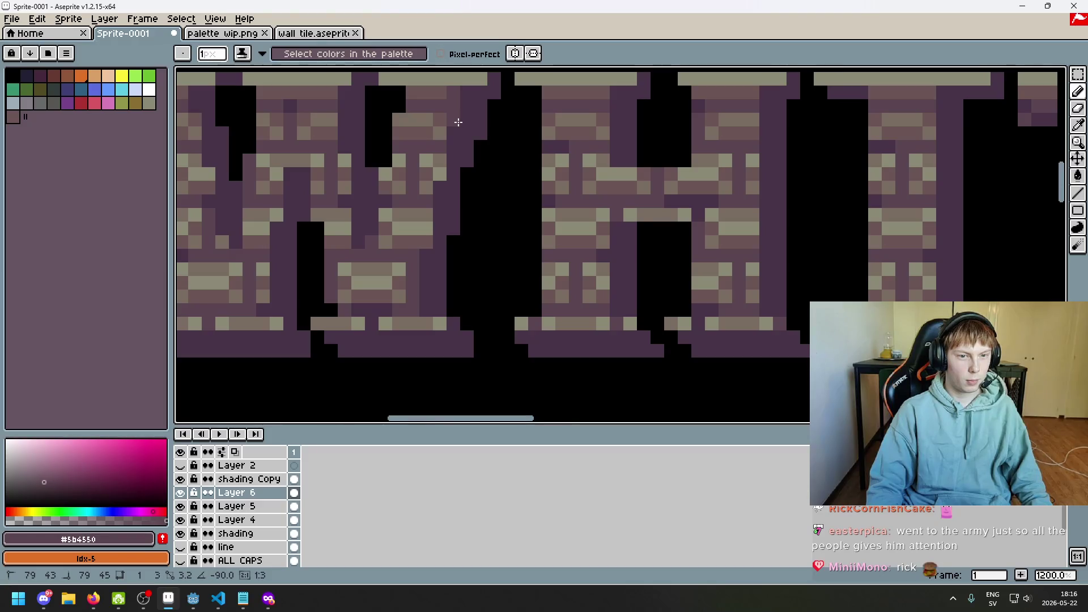
{"action": "left_click_drag", "start_coordinate": [444, 136], "coordinate": [417, 252]}
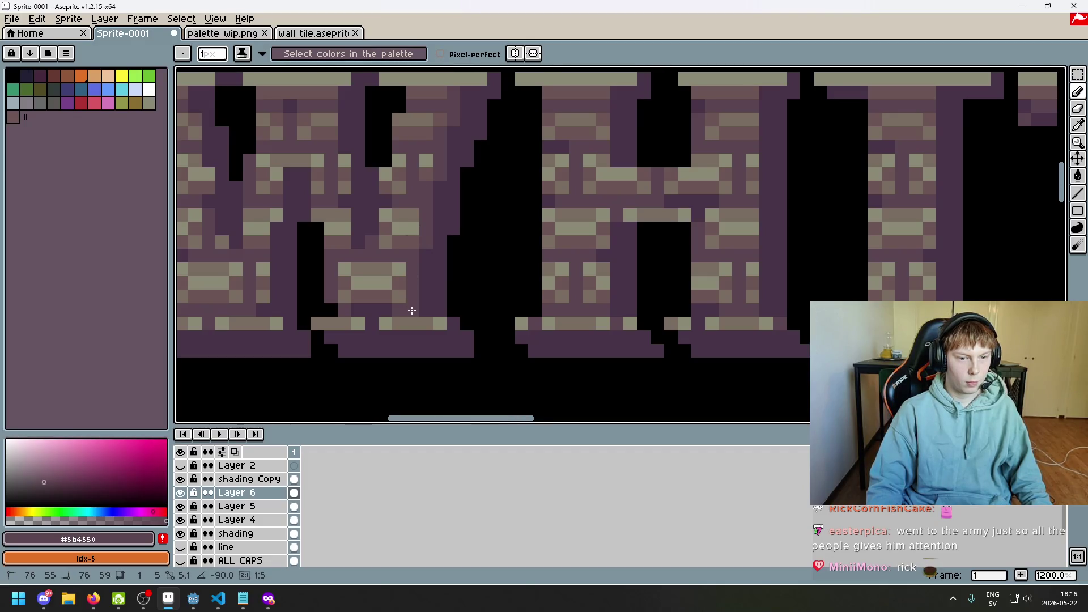
{"action": "left_click_drag", "start_coordinate": [434, 302], "coordinate": [531, 323]}
{"action": "scroll", "coordinate": [531, 322], "scroll_direction": "down", "scroll_amount": 4}
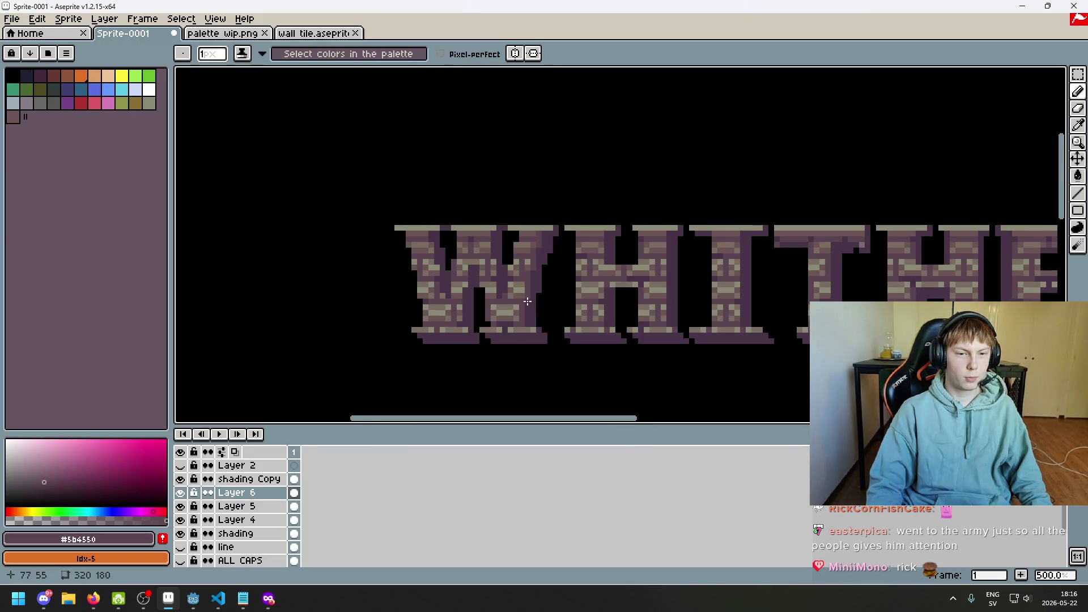
{"action": "scroll", "coordinate": [495, 237], "scroll_direction": "up", "scroll_amount": 4}
{"action": "left_click_drag", "start_coordinate": [483, 212], "coordinate": [495, 279]}
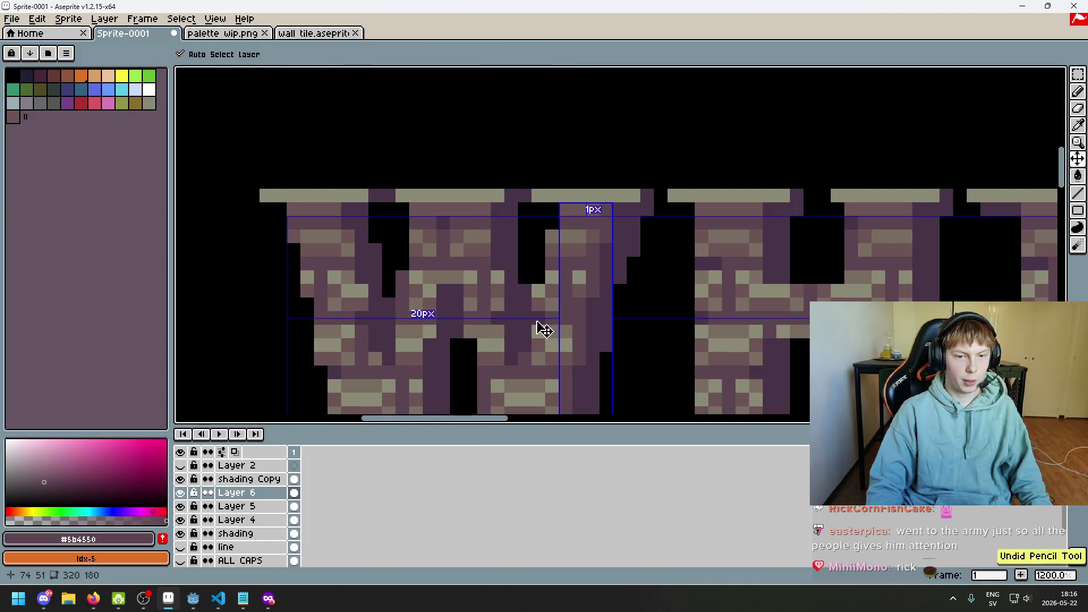
{"action": "scroll", "coordinate": [537, 320], "scroll_direction": "down", "scroll_amount": 3}
{"action": "key", "text": "ctrl+z"}
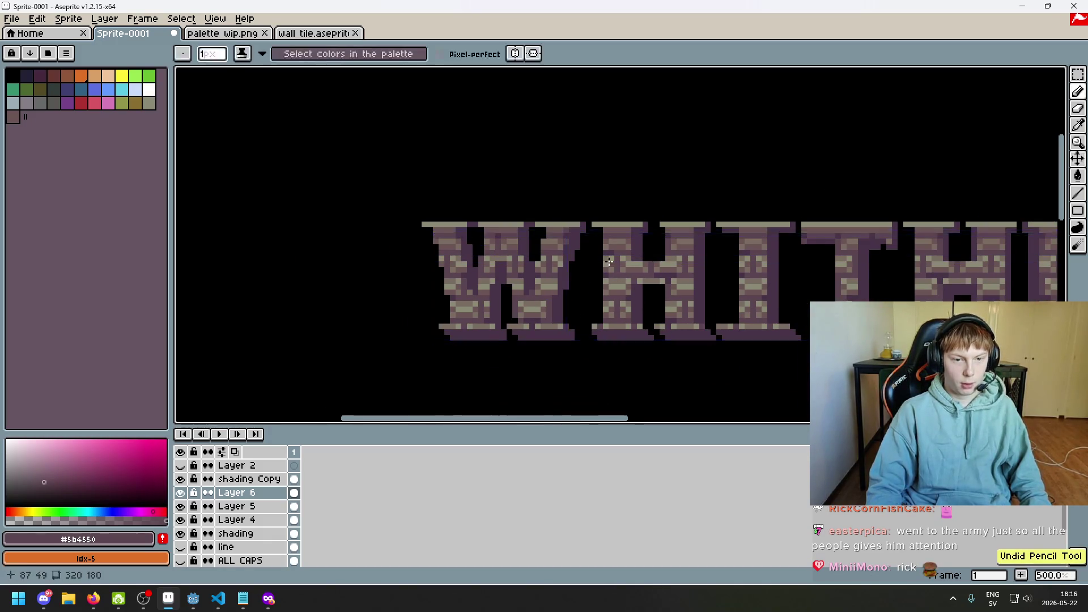
- Hide Layer 5's brick texture, then try a shading stroke down the W's right edge and undo it
{"action": "left_click", "coordinate": [180, 506]}
{"action": "scroll", "coordinate": [529, 279], "scroll_direction": "up", "scroll_amount": 2}
{"action": "scroll", "coordinate": [500, 248], "scroll_direction": "up", "scroll_amount": 3}
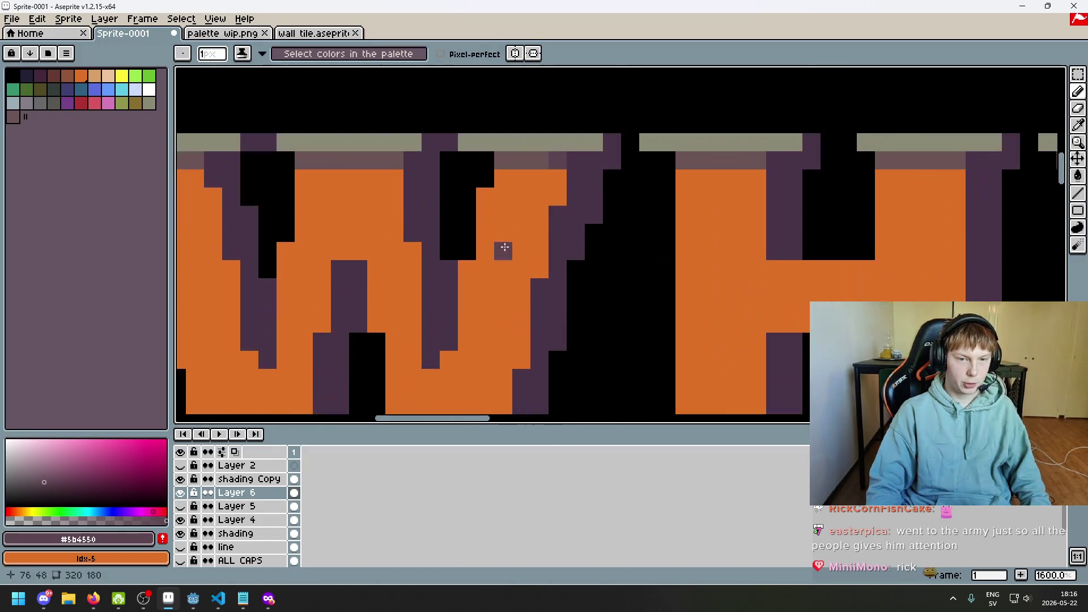
{"action": "mouse_move", "coordinate": [539, 215]}
{"action": "left_mouse_down"}
{"action": "mouse_move", "coordinate": [540, 269]}
{"action": "mouse_move", "coordinate": [522, 287]}
{"action": "mouse_move", "coordinate": [562, 227]}
{"action": "mouse_move", "coordinate": [541, 289]}
{"action": "mouse_move", "coordinate": [550, 362]}
{"action": "left_mouse_up"}
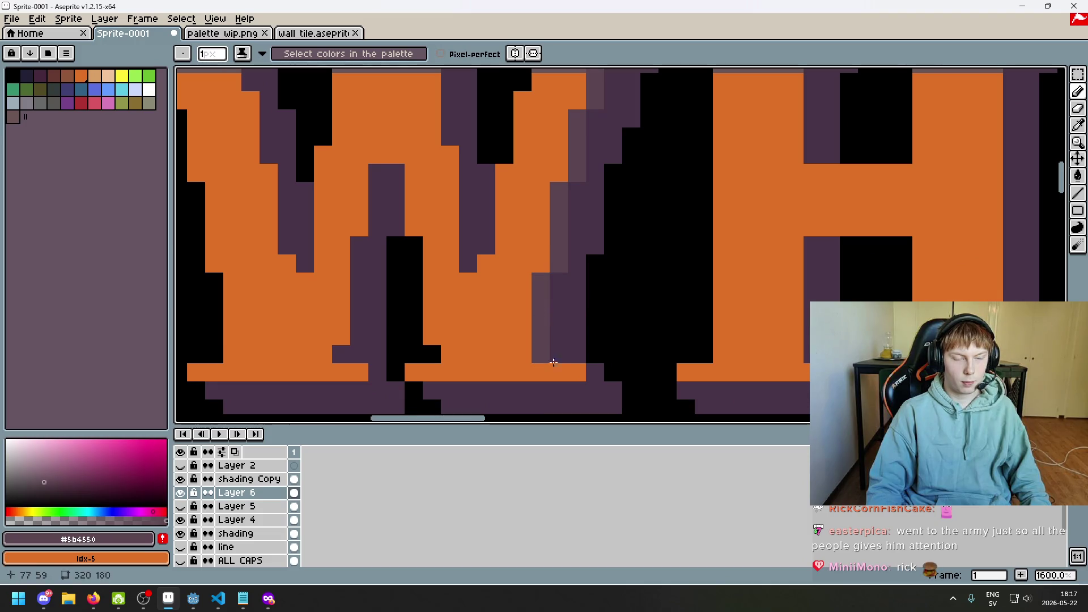
{"action": "scroll", "coordinate": [539, 374], "scroll_direction": "down", "scroll_amount": 5}
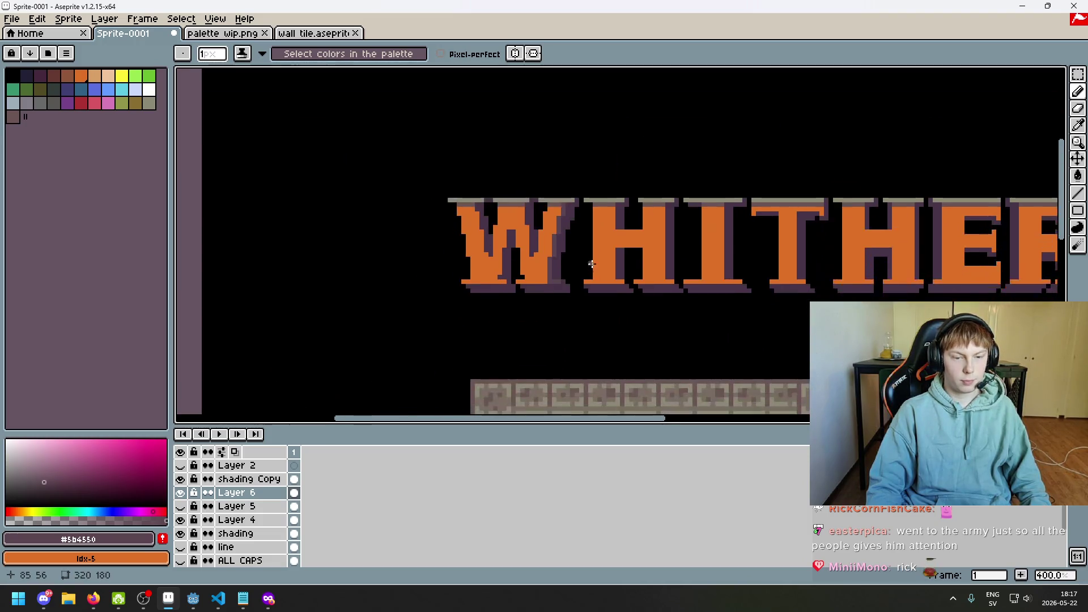
{"action": "key", "text": "ctrl+z"}
- Try a lighter-purple line along the W's edge, then undo it
{"action": "scroll", "coordinate": [591, 263], "scroll_direction": "up", "scroll_amount": 4}
{"action": "scroll", "coordinate": [555, 295], "scroll_direction": "down", "scroll_amount": 4}
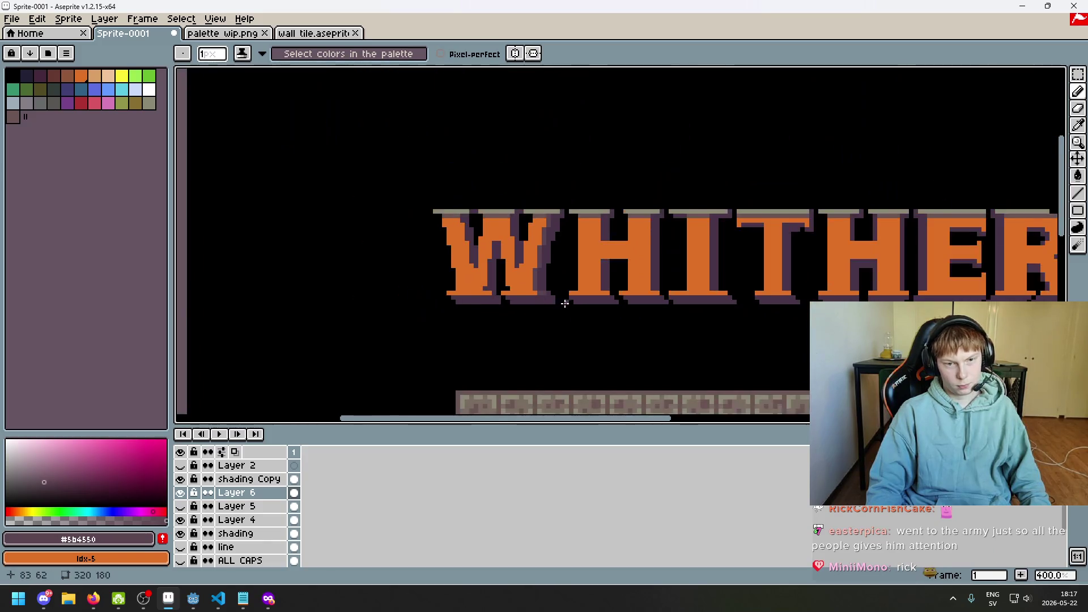
{"action": "scroll", "coordinate": [562, 283], "scroll_direction": "up", "scroll_amount": 2}
{"action": "scroll", "coordinate": [475, 205], "scroll_direction": "down", "scroll_amount": 1}
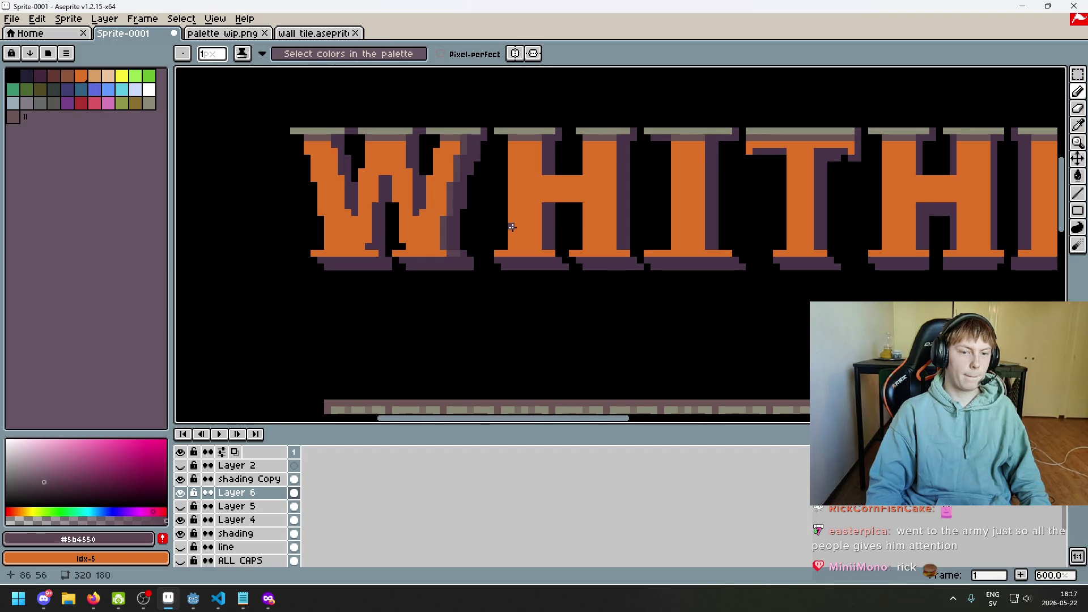
{"action": "scroll", "coordinate": [455, 181], "scroll_direction": "up", "scroll_amount": 4}
{"action": "mouse_move", "coordinate": [441, 120]}
{"action": "left_mouse_down"}
{"action": "mouse_move", "coordinate": [418, 134]}
{"action": "mouse_move", "coordinate": [401, 267]}
{"action": "left_mouse_up"}
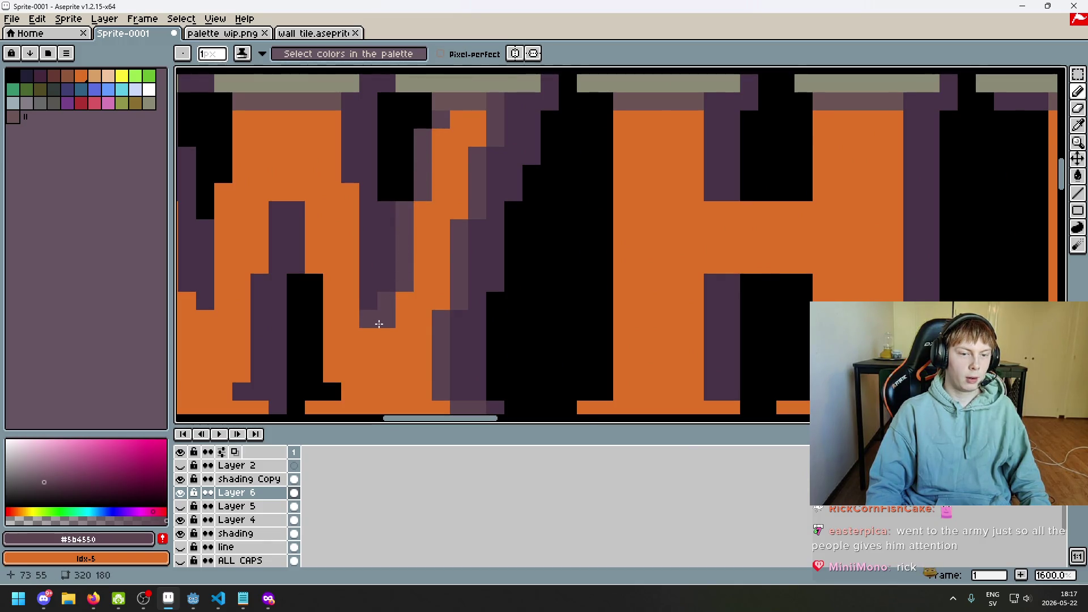
{"action": "scroll", "coordinate": [379, 324], "scroll_direction": "down", "scroll_amount": 4}
{"action": "scroll", "coordinate": [443, 308], "scroll_direction": "down", "scroll_amount": 1}
{"action": "left_click_drag", "start_coordinate": [442, 308], "coordinate": [592, 200]}
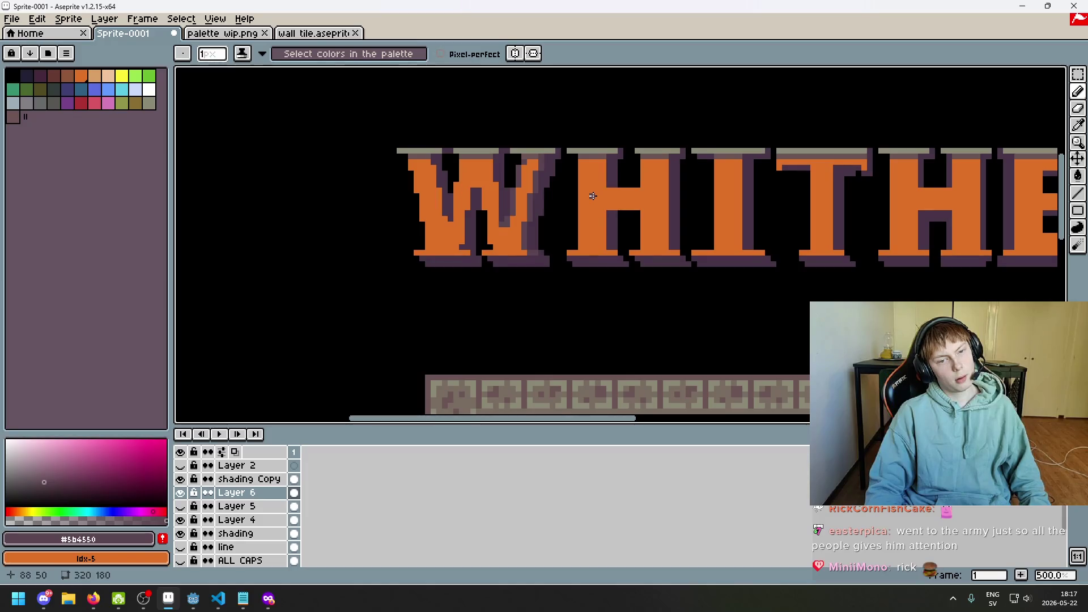
{"action": "key", "text": "ctrl+z"}
{"action": "key", "text": "ctrl+z"}
{"action": "key", "text": "ctrl+z"}
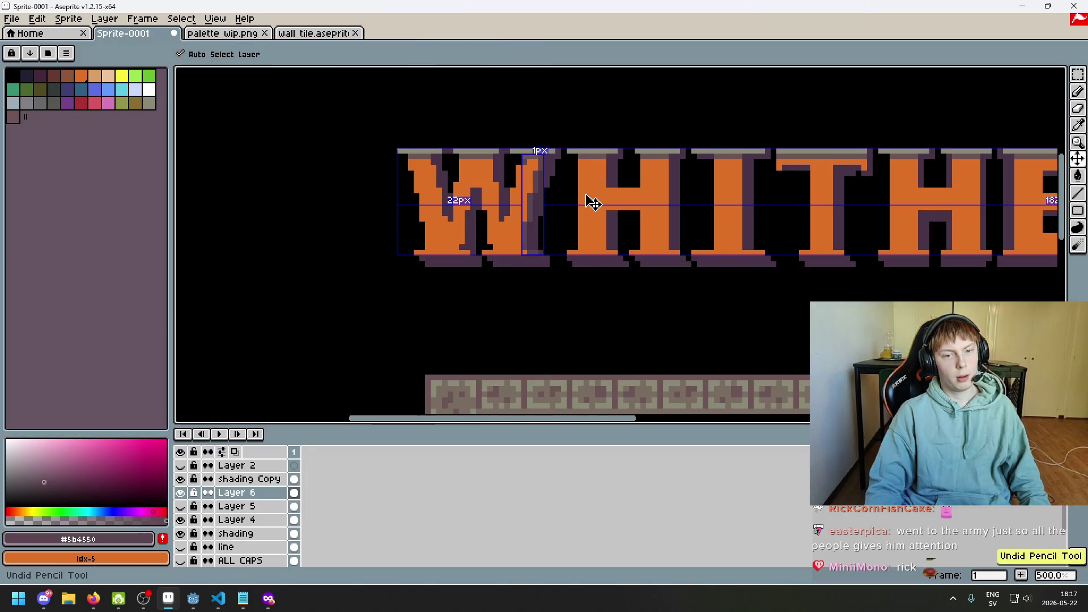
- Draw dark-purple lines across the W and down its middle, undoing and redoing strokes
{"action": "scroll", "coordinate": [539, 171], "scroll_direction": "up", "scroll_amount": 4}
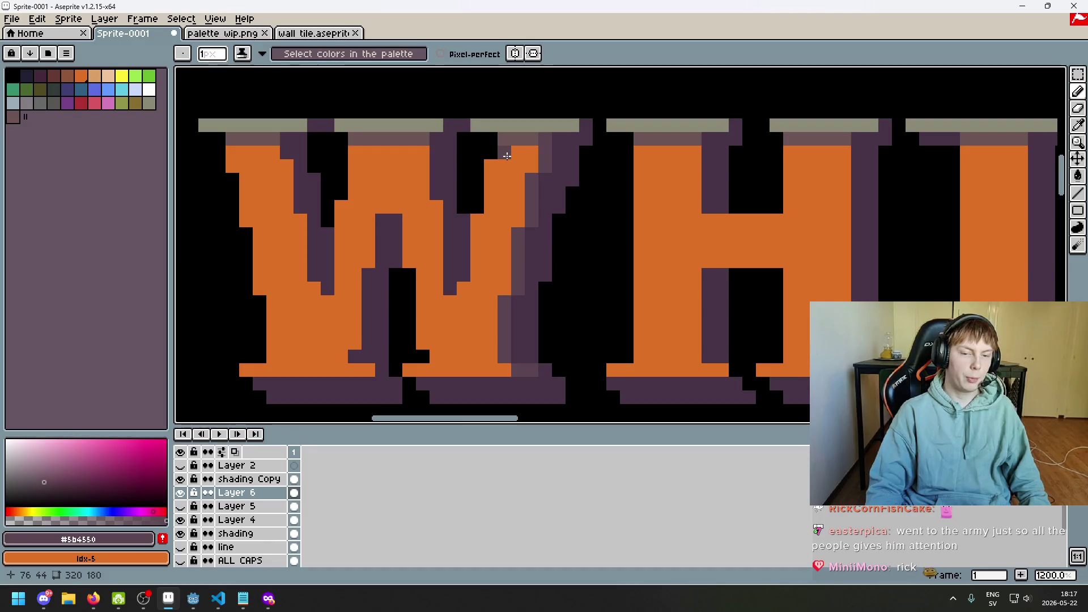
{"action": "mouse_move", "coordinate": [495, 169]}
{"action": "left_mouse_down"}
{"action": "mouse_move", "coordinate": [479, 278]}
{"action": "mouse_move", "coordinate": [455, 305]}
{"action": "mouse_move", "coordinate": [419, 150]}
{"action": "mouse_move", "coordinate": [353, 182]}
{"action": "mouse_move", "coordinate": [342, 290]}
{"action": "left_mouse_up"}
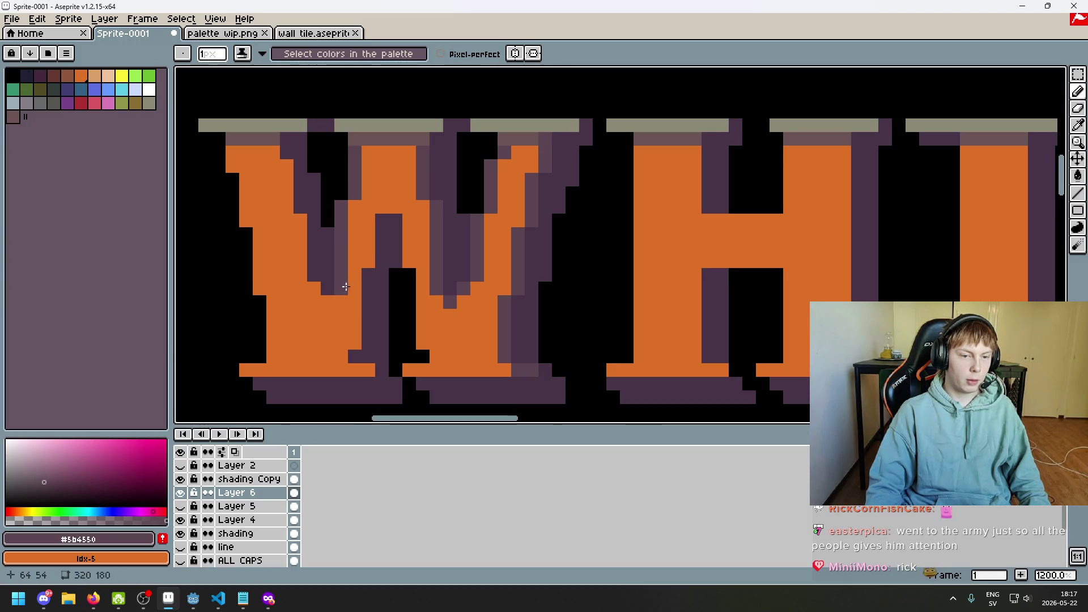
{"action": "mouse_move", "coordinate": [368, 245]}
{"action": "left_mouse_down"}
{"action": "mouse_move", "coordinate": [371, 223]}
{"action": "mouse_move", "coordinate": [401, 215]}
{"action": "mouse_move", "coordinate": [404, 261]}
{"action": "left_mouse_up"}
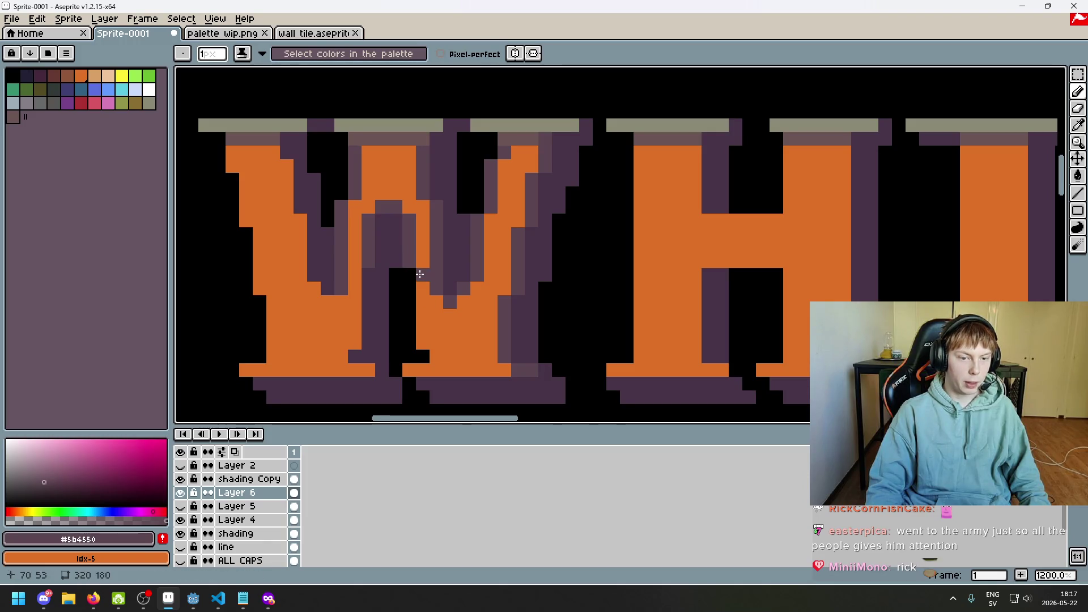
{"action": "scroll", "coordinate": [425, 340], "scroll_direction": "down", "scroll_amount": 5}
{"action": "left_click_drag", "start_coordinate": [540, 284], "coordinate": [556, 297]}
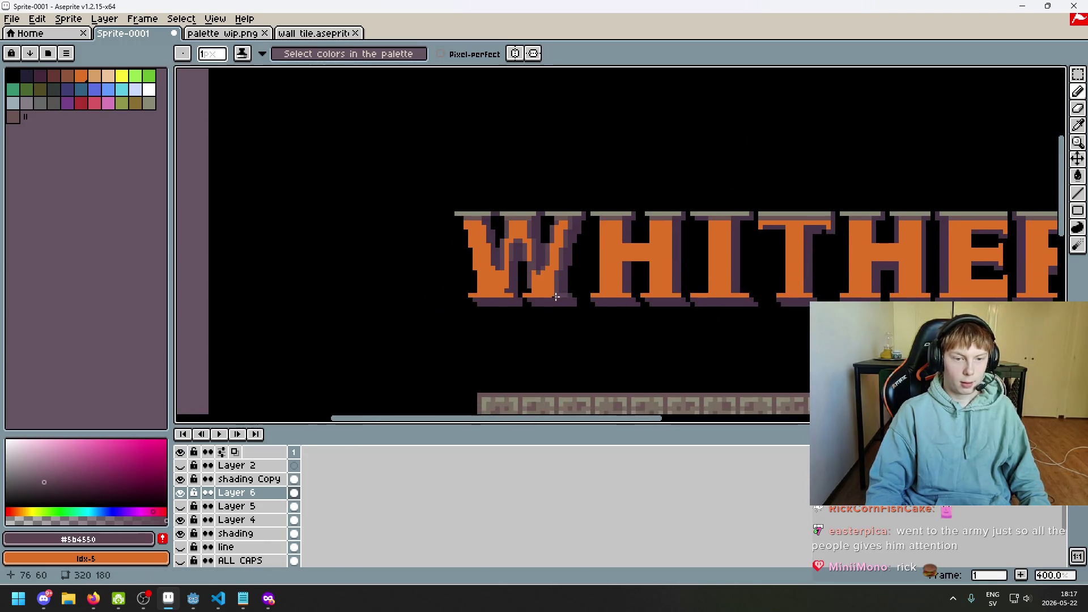
{"action": "scroll", "coordinate": [510, 255], "scroll_direction": "up", "scroll_amount": 5}
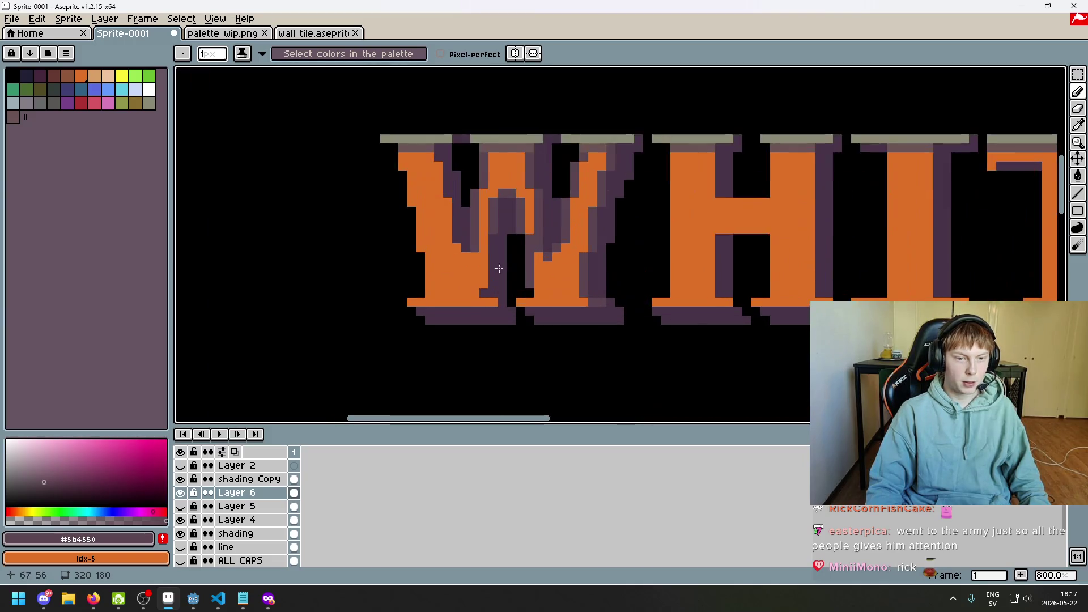
{"action": "scroll", "coordinate": [489, 169], "scroll_direction": "up", "scroll_amount": 1}
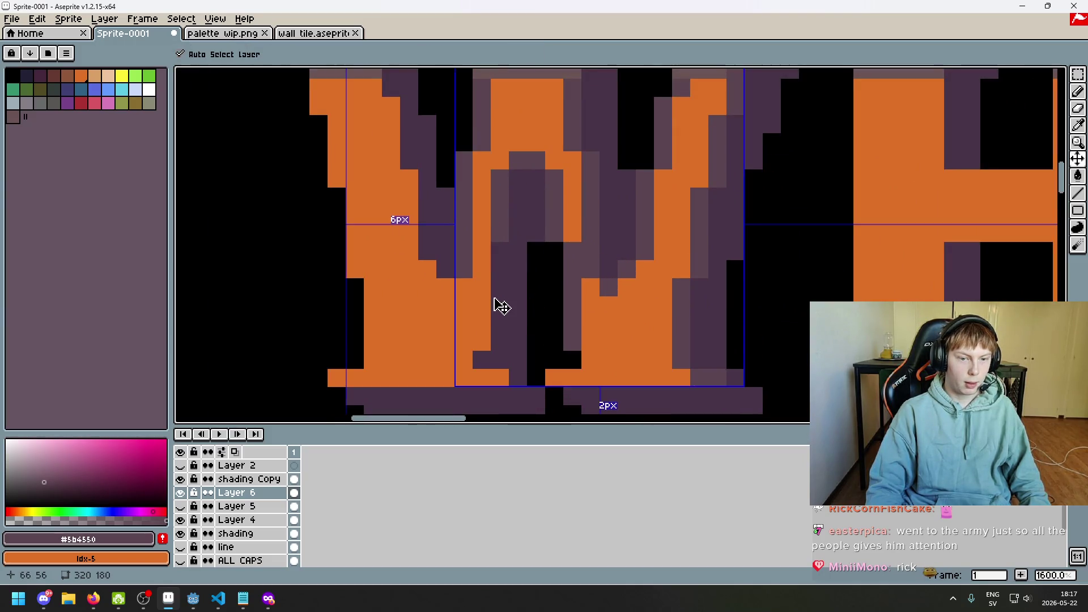
{"action": "key", "text": "ctrl+z"}
{"action": "key", "text": "ctrl+z"}
{"action": "key", "text": "ctrl+z"}
{"action": "key", "text": "ctrl+z"}
{"action": "key", "text": "ctrl+z"}
{"action": "key", "text": "ctrl+z"}
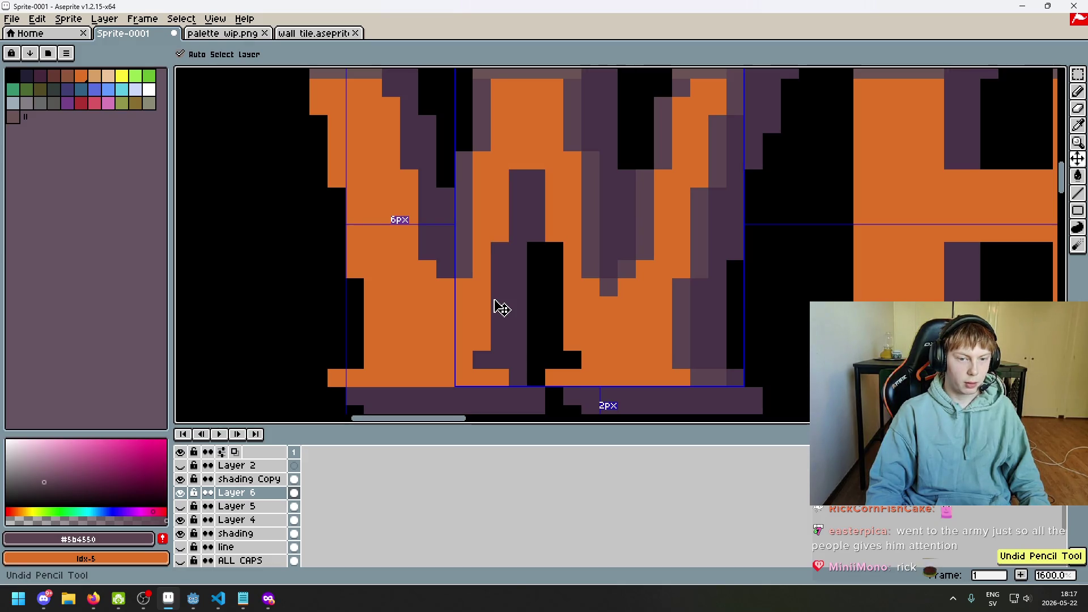
{"action": "key", "text": "ctrl+y"}
{"action": "key", "text": "ctrl+y"}
{"action": "key", "text": "ctrl+y"}
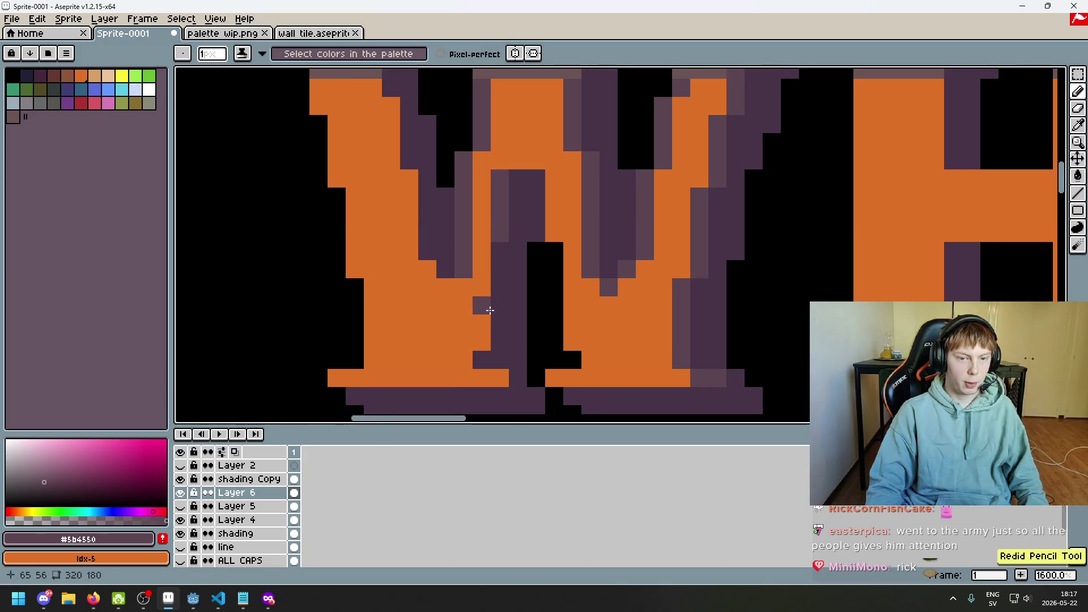
{"action": "key", "text": "ctrl+y"}
- Try a straight muted-purple line up the W's inner edge, then undo it
{"action": "left_click", "coordinate": [482, 340]}
{"action": "left_click", "coordinate": [486, 245], "text": "shift"}
{"action": "scroll", "coordinate": [485, 245], "scroll_direction": "up", "scroll_amount": 2}
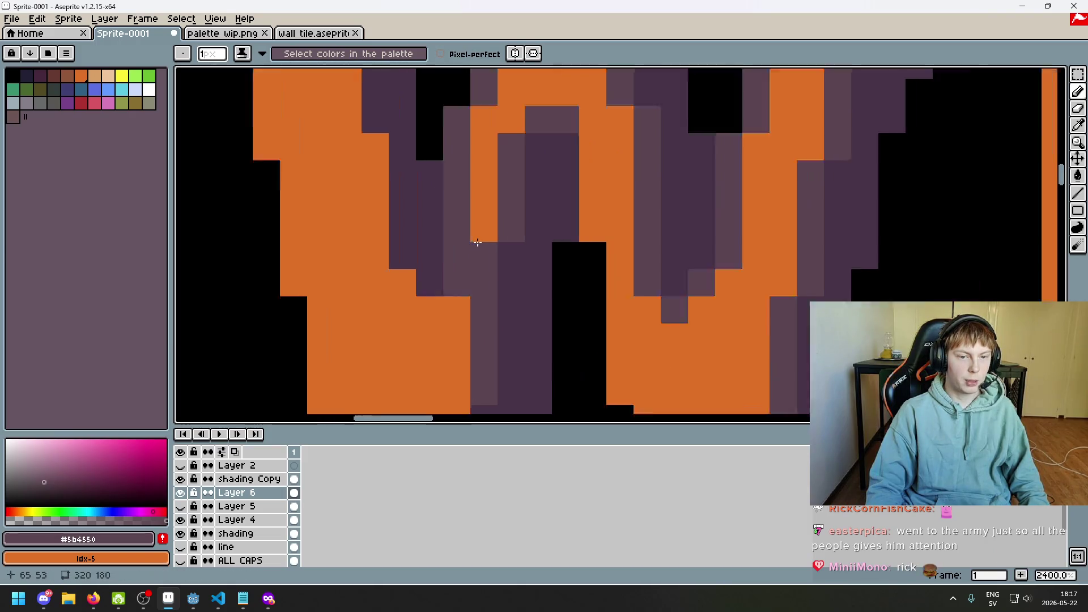
{"action": "scroll", "coordinate": [462, 262], "scroll_direction": "down", "scroll_amount": 5}
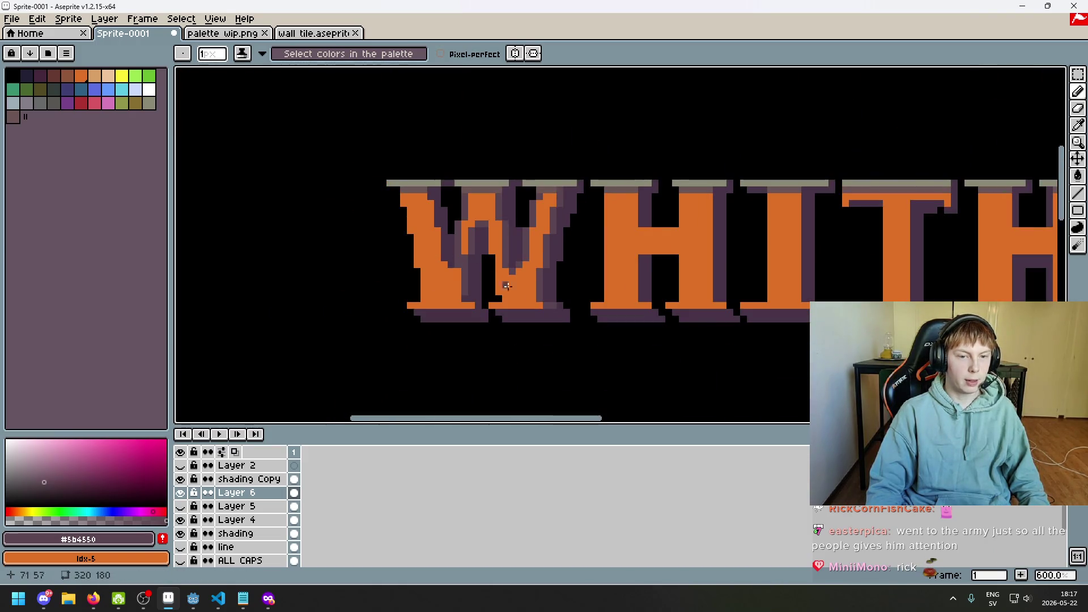
{"action": "scroll", "coordinate": [468, 260], "scroll_direction": "up", "scroll_amount": 4}
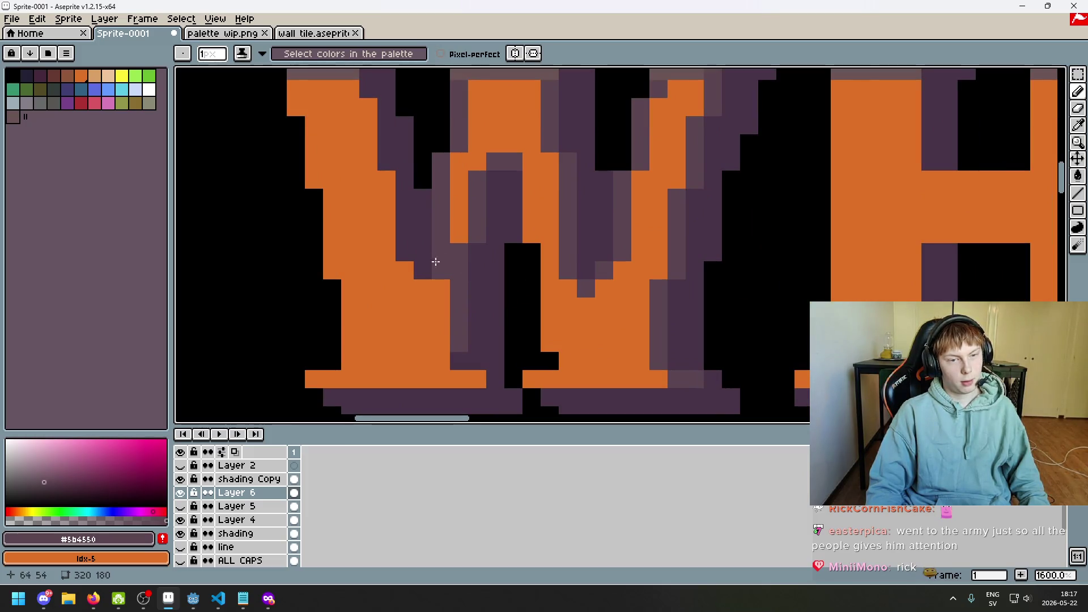
{"action": "scroll", "coordinate": [427, 262], "scroll_direction": "down", "scroll_amount": 6}
{"action": "key", "text": "ctrl+z"}
{"action": "key", "text": "ctrl+z"}
{"action": "key", "text": "ctrl+z"}
{"action": "key", "text": "ctrl+z"}
{"action": "key", "text": "ctrl+z"}
{"action": "key", "text": "ctrl+z"}
{"action": "key", "text": "ctrl+z"}
{"action": "key", "text": "ctrl+z"}
{"action": "key", "text": "ctrl+z"}
{"action": "key", "text": "ctrl+z"}
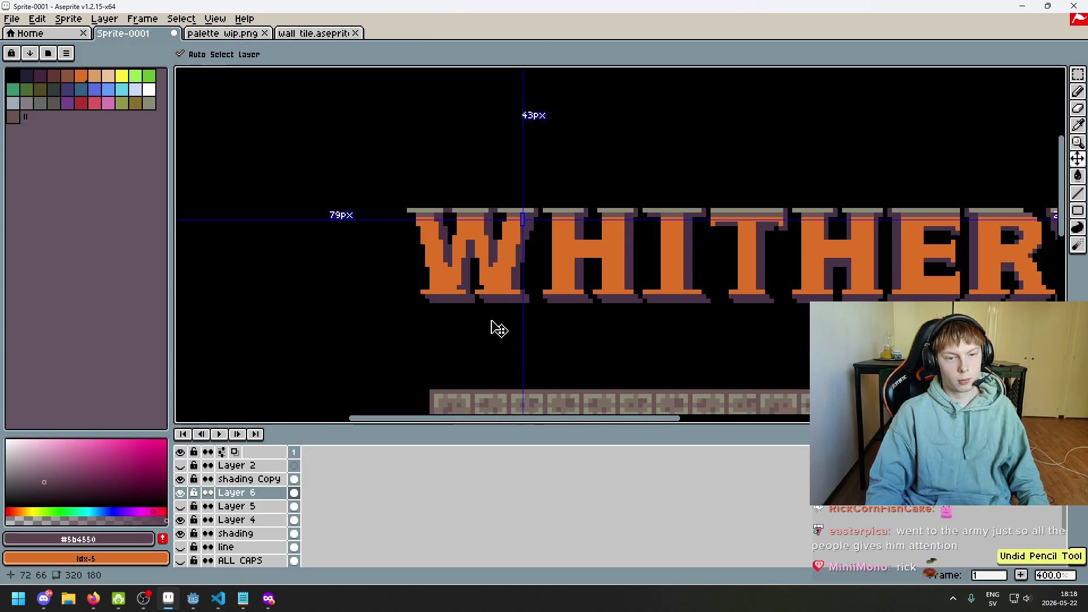
- Paint lighter-purple columns on the W's right and inner strokes, then open Layer 6's properties
{"action": "key", "text": "b"}
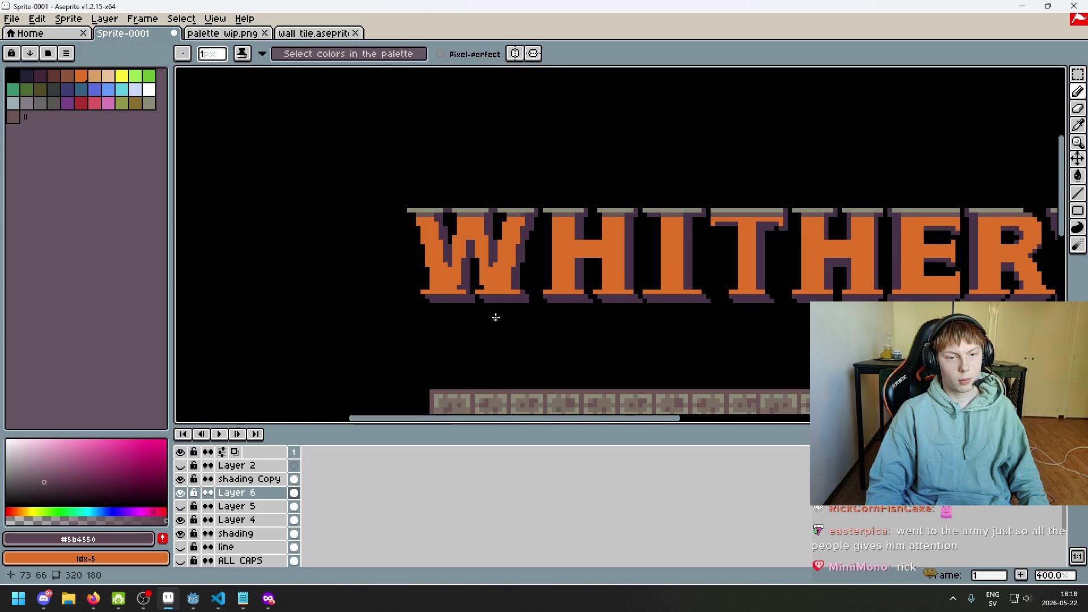
{"action": "scroll", "coordinate": [496, 318], "scroll_direction": "up", "scroll_amount": 5}
{"action": "mouse_move", "coordinate": [478, 278]}
{"action": "left_mouse_down"}
{"action": "mouse_move", "coordinate": [477, 292]}
{"action": "mouse_move", "coordinate": [498, 165]}
{"action": "mouse_move", "coordinate": [488, 241]}
{"action": "mouse_move", "coordinate": [494, 190]}
{"action": "mouse_move", "coordinate": [510, 174]}
{"action": "left_mouse_up"}
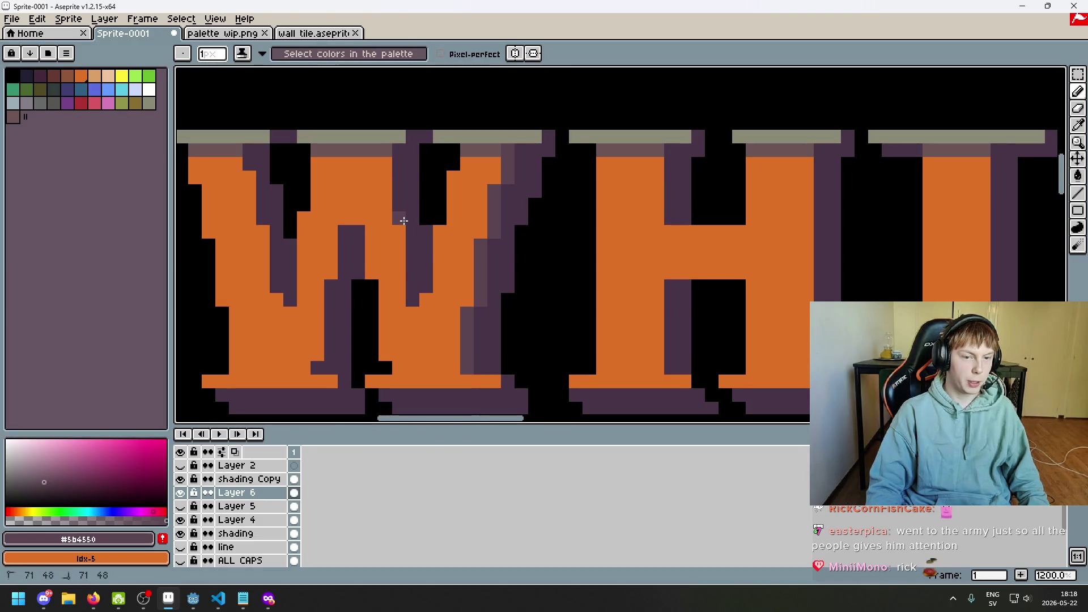
{"action": "left_click_drag", "start_coordinate": [403, 221], "coordinate": [398, 301]}
{"action": "left_click", "coordinate": [416, 306]}
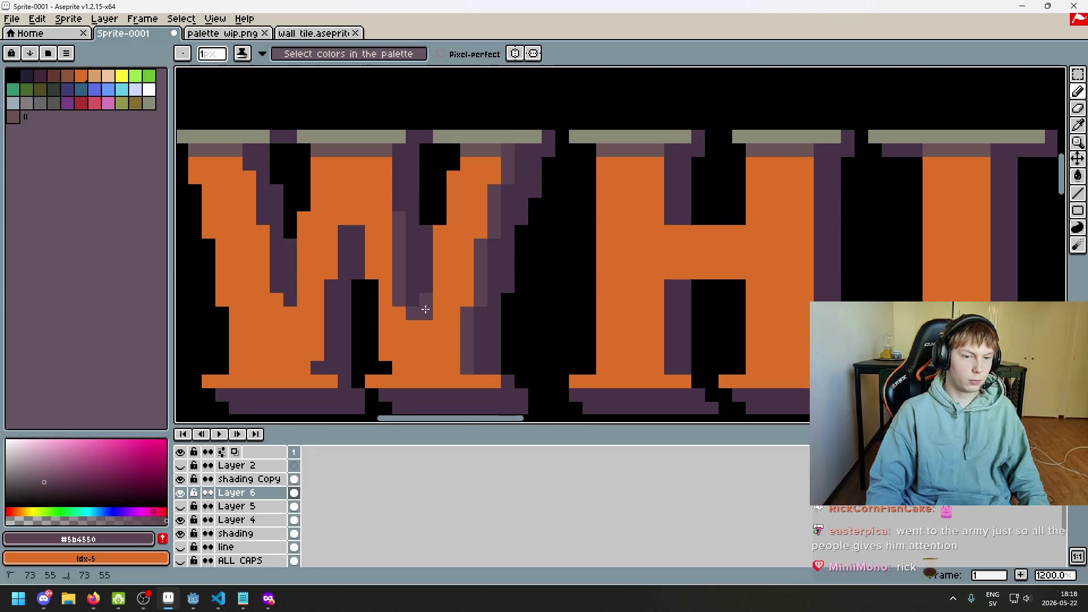
{"action": "scroll", "coordinate": [425, 309], "scroll_direction": "down", "scroll_amount": 4}
{"action": "scroll", "coordinate": [420, 283], "scroll_direction": "up", "scroll_amount": 2}
{"action": "key", "text": "ctrl+z"}
{"action": "scroll", "coordinate": [415, 245], "scroll_direction": "up", "scroll_amount": 2}
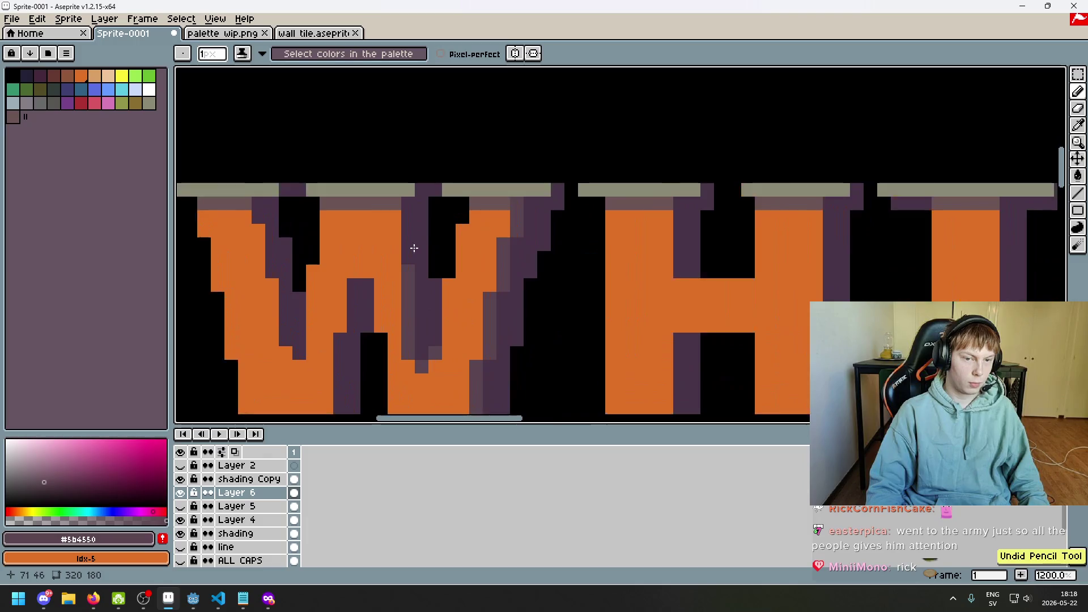
{"action": "key", "text": "ctrl+z"}
{"action": "key", "text": "ctrl+z"}
{"action": "key", "text": "ctrl+y"}
{"action": "key", "text": "ctrl+y"}
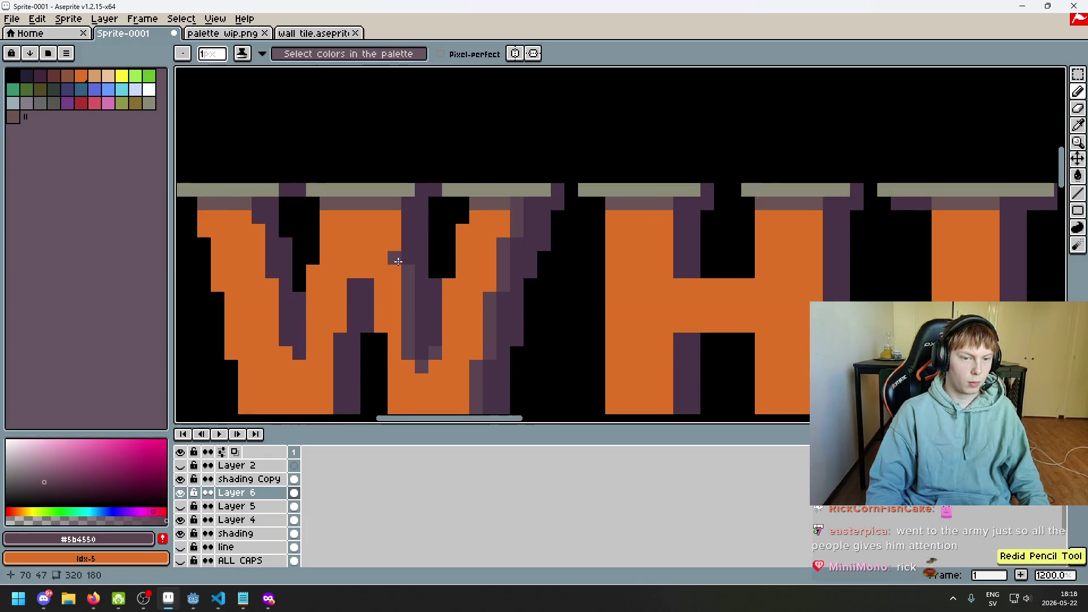
{"action": "left_click_drag", "start_coordinate": [295, 275], "coordinate": [411, 249]}
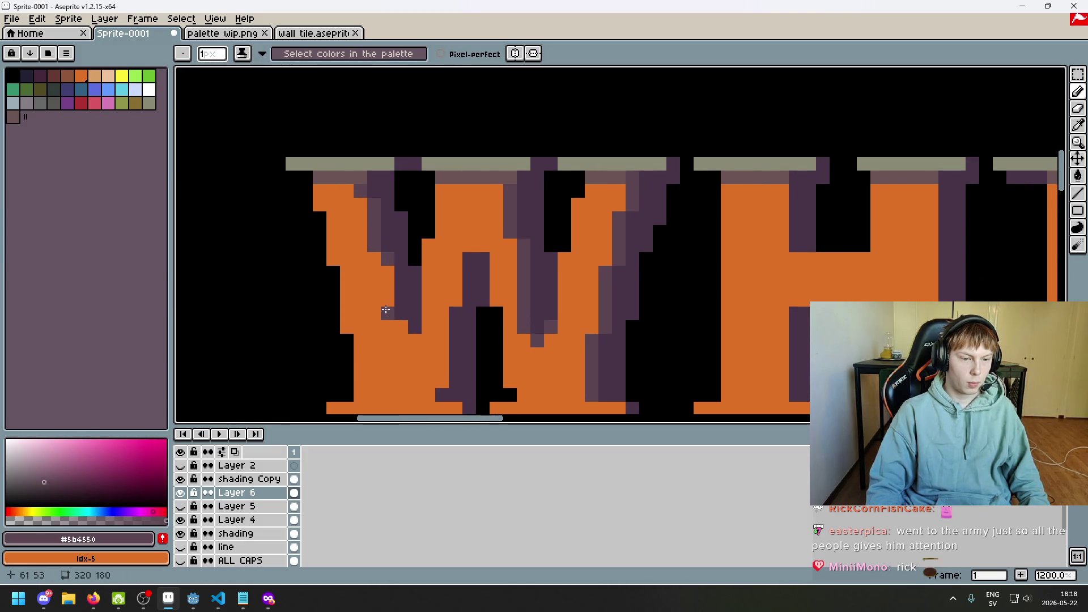
{"action": "double_click", "coordinate": [229, 493]}
- Rename Layer 6 to 'bevel' and add a few purple bevel pixels beside the W
{"action": "type", "text": "bevel"}
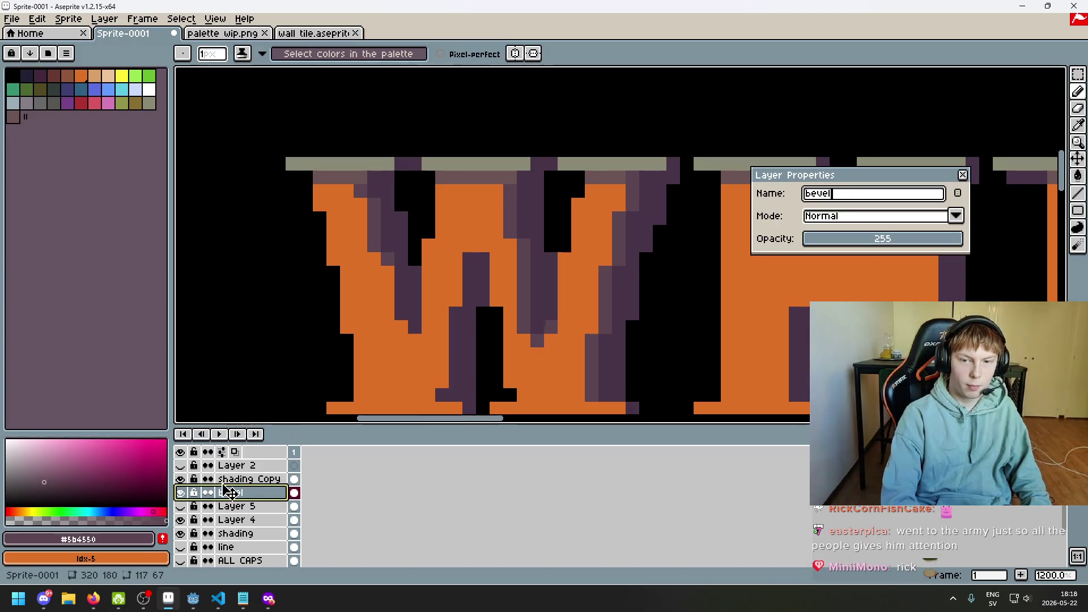
{"action": "key", "text": "Return"}
{"action": "left_click", "coordinate": [388, 272]}
{"action": "left_click", "coordinate": [390, 308], "text": "shift"}
{"action": "left_click", "coordinate": [397, 328]}
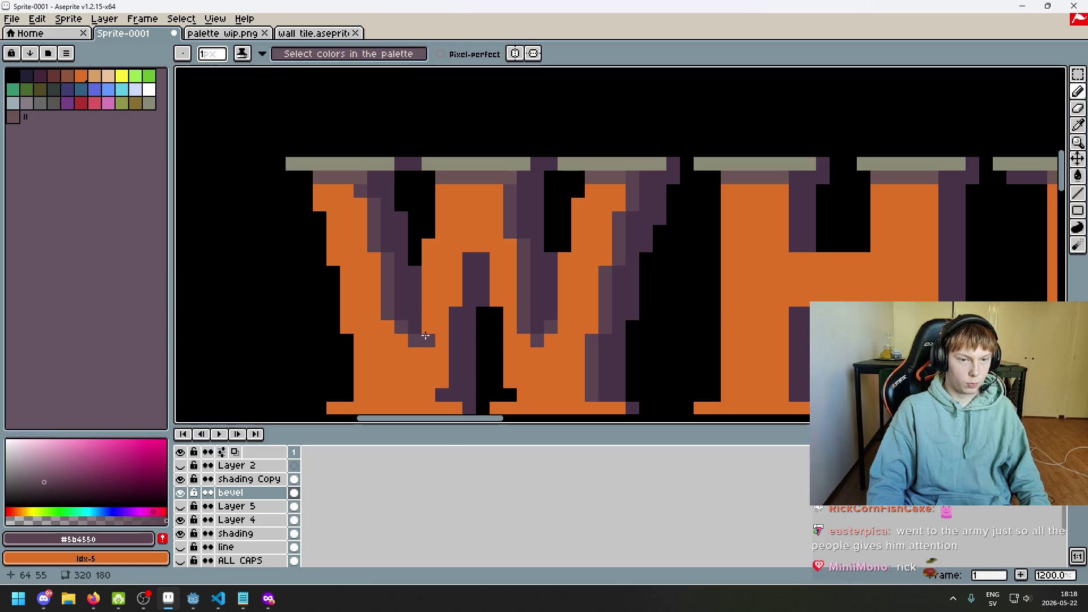
- Paint dark purple down the W's left stroke and along its bottom bevel row
{"action": "scroll", "coordinate": [426, 330], "scroll_direction": "down", "scroll_amount": 5}
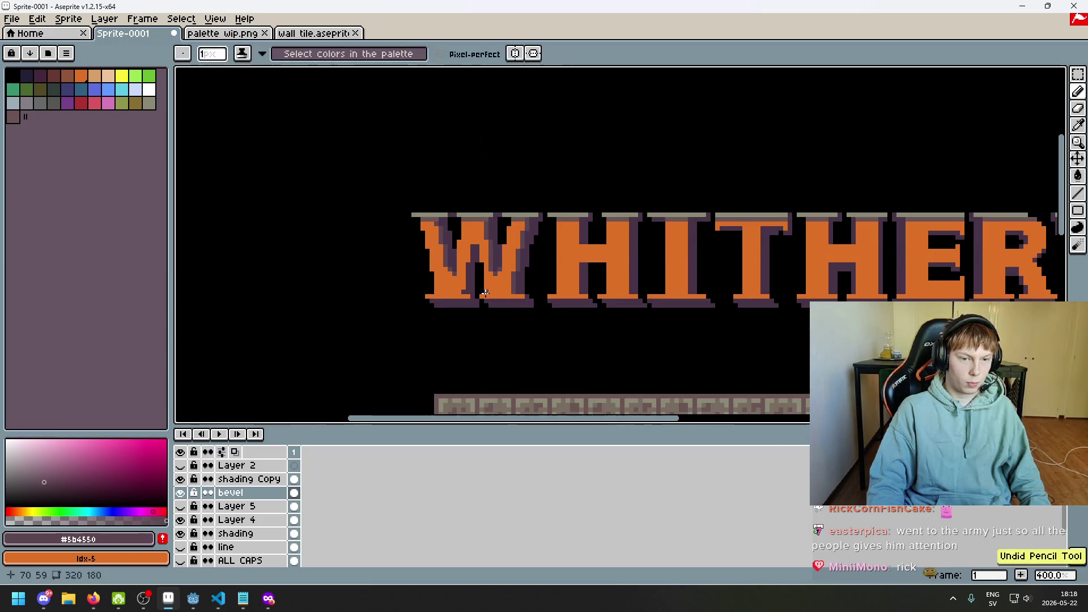
{"action": "scroll", "coordinate": [485, 293], "scroll_direction": "up", "scroll_amount": 2}
{"action": "scroll", "coordinate": [498, 291], "scroll_direction": "up", "scroll_amount": 3}
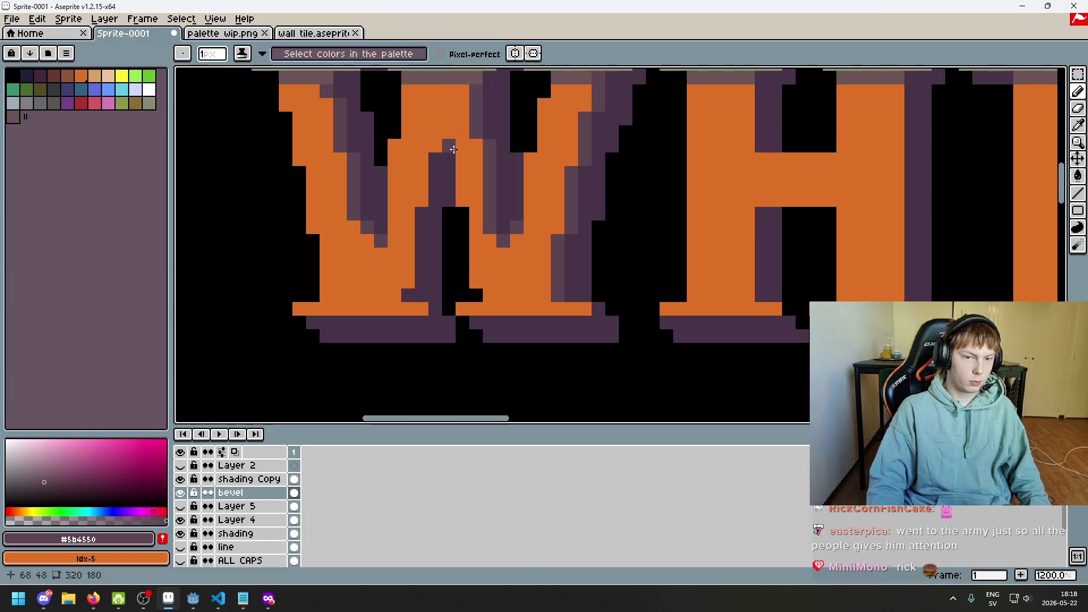
{"action": "left_click_drag", "start_coordinate": [424, 158], "coordinate": [392, 299]}
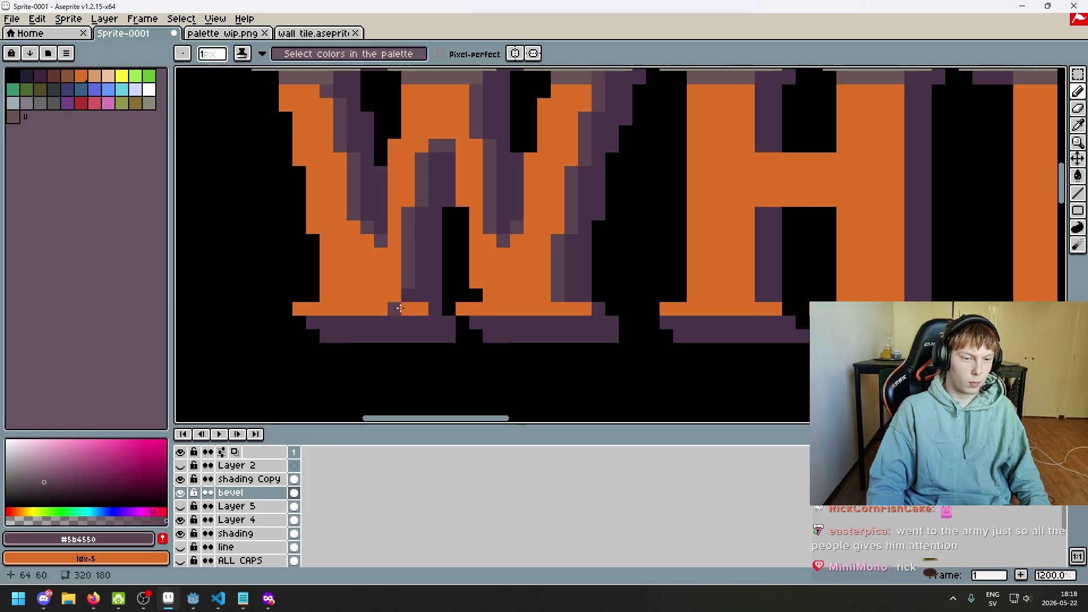
{"action": "left_click_drag", "start_coordinate": [302, 311], "coordinate": [590, 309]}
{"action": "left_click", "coordinate": [641, 311]}
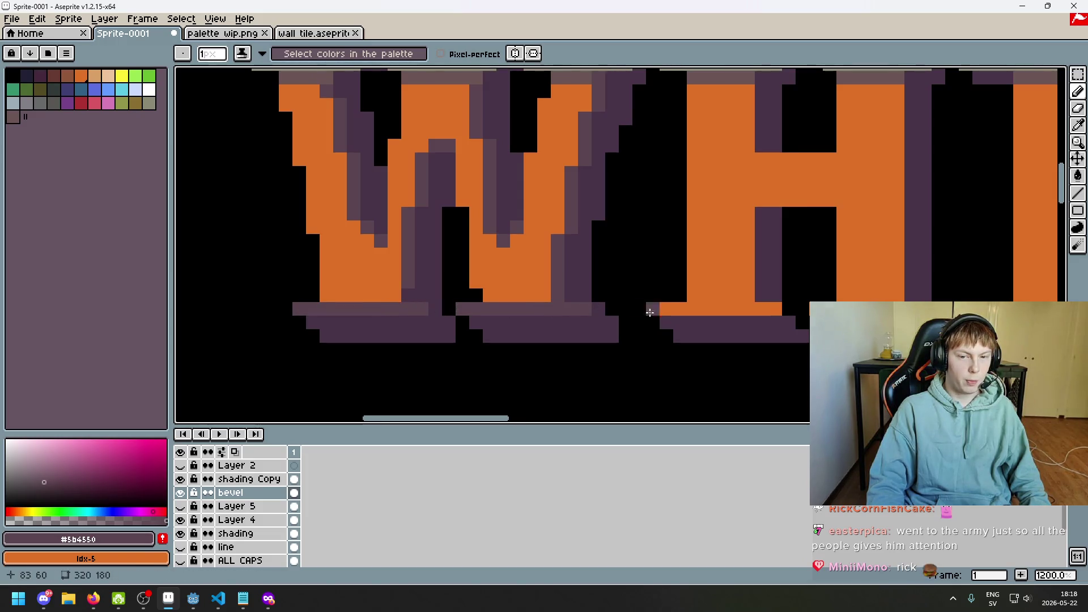
- Paint the H's bottom bevel row dark purple
{"action": "left_click", "coordinate": [745, 313], "text": "shift"}
{"action": "left_click", "coordinate": [773, 309]}
{"action": "left_click_drag", "start_coordinate": [737, 311], "coordinate": [435, 295]}
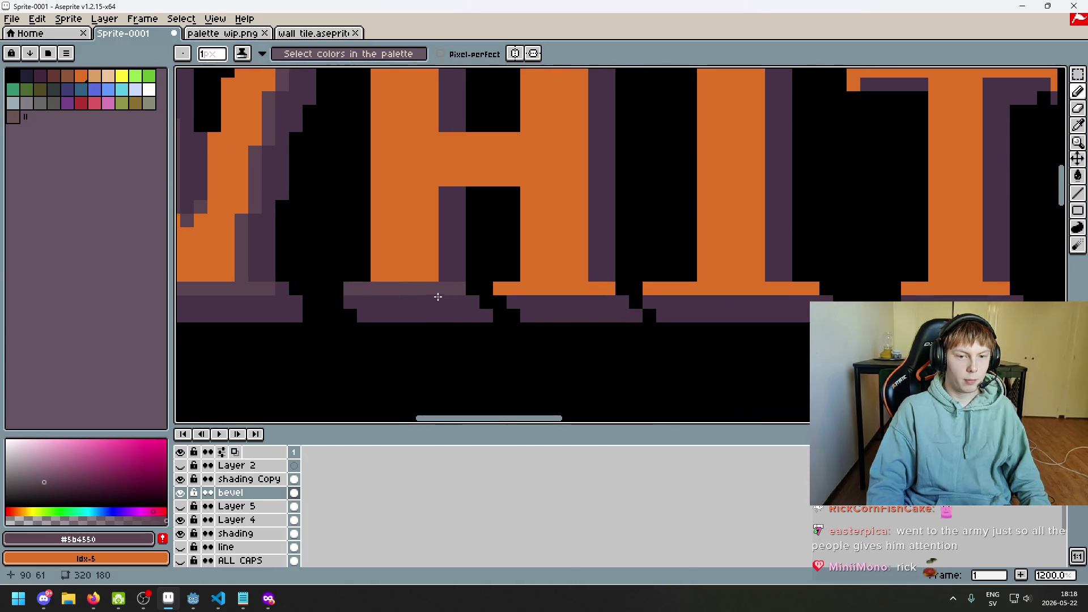
- Eyedrop the letters' orange and the purple bevel shades from the canvas
{"action": "key", "text": "i"}
{"action": "left_click", "coordinate": [542, 282]}
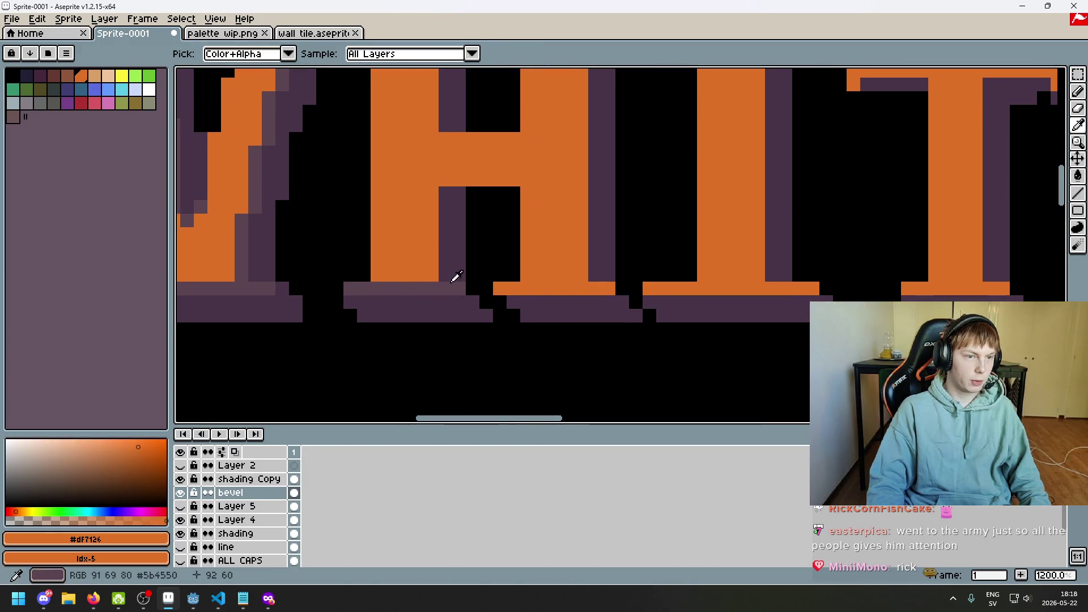
{"action": "left_click", "coordinate": [396, 317]}
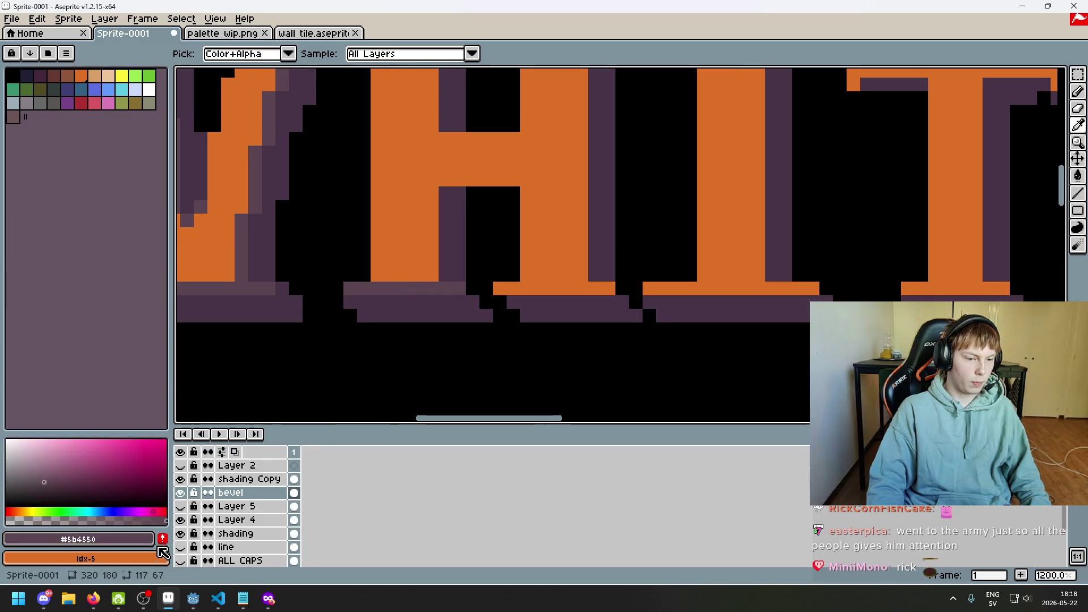
{"action": "left_click", "coordinate": [401, 289]}
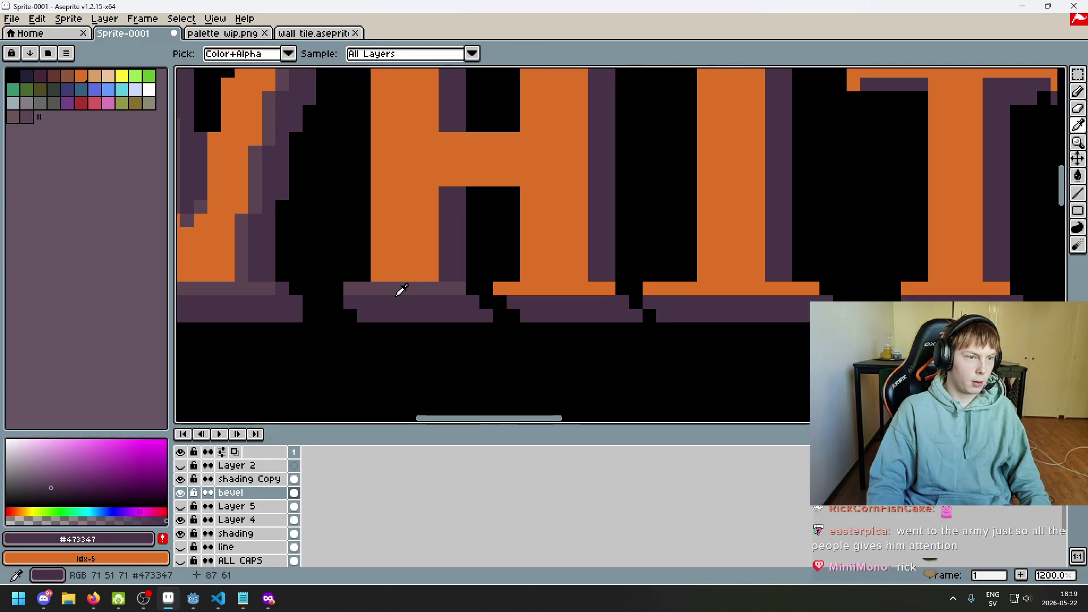
{"action": "key", "text": "b"}
{"action": "left_click", "coordinate": [376, 285], "text": "alt"}
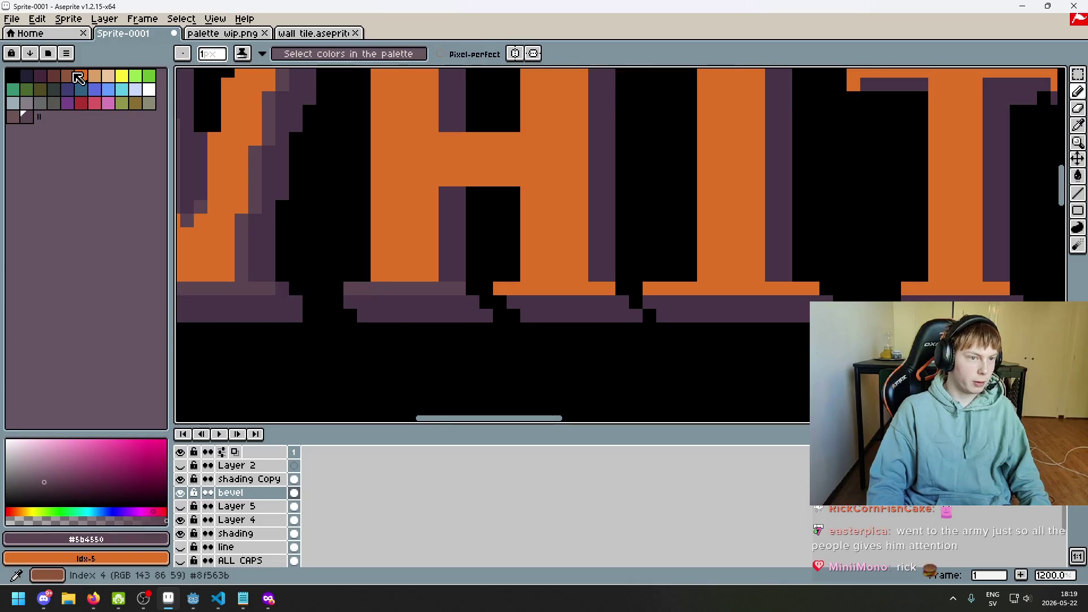
- Switch the ink to Shading with the orange palette colour, then back to Simple ink
{"action": "left_click", "coordinate": [242, 54]}
{"action": "left_click", "coordinate": [263, 126]}
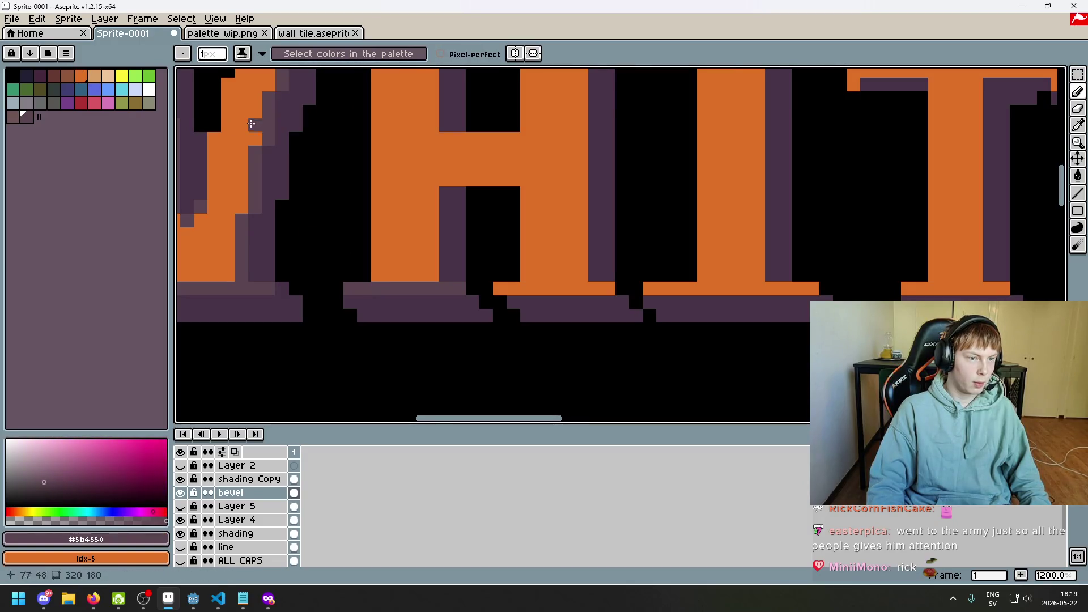
{"action": "left_click", "coordinate": [26, 117]}
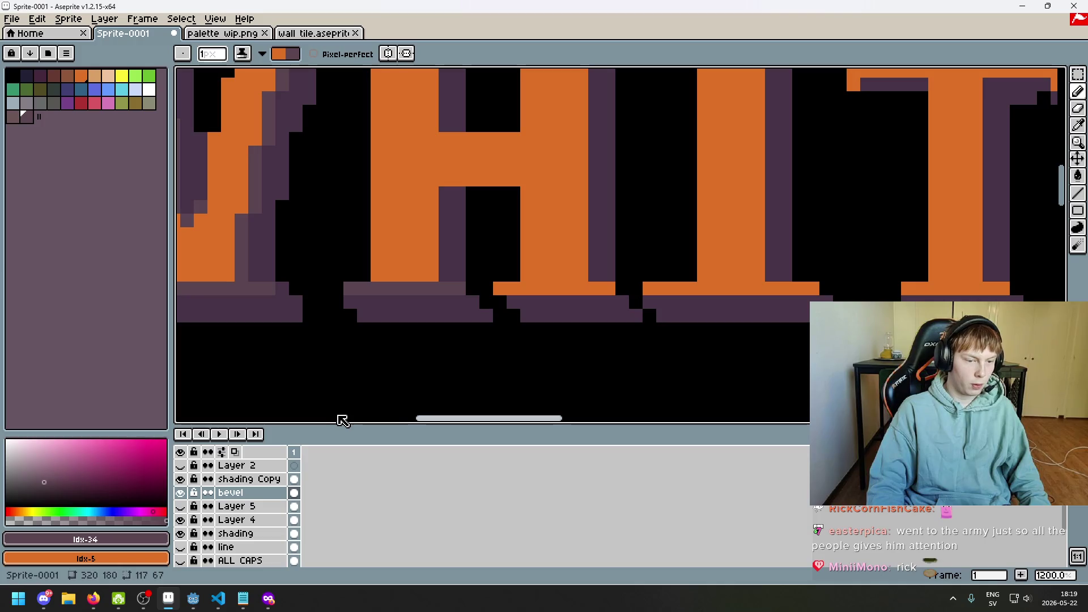
{"action": "left_click", "coordinate": [262, 53]}
{"action": "left_click", "coordinate": [250, 70]}
{"action": "scroll", "coordinate": [491, 295], "scroll_direction": "down", "scroll_amount": 4}
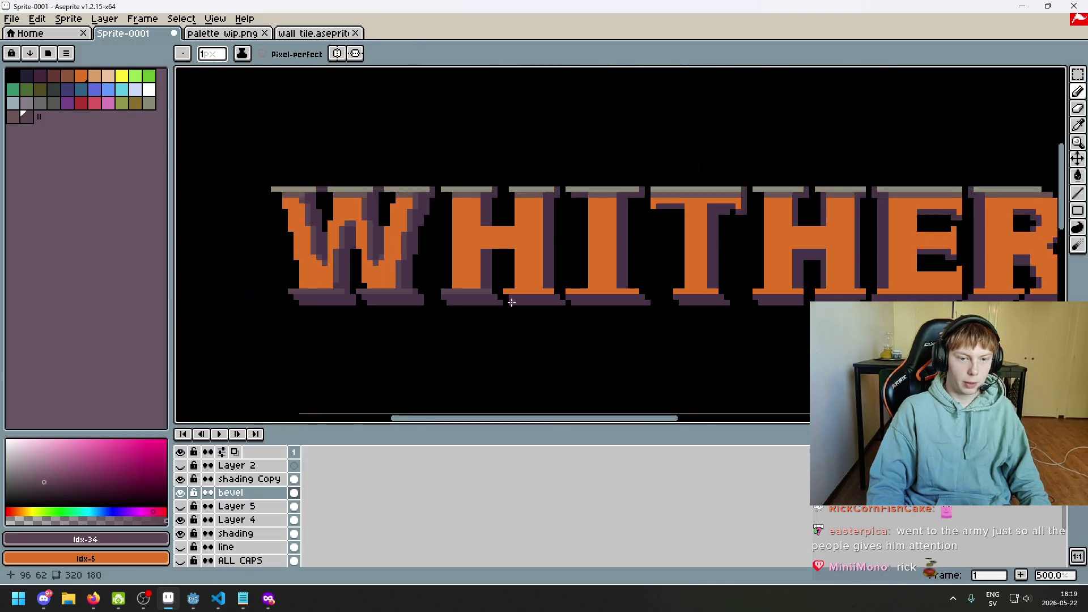
{"action": "scroll", "coordinate": [491, 295], "scroll_direction": "up", "scroll_amount": 1}
- On Layer 4, magic-wand select the orange letter pixels
{"action": "left_click", "coordinate": [189, 520]}
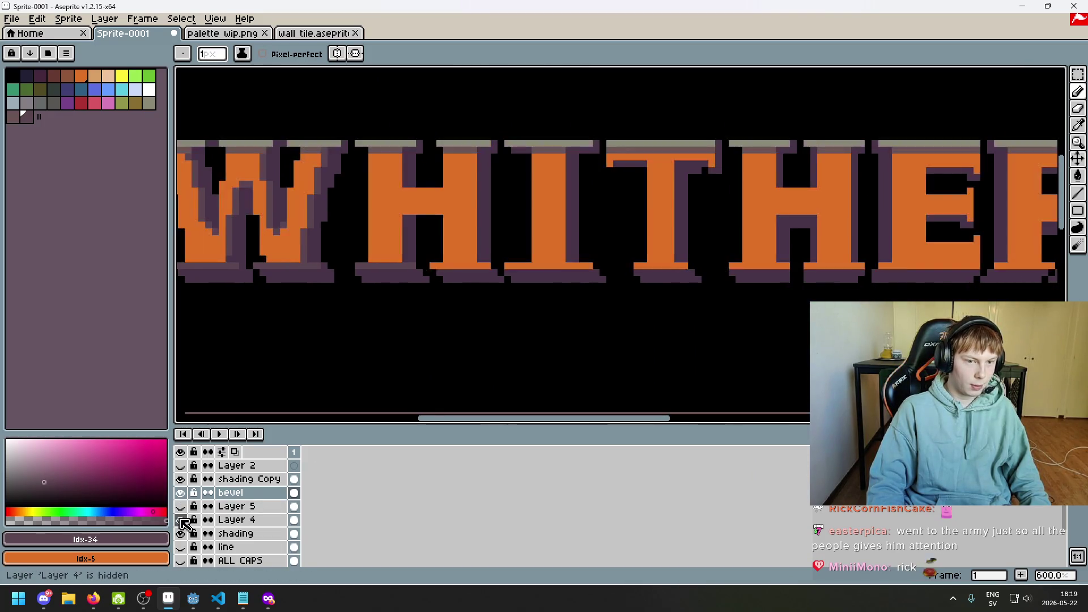
{"action": "left_click", "coordinate": [1078, 73]}
{"action": "left_click", "coordinate": [992, 77]}
{"action": "left_click", "coordinate": [547, 219]}
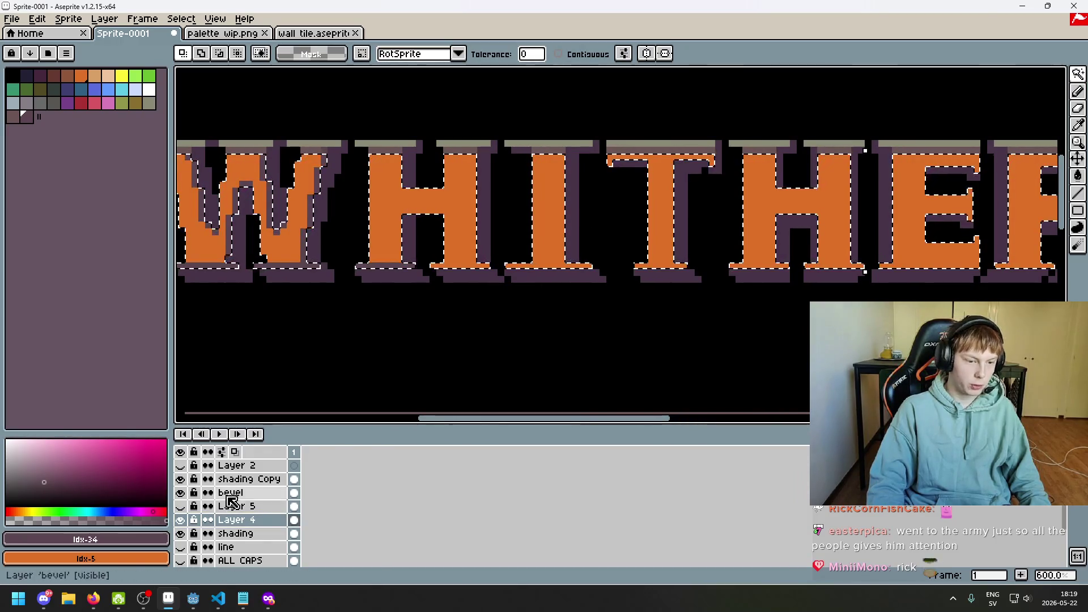
- Make the bevel layer active with the Pencil and pick the purple from the canvas
{"action": "left_click", "coordinate": [295, 493]}
{"action": "left_click", "coordinate": [1079, 92]}
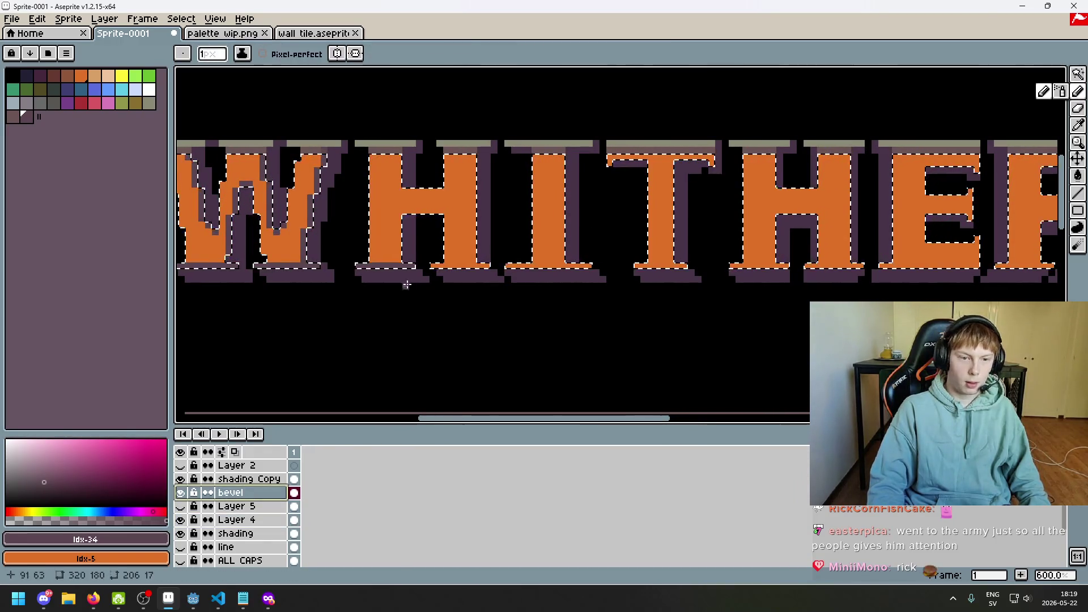
{"action": "scroll", "coordinate": [389, 267], "scroll_direction": "up", "scroll_amount": 3}
{"action": "left_click", "coordinate": [413, 259], "text": "alt"}
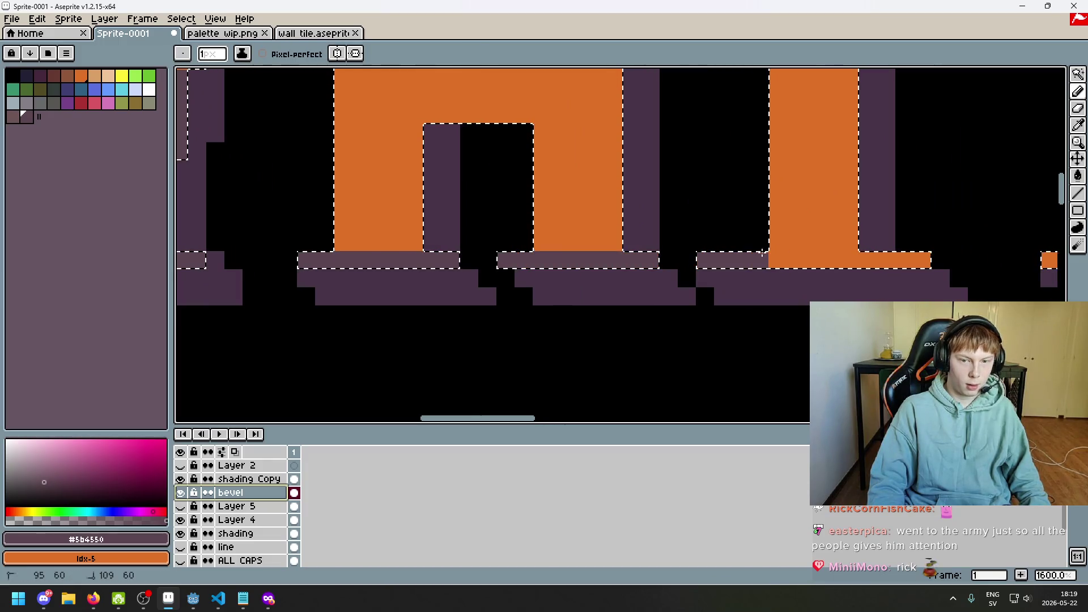
{"action": "scroll", "coordinate": [787, 289], "scroll_direction": "down", "scroll_amount": 4}
{"action": "scroll", "coordinate": [787, 289], "scroll_direction": "right", "scroll_amount": 10}
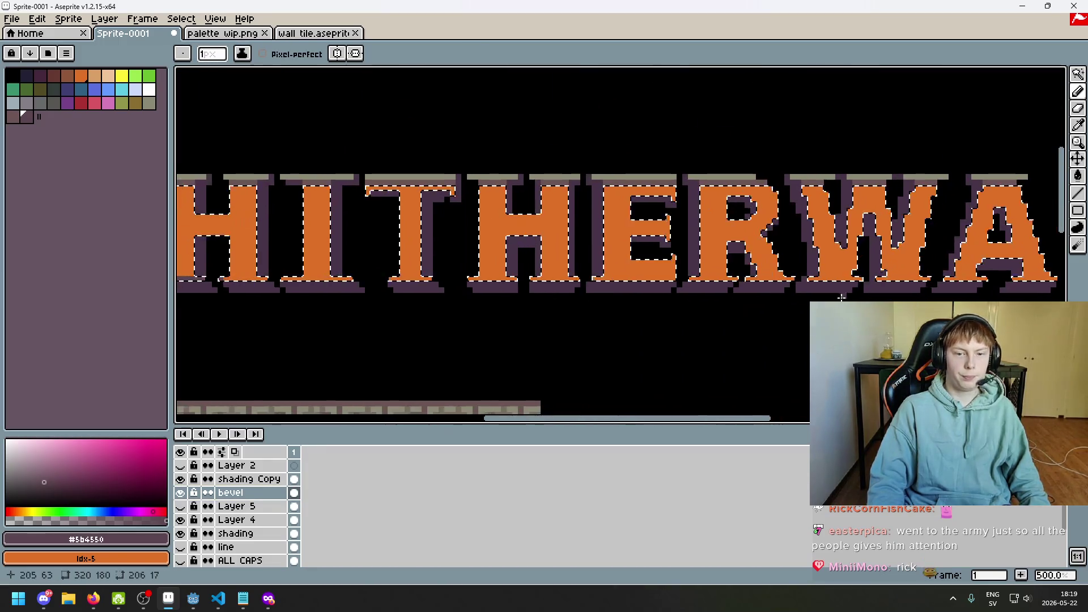
{"action": "scroll", "coordinate": [782, 280], "scroll_direction": "up", "scroll_amount": 4}
{"action": "scroll", "coordinate": [786, 286], "scroll_direction": "down", "scroll_amount": 5}
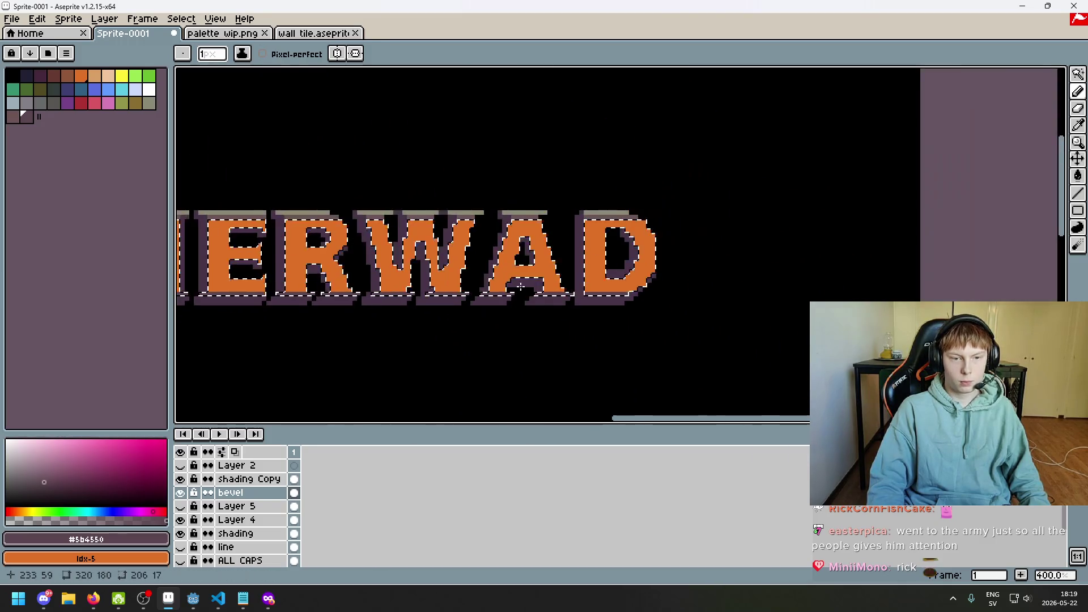
{"action": "scroll", "coordinate": [680, 255], "scroll_direction": "left", "scroll_amount": 5}
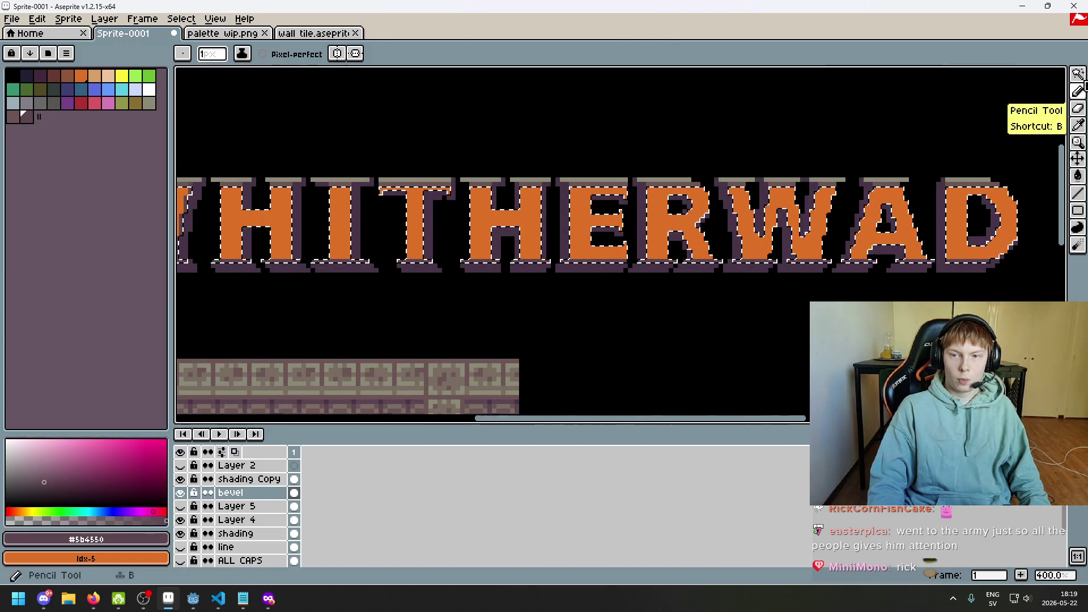
- Deselect the letters, zoom in, and draw a purple column down the H's inner edge
{"action": "left_click", "coordinate": [1078, 74]}
{"action": "key", "text": "ctrl+d"}
{"action": "scroll", "coordinate": [535, 284], "scroll_direction": "left", "scroll_amount": 3}
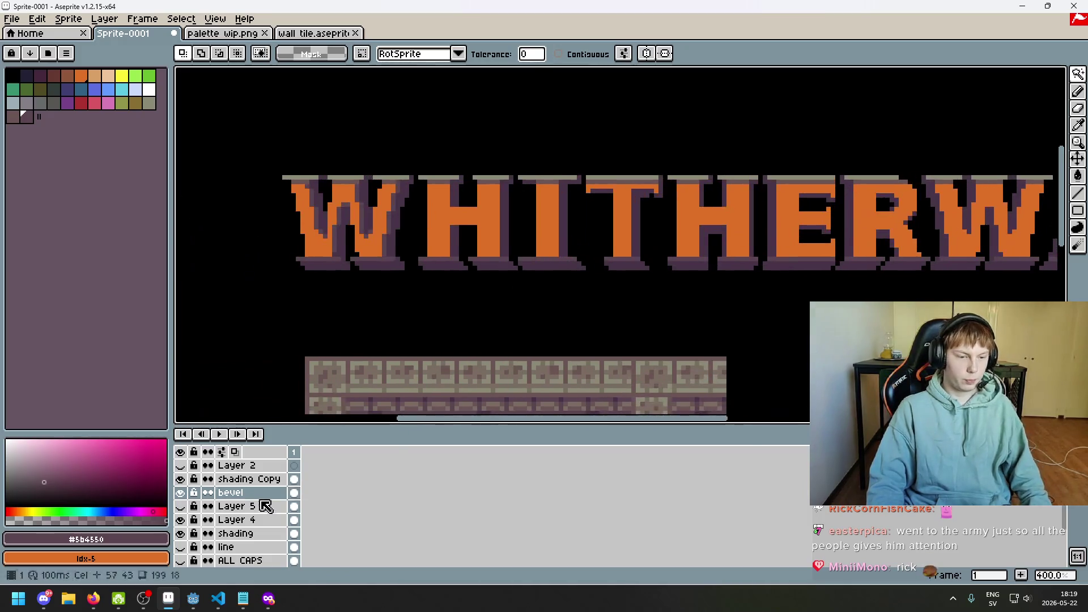
{"action": "key", "text": "b"}
{"action": "scroll", "coordinate": [494, 213], "scroll_direction": "up", "scroll_amount": 2}
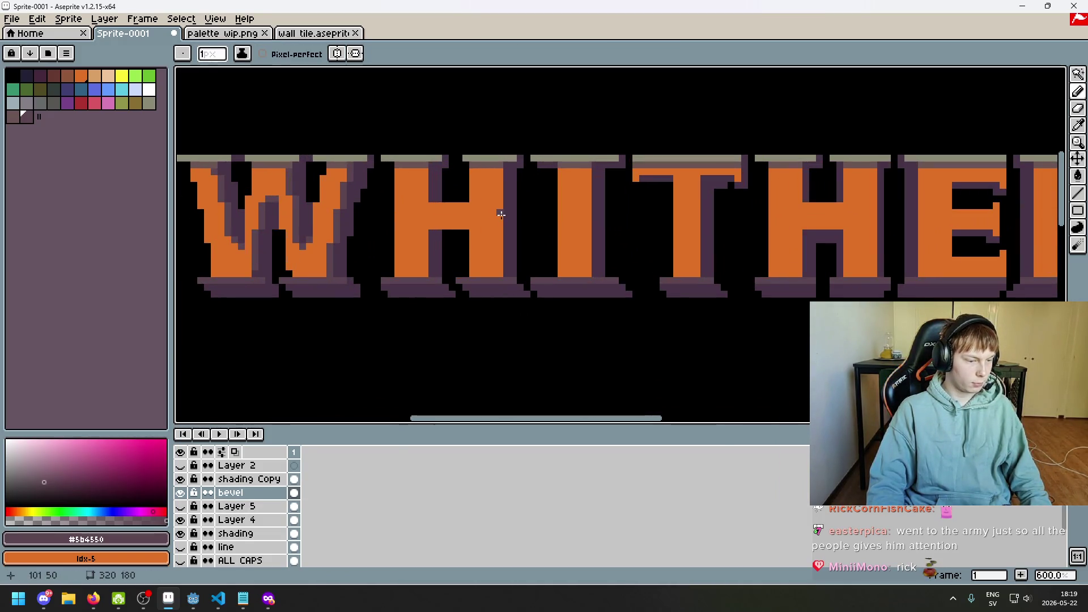
{"action": "scroll", "coordinate": [481, 220], "scroll_direction": "up", "scroll_amount": 3}
{"action": "mouse_move", "coordinate": [561, 195]}
{"action": "left_mouse_down"}
{"action": "mouse_move", "coordinate": [496, 199]}
{"action": "mouse_move", "coordinate": [497, 226]}
{"action": "left_mouse_up"}
{"action": "scroll", "coordinate": [561, 193], "scroll_direction": "up", "scroll_amount": 2}
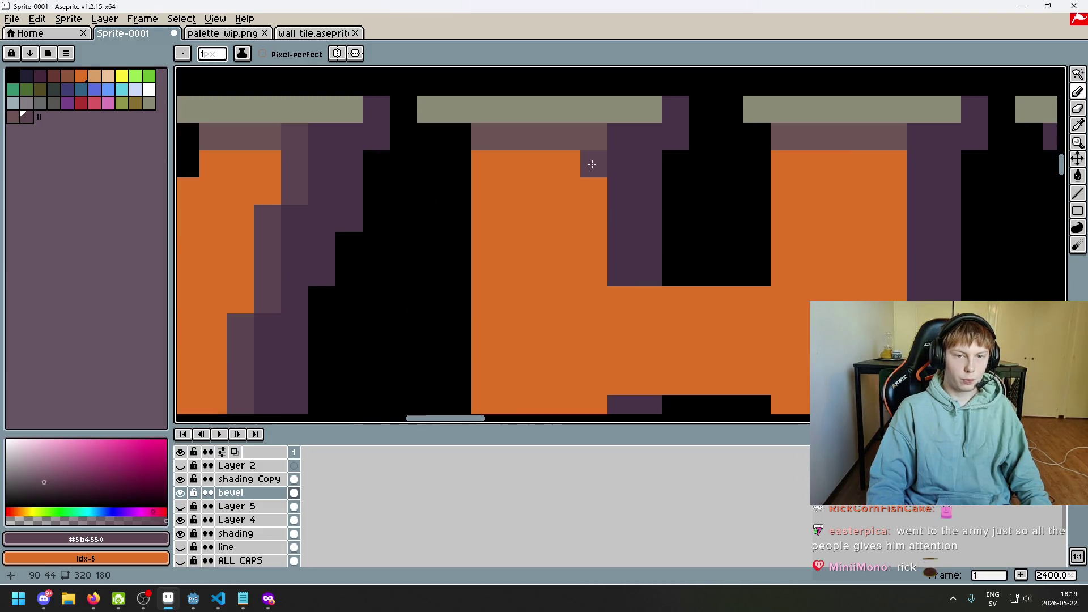
{"action": "left_click", "coordinate": [595, 271], "text": "shift"}
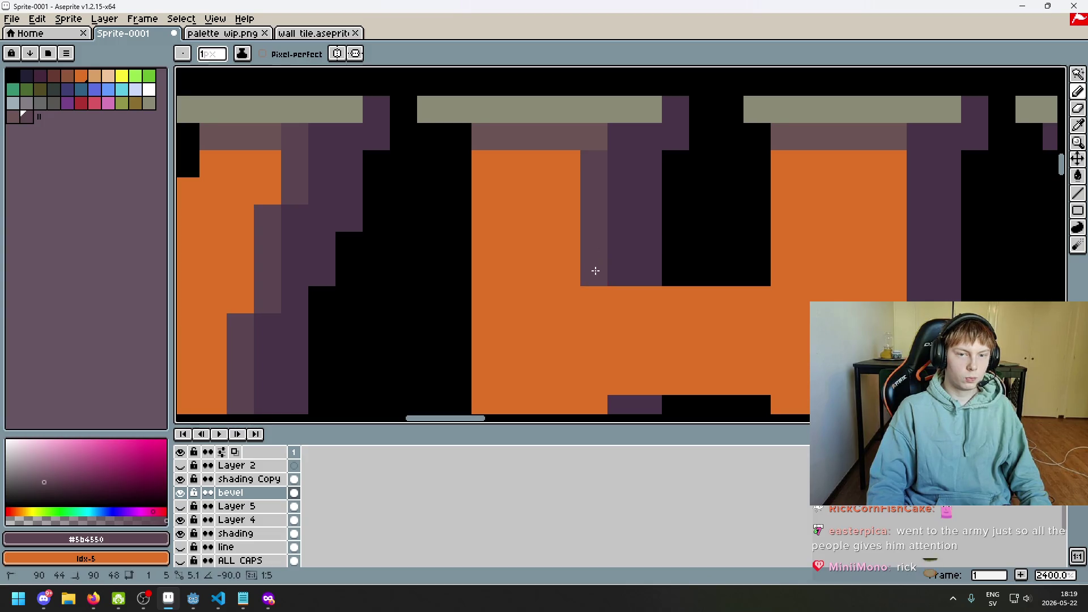
- Zoom in on the H and undo the stray dark pixel
{"action": "scroll", "coordinate": [596, 271], "scroll_direction": "down", "scroll_amount": 1}
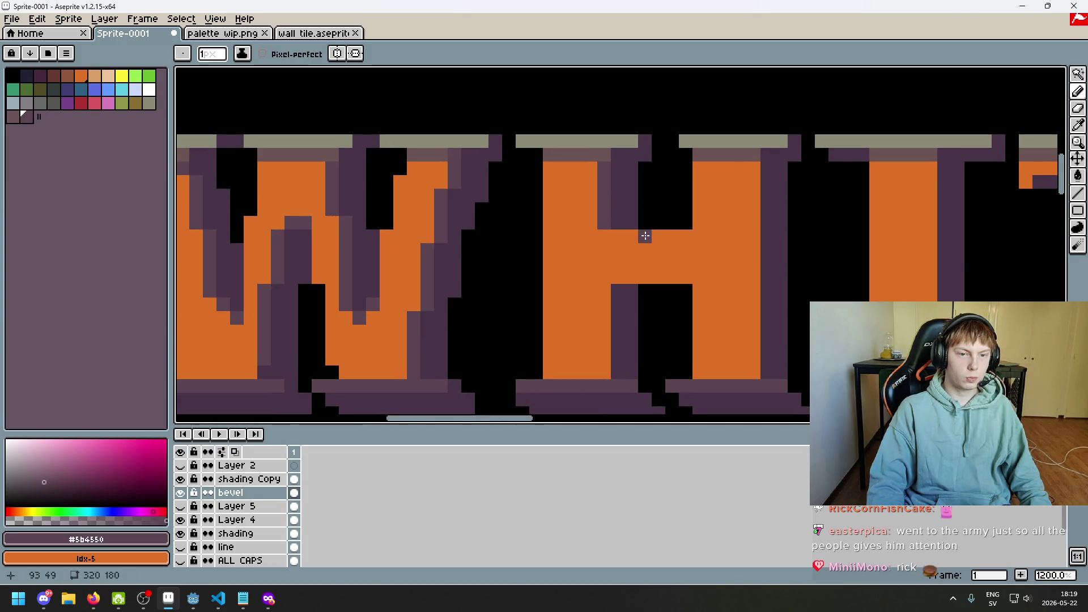
{"action": "left_click_drag", "start_coordinate": [512, 207], "coordinate": [505, 244]}
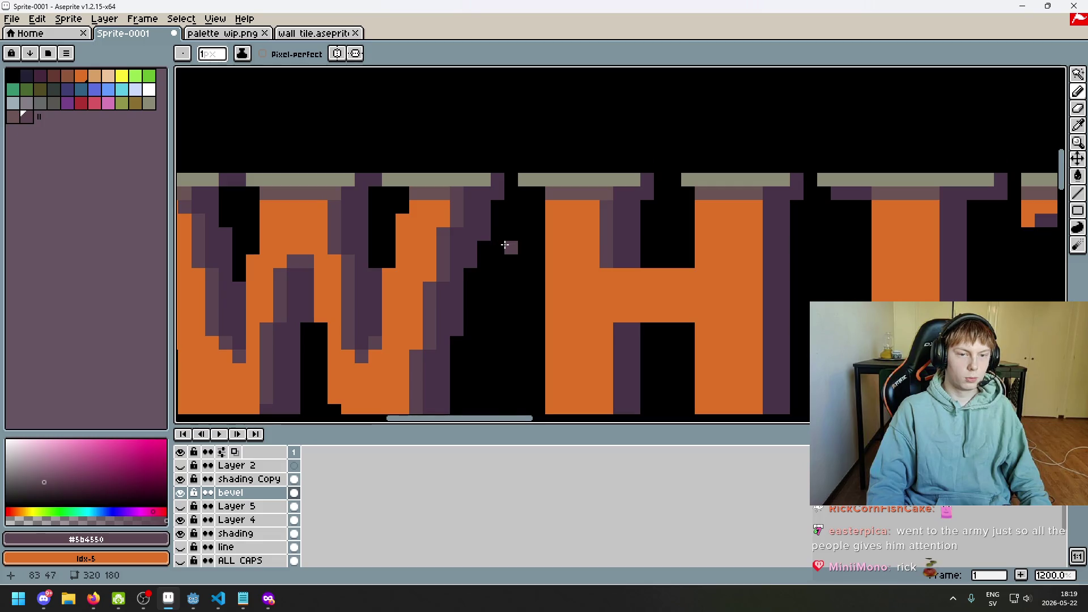
{"action": "scroll", "coordinate": [453, 193], "scroll_direction": "up", "scroll_amount": 4}
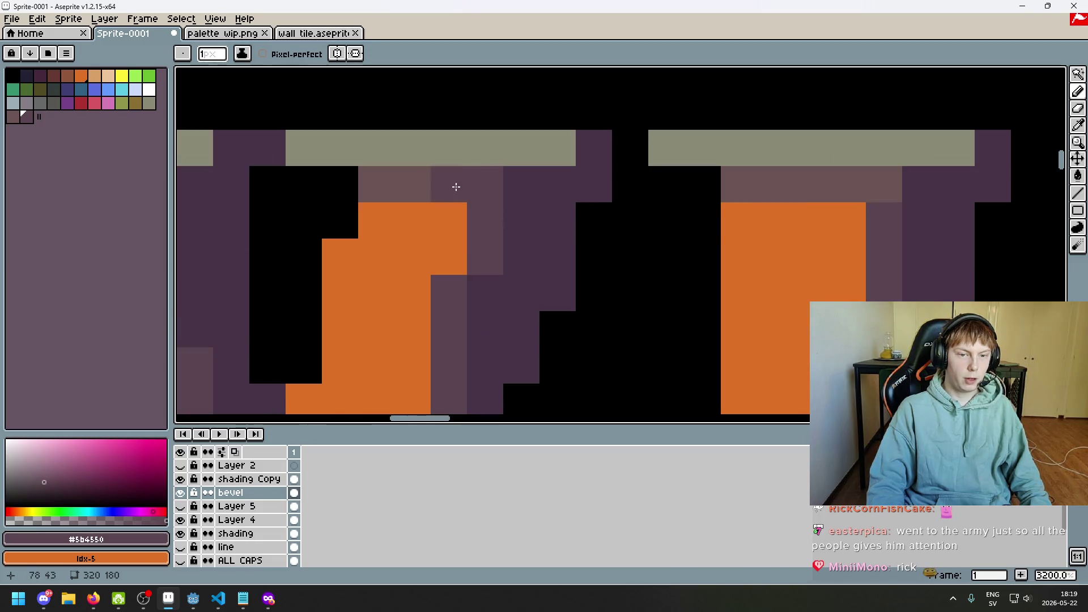
{"action": "scroll", "coordinate": [610, 161], "scroll_direction": "down", "scroll_amount": 6}
{"action": "scroll", "coordinate": [617, 211], "scroll_direction": "up", "scroll_amount": 1}
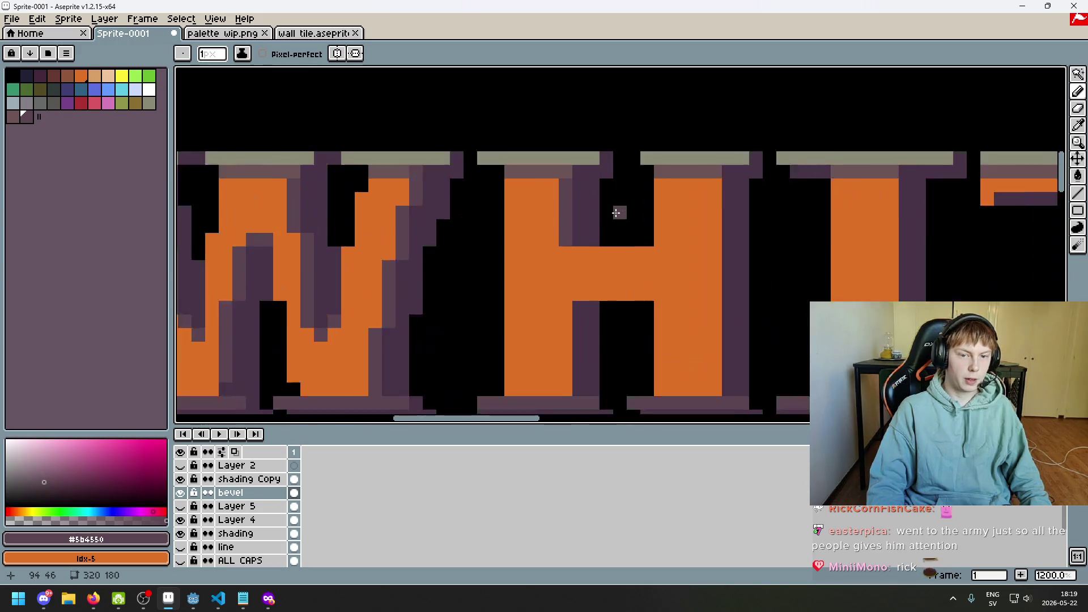
{"action": "scroll", "coordinate": [495, 217], "scroll_direction": "down", "scroll_amount": 2}
{"action": "scroll", "coordinate": [439, 204], "scroll_direction": "up", "scroll_amount": 1}
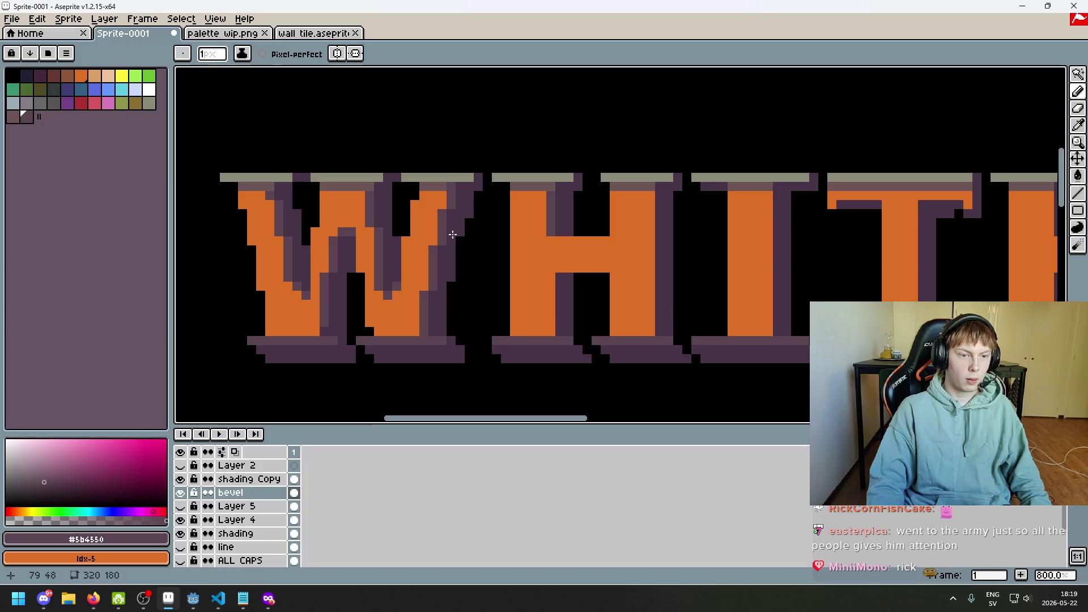
{"action": "scroll", "coordinate": [547, 194], "scroll_direction": "up", "scroll_amount": 3}
{"action": "scroll", "coordinate": [562, 172], "scroll_direction": "down", "scroll_amount": 4}
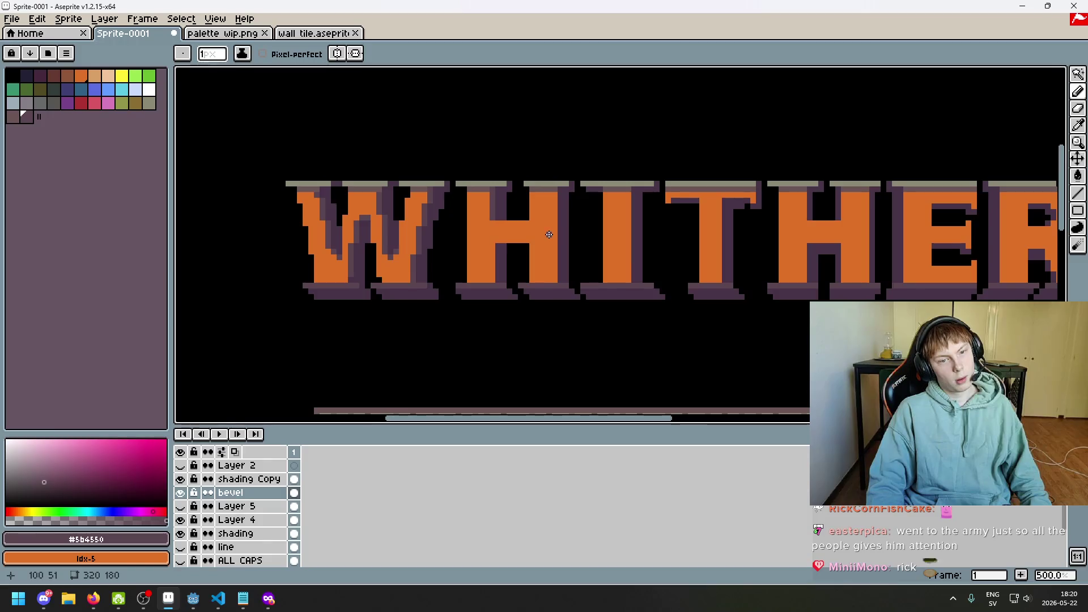
{"action": "scroll", "coordinate": [550, 235], "scroll_direction": "up", "scroll_amount": 4}
{"action": "scroll", "coordinate": [454, 210], "scroll_direction": "left", "scroll_amount": 3}
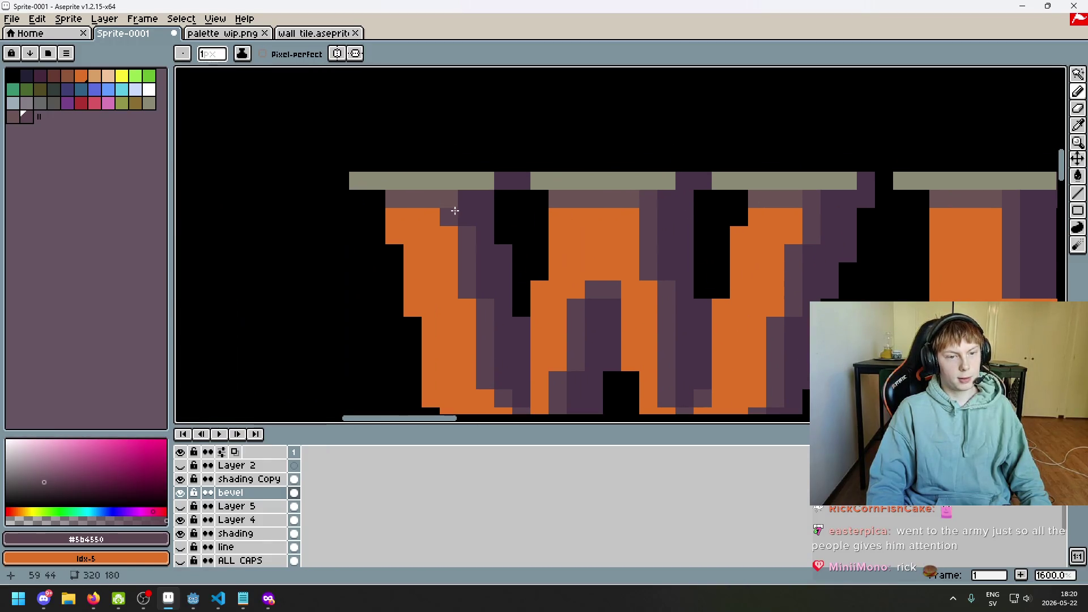
{"action": "scroll", "coordinate": [500, 209], "scroll_direction": "down", "scroll_amount": 3}
{"action": "scroll", "coordinate": [572, 216], "scroll_direction": "up", "scroll_amount": 3}
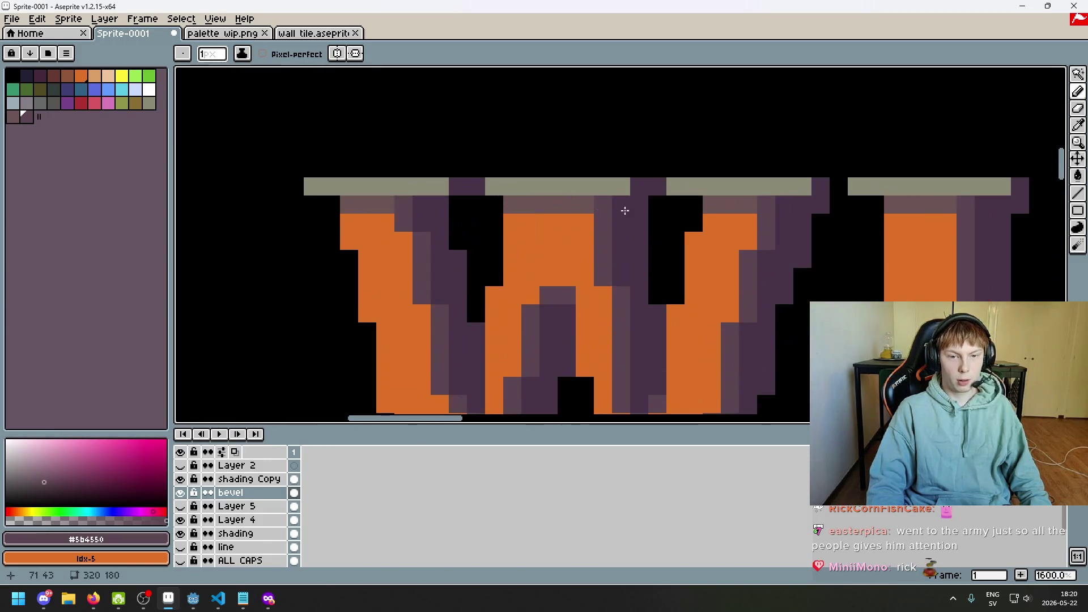
{"action": "scroll", "coordinate": [709, 238], "scroll_direction": "right", "scroll_amount": 3}
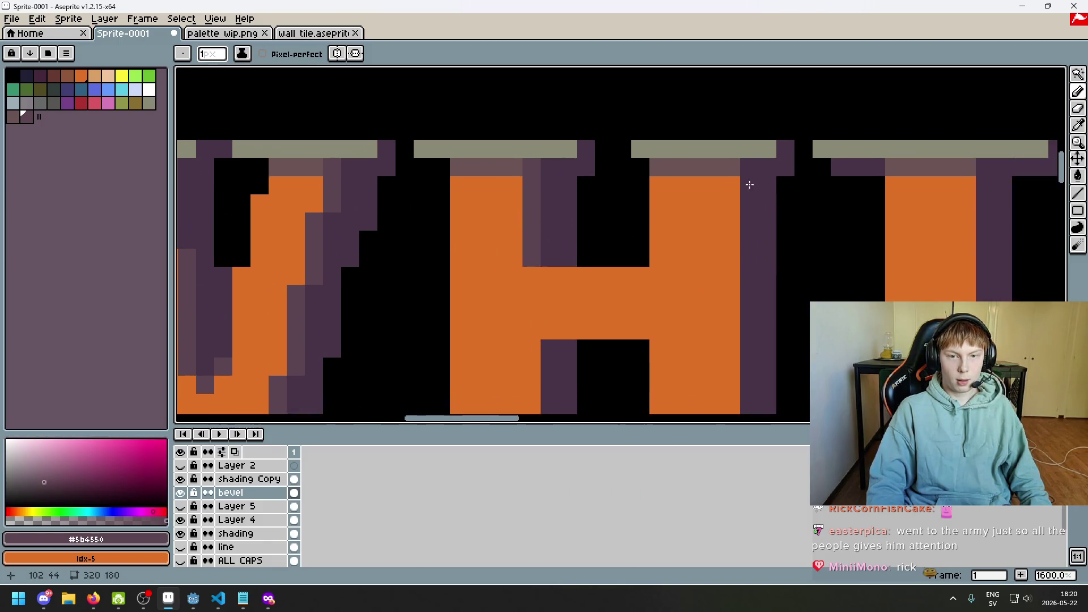
{"action": "key", "text": "ctrl+z"}
- Paint a 1-px mid-purple shadow column inside the H's right stroke
{"action": "left_click_drag", "start_coordinate": [732, 180], "coordinate": [732, 258]}
{"action": "scroll", "coordinate": [576, 186], "scroll_direction": "down", "scroll_amount": 2}
{"action": "scroll", "coordinate": [576, 185], "scroll_direction": "right", "scroll_amount": 2}
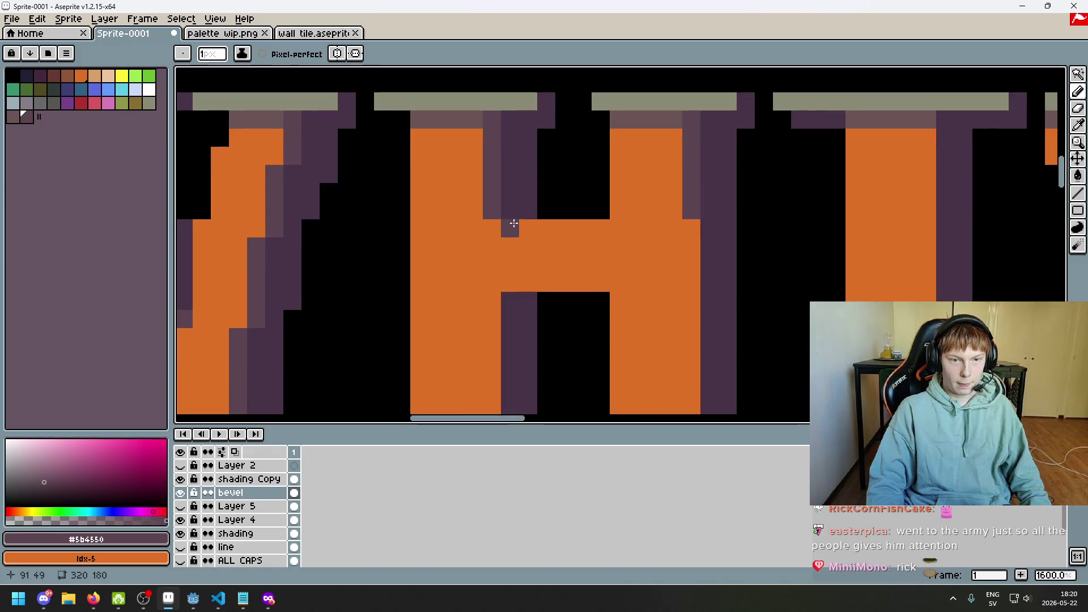
{"action": "scroll", "coordinate": [496, 227], "scroll_direction": "down", "scroll_amount": 2}
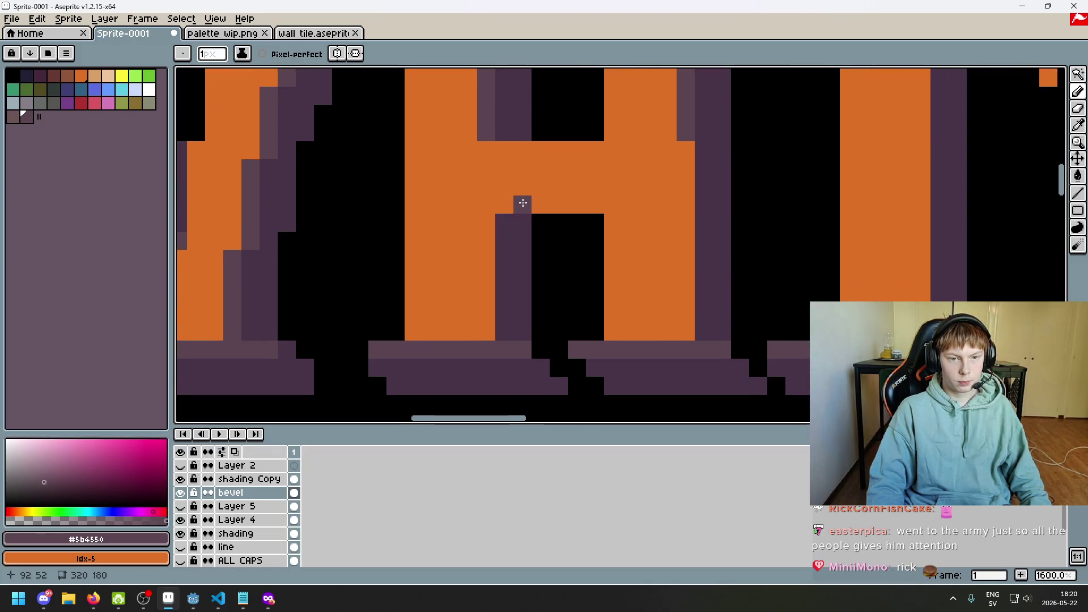
{"action": "scroll", "coordinate": [587, 236], "scroll_direction": "down", "scroll_amount": 4}
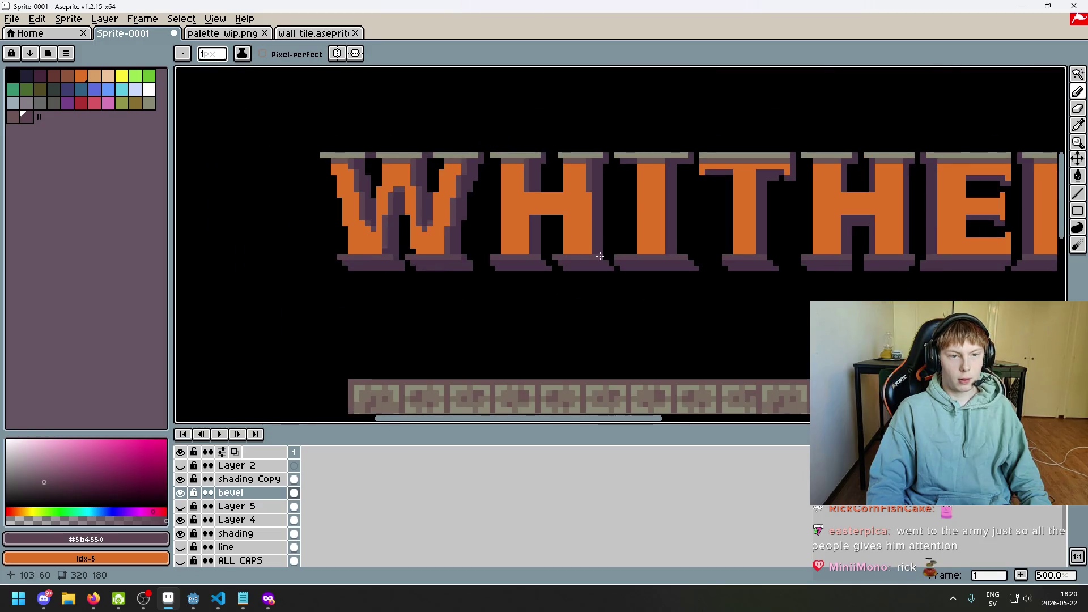
{"action": "scroll", "coordinate": [539, 232], "scroll_direction": "up", "scroll_amount": 2}
{"action": "scroll", "coordinate": [566, 221], "scroll_direction": "down", "scroll_amount": 1}
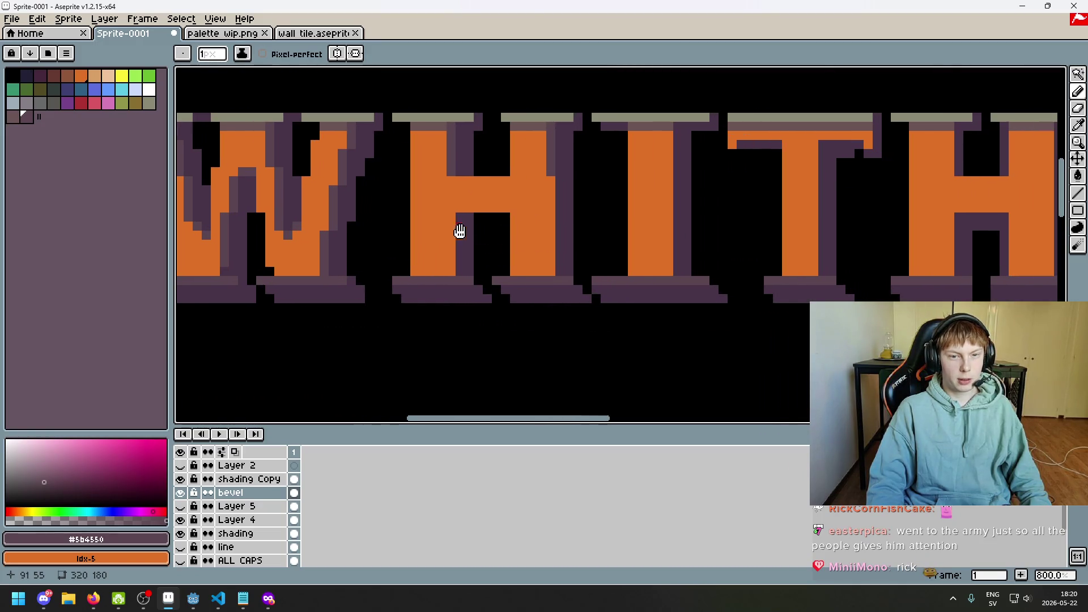
{"action": "scroll", "coordinate": [482, 225], "scroll_direction": "up", "scroll_amount": 3}
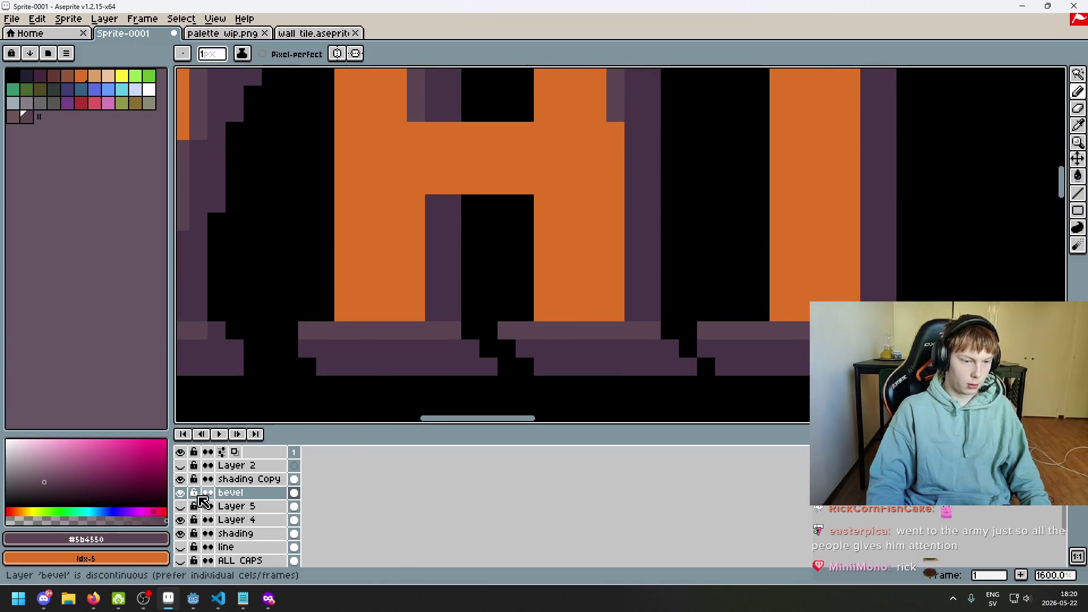
- Hide the bevel layer, toggling shading Copy and Layer 4 to compare
{"action": "left_click", "coordinate": [181, 492]}
{"action": "left_click", "coordinate": [181, 479]}
{"action": "left_click", "coordinate": [181, 479]}
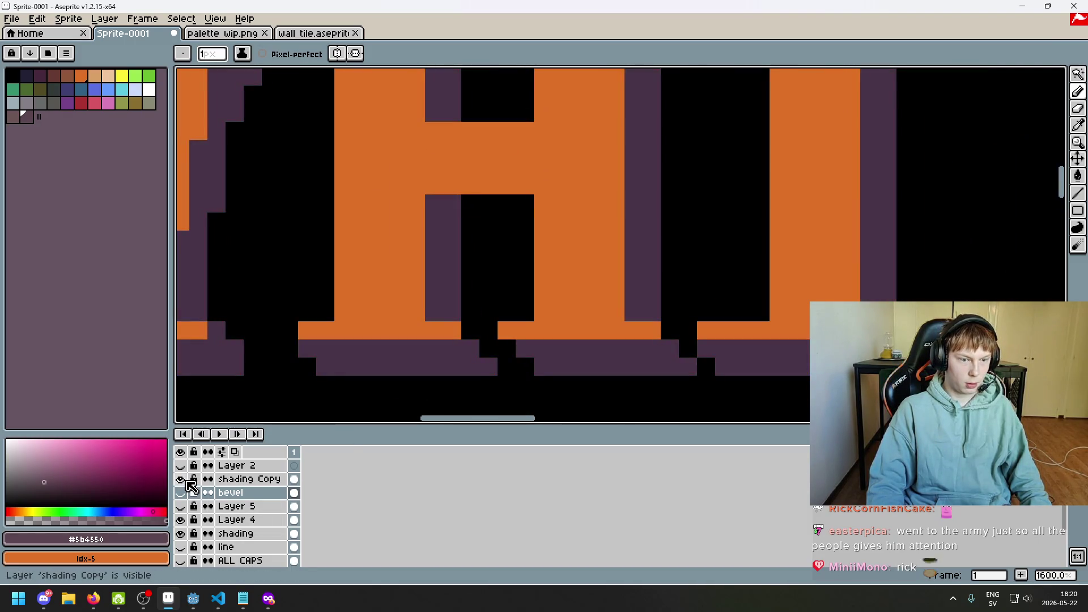
{"action": "left_click", "coordinate": [181, 479]}
{"action": "left_click", "coordinate": [180, 479]}
{"action": "left_click", "coordinate": [181, 493]}
{"action": "left_click", "coordinate": [180, 493]}
{"action": "left_click", "coordinate": [181, 520]}
{"action": "left_click", "coordinate": [181, 520]}
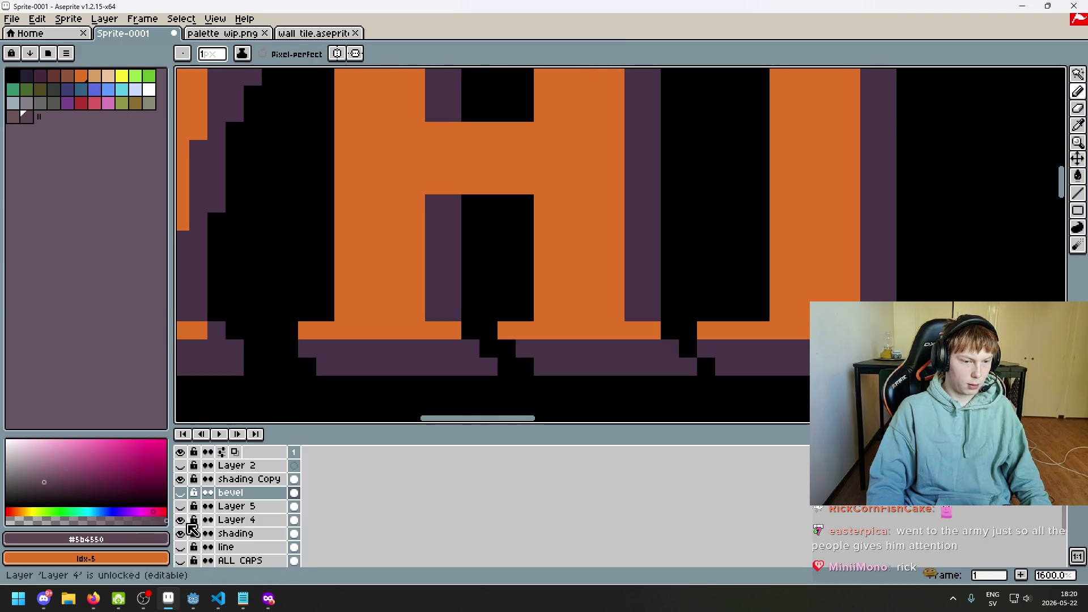
- Hide the shading layer, compare Layer 4 and shading Copy, and make shading Copy active
{"action": "left_click", "coordinate": [180, 533]}
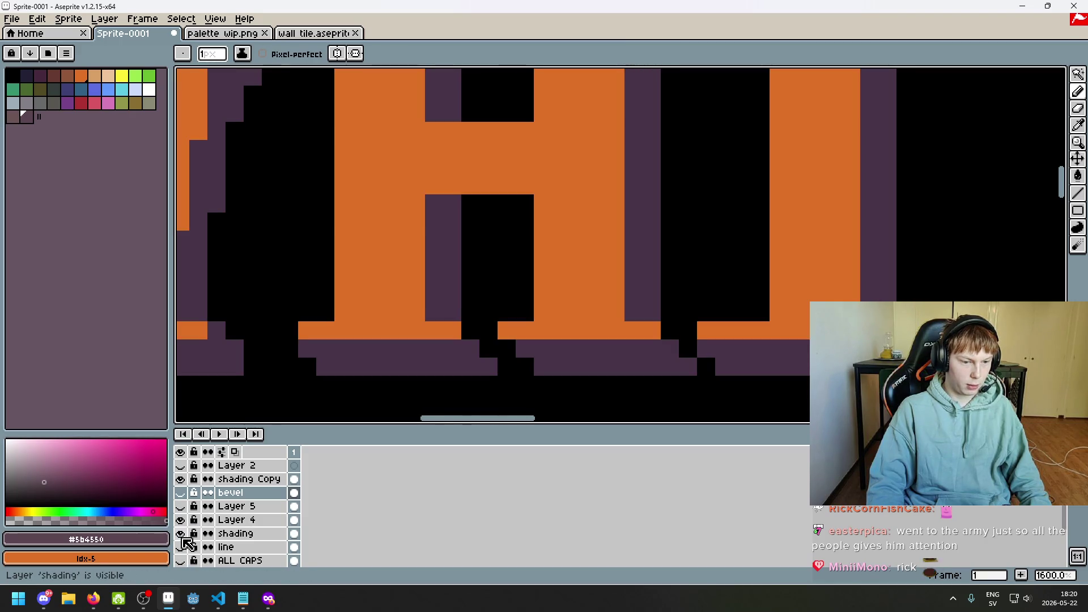
{"action": "scroll", "coordinate": [190, 533], "scroll_direction": "down", "scroll_amount": 3}
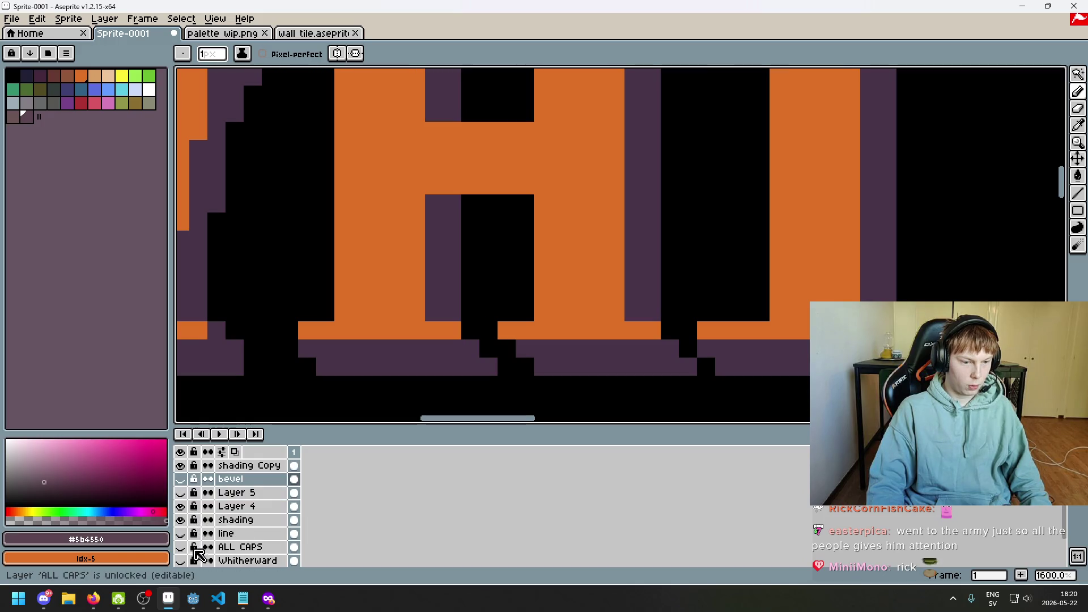
{"action": "scroll", "coordinate": [187, 553], "scroll_direction": "up", "scroll_amount": 3}
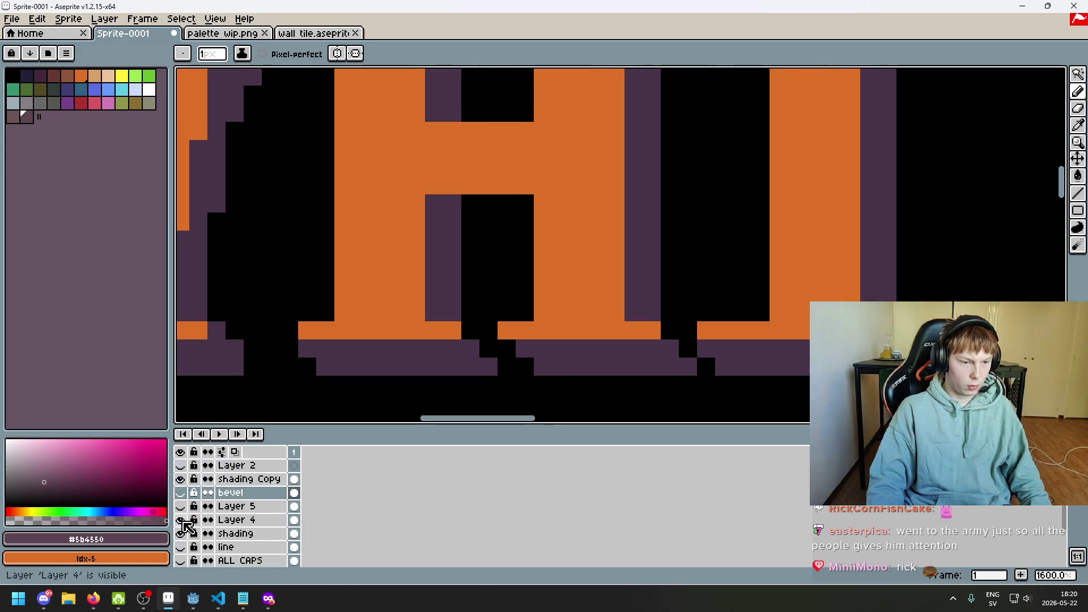
{"action": "left_click", "coordinate": [181, 520]}
{"action": "left_click", "coordinate": [181, 521]}
{"action": "left_click", "coordinate": [181, 521]}
{"action": "left_click", "coordinate": [181, 521]}
{"action": "left_click", "coordinate": [181, 521]}
{"action": "left_click", "coordinate": [181, 521]}
{"action": "left_click", "coordinate": [180, 480]}
{"action": "left_click", "coordinate": [181, 479]}
{"action": "left_click", "coordinate": [249, 480]}
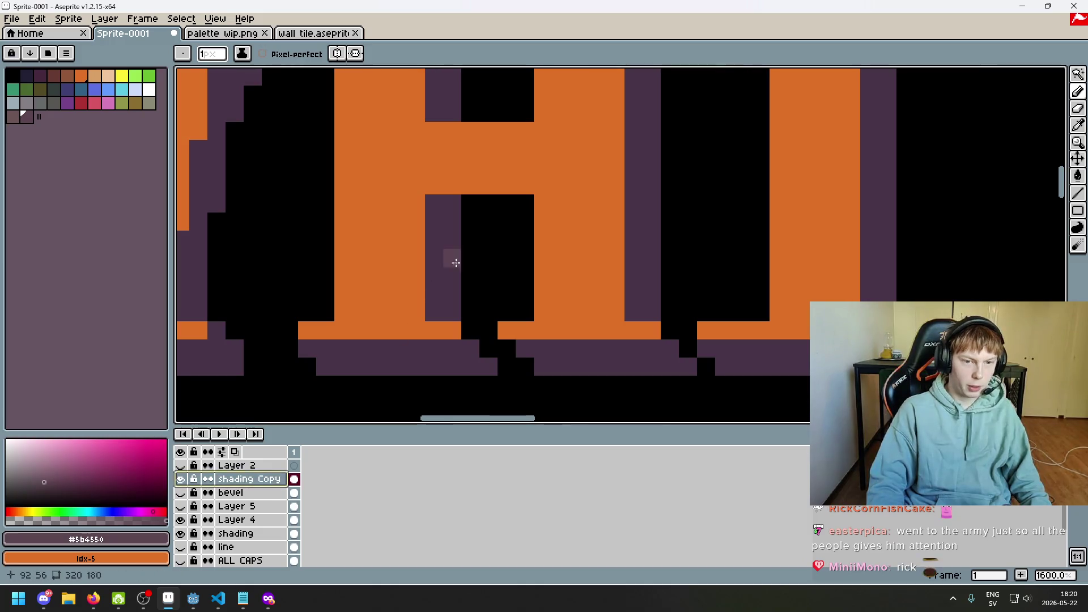
- Fill the black gap under the H crossbar with dark purple #473347 on shading Copy
{"action": "left_click", "coordinate": [452, 227], "text": "alt"}
{"action": "scroll", "coordinate": [476, 213], "scroll_direction": "up", "scroll_amount": 3}
{"action": "mouse_move", "coordinate": [463, 233]}
{"action": "left_mouse_down"}
{"action": "mouse_move", "coordinate": [525, 221]}
{"action": "mouse_move", "coordinate": [540, 200]}
{"action": "left_mouse_up"}
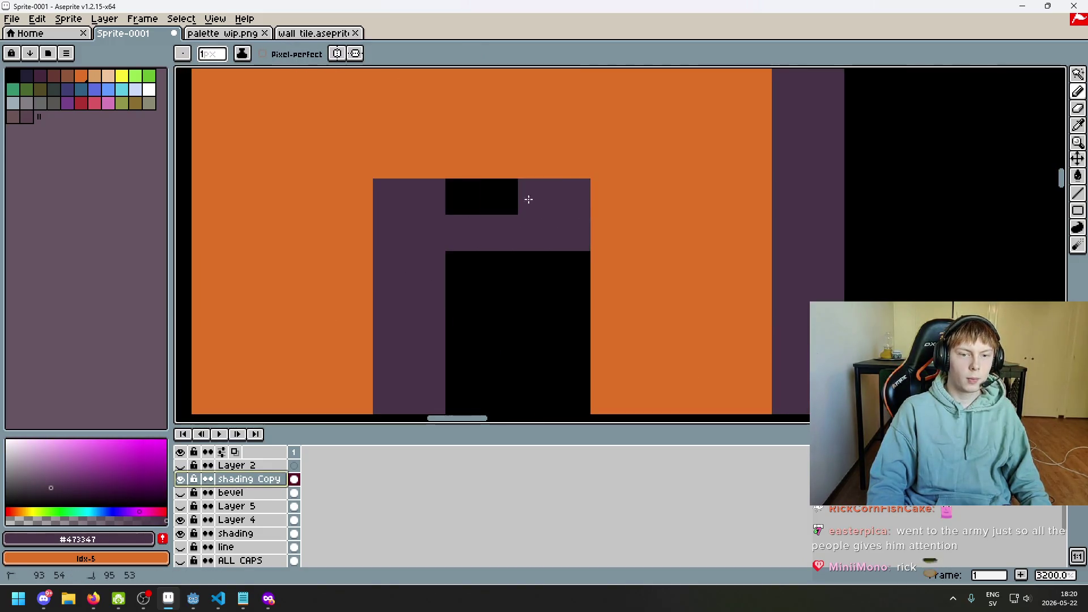
{"action": "scroll", "coordinate": [540, 201], "scroll_direction": "down", "scroll_amount": 5}
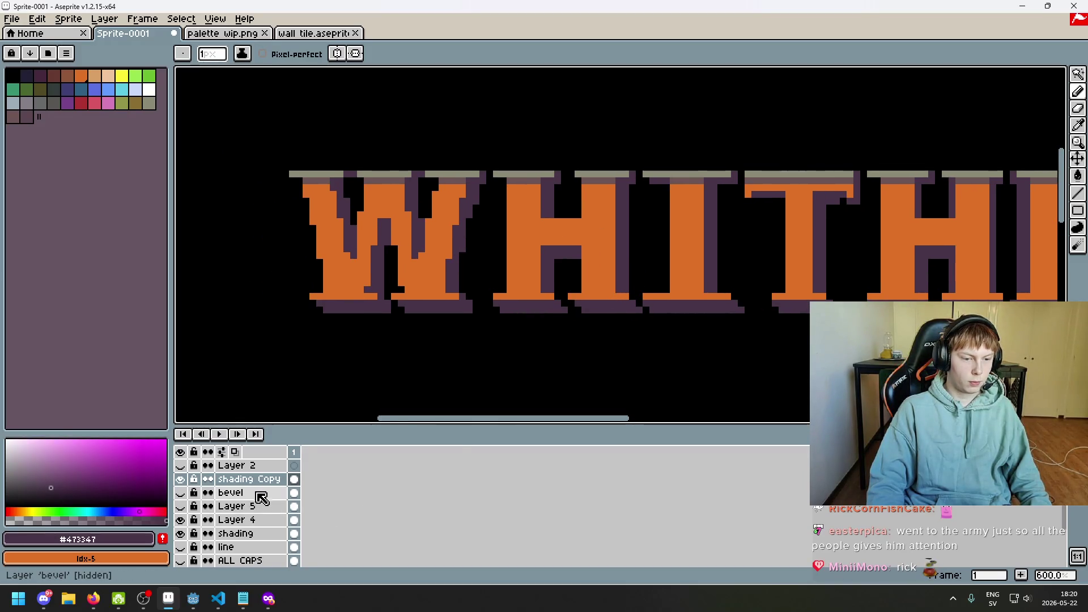
- Select Layer 4, make the bevel layer visible again, and pick lighter purple #5b4550
{"action": "left_click", "coordinate": [260, 520]}
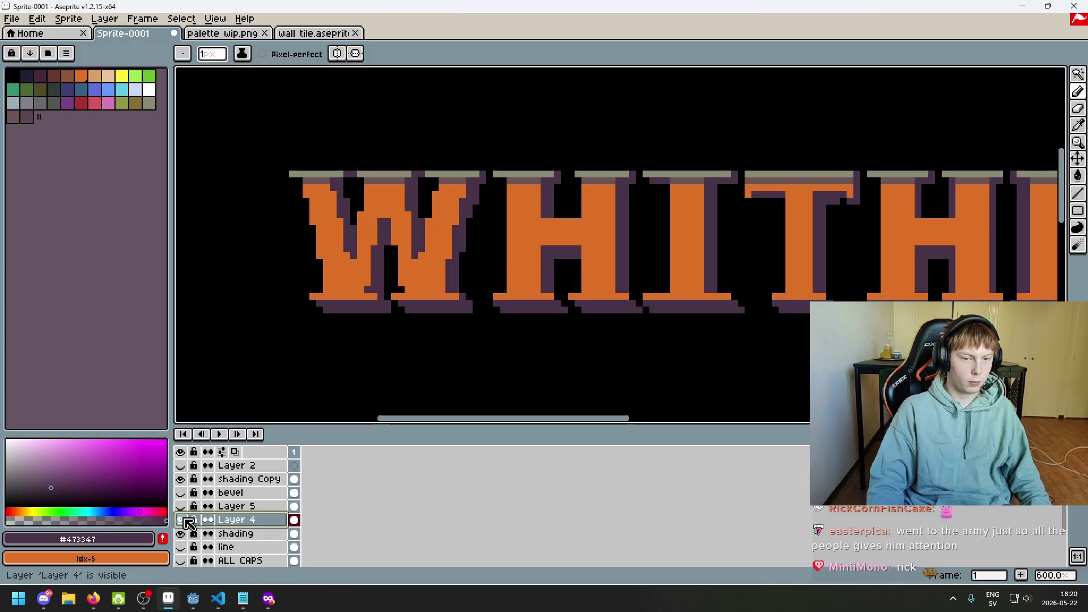
{"action": "left_click", "coordinate": [180, 479]}
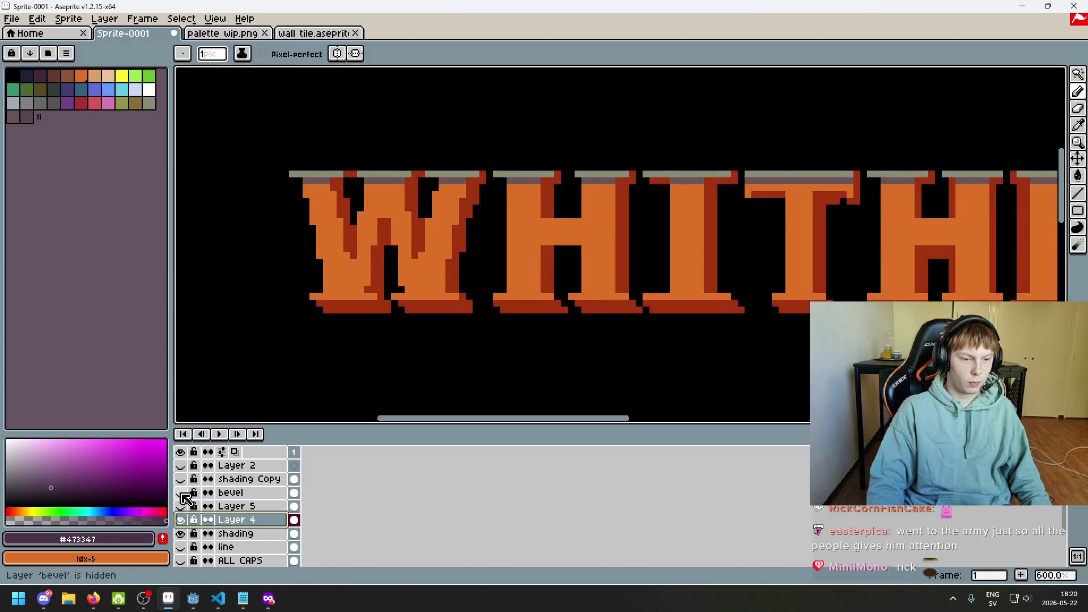
{"action": "left_click", "coordinate": [180, 493]}
{"action": "left_click", "coordinate": [180, 479]}
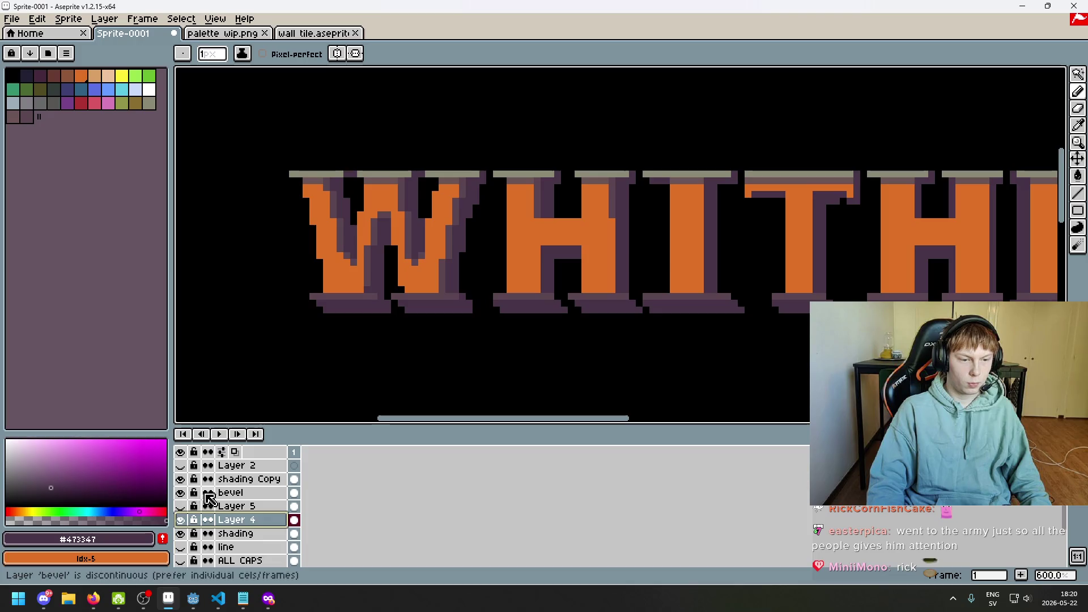
{"action": "scroll", "coordinate": [598, 232], "scroll_direction": "up", "scroll_amount": 4}
{"action": "left_click", "coordinate": [646, 164], "text": "alt"}
- Edge the underside of the H crossbar with lighter purple #5b4550 pixels
{"action": "mouse_move", "coordinate": [617, 219]}
{"action": "left_mouse_down"}
{"action": "mouse_move", "coordinate": [650, 187]}
{"action": "mouse_move", "coordinate": [671, 348]}
{"action": "left_mouse_up"}
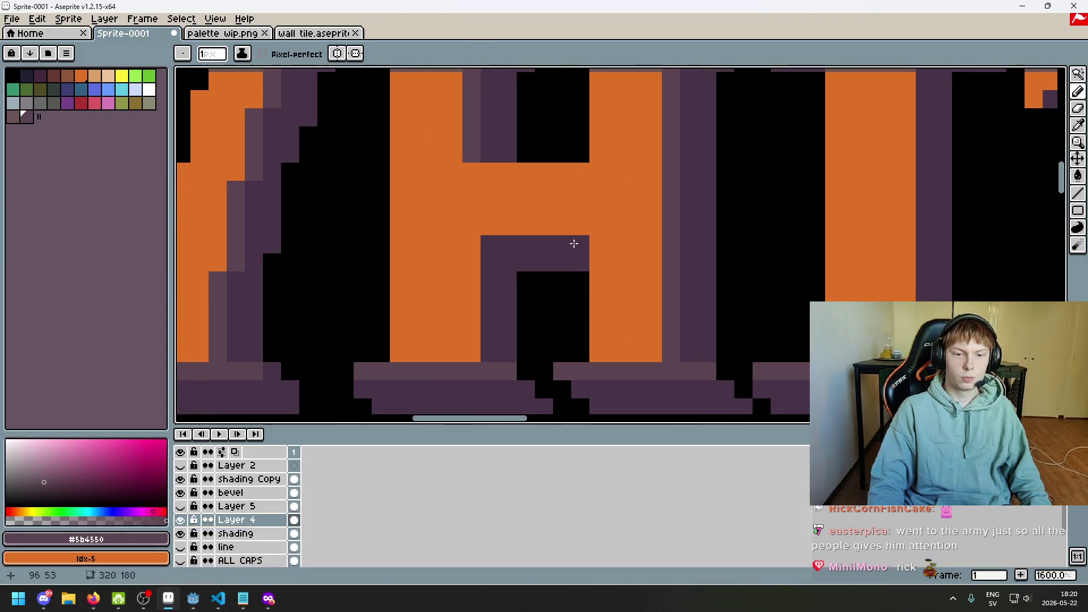
{"action": "left_click", "coordinate": [580, 227]}
{"action": "left_click", "coordinate": [550, 231]}
{"action": "mouse_move", "coordinate": [549, 230]}
{"action": "left_mouse_down"}
{"action": "mouse_move", "coordinate": [471, 229]}
{"action": "mouse_move", "coordinate": [469, 338]}
{"action": "left_mouse_up"}
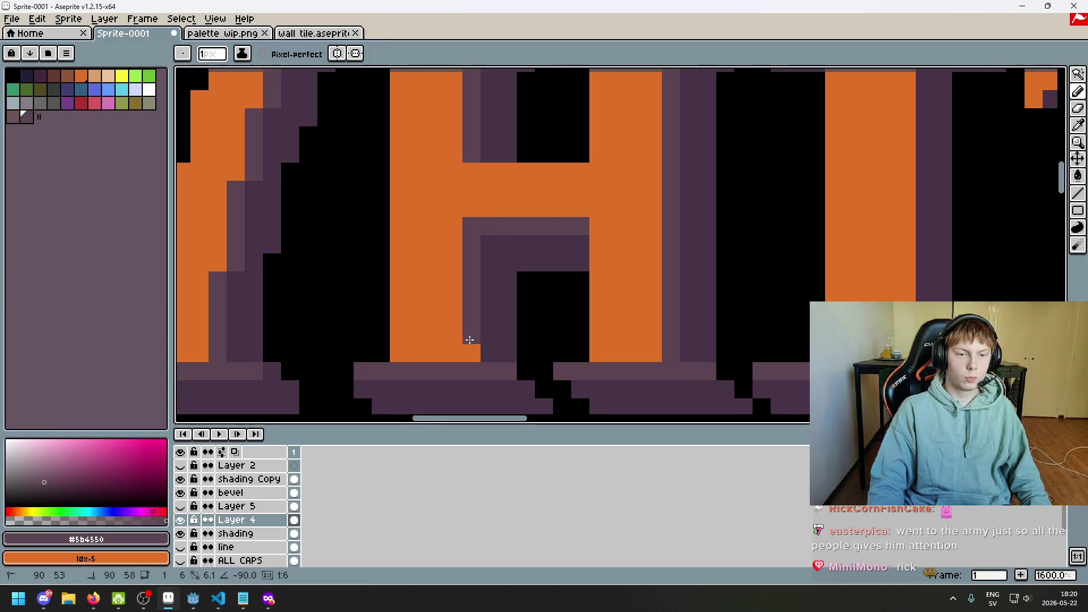
{"action": "scroll", "coordinate": [467, 349], "scroll_direction": "down", "scroll_amount": 3}
{"action": "scroll", "coordinate": [499, 227], "scroll_direction": "up", "scroll_amount": 3}
{"action": "scroll", "coordinate": [518, 224], "scroll_direction": "down", "scroll_amount": 3}
{"action": "scroll", "coordinate": [603, 272], "scroll_direction": "down", "scroll_amount": 1}
{"action": "scroll", "coordinate": [593, 257], "scroll_direction": "up", "scroll_amount": 3}
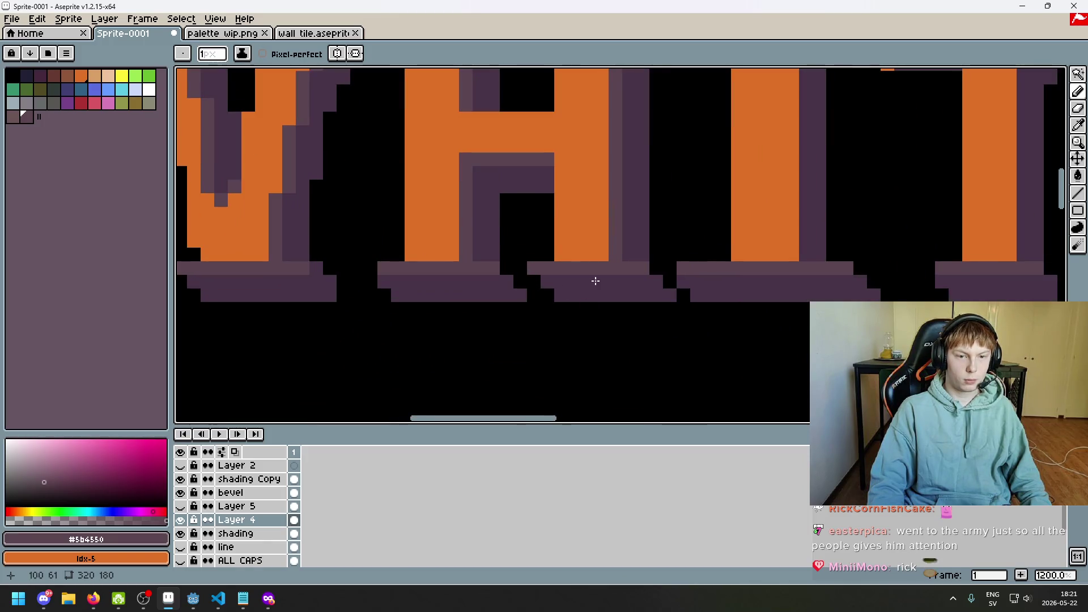
{"action": "scroll", "coordinate": [597, 281], "scroll_direction": "down", "scroll_amount": 3}
{"action": "scroll", "coordinate": [382, 316], "scroll_direction": "up", "scroll_amount": 4}
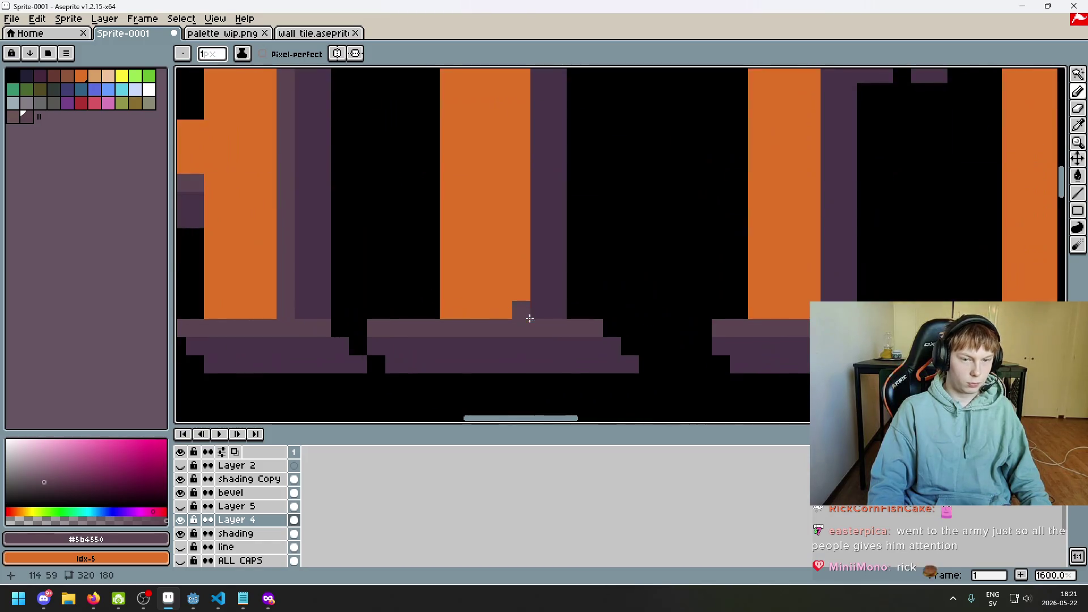
{"action": "scroll", "coordinate": [517, 364], "scroll_direction": "up", "scroll_amount": 3}
{"action": "scroll", "coordinate": [418, 202], "scroll_direction": "down", "scroll_amount": 2}
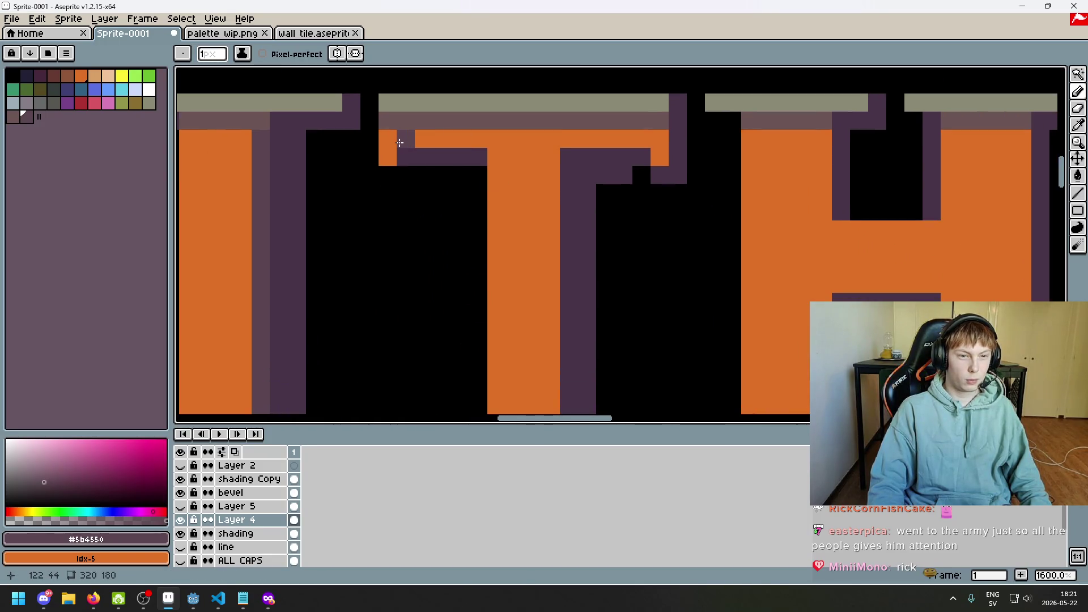
{"action": "scroll", "coordinate": [364, 164], "scroll_direction": "up", "scroll_amount": 3}
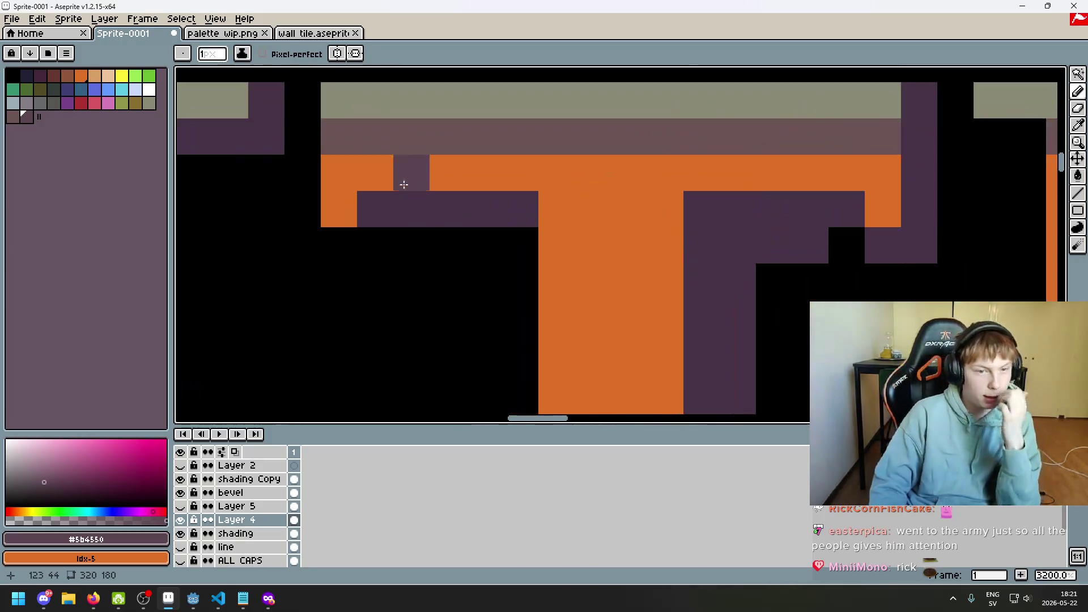
- Shade the T crossbar underside purple, restoring a few stray pixels to orange
{"action": "right_click", "coordinate": [364, 163]}
{"action": "left_click", "coordinate": [347, 208]}
{"action": "right_click", "coordinate": [346, 208]}
{"action": "left_click_drag", "start_coordinate": [365, 182], "coordinate": [523, 177]}
{"action": "scroll", "coordinate": [584, 207], "scroll_direction": "down", "scroll_amount": 6}
{"action": "scroll", "coordinate": [586, 208], "scroll_direction": "up", "scroll_amount": 5}
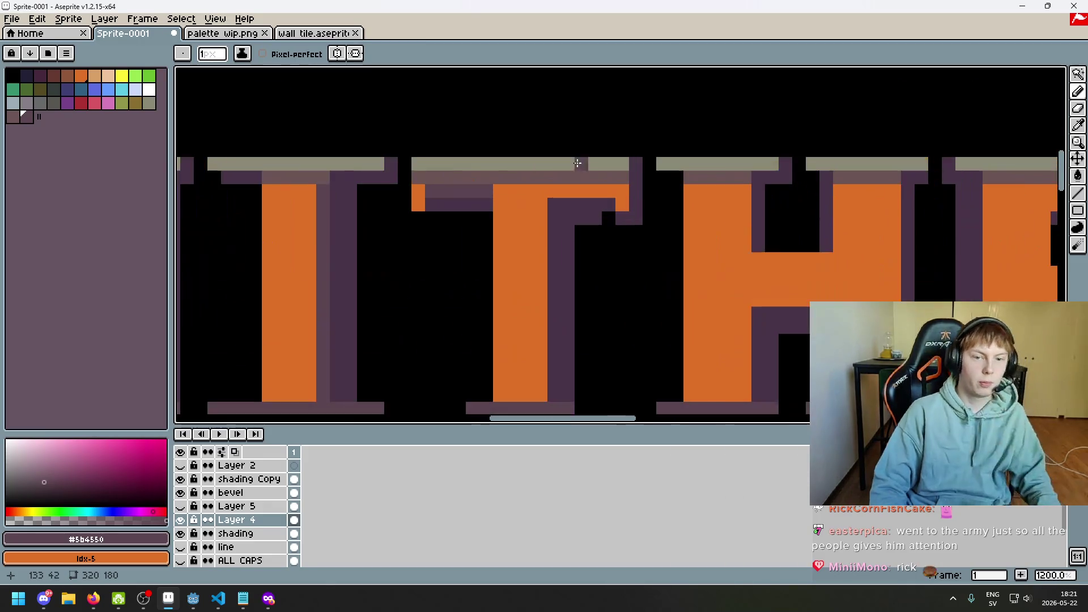
{"action": "scroll", "coordinate": [624, 193], "scroll_direction": "up", "scroll_amount": 3}
{"action": "left_click_drag", "start_coordinate": [692, 185], "coordinate": [504, 193]}
{"action": "scroll", "coordinate": [511, 204], "scroll_direction": "down", "scroll_amount": 4}
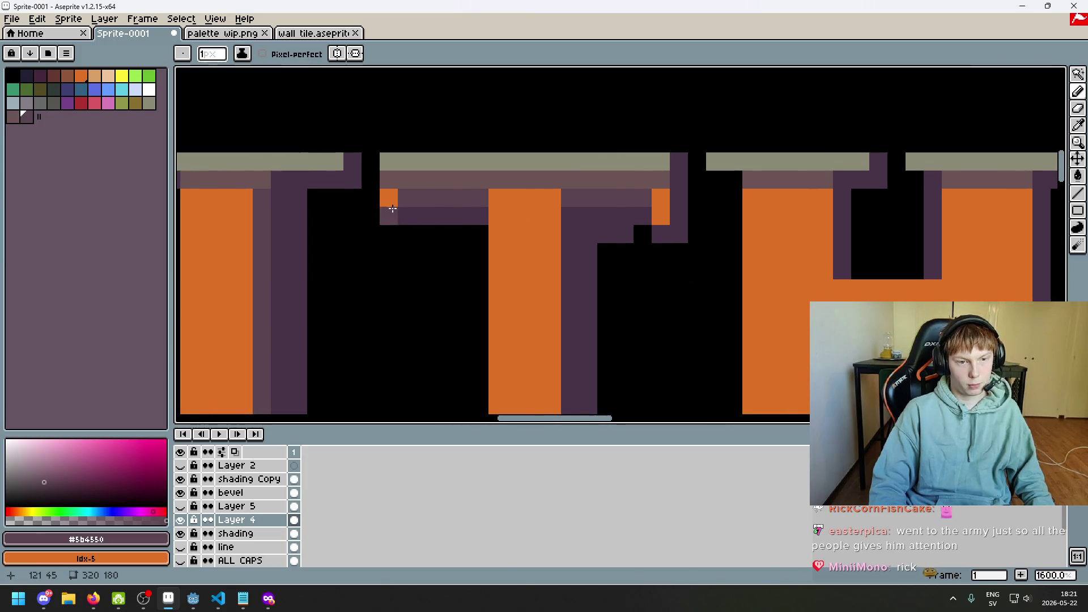
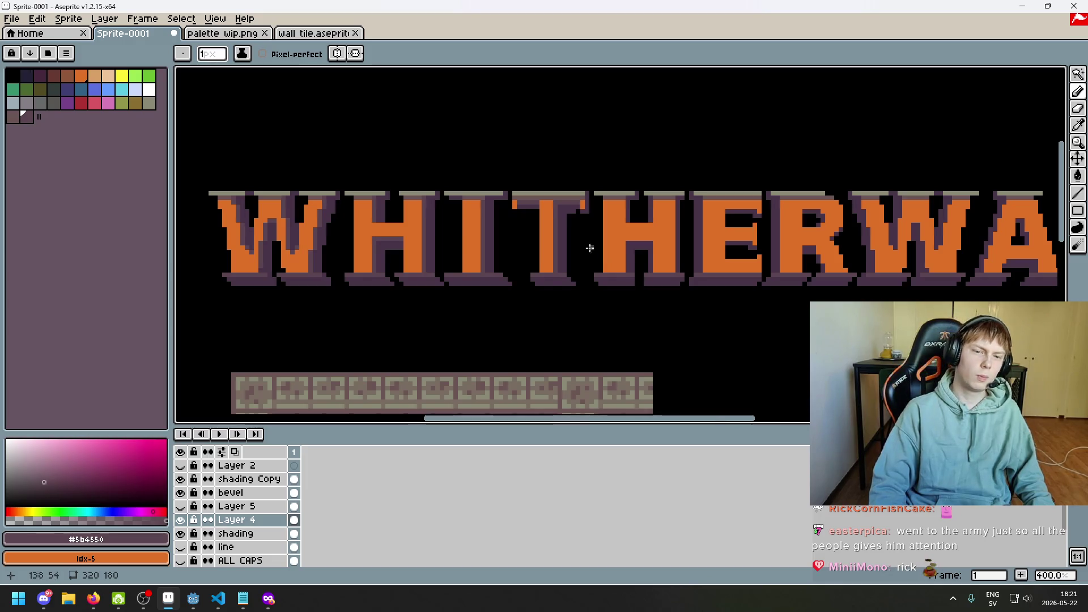
- Remove the earlier purple shading strokes from the T
{"action": "scroll", "coordinate": [555, 203], "scroll_direction": "up", "scroll_amount": 5}
{"action": "scroll", "coordinate": [527, 199], "scroll_direction": "up", "scroll_amount": 1}
{"action": "key", "text": "e"}
{"action": "left_click_drag", "start_coordinate": [411, 180], "coordinate": [527, 180]}
{"action": "key", "text": "ctrl+z"}
{"action": "key", "text": "ctrl+z"}
{"action": "key", "text": "ctrl+z"}
{"action": "key", "text": "ctrl+z"}
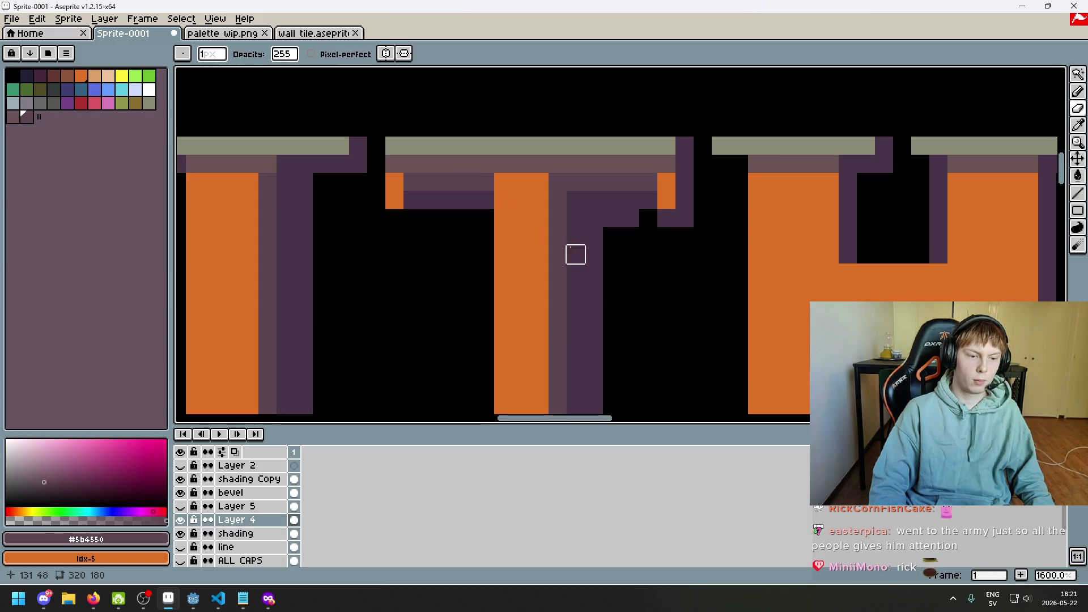
{"action": "key", "text": "v"}
{"action": "scroll", "coordinate": [619, 245], "scroll_direction": "down", "scroll_amount": 3}
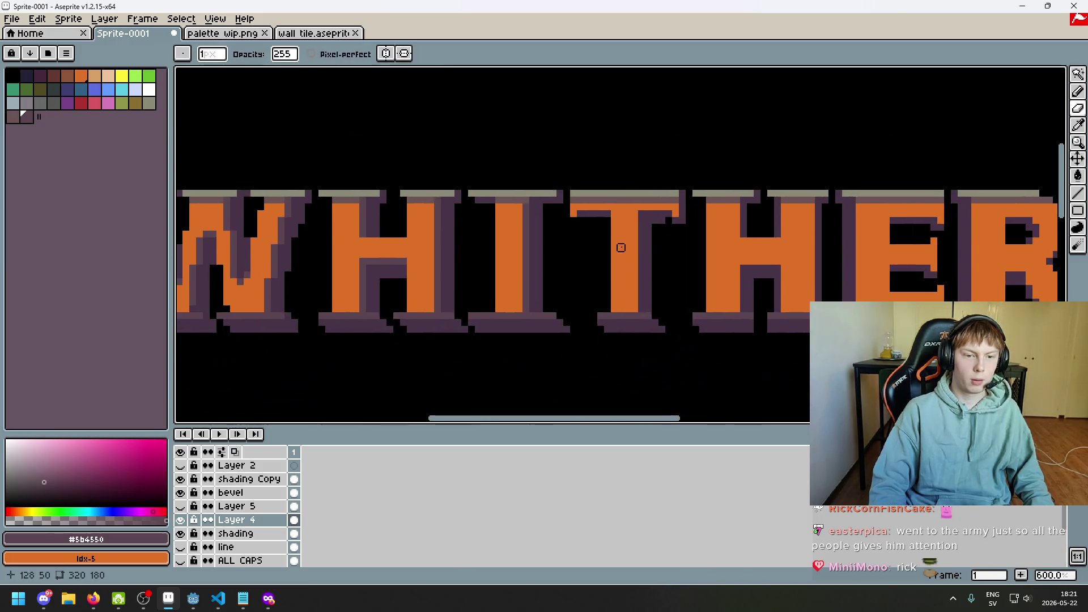
- Return to the pencil and make the bevel layer the active painting layer
{"action": "key", "text": "b"}
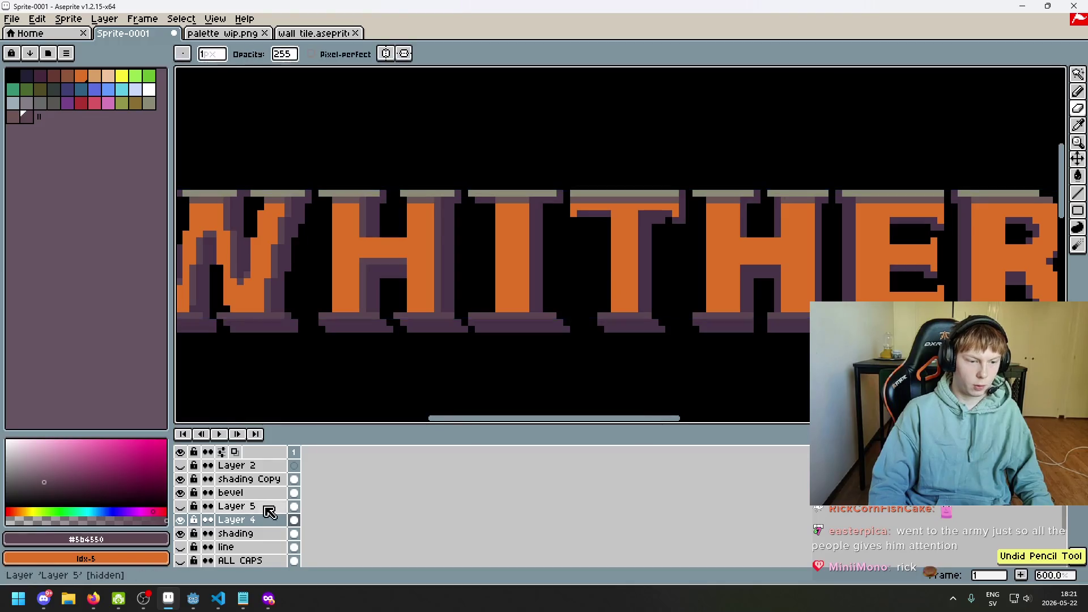
{"action": "left_click", "coordinate": [185, 492]}
{"action": "left_click", "coordinate": [185, 493]}
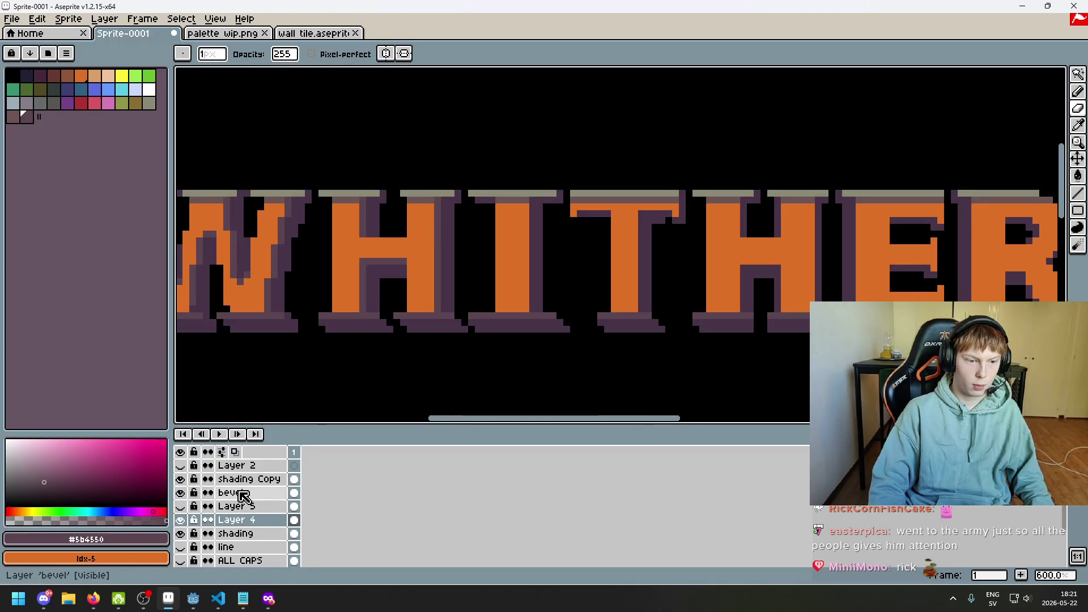
{"action": "left_click", "coordinate": [226, 493]}
{"action": "scroll", "coordinate": [580, 299], "scroll_direction": "up", "scroll_amount": 4}
{"action": "scroll", "coordinate": [430, 309], "scroll_direction": "up", "scroll_amount": 5}
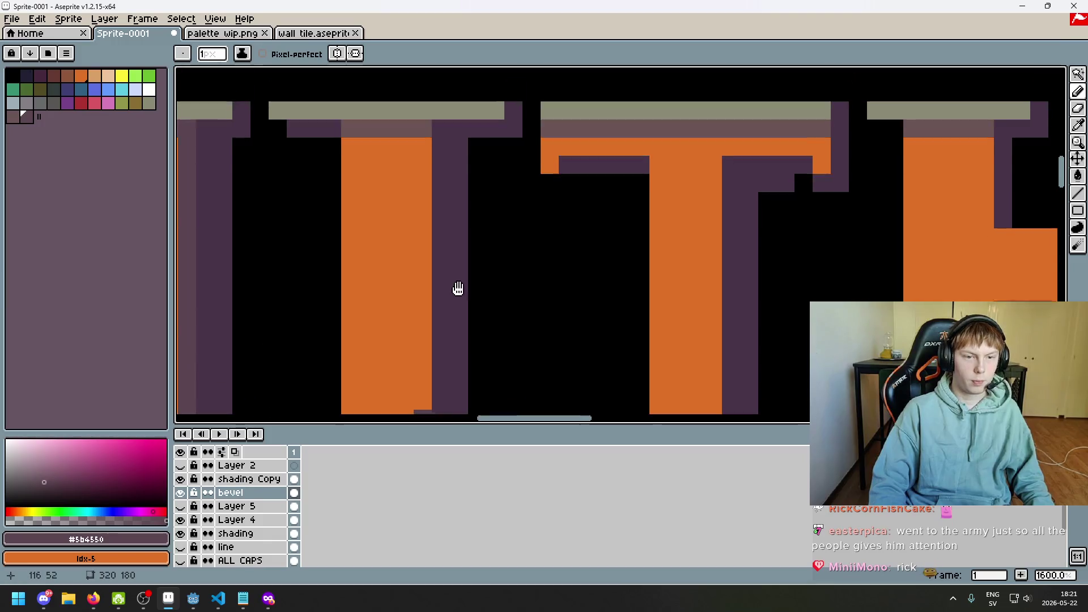
{"action": "scroll", "coordinate": [680, 233], "scroll_direction": "left", "scroll_amount": 4}
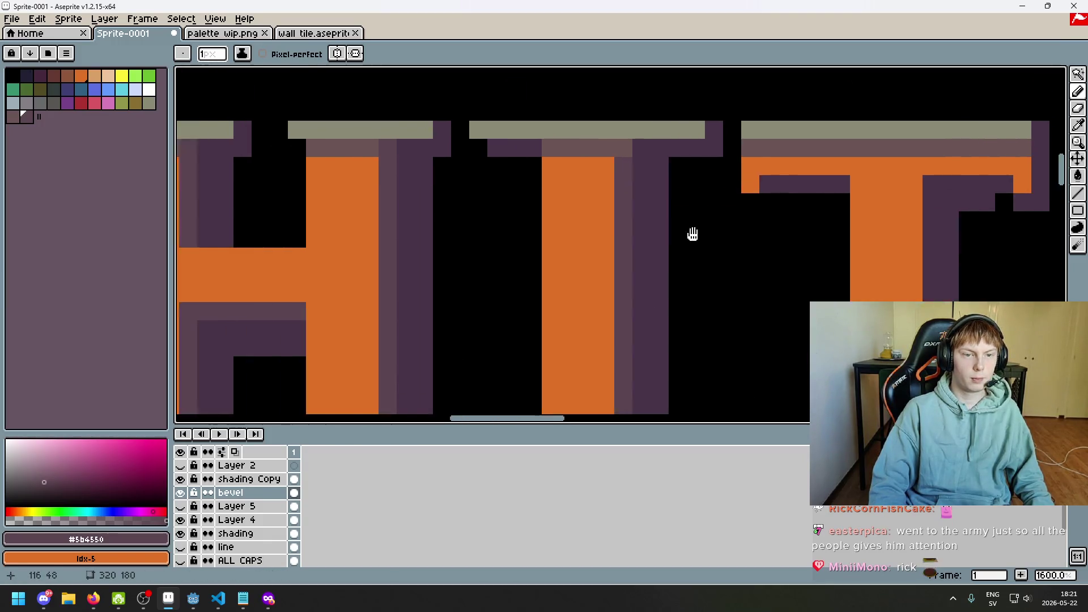
{"action": "scroll", "coordinate": [694, 168], "scroll_direction": "right", "scroll_amount": 4}
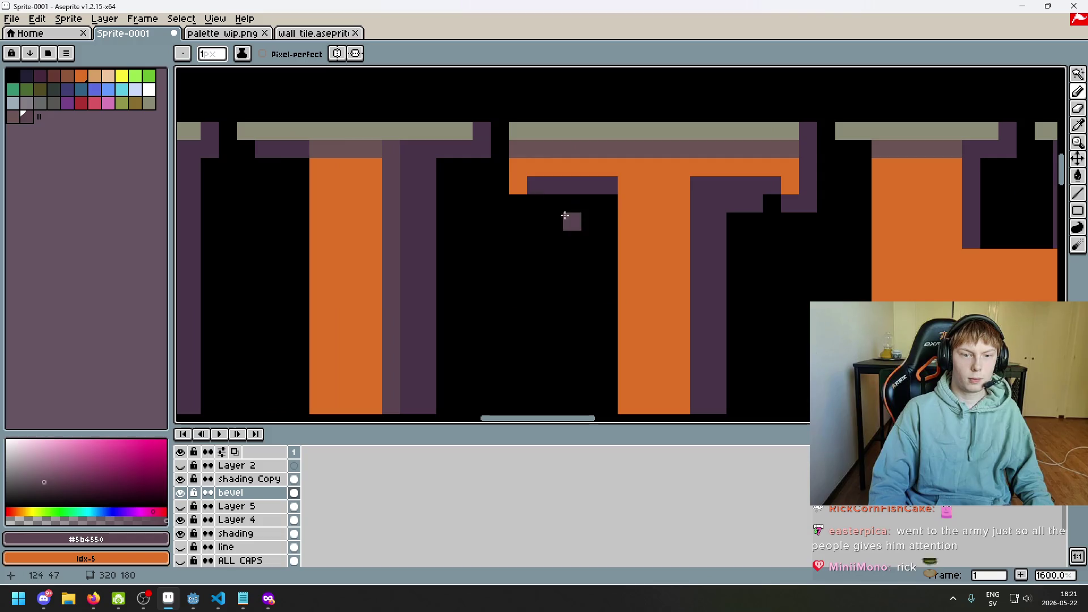
{"action": "left_click", "coordinate": [620, 192]}
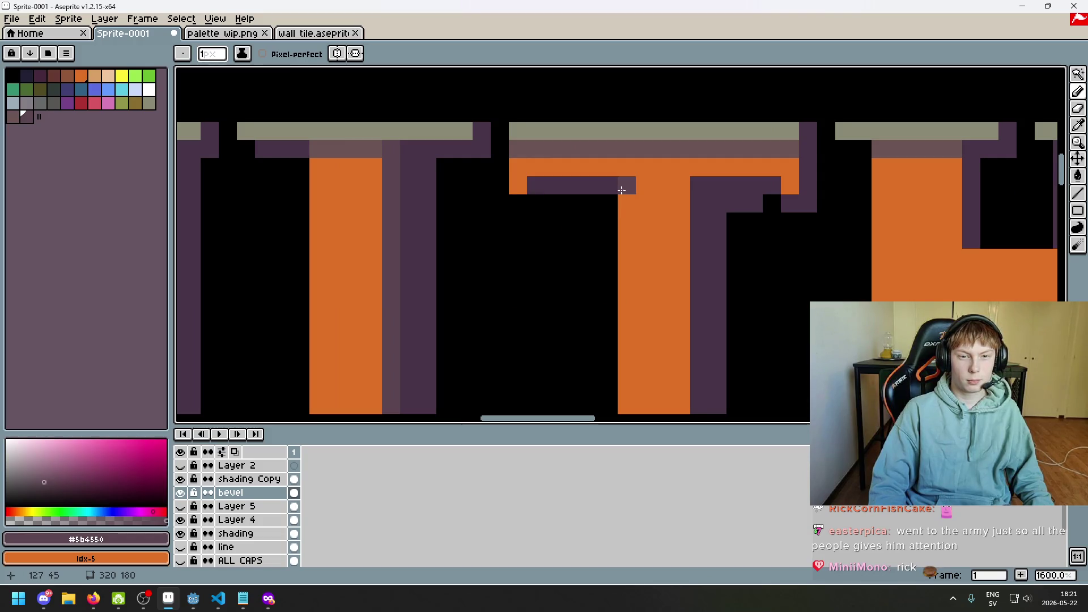
{"action": "key", "text": "ctrl+z"}
- Draw a lighter-purple bevel edge along the T's stem, discarding a trial top-bar line
{"action": "scroll", "coordinate": [622, 191], "scroll_direction": "down", "scroll_amount": 5}
{"action": "scroll", "coordinate": [663, 303], "scroll_direction": "up", "scroll_amount": 5}
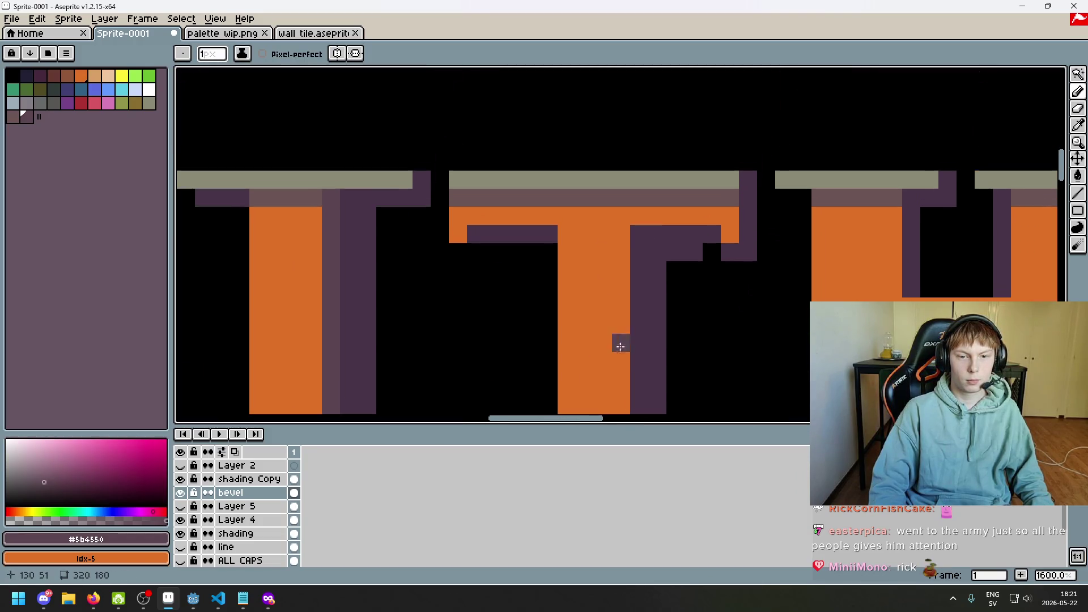
{"action": "left_click_drag", "start_coordinate": [622, 405], "coordinate": [622, 229]}
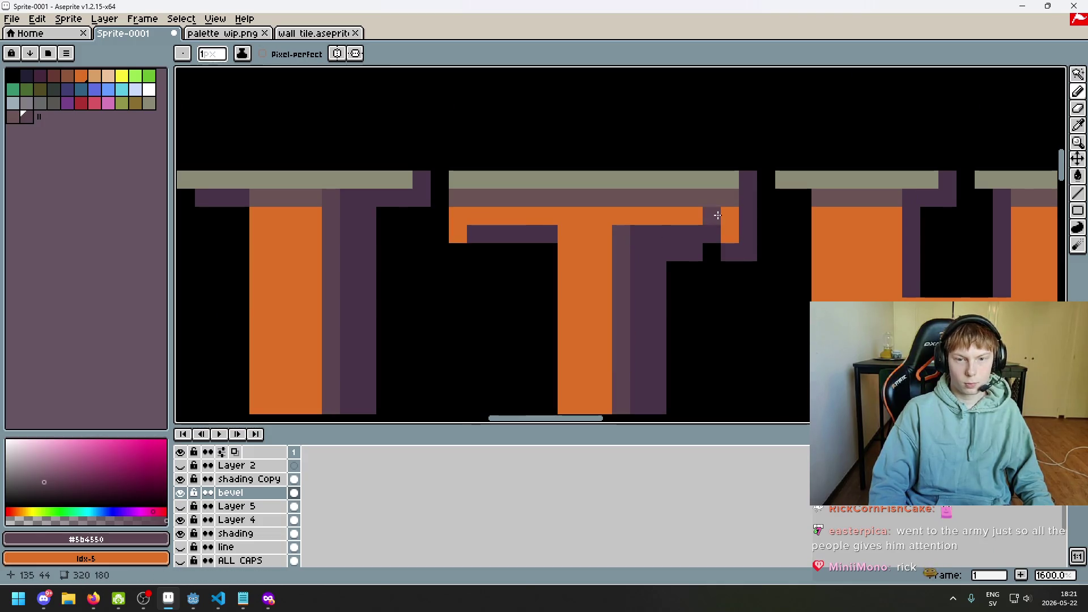
{"action": "scroll", "coordinate": [731, 217], "scroll_direction": "down", "scroll_amount": 4}
{"action": "scroll", "coordinate": [627, 178], "scroll_direction": "up", "scroll_amount": 6}
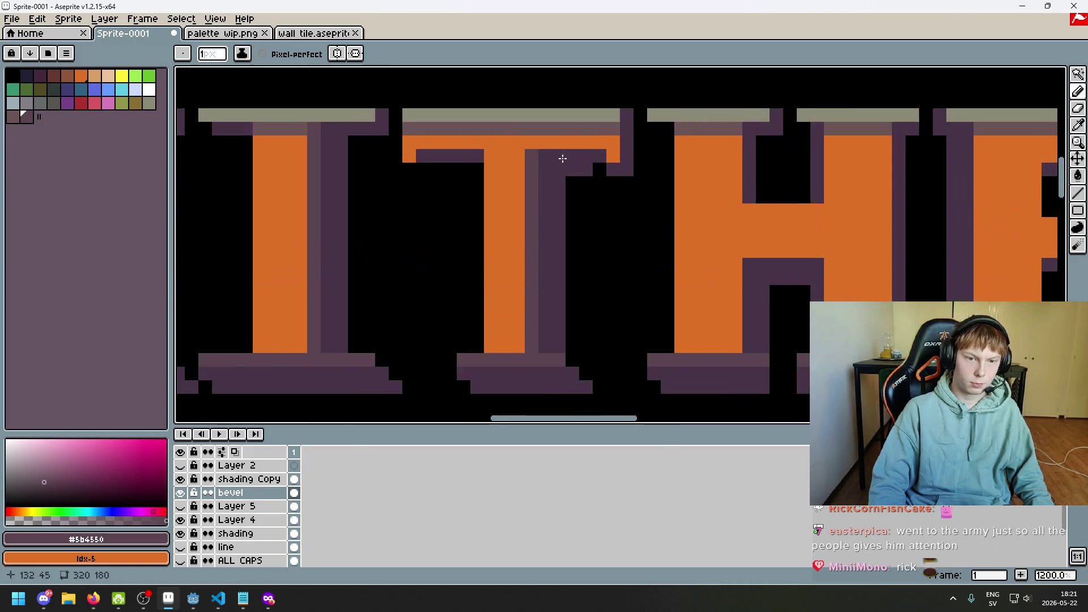
{"action": "mouse_move", "coordinate": [527, 147]}
{"action": "left_mouse_down"}
{"action": "mouse_move", "coordinate": [514, 145]}
{"action": "mouse_move", "coordinate": [639, 138]}
{"action": "left_mouse_up"}
{"action": "scroll", "coordinate": [640, 147], "scroll_direction": "down", "scroll_amount": 5}
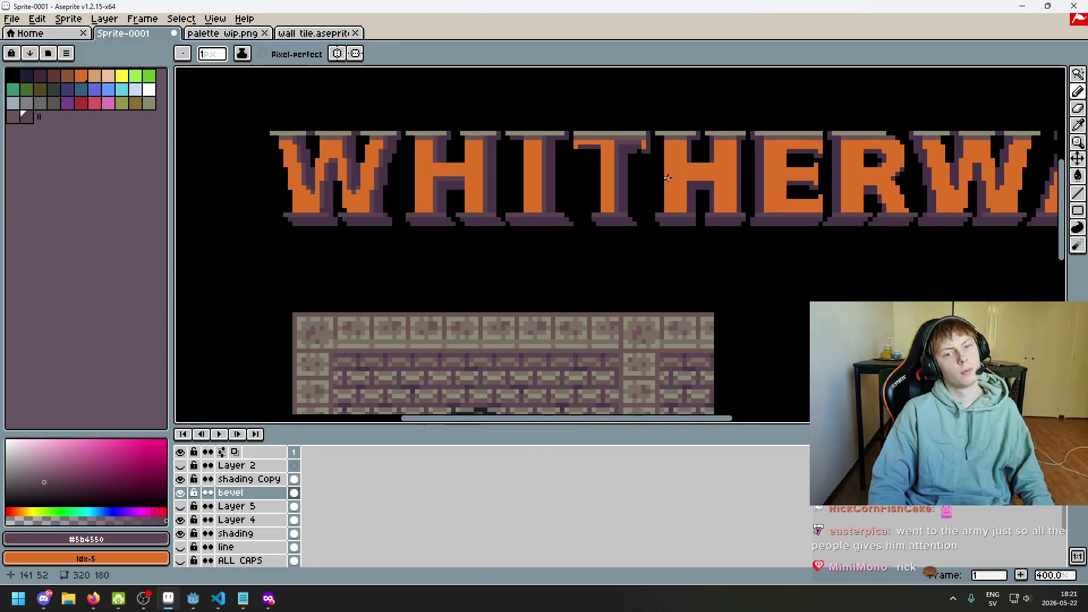
{"action": "key", "text": "ctrl+z"}
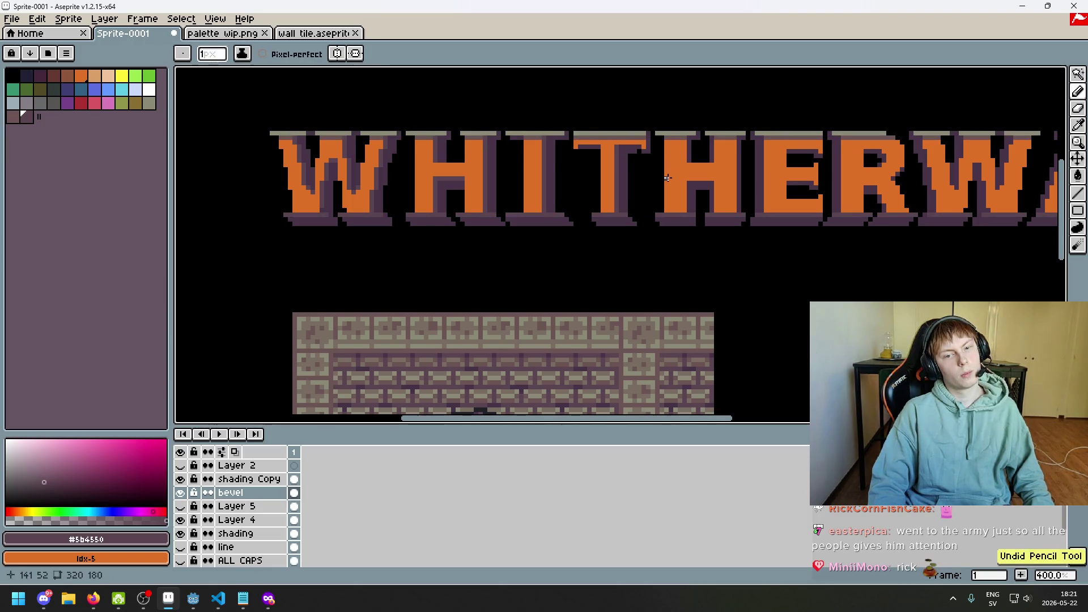
- Draw dark purple edging down the H's left stem and along its crossbar
{"action": "scroll", "coordinate": [657, 172], "scroll_direction": "up", "scroll_amount": 1}
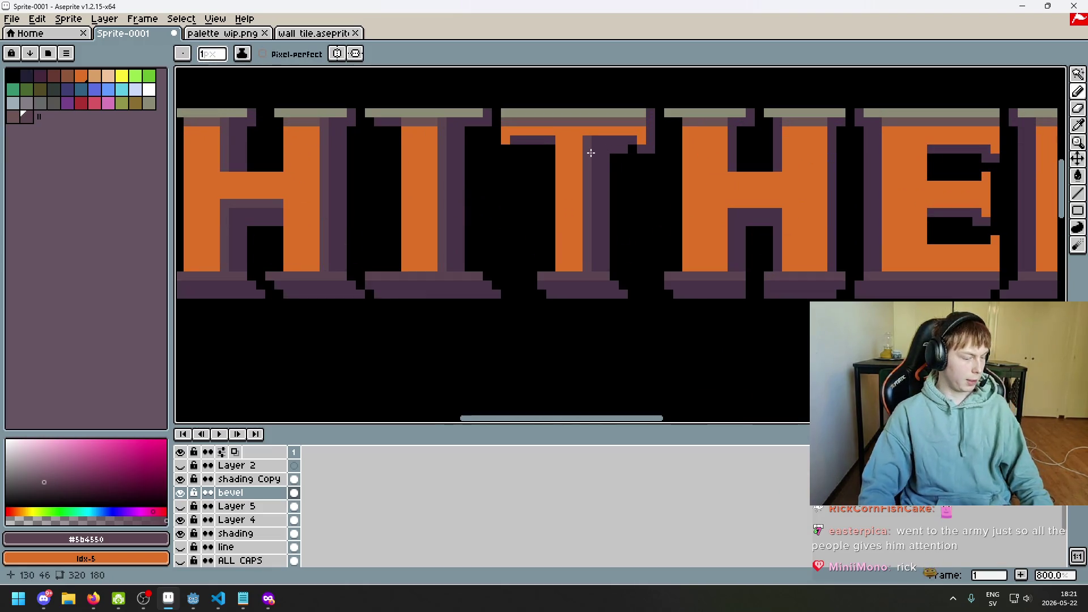
{"action": "scroll", "coordinate": [588, 152], "scroll_direction": "up", "scroll_amount": 2}
{"action": "scroll", "coordinate": [595, 124], "scroll_direction": "up", "scroll_amount": 4}
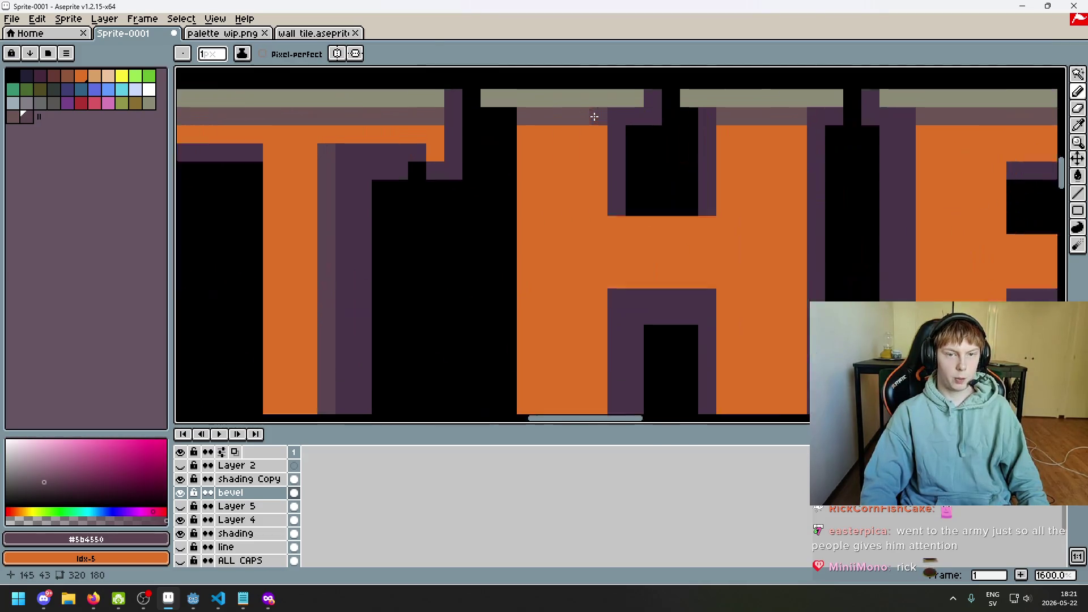
{"action": "scroll", "coordinate": [600, 143], "scroll_direction": "down", "scroll_amount": 2}
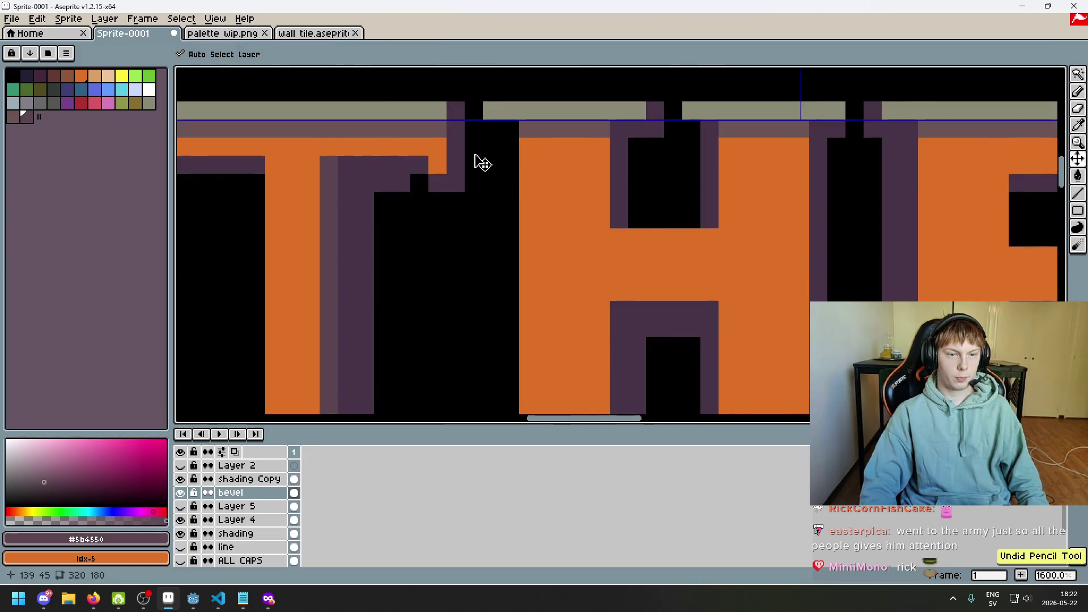
{"action": "scroll", "coordinate": [439, 166], "scroll_direction": "down", "scroll_amount": 5}
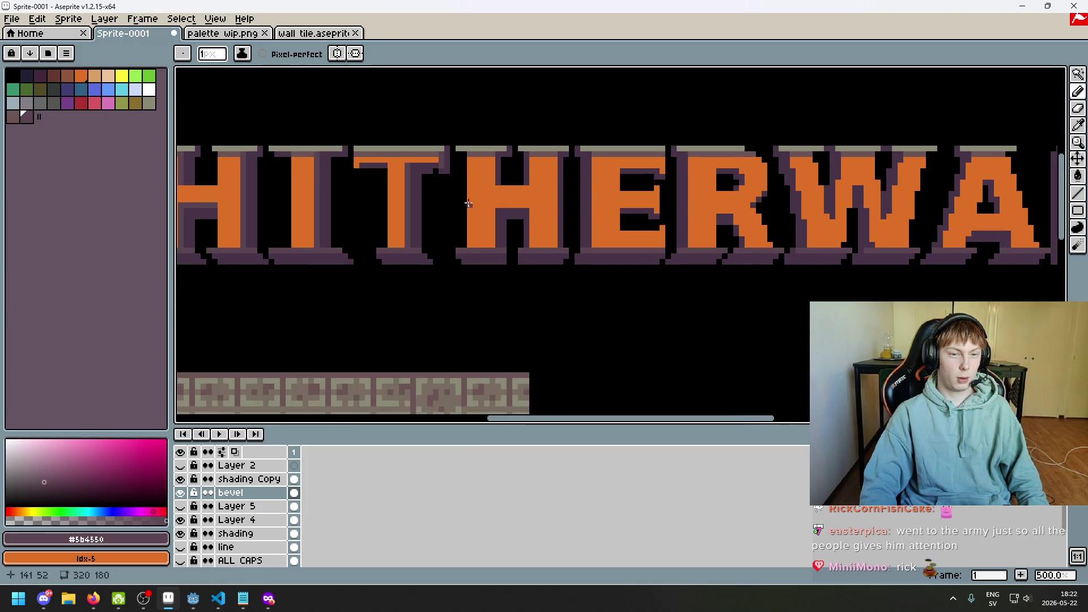
{"action": "scroll", "coordinate": [498, 170], "scroll_direction": "up", "scroll_amount": 2}
{"action": "left_click", "coordinate": [489, 290], "text": "shift"}
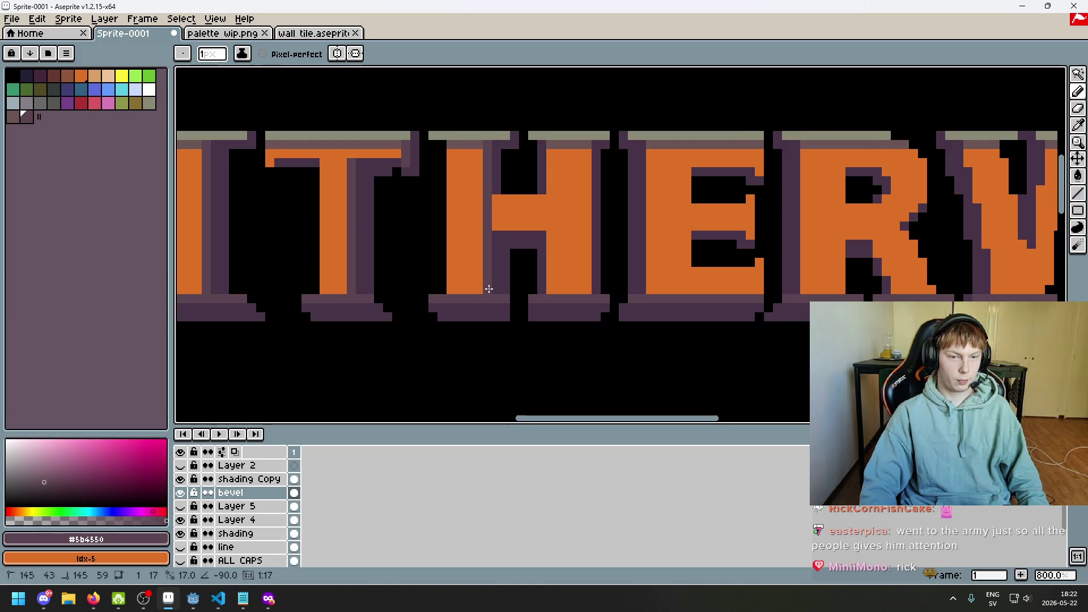
{"action": "left_click", "coordinate": [493, 227]}
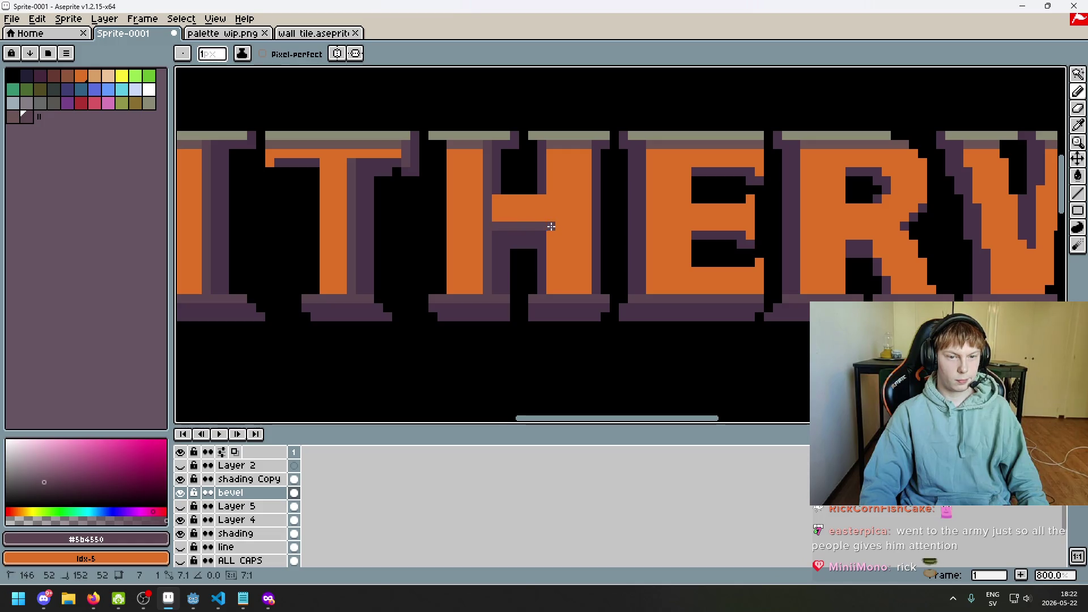
{"action": "left_click", "coordinate": [544, 226], "text": "shift"}
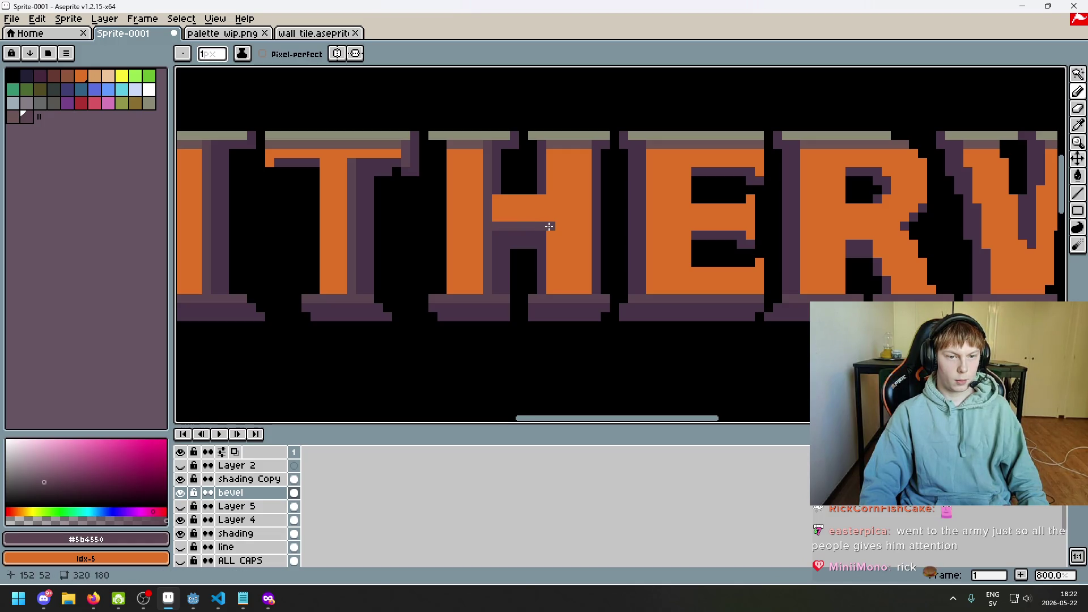
{"action": "left_click", "coordinate": [550, 280], "text": "shift"}
- Add dark and light purple bevel lines up the H's right stem
{"action": "scroll", "coordinate": [549, 272], "scroll_direction": "down", "scroll_amount": 3}
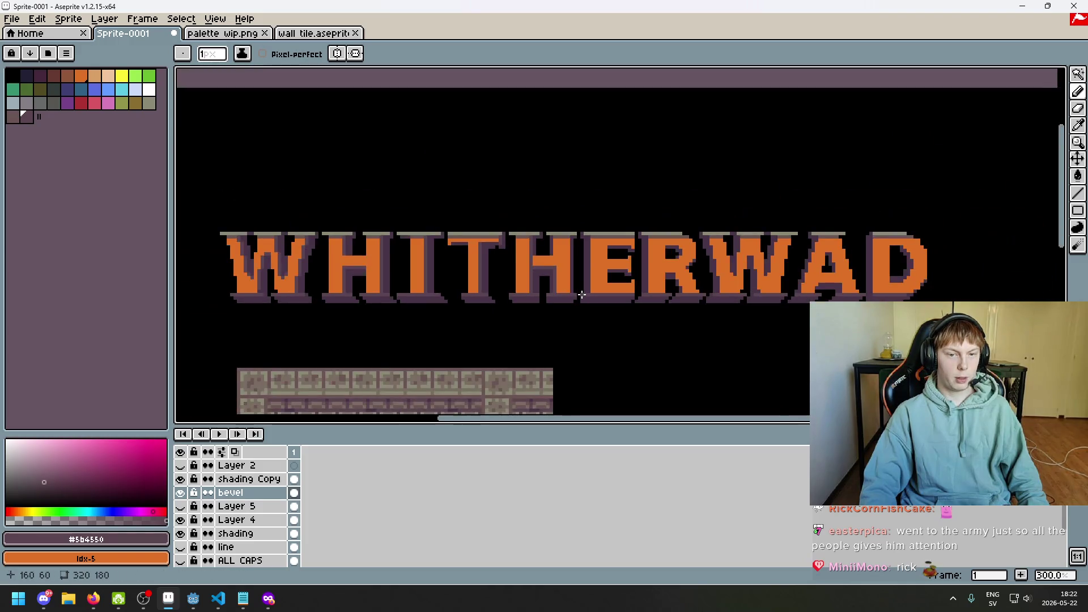
{"action": "scroll", "coordinate": [546, 263], "scroll_direction": "up", "scroll_amount": 3}
{"action": "scroll", "coordinate": [546, 263], "scroll_direction": "up", "scroll_amount": 3}
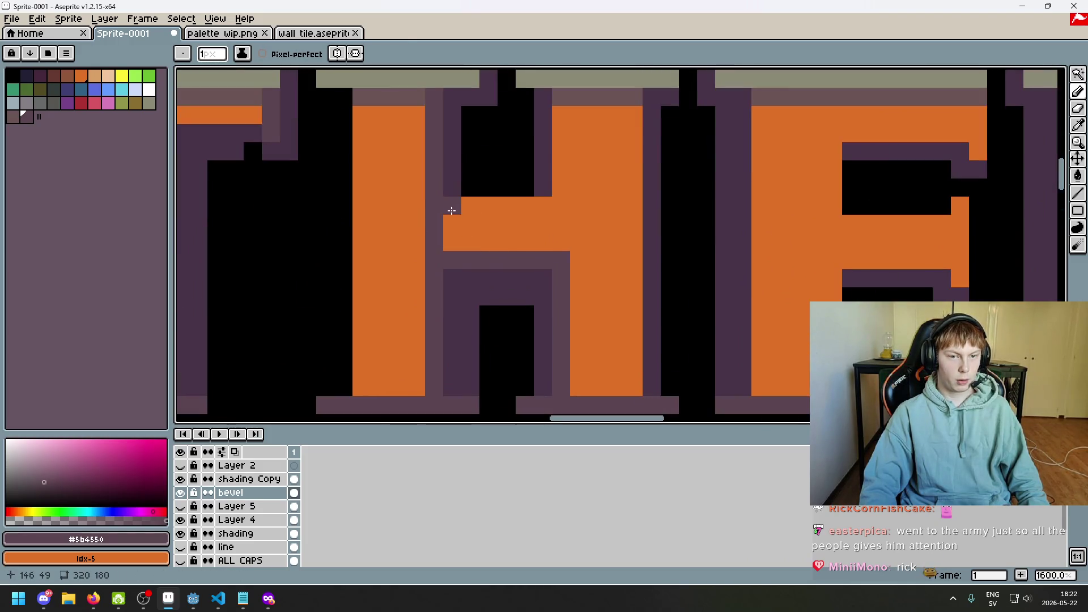
{"action": "key", "text": "e"}
{"action": "scroll", "coordinate": [554, 245], "scroll_direction": "down", "scroll_amount": 5}
{"action": "mouse_move", "coordinate": [553, 244]}
{"action": "left_mouse_down"}
{"action": "mouse_move", "coordinate": [747, 219]}
{"action": "mouse_move", "coordinate": [569, 212]}
{"action": "left_mouse_up"}
{"action": "scroll", "coordinate": [569, 211], "scroll_direction": "up", "scroll_amount": 4}
{"action": "key", "text": "b"}
{"action": "left_click_drag", "start_coordinate": [499, 166], "coordinate": [509, 111]}
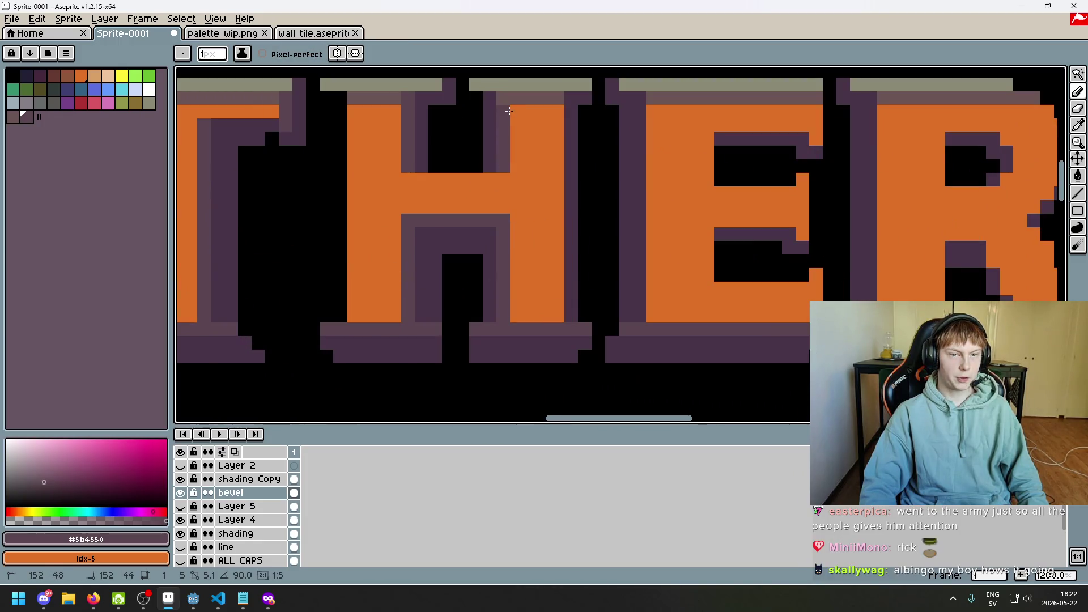
{"action": "scroll", "coordinate": [493, 146], "scroll_direction": "down", "scroll_amount": 5}
{"action": "scroll", "coordinate": [556, 177], "scroll_direction": "up", "scroll_amount": 4}
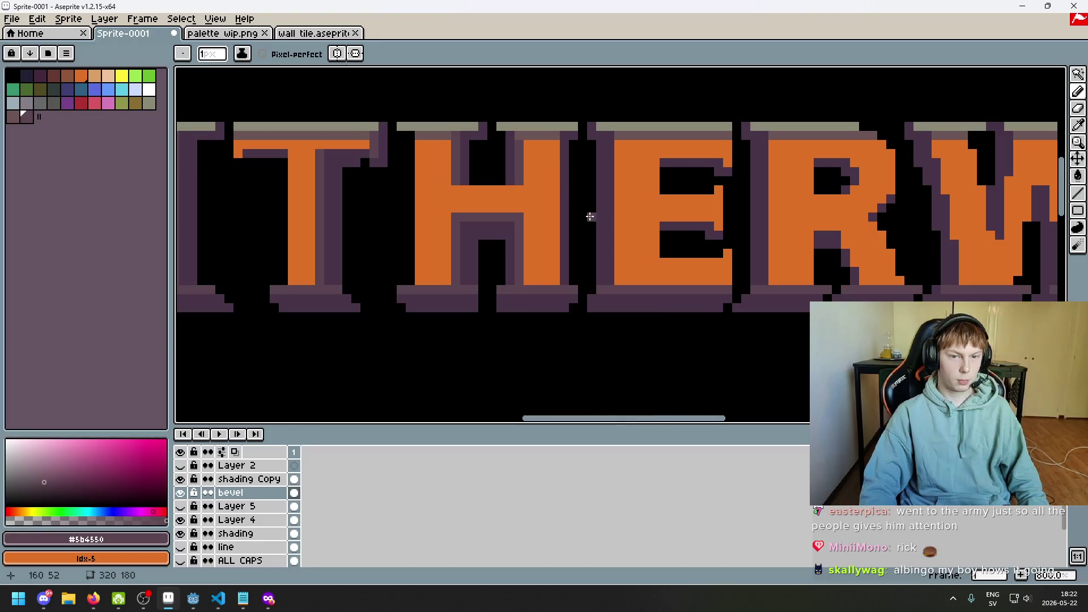
{"action": "left_click_drag", "start_coordinate": [557, 279], "coordinate": [555, 144]}
{"action": "scroll", "coordinate": [555, 140], "scroll_direction": "down", "scroll_amount": 2}
{"action": "scroll", "coordinate": [549, 152], "scroll_direction": "up", "scroll_amount": 4}
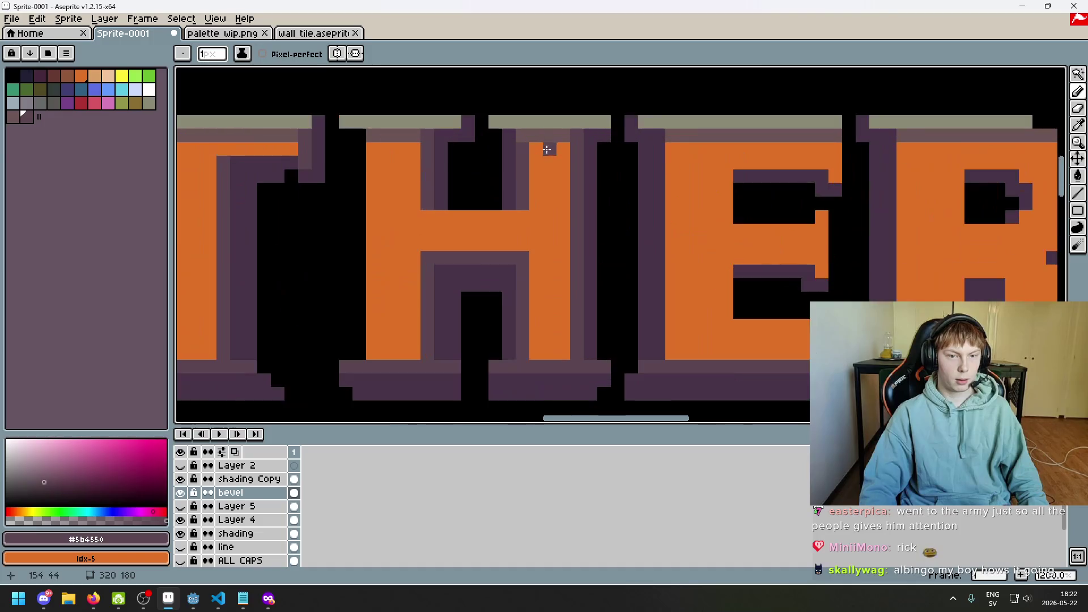
- Edge the E's left side and inner corner with dark purple
{"action": "scroll", "coordinate": [582, 182], "scroll_direction": "down", "scroll_amount": 3}
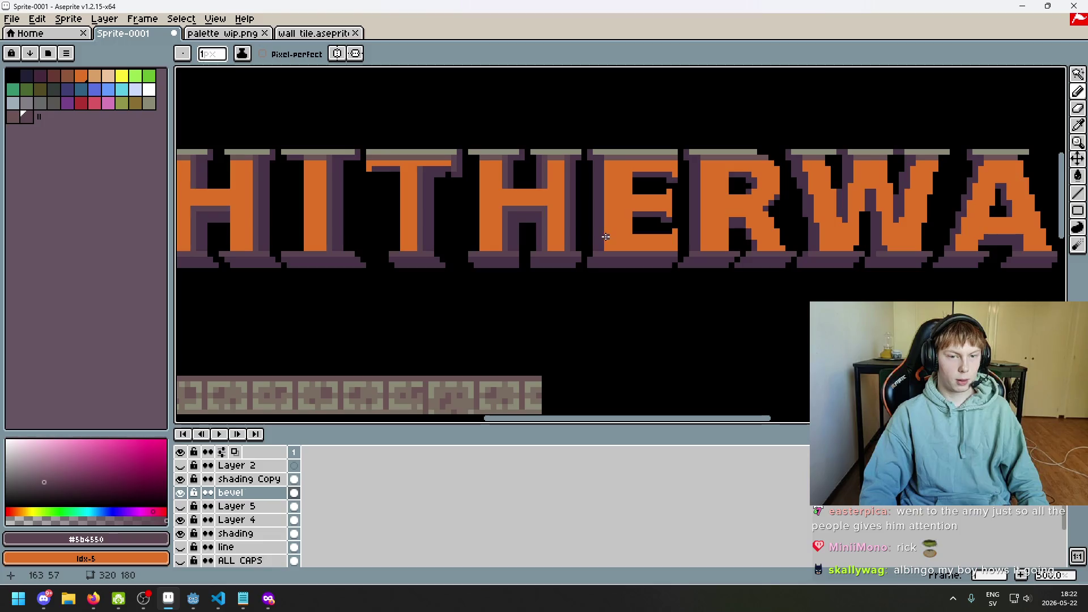
{"action": "scroll", "coordinate": [606, 237], "scroll_direction": "down", "scroll_amount": 1}
{"action": "scroll", "coordinate": [540, 272], "scroll_direction": "up", "scroll_amount": 2}
{"action": "left_click_drag", "start_coordinate": [536, 259], "coordinate": [532, 118]}
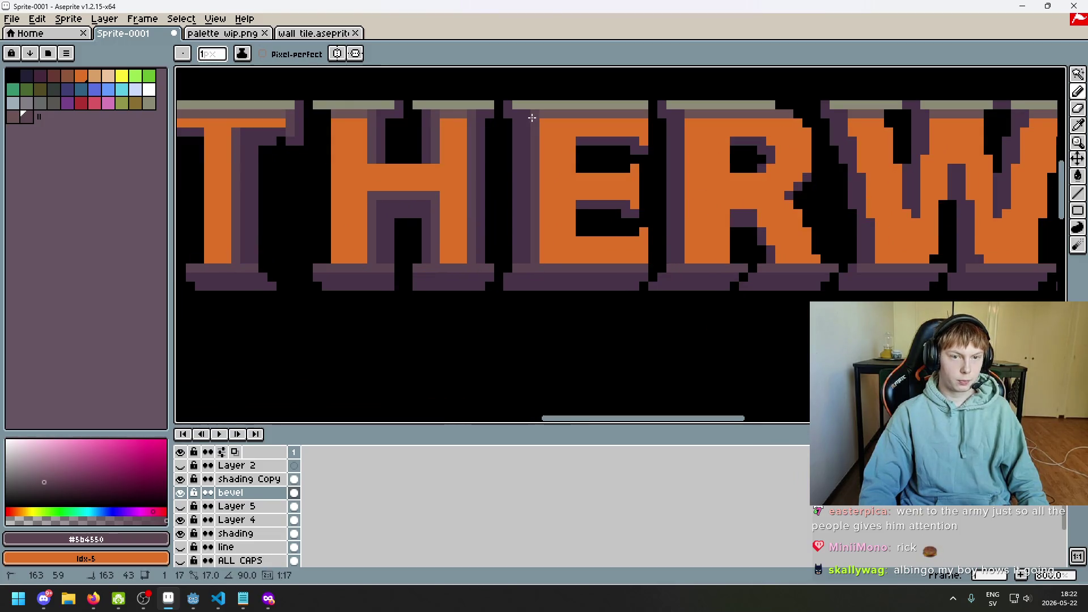
{"action": "scroll", "coordinate": [559, 255], "scroll_direction": "up", "scroll_amount": 3}
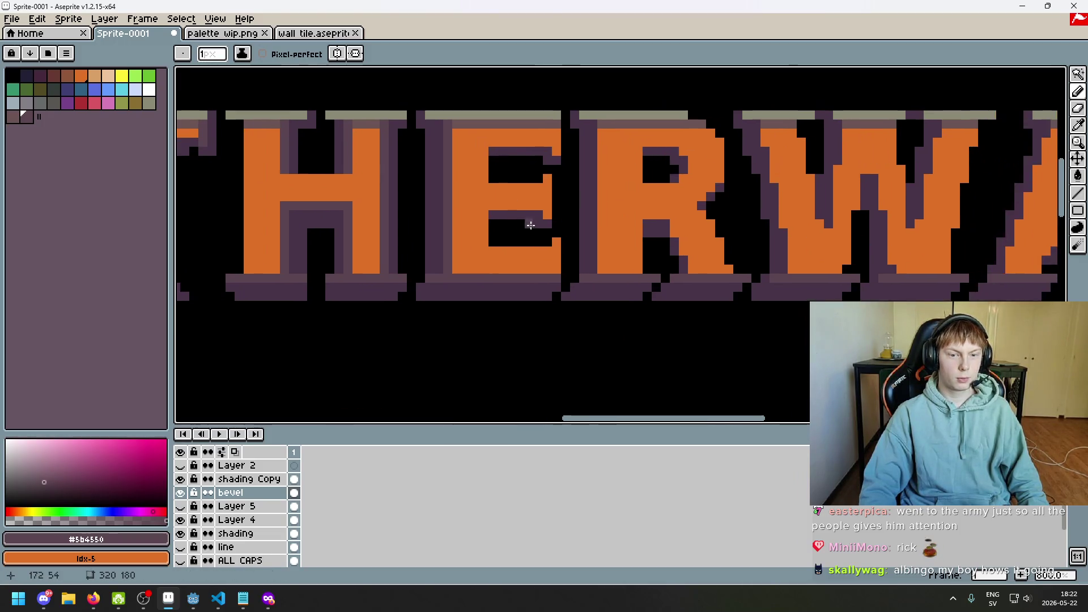
{"action": "left_click_drag", "start_coordinate": [533, 170], "coordinate": [437, 167]}
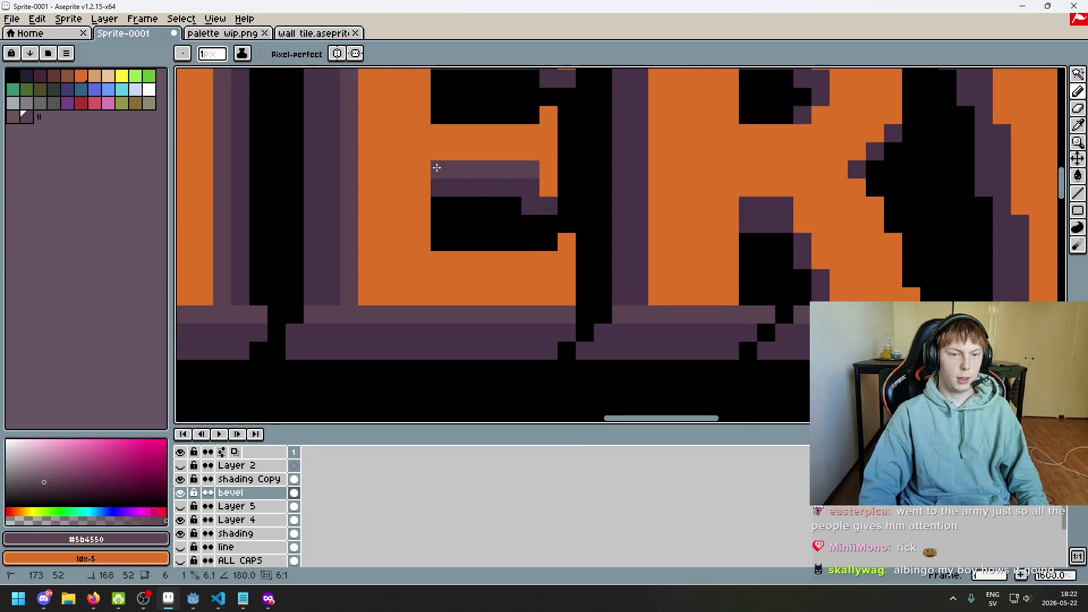
{"action": "scroll", "coordinate": [557, 188], "scroll_direction": "down", "scroll_amount": 2}
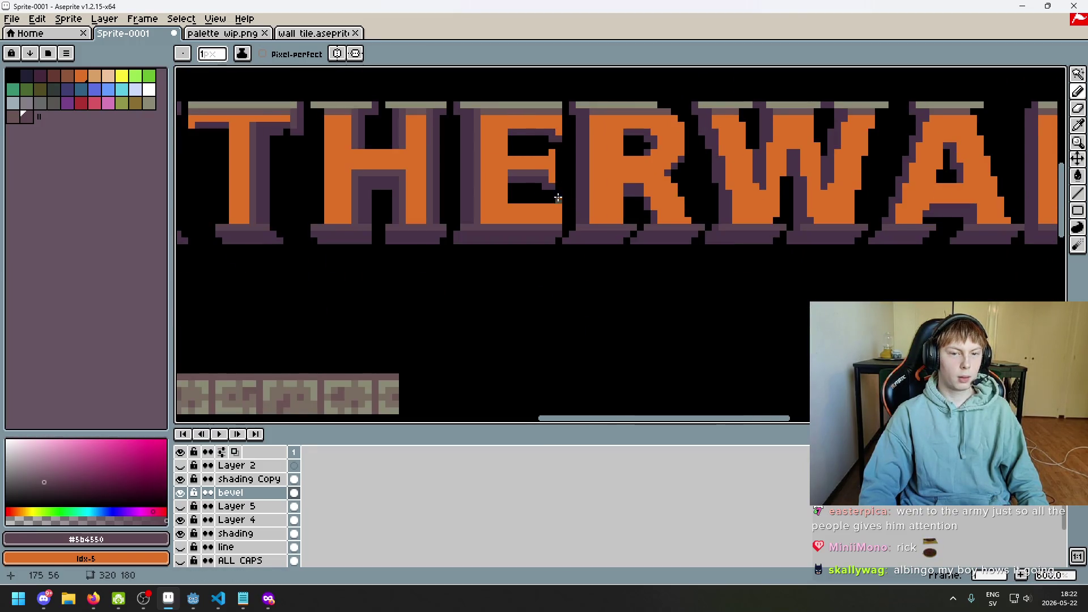
{"action": "scroll", "coordinate": [547, 117], "scroll_direction": "up", "scroll_amount": 4}
{"action": "left_click", "coordinate": [547, 116]}
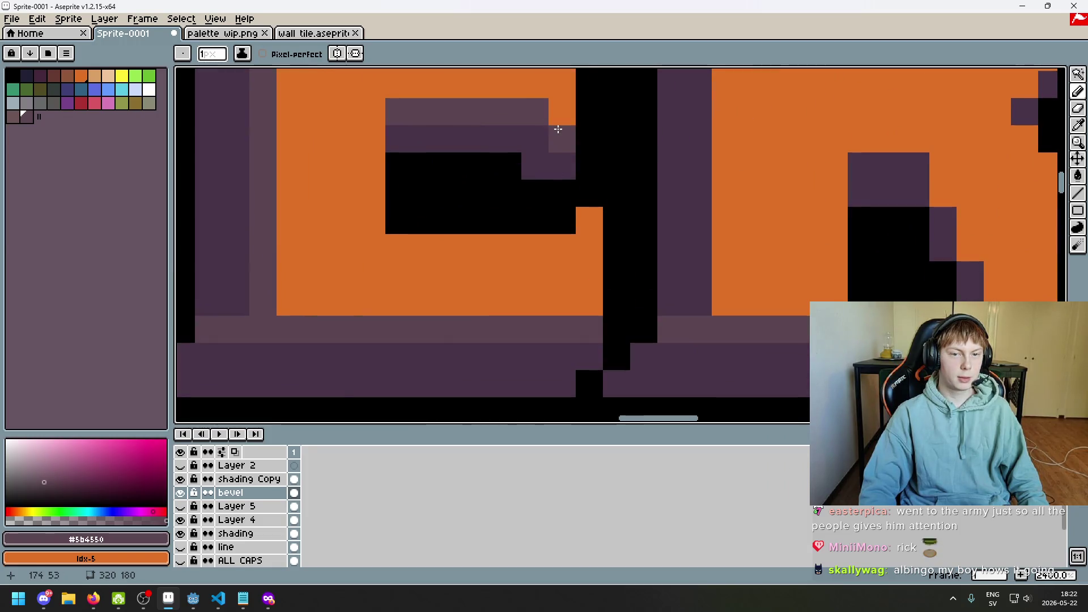
- Shade the R's left edge in purple
{"action": "scroll", "coordinate": [610, 179], "scroll_direction": "down", "scroll_amount": 5}
{"action": "scroll", "coordinate": [595, 192], "scroll_direction": "down", "scroll_amount": 1}
{"action": "scroll", "coordinate": [576, 160], "scroll_direction": "up", "scroll_amount": 2}
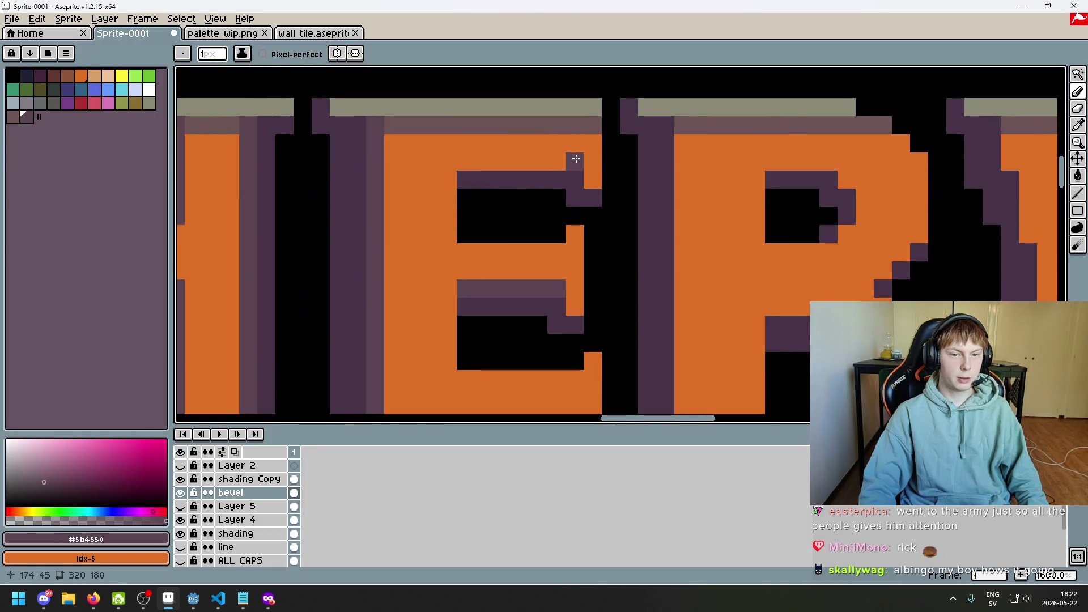
{"action": "left_click_drag", "start_coordinate": [580, 161], "coordinate": [600, 185]}
{"action": "scroll", "coordinate": [600, 186], "scroll_direction": "down", "scroll_amount": 4}
{"action": "scroll", "coordinate": [537, 177], "scroll_direction": "up", "scroll_amount": 8}
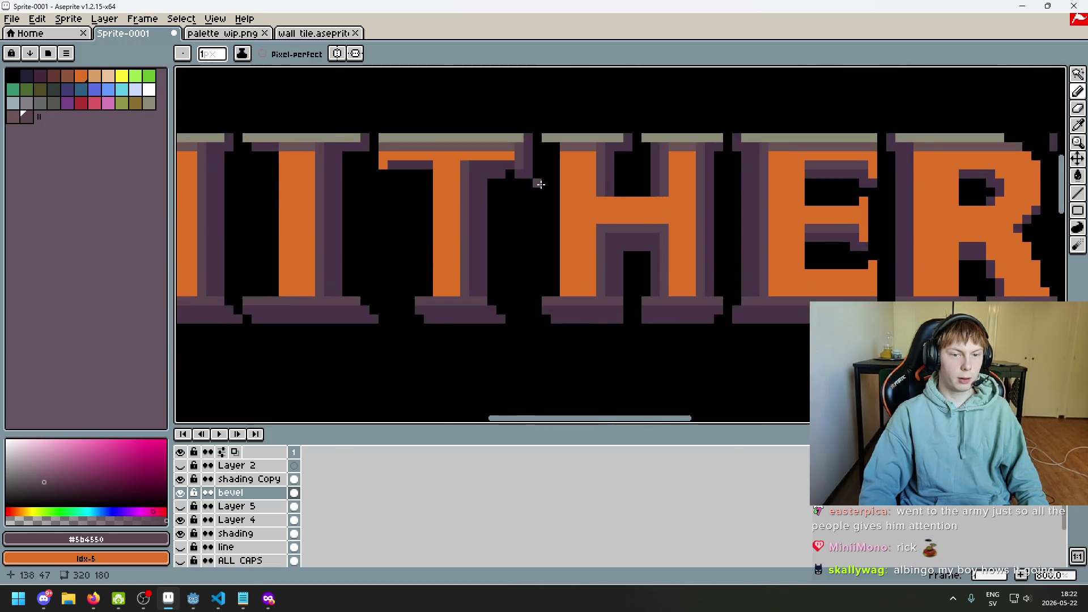
{"action": "scroll", "coordinate": [510, 181], "scroll_direction": "down", "scroll_amount": 5}
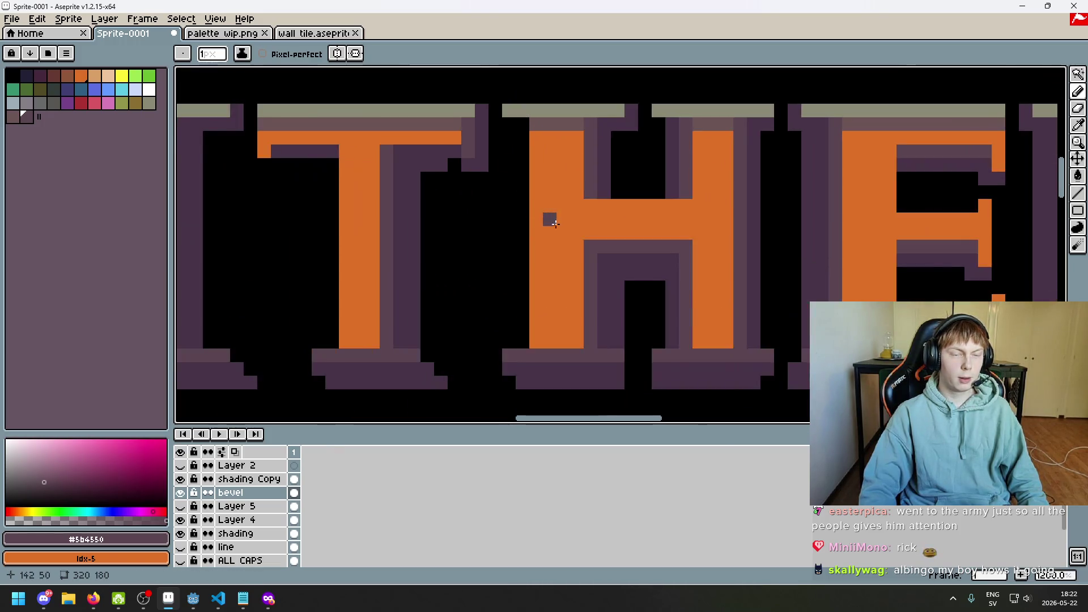
{"action": "scroll", "coordinate": [483, 162], "scroll_direction": "up", "scroll_amount": 2}
{"action": "scroll", "coordinate": [537, 215], "scroll_direction": "down", "scroll_amount": 3}
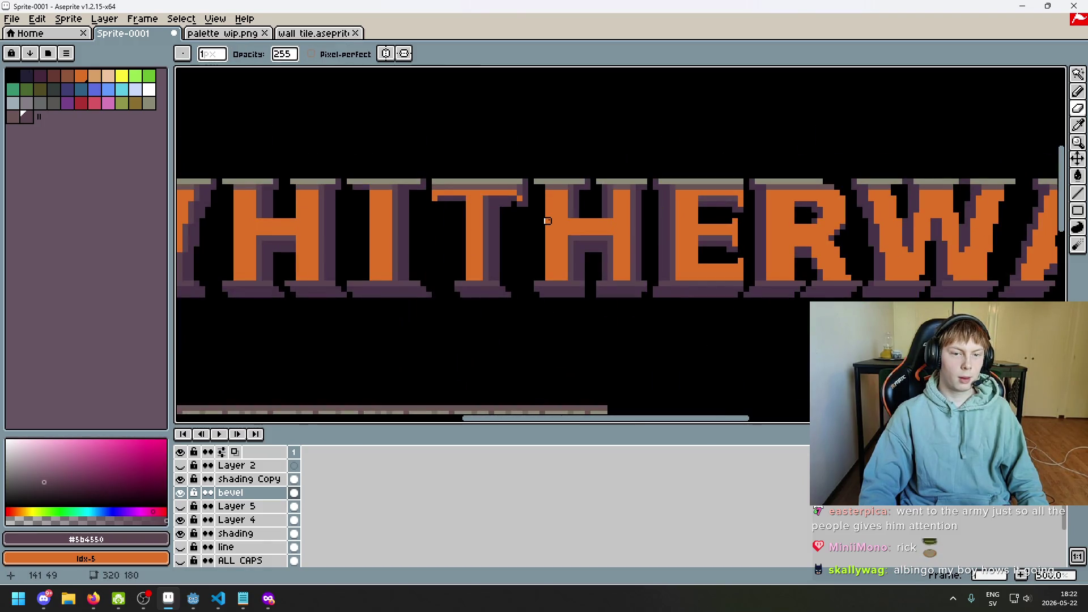
{"action": "scroll", "coordinate": [539, 218], "scroll_direction": "up", "scroll_amount": 3}
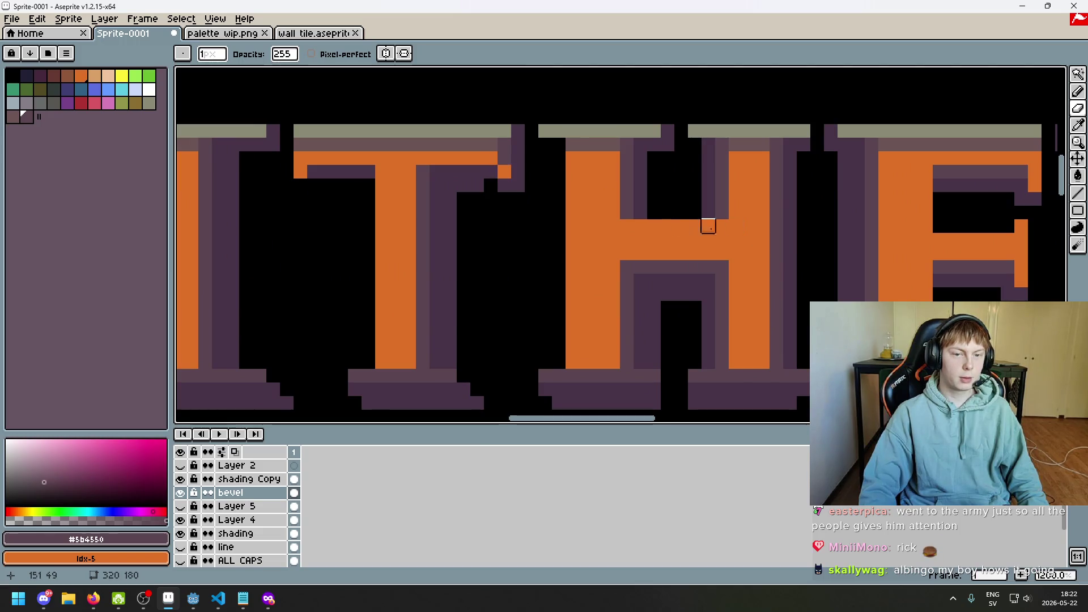
{"action": "scroll", "coordinate": [679, 241], "scroll_direction": "down", "scroll_amount": 4}
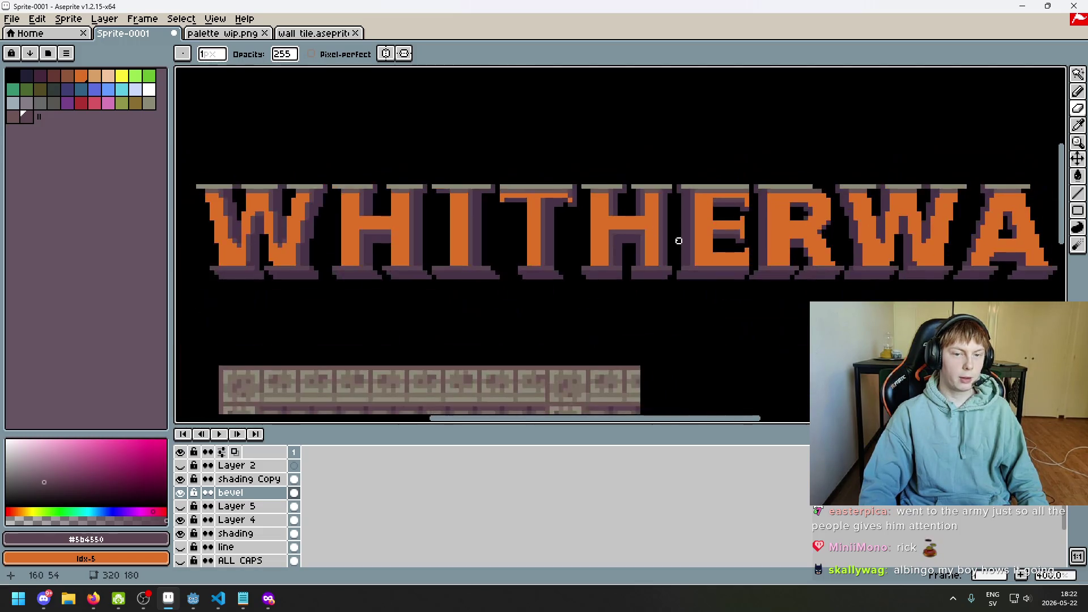
{"action": "scroll", "coordinate": [674, 241], "scroll_direction": "up", "scroll_amount": 2}
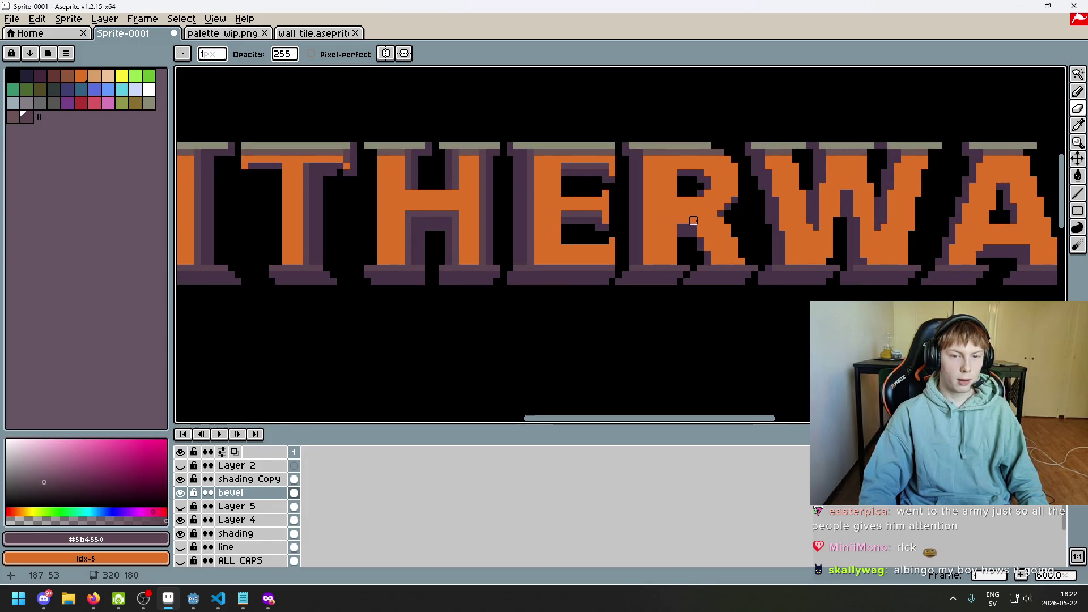
{"action": "scroll", "coordinate": [525, 230], "scroll_direction": "up", "scroll_amount": 3}
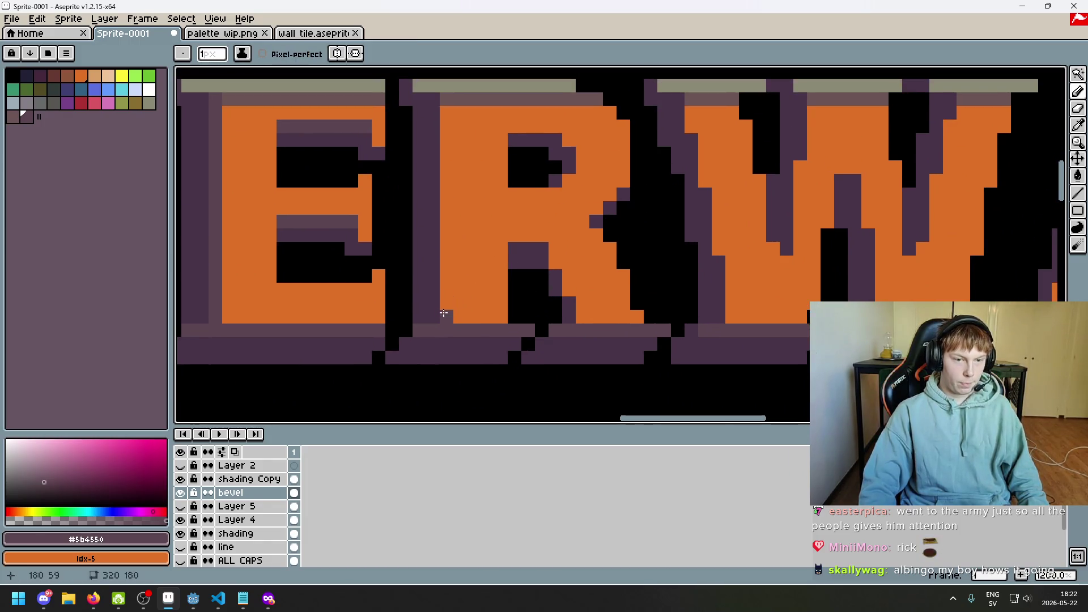
{"action": "left_click", "coordinate": [452, 279]}
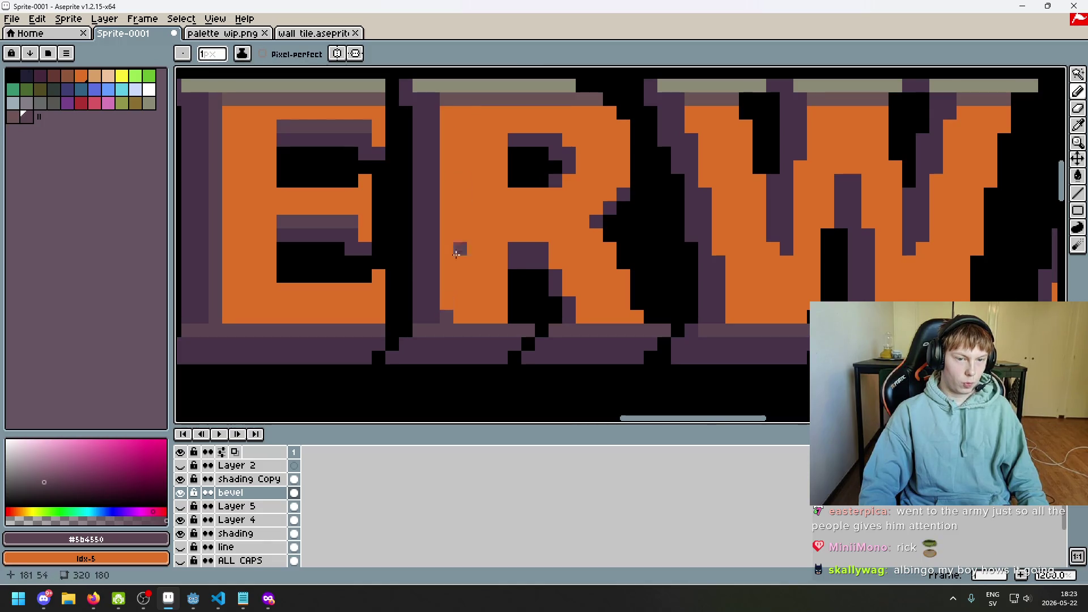
{"action": "left_click_drag", "start_coordinate": [452, 279], "coordinate": [445, 93]}
{"action": "scroll", "coordinate": [525, 139], "scroll_direction": "down", "scroll_amount": 3}
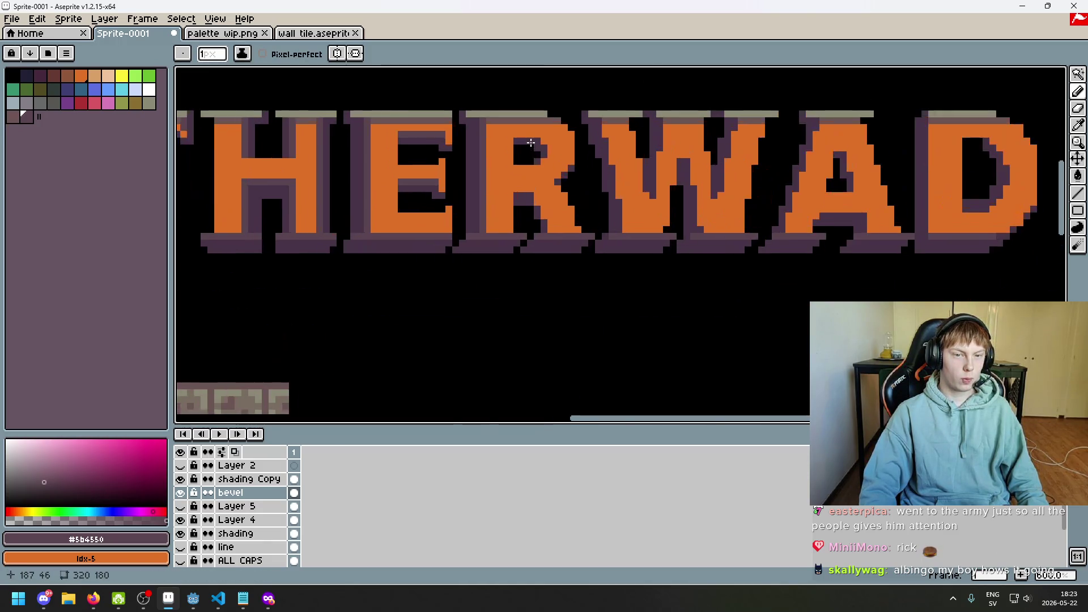
{"action": "scroll", "coordinate": [530, 142], "scroll_direction": "up", "scroll_amount": 3}
- Shade the R's top and diagonal leg in dark purple, erasing stray pixels
{"action": "left_click_drag", "start_coordinate": [476, 115], "coordinate": [520, 116]}
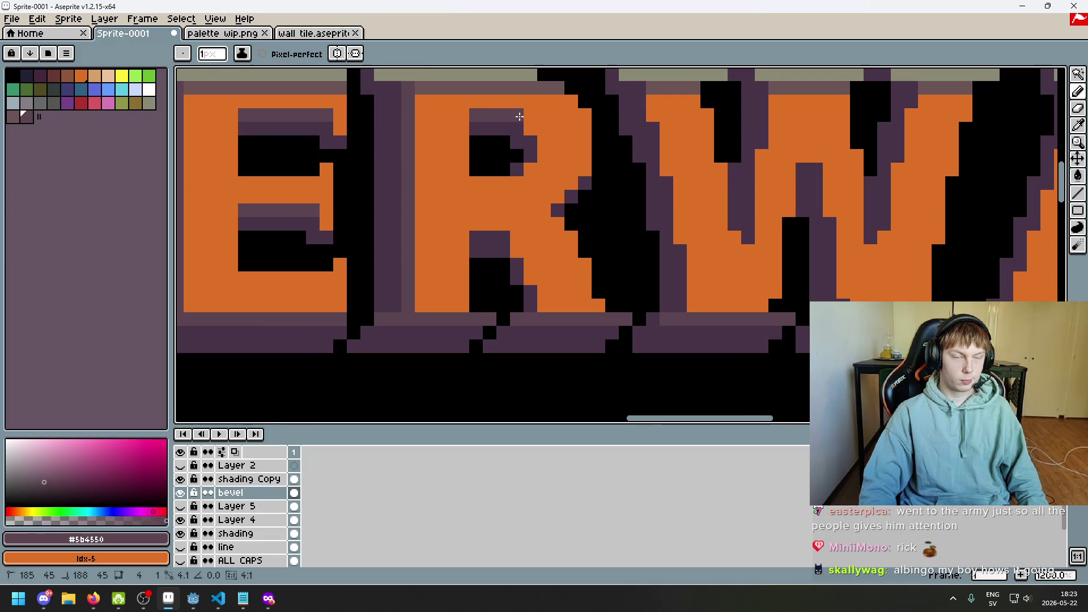
{"action": "left_click_drag", "start_coordinate": [545, 157], "coordinate": [543, 149]}
{"action": "scroll", "coordinate": [568, 206], "scroll_direction": "down", "scroll_amount": 5}
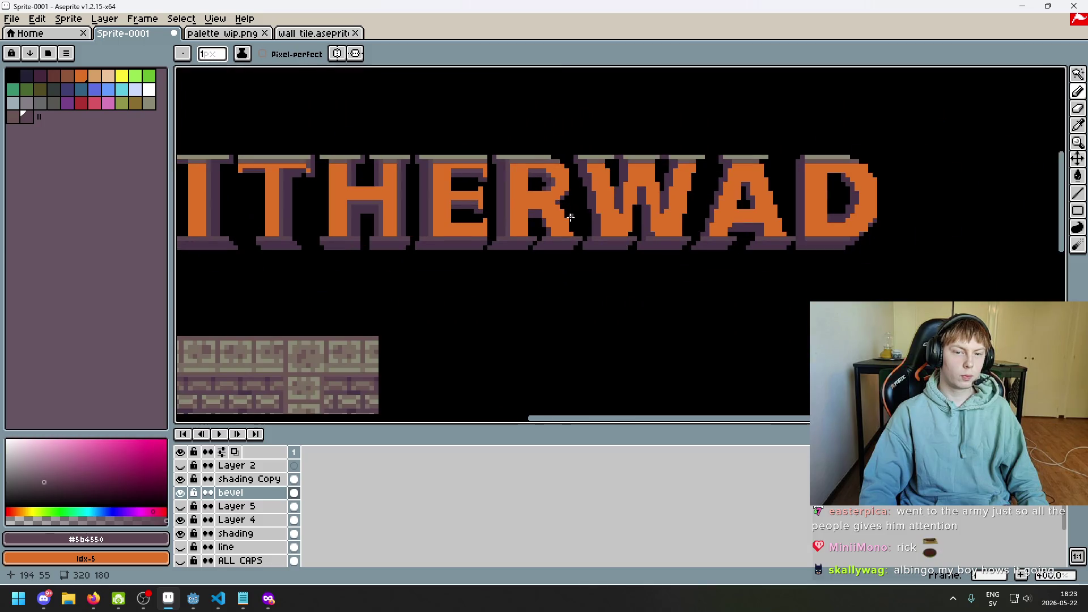
{"action": "scroll", "coordinate": [552, 205], "scroll_direction": "up", "scroll_amount": 6}
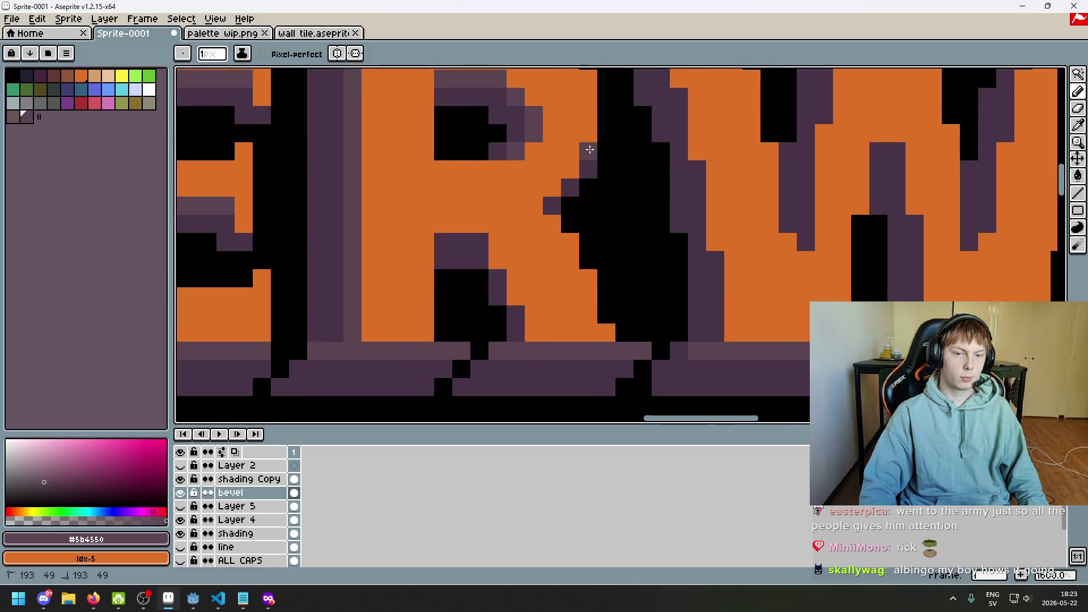
{"action": "left_click_drag", "start_coordinate": [590, 149], "coordinate": [552, 189]}
{"action": "scroll", "coordinate": [560, 196], "scroll_direction": "down", "scroll_amount": 6}
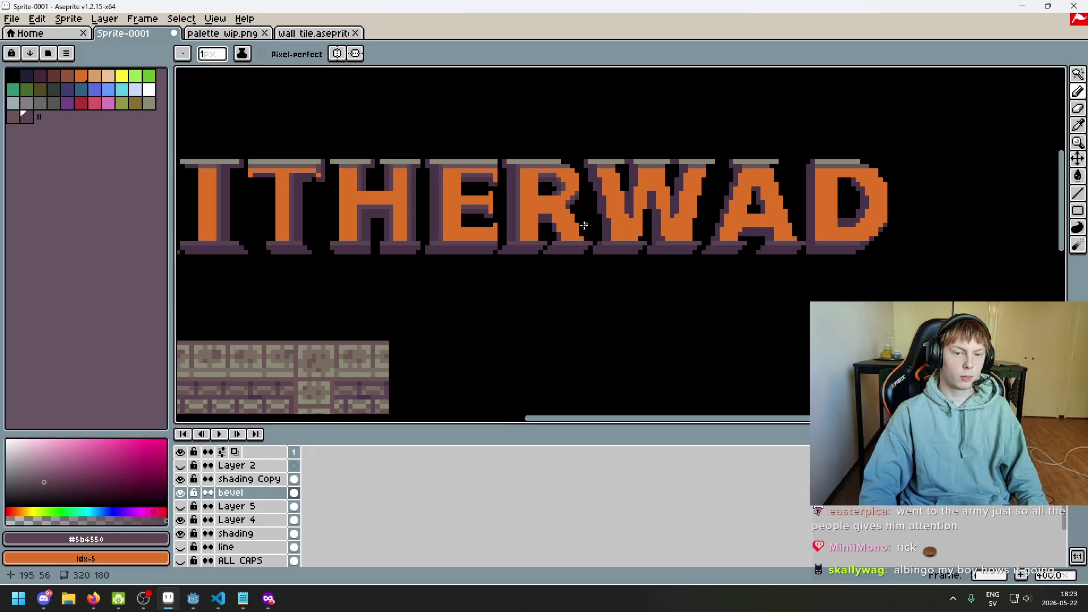
{"action": "left_click", "coordinate": [587, 226]}
{"action": "scroll", "coordinate": [587, 226], "scroll_direction": "up", "scroll_amount": 6}
{"action": "scroll", "coordinate": [586, 196], "scroll_direction": "down", "scroll_amount": 6}
{"action": "scroll", "coordinate": [582, 204], "scroll_direction": "up", "scroll_amount": 6}
{"action": "key", "text": "e"}
{"action": "left_click", "coordinate": [591, 202]}
{"action": "left_click", "coordinate": [537, 182]}
{"action": "left_click", "coordinate": [555, 164]}
{"action": "key", "text": "b"}
- Add a few more dark purple shading pixels on the R's leg
{"action": "left_click", "coordinate": [519, 202]}
{"action": "scroll", "coordinate": [557, 219], "scroll_direction": "down", "scroll_amount": 5}
{"action": "scroll", "coordinate": [555, 220], "scroll_direction": "up", "scroll_amount": 3}
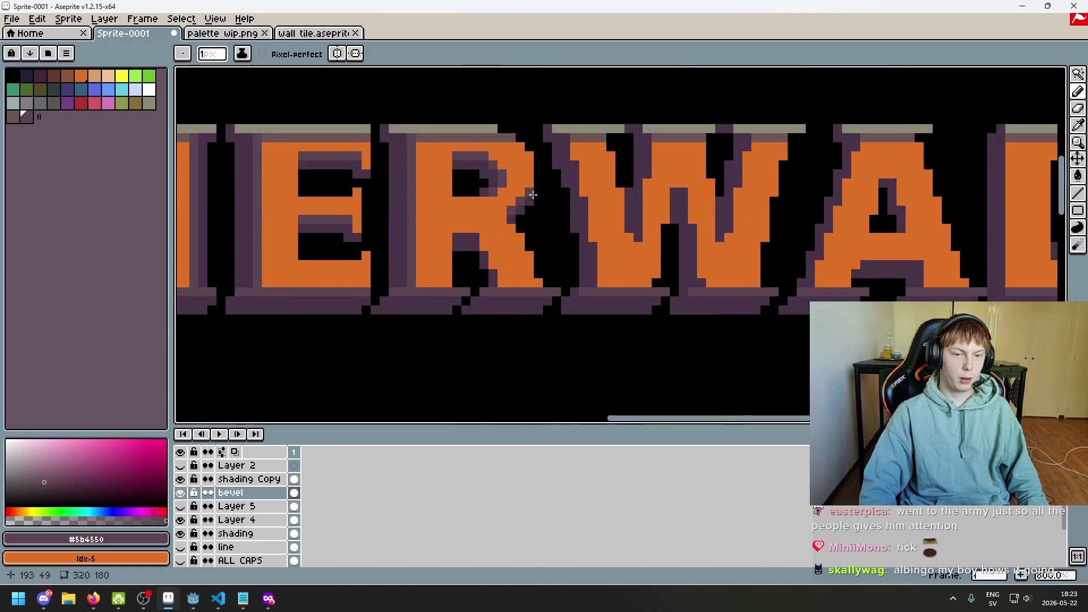
{"action": "scroll", "coordinate": [547, 215], "scroll_direction": "down", "scroll_amount": 3}
{"action": "scroll", "coordinate": [550, 219], "scroll_direction": "up", "scroll_amount": 3}
{"action": "scroll", "coordinate": [547, 221], "scroll_direction": "down", "scroll_amount": 3}
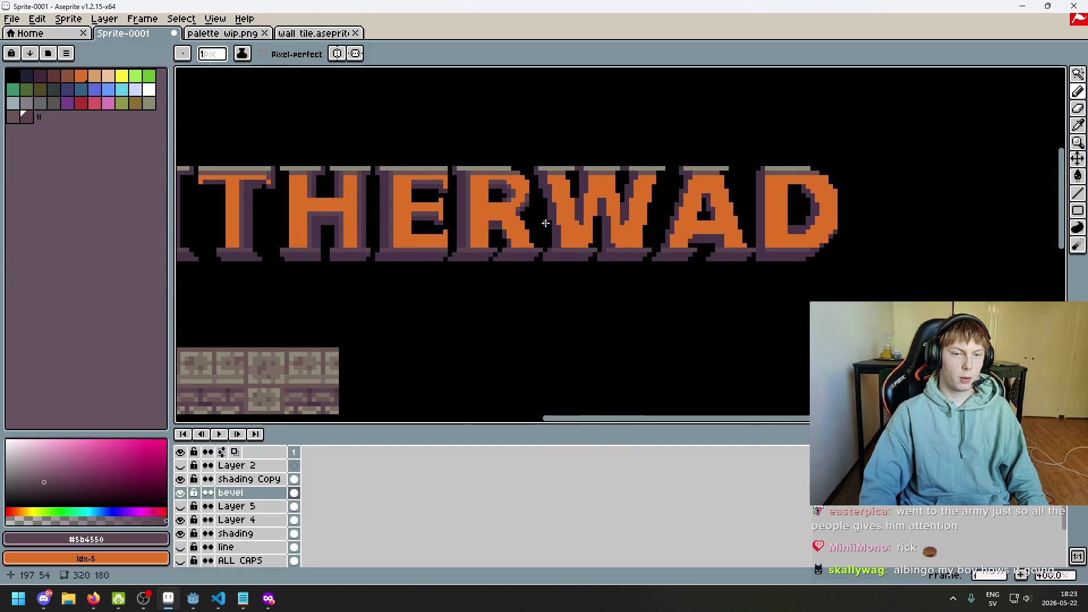
{"action": "scroll", "coordinate": [536, 223], "scroll_direction": "up", "scroll_amount": 6}
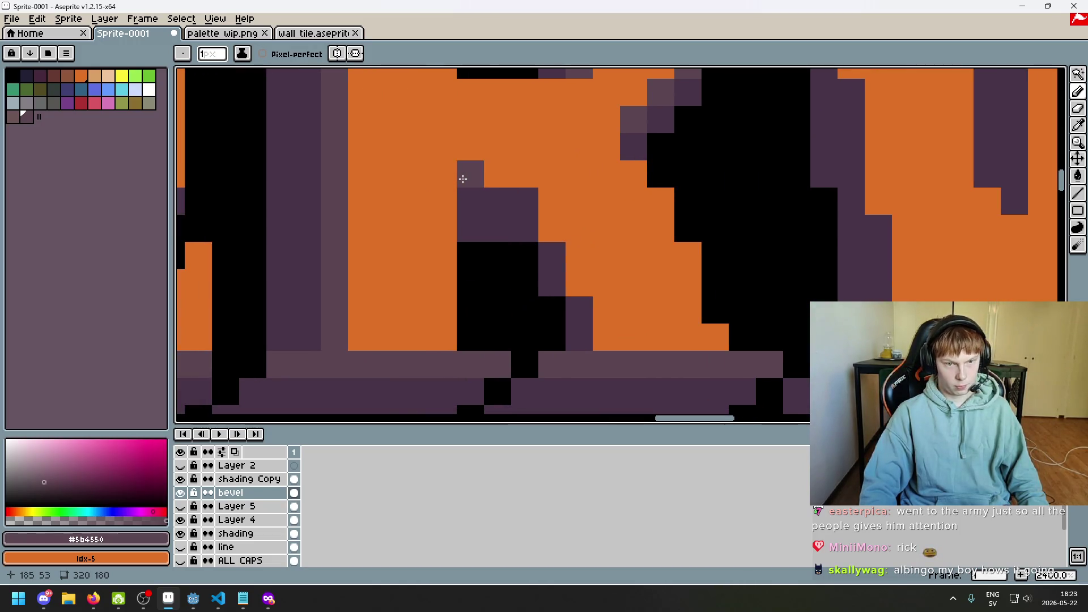
{"action": "scroll", "coordinate": [502, 202], "scroll_direction": "down", "scroll_amount": 5}
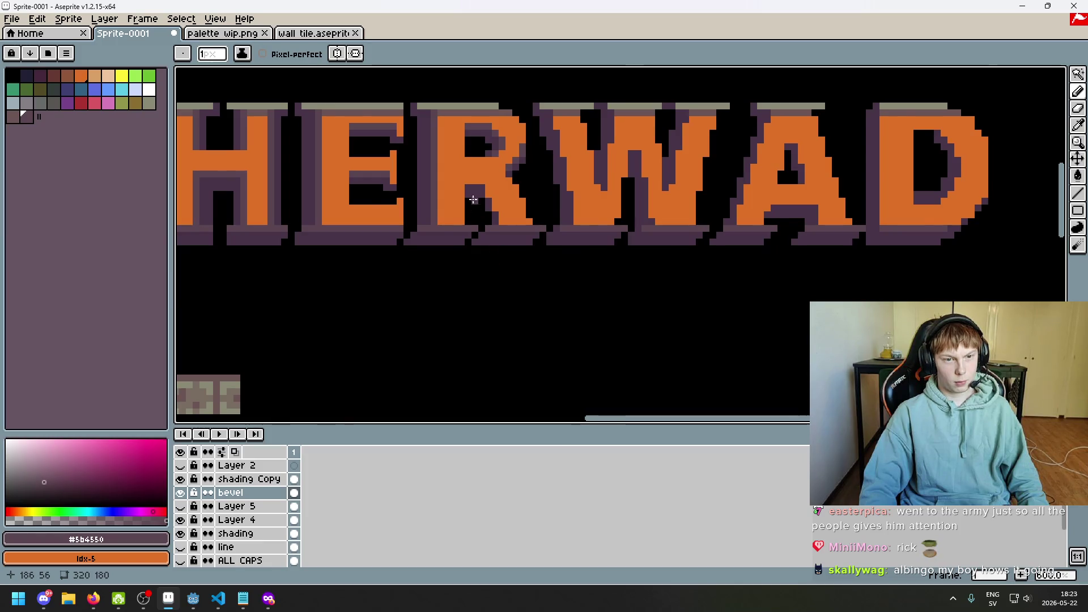
{"action": "scroll", "coordinate": [462, 176], "scroll_direction": "up", "scroll_amount": 2}
{"action": "left_click_drag", "start_coordinate": [504, 195], "coordinate": [504, 183]}
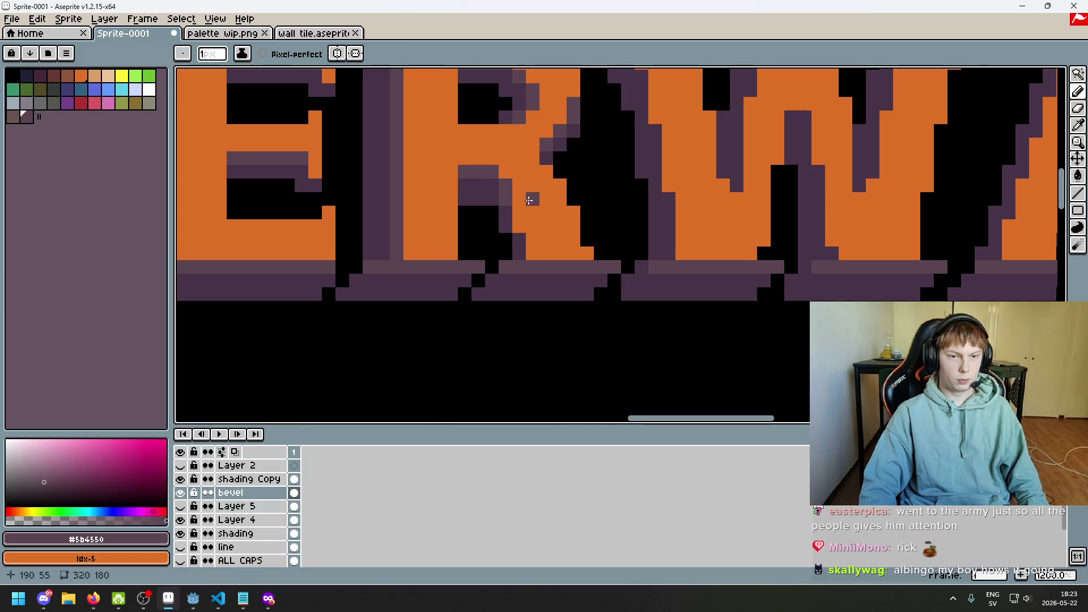
{"action": "scroll", "coordinate": [539, 238], "scroll_direction": "down", "scroll_amount": 4}
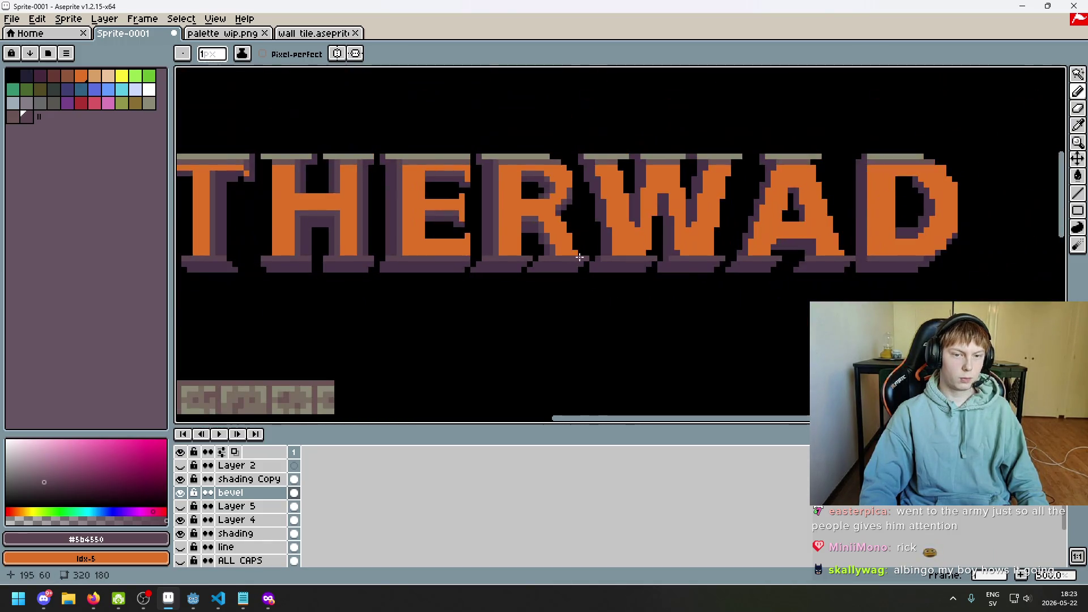
{"action": "scroll", "coordinate": [590, 244], "scroll_direction": "up", "scroll_amount": 2}
- Shade the W's left edge and upper-left corner in purple
{"action": "left_click_drag", "start_coordinate": [557, 265], "coordinate": [547, 183]}
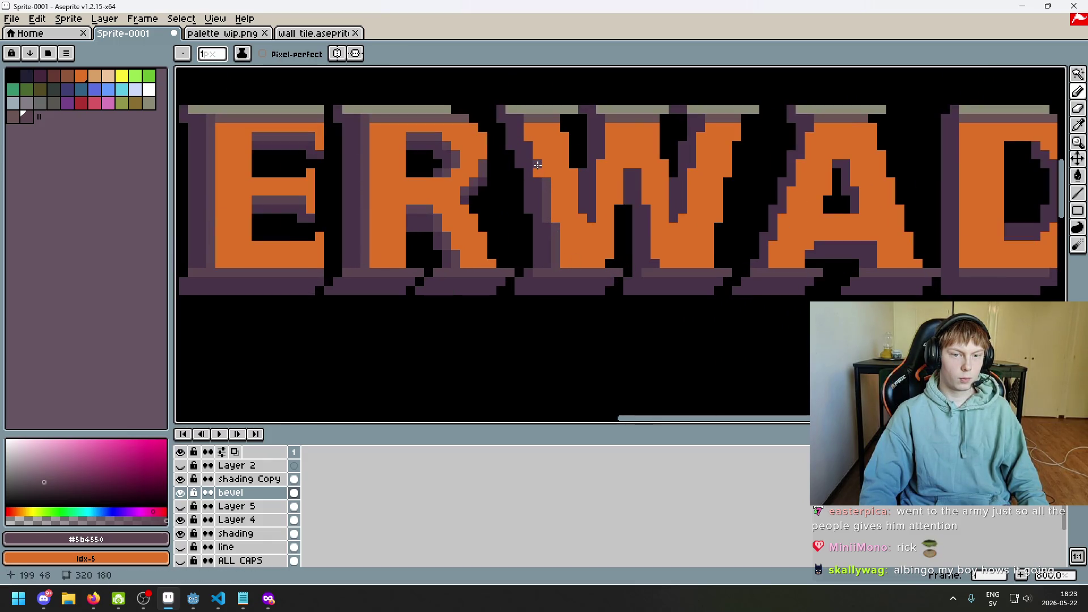
{"action": "left_click", "coordinate": [531, 137]}
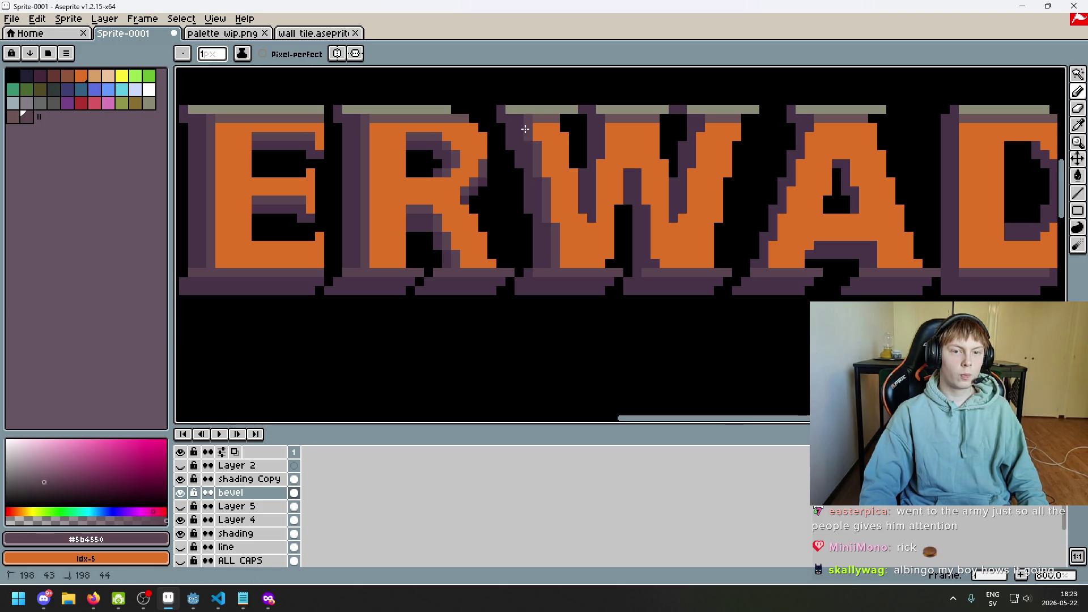
{"action": "scroll", "coordinate": [525, 129], "scroll_direction": "down", "scroll_amount": 1}
{"action": "scroll", "coordinate": [510, 155], "scroll_direction": "up", "scroll_amount": 2}
{"action": "scroll", "coordinate": [504, 199], "scroll_direction": "down", "scroll_amount": 3}
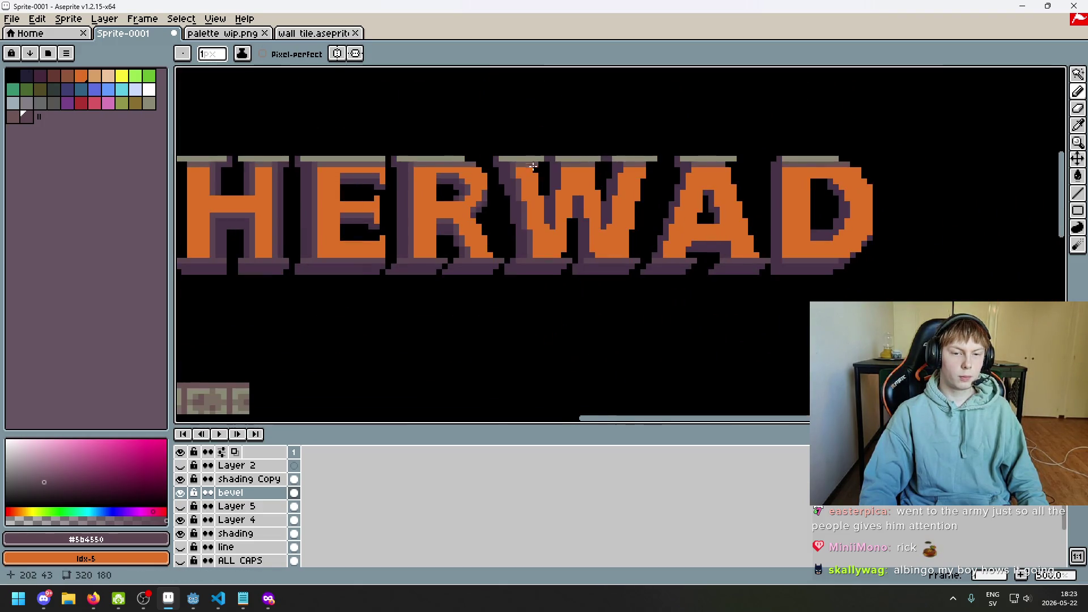
- Add light purple lines beside the W's inner stroke and along its right stroke
{"action": "scroll", "coordinate": [538, 169], "scroll_direction": "up", "scroll_amount": 5}
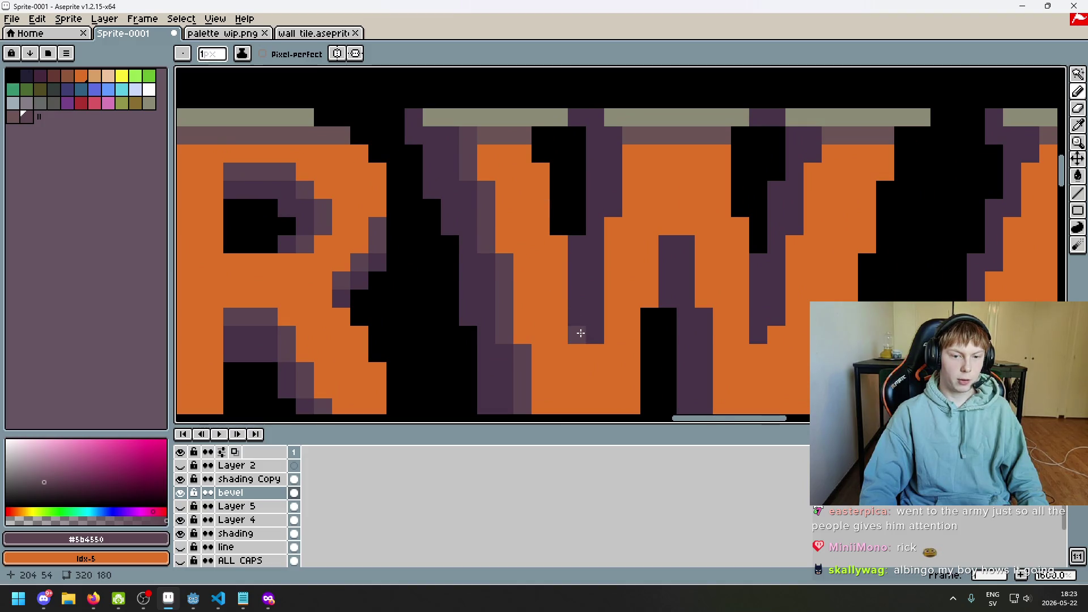
{"action": "mouse_move", "coordinate": [613, 335]}
{"action": "left_mouse_down"}
{"action": "mouse_move", "coordinate": [613, 229]}
{"action": "mouse_move", "coordinate": [636, 150]}
{"action": "left_mouse_up"}
{"action": "scroll", "coordinate": [675, 244], "scroll_direction": "down", "scroll_amount": 2}
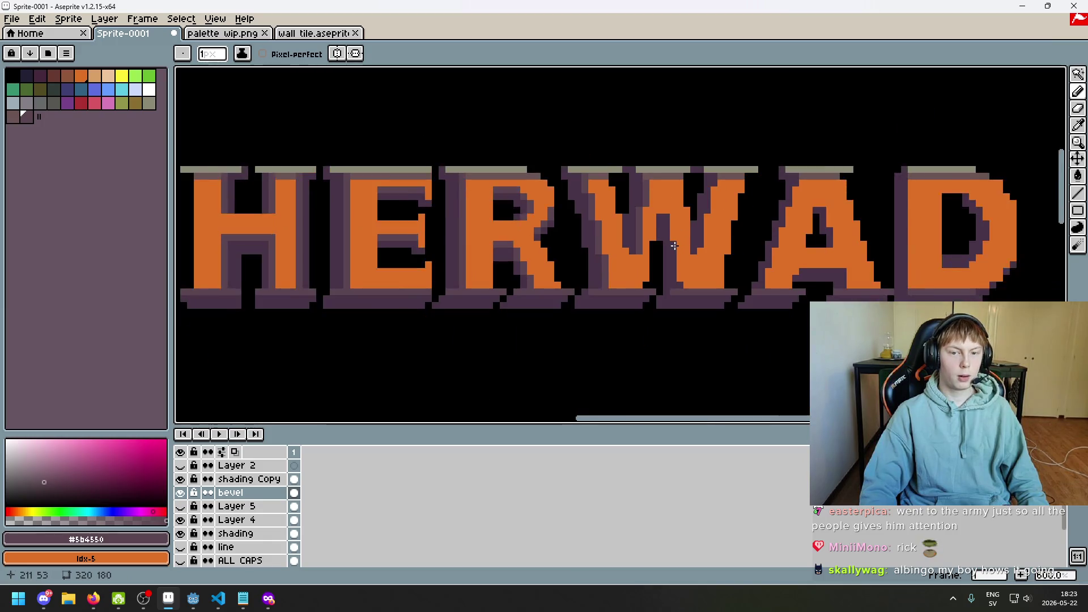
{"action": "scroll", "coordinate": [677, 256], "scroll_direction": "up", "scroll_amount": 3}
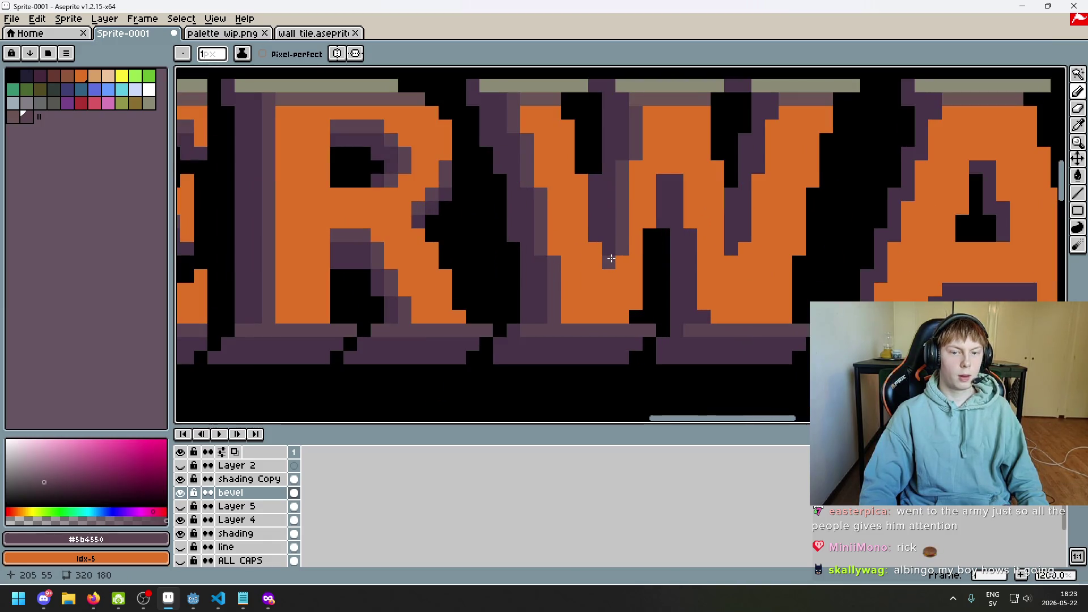
{"action": "scroll", "coordinate": [611, 258], "scroll_direction": "down", "scroll_amount": 6}
{"action": "scroll", "coordinate": [680, 248], "scroll_direction": "up", "scroll_amount": 4}
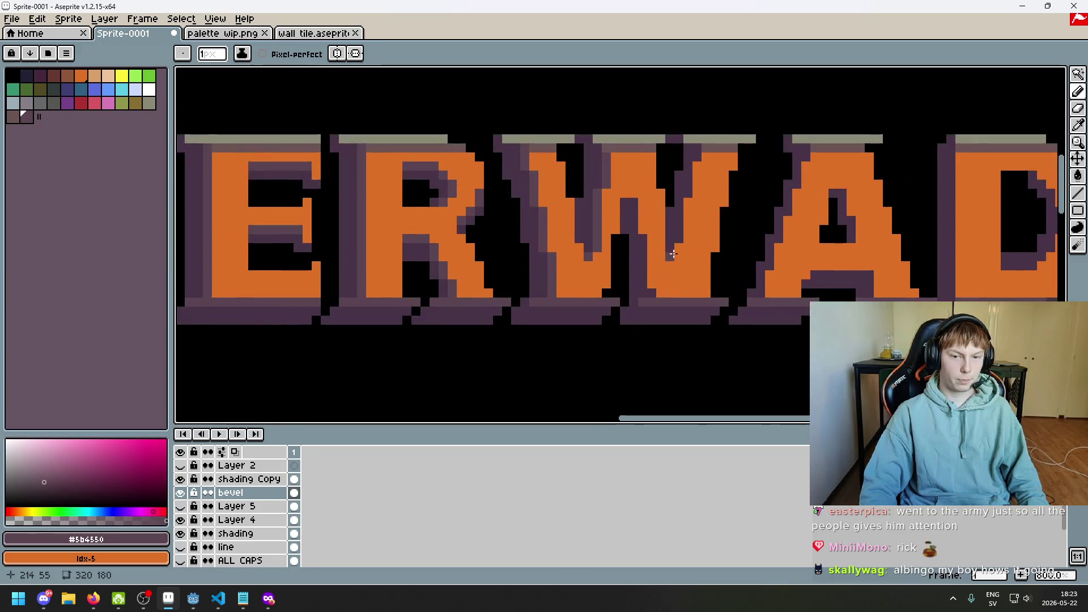
{"action": "mouse_move", "coordinate": [689, 244]}
{"action": "left_mouse_down"}
{"action": "mouse_move", "coordinate": [696, 162]}
{"action": "mouse_move", "coordinate": [708, 149]}
{"action": "left_mouse_up"}
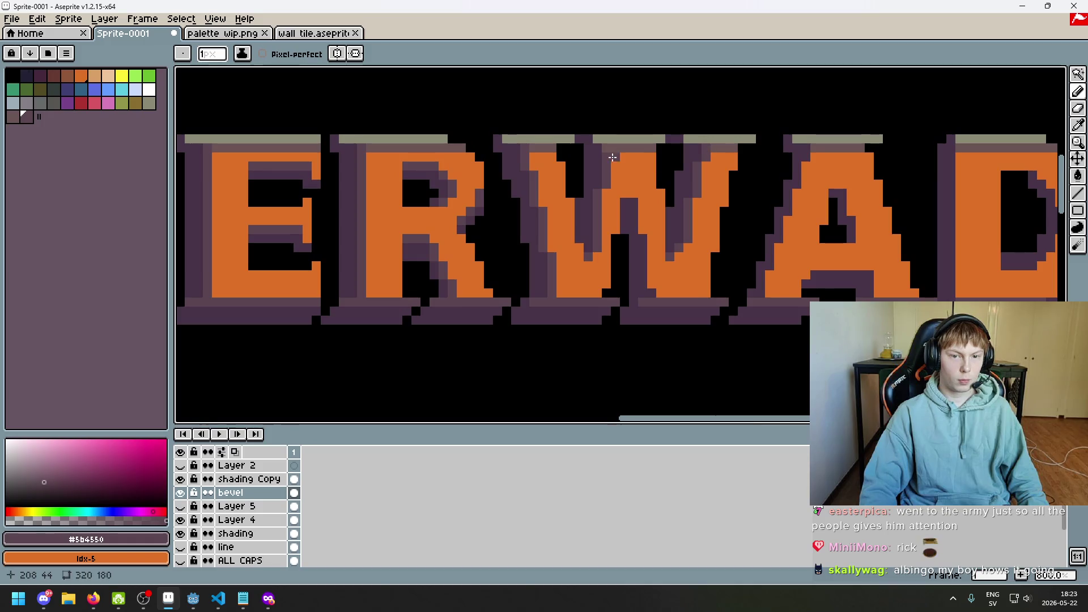
{"action": "scroll", "coordinate": [634, 219], "scroll_direction": "up", "scroll_amount": 3}
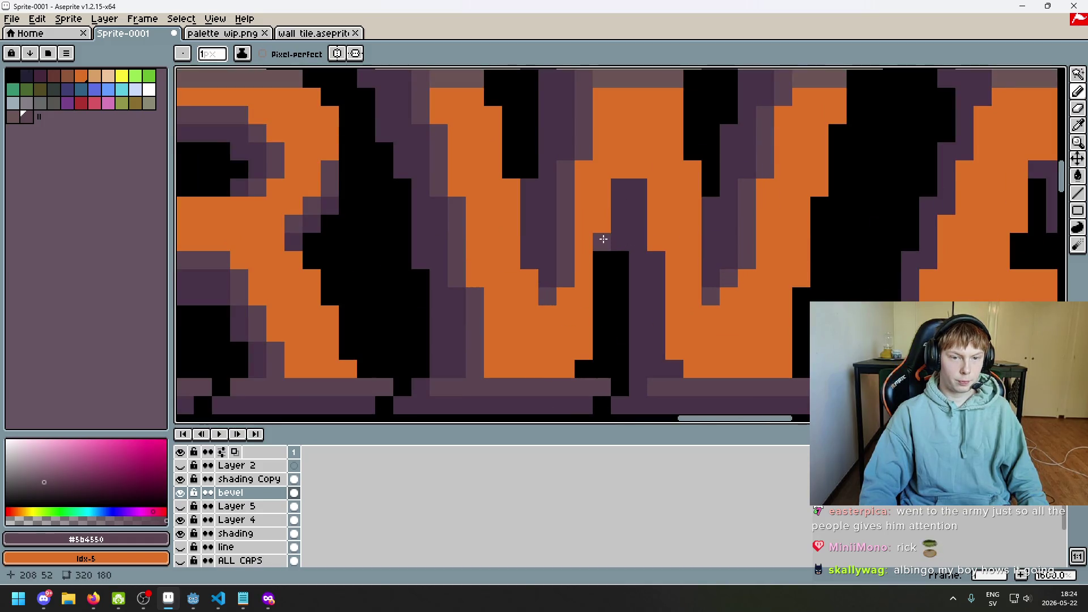
- Fill a purple shading column down the W's middle peak, restoring stray pixels to orange
{"action": "left_click_drag", "start_coordinate": [657, 242], "coordinate": [653, 187]}
{"action": "scroll", "coordinate": [653, 187], "scroll_direction": "down", "scroll_amount": 2}
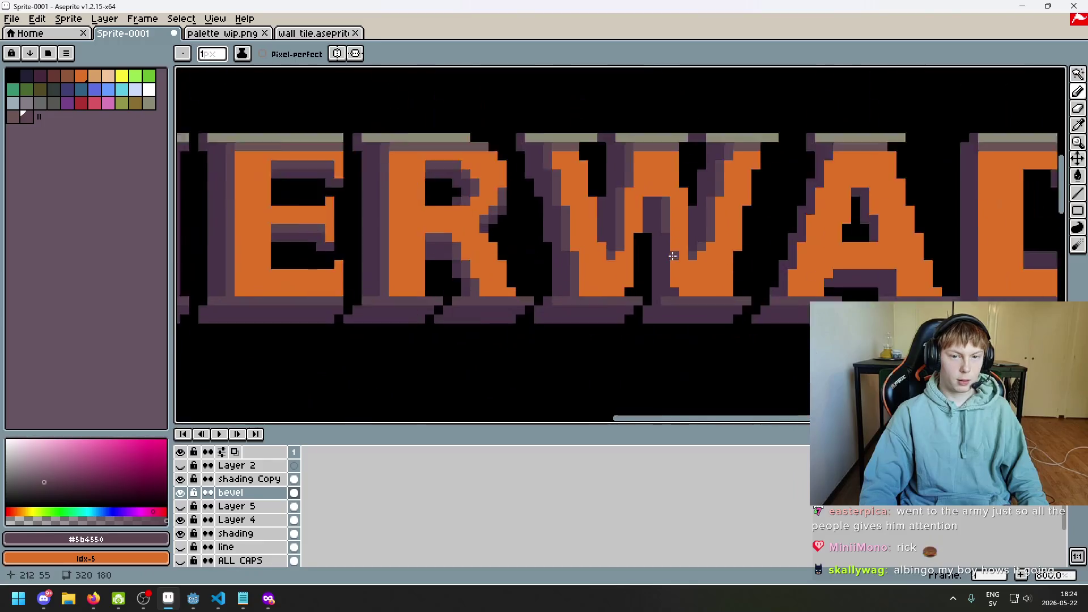
{"action": "scroll", "coordinate": [675, 231], "scroll_direction": "up", "scroll_amount": 2}
{"action": "left_click", "coordinate": [674, 231]}
{"action": "right_click", "coordinate": [674, 228]}
{"action": "left_click", "coordinate": [685, 280]}
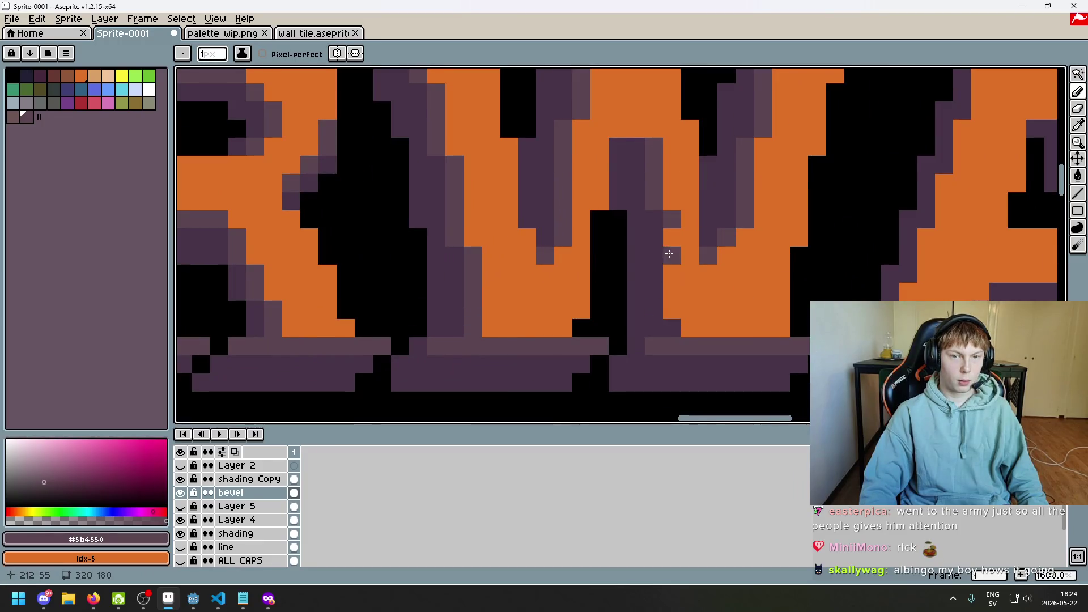
{"action": "left_click_drag", "start_coordinate": [673, 236], "coordinate": [672, 309]}
{"action": "left_click_drag", "start_coordinate": [652, 129], "coordinate": [637, 127]}
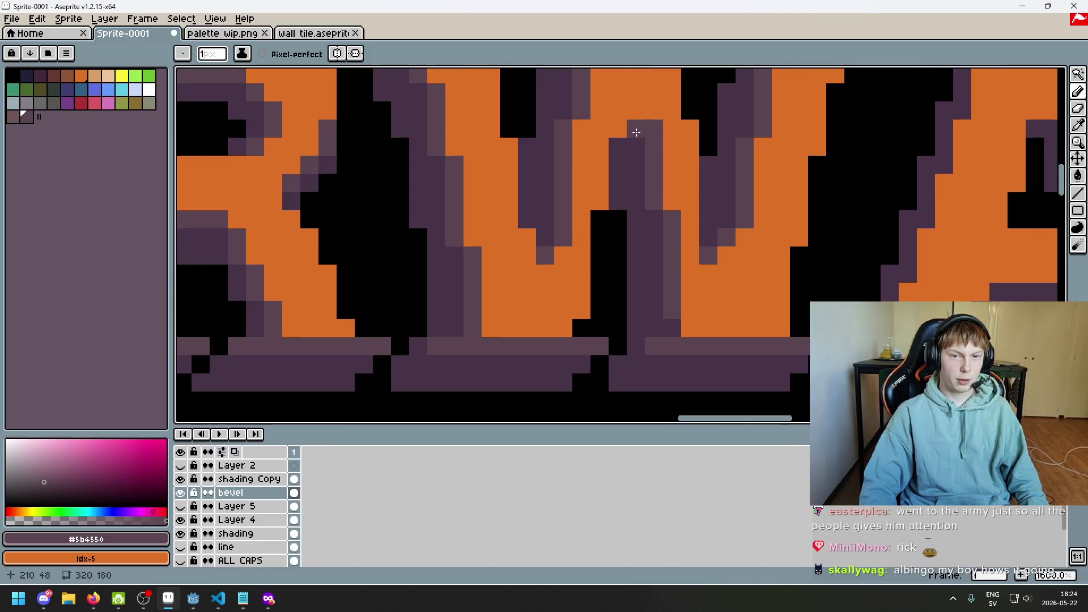
{"action": "key", "text": "ctrl+z"}
{"action": "scroll", "coordinate": [650, 138], "scroll_direction": "down", "scroll_amount": 2}
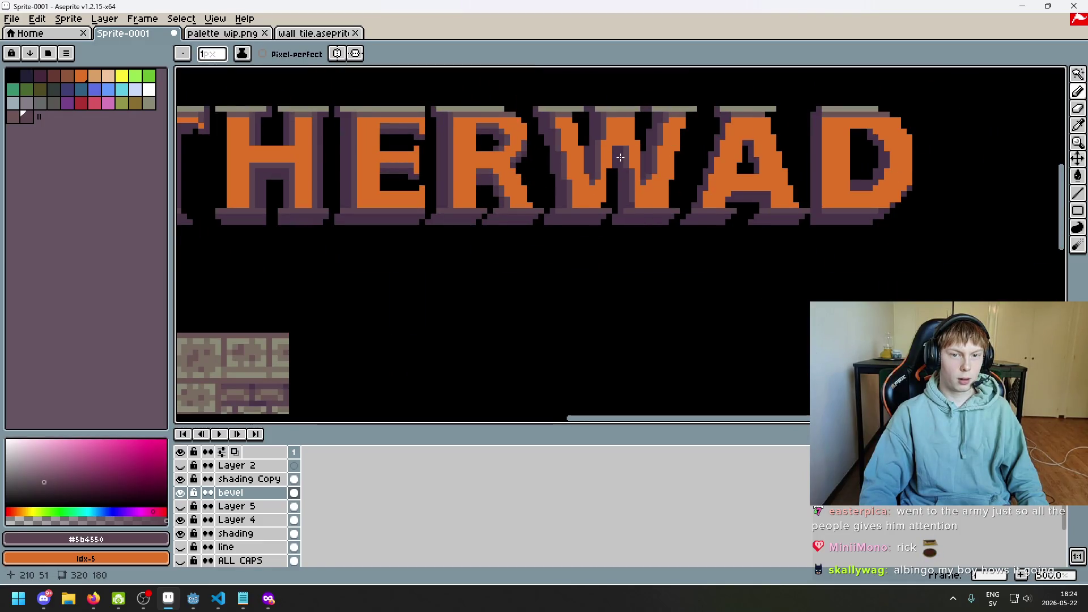
{"action": "scroll", "coordinate": [631, 194], "scroll_direction": "up", "scroll_amount": 3}
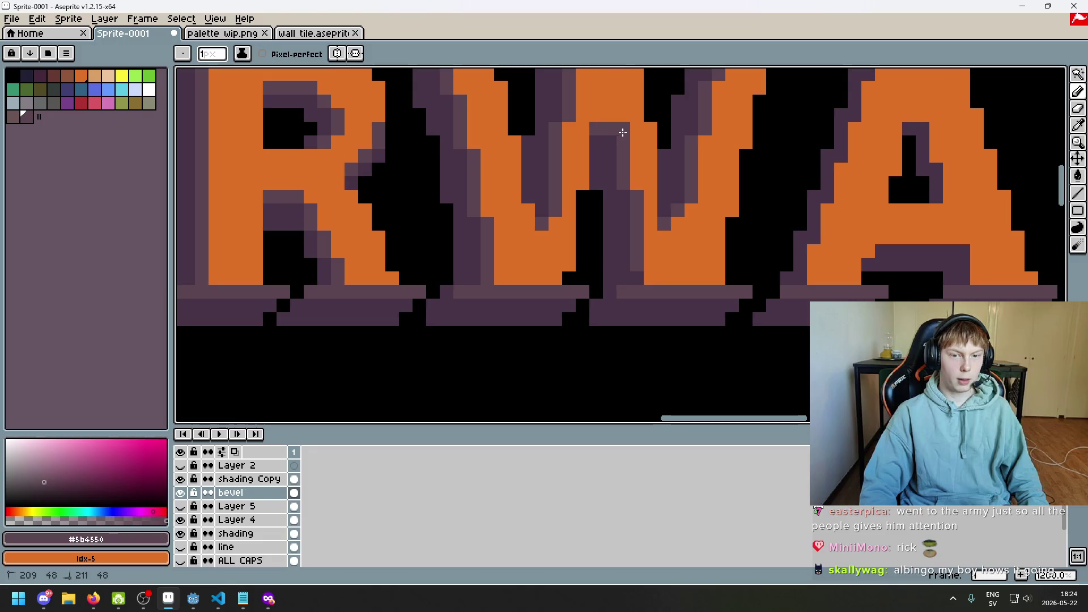
{"action": "scroll", "coordinate": [635, 141], "scroll_direction": "down", "scroll_amount": 4}
{"action": "scroll", "coordinate": [676, 227], "scroll_direction": "up", "scroll_amount": 5}
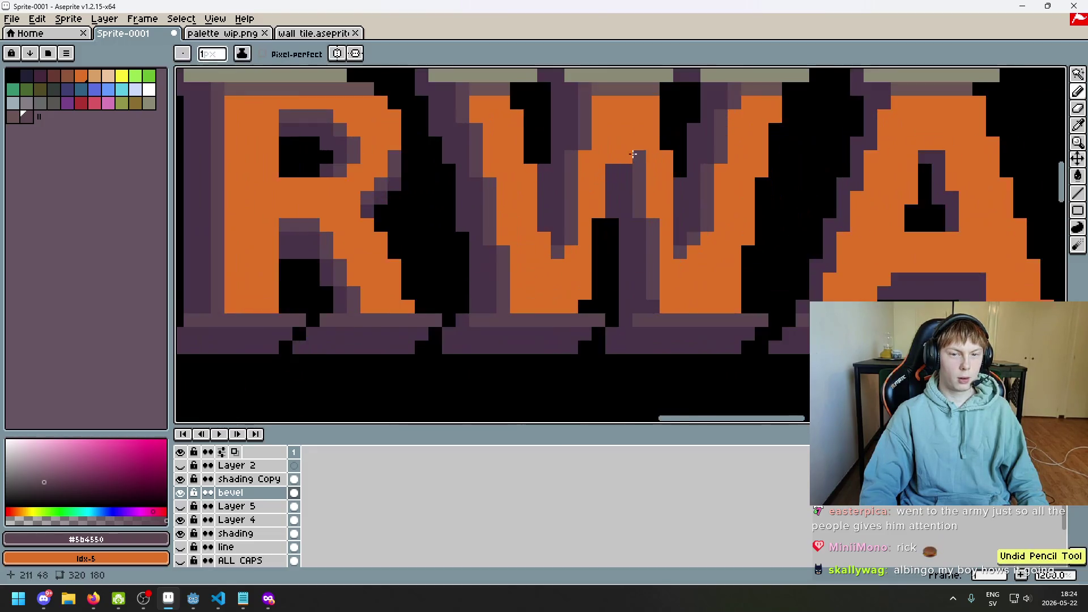
{"action": "scroll", "coordinate": [672, 214], "scroll_direction": "down", "scroll_amount": 5}
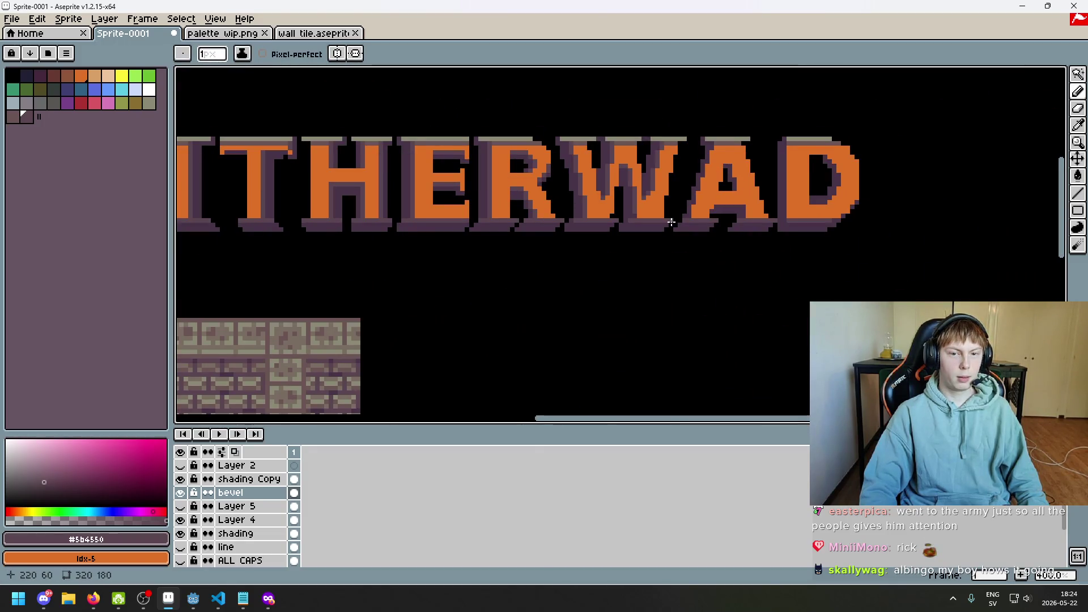
{"action": "scroll", "coordinate": [672, 223], "scroll_direction": "up", "scroll_amount": 5}
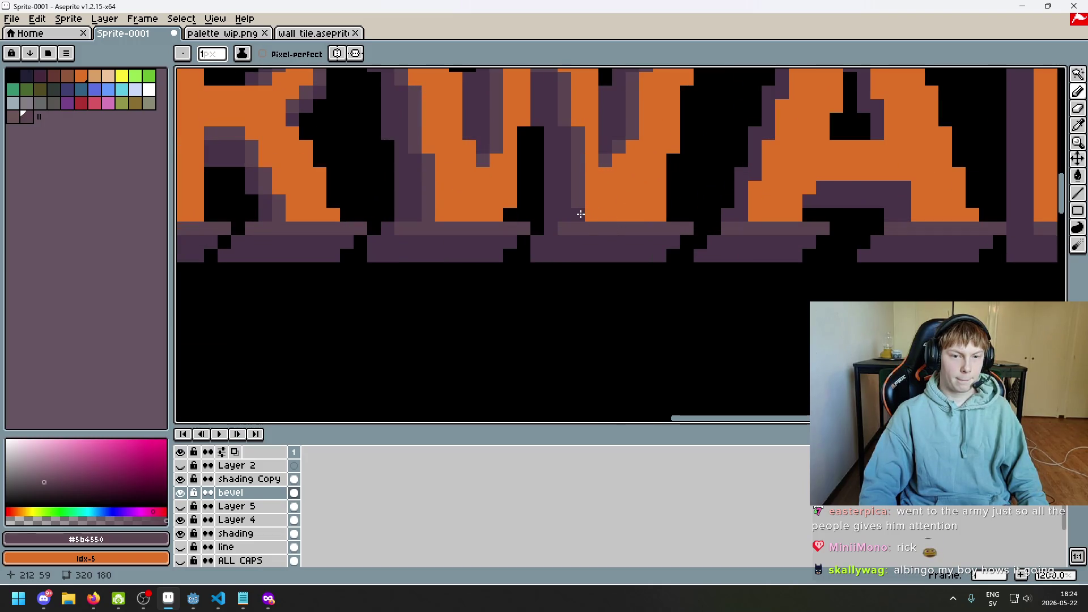
{"action": "scroll", "coordinate": [595, 229], "scroll_direction": "up", "scroll_amount": 1}
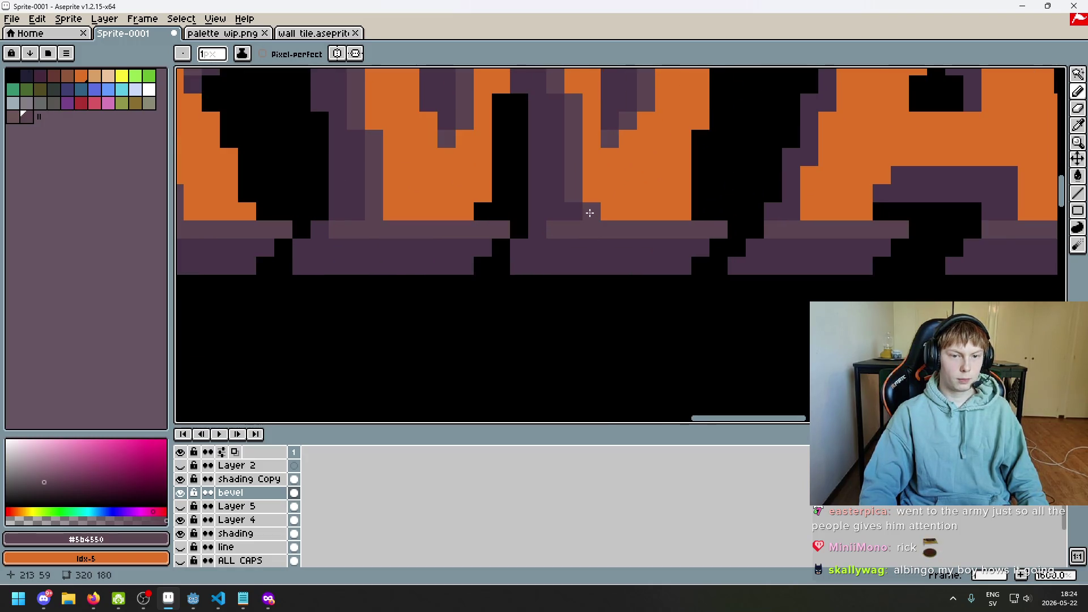
{"action": "scroll", "coordinate": [795, 124], "scroll_direction": "down", "scroll_amount": 4}
{"action": "scroll", "coordinate": [795, 124], "scroll_direction": "up", "scroll_amount": 1}
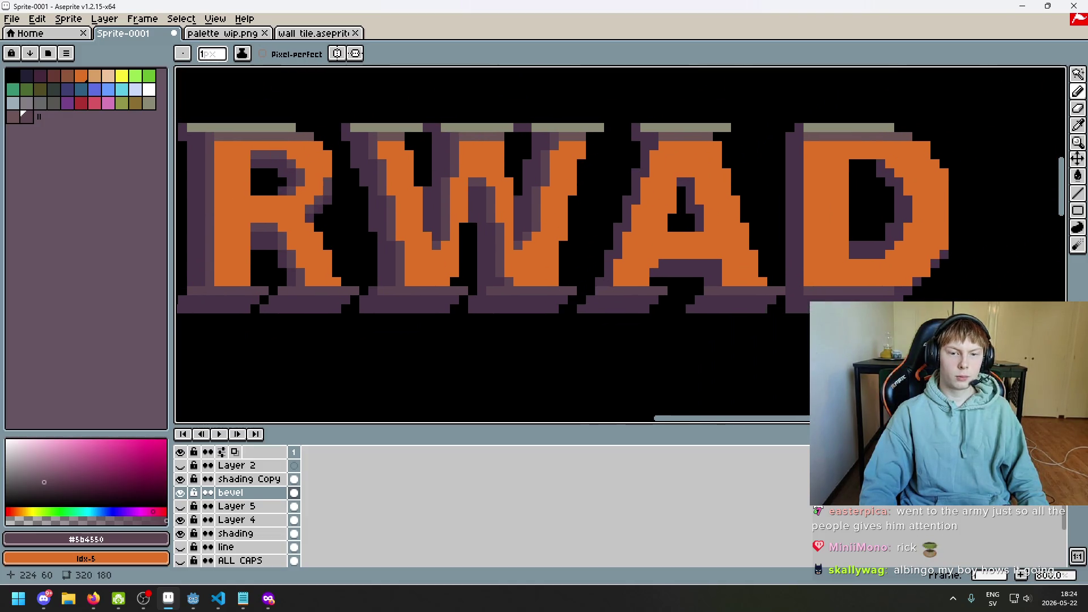
{"action": "scroll", "coordinate": [689, 280], "scroll_direction": "up", "scroll_amount": 3}
- Paint a lighter purple highlight on the W and shade pixels around the A's inner notch
{"action": "left_click_drag", "start_coordinate": [603, 241], "coordinate": [631, 150]}
{"action": "left_click", "coordinate": [656, 105]}
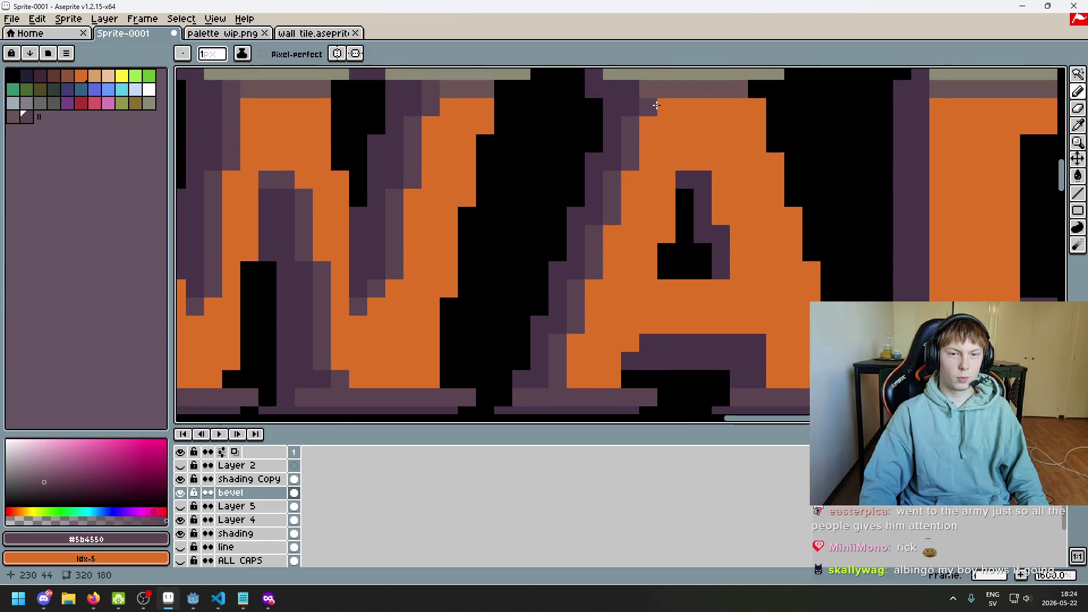
{"action": "scroll", "coordinate": [661, 122], "scroll_direction": "down", "scroll_amount": 3}
{"action": "scroll", "coordinate": [644, 159], "scroll_direction": "up", "scroll_amount": 3}
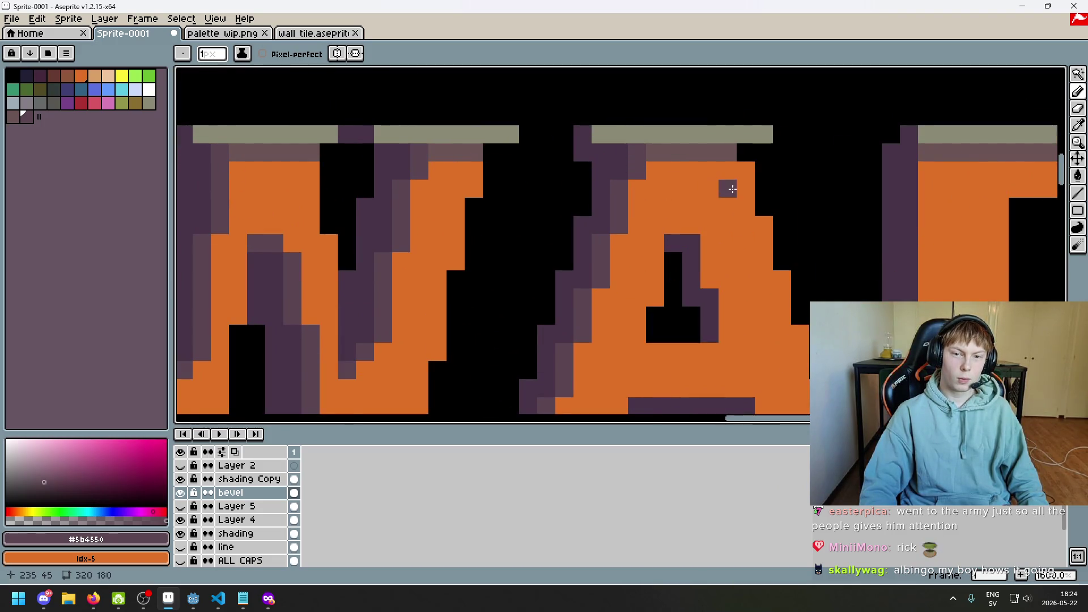
{"action": "scroll", "coordinate": [730, 191], "scroll_direction": "down", "scroll_amount": 1}
{"action": "left_click_drag", "start_coordinate": [689, 217], "coordinate": [696, 215]}
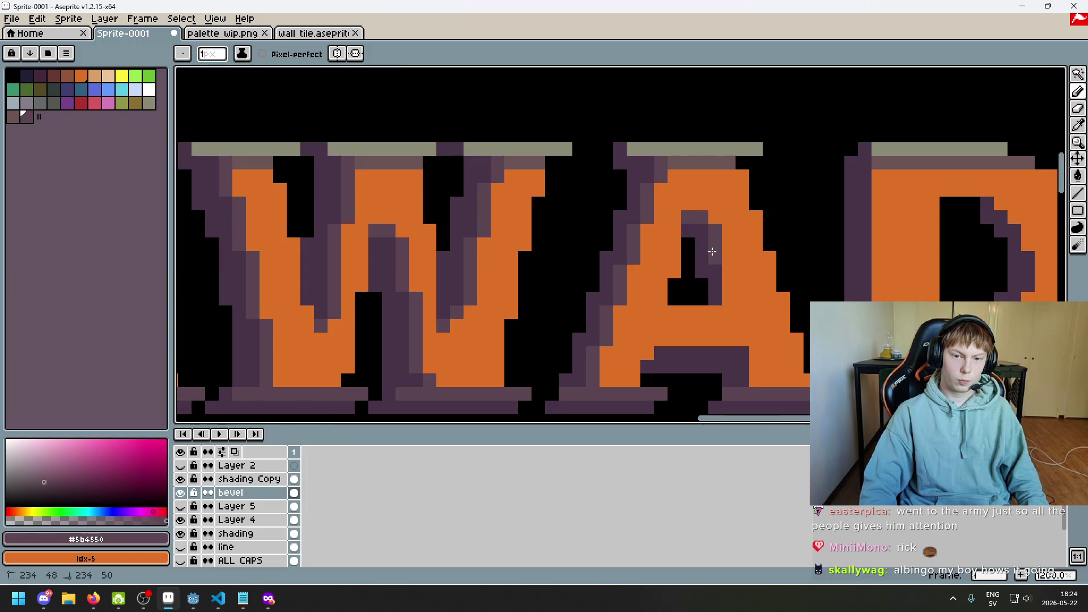
{"action": "left_click", "coordinate": [714, 309]}
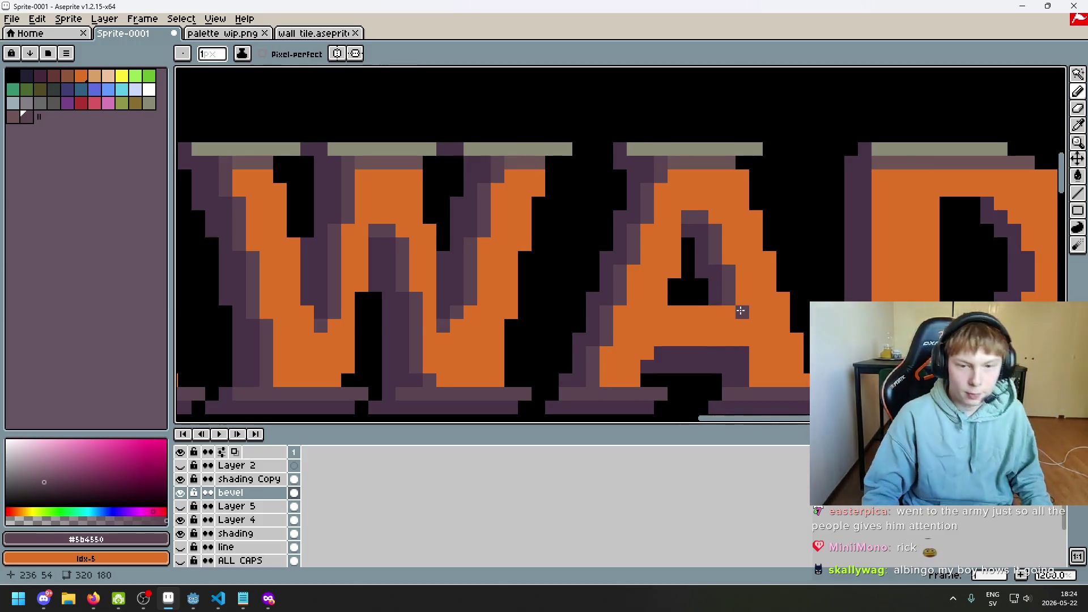
{"action": "scroll", "coordinate": [722, 247], "scroll_direction": "up", "scroll_amount": 1}
- Add a lighter bevel row along the A's crossbar, clearing a stray pixel and undoing extra pixels
{"action": "left_click", "coordinate": [548, 347]}
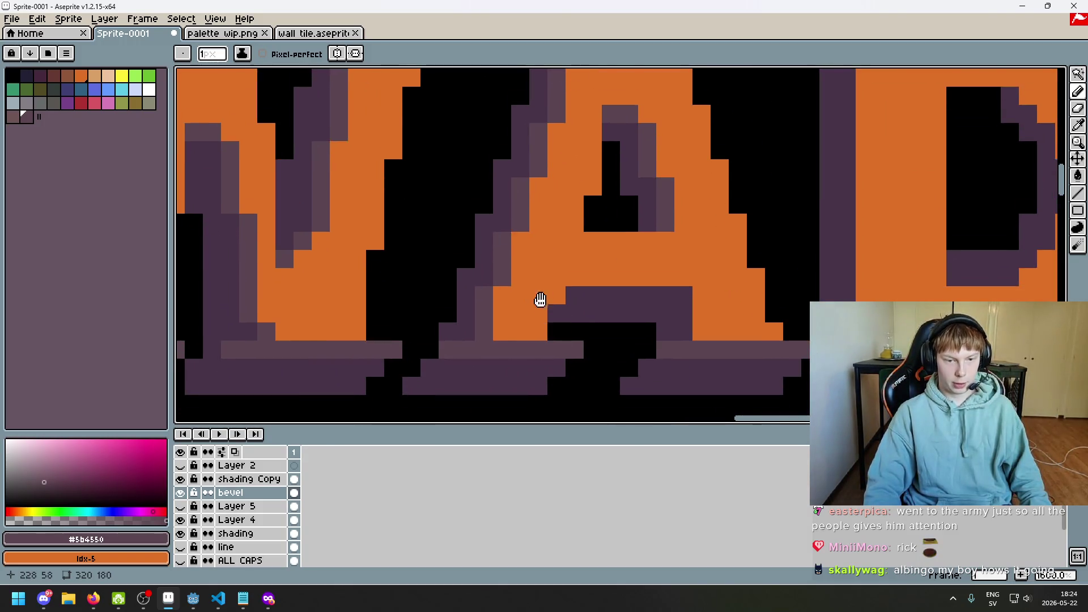
{"action": "scroll", "coordinate": [594, 249], "scroll_direction": "down", "scroll_amount": 2}
{"action": "mouse_move", "coordinate": [513, 222]}
{"action": "left_mouse_down"}
{"action": "mouse_move", "coordinate": [637, 226]}
{"action": "mouse_move", "coordinate": [647, 236]}
{"action": "left_mouse_up"}
{"action": "scroll", "coordinate": [645, 271], "scroll_direction": "down", "scroll_amount": 5}
{"action": "scroll", "coordinate": [637, 258], "scroll_direction": "up", "scroll_amount": 4}
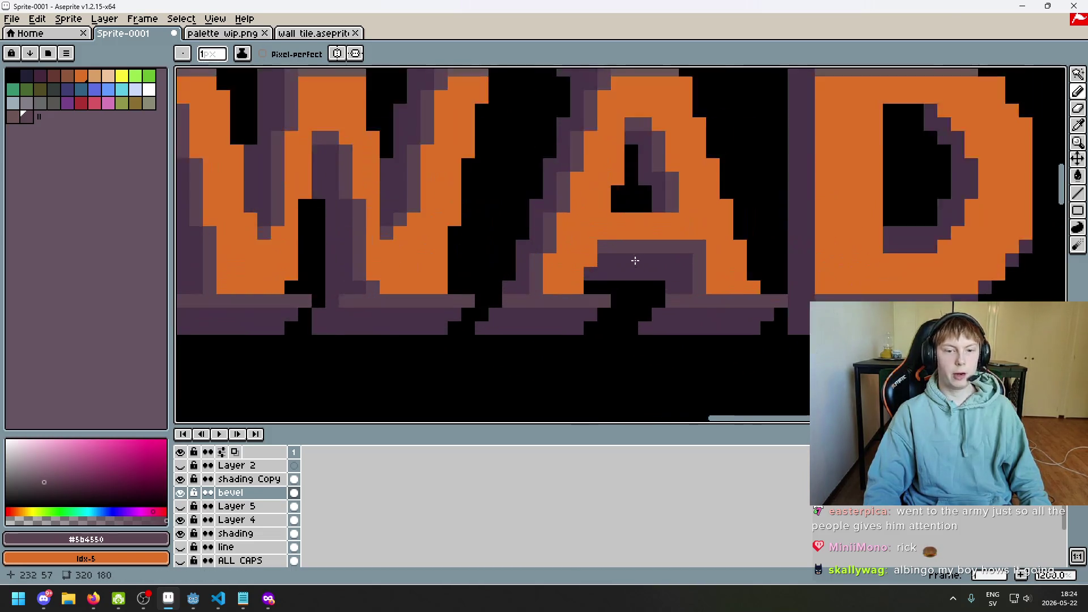
{"action": "scroll", "coordinate": [637, 257], "scroll_direction": "up", "scroll_amount": 3}
{"action": "left_click", "coordinate": [562, 259]}
{"action": "left_click", "coordinate": [530, 271]}
{"action": "scroll", "coordinate": [531, 271], "scroll_direction": "down", "scroll_amount": 5}
{"action": "scroll", "coordinate": [530, 271], "scroll_direction": "up", "scroll_amount": 5}
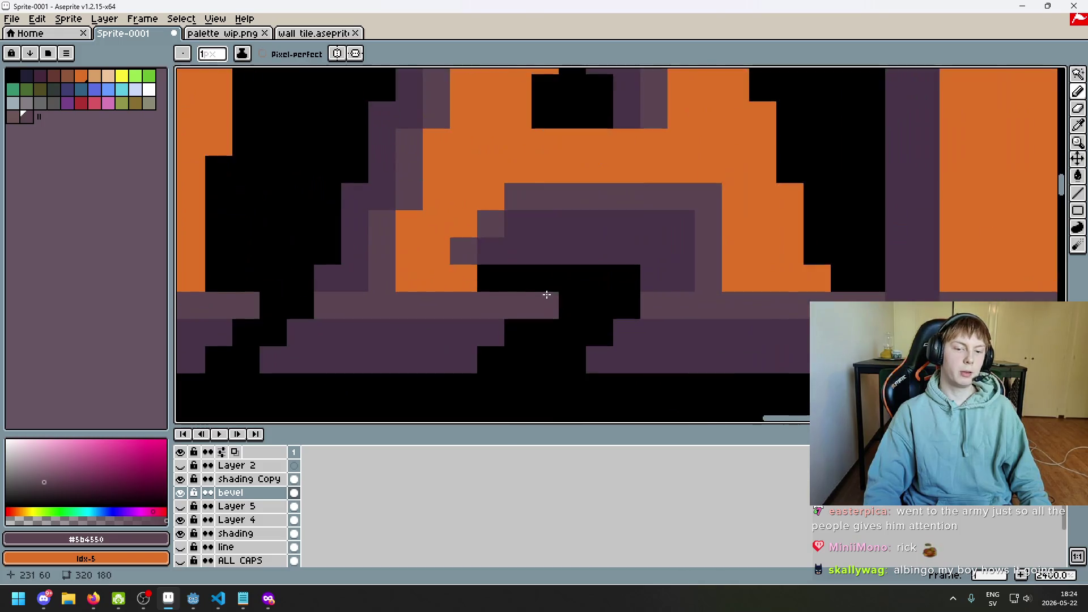
{"action": "key", "text": "ctrl+z"}
{"action": "scroll", "coordinate": [594, 301], "scroll_direction": "down", "scroll_amount": 5}
{"action": "scroll", "coordinate": [593, 302], "scroll_direction": "up", "scroll_amount": 5}
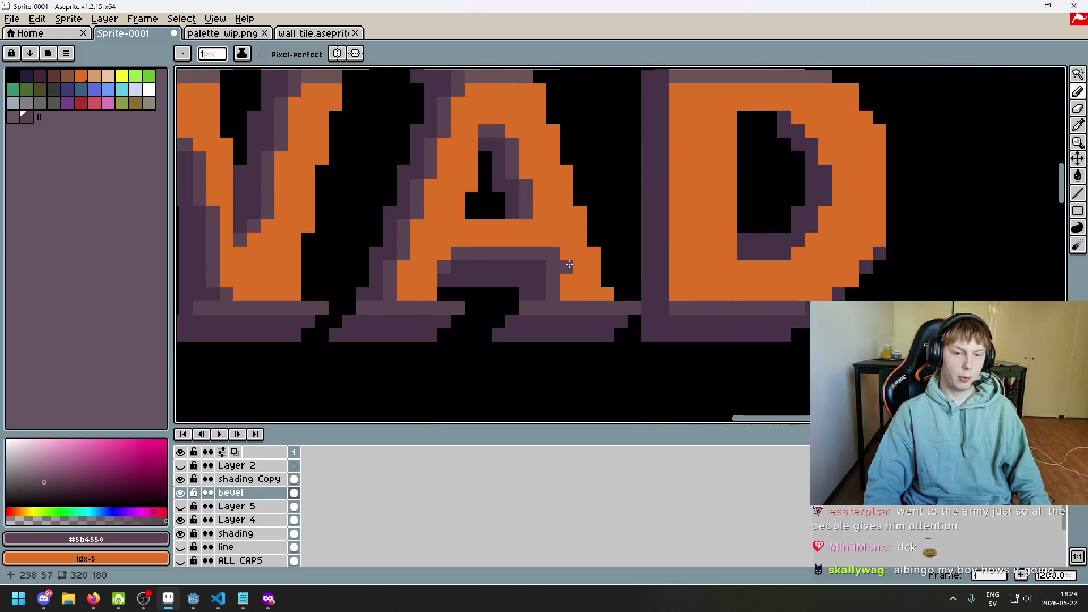
{"action": "scroll", "coordinate": [593, 279], "scroll_direction": "down", "scroll_amount": 5}
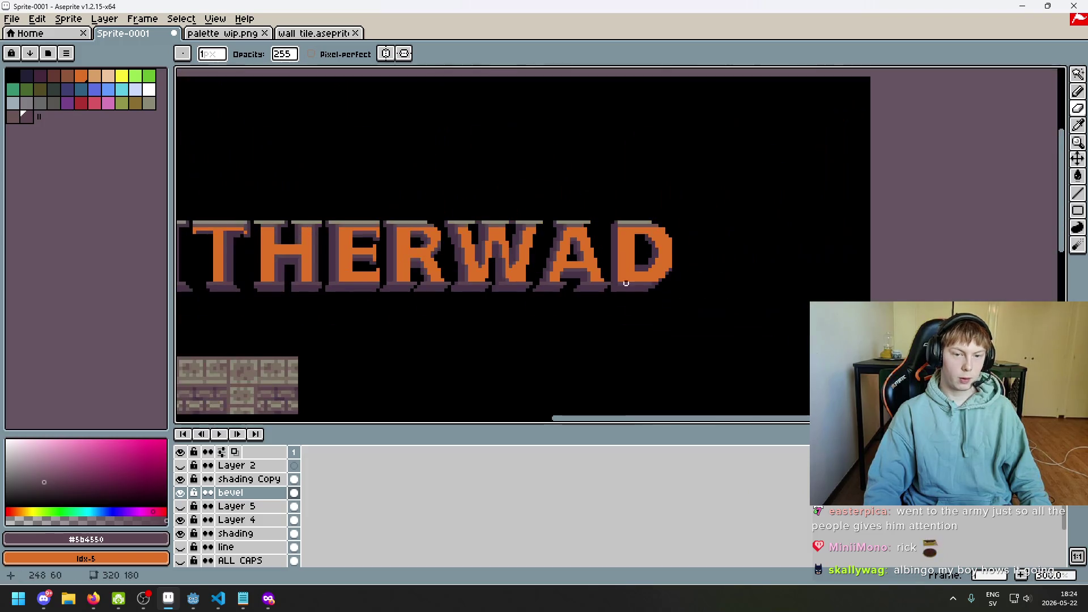
{"action": "scroll", "coordinate": [597, 275], "scroll_direction": "up", "scroll_amount": 3}
{"action": "scroll", "coordinate": [596, 275], "scroll_direction": "up", "scroll_amount": 2}
{"action": "scroll", "coordinate": [596, 278], "scroll_direction": "down", "scroll_amount": 3}
{"action": "scroll", "coordinate": [597, 283], "scroll_direction": "up", "scroll_amount": 2}
{"action": "scroll", "coordinate": [597, 289], "scroll_direction": "down", "scroll_amount": 2}
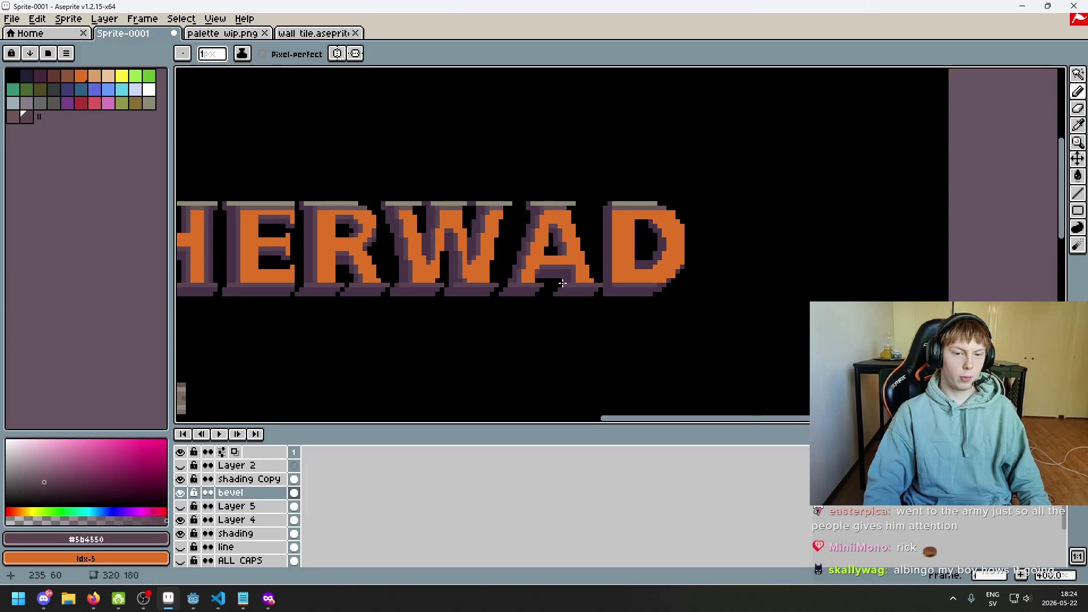
{"action": "scroll", "coordinate": [594, 243], "scroll_direction": "up", "scroll_amount": 5}
{"action": "key", "text": "ctrl+z"}
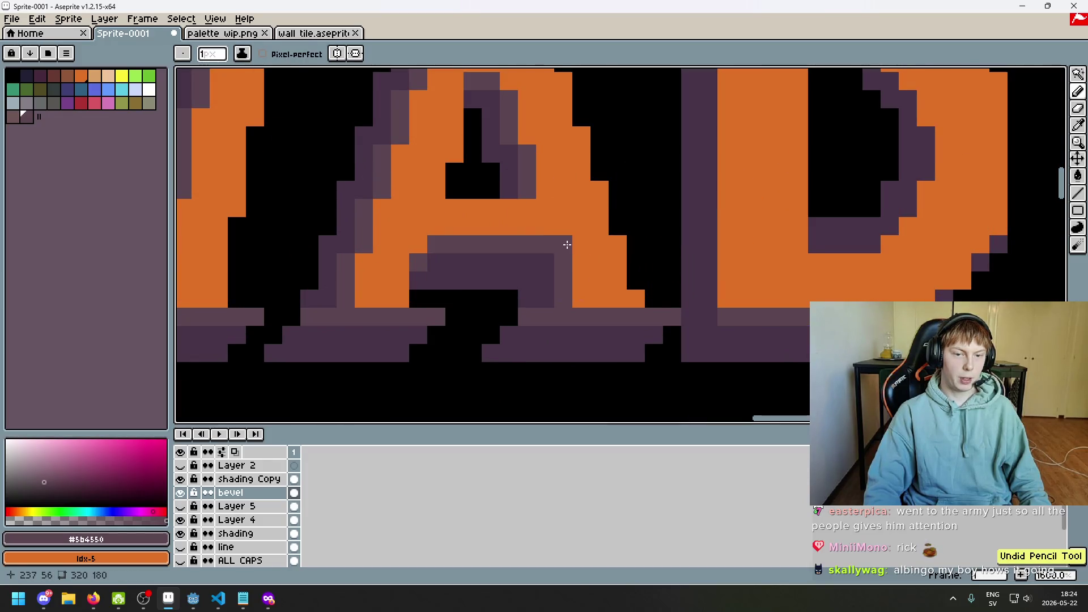
{"action": "scroll", "coordinate": [573, 272], "scroll_direction": "down", "scroll_amount": 4}
{"action": "scroll", "coordinate": [602, 285], "scroll_direction": "down", "scroll_amount": 4}
{"action": "scroll", "coordinate": [595, 285], "scroll_direction": "up", "scroll_amount": 1}
- Paint a dark purple strip down the D's left edge, undo retries, and toggle the bevel layer to compare
{"action": "left_click_drag", "start_coordinate": [517, 283], "coordinate": [641, 255]}
{"action": "mouse_move", "coordinate": [465, 205]}
{"action": "left_mouse_down"}
{"action": "mouse_move", "coordinate": [499, 221]}
{"action": "mouse_move", "coordinate": [433, 233]}
{"action": "left_mouse_up"}
{"action": "scroll", "coordinate": [343, 256], "scroll_direction": "up", "scroll_amount": 2}
{"action": "scroll", "coordinate": [344, 256], "scroll_direction": "down", "scroll_amount": 3}
{"action": "scroll", "coordinate": [550, 306], "scroll_direction": "up", "scroll_amount": 1}
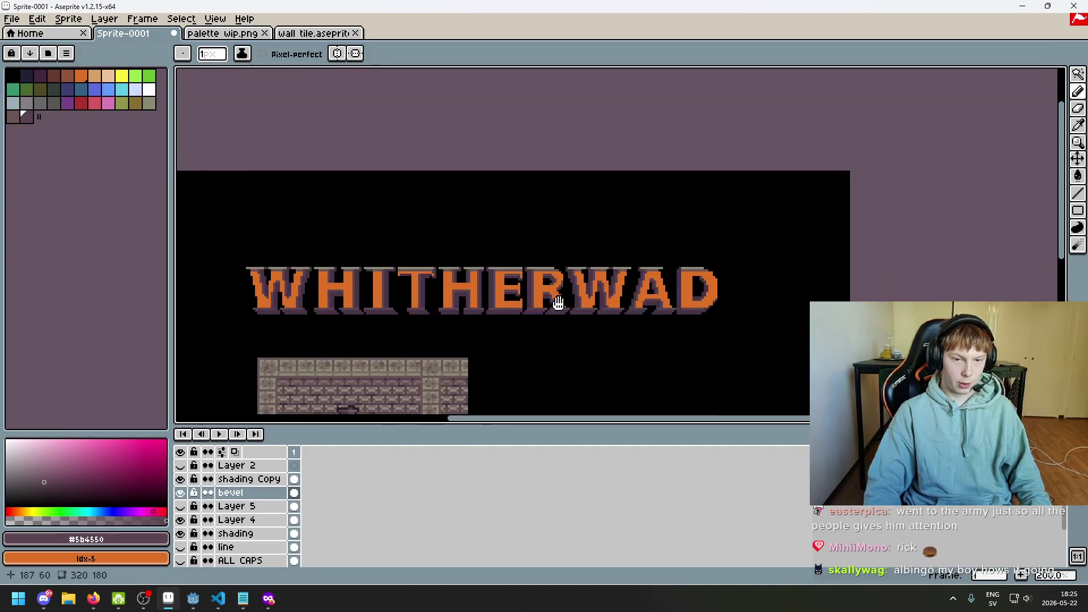
{"action": "scroll", "coordinate": [550, 307], "scroll_direction": "down", "scroll_amount": 1}
{"action": "scroll", "coordinate": [527, 338], "scroll_direction": "up", "scroll_amount": 1}
{"action": "scroll", "coordinate": [527, 338], "scroll_direction": "down", "scroll_amount": 1}
{"action": "scroll", "coordinate": [494, 351], "scroll_direction": "up", "scroll_amount": 1}
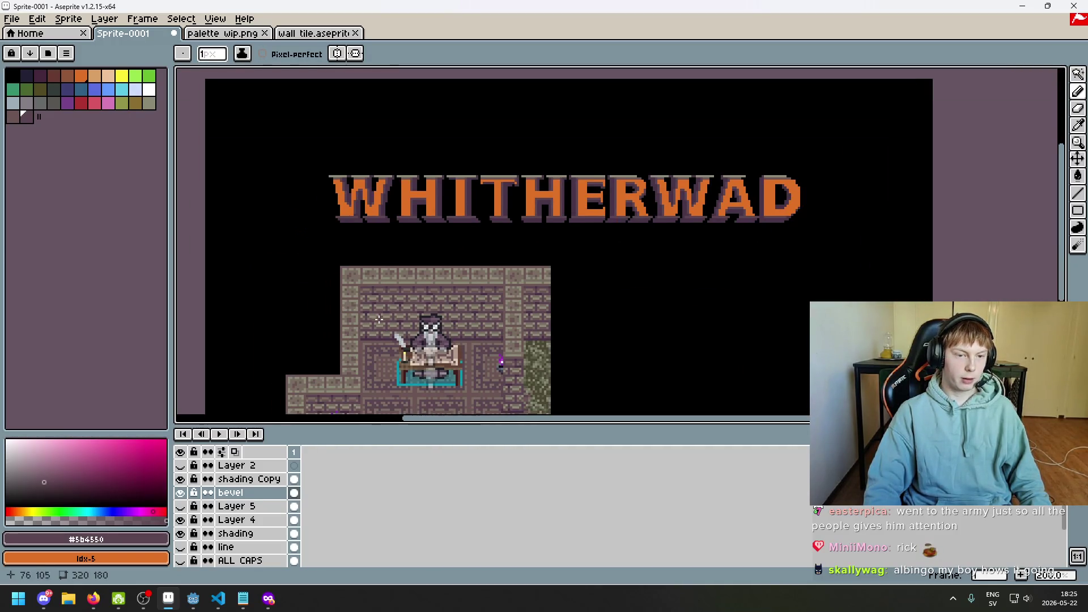
{"action": "scroll", "coordinate": [389, 319], "scroll_direction": "up", "scroll_amount": 2}
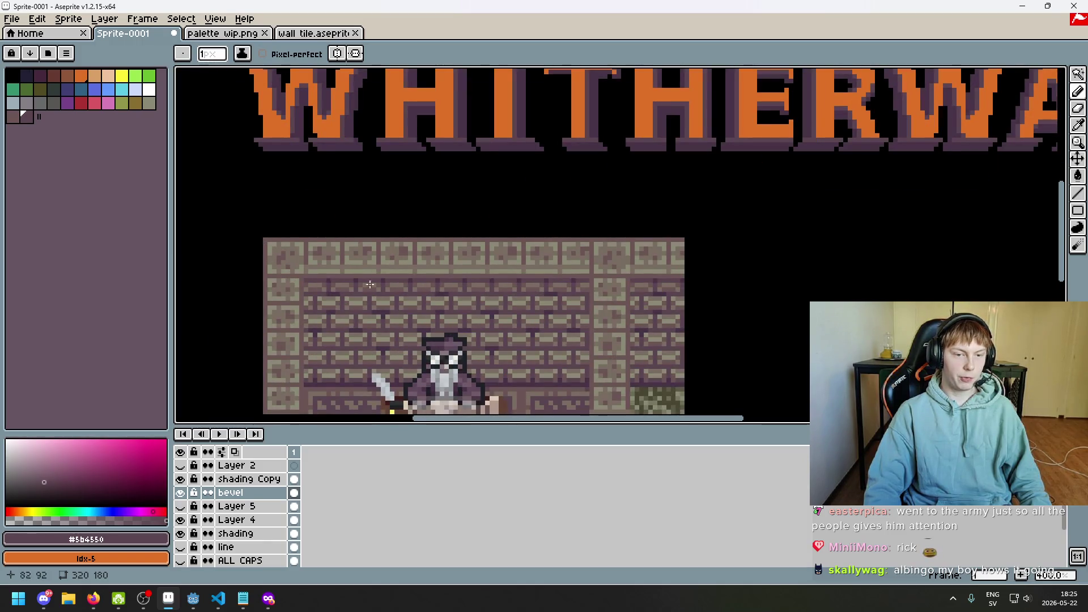
{"action": "scroll", "coordinate": [346, 284], "scroll_direction": "down", "scroll_amount": 2}
{"action": "scroll", "coordinate": [622, 318], "scroll_direction": "up", "scroll_amount": 1}
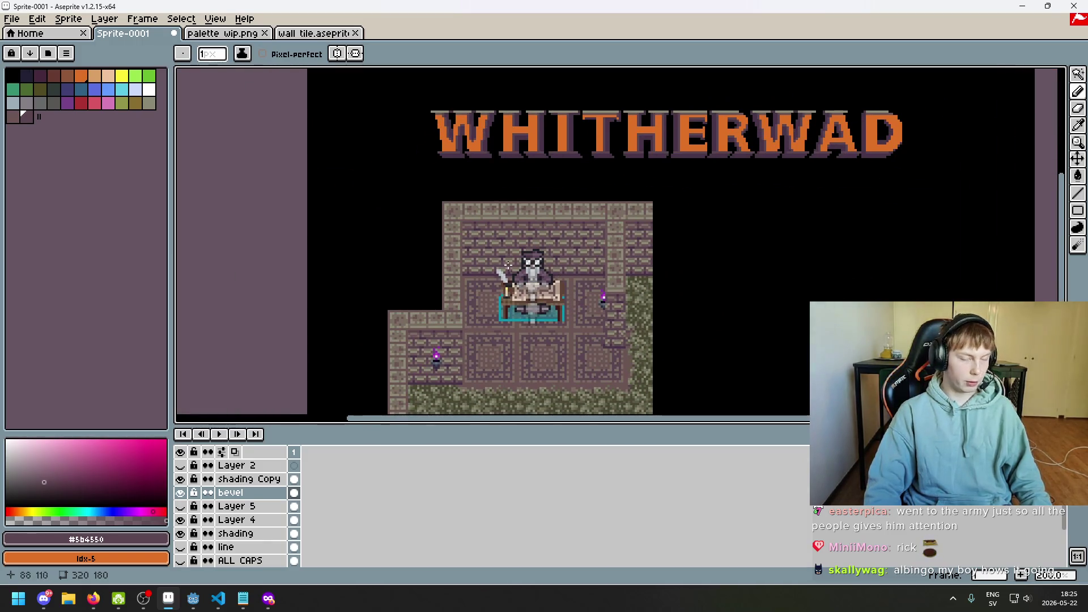
{"action": "scroll", "coordinate": [797, 220], "scroll_direction": "up", "scroll_amount": 2}
{"action": "scroll", "coordinate": [797, 220], "scroll_direction": "up", "scroll_amount": 3}
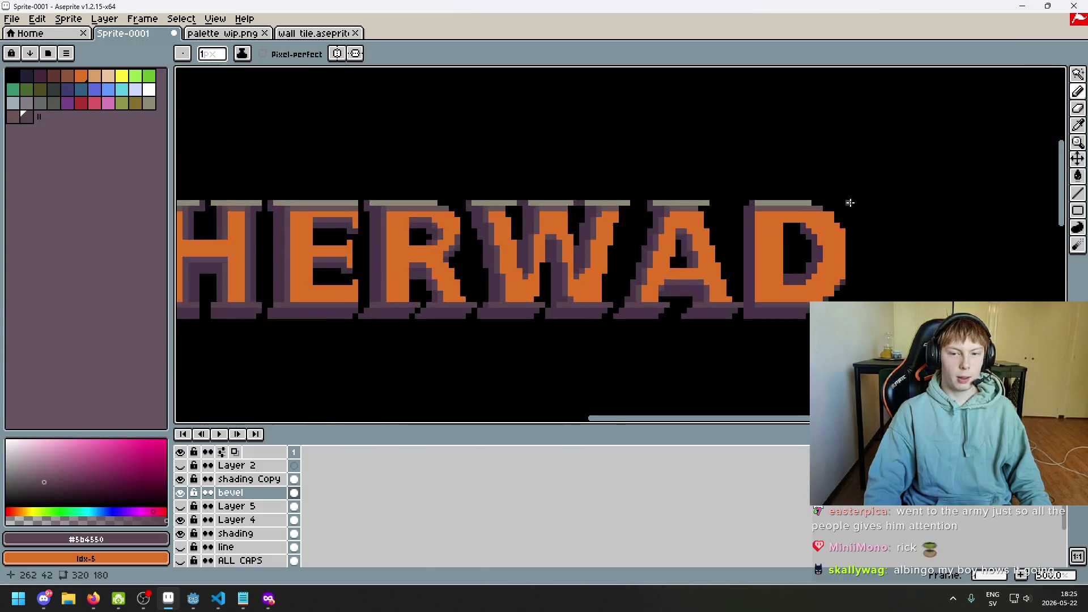
{"action": "scroll", "coordinate": [706, 184], "scroll_direction": "up", "scroll_amount": 1}
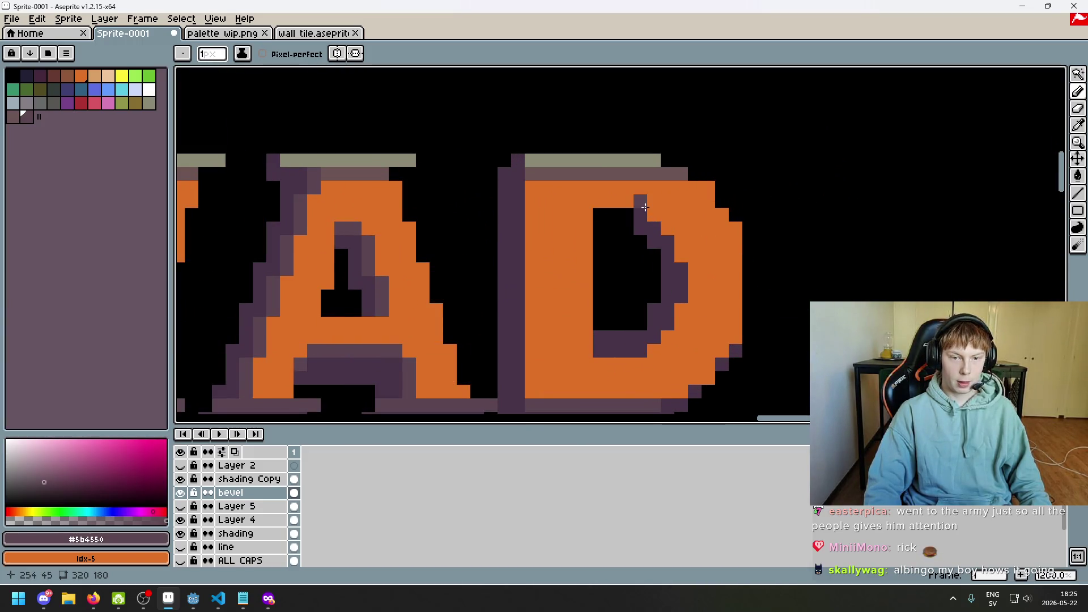
{"action": "scroll", "coordinate": [663, 227], "scroll_direction": "down", "scroll_amount": 2}
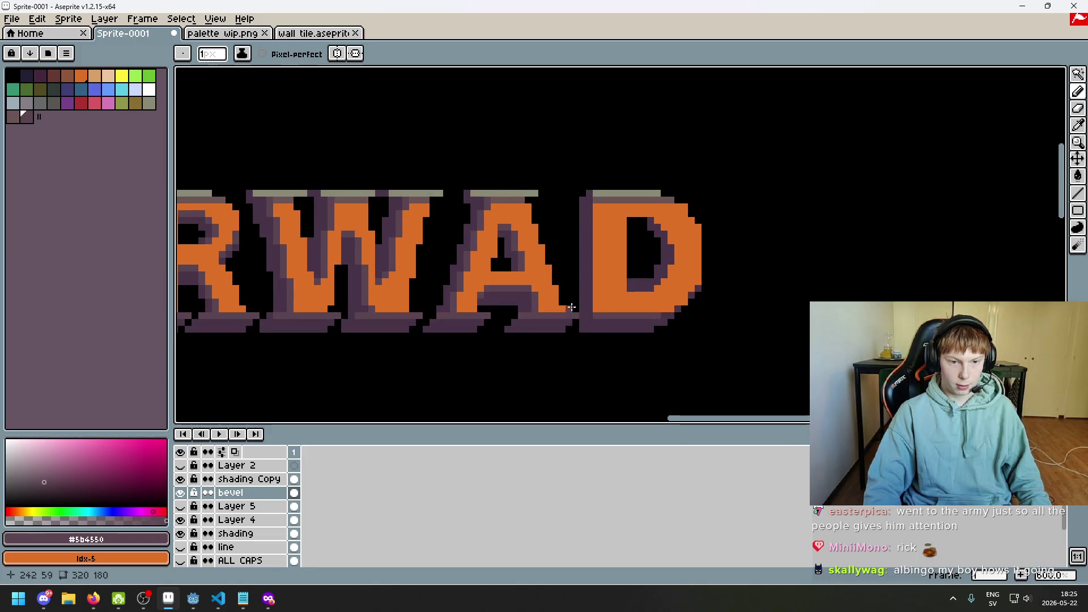
{"action": "scroll", "coordinate": [612, 297], "scroll_direction": "up", "scroll_amount": 1}
{"action": "scroll", "coordinate": [550, 330], "scroll_direction": "up", "scroll_amount": 1}
{"action": "mouse_move", "coordinate": [550, 330]}
{"action": "left_mouse_down"}
{"action": "mouse_move", "coordinate": [601, 299]}
{"action": "mouse_move", "coordinate": [595, 335]}
{"action": "left_mouse_up"}
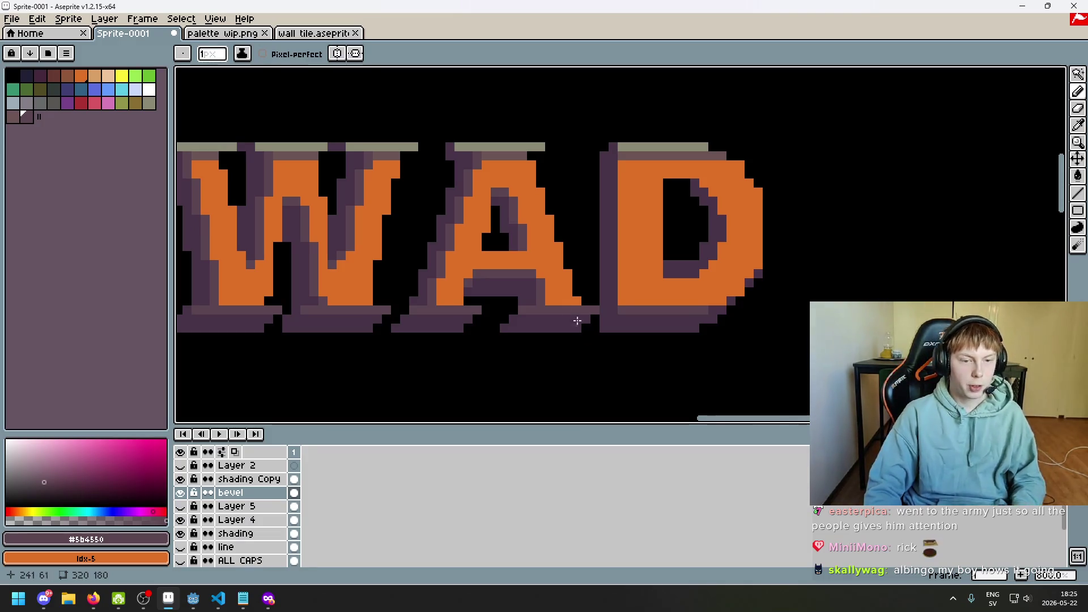
{"action": "scroll", "coordinate": [558, 290], "scroll_direction": "up", "scroll_amount": 1}
{"action": "mouse_move", "coordinate": [532, 280]}
{"action": "left_mouse_down"}
{"action": "mouse_move", "coordinate": [533, 305]}
{"action": "mouse_move", "coordinate": [444, 255]}
{"action": "left_mouse_up"}
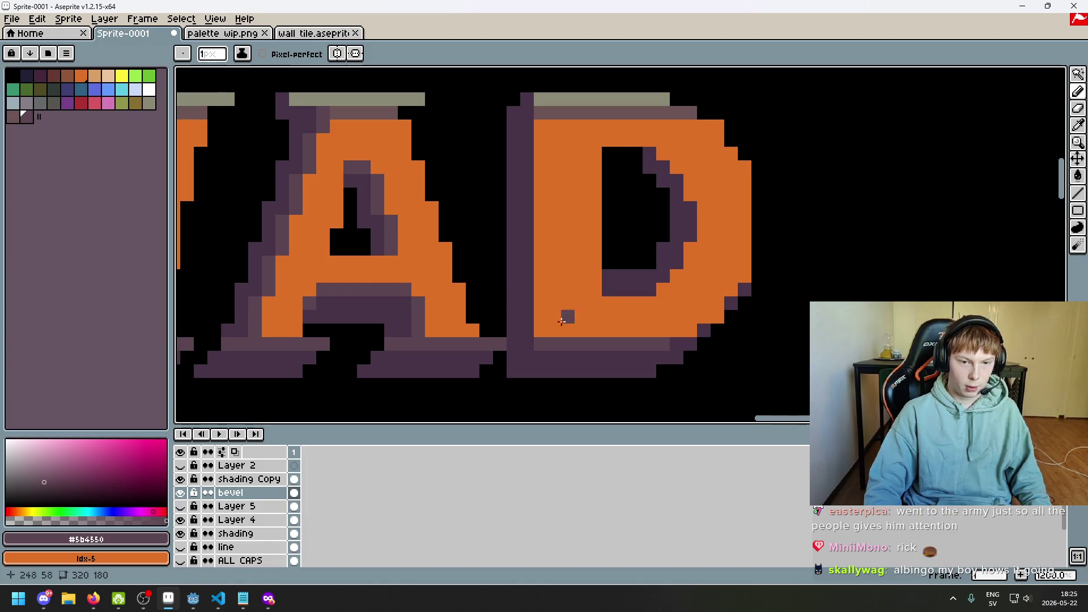
{"action": "left_click_drag", "start_coordinate": [544, 335], "coordinate": [543, 139]}
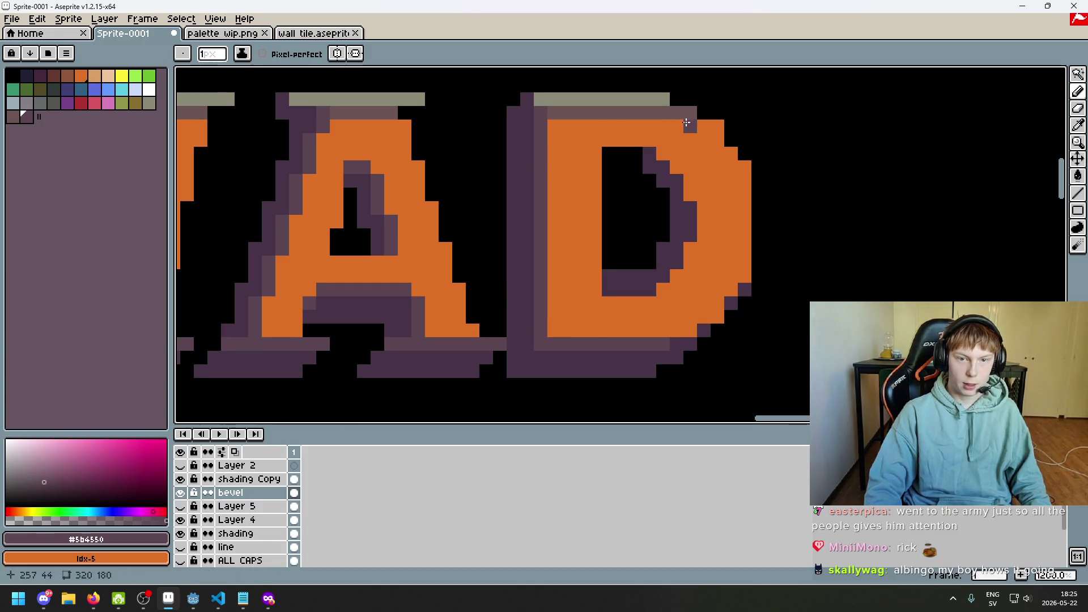
{"action": "key", "text": "ctrl+z"}
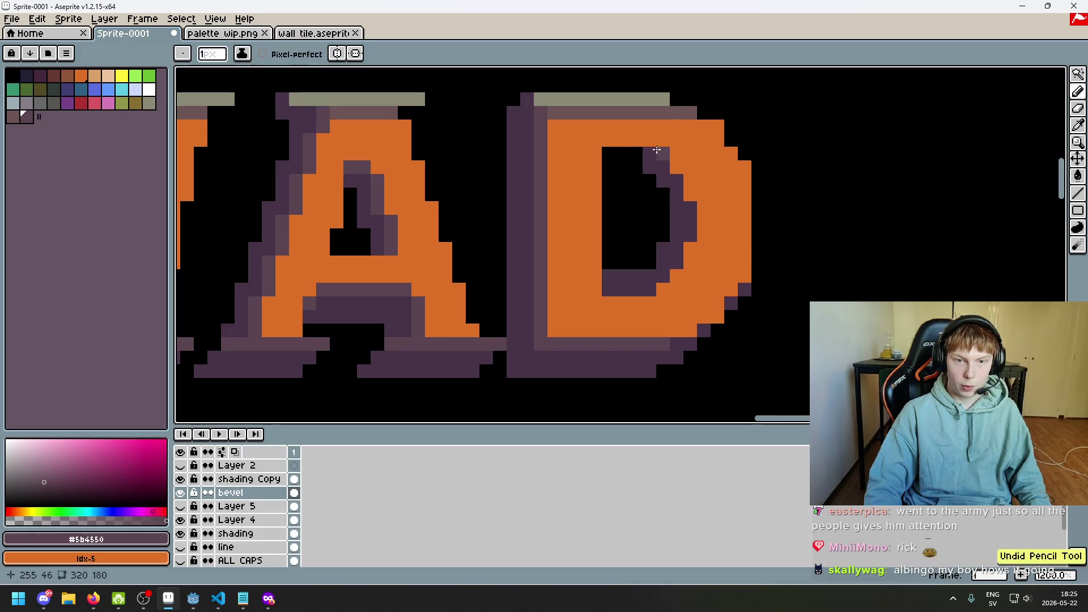
{"action": "key", "text": "ctrl+z"}
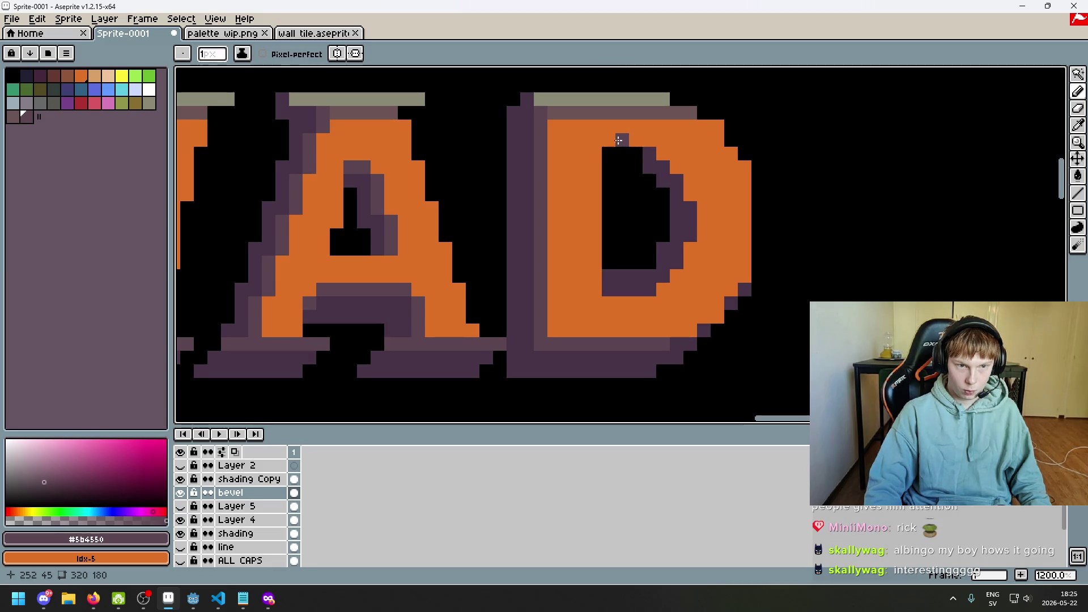
{"action": "scroll", "coordinate": [659, 173], "scroll_direction": "down", "scroll_amount": 4}
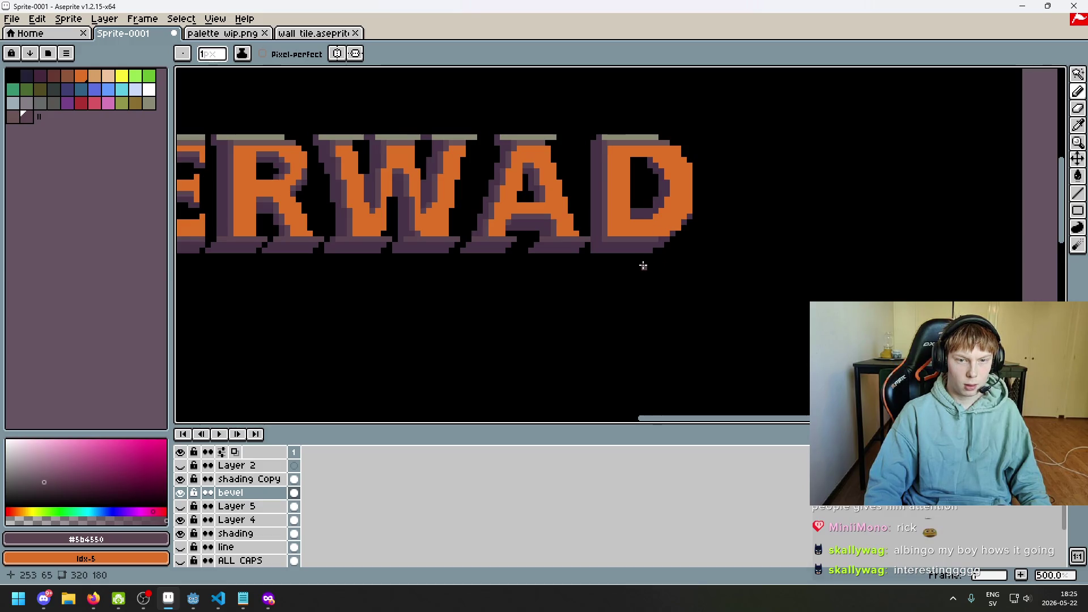
{"action": "scroll", "coordinate": [754, 238], "scroll_direction": "down", "scroll_amount": 3}
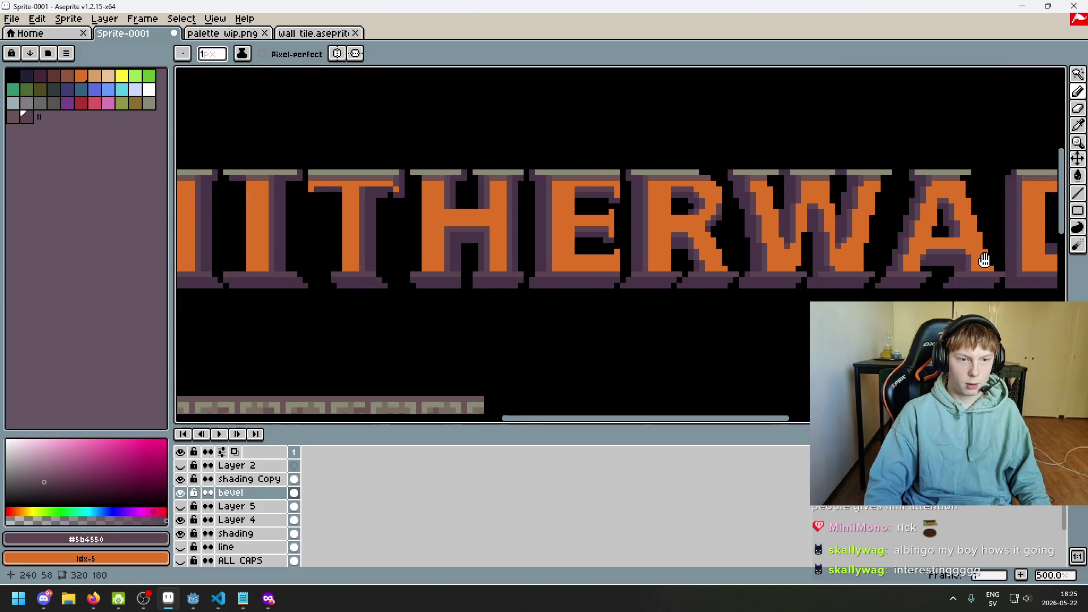
{"action": "scroll", "coordinate": [885, 274], "scroll_direction": "up", "scroll_amount": 7}
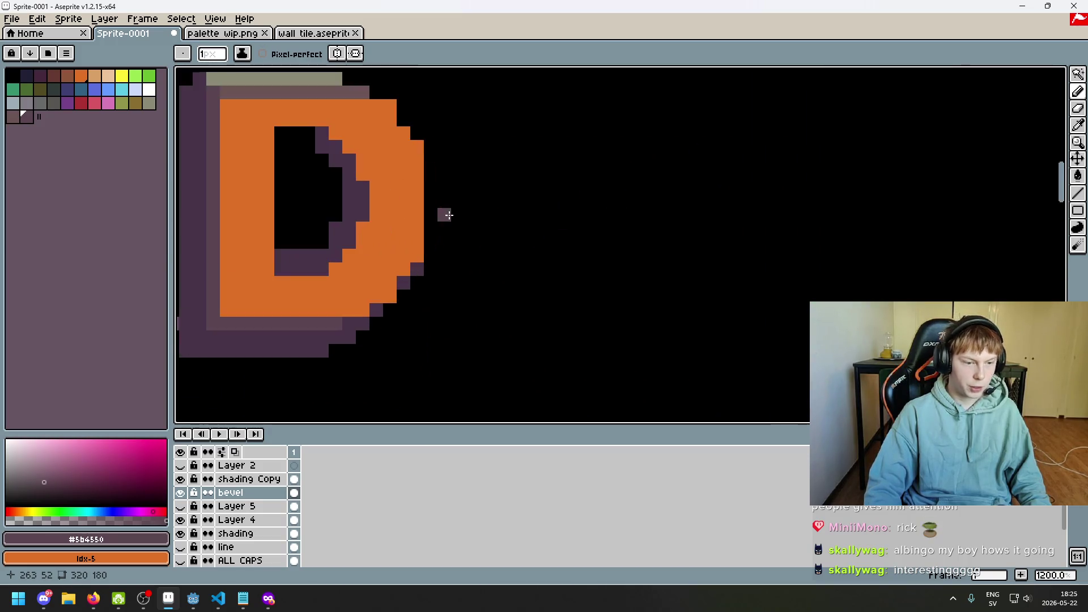
{"action": "left_click", "coordinate": [180, 479]}
{"action": "left_click", "coordinate": [181, 479]}
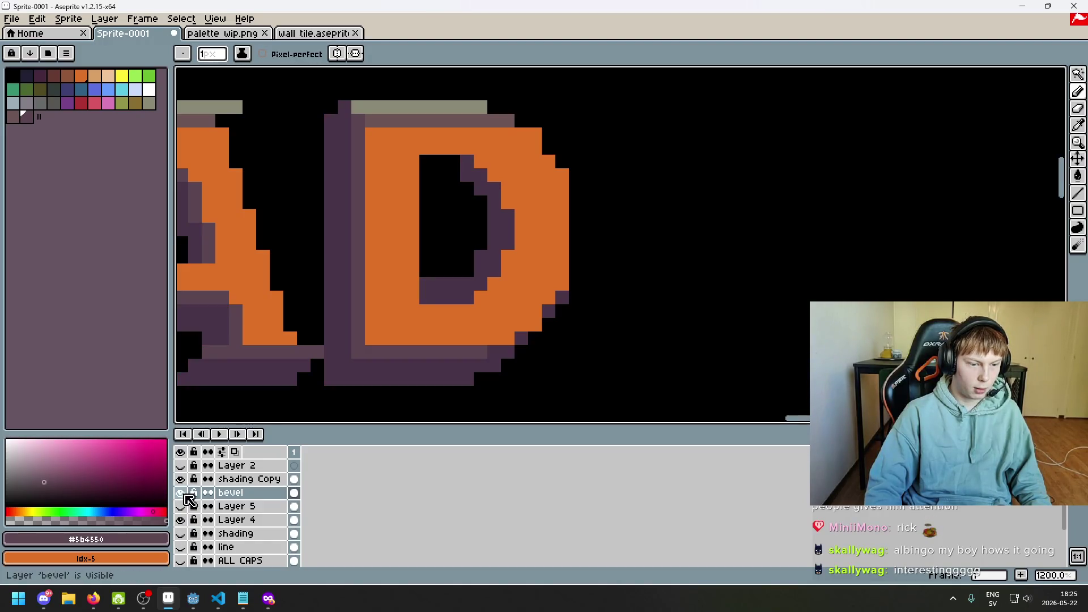
- On the shading Copy layer, erase the purple shadow along the D's inner bottom edge
{"action": "left_click", "coordinate": [182, 479]}
{"action": "left_click", "coordinate": [182, 479]}
{"action": "left_click", "coordinate": [253, 480]}
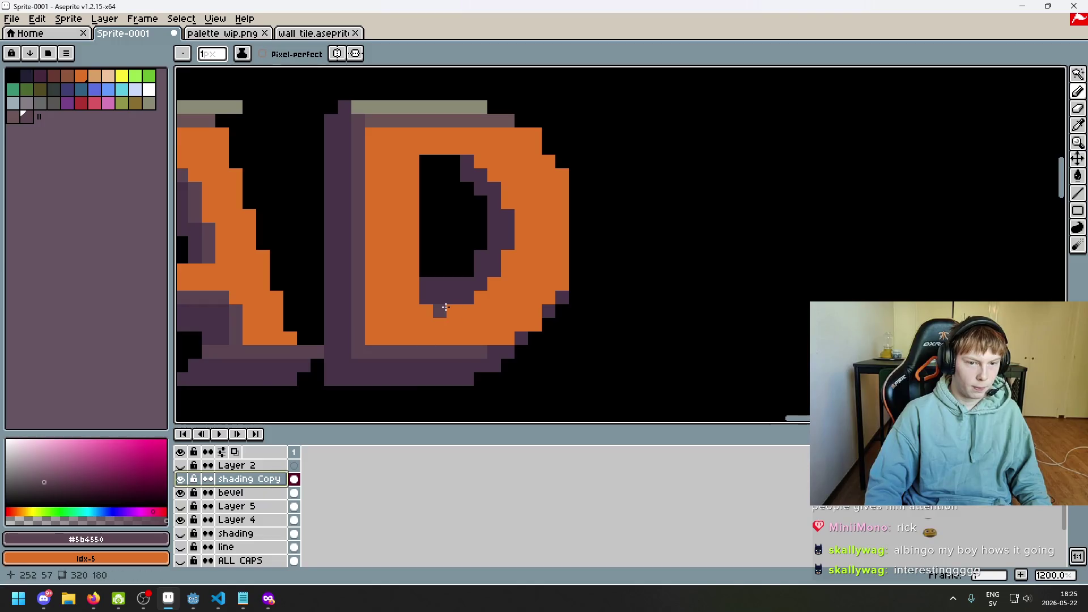
{"action": "scroll", "coordinate": [451, 284], "scroll_direction": "up", "scroll_amount": 3}
{"action": "key", "text": "e"}
{"action": "left_click_drag", "start_coordinate": [433, 281], "coordinate": [461, 282]}
{"action": "left_click", "coordinate": [406, 282]}
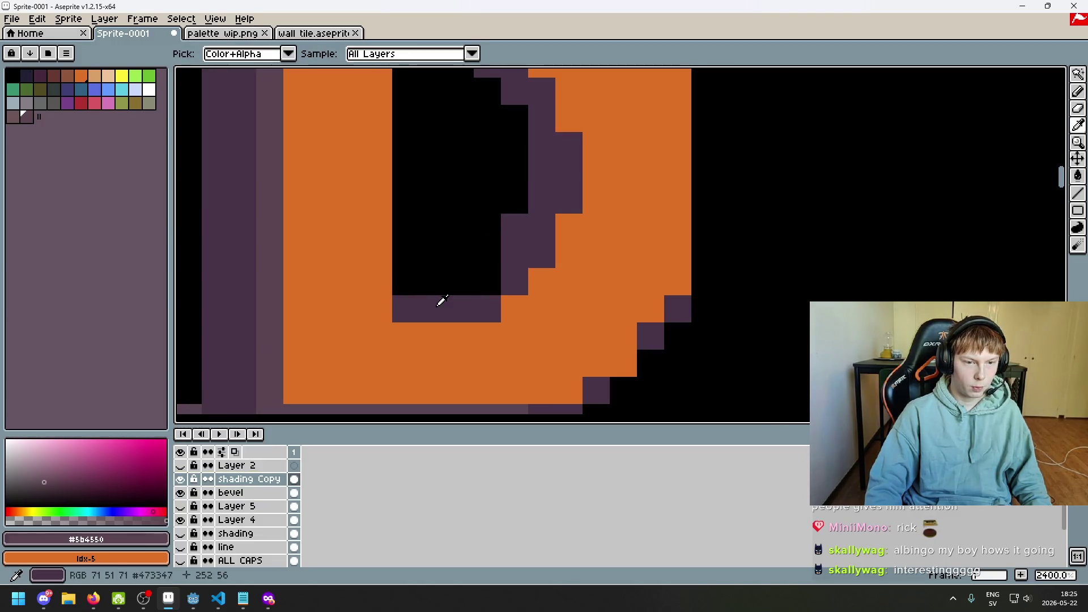
- Eyedrop the dark purple #473347 and pencil shadow pixels along the D's inner top
{"action": "left_click", "coordinate": [440, 301], "text": "alt"}
{"action": "scroll", "coordinate": [453, 295], "scroll_direction": "up", "scroll_amount": 2}
{"action": "key", "text": "b"}
{"action": "mouse_move", "coordinate": [471, 179]}
{"action": "left_mouse_down"}
{"action": "mouse_move", "coordinate": [500, 151]}
{"action": "mouse_move", "coordinate": [465, 131]}
{"action": "left_mouse_up"}
{"action": "left_click", "coordinate": [499, 125]}
{"action": "scroll", "coordinate": [499, 125], "scroll_direction": "down", "scroll_amount": 4}
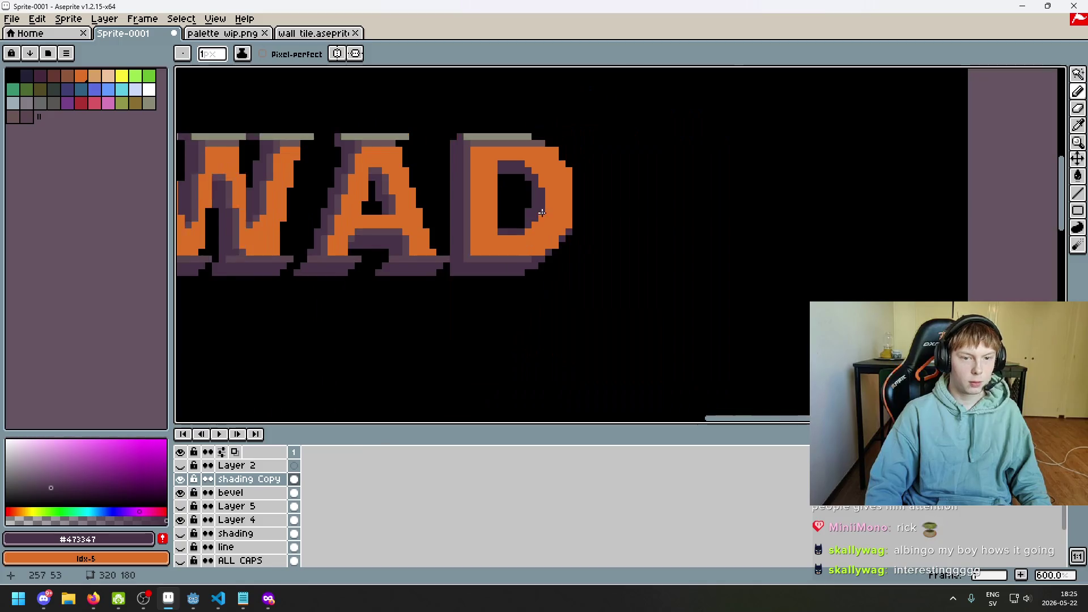
{"action": "scroll", "coordinate": [583, 185], "scroll_direction": "up", "scroll_amount": 3}
- Clear the remaining shadow from the D's inner bottom row, discarding a trial shadow stroke
{"action": "key", "text": "e"}
{"action": "left_click_drag", "start_coordinate": [538, 207], "coordinate": [575, 207]}
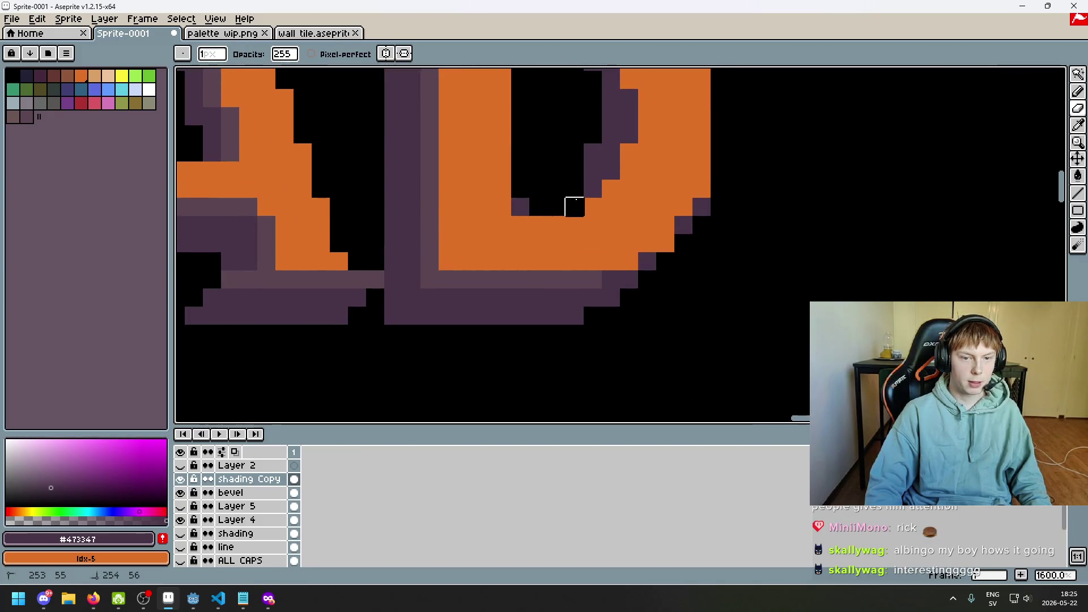
{"action": "scroll", "coordinate": [576, 193], "scroll_direction": "down", "scroll_amount": 4}
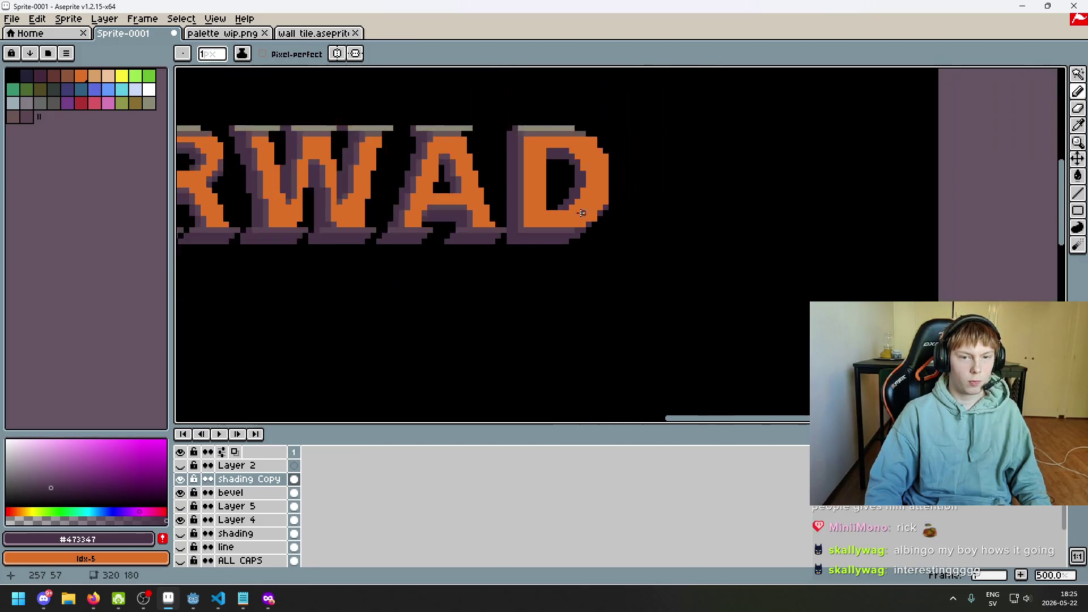
{"action": "key", "text": "ctrl+z"}
{"action": "scroll", "coordinate": [599, 237], "scroll_direction": "down", "scroll_amount": 2}
{"action": "scroll", "coordinate": [593, 230], "scroll_direction": "up", "scroll_amount": 6}
{"action": "left_click_drag", "start_coordinate": [550, 211], "coordinate": [581, 199]}
{"action": "scroll", "coordinate": [584, 201], "scroll_direction": "down", "scroll_amount": 4}
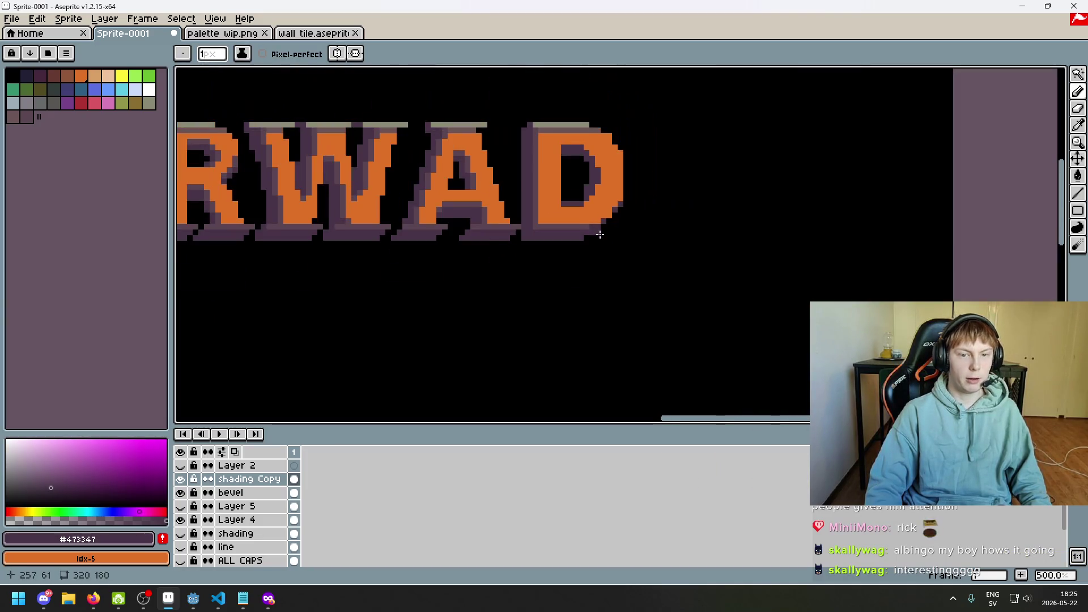
{"action": "key", "text": "ctrl+z"}
{"action": "scroll", "coordinate": [591, 202], "scroll_direction": "up", "scroll_amount": 2}
{"action": "scroll", "coordinate": [591, 203], "scroll_direction": "up", "scroll_amount": 3}
{"action": "key", "text": "e"}
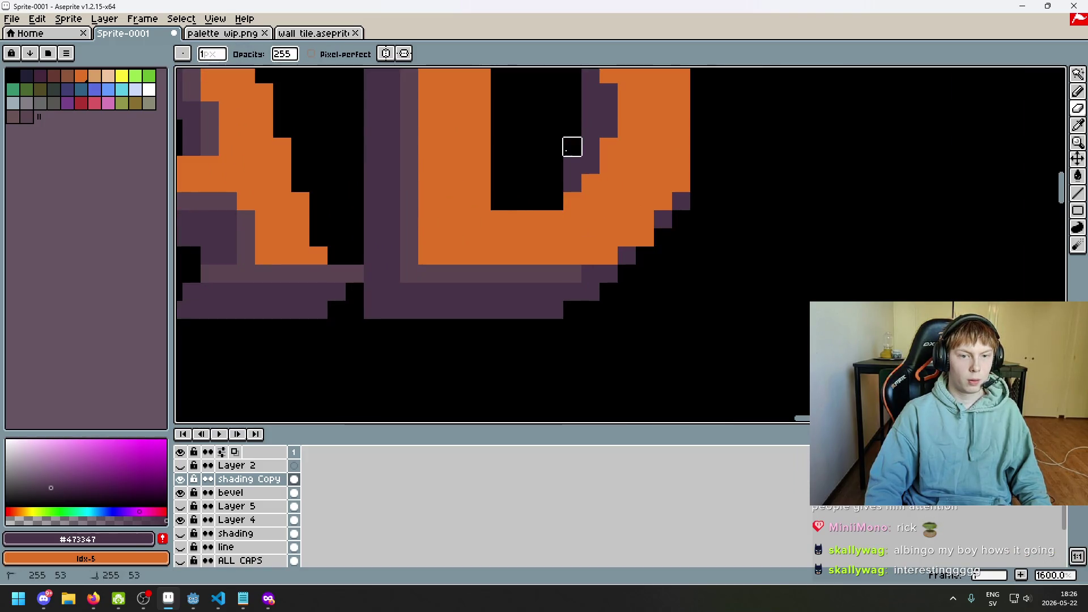
{"action": "scroll", "coordinate": [593, 206], "scroll_direction": "down", "scroll_amount": 5}
{"action": "scroll", "coordinate": [763, 208], "scroll_direction": "down", "scroll_amount": 1}
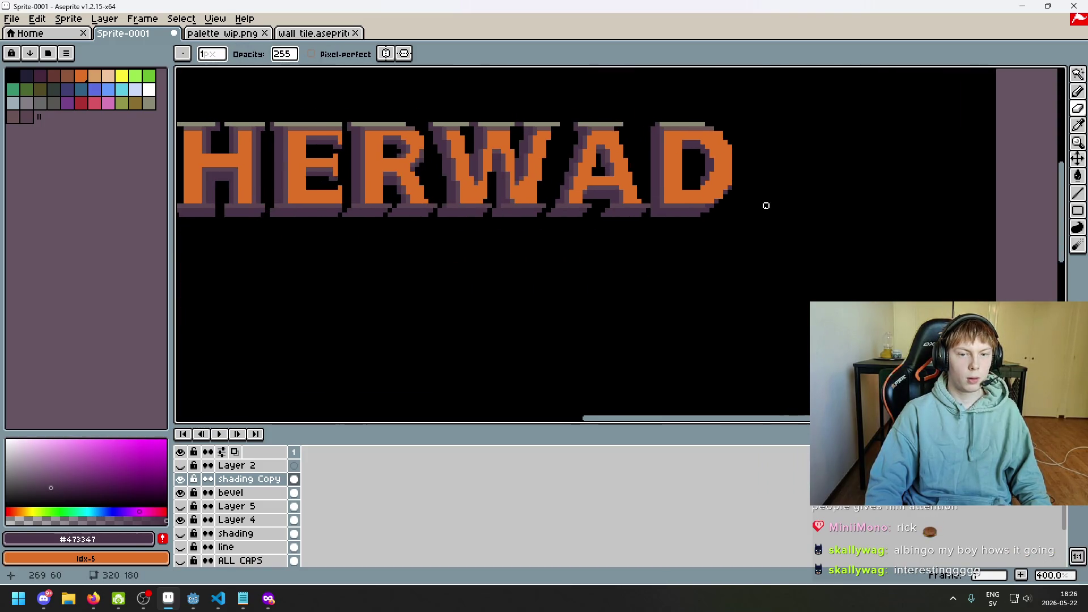
{"action": "scroll", "coordinate": [690, 172], "scroll_direction": "up", "scroll_amount": 3}
{"action": "key", "text": "v"}
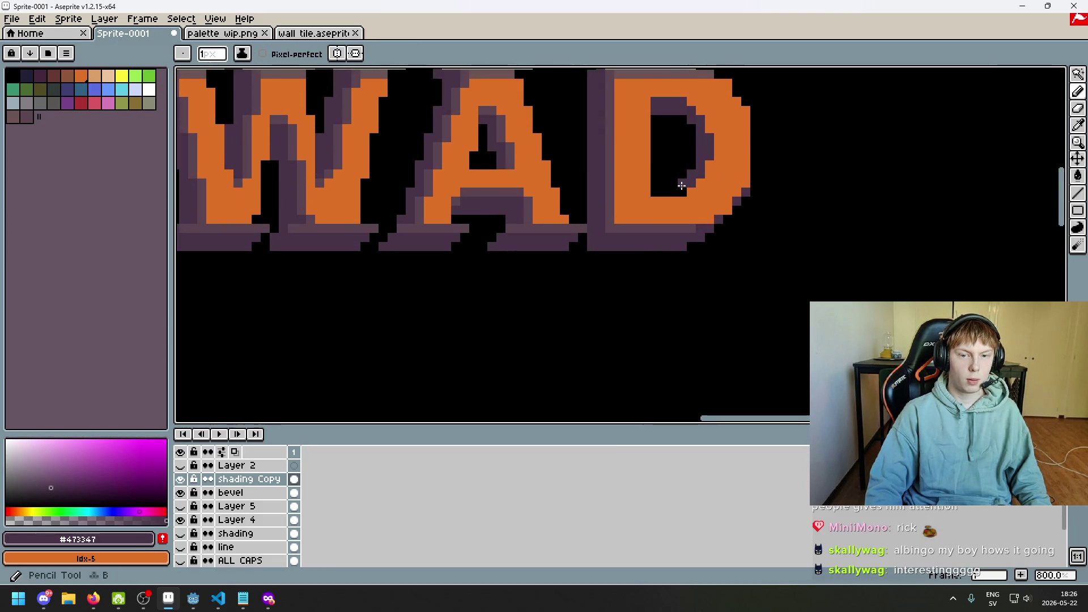
{"action": "scroll", "coordinate": [718, 214], "scroll_direction": "down", "scroll_amount": 4}
{"action": "key", "text": "e"}
{"action": "scroll", "coordinate": [719, 220], "scroll_direction": "up", "scroll_amount": 4}
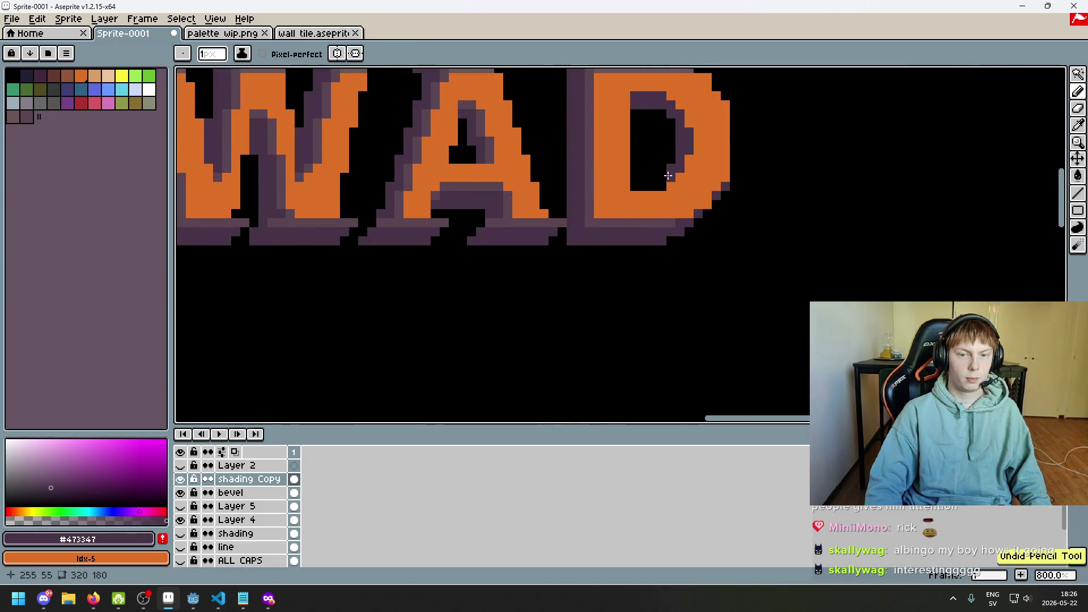
{"action": "scroll", "coordinate": [669, 180], "scroll_direction": "down", "scroll_amount": 2}
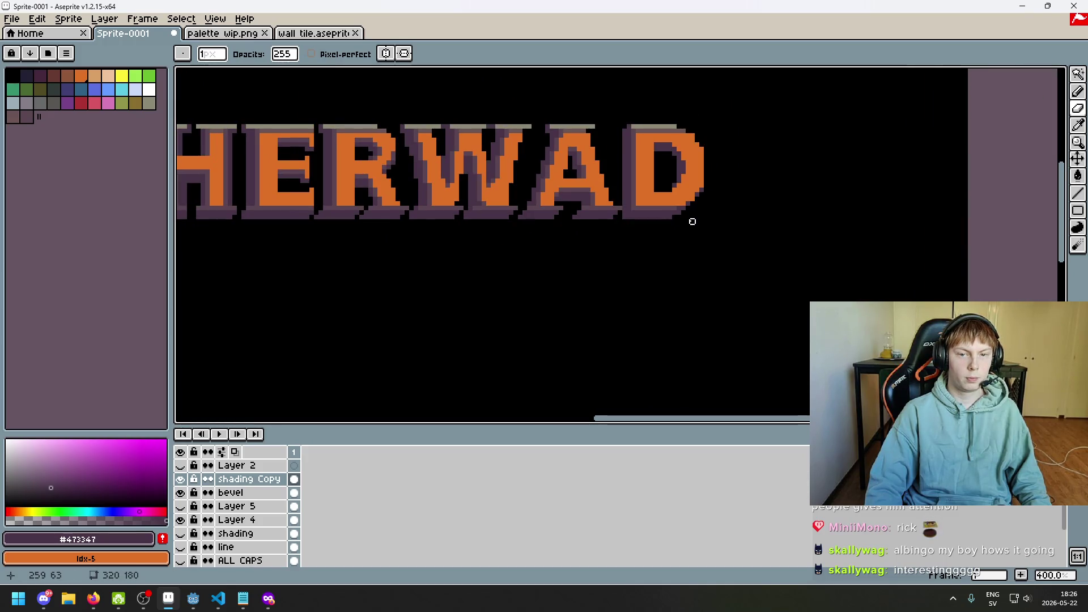
{"action": "left_click_drag", "start_coordinate": [692, 221], "coordinate": [688, 270]}
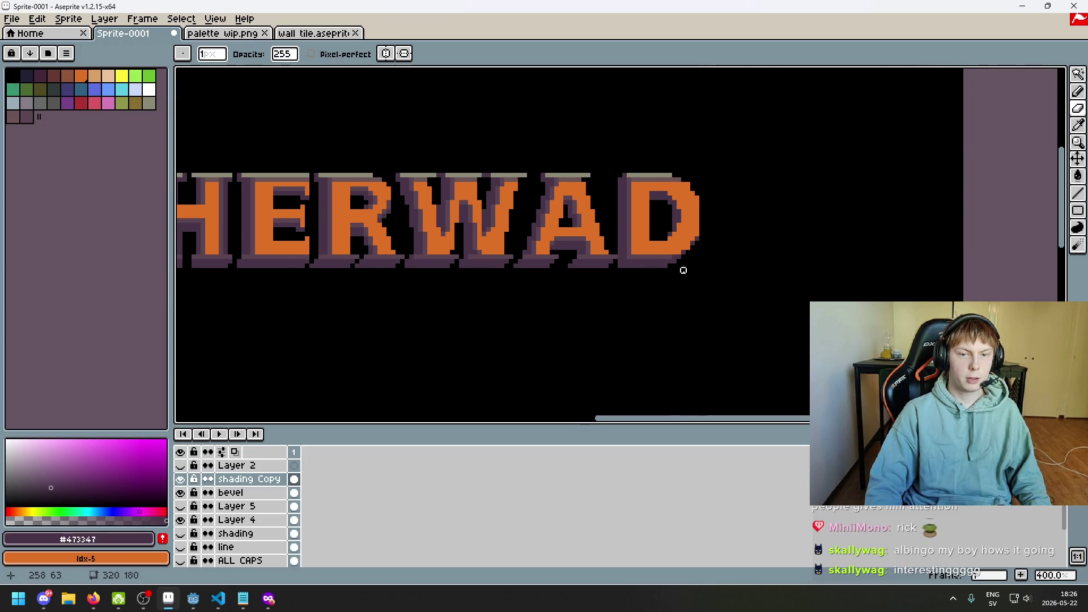
{"action": "scroll", "coordinate": [692, 208], "scroll_direction": "up", "scroll_amount": 1}
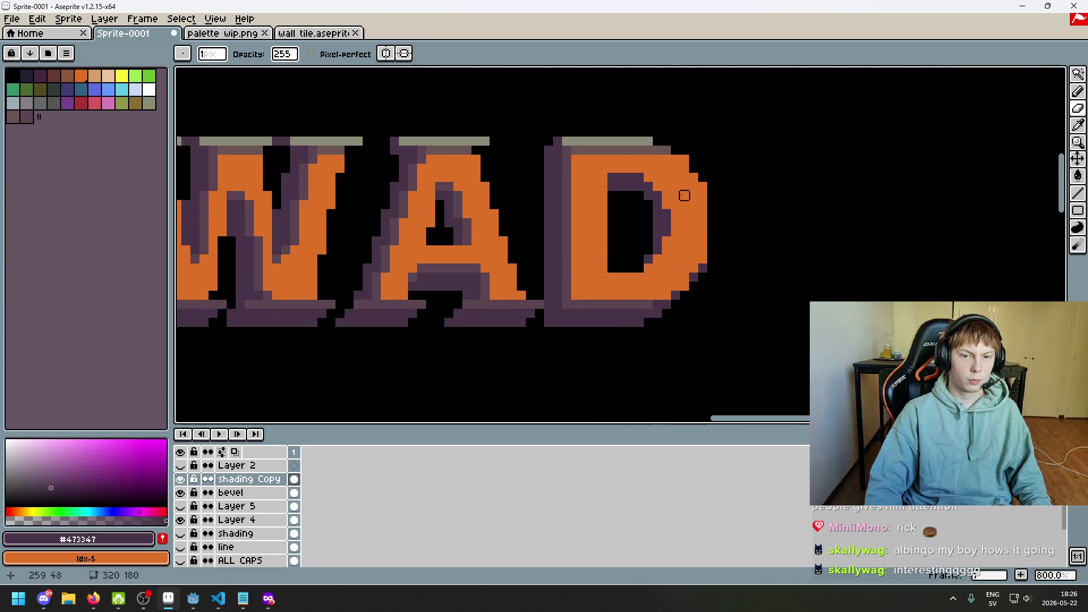
{"action": "left_click", "coordinate": [244, 492]}
- Eyedrop the mauve #5b4550 and pencil a bevel row along the D's inner top
{"action": "scroll", "coordinate": [594, 178], "scroll_direction": "up", "scroll_amount": 3}
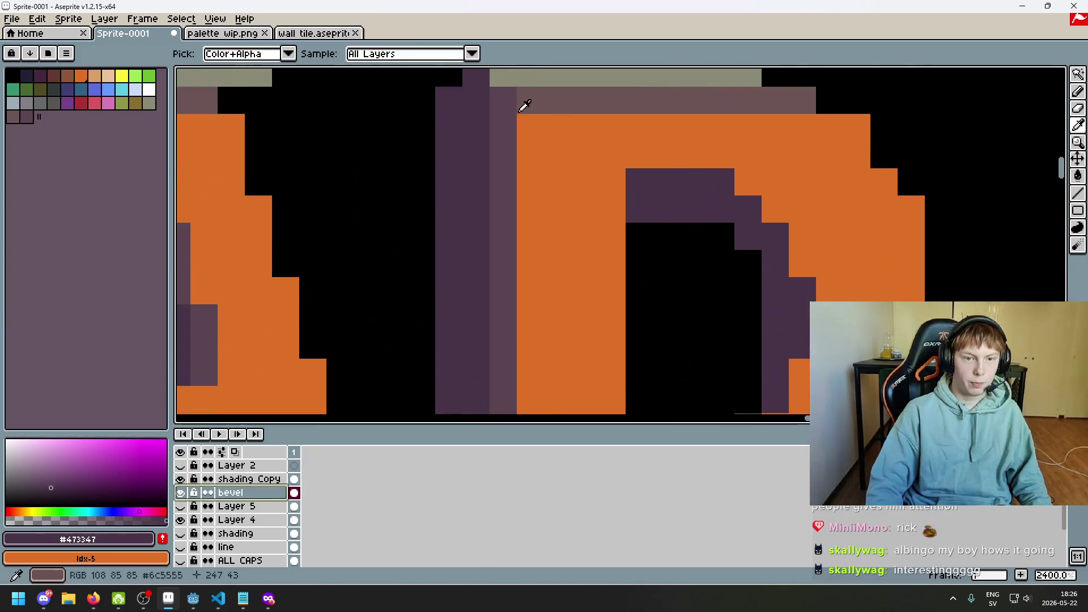
{"action": "left_click", "coordinate": [527, 104], "text": "alt"}
{"action": "mouse_move", "coordinate": [635, 154]}
{"action": "left_mouse_down"}
{"action": "mouse_move", "coordinate": [749, 175]}
{"action": "mouse_move", "coordinate": [784, 211]}
{"action": "left_mouse_up"}
{"action": "scroll", "coordinate": [783, 212], "scroll_direction": "down", "scroll_amount": 3}
{"action": "scroll", "coordinate": [743, 219], "scroll_direction": "up", "scroll_amount": 3}
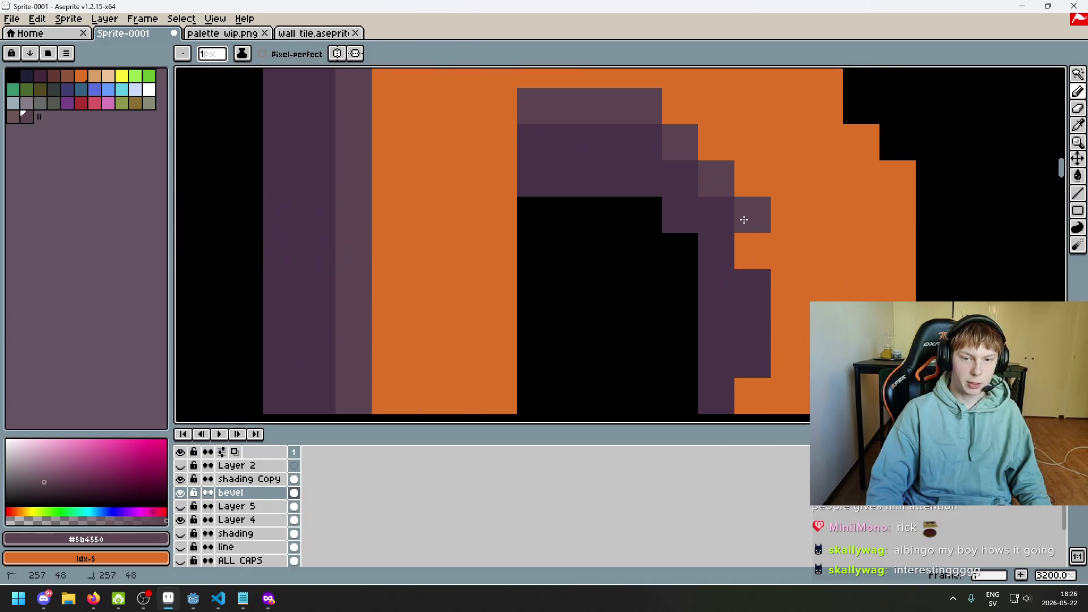
- Extend the mauve bevel down the D's inner right edge
{"action": "left_click", "coordinate": [753, 252]}
{"action": "scroll", "coordinate": [788, 244], "scroll_direction": "down", "scroll_amount": 2}
{"action": "mouse_move", "coordinate": [788, 244]}
{"action": "left_mouse_down"}
{"action": "mouse_move", "coordinate": [786, 292]}
{"action": "mouse_move", "coordinate": [771, 311]}
{"action": "left_mouse_up"}
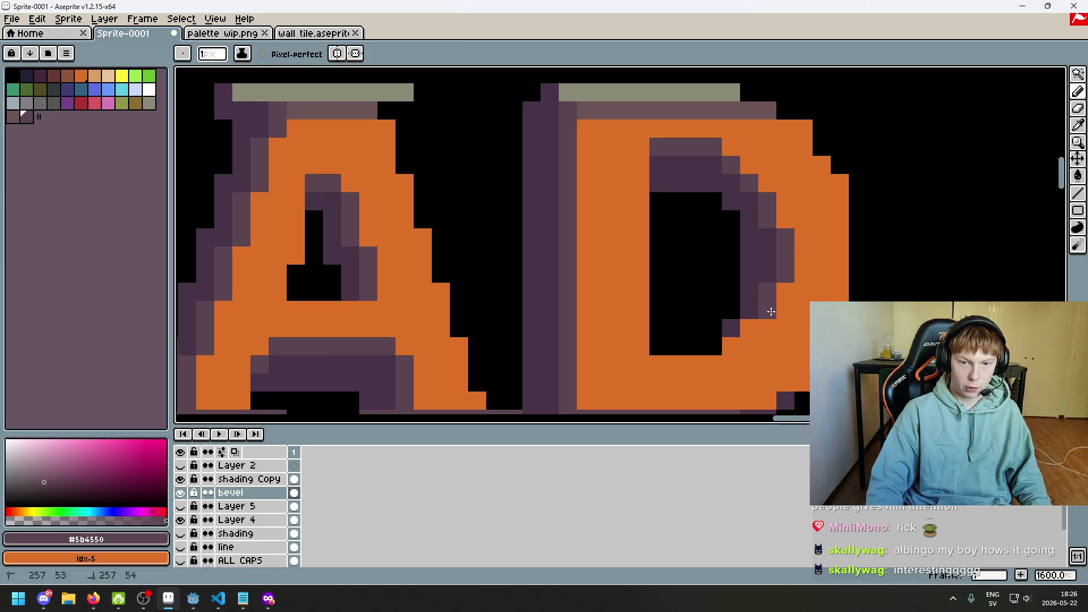
{"action": "scroll", "coordinate": [733, 350], "scroll_direction": "down", "scroll_amount": 4}
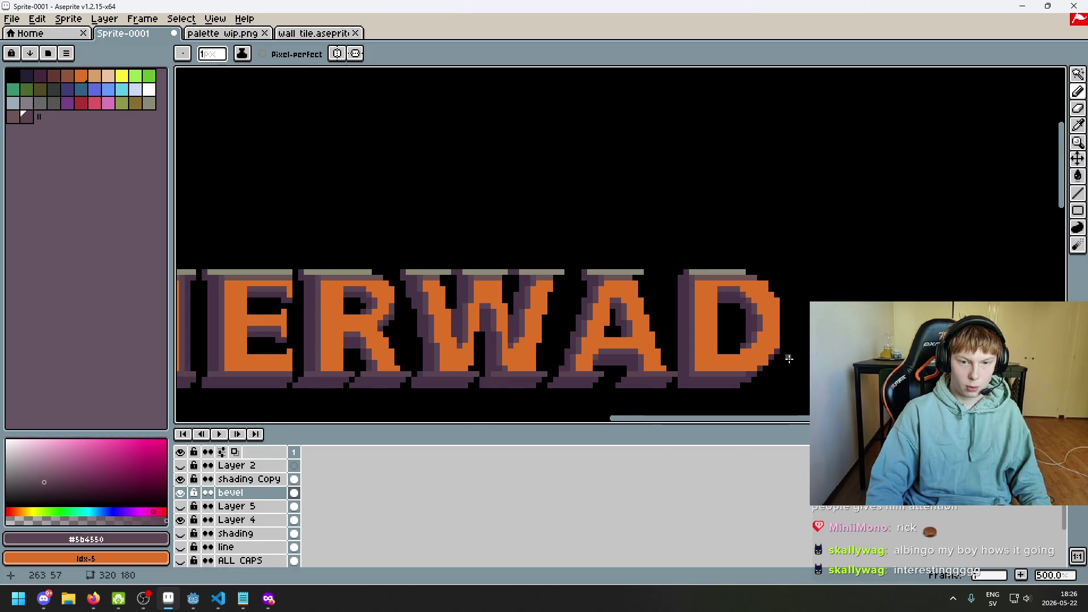
{"action": "scroll", "coordinate": [789, 359], "scroll_direction": "up", "scroll_amount": 1}
{"action": "scroll", "coordinate": [789, 358], "scroll_direction": "down", "scroll_amount": 1}
{"action": "scroll", "coordinate": [789, 359], "scroll_direction": "down", "scroll_amount": 1}
{"action": "left_click_drag", "start_coordinate": [789, 358], "coordinate": [791, 309]}
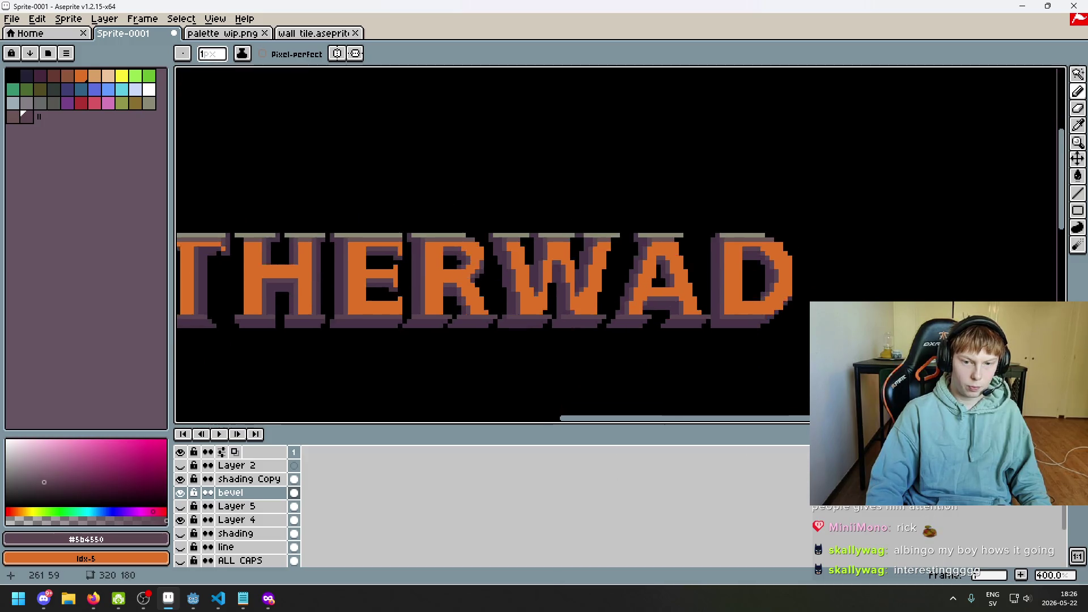
{"action": "scroll", "coordinate": [788, 311], "scroll_direction": "up", "scroll_amount": 3}
{"action": "scroll", "coordinate": [774, 333], "scroll_direction": "up", "scroll_amount": 2}
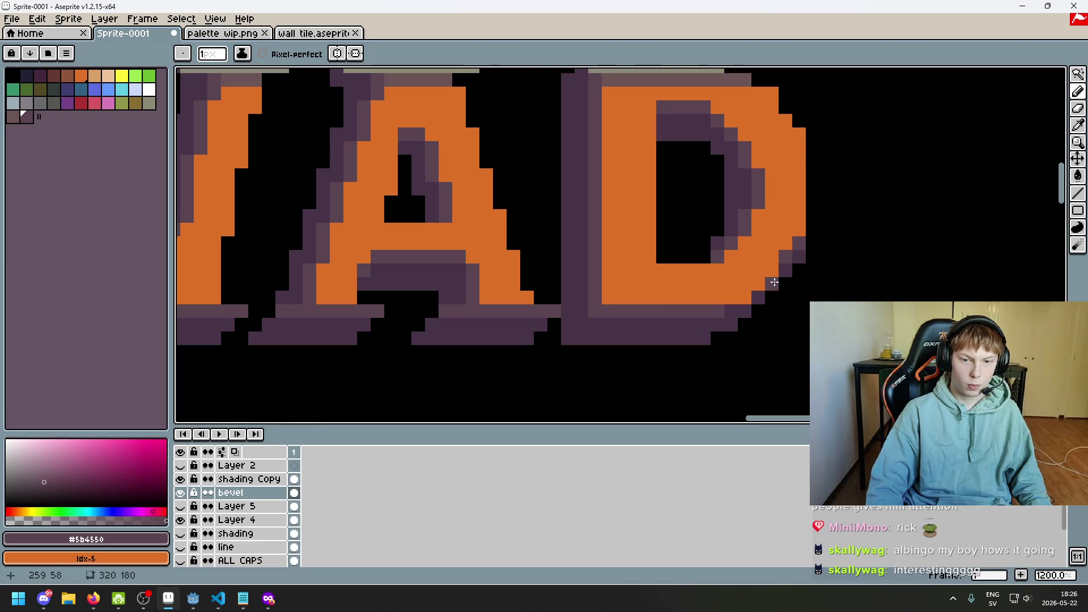
{"action": "scroll", "coordinate": [754, 304], "scroll_direction": "down", "scroll_amount": 7}
{"action": "scroll", "coordinate": [771, 310], "scroll_direction": "up", "scroll_amount": 1}
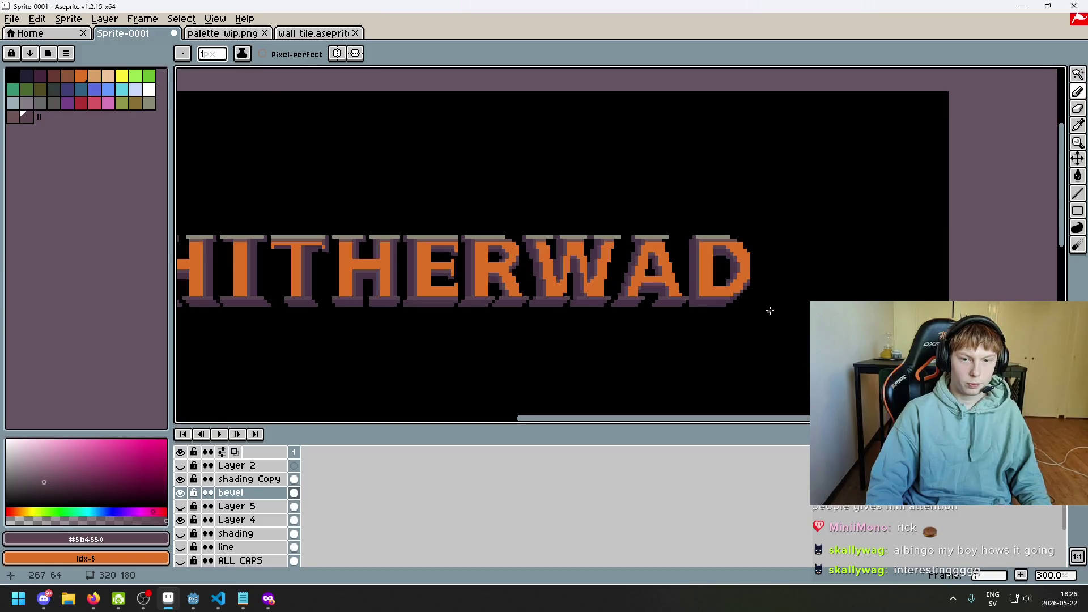
{"action": "scroll", "coordinate": [766, 310], "scroll_direction": "up", "scroll_amount": 4}
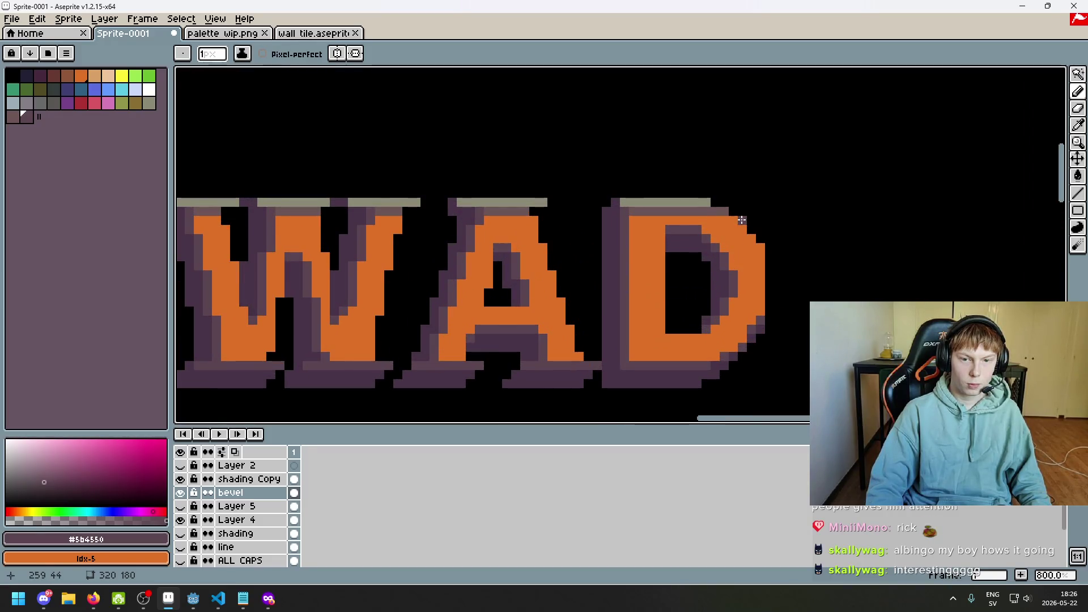
{"action": "scroll", "coordinate": [754, 235], "scroll_direction": "down", "scroll_amount": 5}
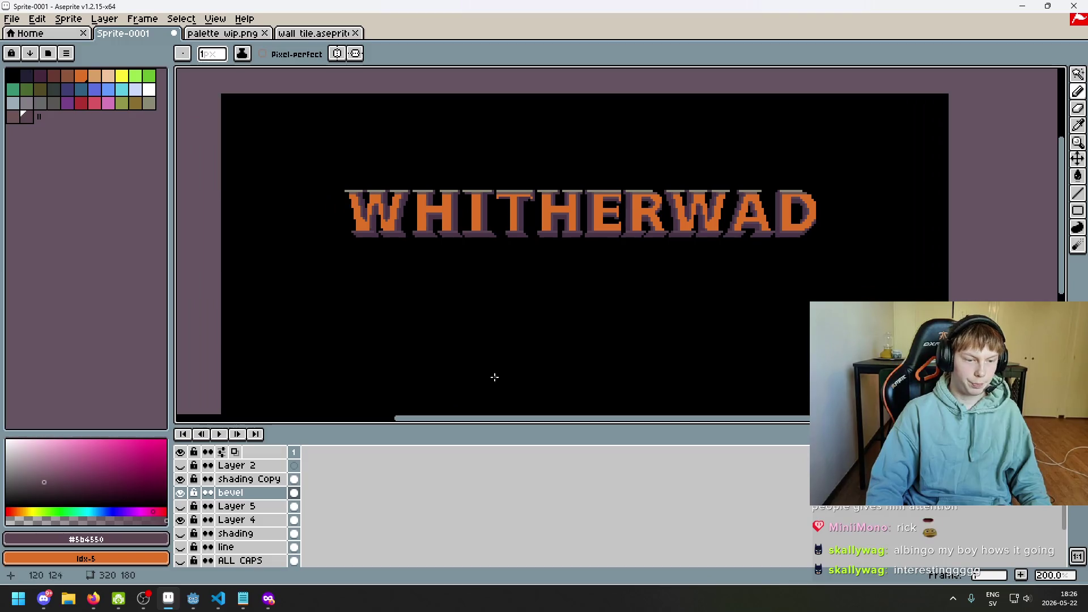
- Show the stone-brick texture over the letters and recentre the view on the title
{"action": "left_click", "coordinate": [181, 506]}
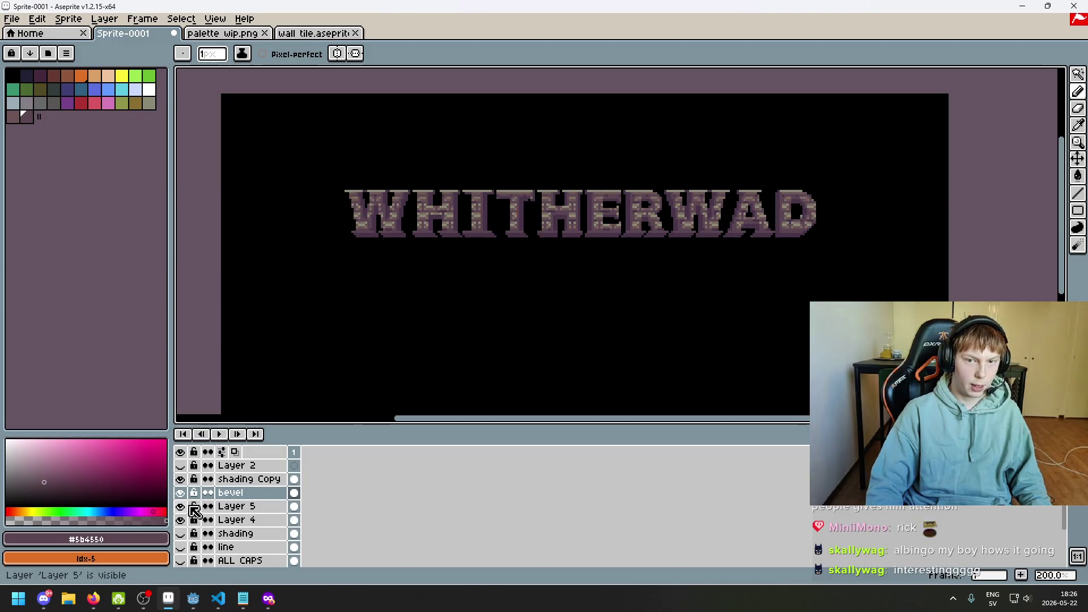
{"action": "scroll", "coordinate": [398, 323], "scroll_direction": "up", "scroll_amount": 1}
{"action": "mouse_move", "coordinate": [416, 304]}
{"action": "left_mouse_down"}
{"action": "mouse_move", "coordinate": [367, 324]}
{"action": "mouse_move", "coordinate": [408, 304]}
{"action": "left_mouse_up"}
{"action": "scroll", "coordinate": [368, 324], "scroll_direction": "down", "scroll_amount": 1}
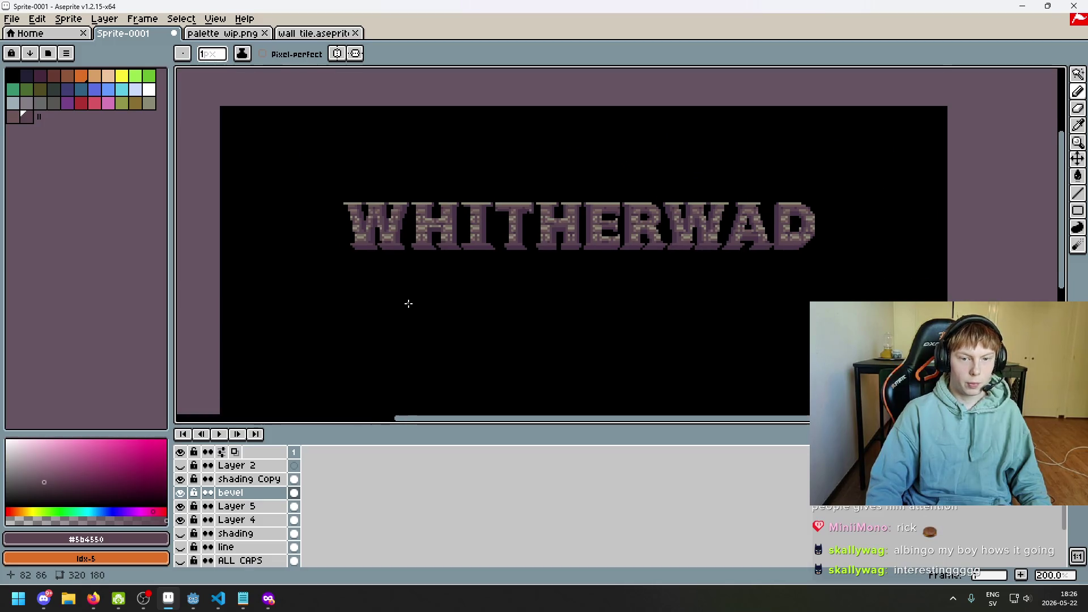
{"action": "mouse_move", "coordinate": [499, 289]}
{"action": "left_mouse_down"}
{"action": "mouse_move", "coordinate": [568, 307]}
{"action": "mouse_move", "coordinate": [649, 277]}
{"action": "left_mouse_up"}
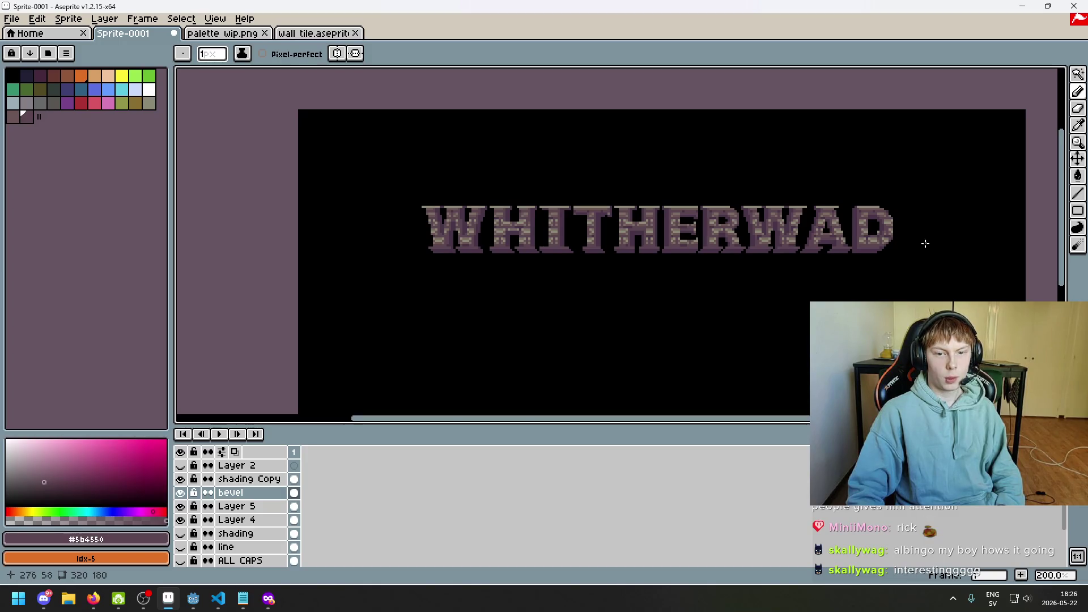
{"action": "scroll", "coordinate": [925, 244], "scroll_direction": "up", "scroll_amount": 2}
{"action": "scroll", "coordinate": [811, 171], "scroll_direction": "down", "scroll_amount": 2}
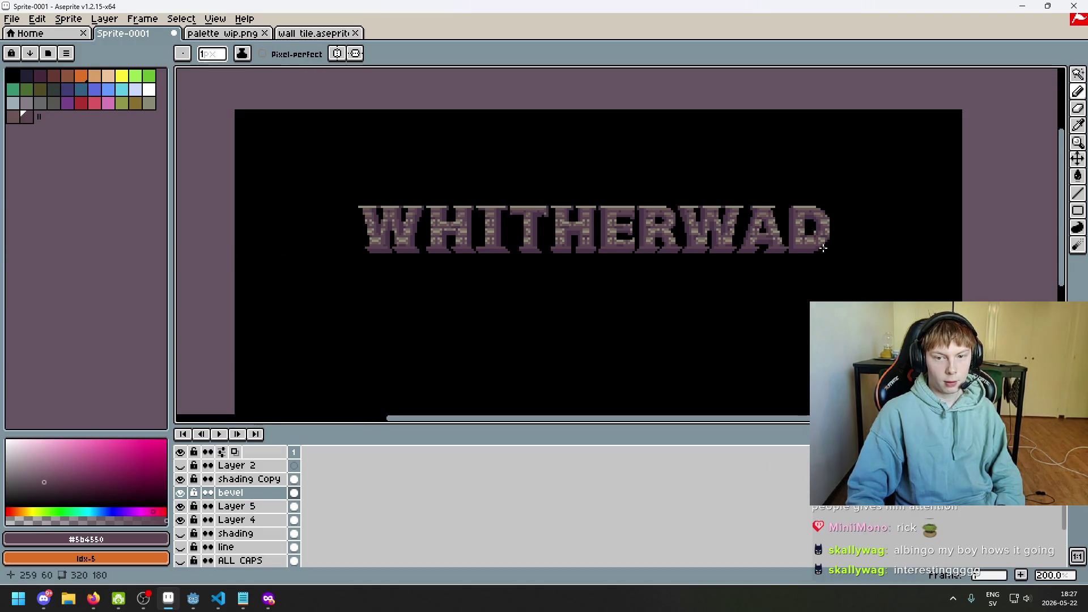
{"action": "key", "text": "m"}
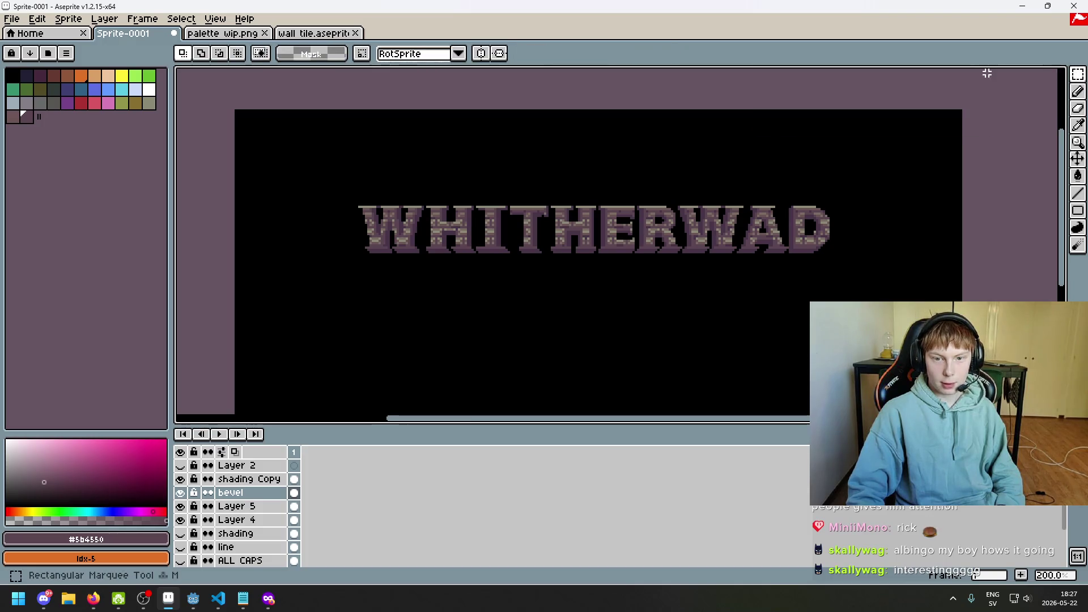
{"action": "scroll", "coordinate": [790, 244], "scroll_direction": "up", "scroll_amount": 1}
{"action": "scroll", "coordinate": [790, 245], "scroll_direction": "up", "scroll_amount": 2}
{"action": "scroll", "coordinate": [793, 247], "scroll_direction": "up", "scroll_amount": 1}
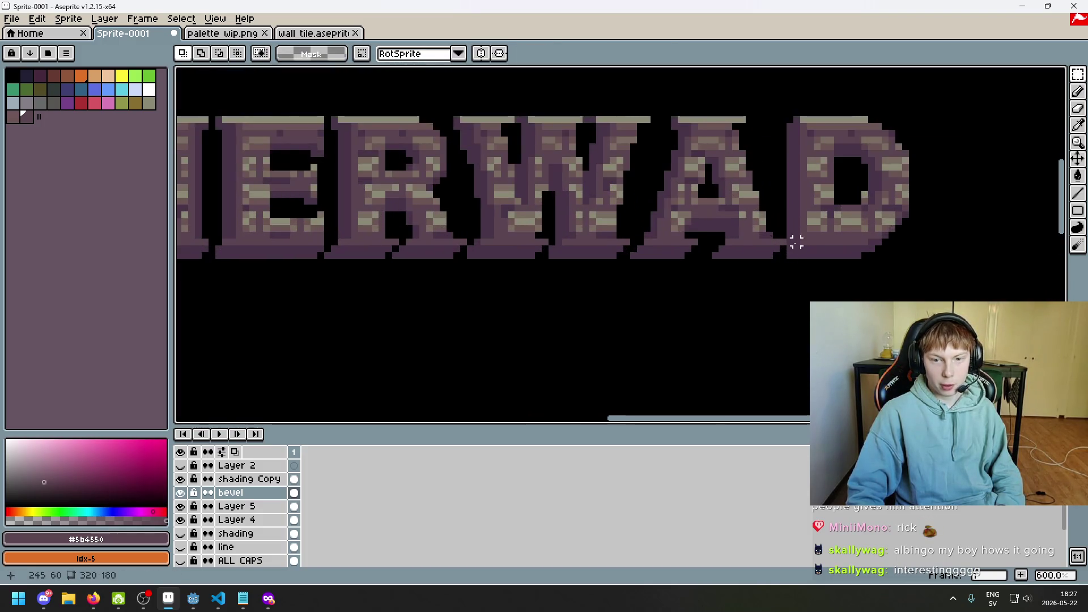
{"action": "scroll", "coordinate": [793, 153], "scroll_direction": "down", "scroll_amount": 3}
{"action": "left_click_drag", "start_coordinate": [795, 215], "coordinate": [834, 230]}
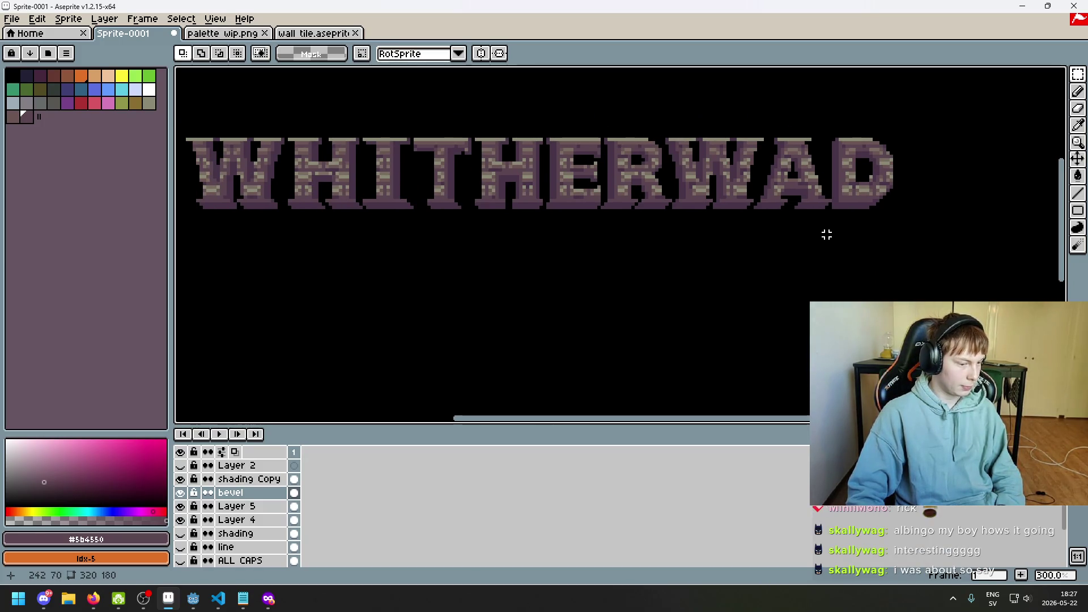
{"action": "left_click_drag", "start_coordinate": [819, 268], "coordinate": [809, 282]}
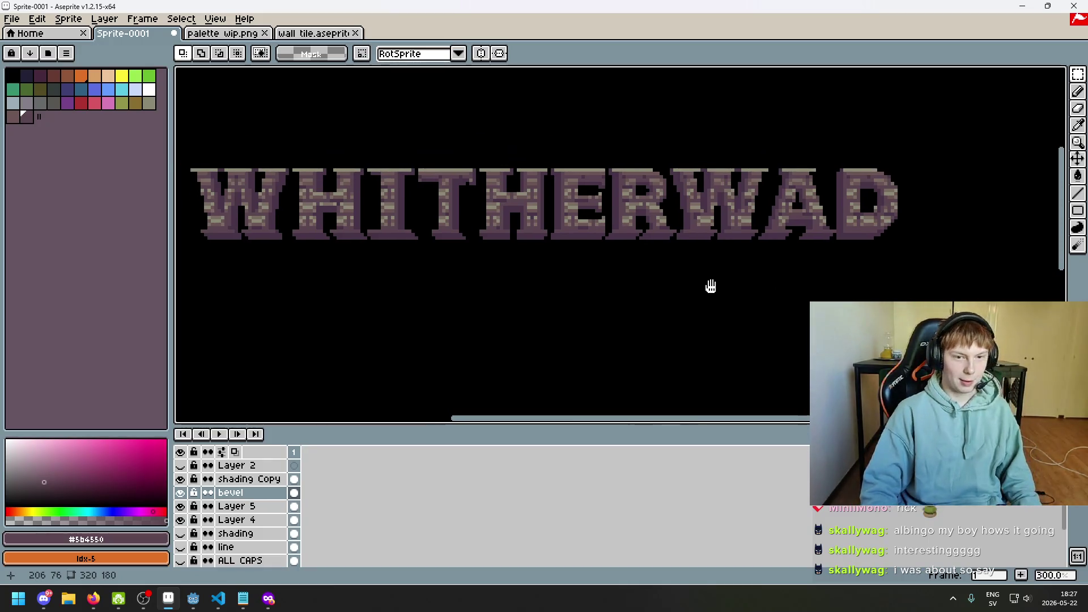
{"action": "scroll", "coordinate": [658, 299], "scroll_direction": "down", "scroll_amount": 1}
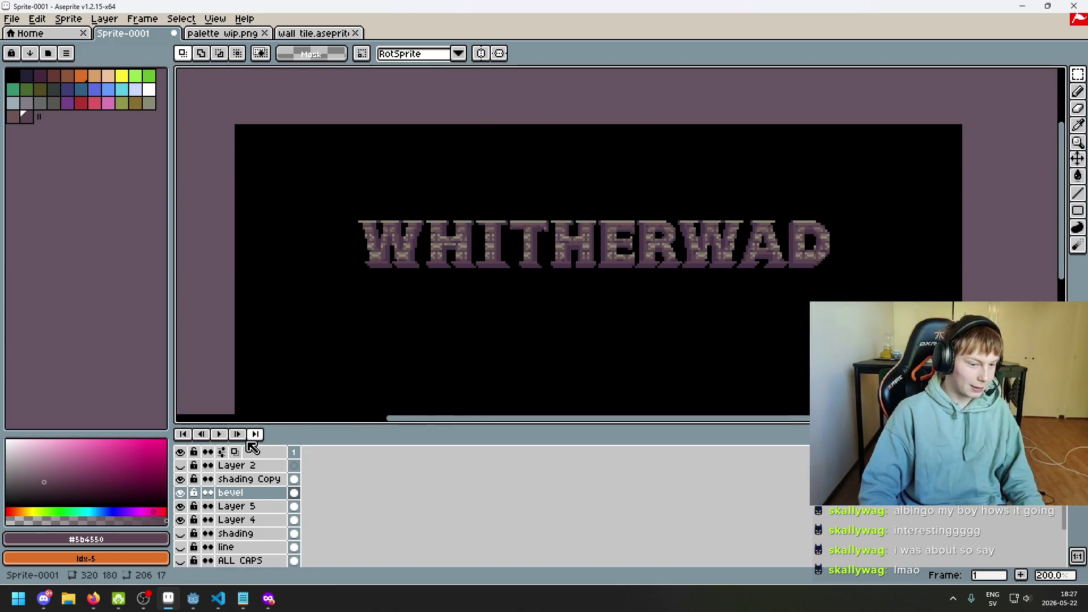
- Hide the bevel layer, then flick shading Copy and Layer 5 on and off to compare
{"action": "left_click", "coordinate": [180, 493]}
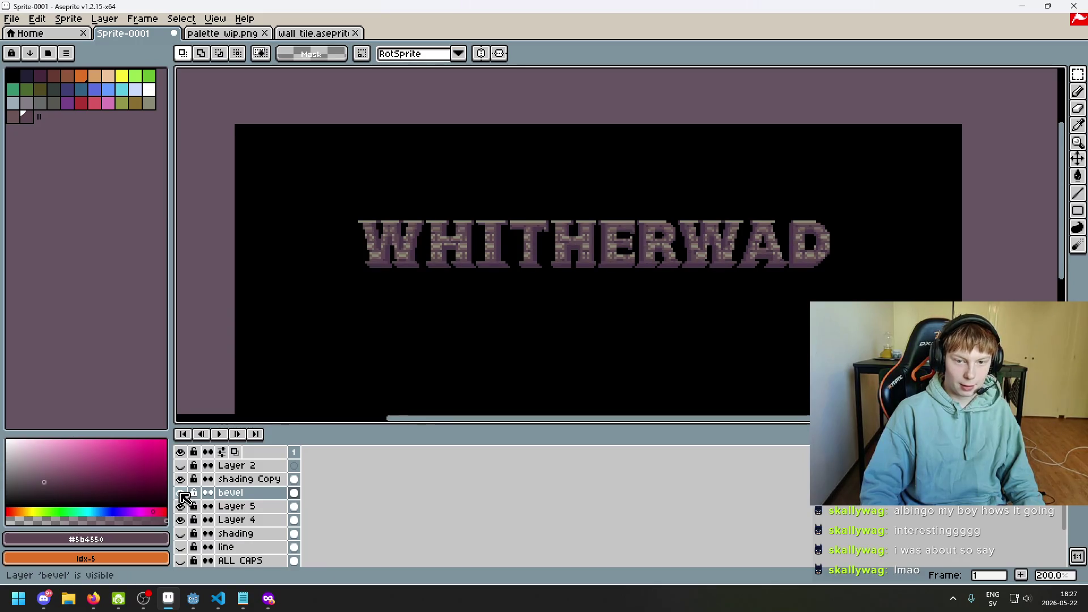
{"action": "left_click", "coordinate": [181, 480]}
{"action": "left_click", "coordinate": [181, 481]}
{"action": "left_click", "coordinate": [181, 480]}
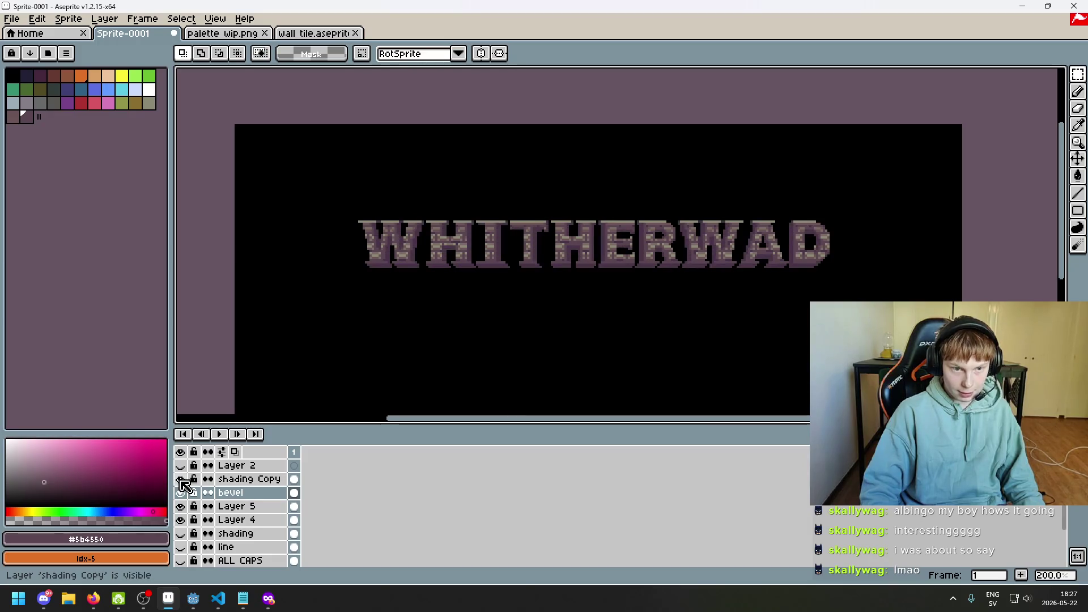
{"action": "left_click", "coordinate": [181, 481]}
{"action": "left_click", "coordinate": [181, 481]}
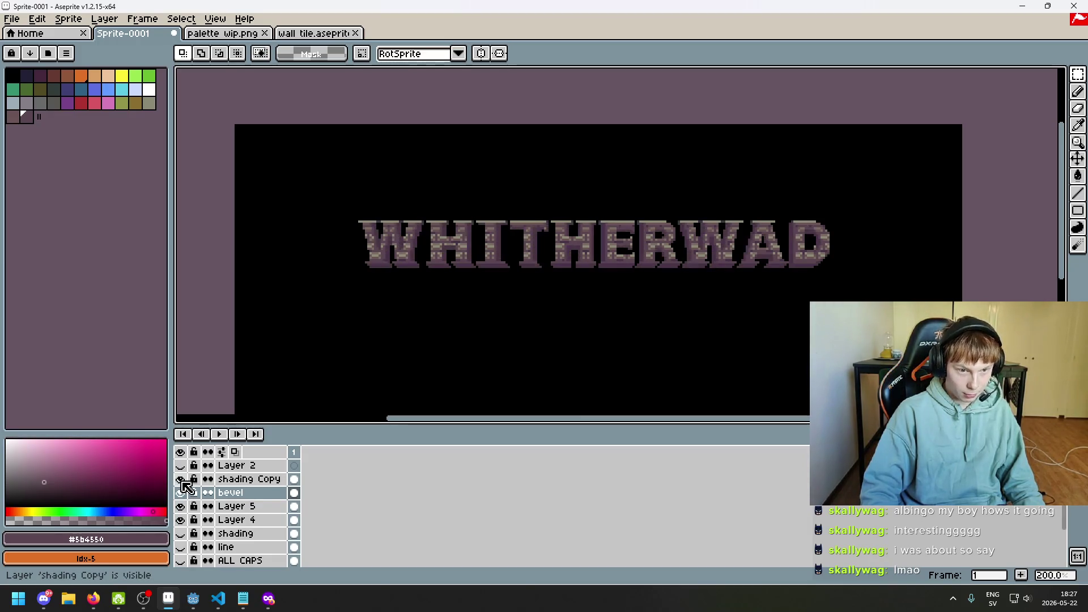
{"action": "left_click", "coordinate": [181, 481]}
{"action": "left_click", "coordinate": [181, 481]}
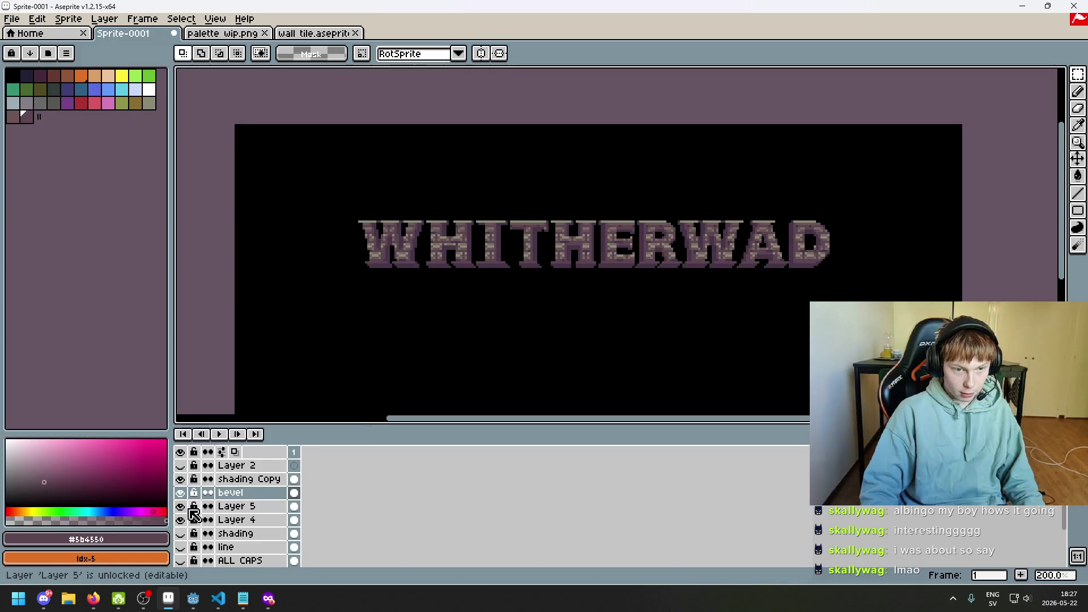
{"action": "left_click", "coordinate": [189, 507]}
{"action": "left_click", "coordinate": [189, 506]}
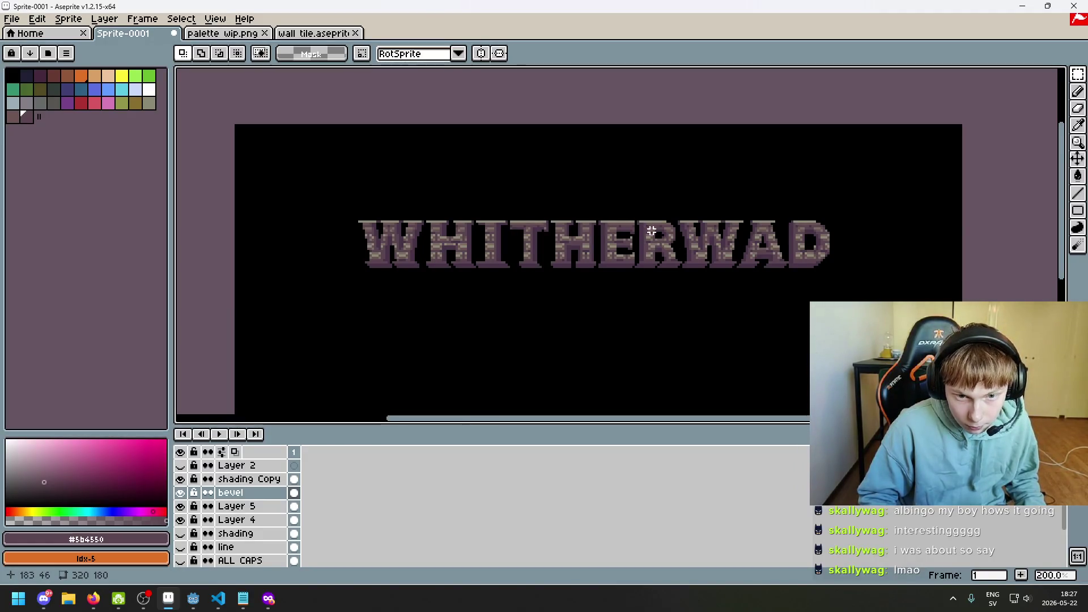
- Toggle the shading Copy and bevel layers again, then hide the brick texture
{"action": "scroll", "coordinate": [658, 227], "scroll_direction": "up", "scroll_amount": 2}
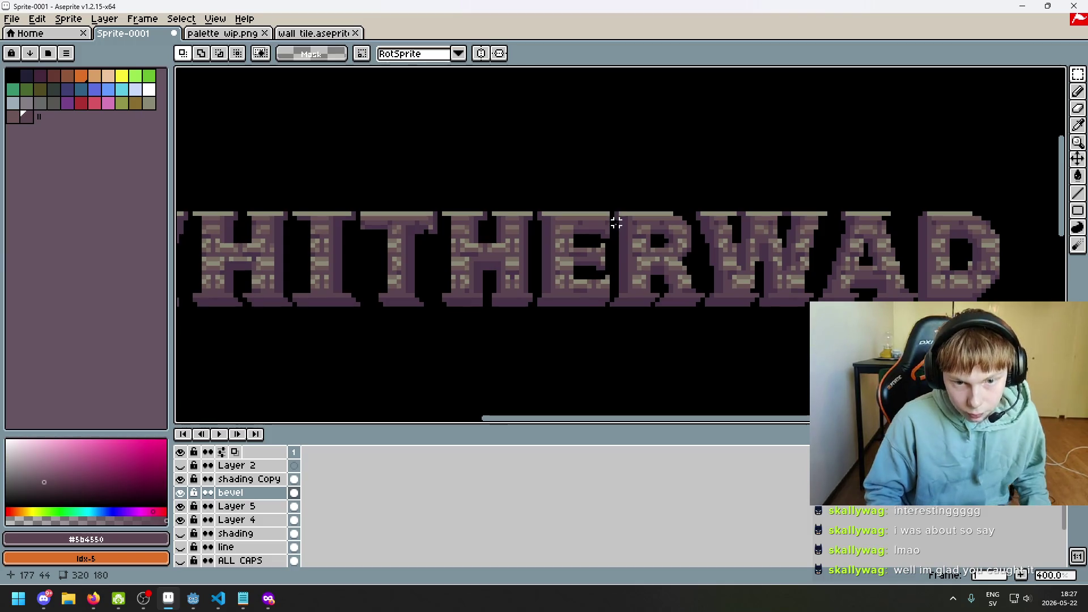
{"action": "scroll", "coordinate": [623, 236], "scroll_direction": "up", "scroll_amount": 2}
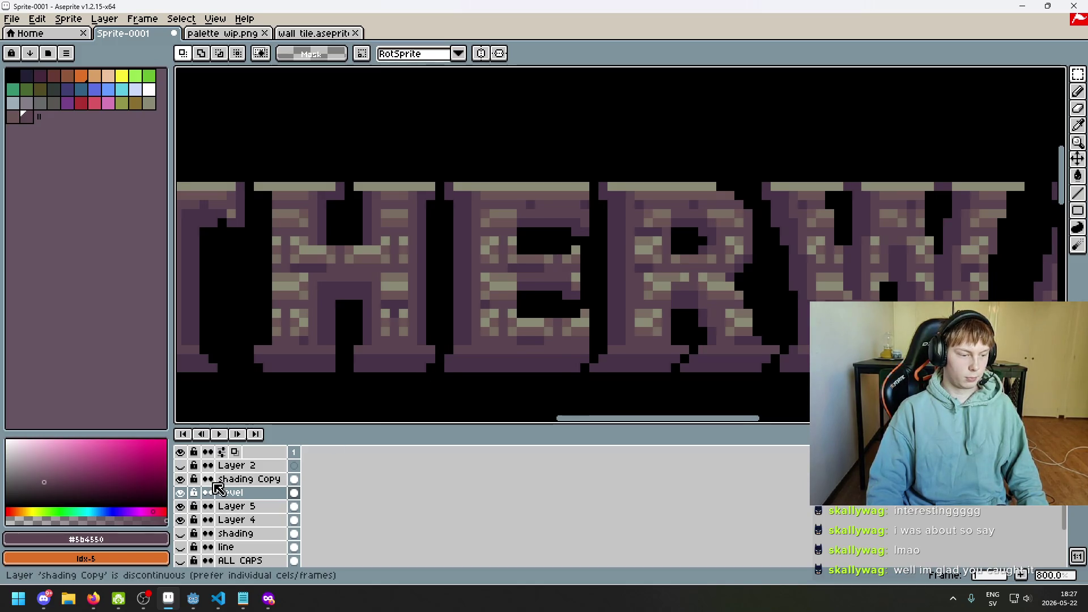
{"action": "scroll", "coordinate": [617, 359], "scroll_direction": "down", "scroll_amount": 3}
{"action": "scroll", "coordinate": [554, 309], "scroll_direction": "up", "scroll_amount": 1}
{"action": "left_click", "coordinate": [180, 479]}
{"action": "left_click", "coordinate": [180, 479]}
{"action": "left_click", "coordinate": [180, 493]}
{"action": "left_click", "coordinate": [181, 493]}
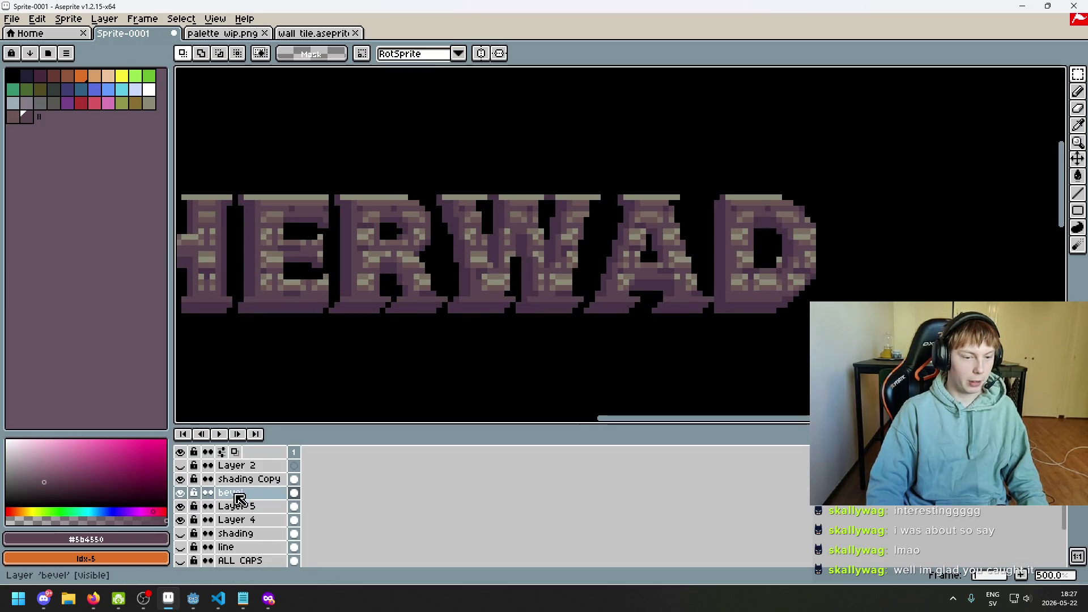
{"action": "left_click", "coordinate": [180, 507]}
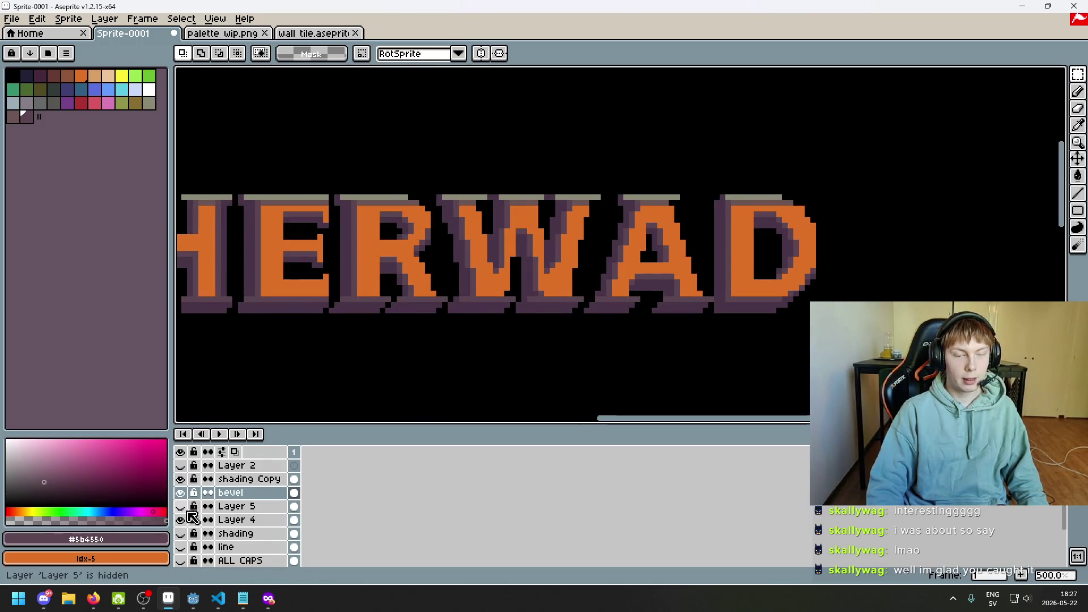
- Flick Layer 4 and the brick texture on and off, leaving the brick texture hidden
{"action": "left_click", "coordinate": [181, 520]}
{"action": "left_click", "coordinate": [181, 519]}
{"action": "left_click", "coordinate": [186, 519]}
{"action": "left_click", "coordinate": [186, 520]}
{"action": "left_click", "coordinate": [181, 507]}
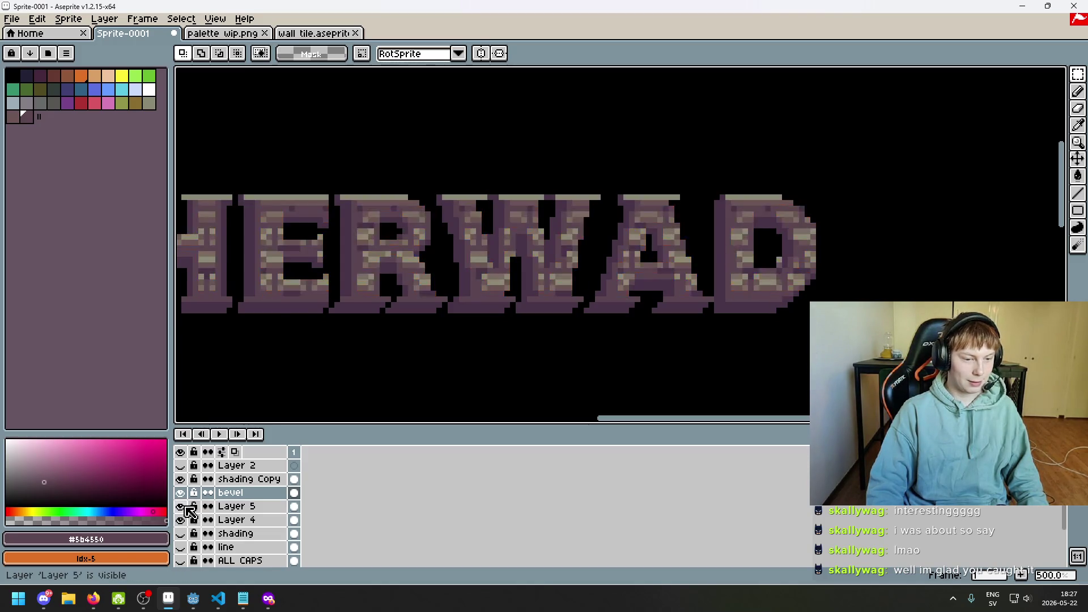
{"action": "left_click", "coordinate": [183, 520]}
{"action": "left_click", "coordinate": [183, 520]}
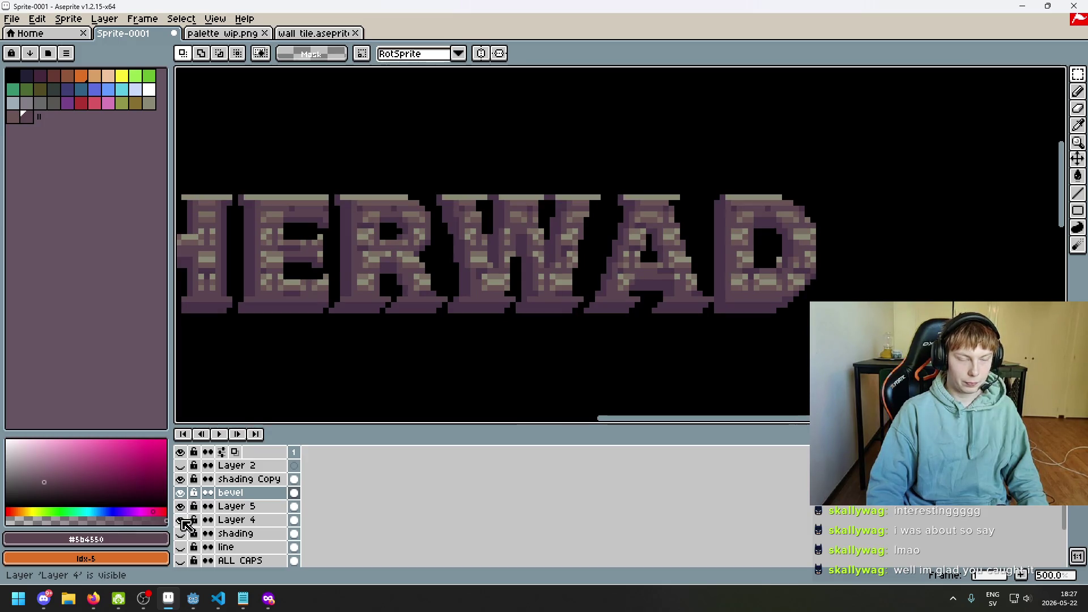
{"action": "left_click", "coordinate": [181, 507]}
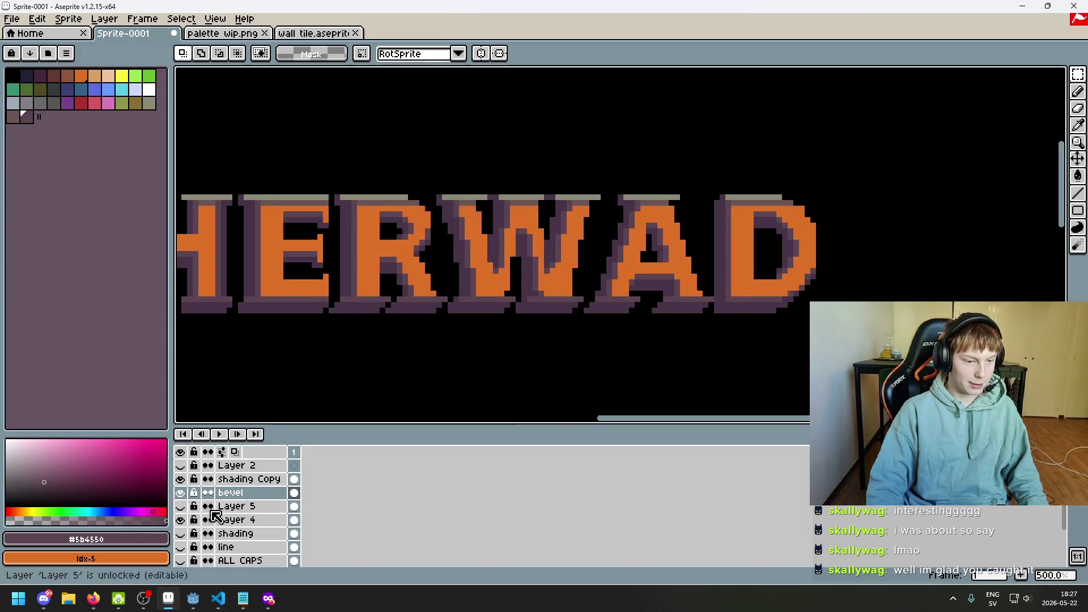
{"action": "scroll", "coordinate": [330, 384], "scroll_direction": "down", "scroll_amount": 2}
- Hide bevel and shading Copy, make Layer 4 active and hide its orange letters
{"action": "left_click", "coordinate": [180, 492]}
{"action": "left_click", "coordinate": [181, 480]}
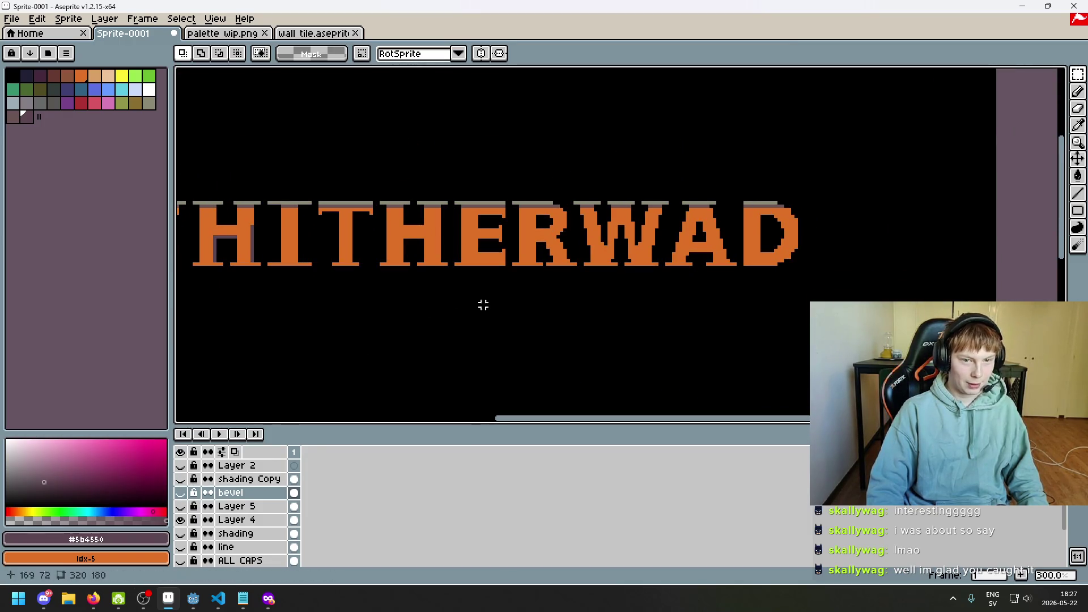
{"action": "scroll", "coordinate": [243, 493], "scroll_direction": "down", "scroll_amount": 1}
{"action": "left_click", "coordinate": [229, 507]}
{"action": "left_click", "coordinate": [181, 507]}
{"action": "left_click", "coordinate": [181, 506]}
{"action": "scroll", "coordinate": [554, 224], "scroll_direction": "up", "scroll_amount": 1}
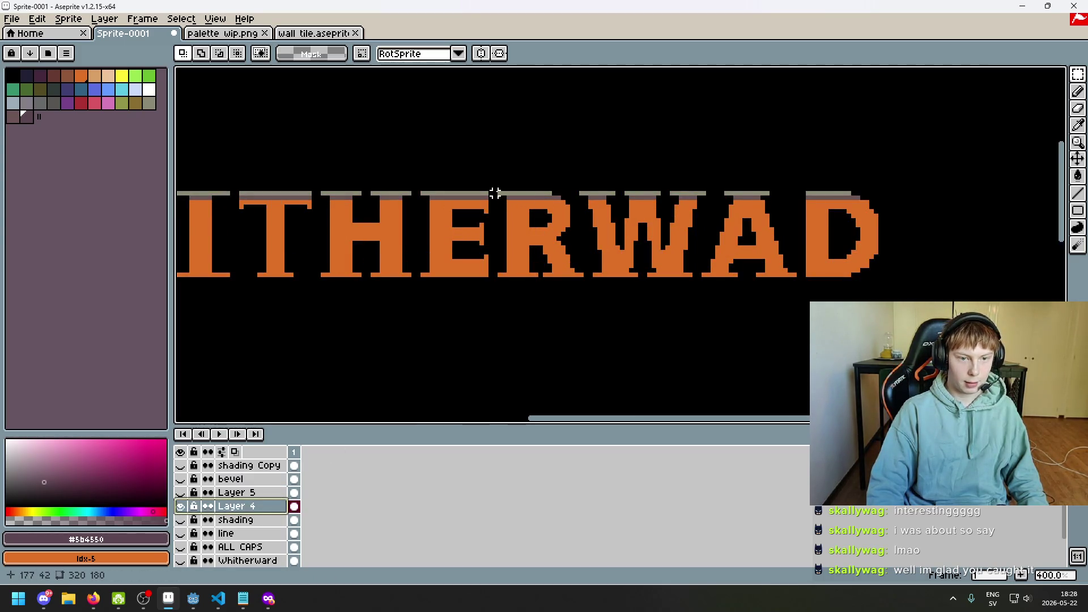
{"action": "left_click", "coordinate": [180, 506]}
- Show the Layer 5 brick texture, marquee-select the R and make Layer 5 active
{"action": "left_click", "coordinate": [181, 520]}
{"action": "left_click", "coordinate": [182, 520]}
{"action": "left_click", "coordinate": [181, 521]}
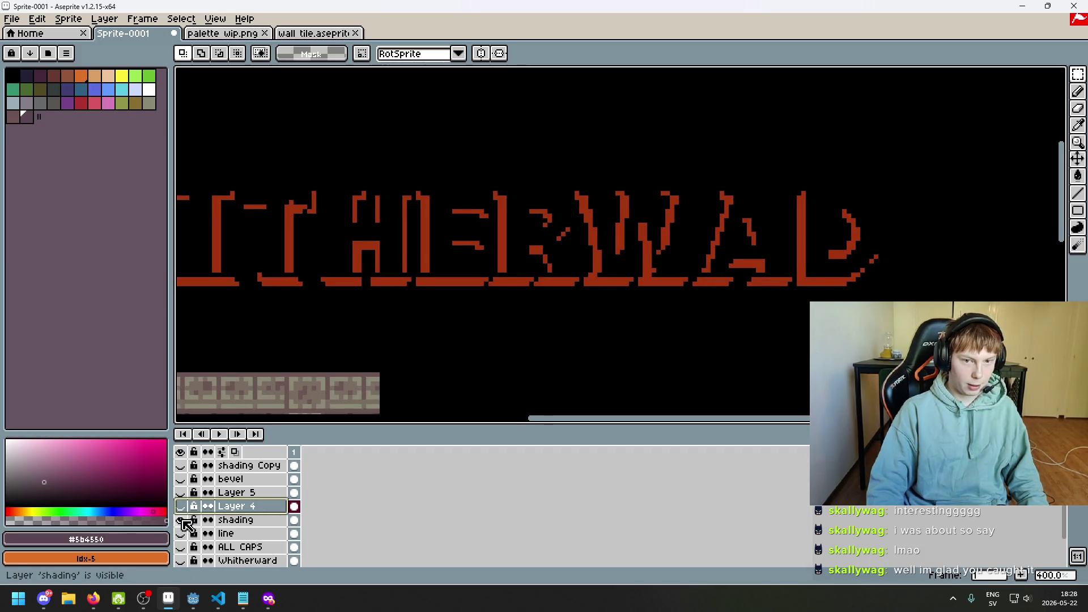
{"action": "left_click", "coordinate": [181, 520]}
{"action": "left_click", "coordinate": [181, 493]}
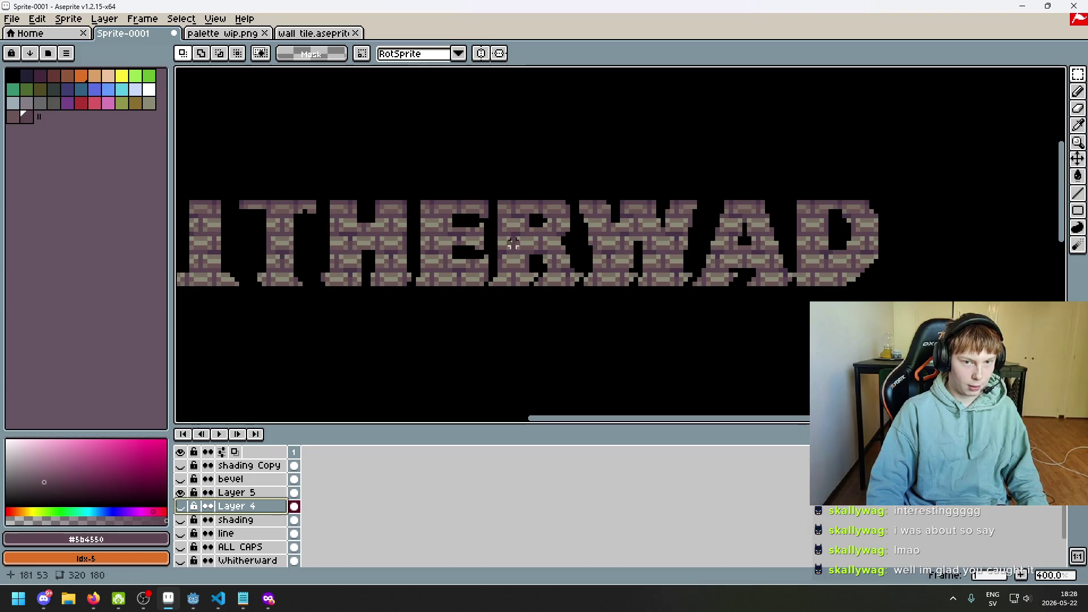
{"action": "scroll", "coordinate": [573, 265], "scroll_direction": "up", "scroll_amount": 1}
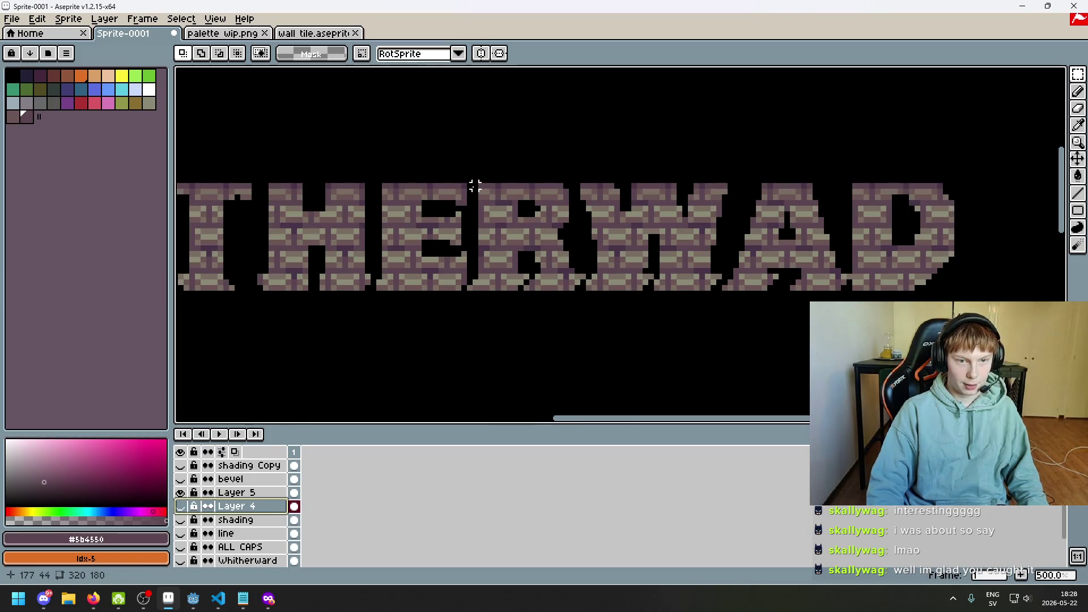
{"action": "mouse_move", "coordinate": [466, 291]}
{"action": "left_mouse_down"}
{"action": "mouse_move", "coordinate": [564, 187]}
{"action": "mouse_move", "coordinate": [587, 183]}
{"action": "left_mouse_up"}
{"action": "left_click", "coordinate": [249, 493]}
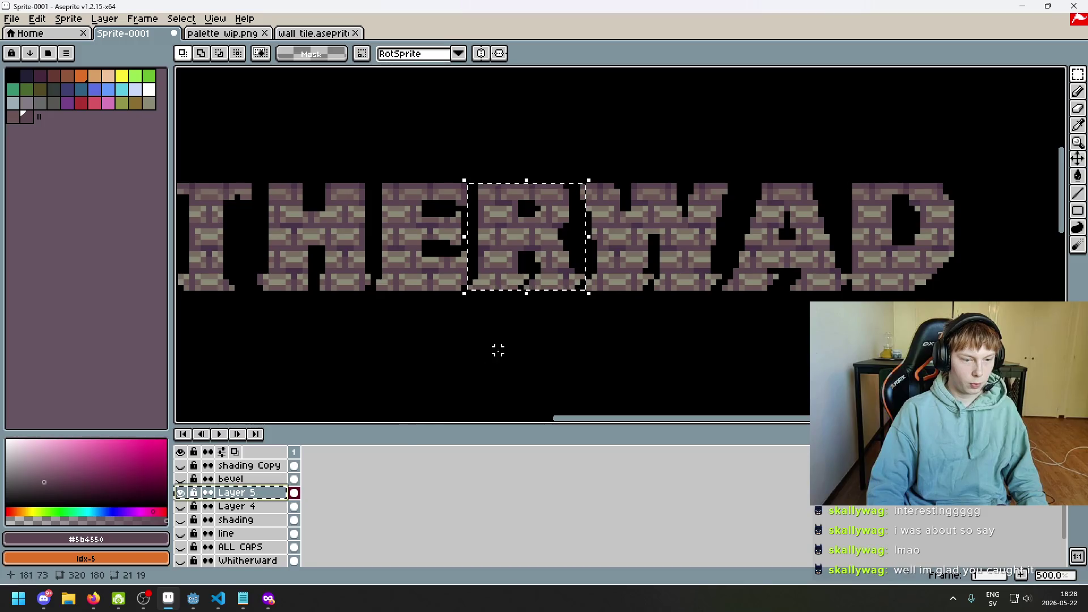
- Rename Layer 5 to 'stone texture'
{"action": "scroll", "coordinate": [519, 338], "scroll_direction": "down", "scroll_amount": 1}
{"action": "double_click", "coordinate": [287, 491]}
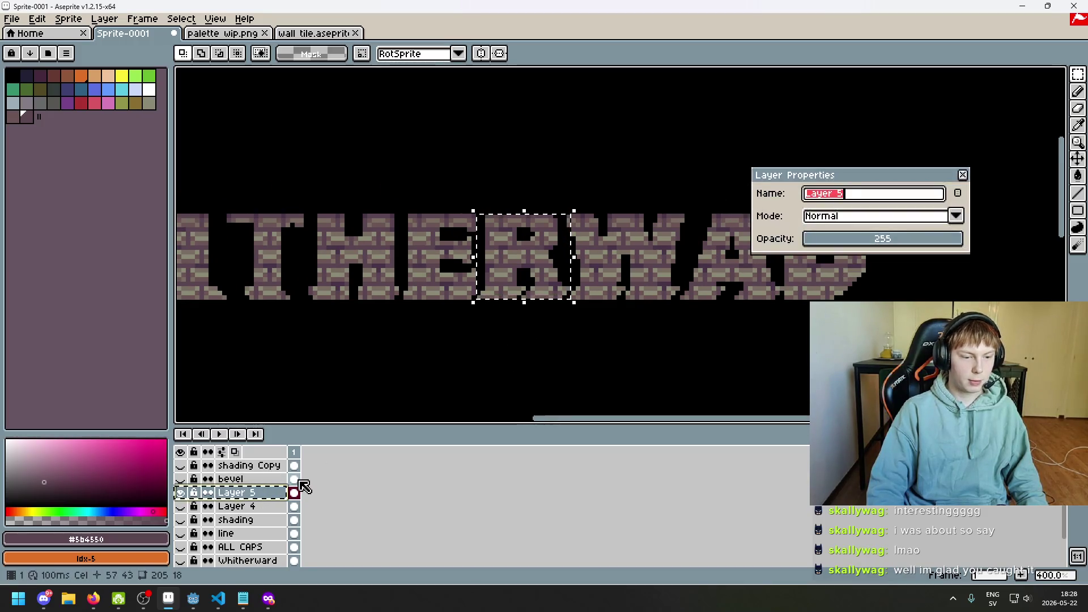
{"action": "type", "text": "sto"}
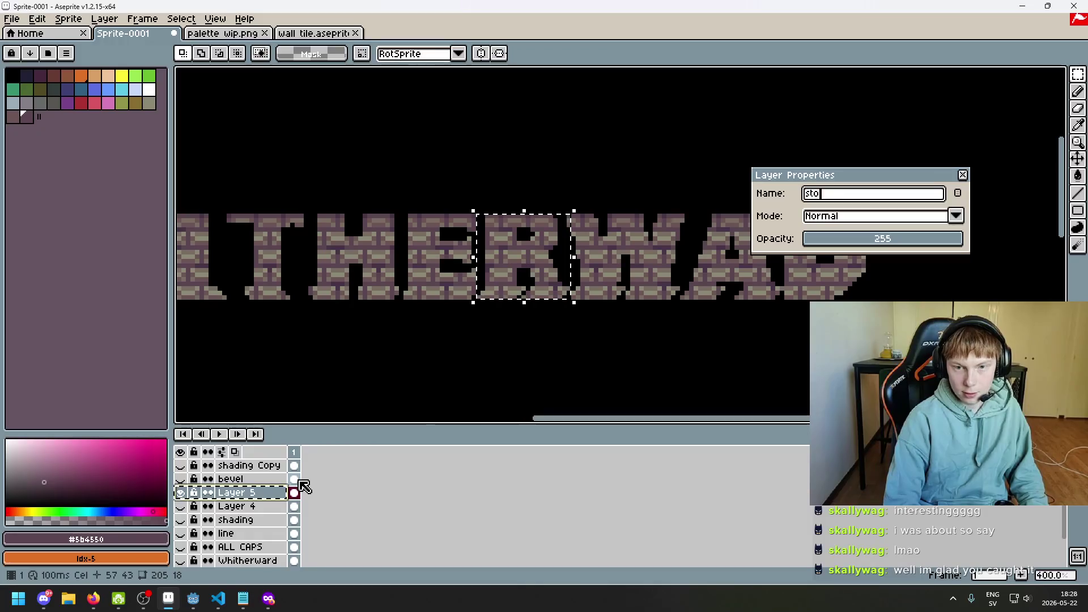
{"action": "type", "text": "ne texture"}
{"action": "key", "text": "Return"}
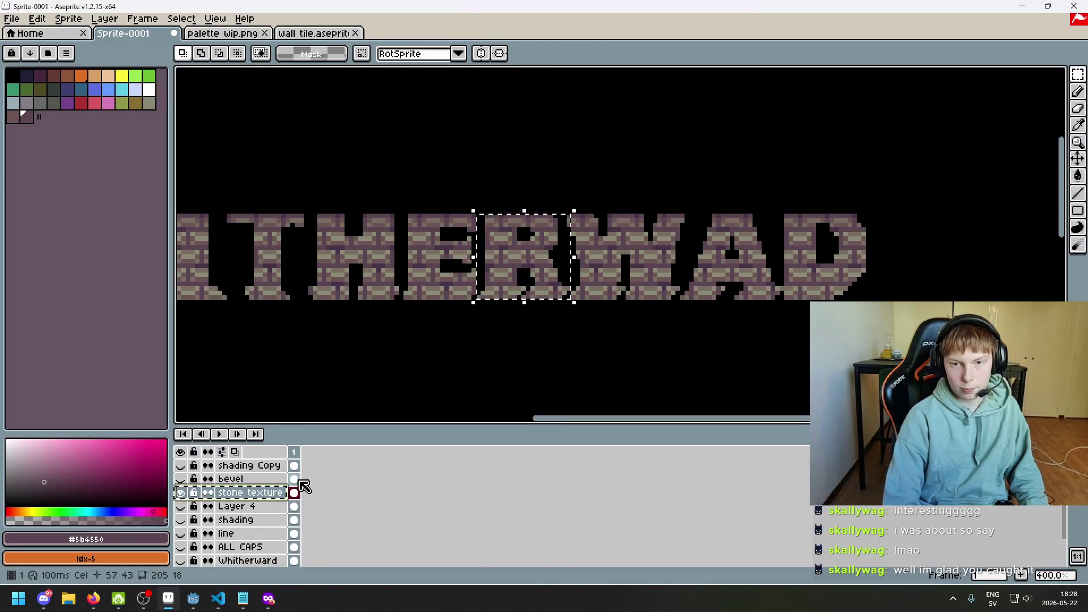
- Clear the selection around the D and undo the last move of the R
{"action": "scroll", "coordinate": [302, 472], "scroll_direction": "up", "scroll_amount": 2}
{"action": "left_click_drag", "start_coordinate": [524, 255], "coordinate": [936, 272]}
{"action": "scroll", "coordinate": [788, 164], "scroll_direction": "up", "scroll_amount": 1}
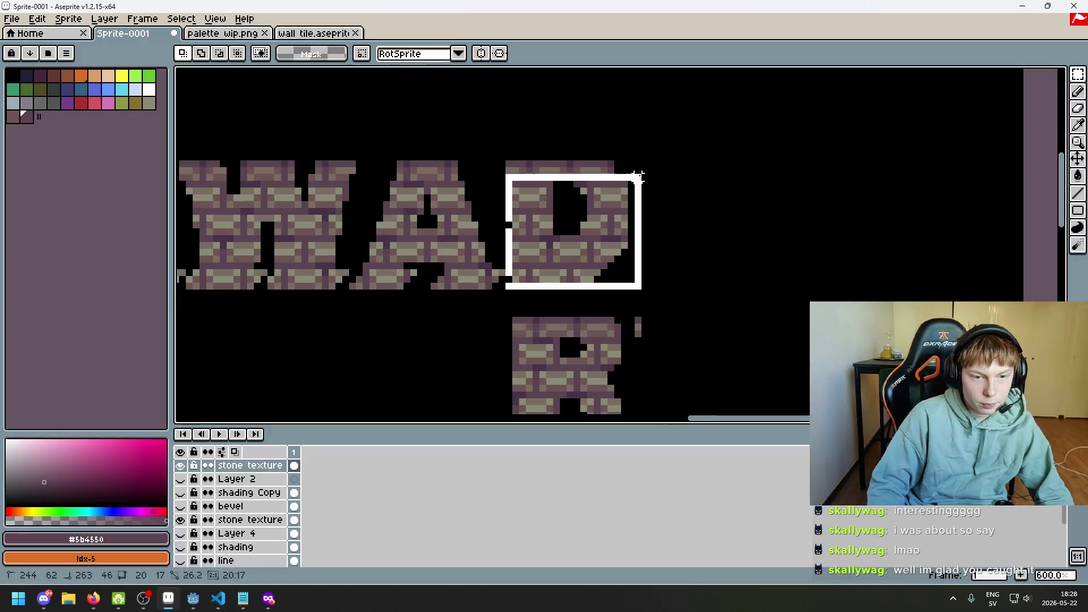
{"action": "left_click", "coordinate": [829, 259]}
{"action": "scroll", "coordinate": [768, 282], "scroll_direction": "down", "scroll_amount": 3}
{"action": "key", "text": "ctrl+z"}
{"action": "key", "text": "ctrl+z"}
{"action": "key", "text": "ctrl+z"}
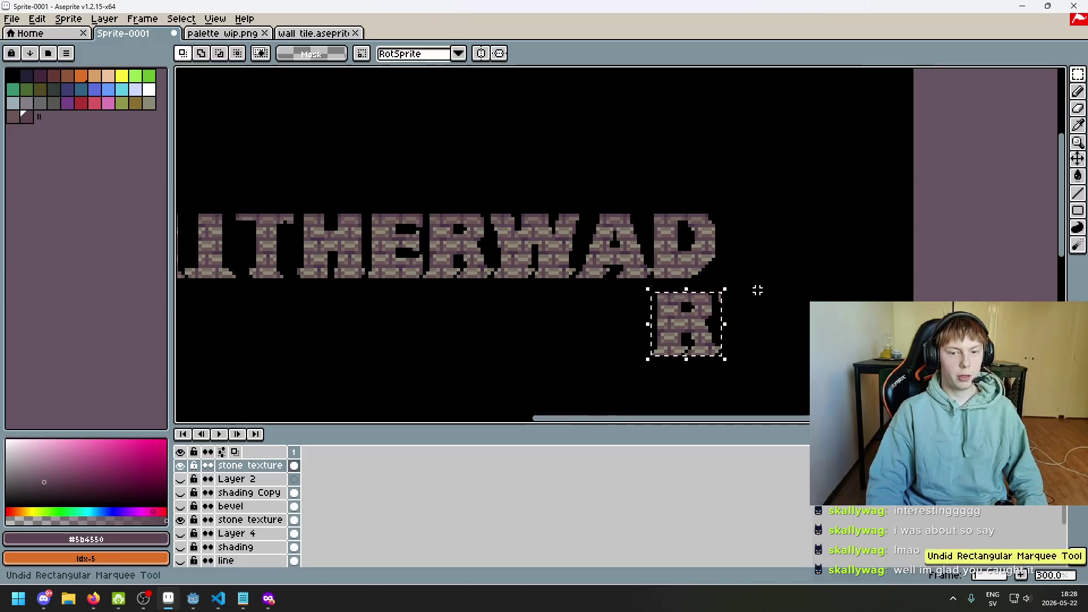
- Hide both stone texture layers and show the plain orange lettering on Layer 4
{"action": "left_click", "coordinate": [180, 465]}
{"action": "left_click", "coordinate": [181, 520]}
{"action": "left_click", "coordinate": [180, 534]}
{"action": "left_click", "coordinate": [438, 338]}
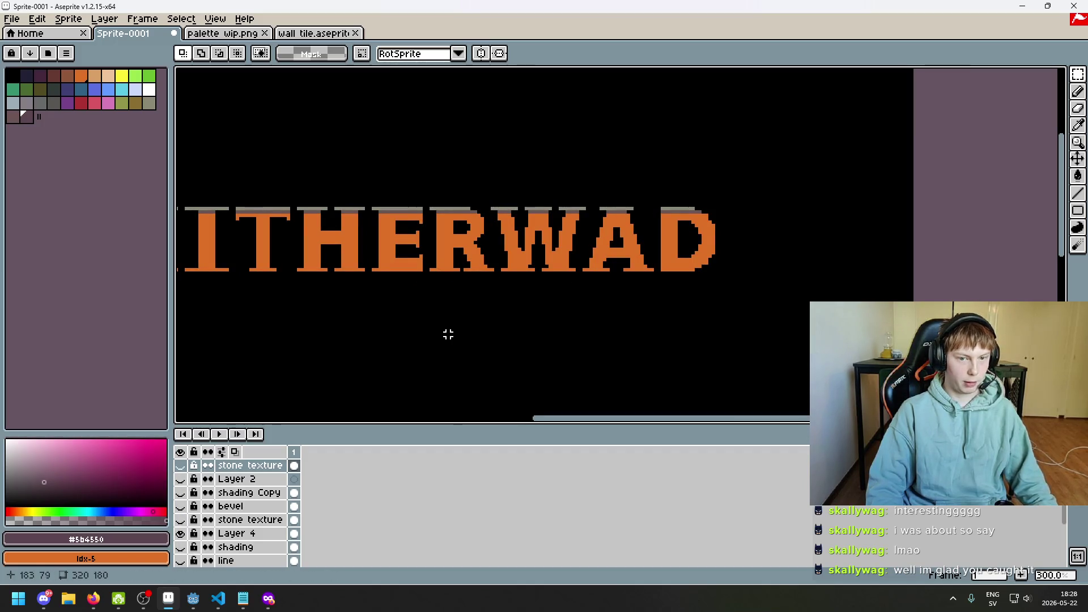
- On Layer 4, select the D and nudge it right, then undo the accidental paste
{"action": "scroll", "coordinate": [591, 280], "scroll_direction": "right", "scroll_amount": 1}
{"action": "left_click_drag", "start_coordinate": [414, 208], "coordinate": [479, 300]}
{"action": "left_click", "coordinate": [249, 534]}
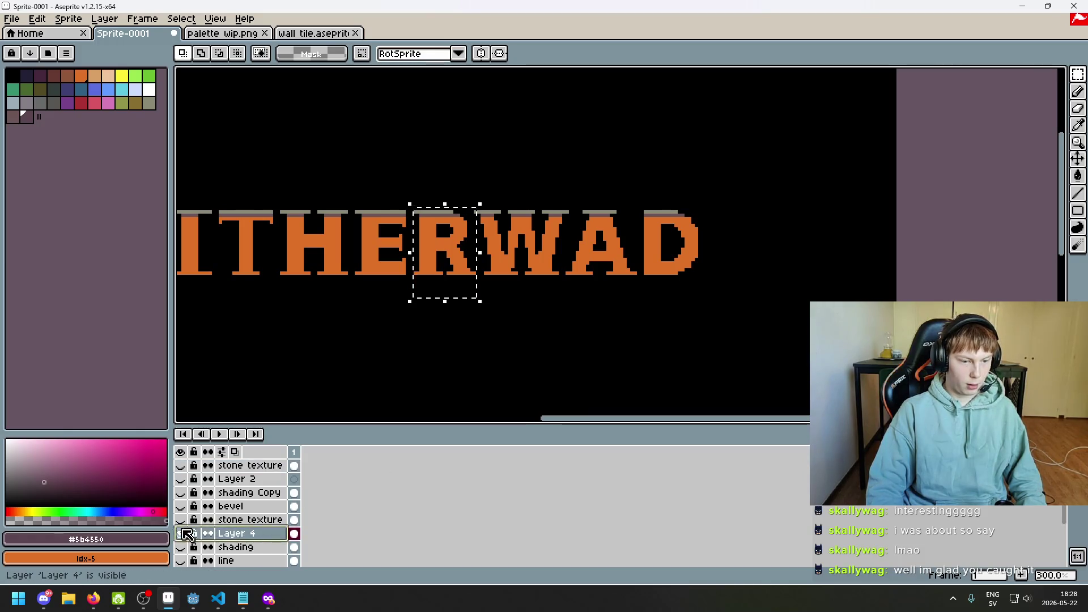
{"action": "left_click", "coordinate": [663, 293]}
{"action": "scroll", "coordinate": [662, 293], "scroll_direction": "up", "scroll_amount": 1}
{"action": "left_click_drag", "start_coordinate": [643, 276], "coordinate": [856, 121]}
{"action": "key", "text": "Right"}
{"action": "key", "text": "Right"}
{"action": "key", "text": "Right"}
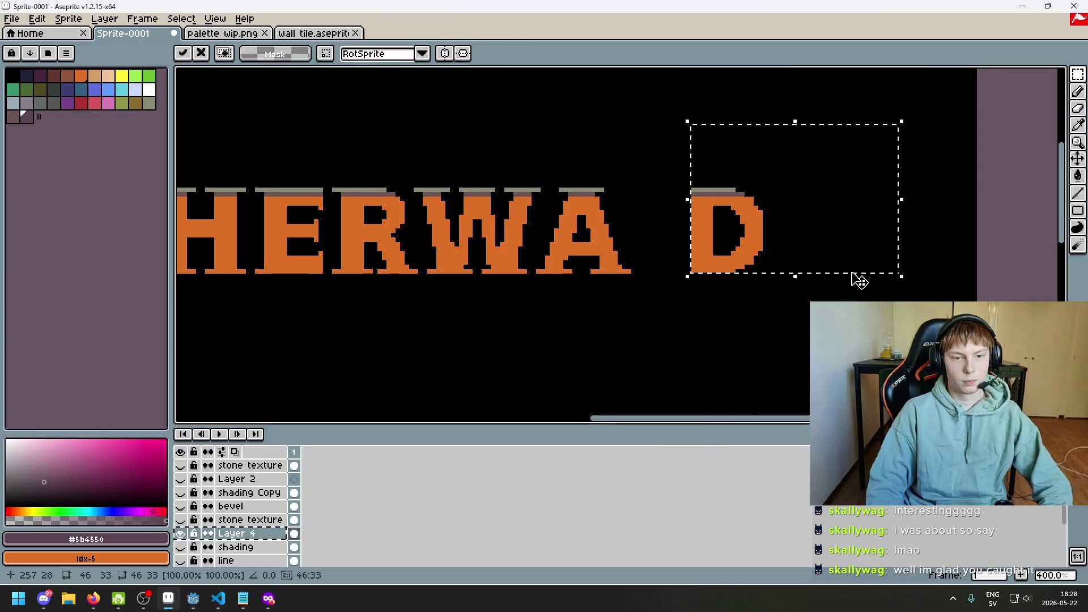
{"action": "key", "text": "ctrl+d"}
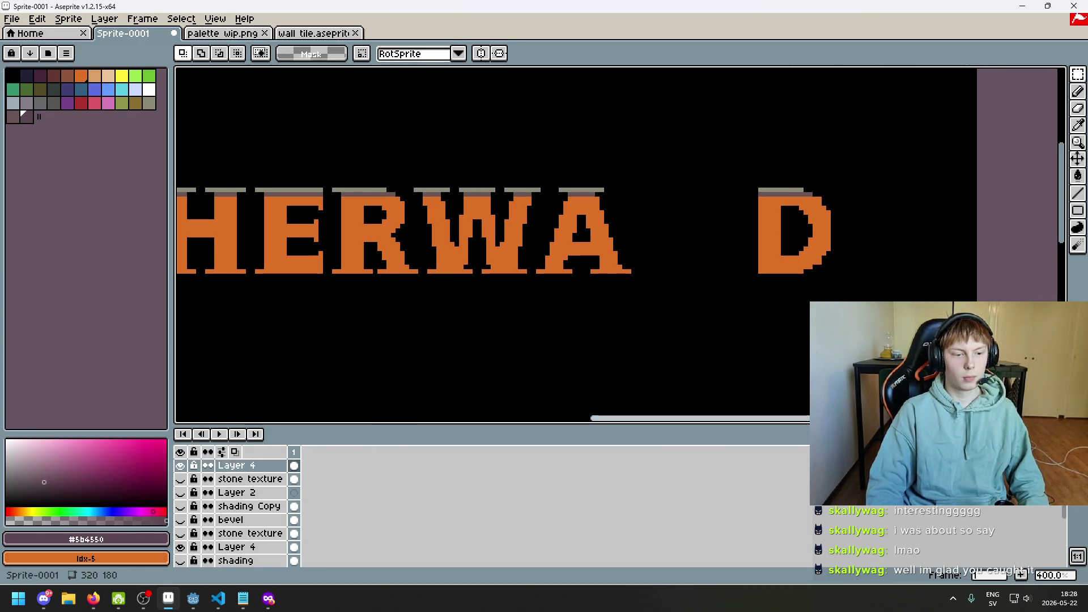
{"action": "key", "text": "ctrl+z"}
- Select the stray R below the word and move it into the gap before D
{"action": "left_click_drag", "start_coordinate": [332, 188], "coordinate": [420, 307]}
{"action": "mouse_move", "coordinate": [389, 269]}
{"action": "left_mouse_down"}
{"action": "mouse_move", "coordinate": [681, 259]}
{"action": "mouse_move", "coordinate": [699, 270]}
{"action": "left_mouse_up"}
{"action": "left_click", "coordinate": [547, 316]}
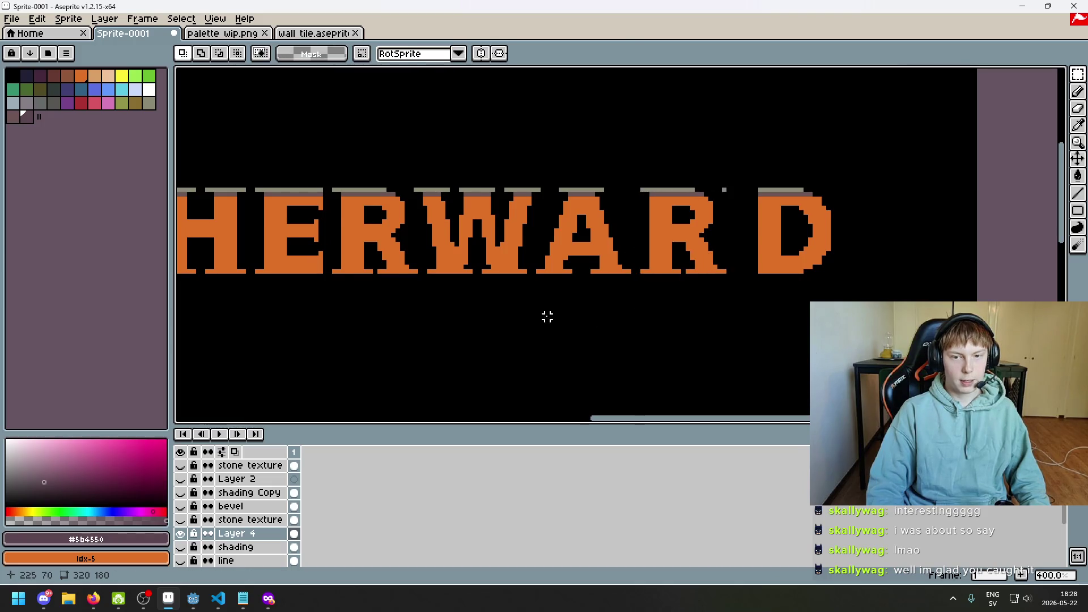
{"action": "scroll", "coordinate": [528, 311], "scroll_direction": "down", "scroll_amount": 3}
{"action": "scroll", "coordinate": [563, 306], "scroll_direction": "up", "scroll_amount": 2}
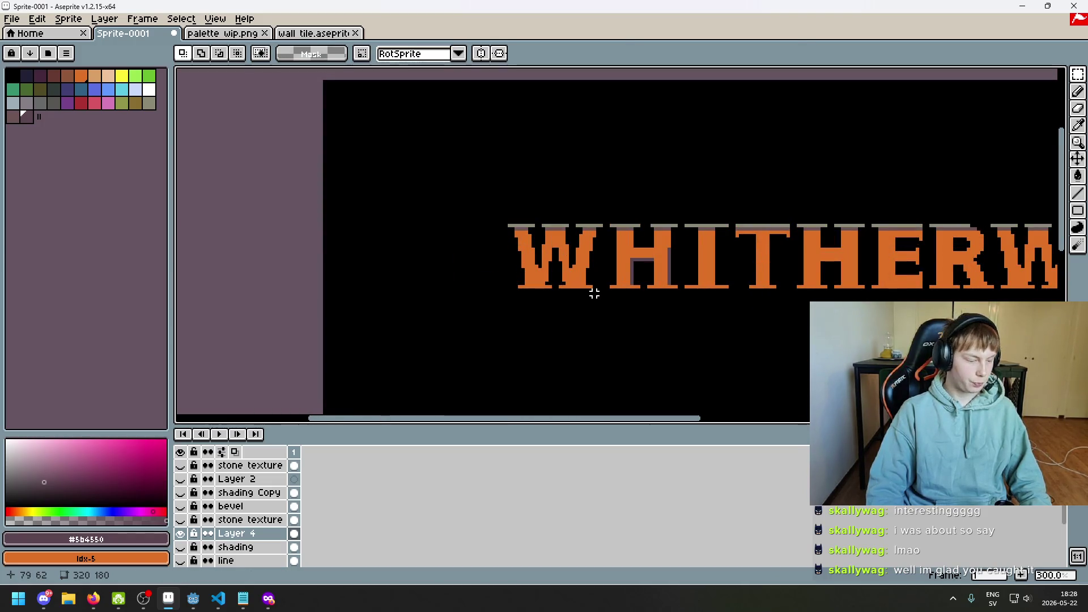
{"action": "scroll", "coordinate": [591, 290], "scroll_direction": "down", "scroll_amount": 1}
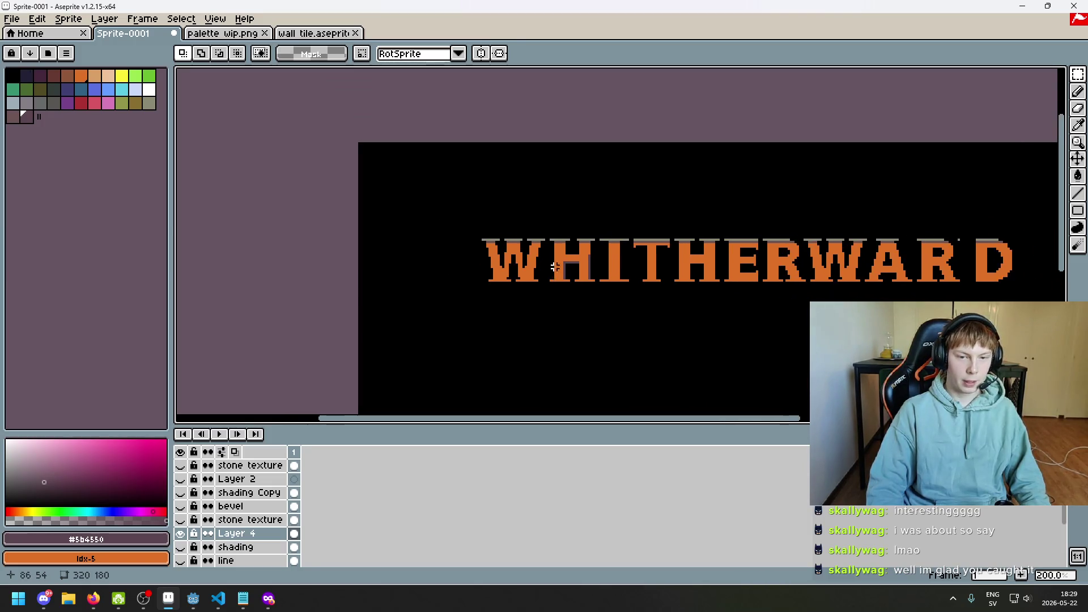
{"action": "scroll", "coordinate": [535, 219], "scroll_direction": "up", "scroll_amount": 5}
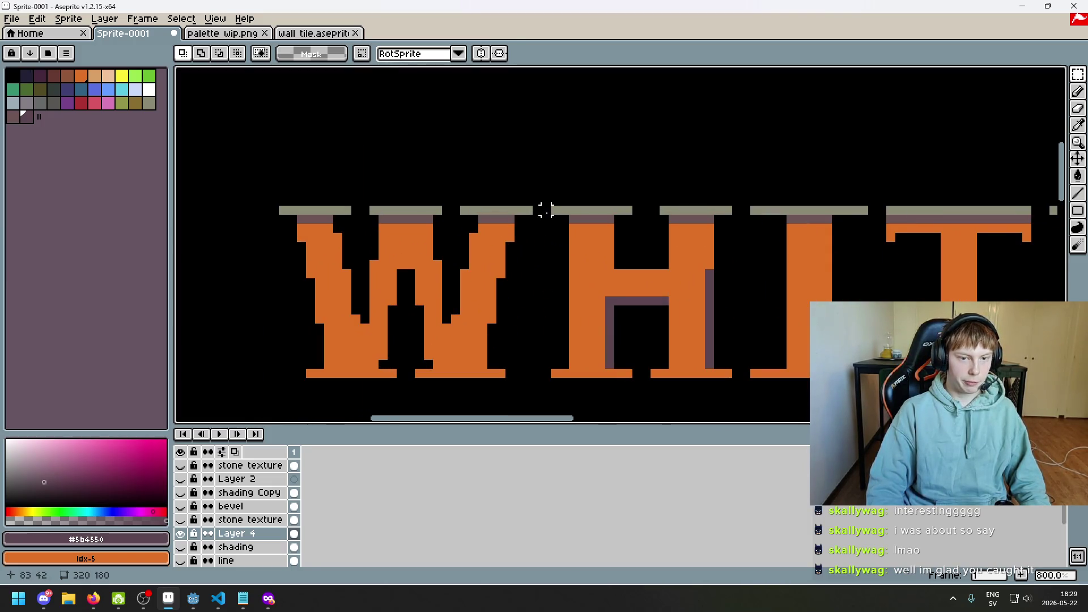
{"action": "scroll", "coordinate": [546, 210], "scroll_direction": "down", "scroll_amount": 1}
{"action": "scroll", "coordinate": [539, 211], "scroll_direction": "up", "scroll_amount": 1}
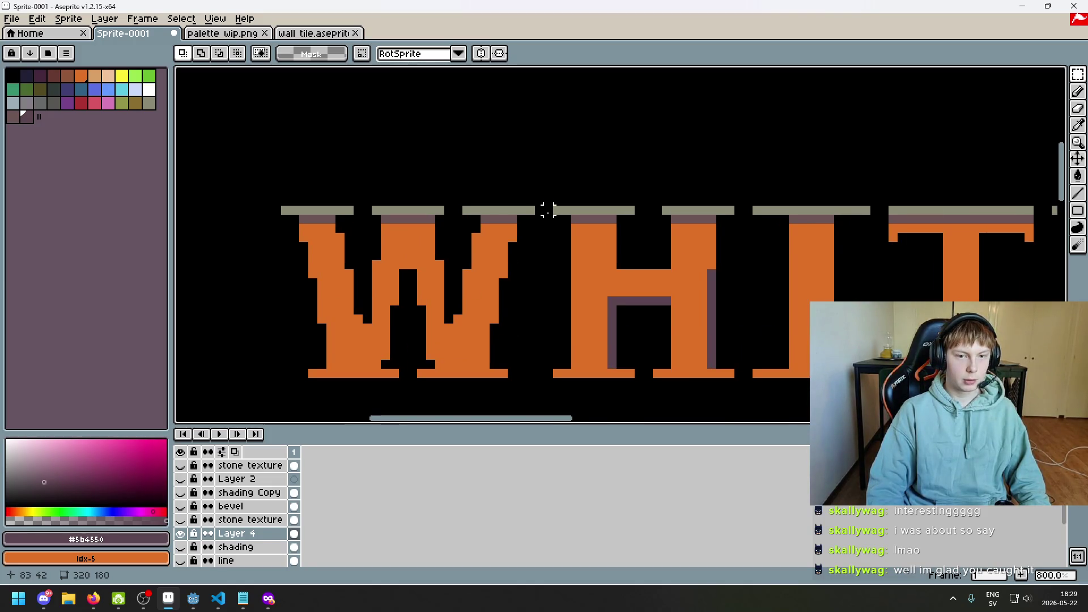
{"action": "scroll", "coordinate": [612, 239], "scroll_direction": "down", "scroll_amount": 3}
{"action": "scroll", "coordinate": [722, 270], "scroll_direction": "up", "scroll_amount": 2}
- Cut and paste the R, placing it in the gap after WA
{"action": "left_click_drag", "start_coordinate": [717, 233], "coordinate": [826, 381]}
{"action": "key", "text": "ctrl+x"}
{"action": "key", "text": "ctrl+v"}
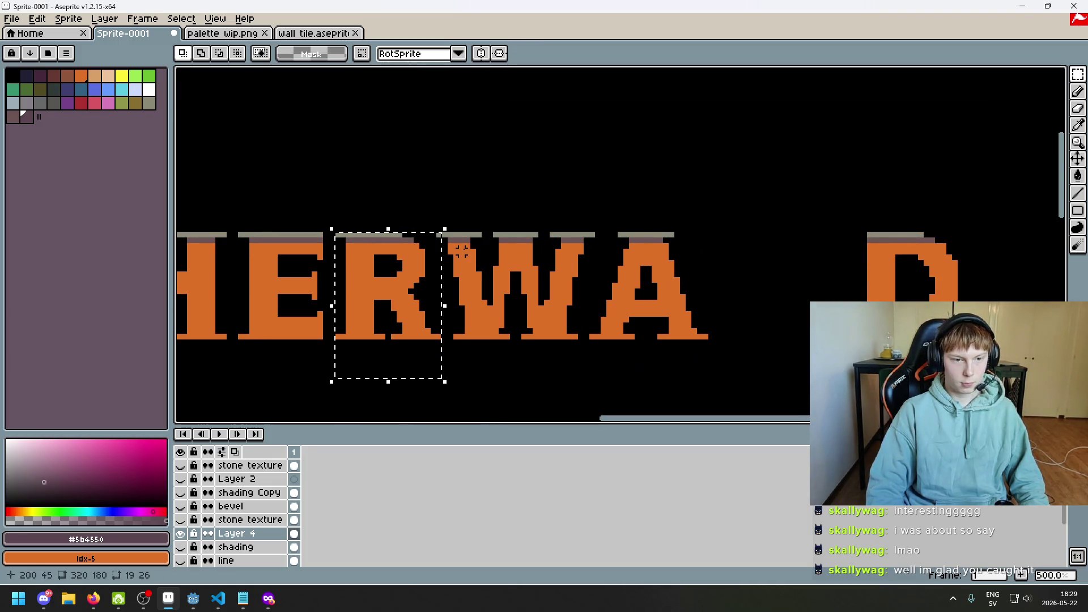
{"action": "left_click_drag", "start_coordinate": [424, 303], "coordinate": [809, 303]}
{"action": "key", "text": "Return"}
{"action": "key", "text": "ctrl+d"}
{"action": "key", "text": "b"}
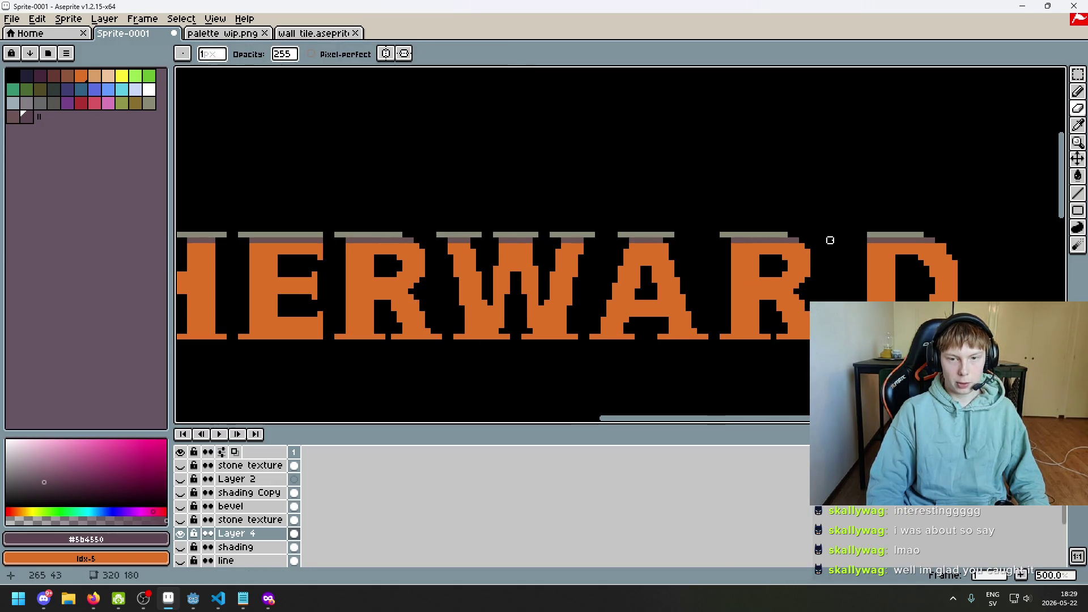
{"action": "scroll", "coordinate": [830, 240], "scroll_direction": "down", "scroll_amount": 3}
{"action": "scroll", "coordinate": [839, 274], "scroll_direction": "up", "scroll_amount": 5}
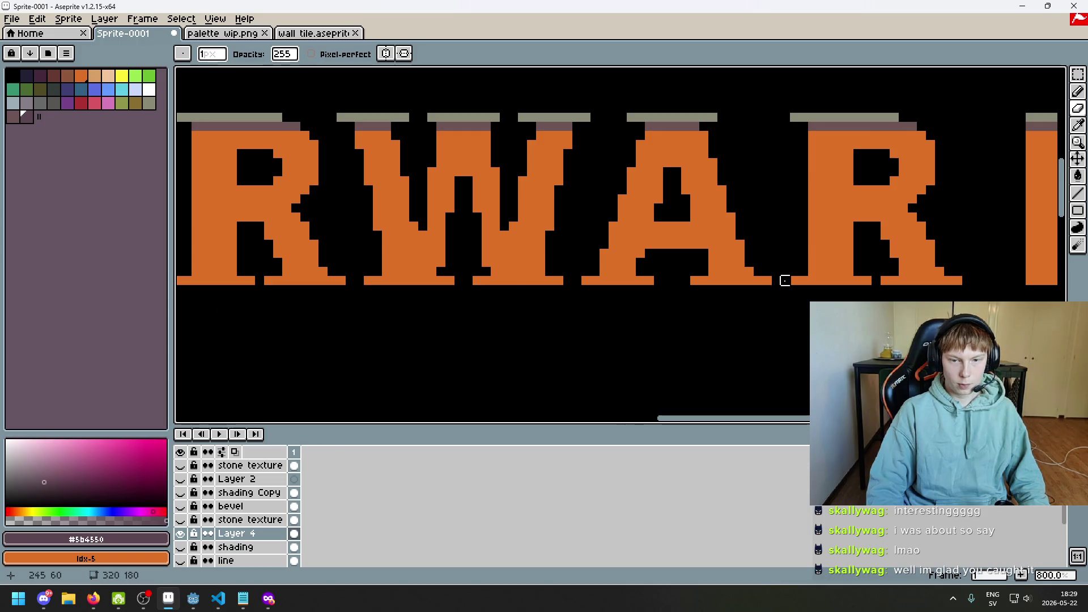
{"action": "scroll", "coordinate": [785, 280], "scroll_direction": "down", "scroll_amount": 4}
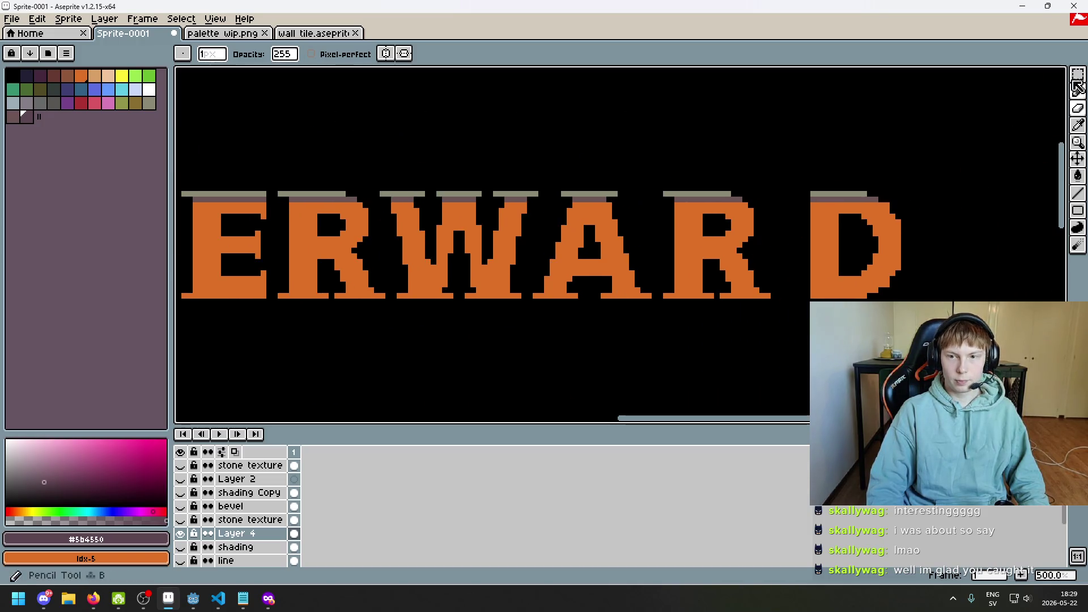
- Magic Wand the D and shift it left to close the gap
{"action": "key", "text": "w"}
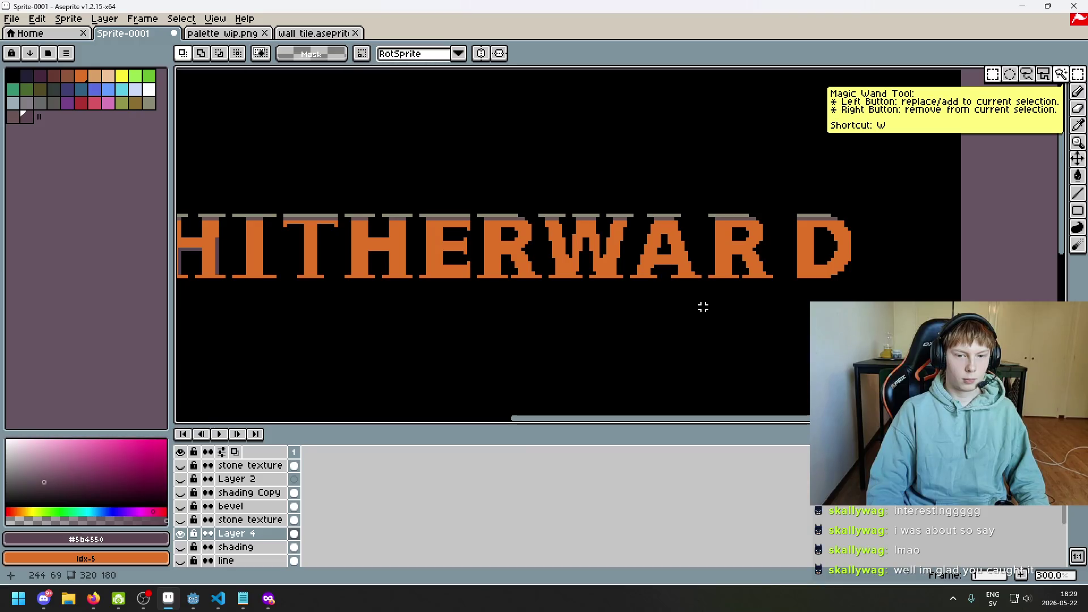
{"action": "left_click", "coordinate": [839, 244]}
{"action": "scroll", "coordinate": [839, 244], "scroll_direction": "up", "scroll_amount": 4}
{"action": "mouse_move", "coordinate": [830, 255]}
{"action": "left_mouse_down"}
{"action": "mouse_move", "coordinate": [775, 255]}
{"action": "mouse_move", "coordinate": [786, 256]}
{"action": "left_mouse_up"}
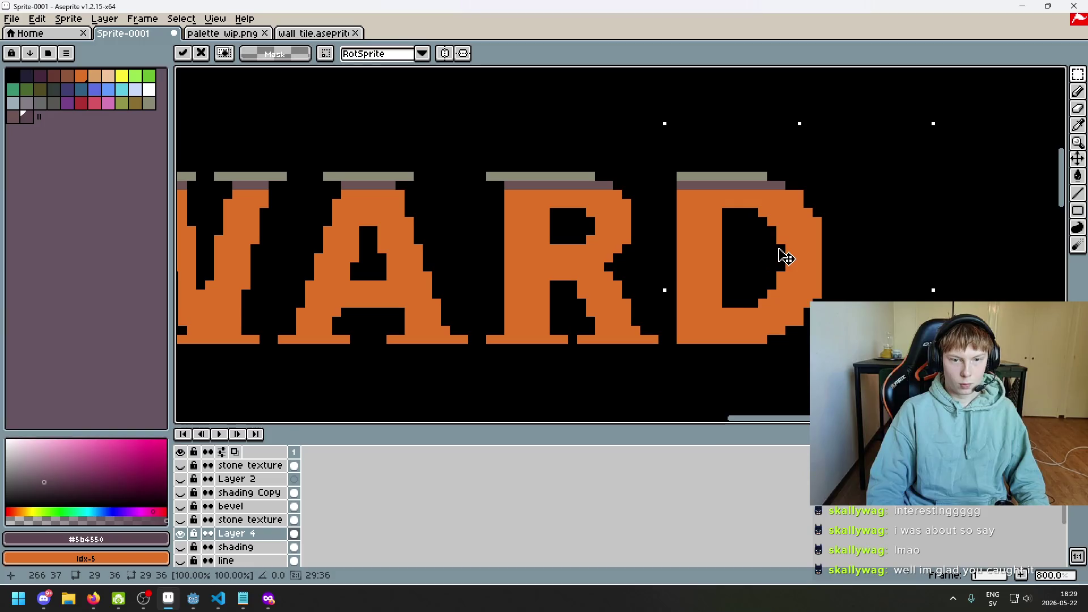
{"action": "key", "text": "ctrl+d"}
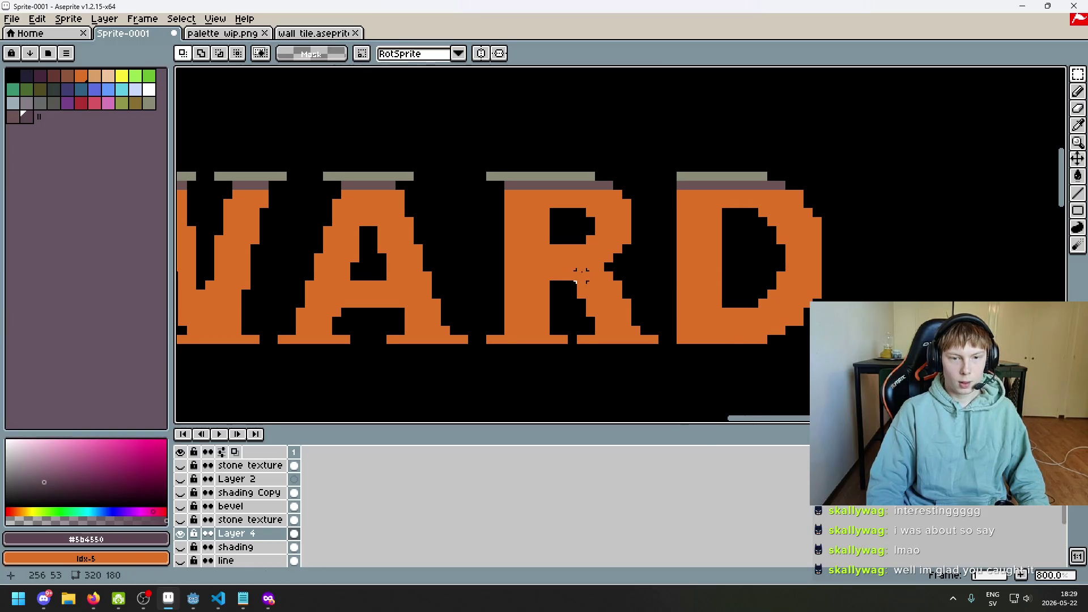
{"action": "scroll", "coordinate": [841, 291], "scroll_direction": "down", "scroll_amount": 8}
{"action": "scroll", "coordinate": [841, 291], "scroll_direction": "up", "scroll_amount": 1}
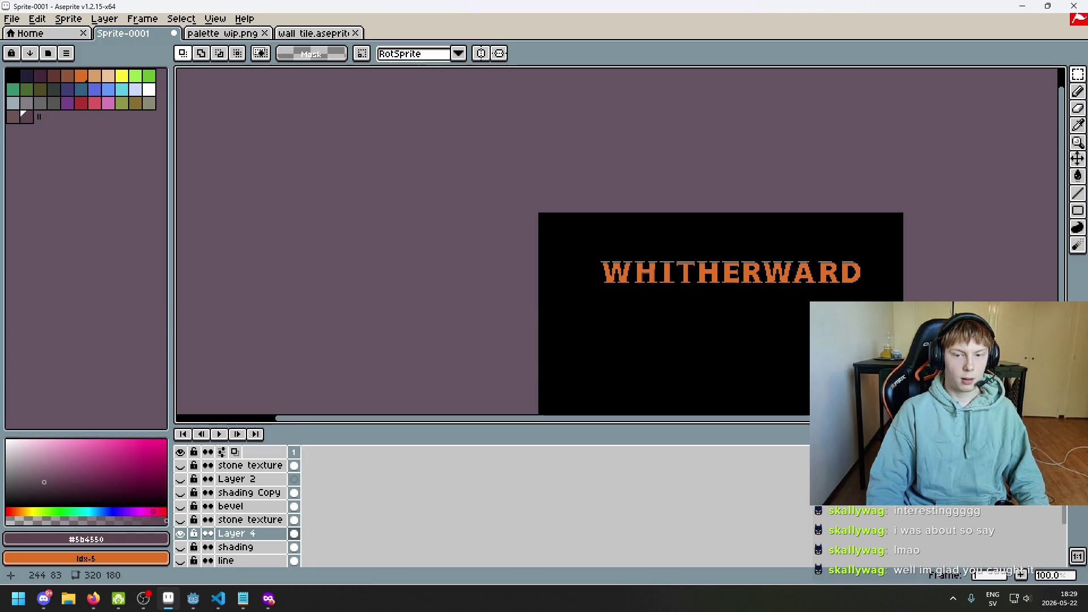
- Insert a temporary WHITHERWARD reference text, compare spacing, then delete it
{"action": "scroll", "coordinate": [831, 308], "scroll_direction": "up", "scroll_amount": 1}
{"action": "scroll", "coordinate": [831, 308], "scroll_direction": "down", "scroll_amount": 1}
{"action": "left_click_drag", "start_coordinate": [827, 308], "coordinate": [693, 267]}
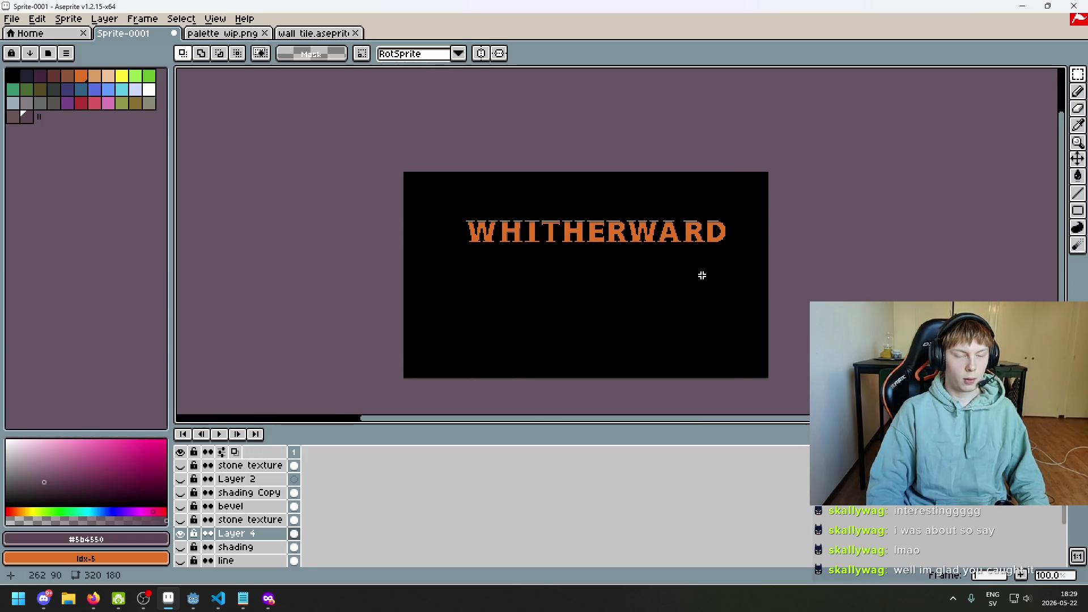
{"action": "key", "text": "ctrl+t"}
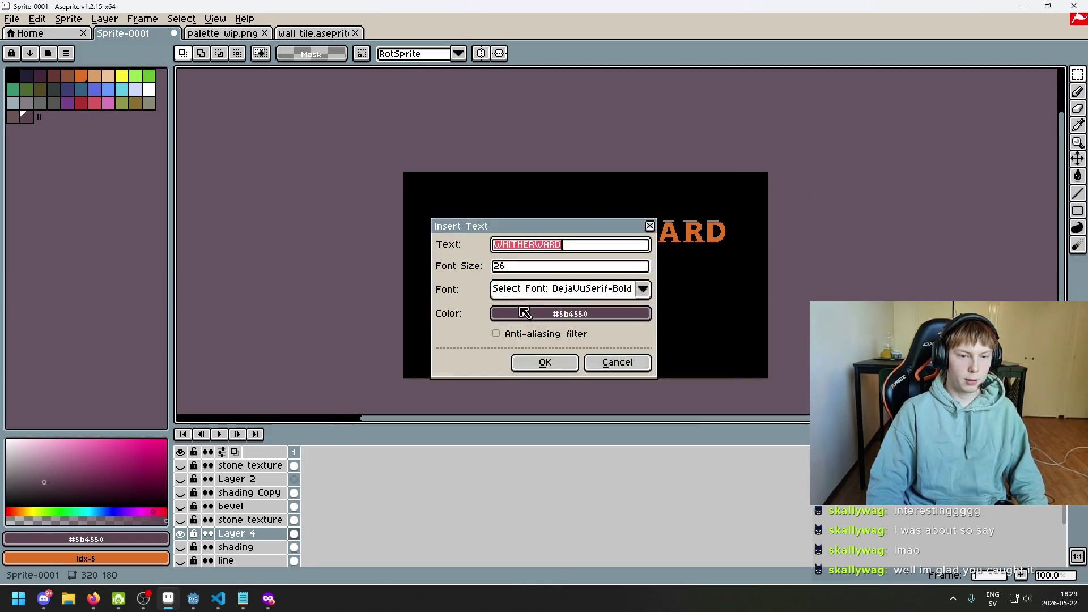
{"action": "left_click", "coordinate": [550, 367]}
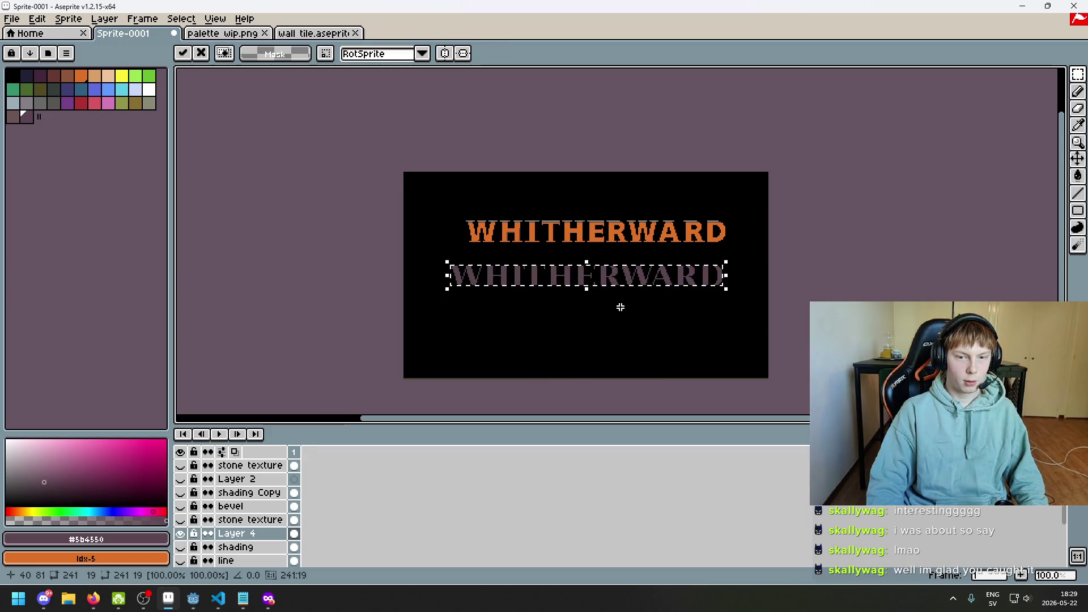
{"action": "scroll", "coordinate": [686, 288], "scroll_direction": "up", "scroll_amount": 8}
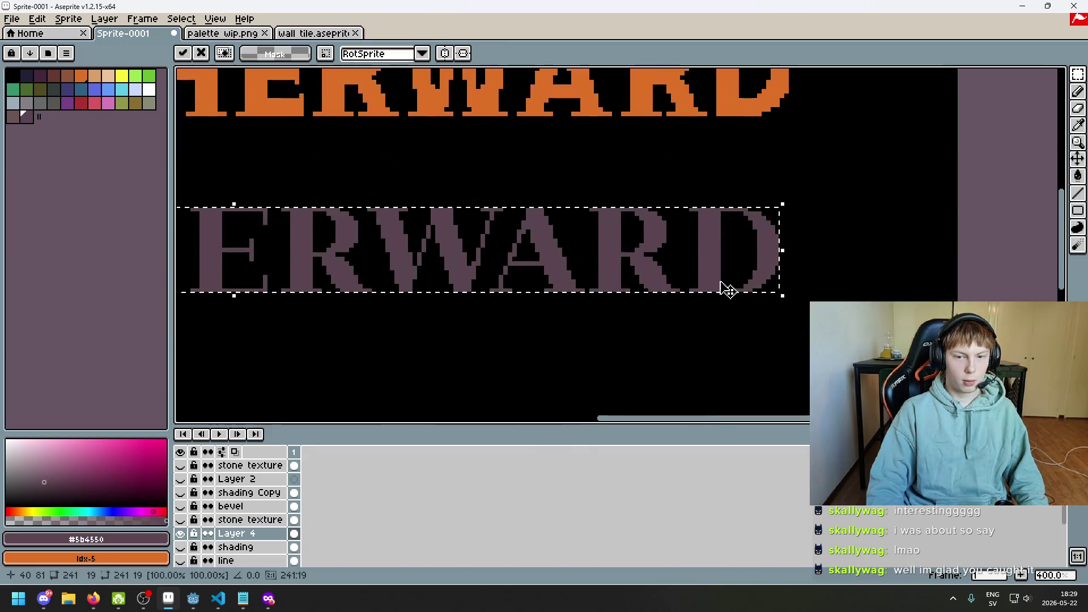
{"action": "scroll", "coordinate": [749, 289], "scroll_direction": "down", "scroll_amount": 9}
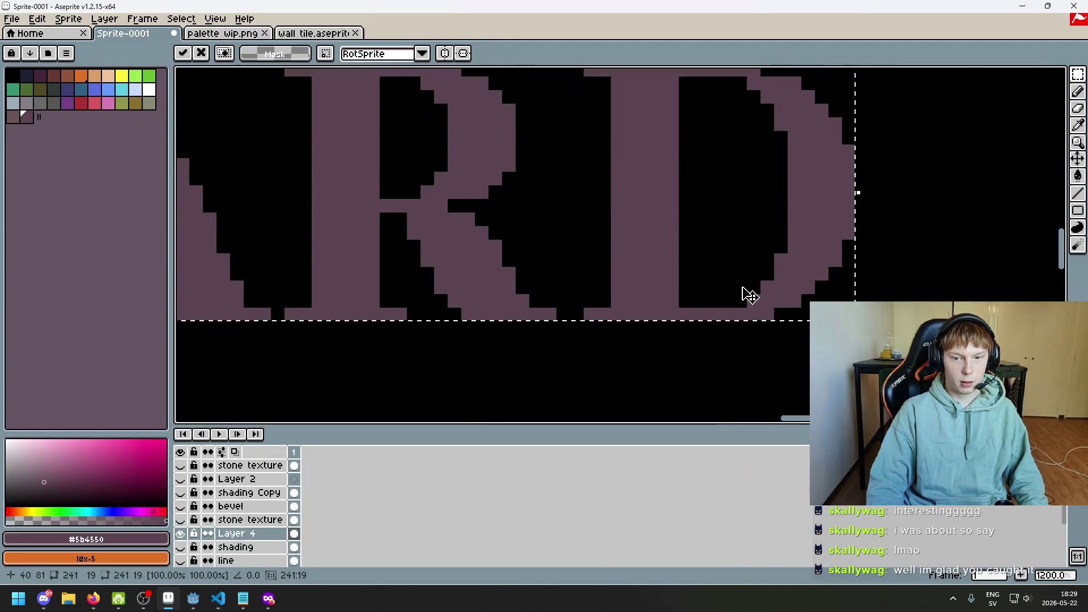
{"action": "scroll", "coordinate": [677, 293], "scroll_direction": "up", "scroll_amount": 2}
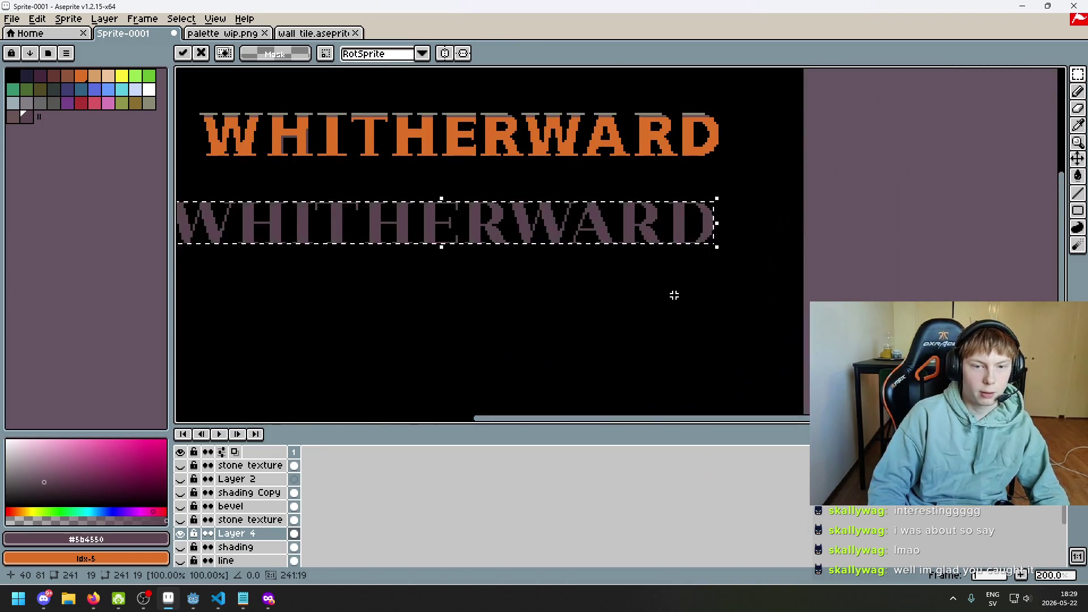
{"action": "key", "text": "Delete"}
{"action": "scroll", "coordinate": [657, 286], "scroll_direction": "down", "scroll_amount": 1}
{"action": "scroll", "coordinate": [685, 236], "scroll_direction": "up", "scroll_amount": 5}
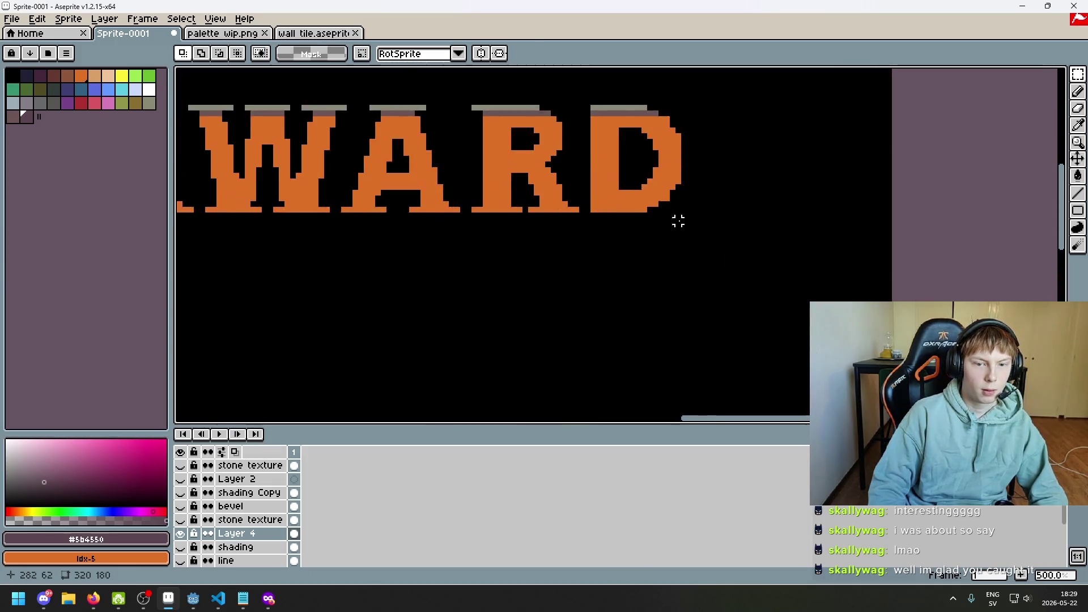
- Nudge the selected D right and commit it, then eyedrop the grey and orange colours
{"action": "mouse_move", "coordinate": [530, 310]}
{"action": "left_mouse_down"}
{"action": "mouse_move", "coordinate": [561, 216]}
{"action": "mouse_move", "coordinate": [706, 129]}
{"action": "left_mouse_up"}
{"action": "key", "text": "Right"}
{"action": "key", "text": "Right"}
{"action": "key", "text": "Right"}
{"action": "key", "text": "ctrl+d"}
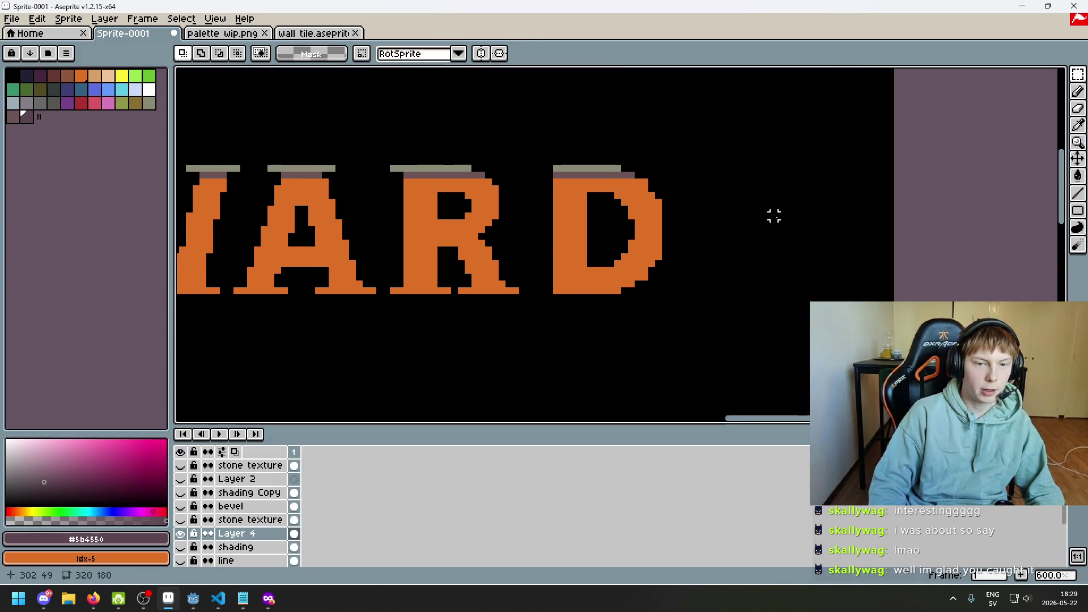
{"action": "scroll", "coordinate": [568, 178], "scroll_direction": "up", "scroll_amount": 3}
{"action": "left_click", "coordinate": [563, 165], "text": "alt"}
{"action": "key", "text": "b"}
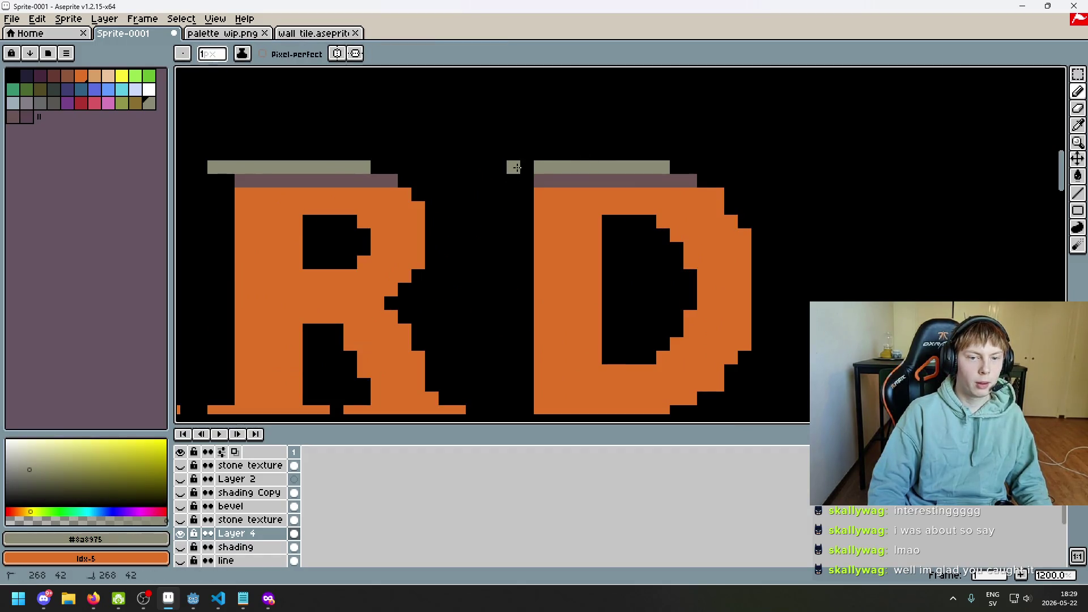
{"action": "scroll", "coordinate": [520, 238], "scroll_direction": "down", "scroll_amount": 5}
{"action": "scroll", "coordinate": [522, 248], "scroll_direction": "up", "scroll_amount": 1}
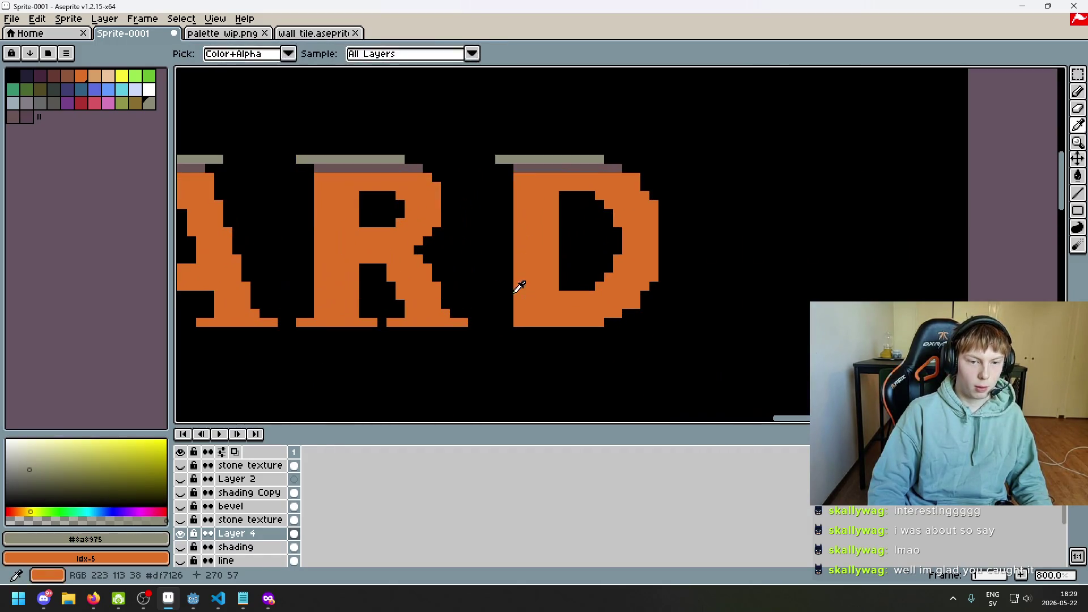
{"action": "left_click", "coordinate": [517, 285], "text": "alt"}
{"action": "scroll", "coordinate": [518, 339], "scroll_direction": "down", "scroll_amount": 5}
{"action": "scroll", "coordinate": [605, 326], "scroll_direction": "up", "scroll_amount": 1}
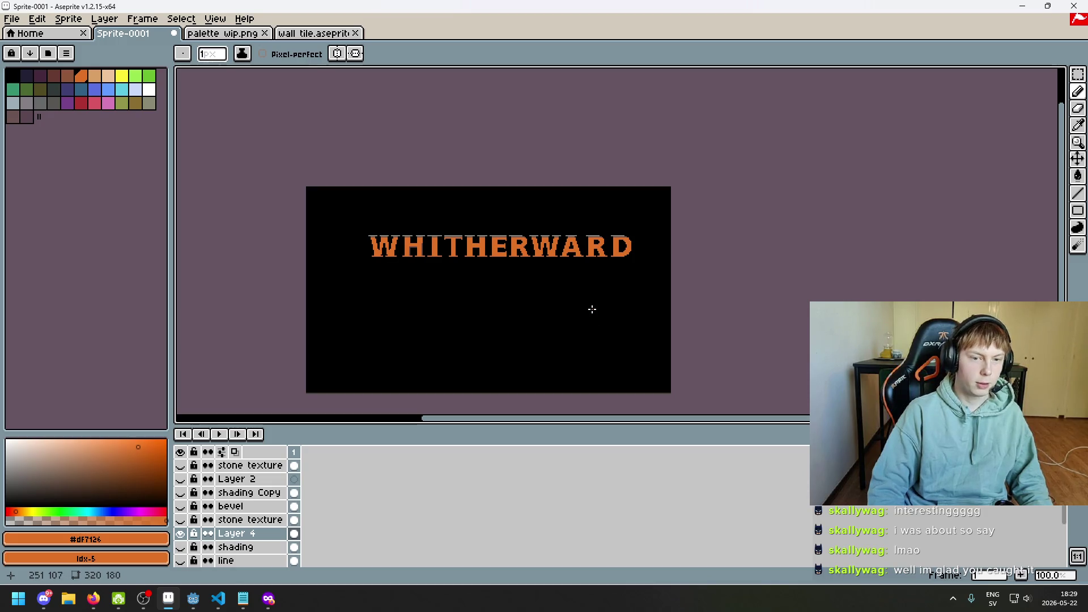
- Undo the last pencil touch on the D
{"action": "scroll", "coordinate": [610, 262], "scroll_direction": "up", "scroll_amount": 4}
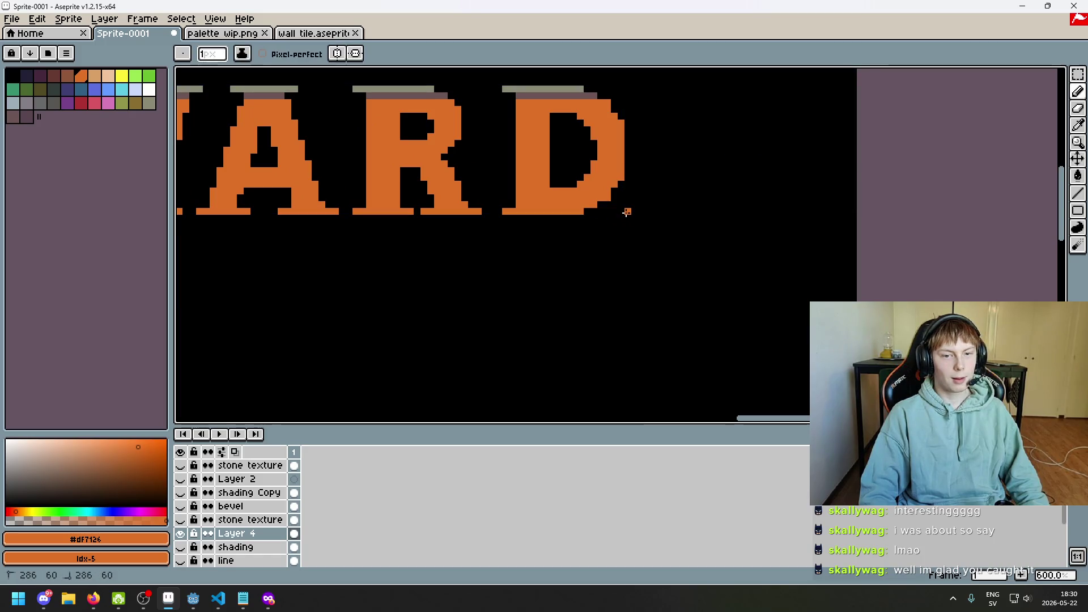
{"action": "scroll", "coordinate": [611, 247], "scroll_direction": "down", "scroll_amount": 5}
{"action": "scroll", "coordinate": [611, 247], "scroll_direction": "left", "scroll_amount": 3}
{"action": "key", "text": "ctrl+z"}
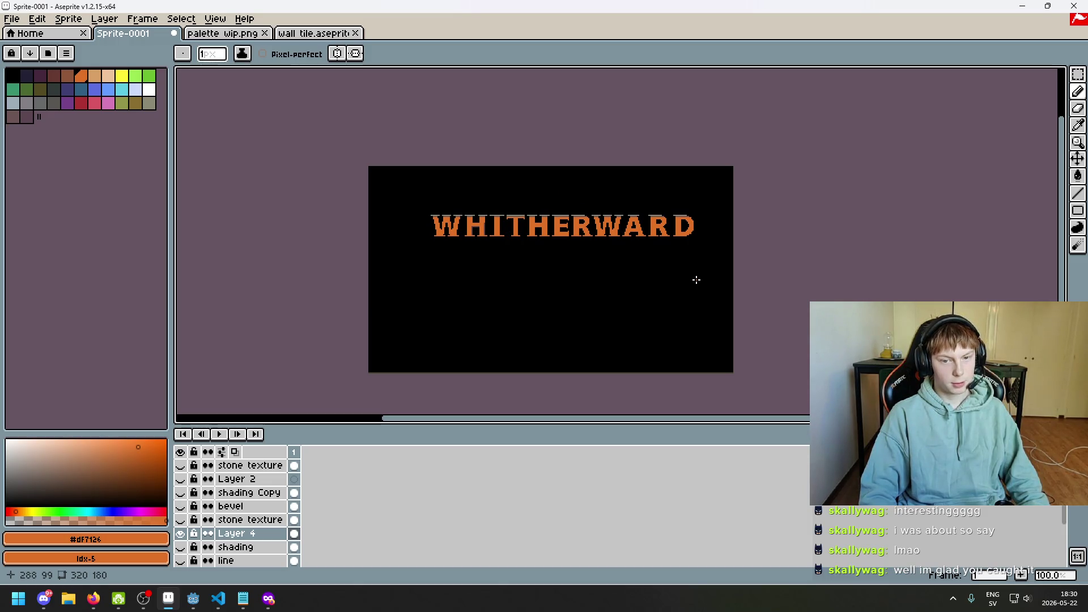
- Pick grey #8a8975 from the D's top stripe as the drawing colour, with the sprite centred in view
{"action": "key", "text": "e"}
{"action": "scroll", "coordinate": [697, 280], "scroll_direction": "up", "scroll_amount": 5}
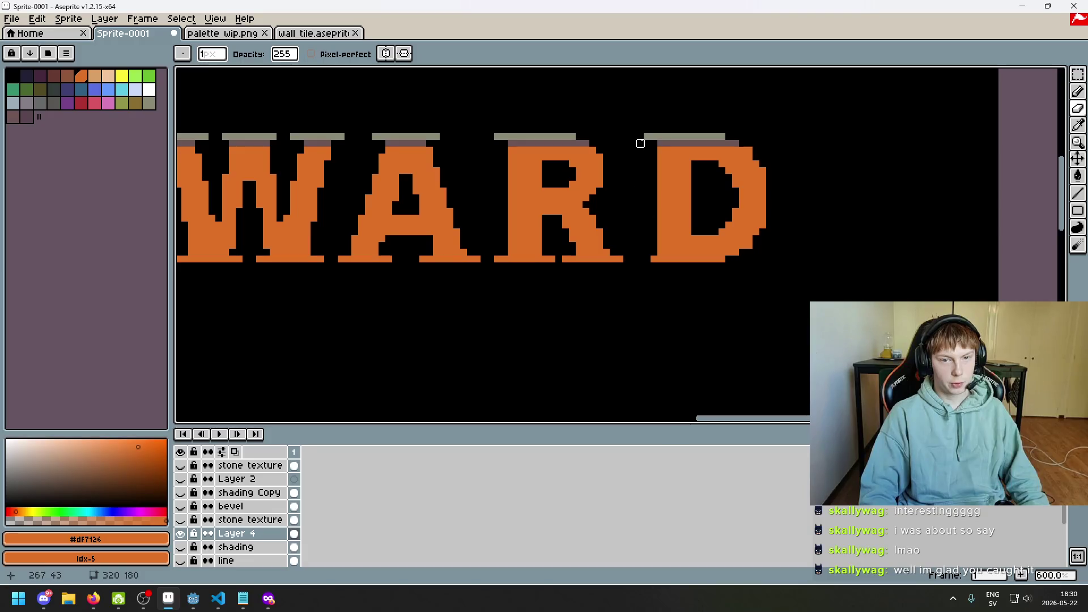
{"action": "scroll", "coordinate": [647, 170], "scroll_direction": "down", "scroll_amount": 5}
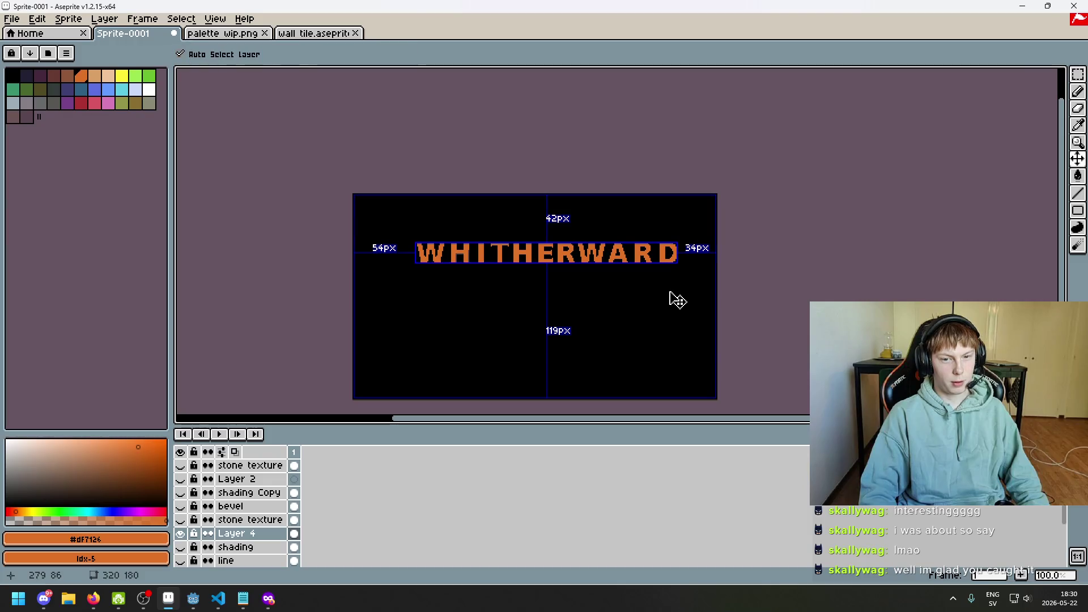
{"action": "scroll", "coordinate": [661, 270], "scroll_direction": "up", "scroll_amount": 4}
{"action": "left_click", "coordinate": [643, 123], "text": "alt"}
{"action": "scroll", "coordinate": [662, 244], "scroll_direction": "down", "scroll_amount": 3}
{"action": "scroll", "coordinate": [662, 250], "scroll_direction": "up", "scroll_amount": 1}
{"action": "scroll", "coordinate": [664, 258], "scroll_direction": "down", "scroll_amount": 2}
{"action": "left_click_drag", "start_coordinate": [669, 273], "coordinate": [737, 251]}
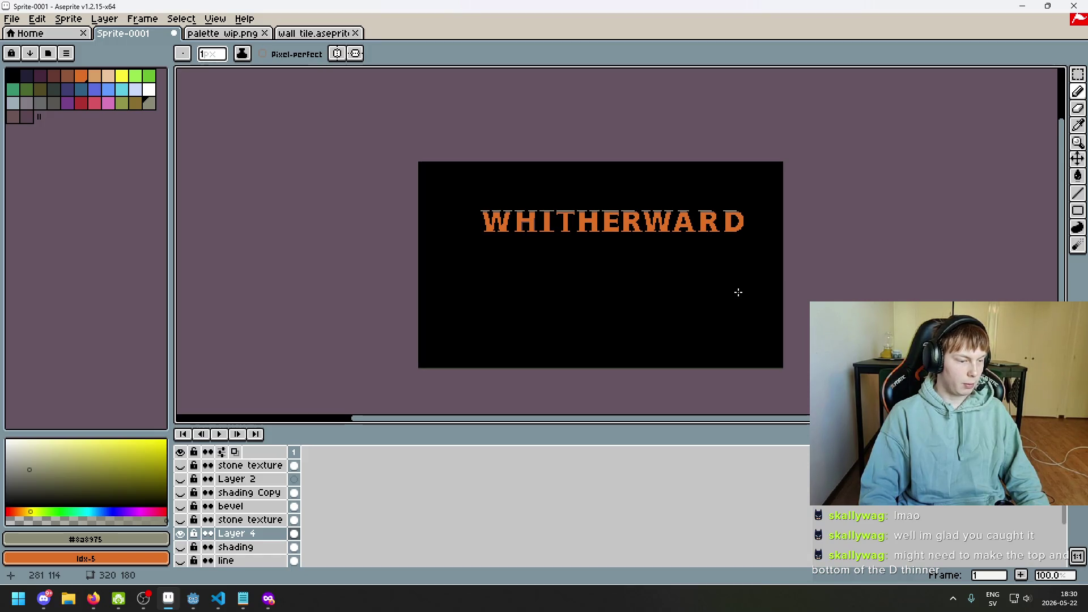
- Undo the two latest eraser strokes on THERWARD and the D
{"action": "left_click_drag", "start_coordinate": [738, 292], "coordinate": [690, 331]}
{"action": "scroll", "coordinate": [707, 301], "scroll_direction": "up", "scroll_amount": 2}
{"action": "left_click_drag", "start_coordinate": [670, 265], "coordinate": [701, 299]}
{"action": "scroll", "coordinate": [686, 238], "scroll_direction": "up", "scroll_amount": 2}
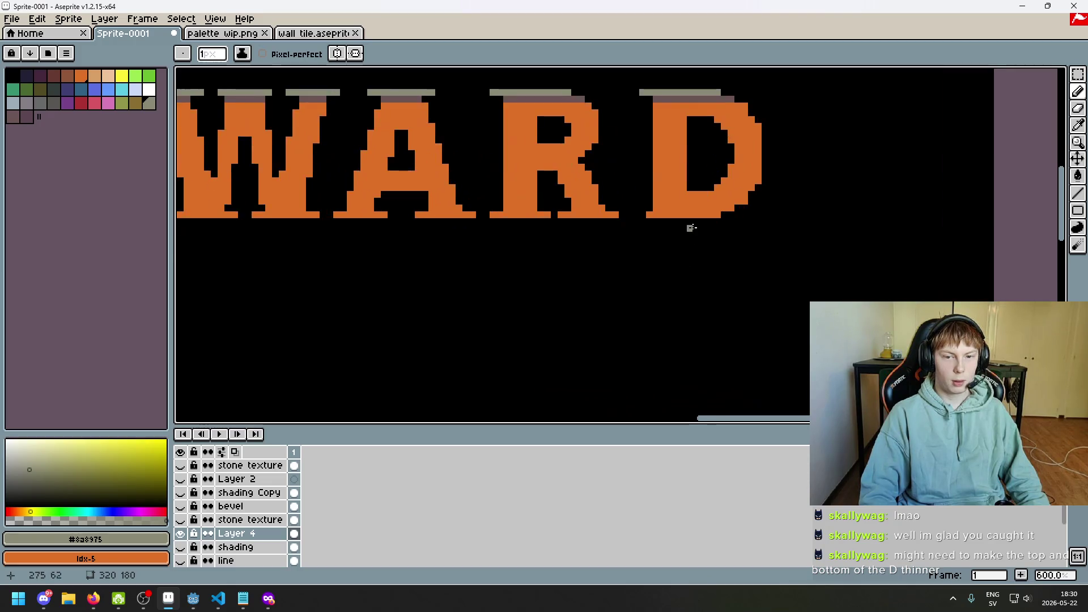
{"action": "key", "text": "e"}
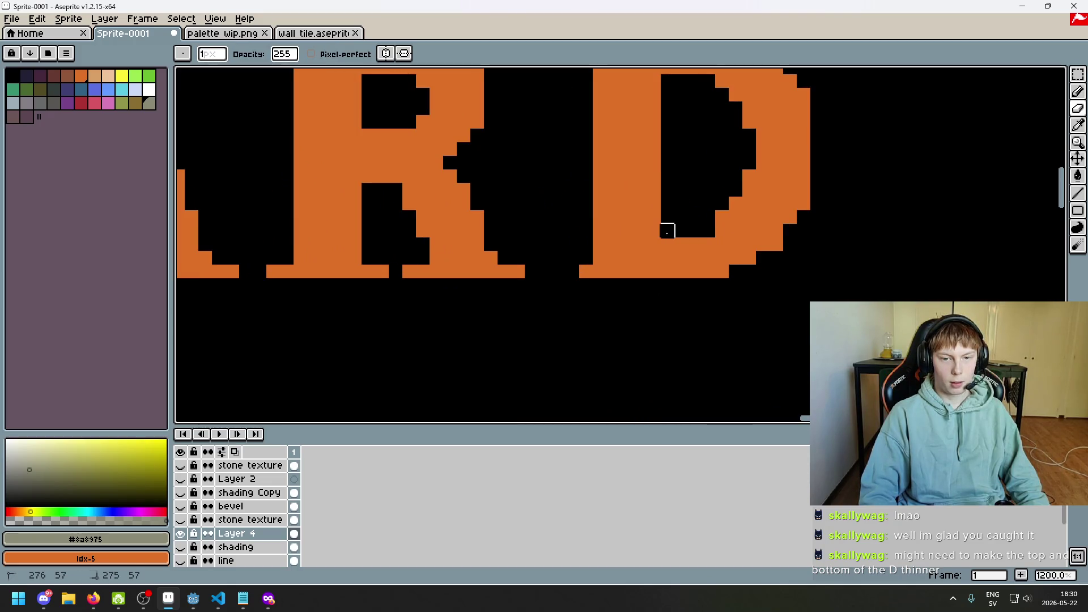
{"action": "scroll", "coordinate": [678, 258], "scroll_direction": "down", "scroll_amount": 5}
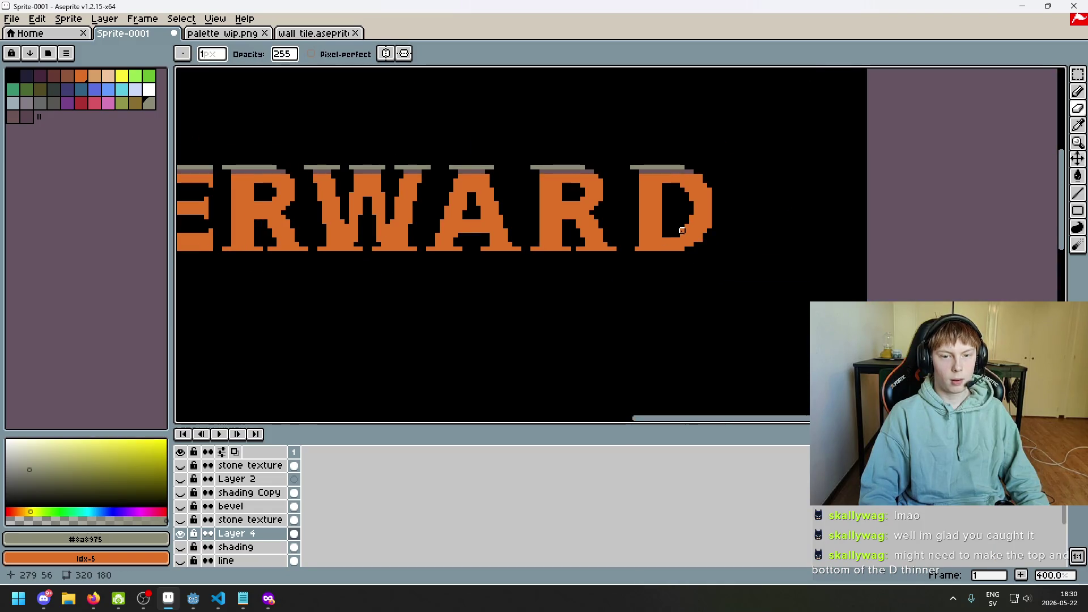
{"action": "key", "text": "ctrl+z"}
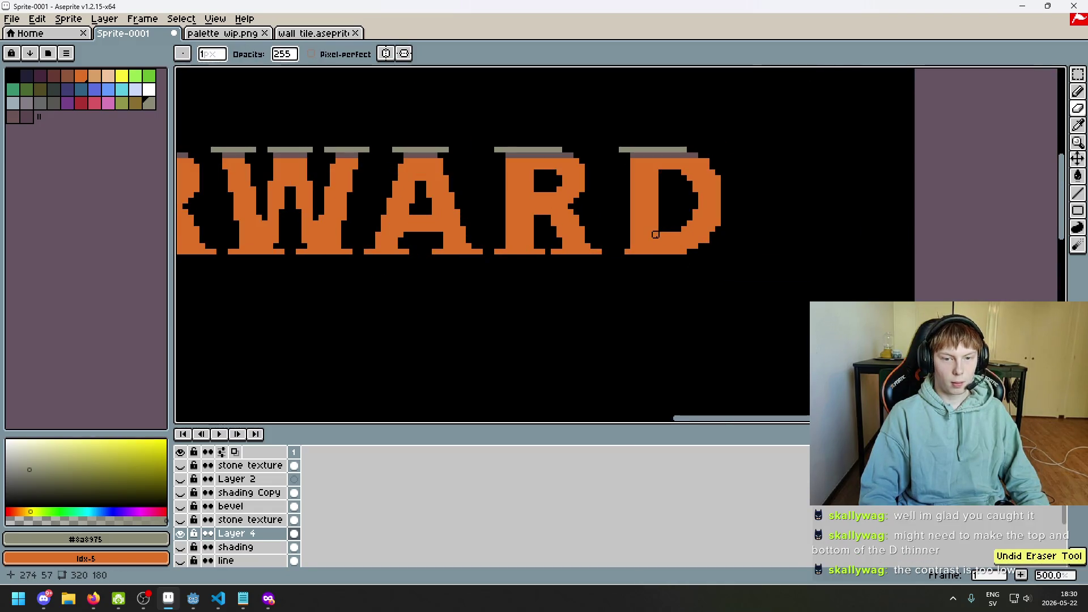
{"action": "scroll", "coordinate": [673, 234], "scroll_direction": "up", "scroll_amount": 1}
{"action": "scroll", "coordinate": [668, 221], "scroll_direction": "up", "scroll_amount": 1}
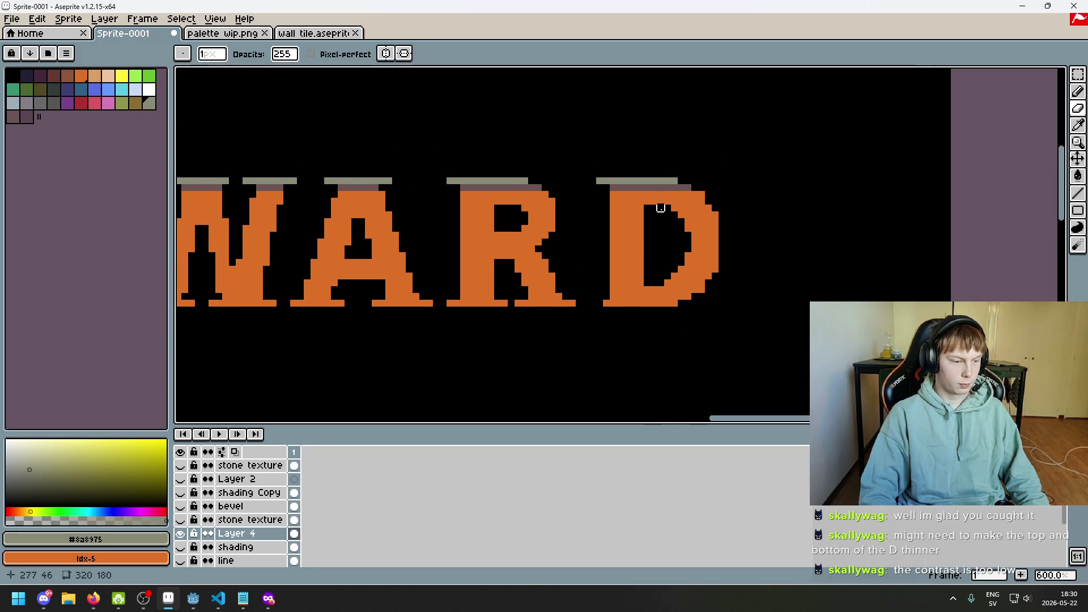
{"action": "scroll", "coordinate": [661, 207], "scroll_direction": "up", "scroll_amount": 3}
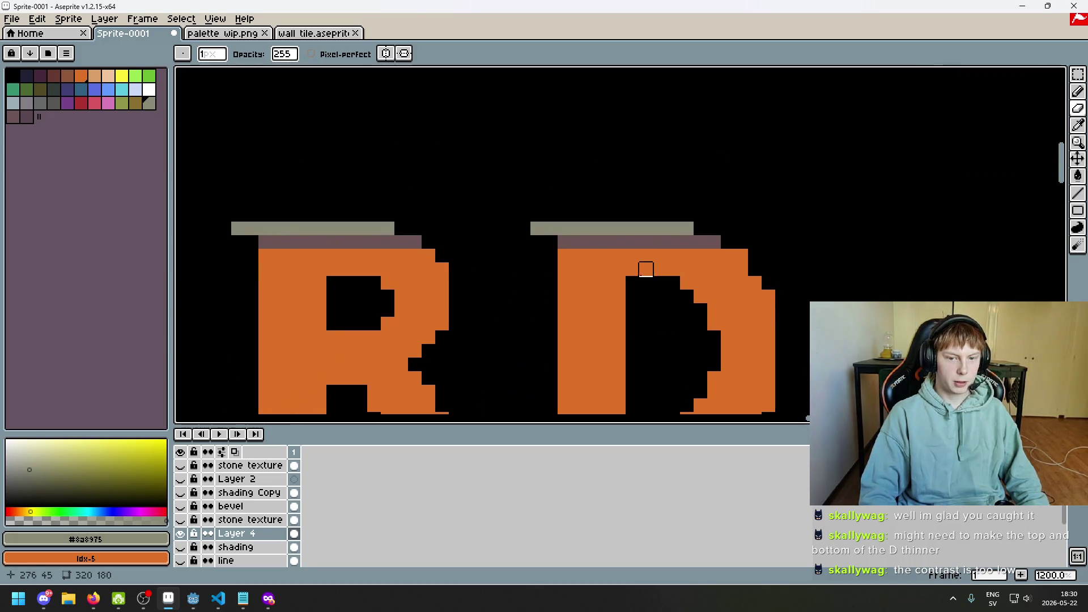
{"action": "scroll", "coordinate": [664, 273], "scroll_direction": "down", "scroll_amount": 5}
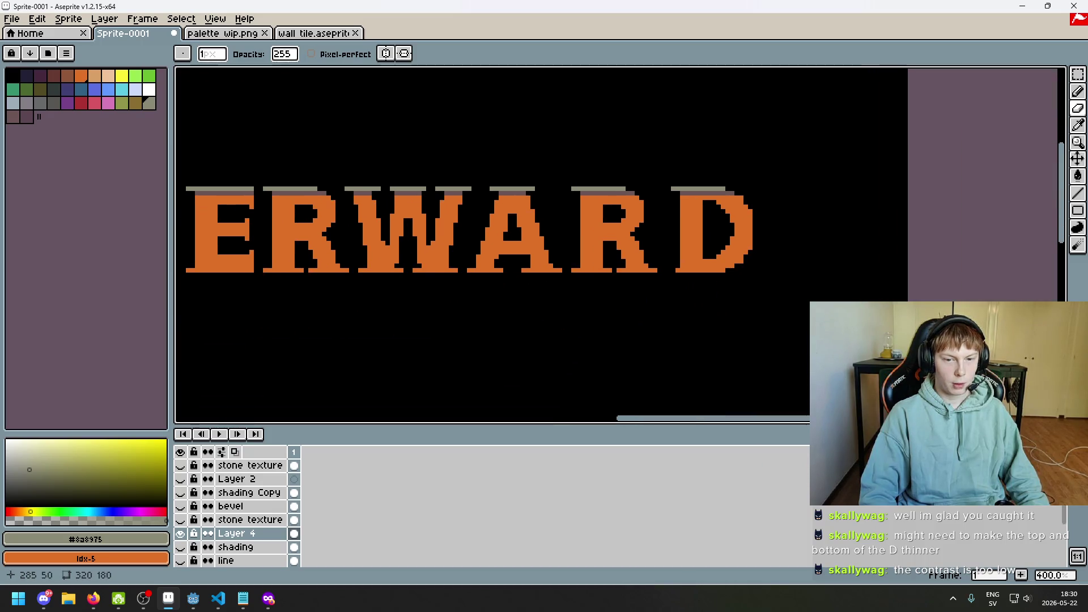
{"action": "key", "text": "ctrl+z"}
{"action": "scroll", "coordinate": [719, 188], "scroll_direction": "up", "scroll_amount": 3}
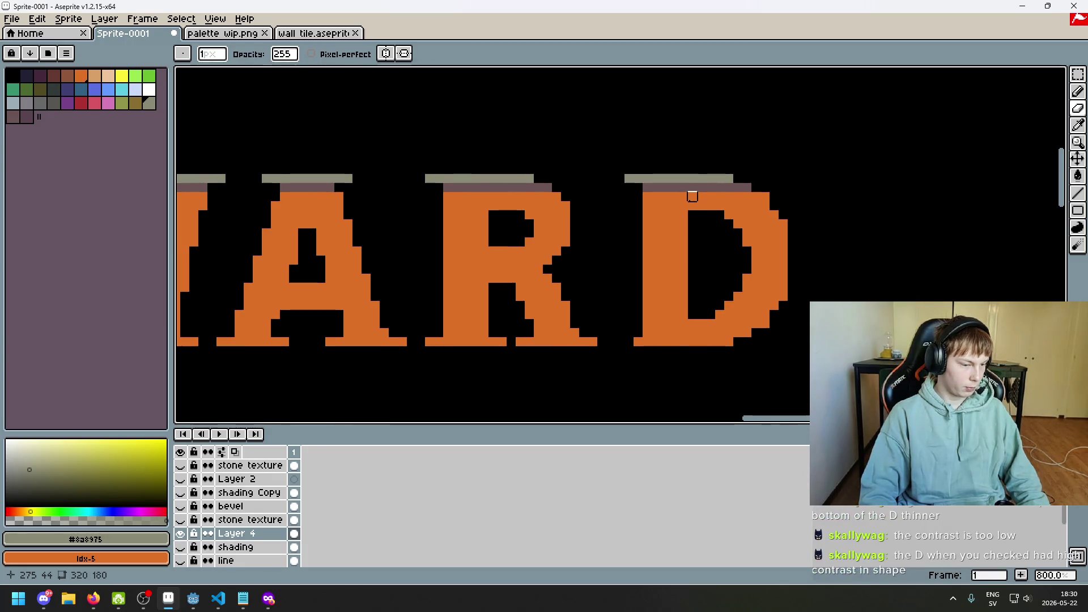
{"action": "scroll", "coordinate": [693, 196], "scroll_direction": "down", "scroll_amount": 4}
- Insert 'WHITHERWARD' as a floating grey serif reference text on the canvas
{"action": "key", "text": "ctrl+t"}
{"action": "left_click", "coordinate": [558, 369]}
{"action": "scroll", "coordinate": [578, 294], "scroll_direction": "up", "scroll_amount": 4}
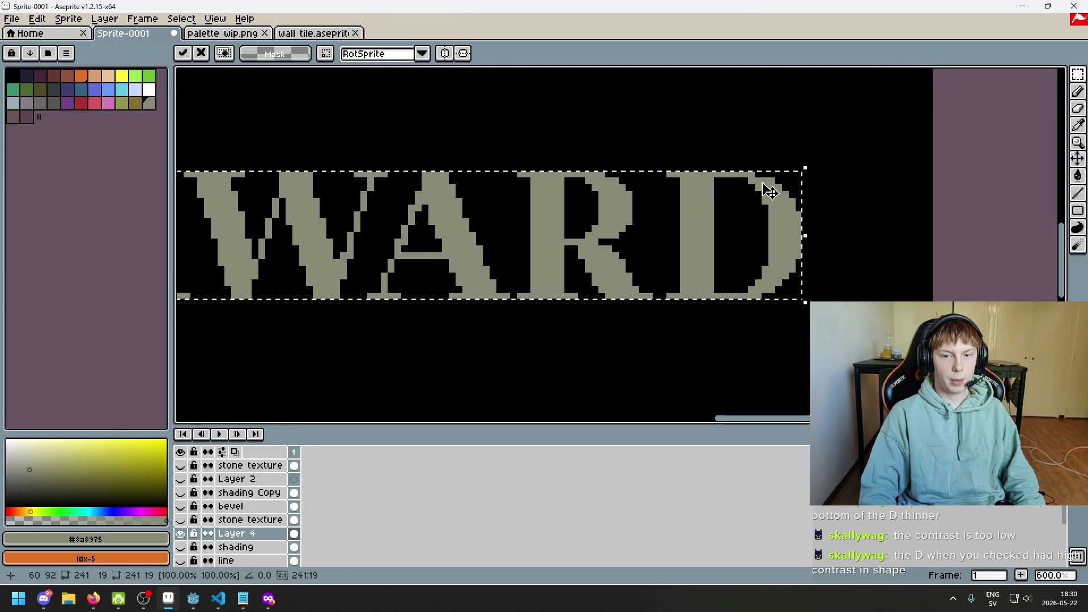
- Compare the grey serif reference with the orange letters, then discard it with Escape
{"action": "scroll", "coordinate": [765, 294], "scroll_direction": "down", "scroll_amount": 3}
{"action": "scroll", "coordinate": [770, 299], "scroll_direction": "down", "scroll_amount": 1}
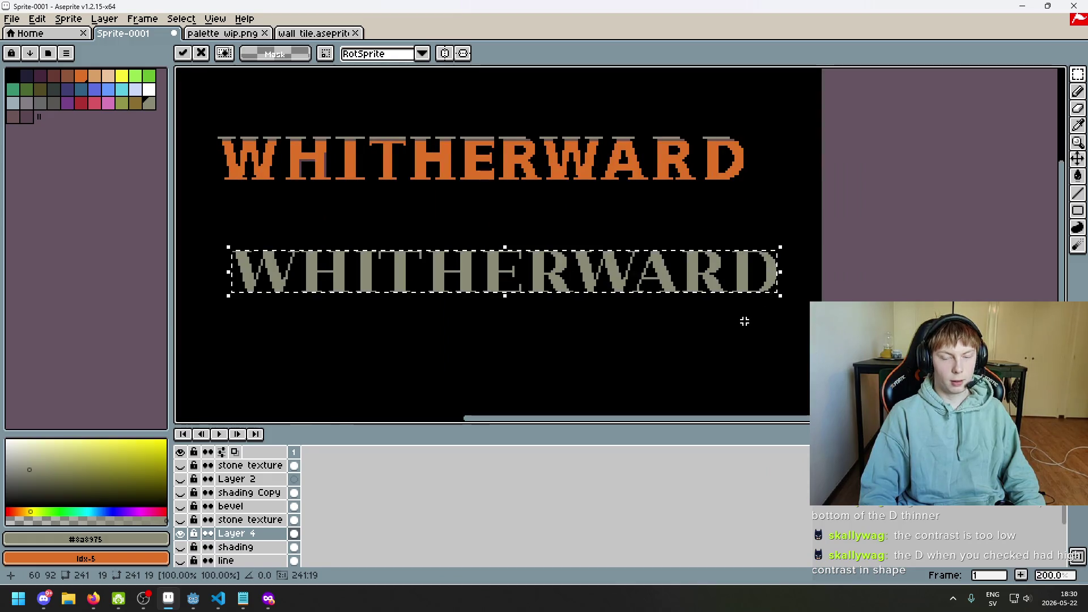
{"action": "scroll", "coordinate": [734, 332], "scroll_direction": "up", "scroll_amount": 1}
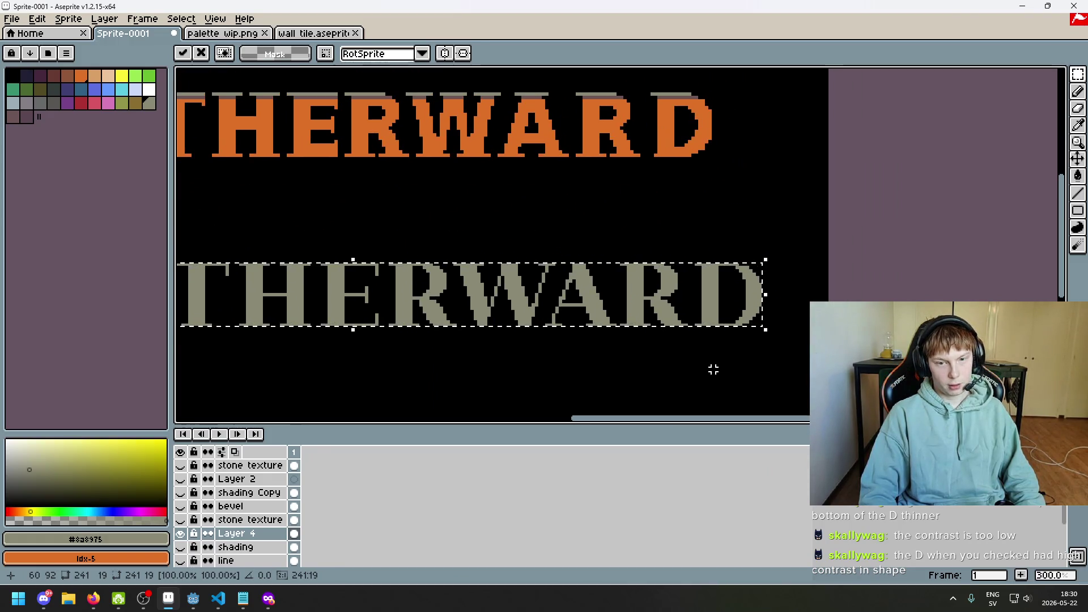
{"action": "scroll", "coordinate": [712, 365], "scroll_direction": "down", "scroll_amount": 1}
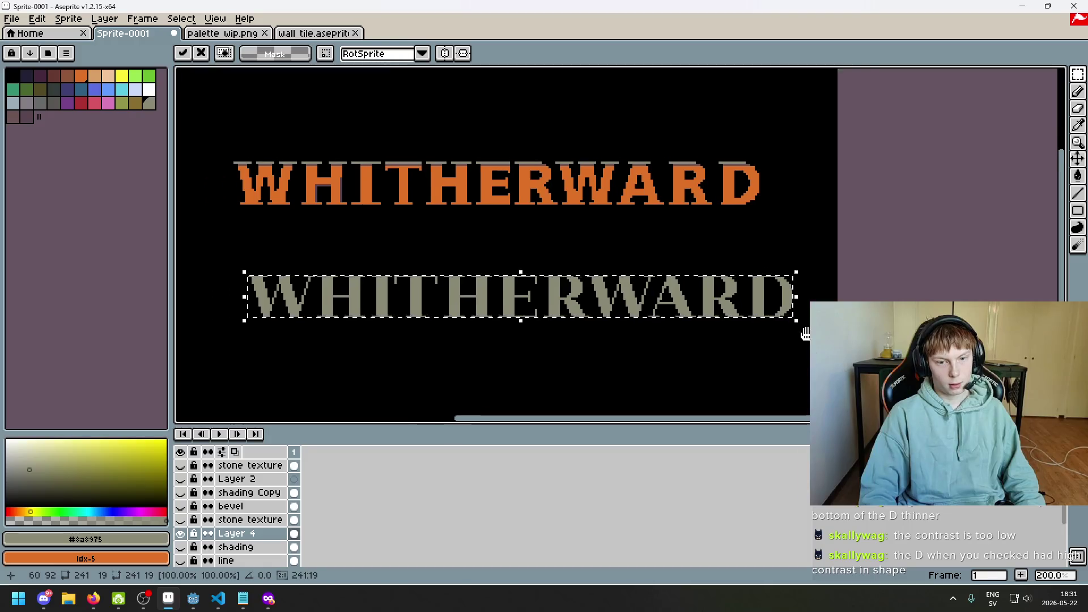
{"action": "scroll", "coordinate": [544, 246], "scroll_direction": "right", "scroll_amount": 1}
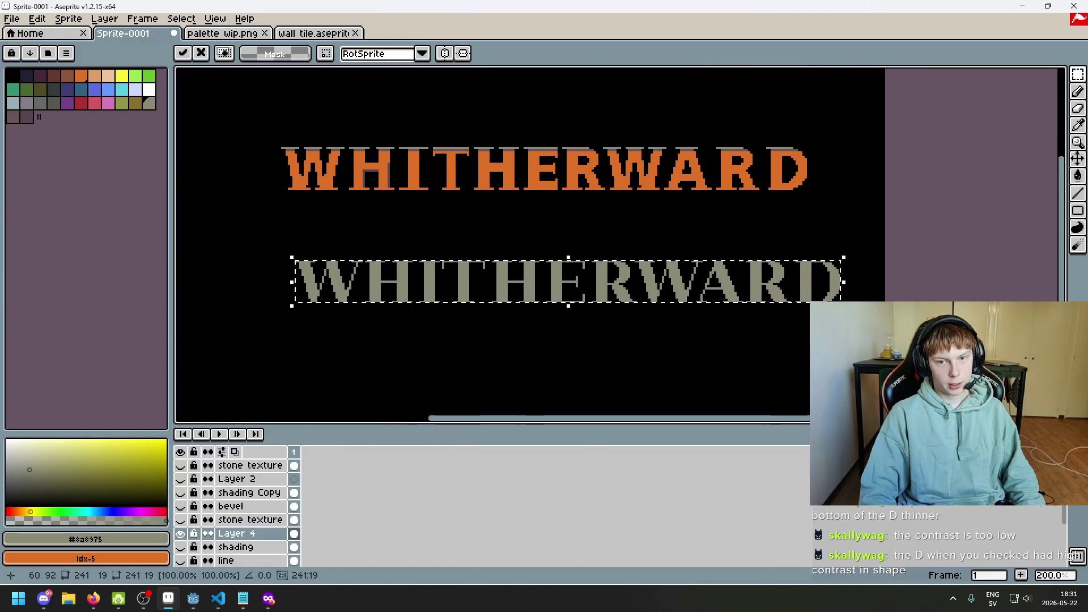
{"action": "key", "text": "Escape"}
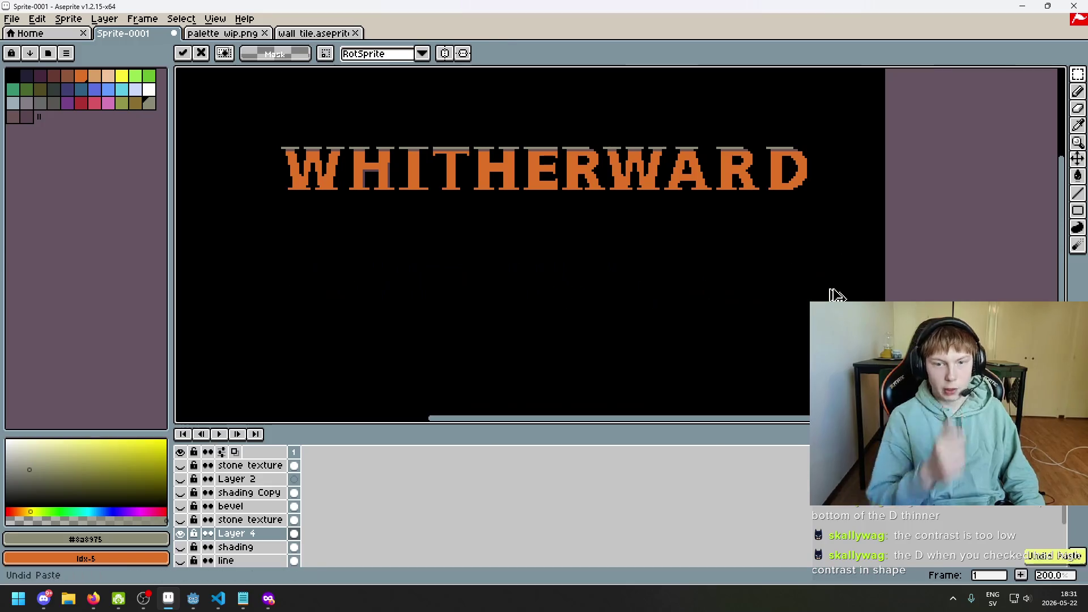
{"action": "scroll", "coordinate": [793, 150], "scroll_direction": "up", "scroll_amount": 1}
- Switch to the Pencil and zoom in across the WARD letters to inspect them
{"action": "scroll", "coordinate": [794, 150], "scroll_direction": "up", "scroll_amount": 3}
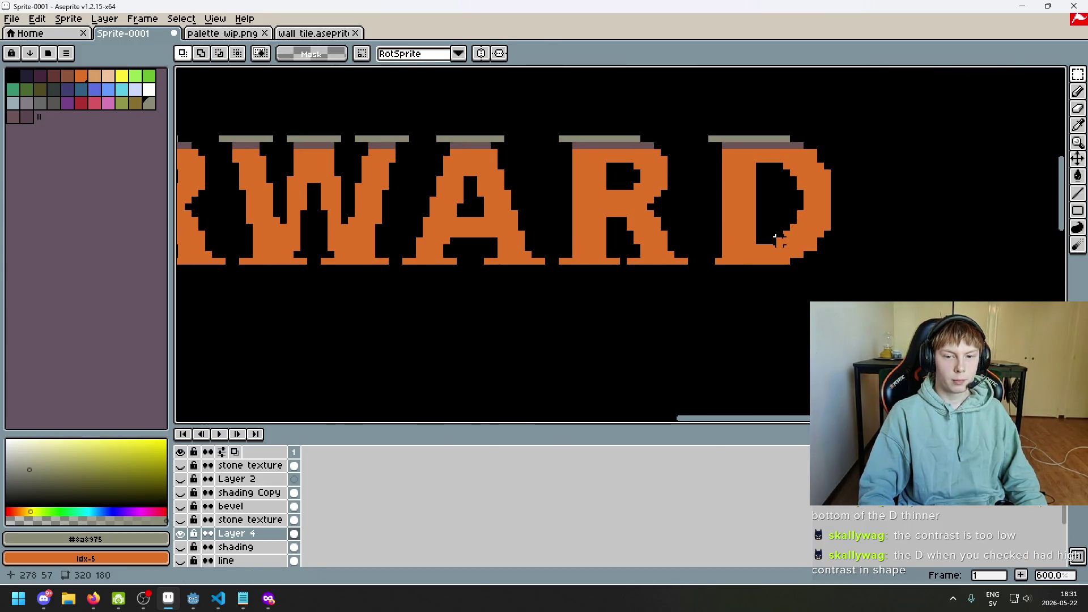
{"action": "scroll", "coordinate": [775, 237], "scroll_direction": "up", "scroll_amount": 3}
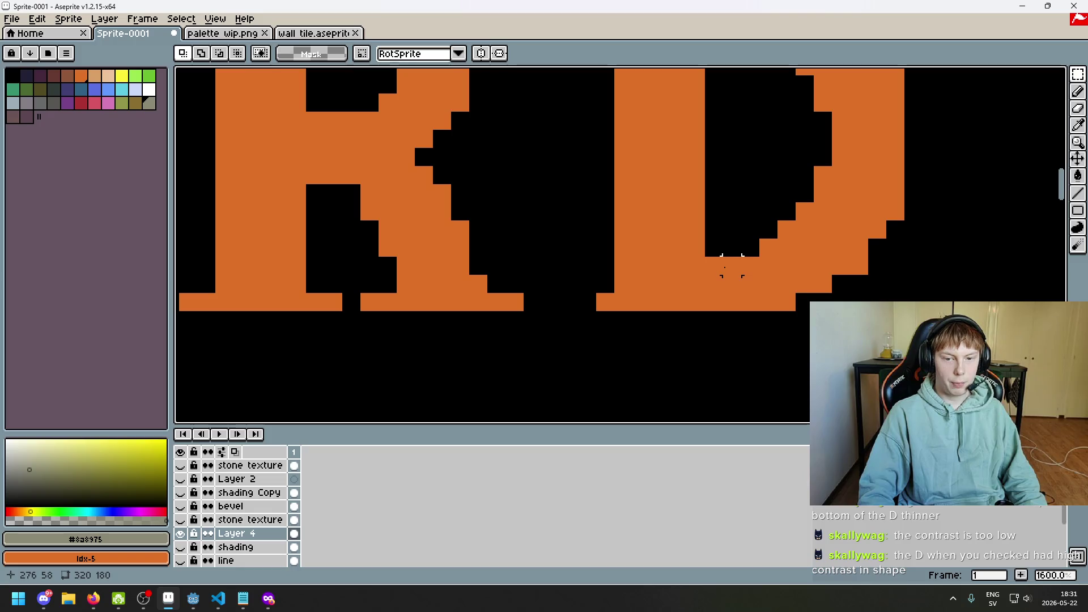
{"action": "scroll", "coordinate": [731, 266], "scroll_direction": "down", "scroll_amount": 3}
{"action": "scroll", "coordinate": [619, 230], "scroll_direction": "up", "scroll_amount": 2}
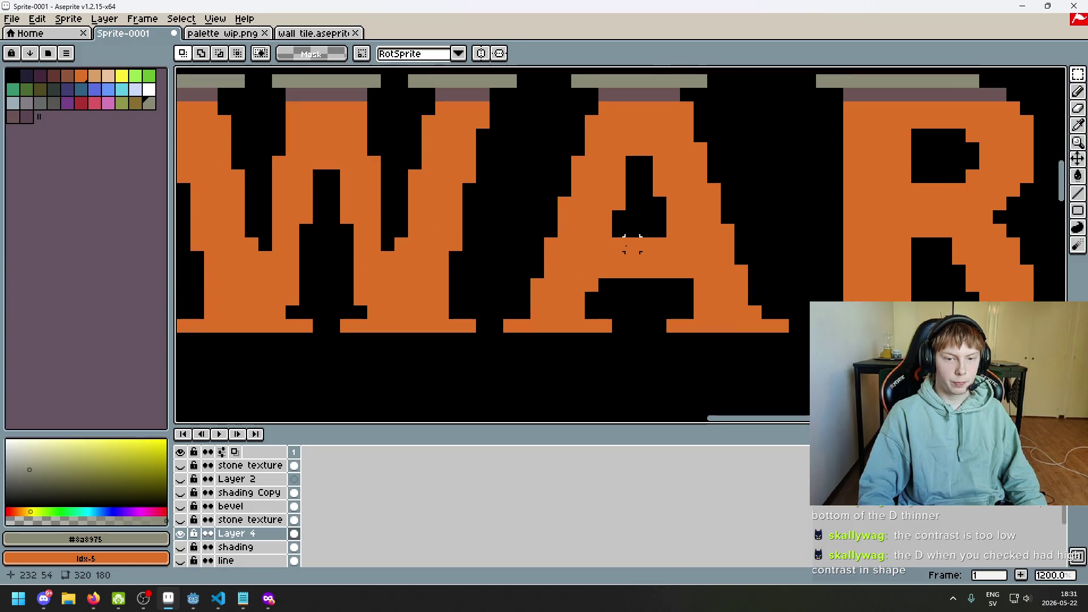
{"action": "scroll", "coordinate": [612, 260], "scroll_direction": "down", "scroll_amount": 2}
{"action": "scroll", "coordinate": [760, 266], "scroll_direction": "up", "scroll_amount": 4}
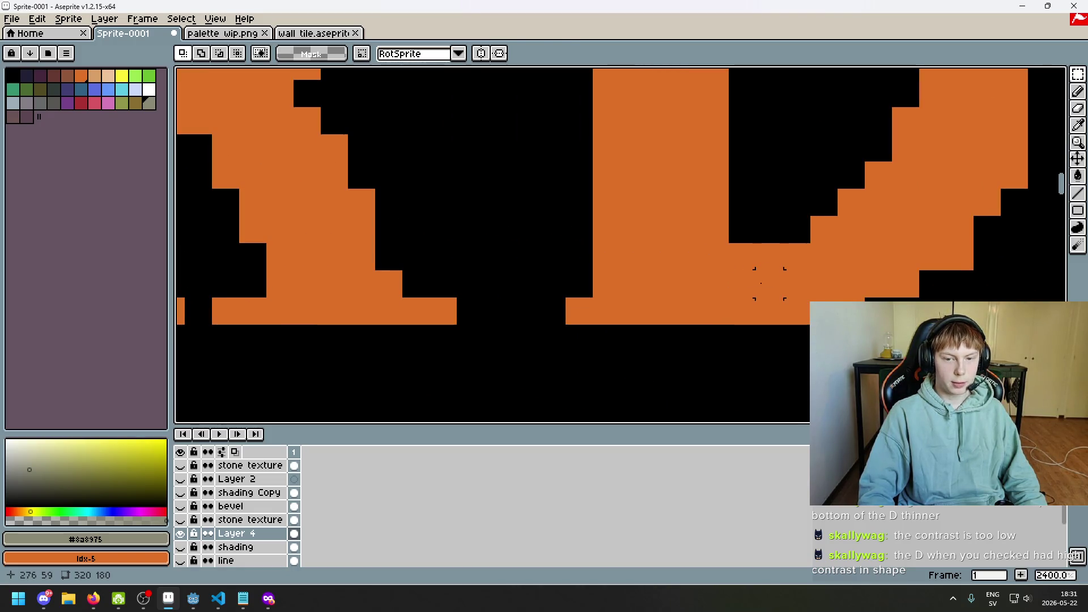
{"action": "scroll", "coordinate": [766, 282], "scroll_direction": "down", "scroll_amount": 2}
{"action": "scroll", "coordinate": [732, 209], "scroll_direction": "up", "scroll_amount": 2}
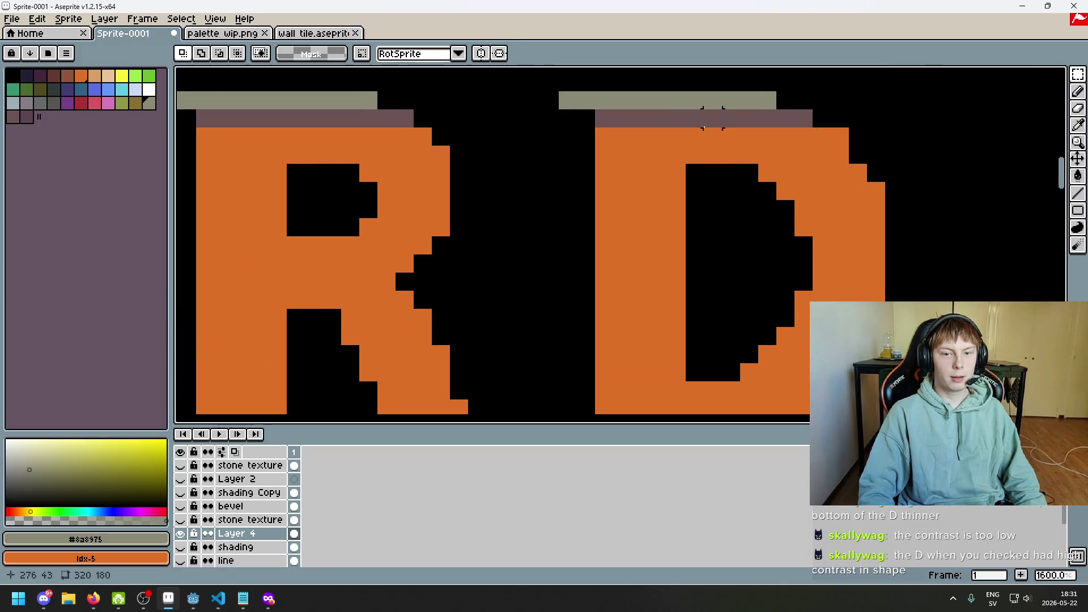
{"action": "key", "text": "b"}
{"action": "scroll", "coordinate": [805, 230], "scroll_direction": "down", "scroll_amount": 6}
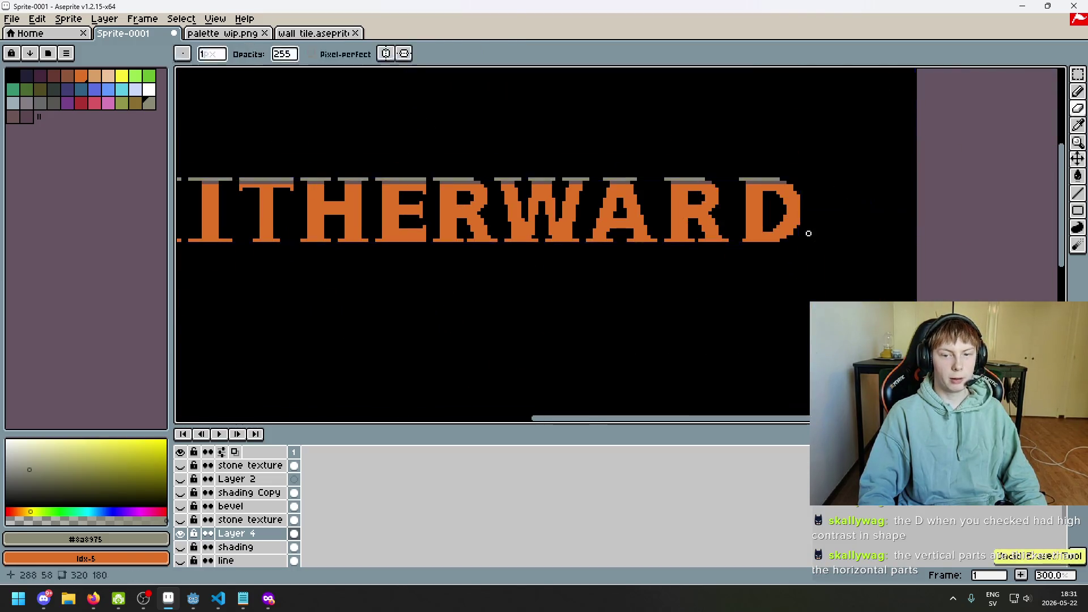
{"action": "scroll", "coordinate": [807, 238], "scroll_direction": "down", "scroll_amount": 2}
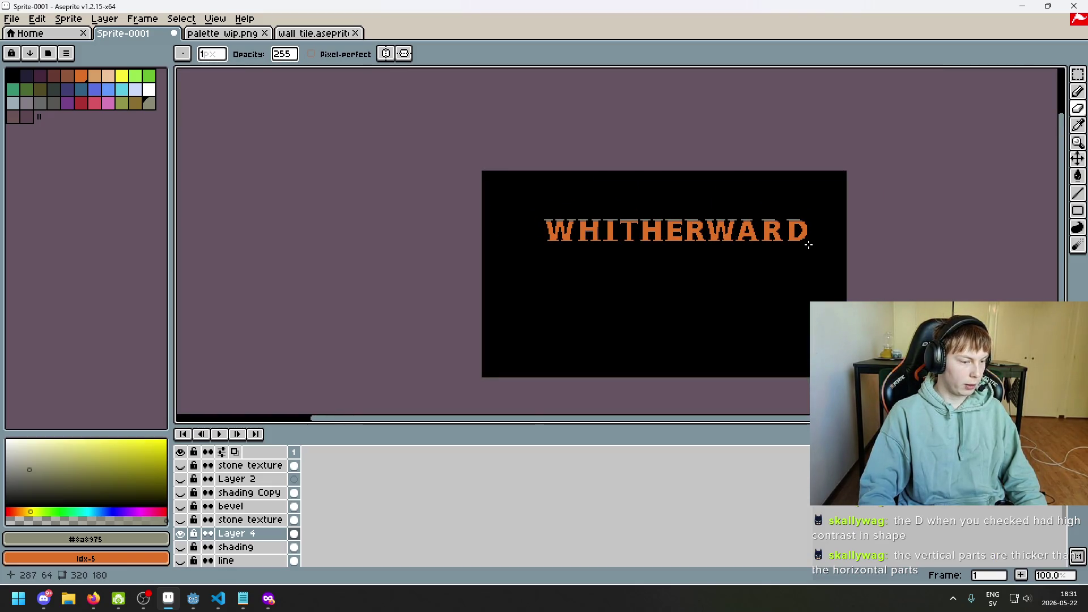
{"action": "scroll", "coordinate": [808, 243], "scroll_direction": "up", "scroll_amount": 1}
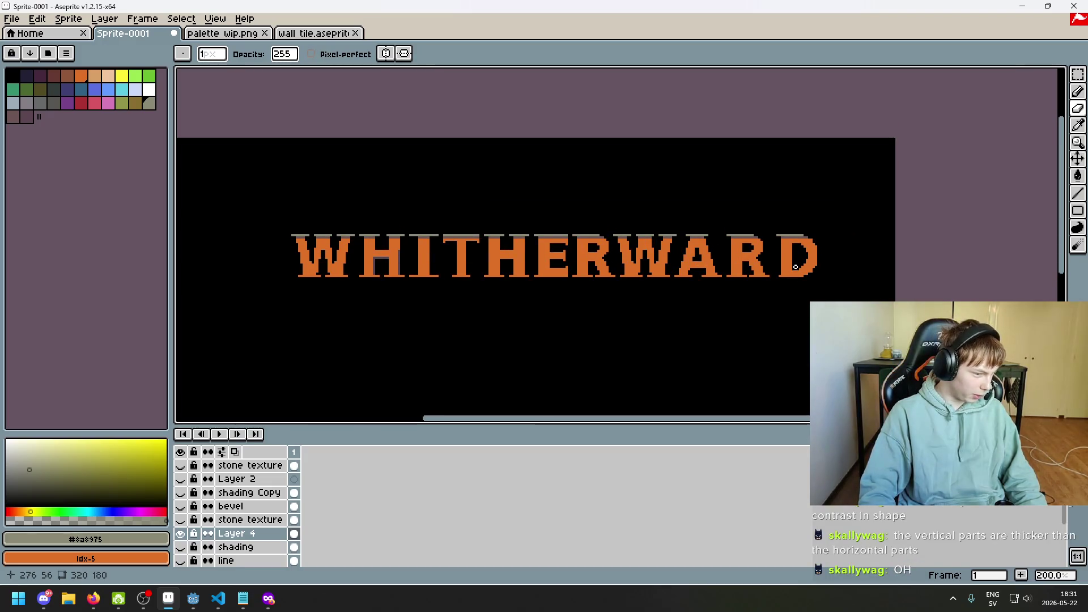
{"action": "scroll", "coordinate": [799, 263], "scroll_direction": "up", "scroll_amount": 6}
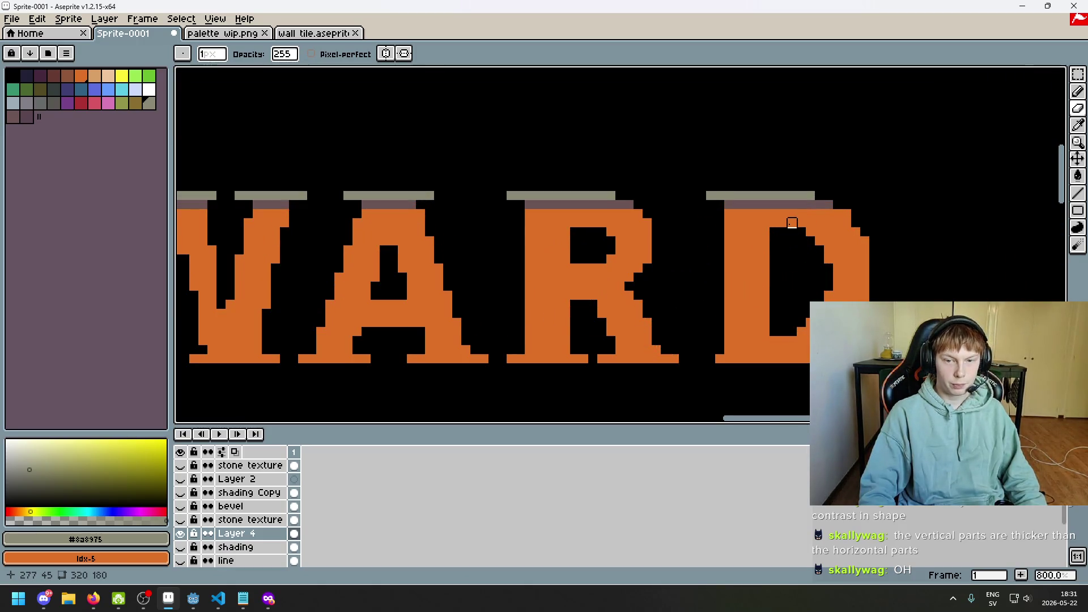
{"action": "left_click_drag", "start_coordinate": [742, 242], "coordinate": [696, 243]}
{"action": "scroll", "coordinate": [695, 243], "scroll_direction": "down", "scroll_amount": 3}
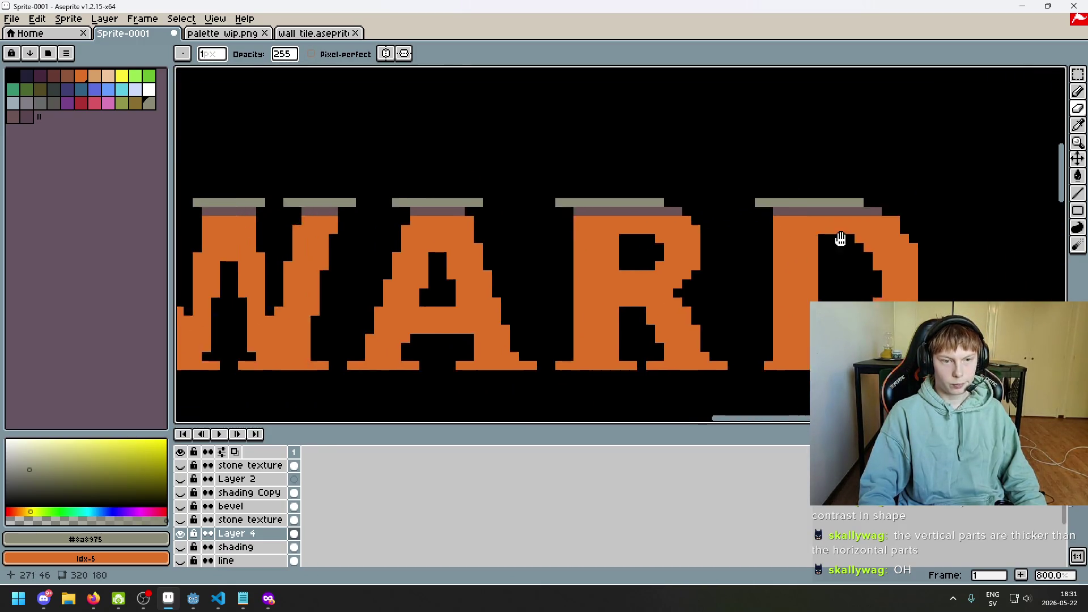
{"action": "scroll", "coordinate": [701, 237], "scroll_direction": "up", "scroll_amount": 3}
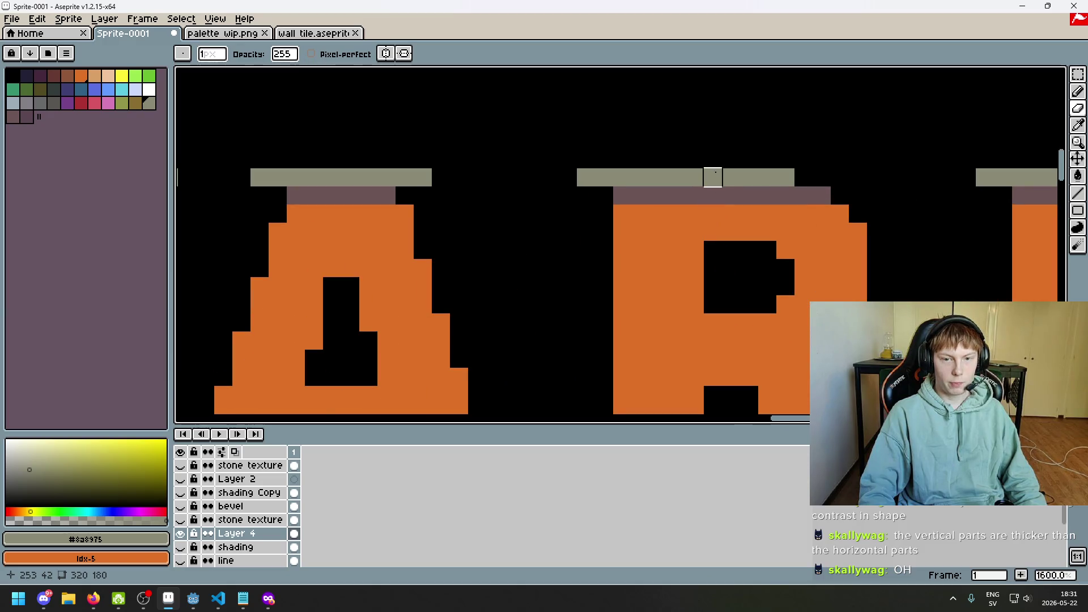
{"action": "scroll", "coordinate": [713, 177], "scroll_direction": "down", "scroll_amount": 4}
{"action": "scroll", "coordinate": [707, 253], "scroll_direction": "up", "scroll_amount": 3}
{"action": "scroll", "coordinate": [814, 245], "scroll_direction": "down", "scroll_amount": 3}
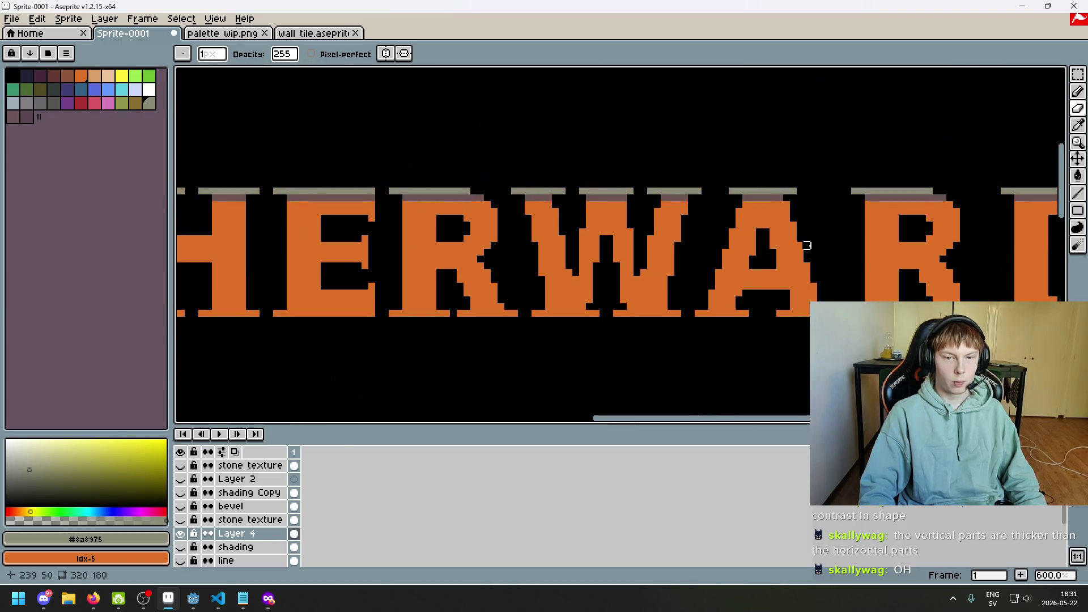
{"action": "scroll", "coordinate": [814, 246], "scroll_direction": "down", "scroll_amount": 3}
{"action": "scroll", "coordinate": [708, 251], "scroll_direction": "up", "scroll_amount": 1}
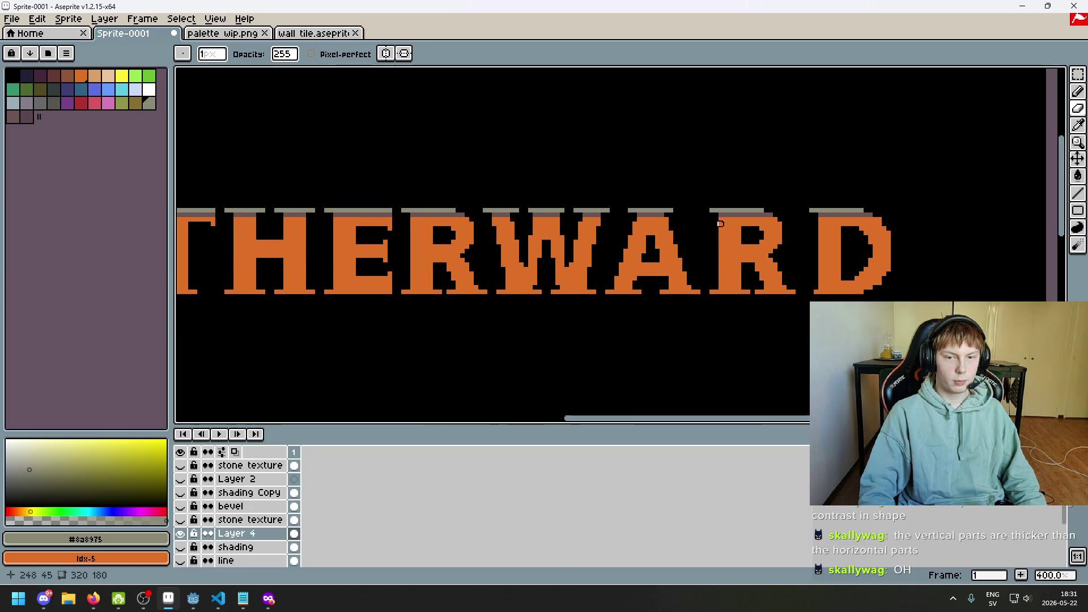
{"action": "scroll", "coordinate": [729, 224], "scroll_direction": "up", "scroll_amount": 2}
- Hide Layer 4 briefly to compare, then undo the last eraser stroke
{"action": "left_click", "coordinate": [183, 535]}
{"action": "left_click", "coordinate": [184, 534]}
{"action": "scroll", "coordinate": [923, 230], "scroll_direction": "up", "scroll_amount": 4}
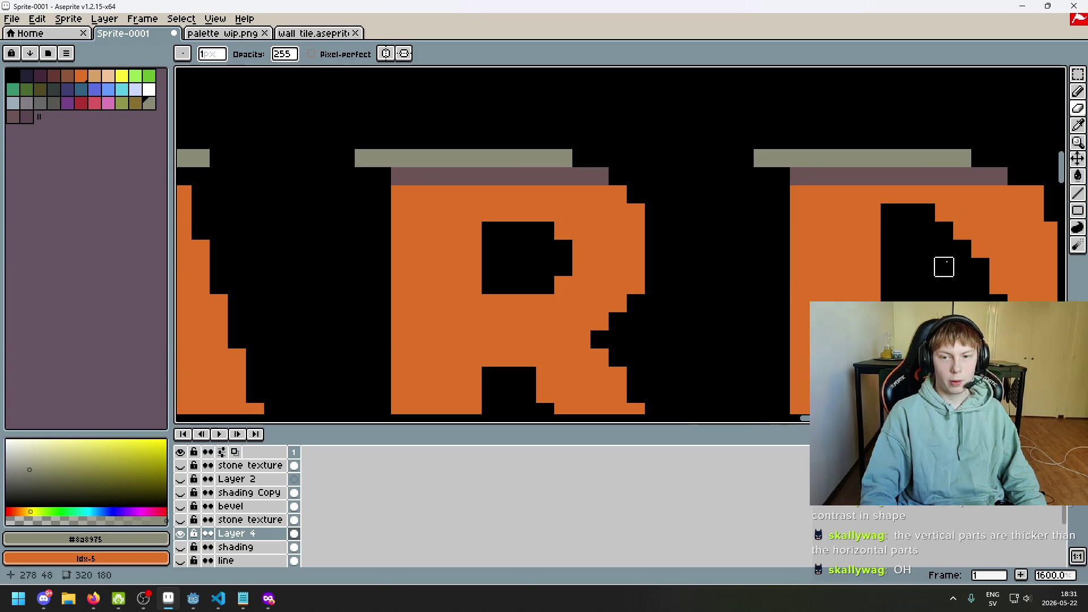
{"action": "scroll", "coordinate": [783, 231], "scroll_direction": "down", "scroll_amount": 4}
{"action": "key", "text": "ctrl+z"}
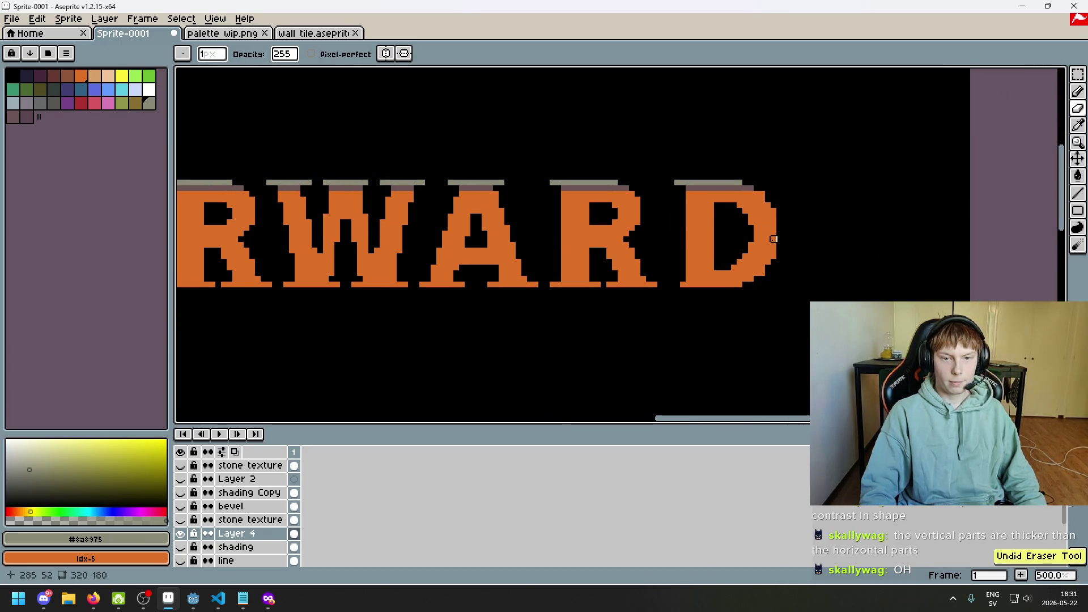
{"action": "scroll", "coordinate": [769, 239], "scroll_direction": "down", "scroll_amount": 3}
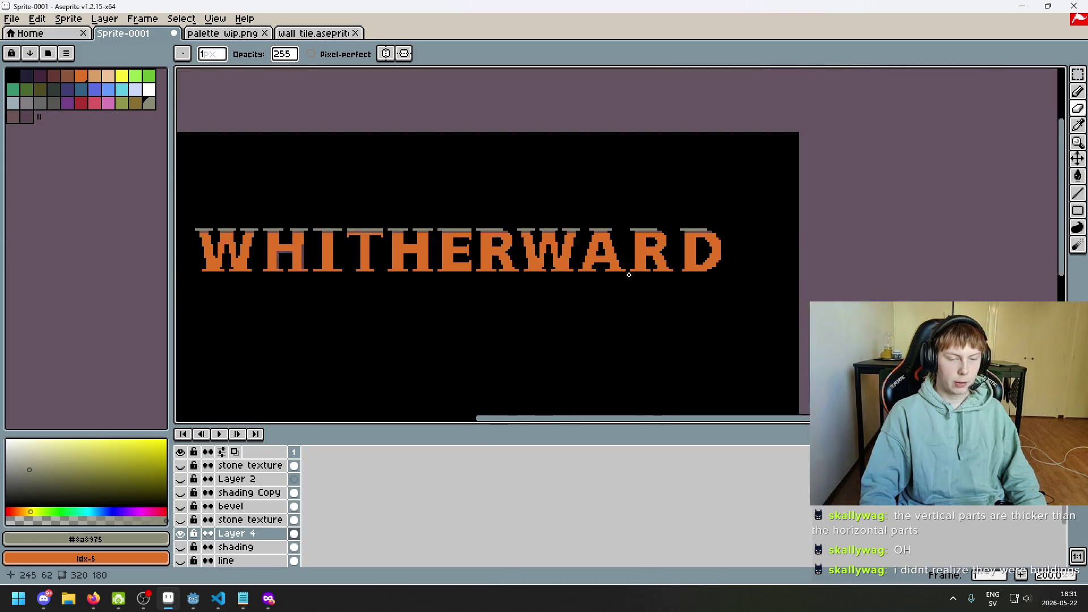
{"action": "left_click", "coordinate": [181, 480]}
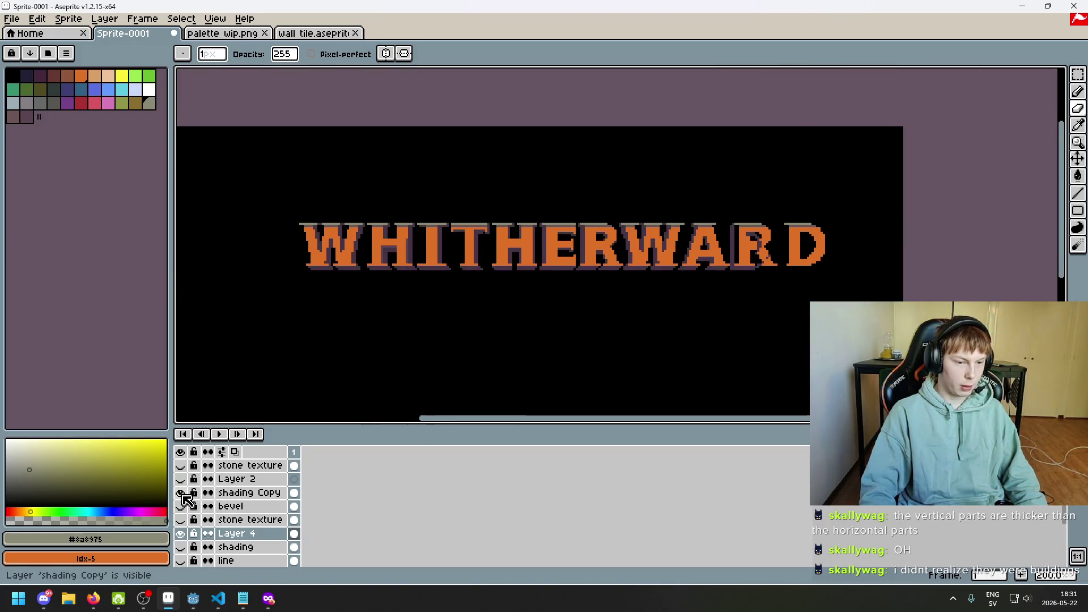
{"action": "left_click", "coordinate": [180, 479]}
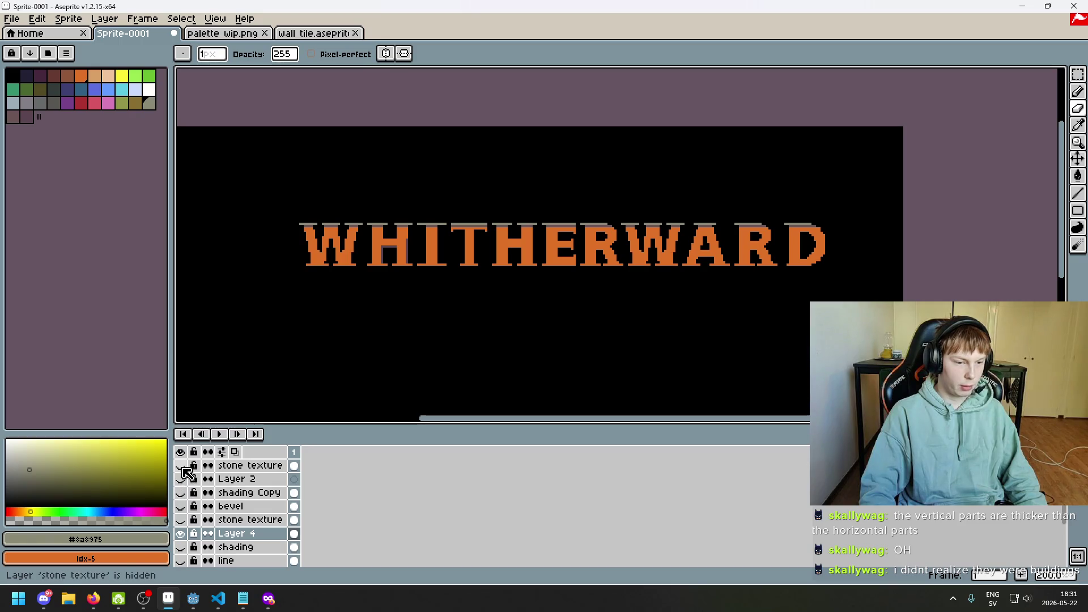
{"action": "left_click", "coordinate": [180, 465]}
{"action": "left_click", "coordinate": [181, 479]}
{"action": "left_click", "coordinate": [181, 494]}
{"action": "left_click", "coordinate": [180, 465]}
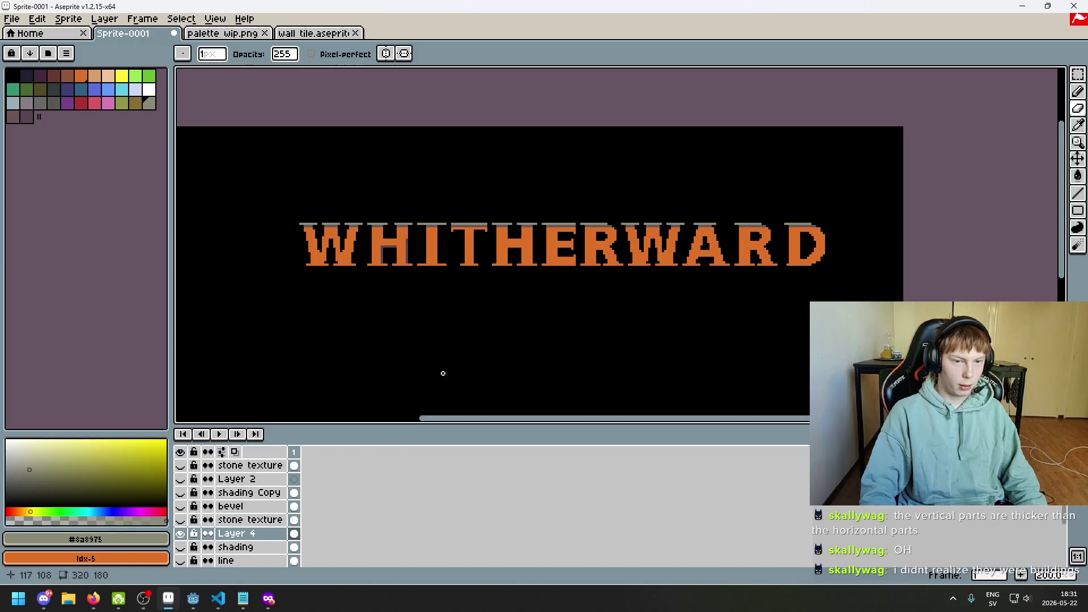
{"action": "left_click", "coordinate": [187, 547]}
{"action": "left_click", "coordinate": [187, 547]}
{"action": "left_click", "coordinate": [187, 547]}
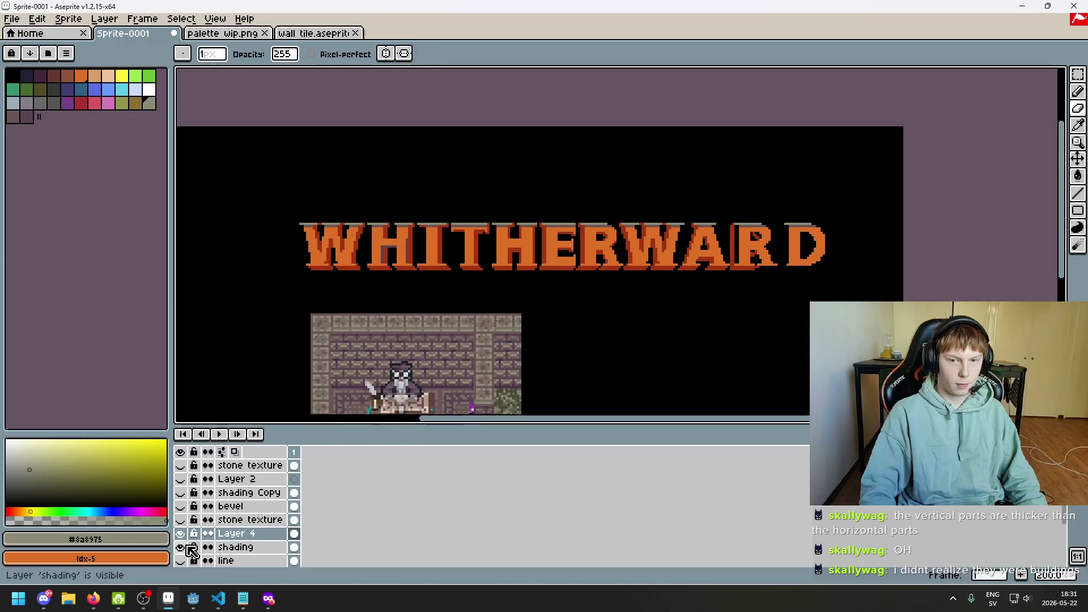
{"action": "left_click", "coordinate": [181, 547]}
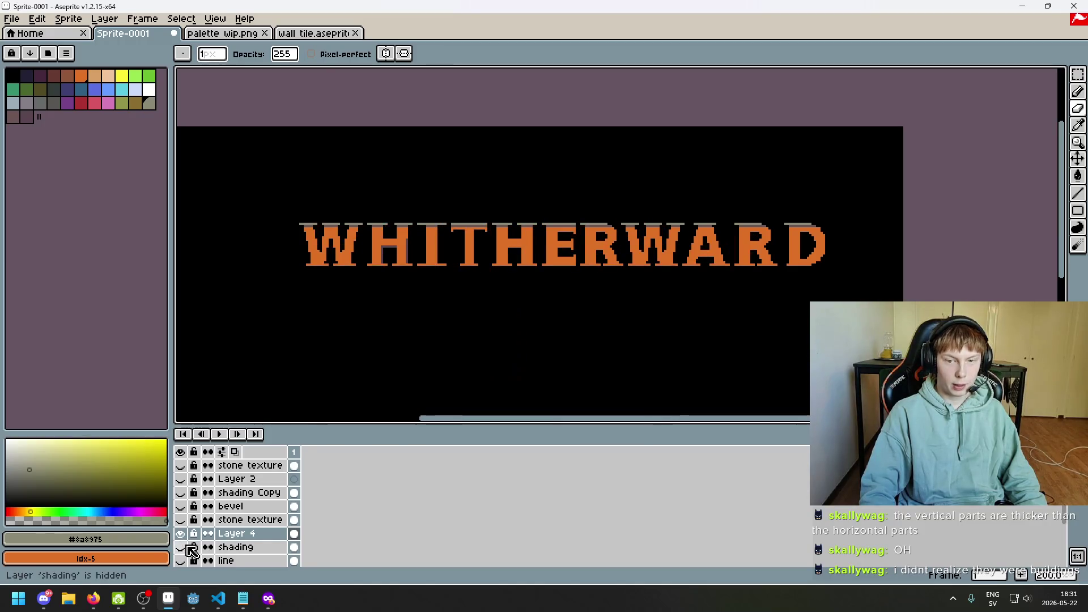
{"action": "scroll", "coordinate": [708, 317], "scroll_direction": "up", "scroll_amount": 2}
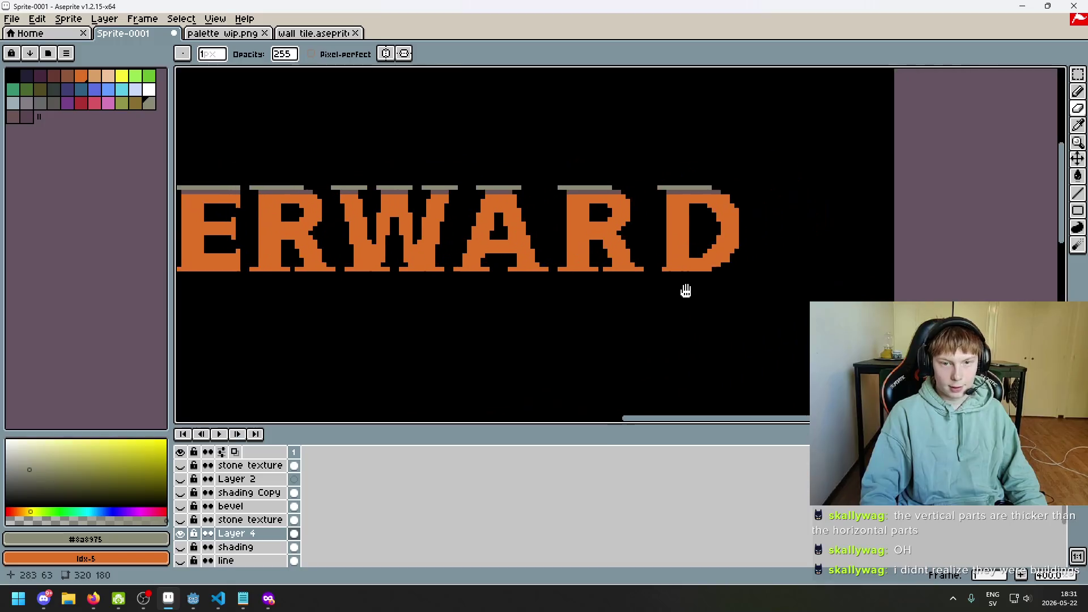
- Pick the letters' orange #df7126 as the drawing colour and undo the stray pencil mark
{"action": "scroll", "coordinate": [556, 278], "scroll_direction": "up", "scroll_amount": 2}
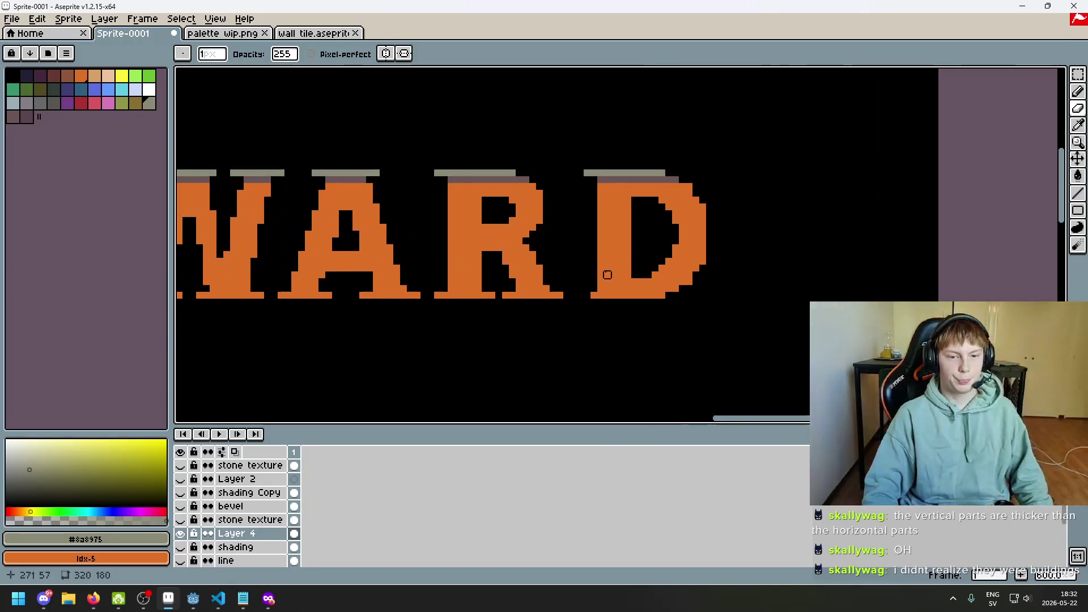
{"action": "scroll", "coordinate": [607, 275], "scroll_direction": "down", "scroll_amount": 5}
{"action": "scroll", "coordinate": [593, 295], "scroll_direction": "up", "scroll_amount": 5}
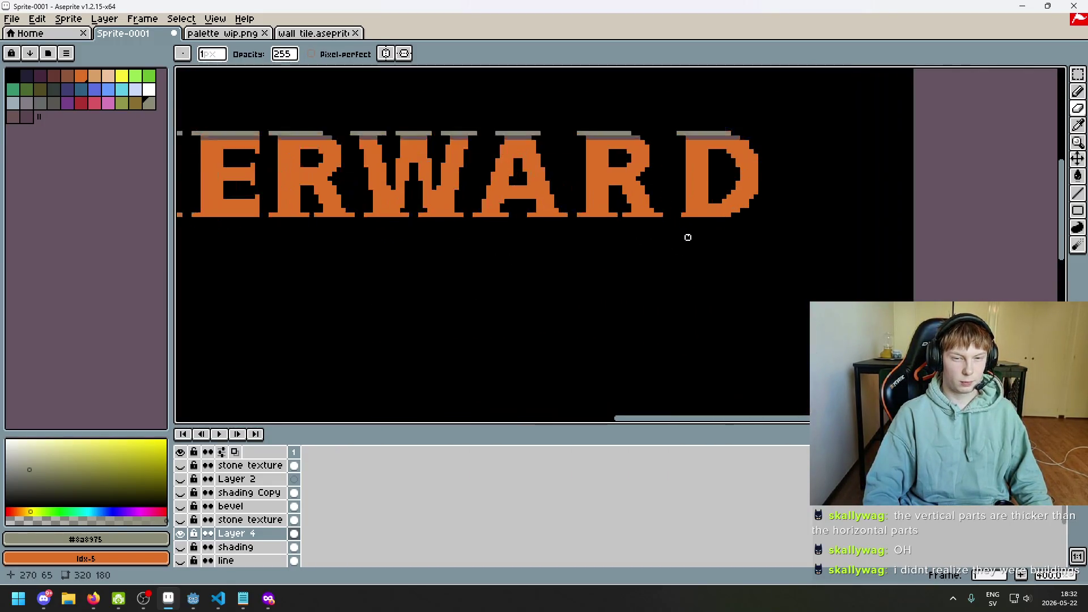
{"action": "left_click", "coordinate": [691, 211], "text": "alt"}
{"action": "scroll", "coordinate": [694, 227], "scroll_direction": "down", "scroll_amount": 5}
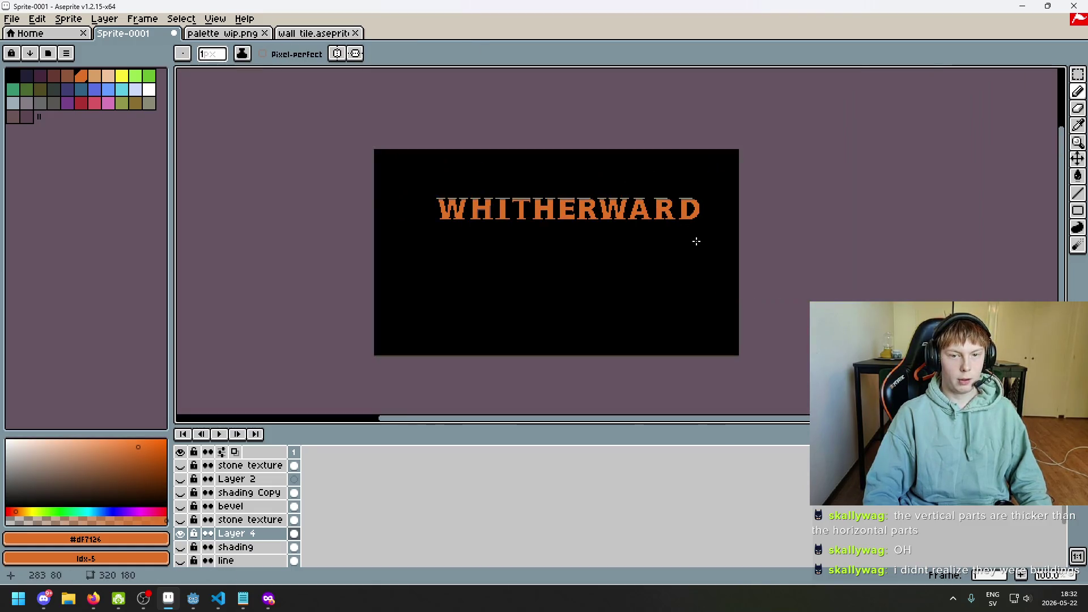
{"action": "key", "text": "ctrl+z"}
- Try erasing two pixels at the D's inner bottom edge, then undo it
{"action": "scroll", "coordinate": [694, 243], "scroll_direction": "up", "scroll_amount": 8}
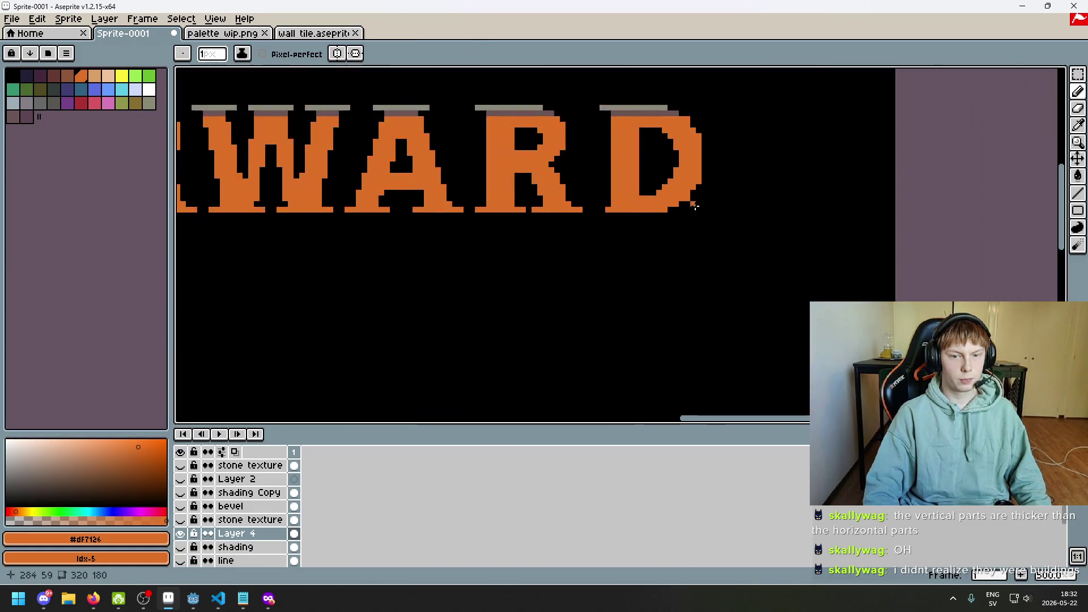
{"action": "scroll", "coordinate": [580, 235], "scroll_direction": "down", "scroll_amount": 8}
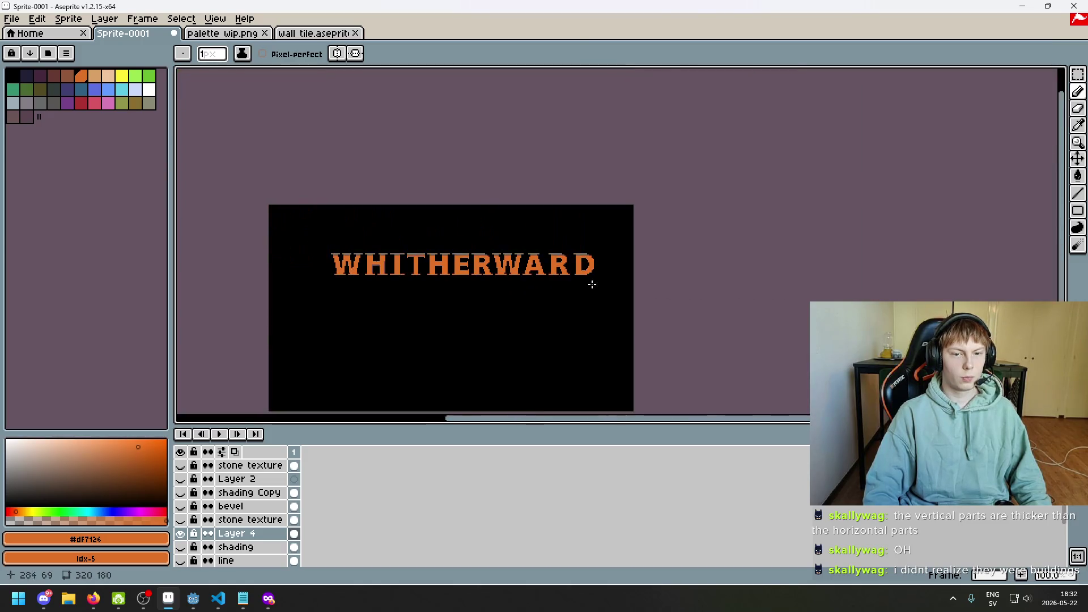
{"action": "scroll", "coordinate": [501, 269], "scroll_direction": "up", "scroll_amount": 7}
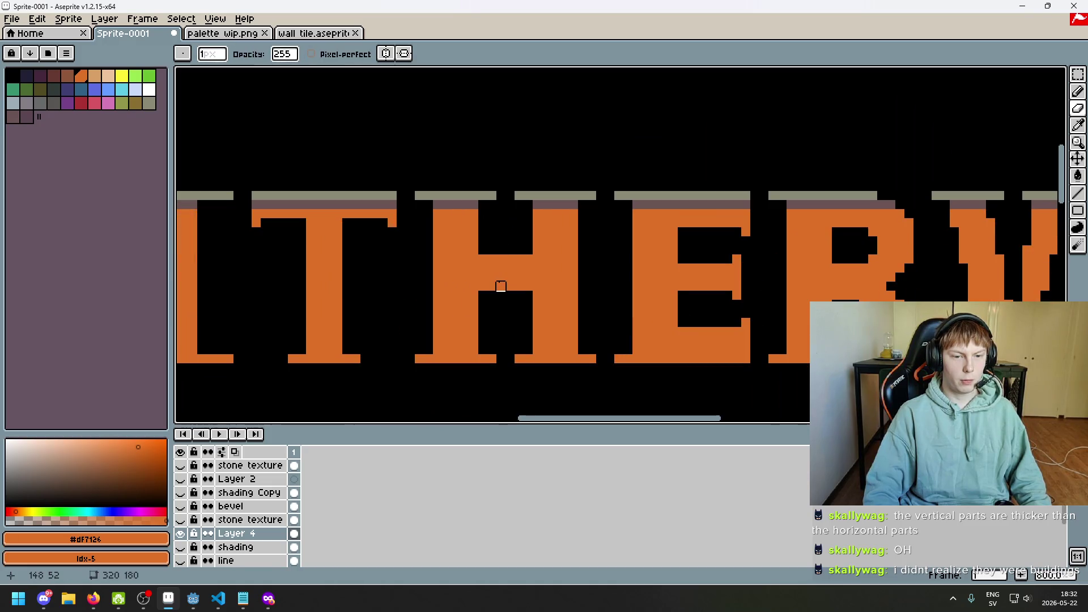
{"action": "scroll", "coordinate": [428, 259], "scroll_direction": "up", "scroll_amount": 5}
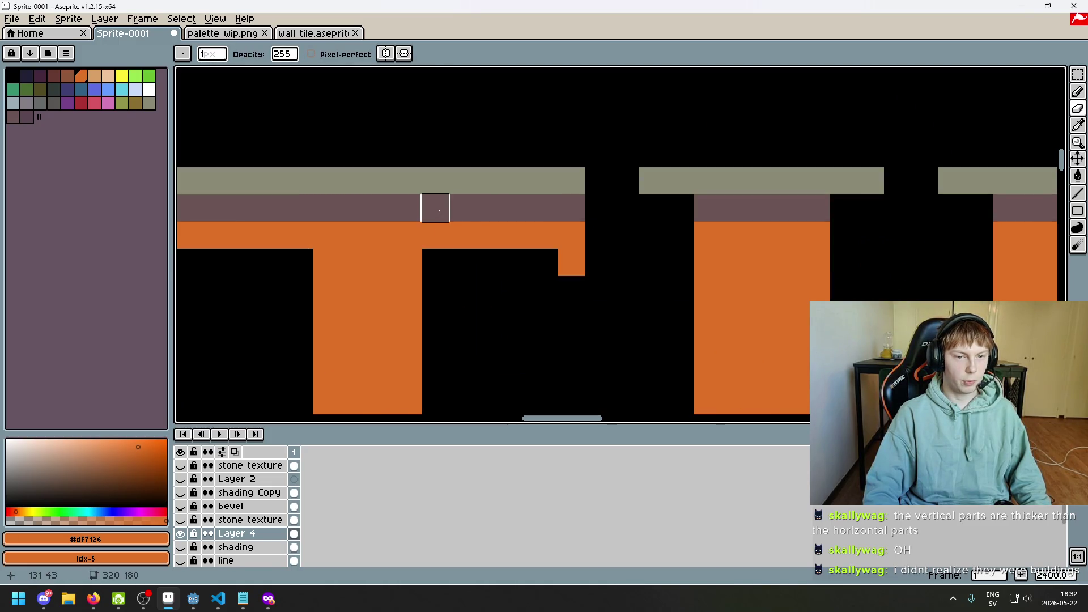
{"action": "scroll", "coordinate": [435, 208], "scroll_direction": "down", "scroll_amount": 3}
{"action": "scroll", "coordinate": [624, 238], "scroll_direction": "right", "scroll_amount": 10}
{"action": "scroll", "coordinate": [748, 236], "scroll_direction": "up", "scroll_amount": 2}
{"action": "left_click_drag", "start_coordinate": [710, 254], "coordinate": [729, 253]}
{"action": "scroll", "coordinate": [747, 253], "scroll_direction": "down", "scroll_amount": 2}
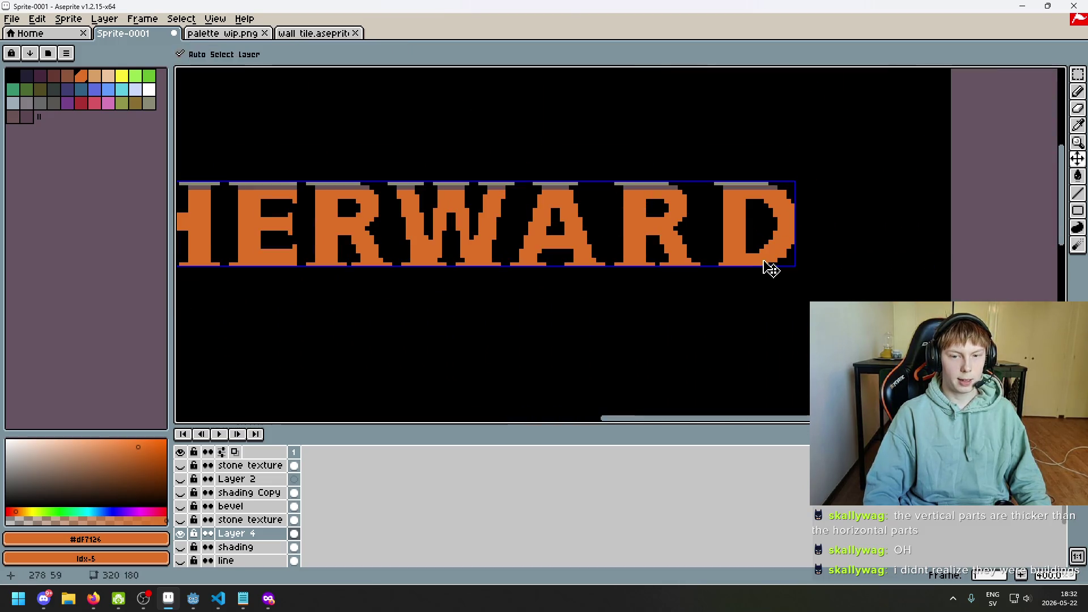
{"action": "scroll", "coordinate": [766, 260], "scroll_direction": "up", "scroll_amount": 1}
{"action": "key", "text": "ctrl+z"}
- Undo the remaining eraser and pencil trial edits on the D
{"action": "scroll", "coordinate": [749, 142], "scroll_direction": "up", "scroll_amount": 1}
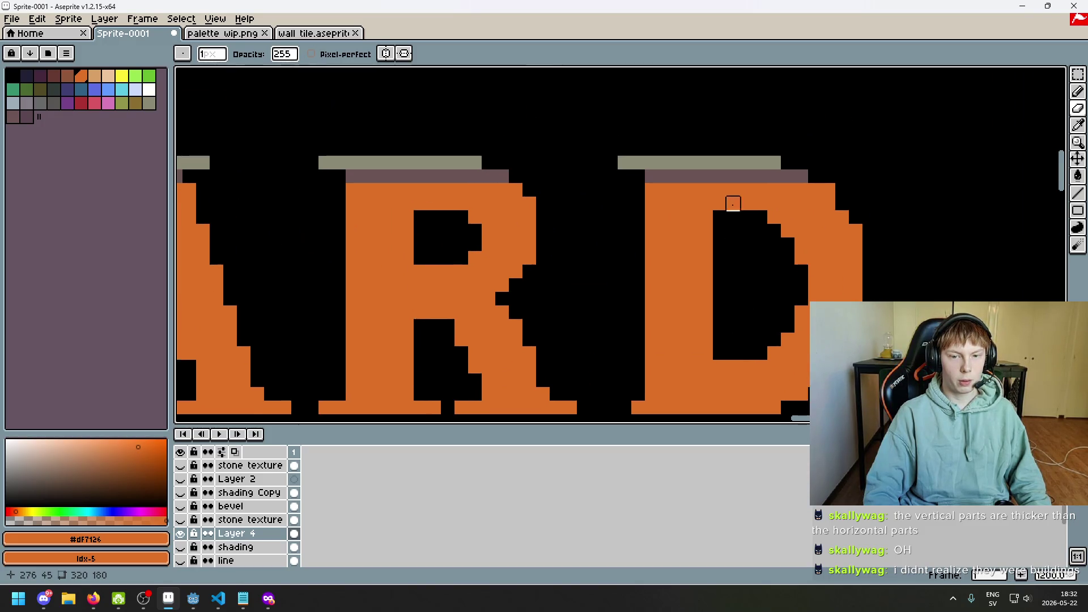
{"action": "scroll", "coordinate": [732, 200], "scroll_direction": "up", "scroll_amount": 3}
{"action": "scroll", "coordinate": [733, 200], "scroll_direction": "down", "scroll_amount": 6}
{"action": "scroll", "coordinate": [779, 216], "scroll_direction": "down", "scroll_amount": 1}
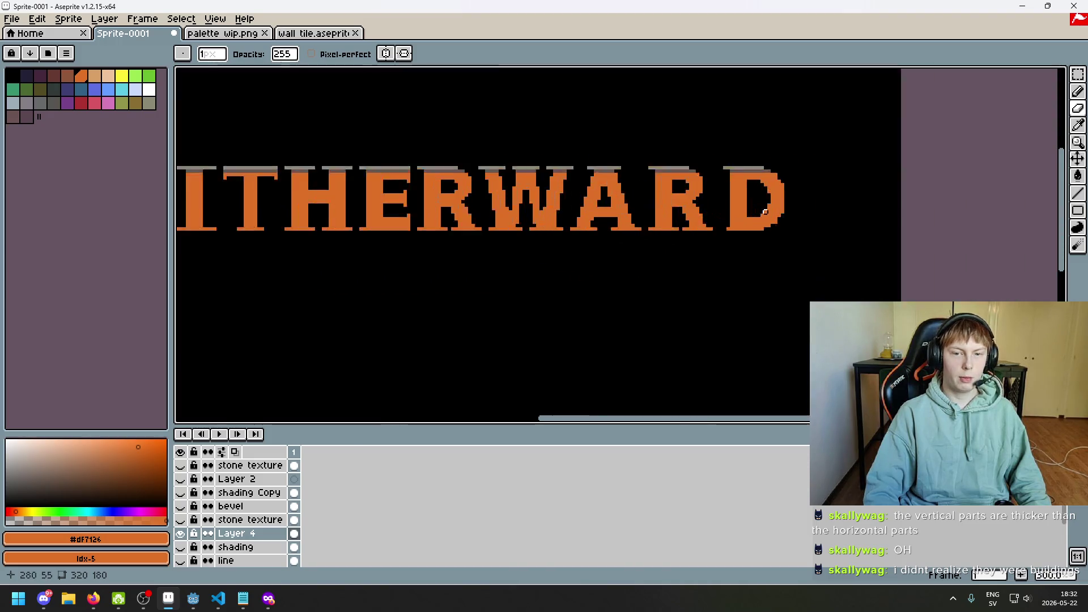
{"action": "scroll", "coordinate": [706, 245], "scroll_direction": "up", "scroll_amount": 4}
{"action": "scroll", "coordinate": [692, 231], "scroll_direction": "down", "scroll_amount": 6}
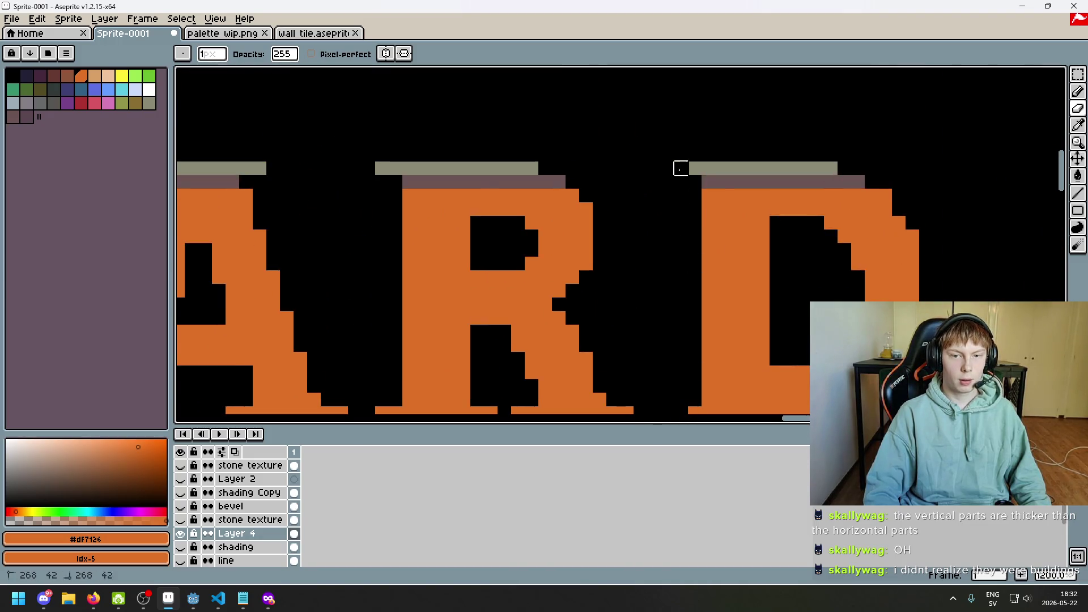
{"action": "key", "text": "ctrl+z"}
{"action": "key", "text": "b"}
{"action": "scroll", "coordinate": [746, 323], "scroll_direction": "down", "scroll_amount": 1}
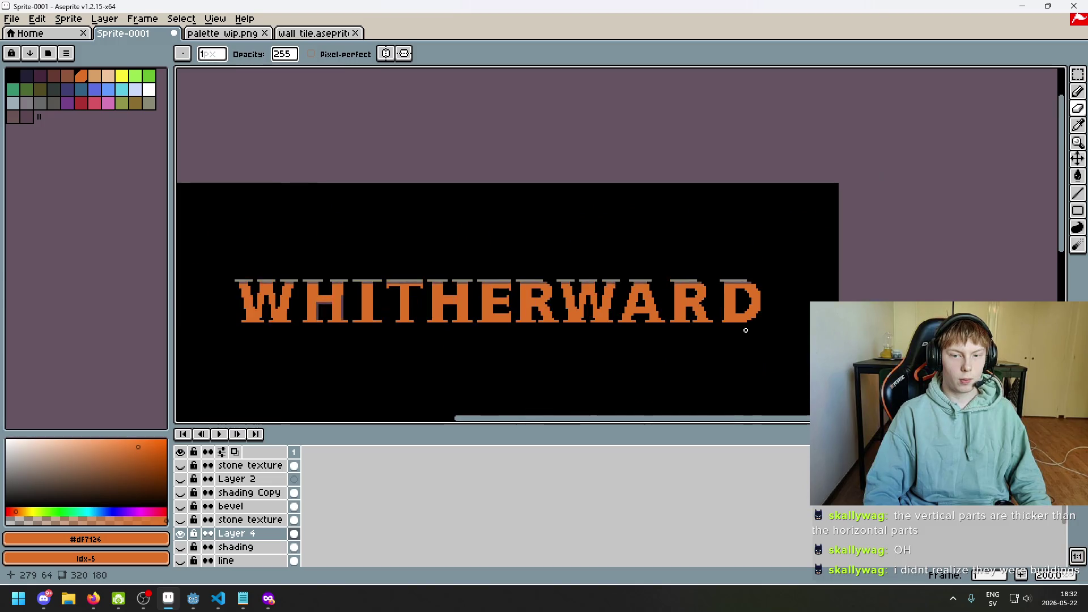
{"action": "scroll", "coordinate": [704, 308], "scroll_direction": "up", "scroll_amount": 4}
{"action": "scroll", "coordinate": [714, 323], "scroll_direction": "down", "scroll_amount": 3}
{"action": "key", "text": "ctrl+z"}
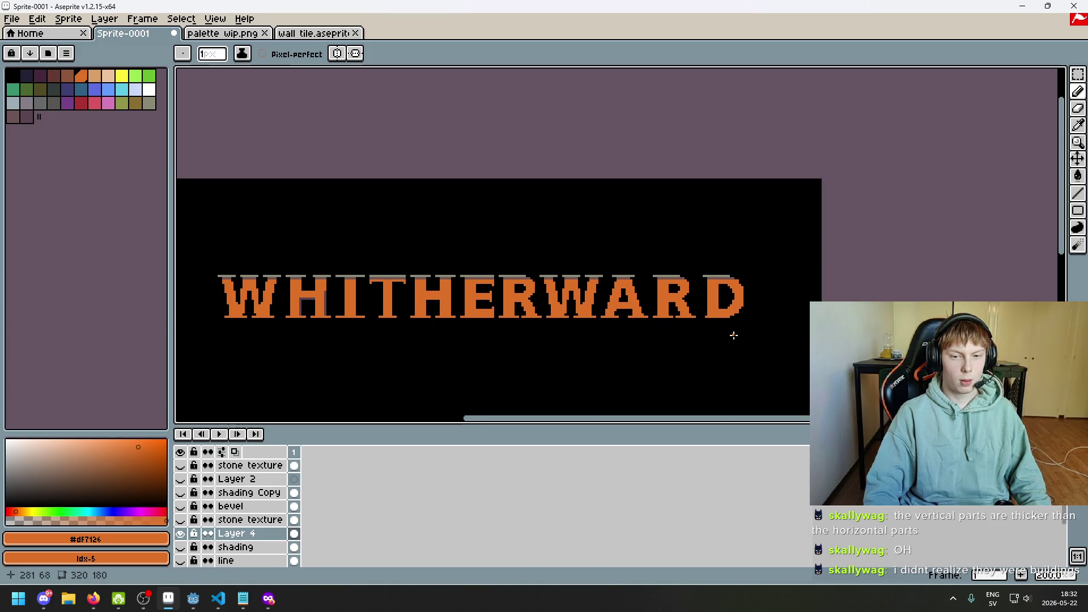
{"action": "scroll", "coordinate": [734, 335], "scroll_direction": "down", "scroll_amount": 1}
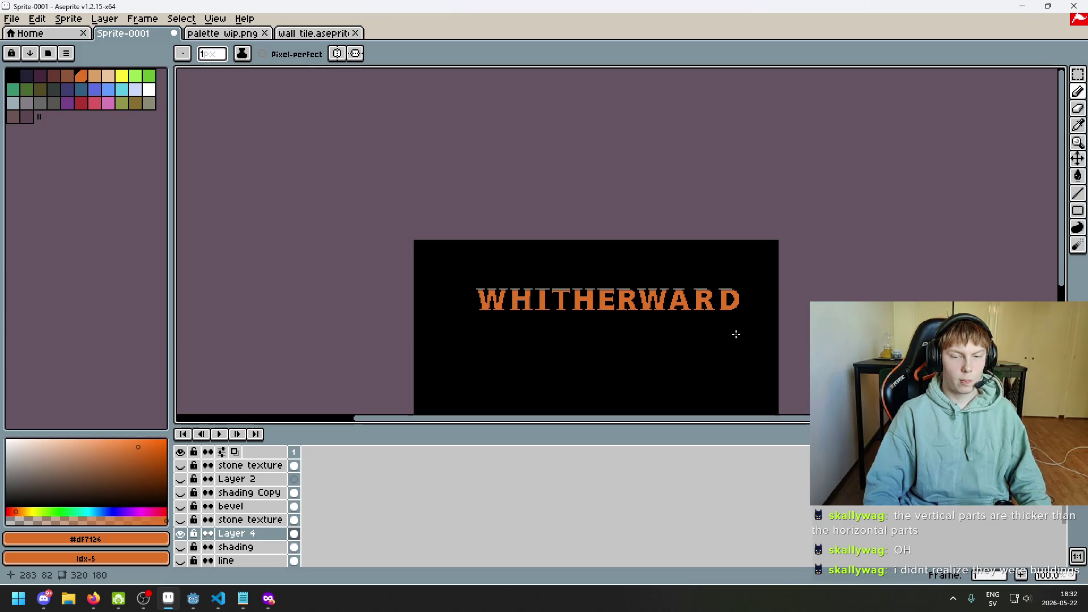
{"action": "scroll", "coordinate": [736, 334], "scroll_direction": "up", "scroll_amount": 5}
{"action": "left_click", "coordinate": [1079, 75]}
- Select the final D and nudge it left toward the R, then deselect
{"action": "left_click_drag", "start_coordinate": [796, 331], "coordinate": [550, 141]}
{"action": "key", "text": "Left"}
{"action": "key", "text": "Left"}
{"action": "key", "text": "Left"}
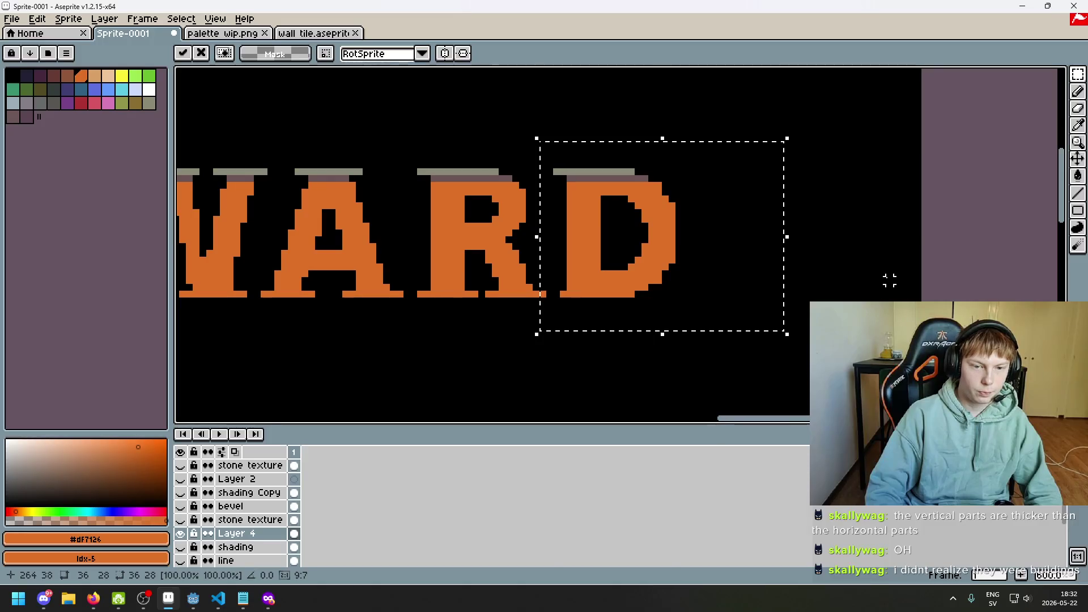
{"action": "key", "text": "ctrl+d"}
{"action": "scroll", "coordinate": [563, 298], "scroll_direction": "up", "scroll_amount": 2}
{"action": "scroll", "coordinate": [656, 299], "scroll_direction": "down", "scroll_amount": 3}
- Compare the shading Copy and bevel layers on HERWARD, leaving the bevel shading hidden
{"action": "left_click_drag", "start_coordinate": [656, 299], "coordinate": [804, 260]}
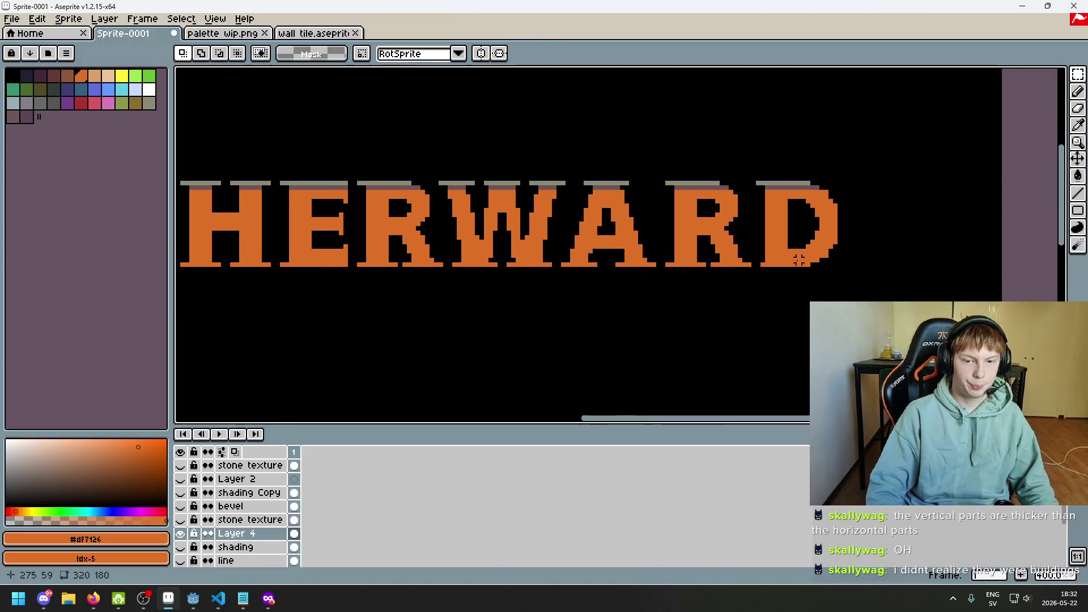
{"action": "left_click", "coordinate": [184, 493]}
{"action": "left_click", "coordinate": [184, 494]}
{"action": "left_click", "coordinate": [184, 507]}
{"action": "left_click", "coordinate": [184, 507]}
{"action": "left_click", "coordinate": [184, 508]}
{"action": "left_click", "coordinate": [184, 508]}
{"action": "left_click", "coordinate": [184, 507]}
{"action": "left_click", "coordinate": [184, 507]}
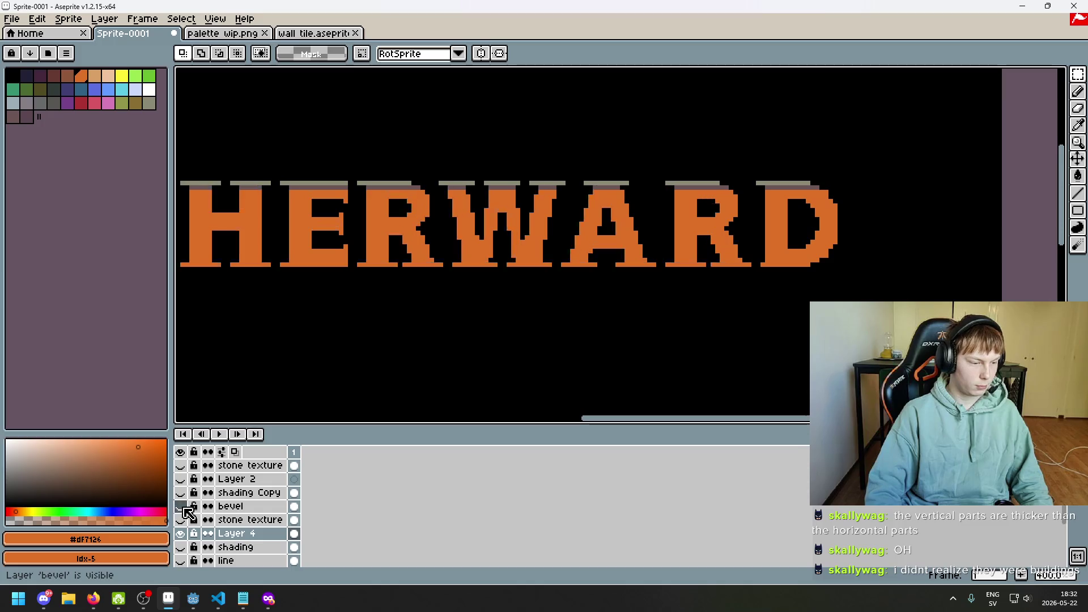
{"action": "scroll", "coordinate": [273, 343], "scroll_direction": "down", "scroll_amount": 2}
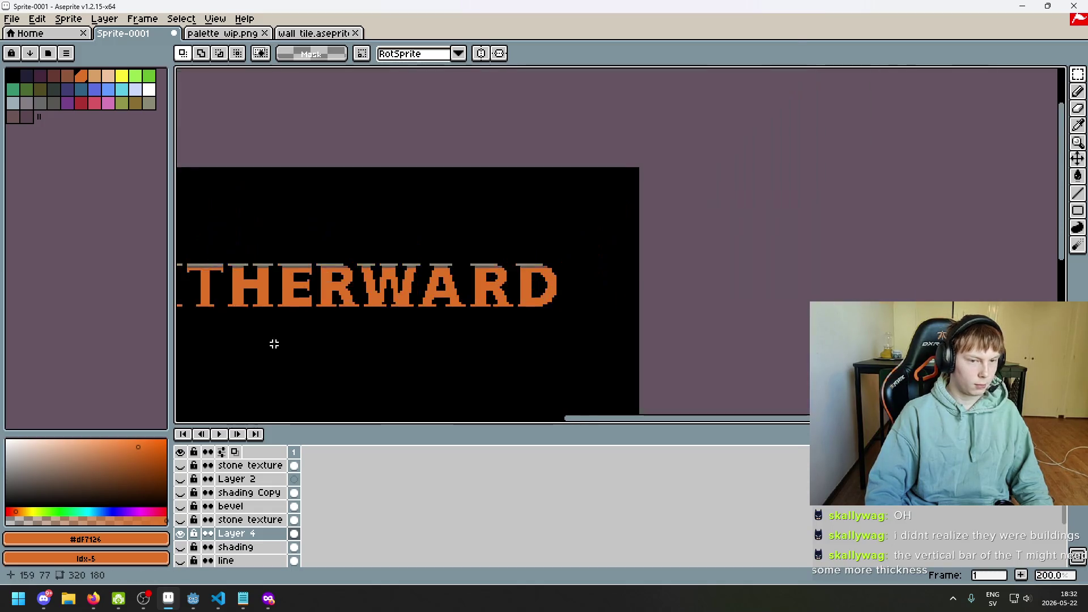
- Select the T's top bar and move it to a new position
{"action": "left_click_drag", "start_coordinate": [272, 343], "coordinate": [460, 317]}
{"action": "scroll", "coordinate": [375, 231], "scroll_direction": "up", "scroll_amount": 2}
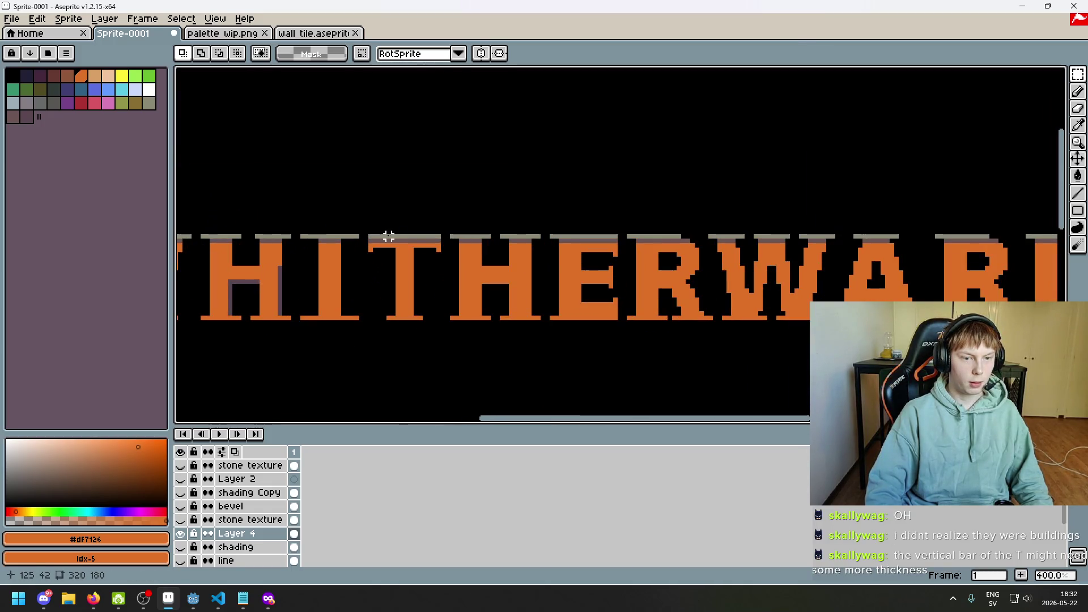
{"action": "left_click_drag", "start_coordinate": [430, 281], "coordinate": [522, 268]}
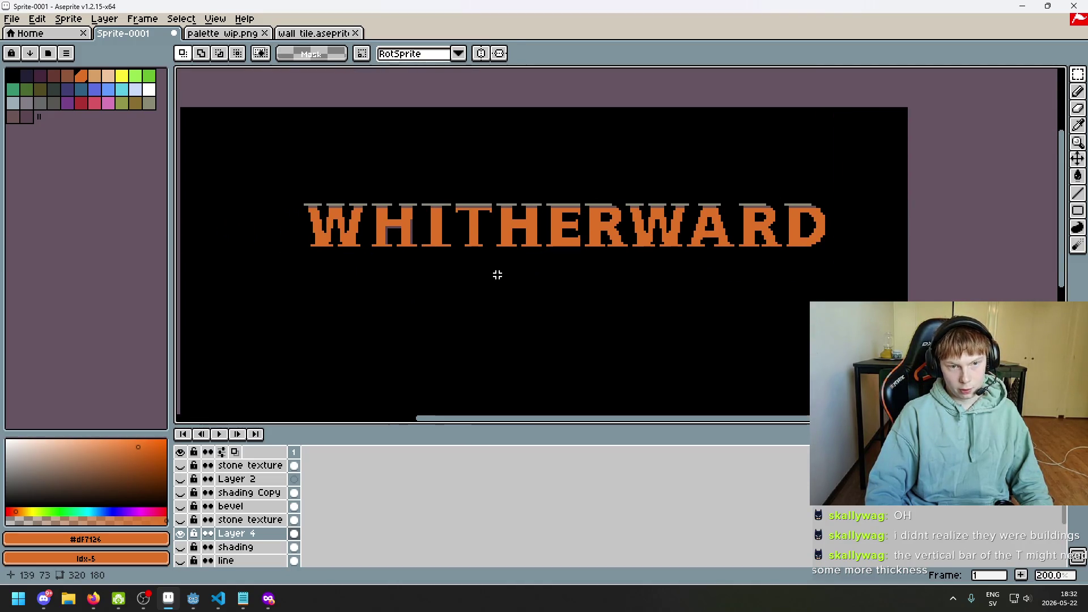
{"action": "scroll", "coordinate": [507, 274], "scroll_direction": "up", "scroll_amount": 2}
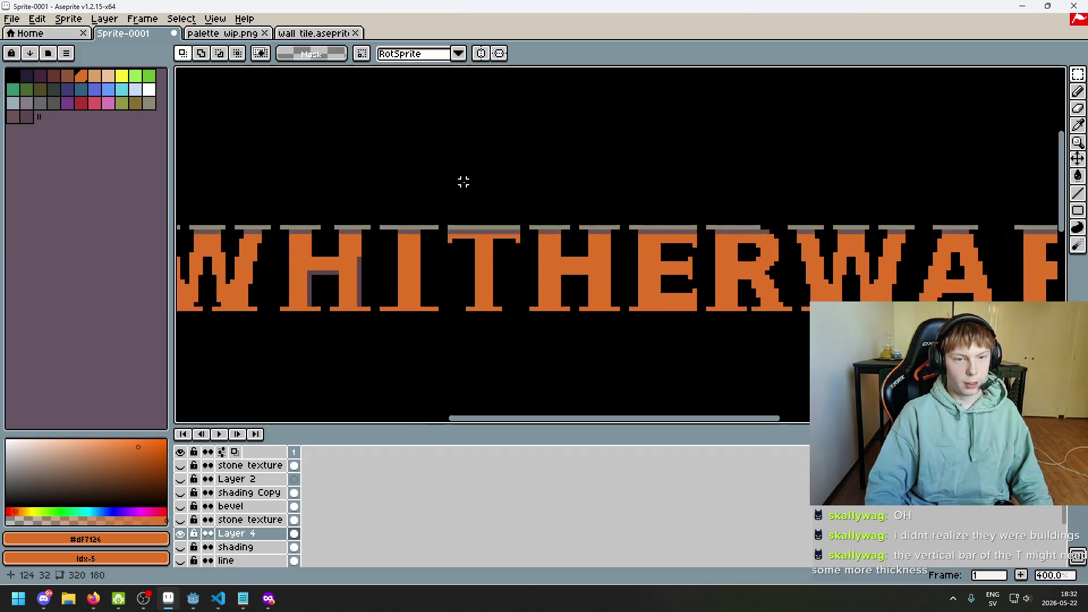
{"action": "left_click_drag", "start_coordinate": [523, 254], "coordinate": [523, 255]}
{"action": "left_click", "coordinate": [545, 259]}
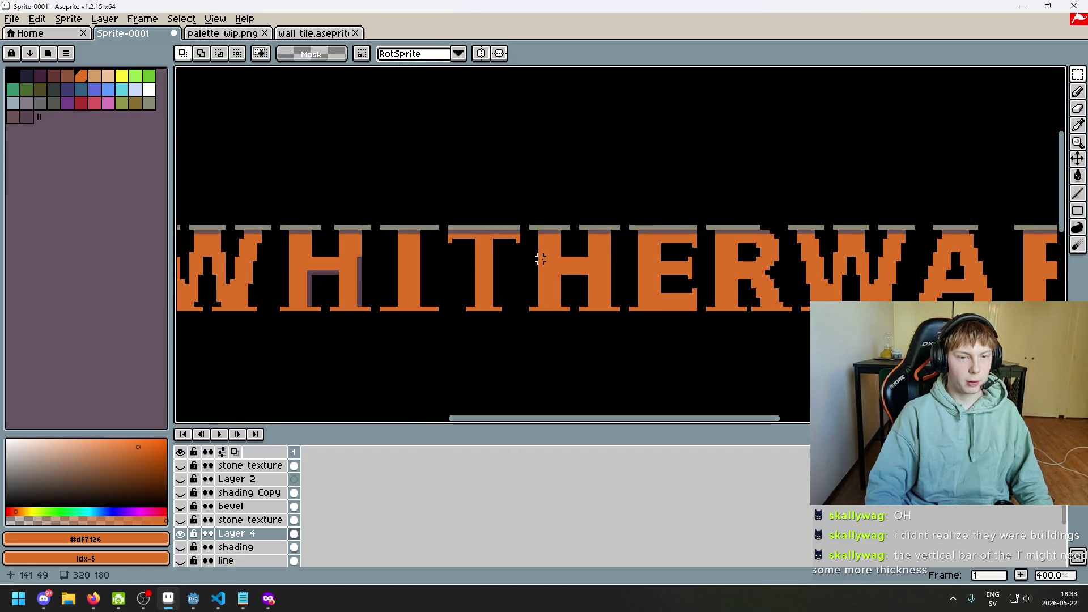
{"action": "scroll", "coordinate": [476, 234], "scroll_direction": "up", "scroll_amount": 1}
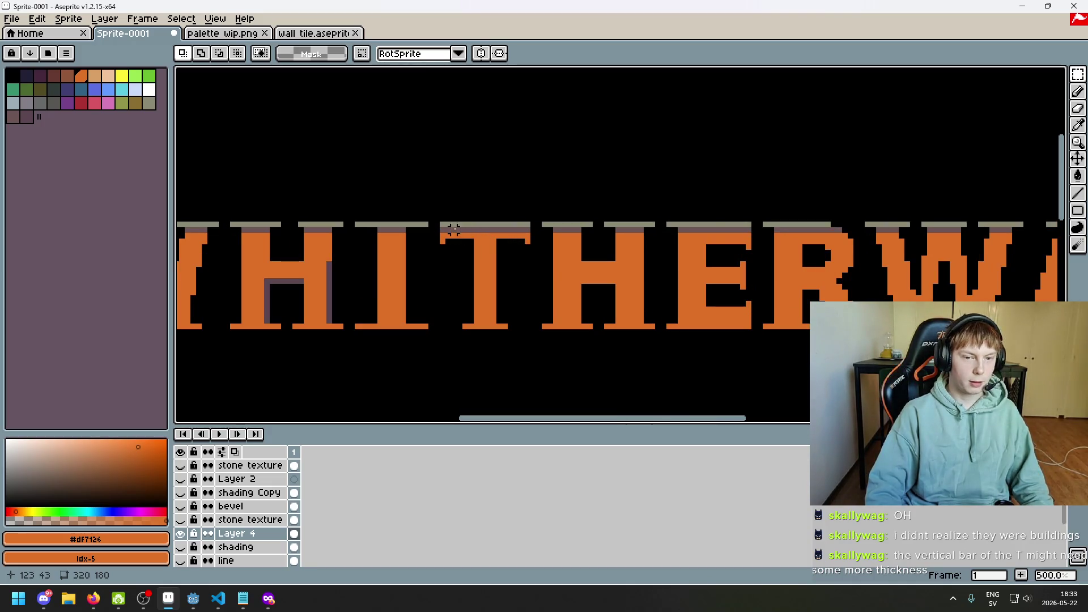
{"action": "scroll", "coordinate": [453, 229], "scroll_direction": "down", "scroll_amount": 3}
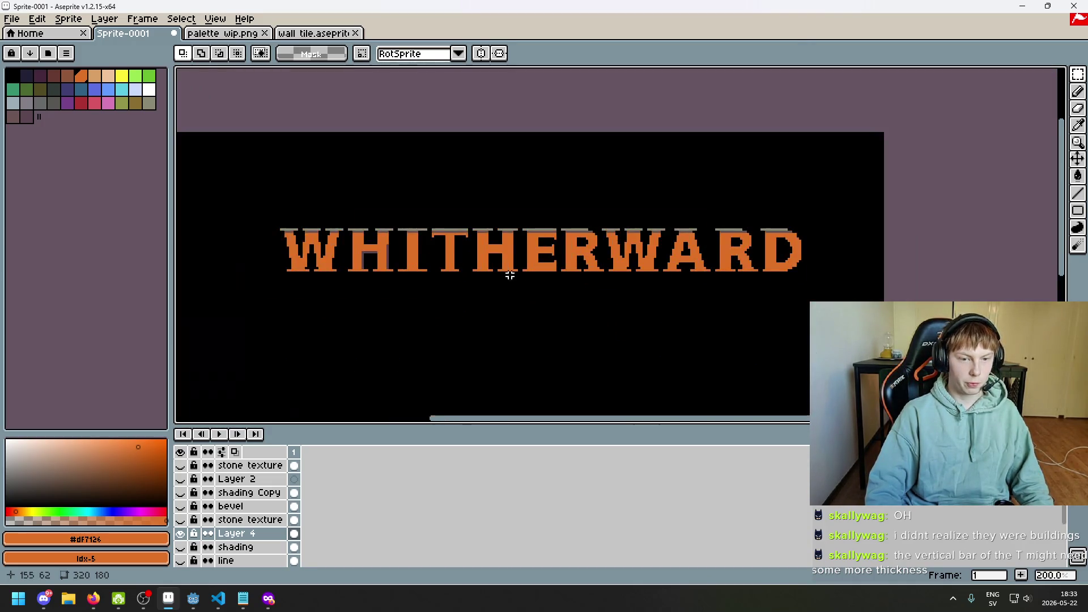
{"action": "scroll", "coordinate": [441, 229], "scroll_direction": "up", "scroll_amount": 3}
{"action": "mouse_move", "coordinate": [423, 229]}
{"action": "left_mouse_down"}
{"action": "mouse_move", "coordinate": [514, 257]}
{"action": "mouse_move", "coordinate": [488, 245]}
{"action": "mouse_move", "coordinate": [492, 260]}
{"action": "mouse_move", "coordinate": [493, 250]}
{"action": "left_mouse_up"}
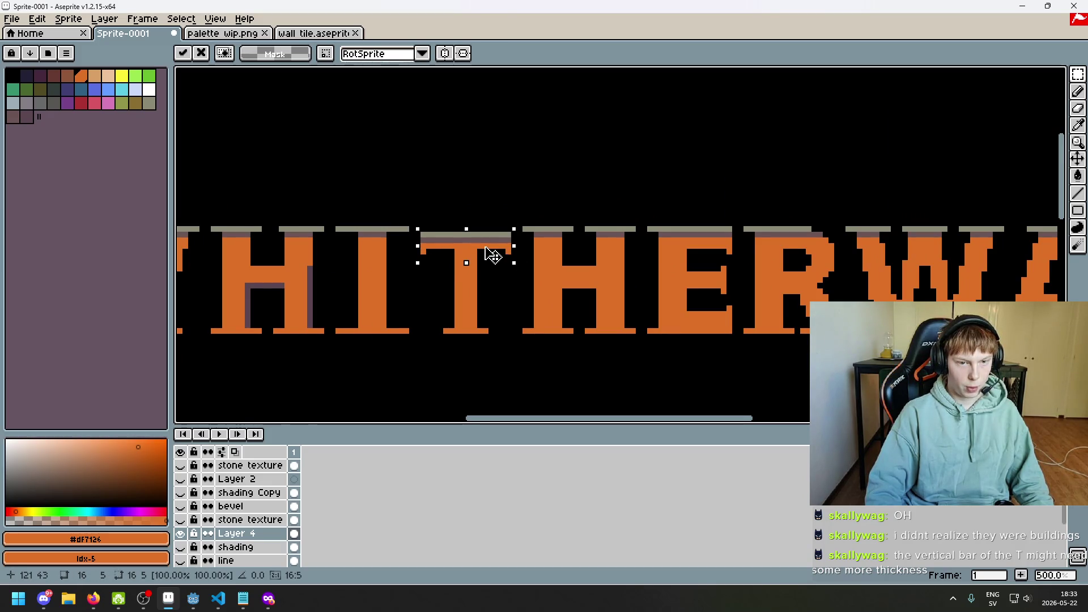
{"action": "key", "text": "Return"}
- Fill the gap under the T's crossbar with orange, then undo the crossbar edits
{"action": "left_click_drag", "start_coordinate": [422, 237], "coordinate": [493, 226]}
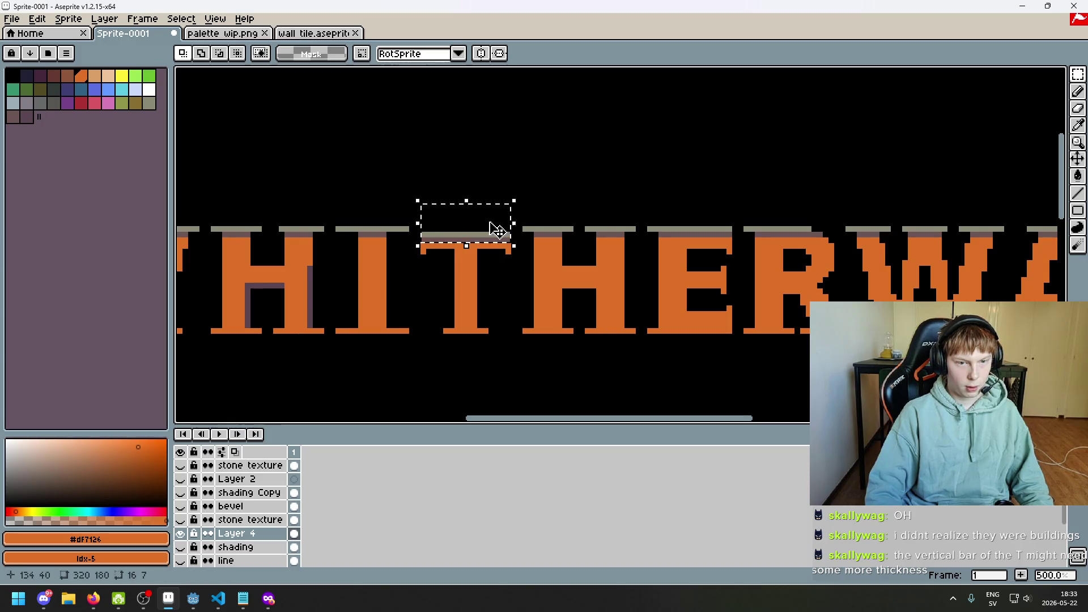
{"action": "key", "text": "b"}
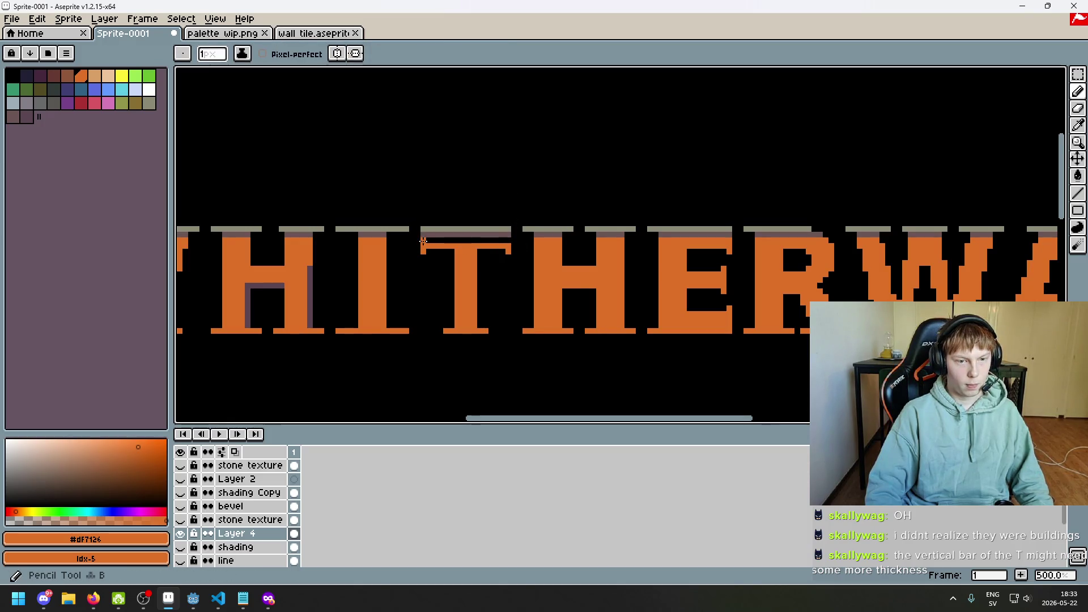
{"action": "left_click_drag", "start_coordinate": [422, 241], "coordinate": [507, 237]}
{"action": "scroll", "coordinate": [509, 244], "scroll_direction": "down", "scroll_amount": 4}
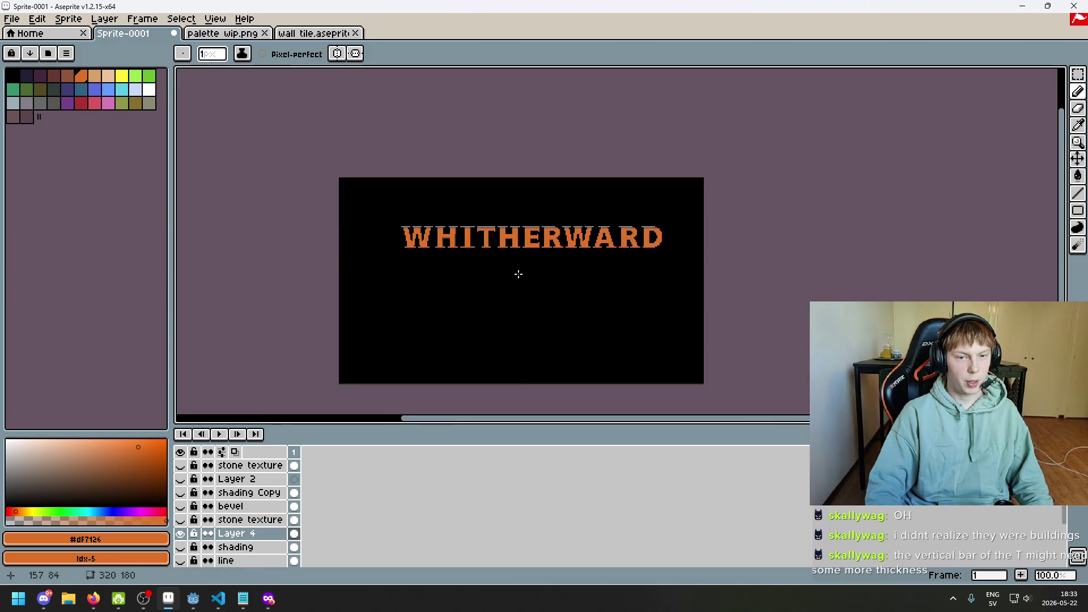
{"action": "key", "text": "ctrl+z"}
{"action": "key", "text": "ctrl+z"}
{"action": "key", "text": "ctrl+z"}
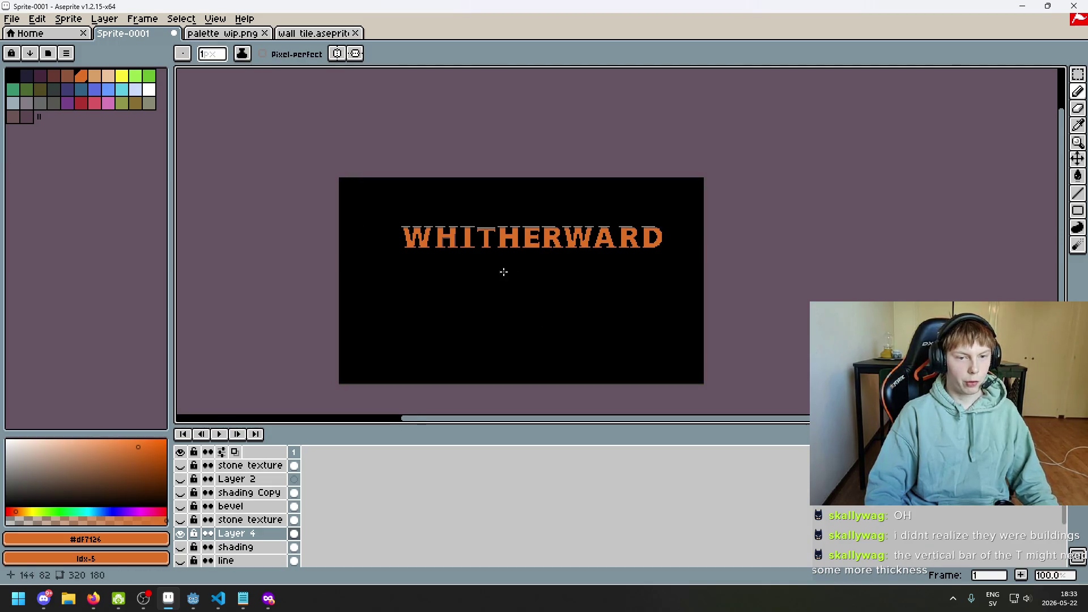
{"action": "scroll", "coordinate": [509, 273], "scroll_direction": "up", "scroll_amount": 2}
{"action": "key", "text": "ctrl+z"}
{"action": "key", "text": "ctrl+z"}
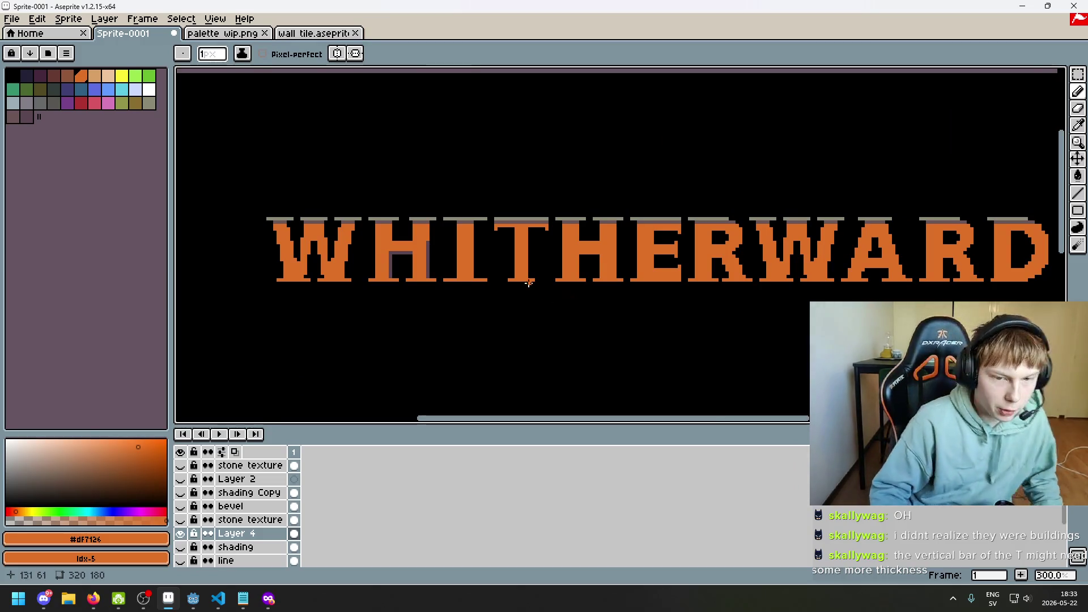
- Make the lower stone texture layer visible again over the lettering
{"action": "left_click_drag", "start_coordinate": [531, 283], "coordinate": [199, 303]}
{"action": "left_click_drag", "start_coordinate": [529, 308], "coordinate": [444, 315]}
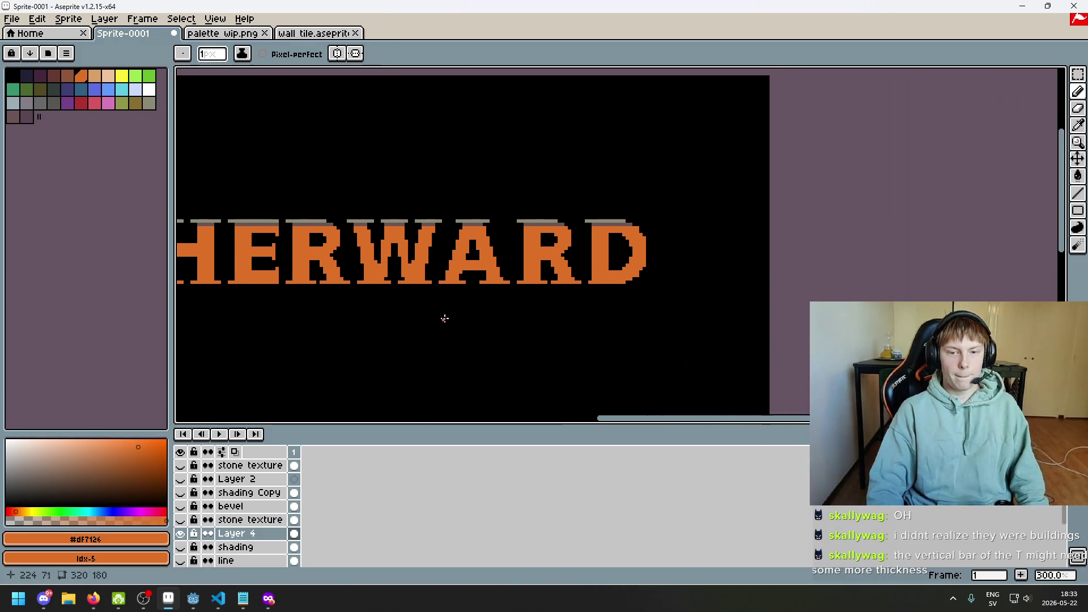
{"action": "left_click", "coordinate": [180, 520]}
{"action": "left_click", "coordinate": [180, 520]}
{"action": "left_click", "coordinate": [180, 520]}
{"action": "scroll", "coordinate": [651, 256], "scroll_direction": "up", "scroll_amount": 1}
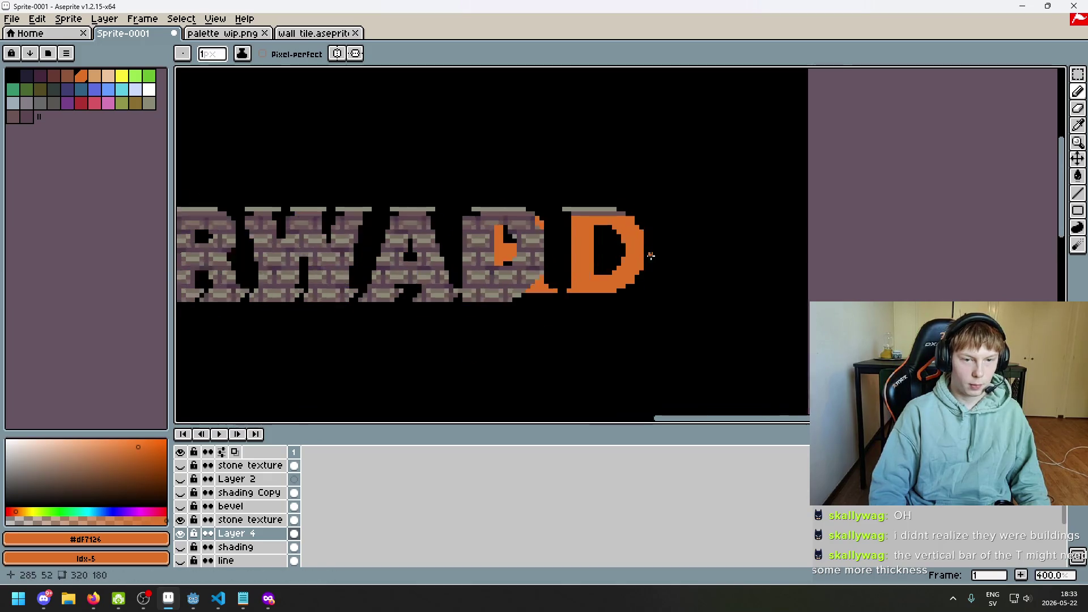
- Select the final D and shift it right, then move it back into place
{"action": "scroll", "coordinate": [650, 256], "scroll_direction": "up", "scroll_amount": 1}
{"action": "key", "text": "w"}
{"action": "left_click_drag", "start_coordinate": [412, 318], "coordinate": [570, 137]}
{"action": "left_click", "coordinate": [418, 322]}
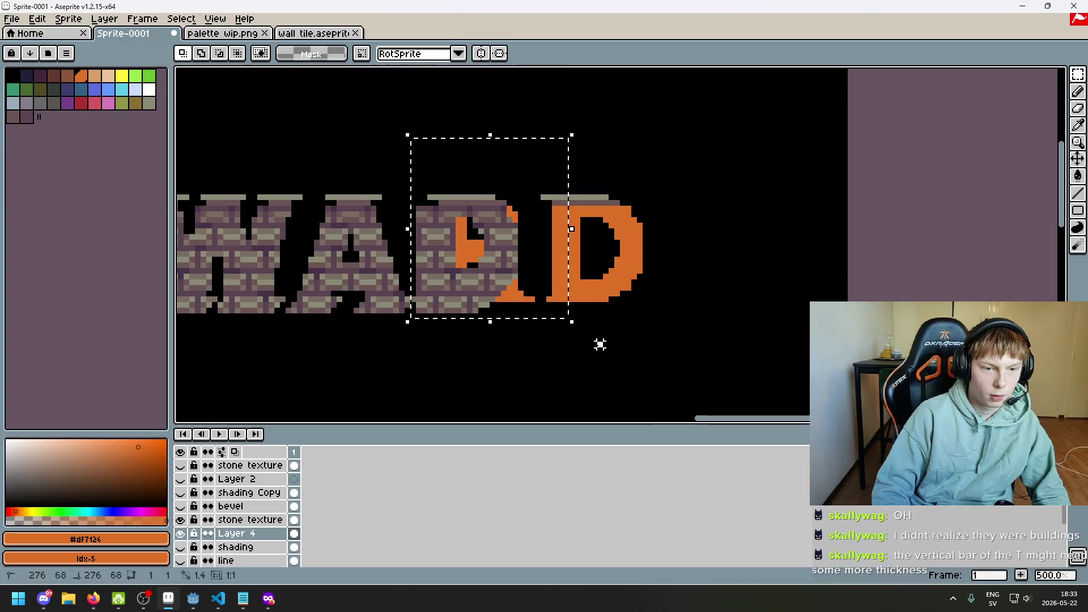
{"action": "left_click_drag", "start_coordinate": [418, 327], "coordinate": [564, 158]}
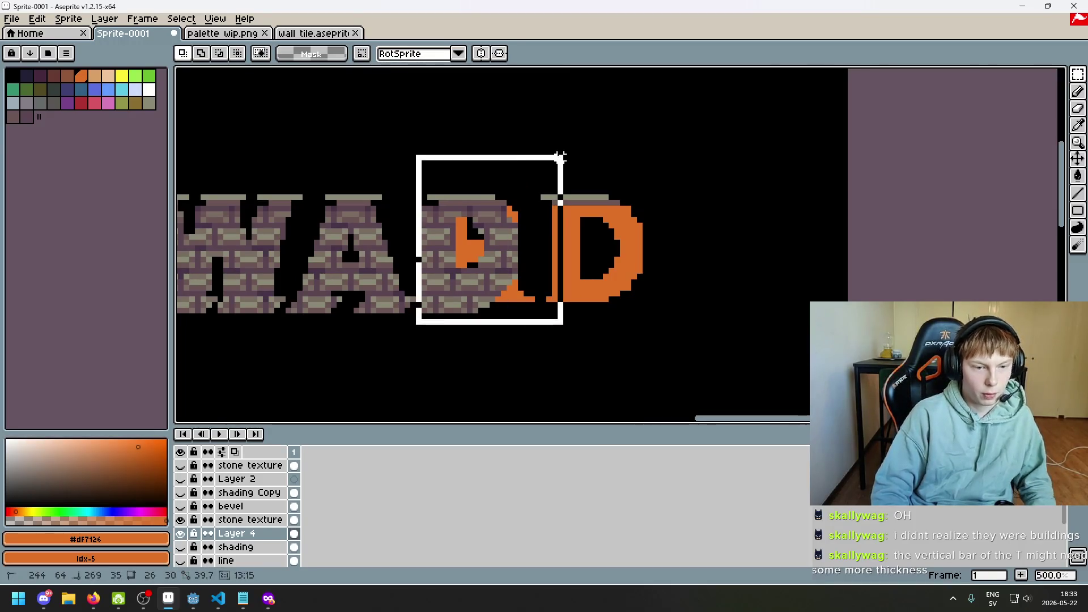
{"action": "left_click_drag", "start_coordinate": [518, 253], "coordinate": [576, 253]}
{"action": "left_click_drag", "start_coordinate": [595, 309], "coordinate": [540, 309]}
{"action": "left_click", "coordinate": [486, 333]}
- Erase the brick texture over the R on the stone texture layer with a 7px eraser
{"action": "left_click", "coordinate": [180, 533]}
{"action": "left_click", "coordinate": [180, 532]}
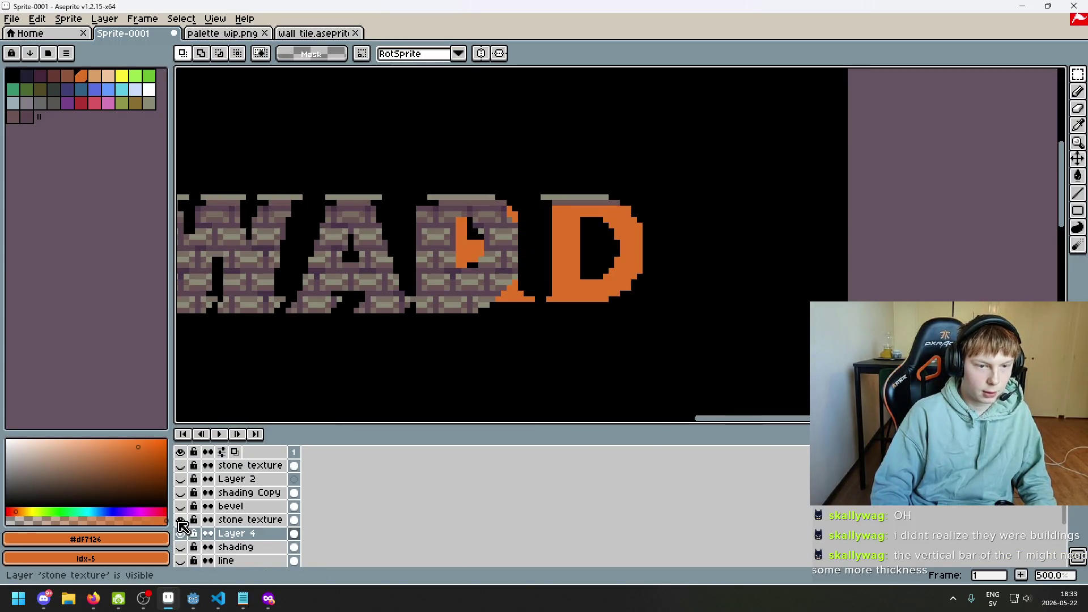
{"action": "left_click", "coordinate": [180, 520]}
{"action": "left_click", "coordinate": [180, 519]}
{"action": "key", "text": "e"}
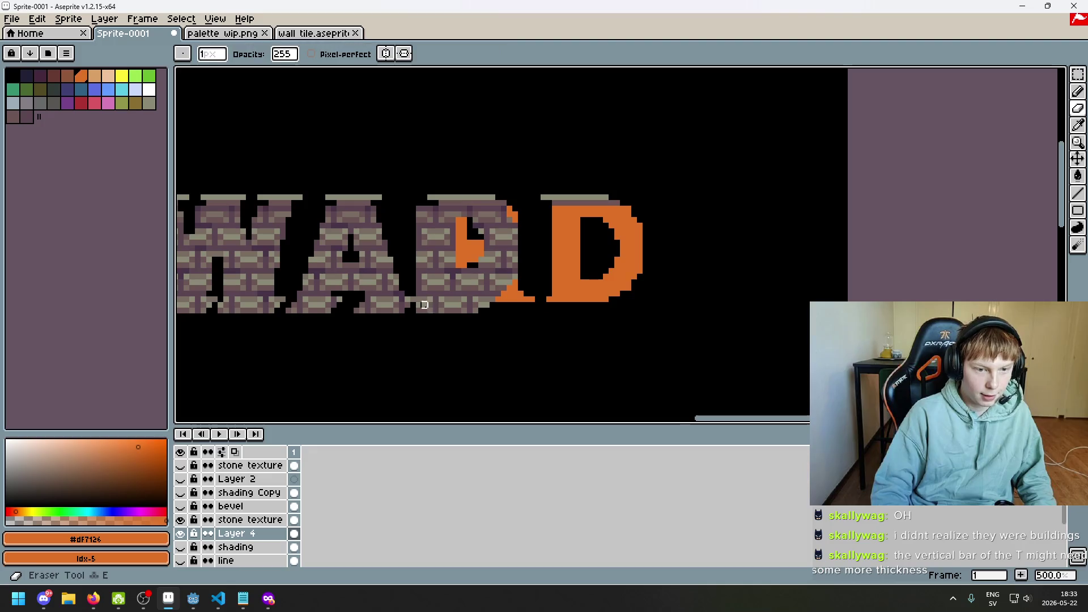
{"action": "left_click", "coordinate": [244, 520]}
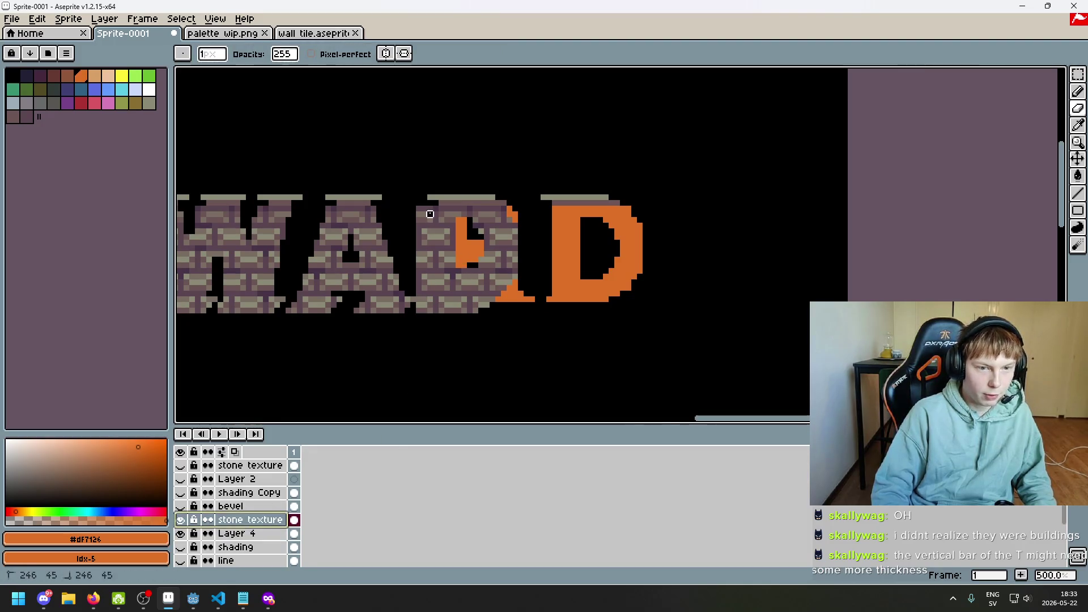
{"action": "key", "text": "plus"}
{"action": "key", "text": "plus"}
{"action": "key", "text": "plus"}
{"action": "mouse_move", "coordinate": [445, 287]}
{"action": "left_mouse_down"}
{"action": "mouse_move", "coordinate": [442, 202]}
{"action": "mouse_move", "coordinate": [437, 287]}
{"action": "mouse_move", "coordinate": [498, 264]}
{"action": "left_mouse_up"}
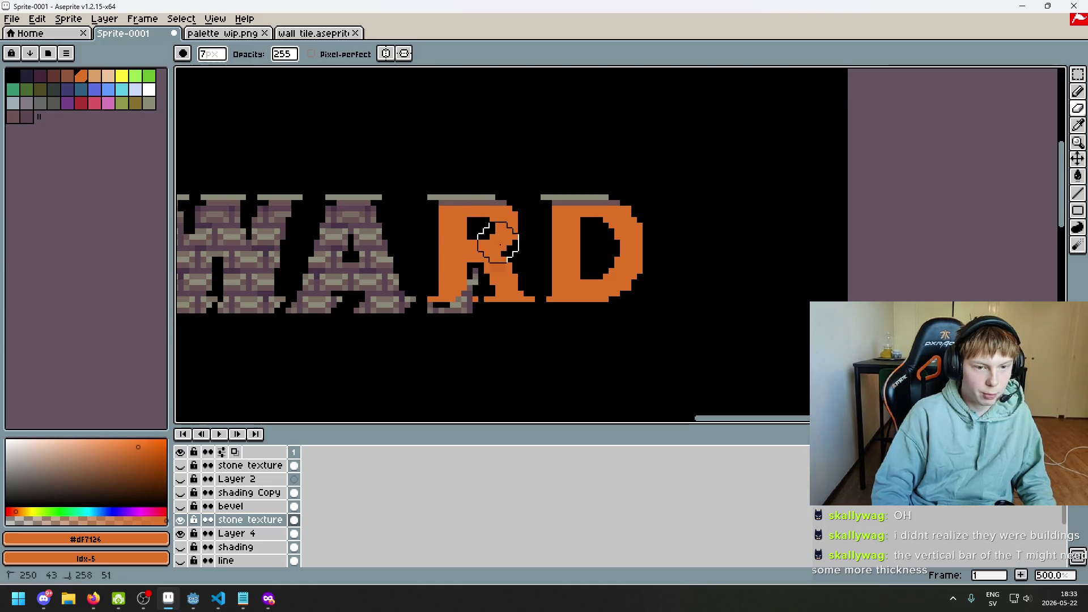
{"action": "scroll", "coordinate": [447, 311], "scroll_direction": "down", "scroll_amount": 2}
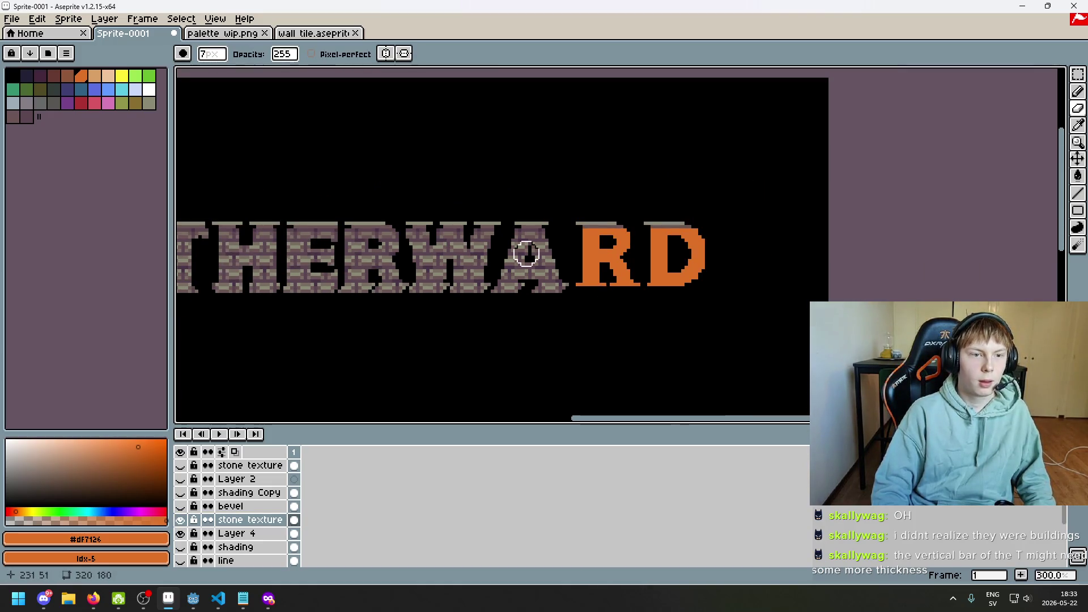
- Bring a stone-brick block from the wall tile document into Sprite-0001 and paste it
{"action": "left_click", "coordinate": [318, 33]}
{"action": "left_click", "coordinate": [130, 33]}
{"action": "scroll", "coordinate": [544, 244], "scroll_direction": "up", "scroll_amount": 1}
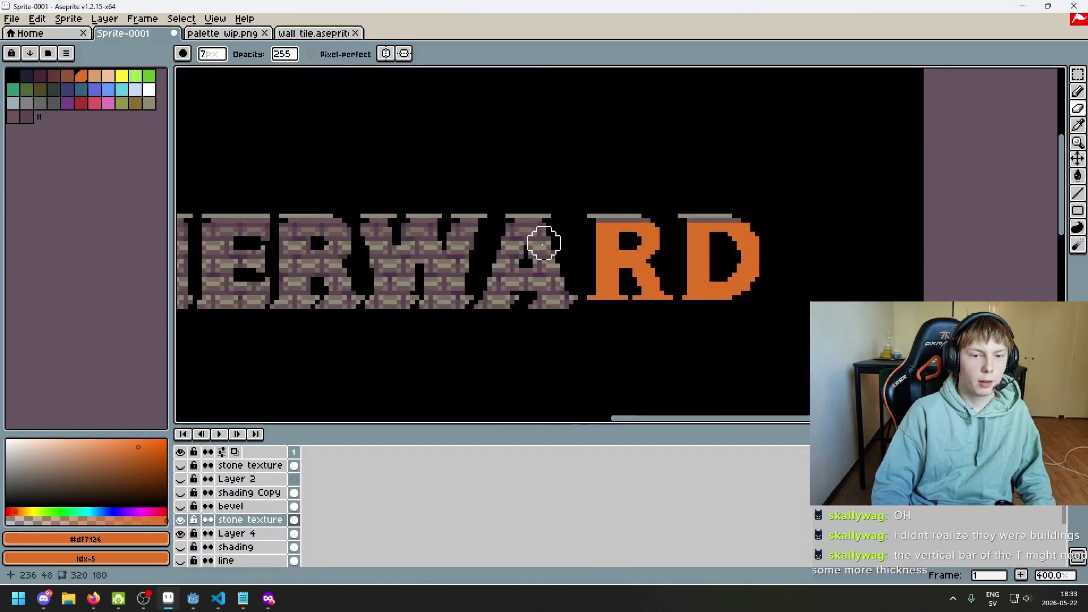
{"action": "scroll", "coordinate": [544, 243], "scroll_direction": "up", "scroll_amount": 2}
{"action": "key", "text": "ctrl+v"}
{"action": "scroll", "coordinate": [783, 295], "scroll_direction": "down", "scroll_amount": 1}
- Position the pasted stone block beside the D, then over the A's right side, and commit it
{"action": "mouse_move", "coordinate": [617, 263]}
{"action": "left_mouse_down"}
{"action": "mouse_move", "coordinate": [663, 262]}
{"action": "mouse_move", "coordinate": [601, 238]}
{"action": "left_mouse_up"}
{"action": "scroll", "coordinate": [657, 262], "scroll_direction": "up", "scroll_amount": 4}
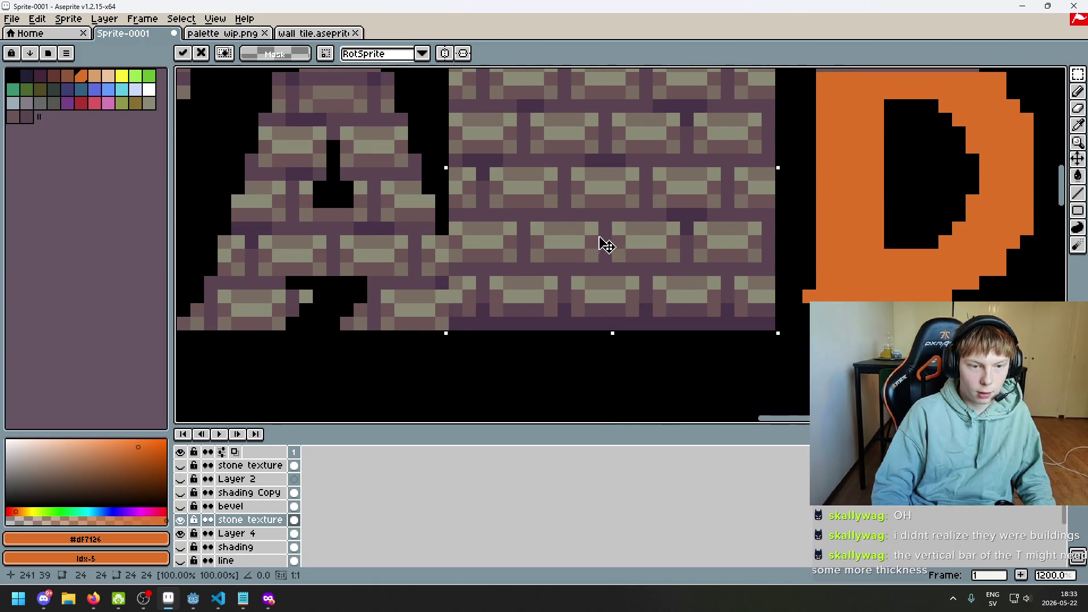
{"action": "scroll", "coordinate": [553, 236], "scroll_direction": "down", "scroll_amount": 5}
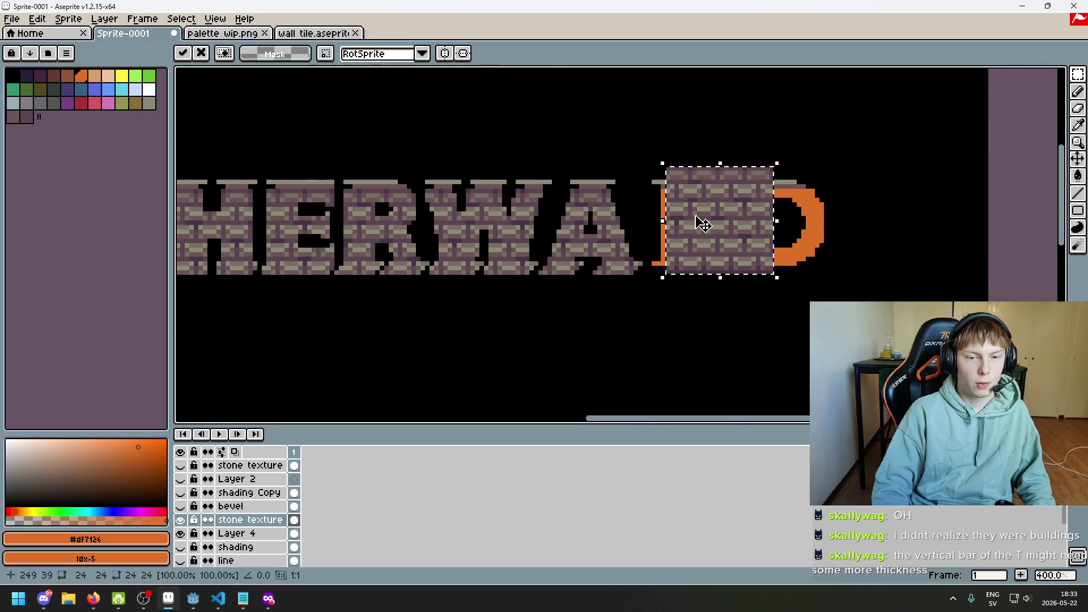
{"action": "mouse_move", "coordinate": [705, 226]}
{"action": "left_mouse_down"}
{"action": "mouse_move", "coordinate": [684, 247]}
{"action": "mouse_move", "coordinate": [607, 244]}
{"action": "mouse_move", "coordinate": [590, 263]}
{"action": "mouse_move", "coordinate": [713, 286]}
{"action": "mouse_move", "coordinate": [725, 306]}
{"action": "mouse_move", "coordinate": [724, 280]}
{"action": "left_mouse_up"}
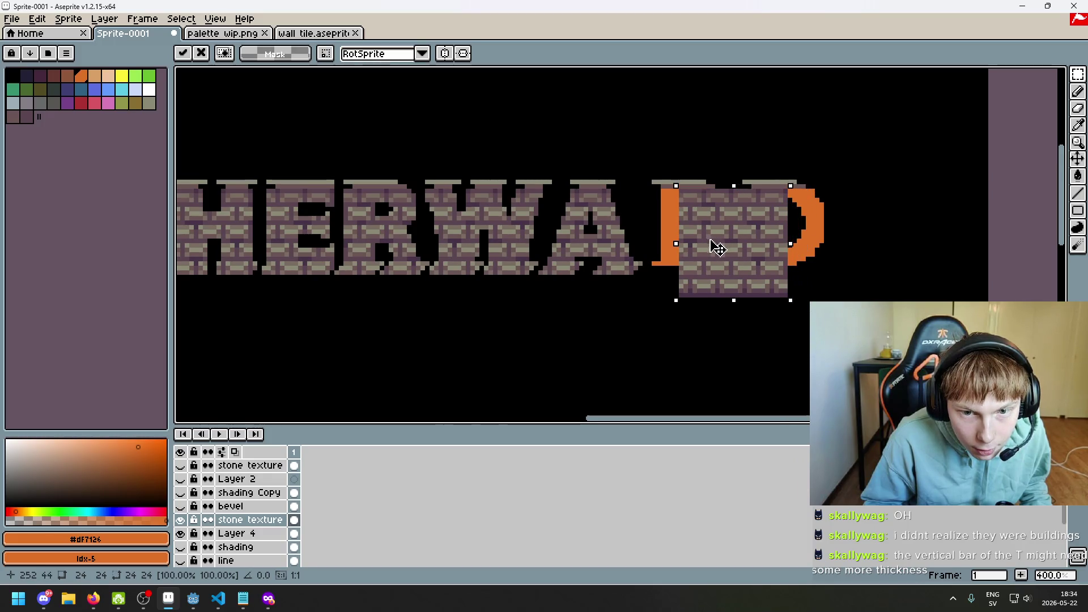
{"action": "scroll", "coordinate": [714, 258], "scroll_direction": "up", "scroll_amount": 2}
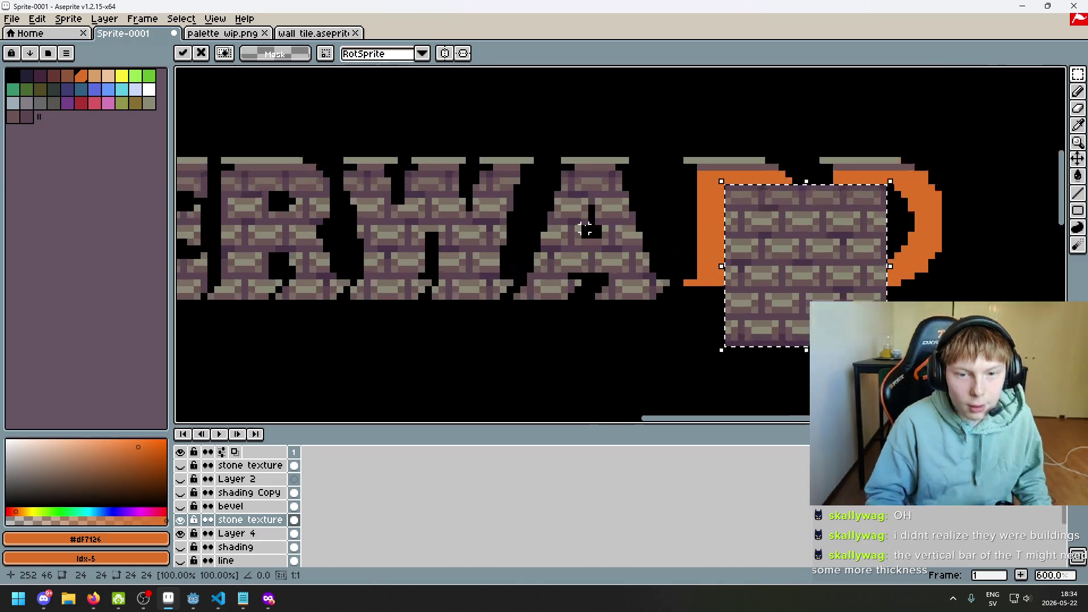
{"action": "mouse_move", "coordinate": [741, 262]}
{"action": "left_mouse_down"}
{"action": "mouse_move", "coordinate": [618, 249]}
{"action": "mouse_move", "coordinate": [727, 246]}
{"action": "mouse_move", "coordinate": [652, 238]}
{"action": "mouse_move", "coordinate": [694, 247]}
{"action": "mouse_move", "coordinate": [669, 235]}
{"action": "mouse_move", "coordinate": [670, 248]}
{"action": "mouse_move", "coordinate": [590, 267]}
{"action": "mouse_move", "coordinate": [576, 243]}
{"action": "mouse_move", "coordinate": [614, 247]}
{"action": "mouse_move", "coordinate": [561, 246]}
{"action": "left_mouse_up"}
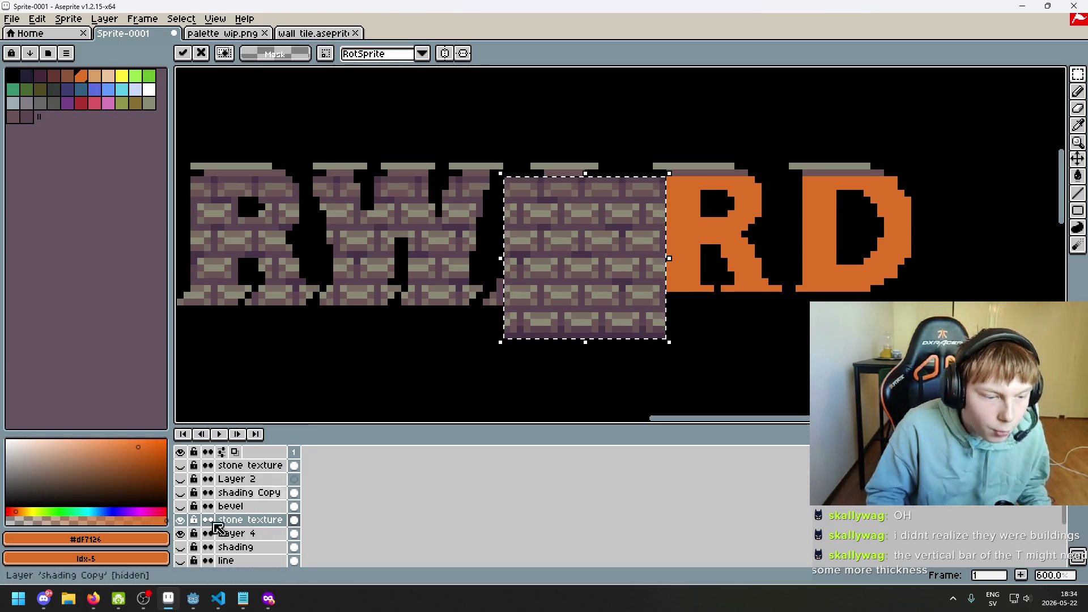
{"action": "left_click", "coordinate": [500, 384]}
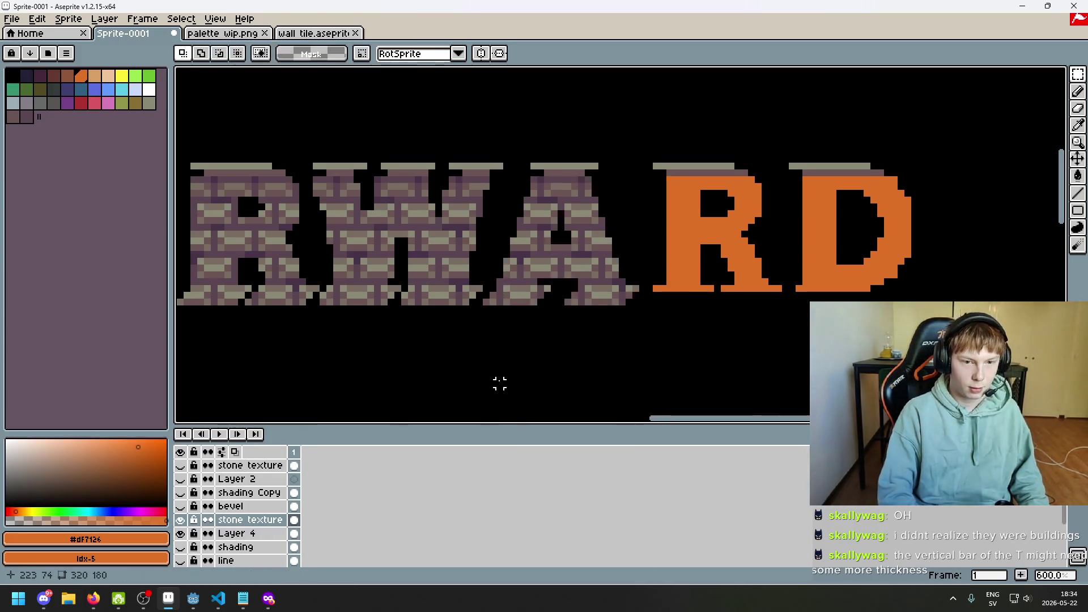
{"action": "key", "text": "ctrl+y"}
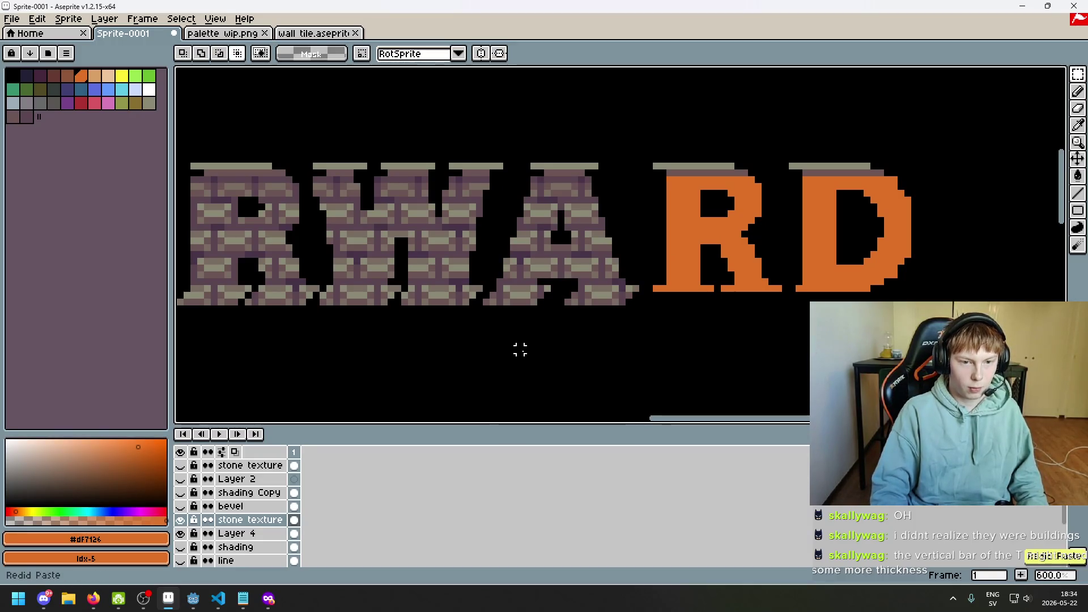
- Paste another stone-brick block over the A and commit it
{"action": "key", "text": "ctrl+v"}
{"action": "mouse_move", "coordinate": [608, 308]}
{"action": "left_mouse_down"}
{"action": "mouse_move", "coordinate": [585, 304]}
{"action": "mouse_move", "coordinate": [621, 322]}
{"action": "mouse_move", "coordinate": [590, 314]}
{"action": "left_mouse_up"}
{"action": "left_click", "coordinate": [737, 303]}
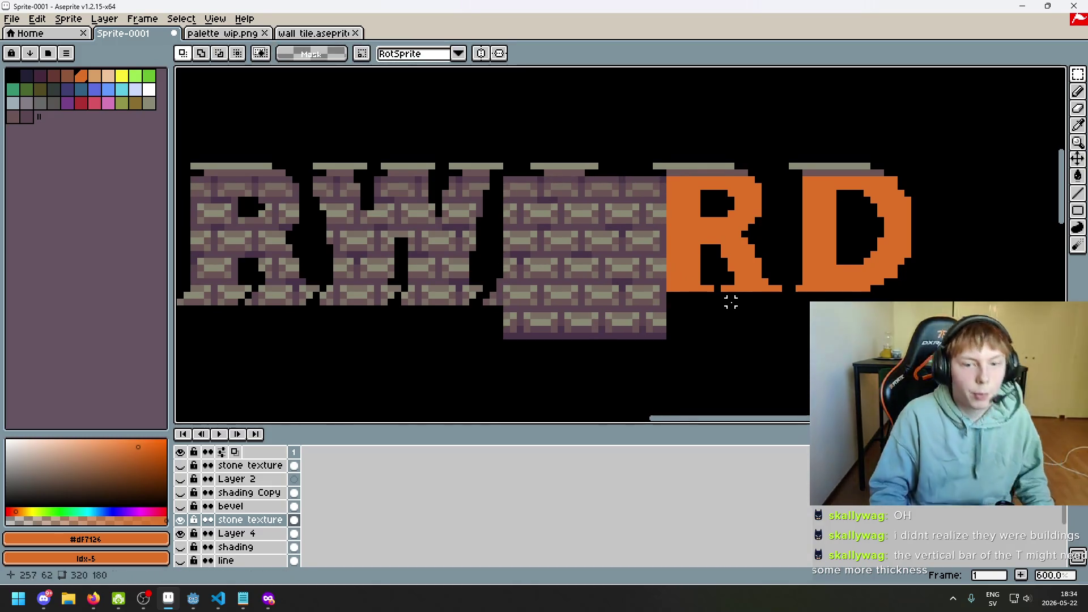
{"action": "scroll", "coordinate": [374, 209], "scroll_direction": "down", "scroll_amount": 2}
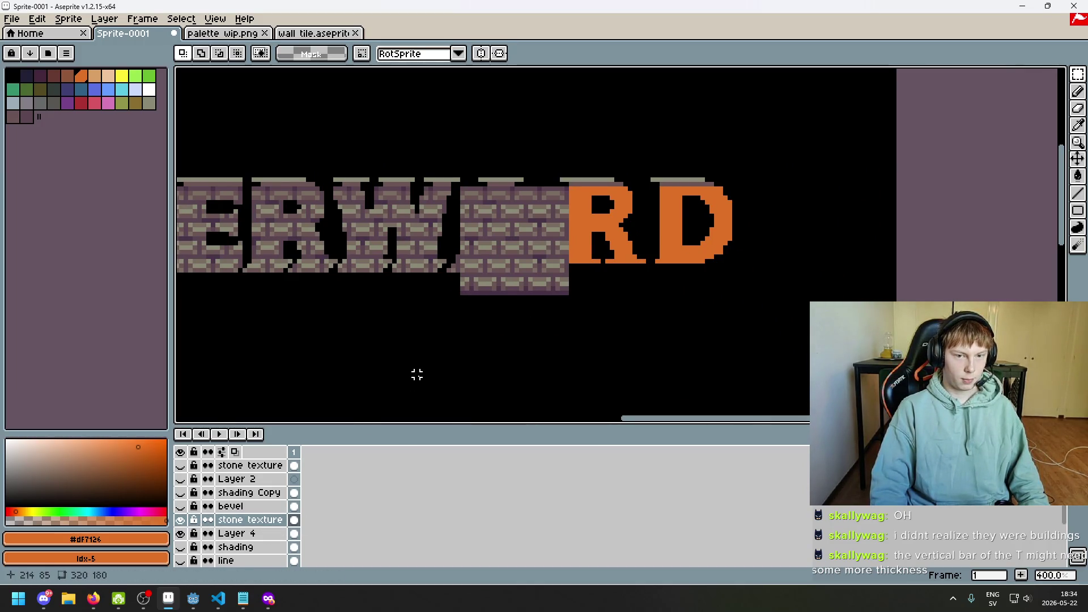
- Paste a third stone block across the R and D, then activate the stone texture layer
{"action": "key", "text": "ctrl+v"}
{"action": "scroll", "coordinate": [627, 263], "scroll_direction": "up", "scroll_amount": 3}
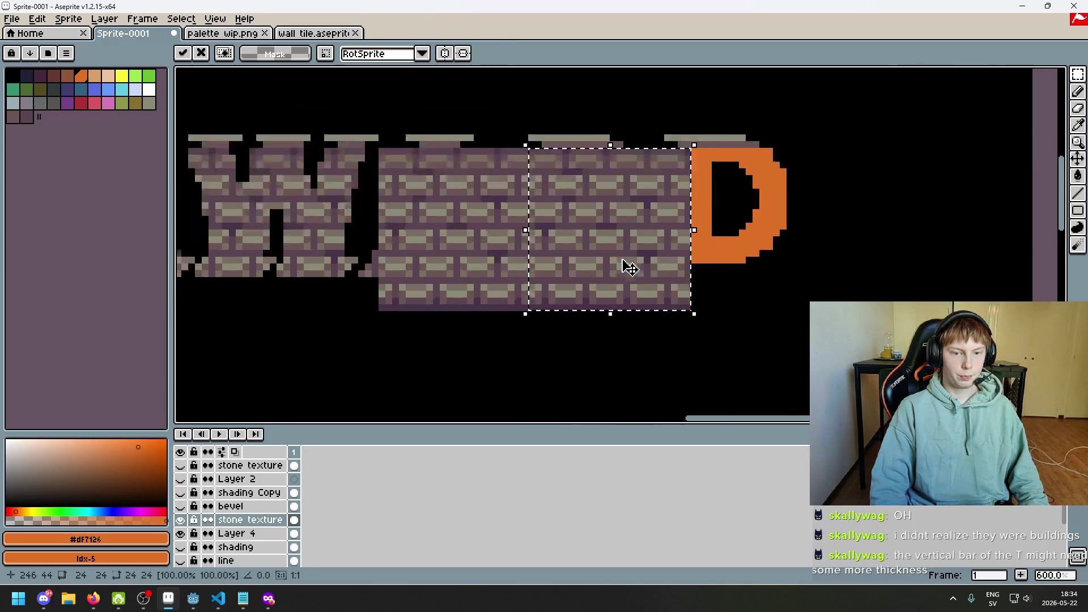
{"action": "mouse_move", "coordinate": [651, 267]}
{"action": "left_mouse_down"}
{"action": "mouse_move", "coordinate": [711, 263]}
{"action": "mouse_move", "coordinate": [699, 261]}
{"action": "left_mouse_up"}
{"action": "scroll", "coordinate": [646, 267], "scroll_direction": "down", "scroll_amount": 2}
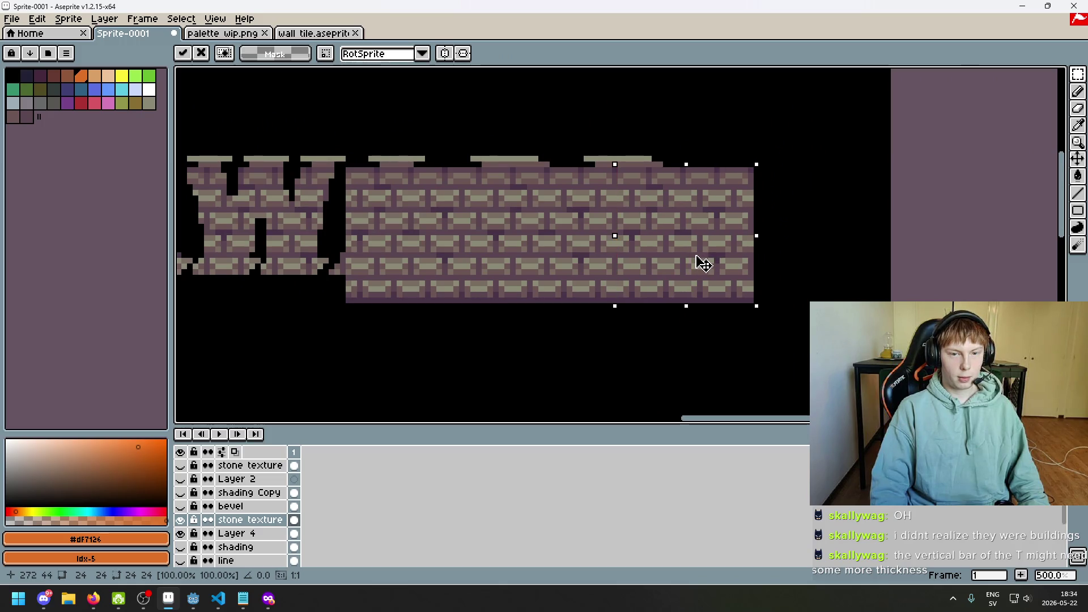
{"action": "left_click", "coordinate": [796, 255]}
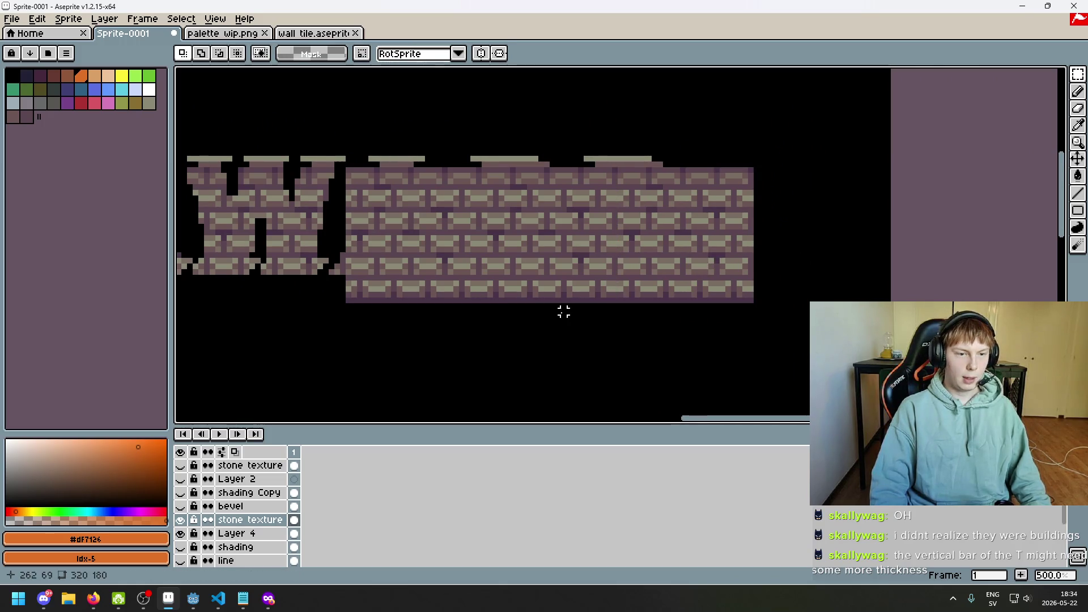
{"action": "scroll", "coordinate": [541, 318], "scroll_direction": "down", "scroll_amount": 3}
{"action": "scroll", "coordinate": [520, 319], "scroll_direction": "up", "scroll_amount": 2}
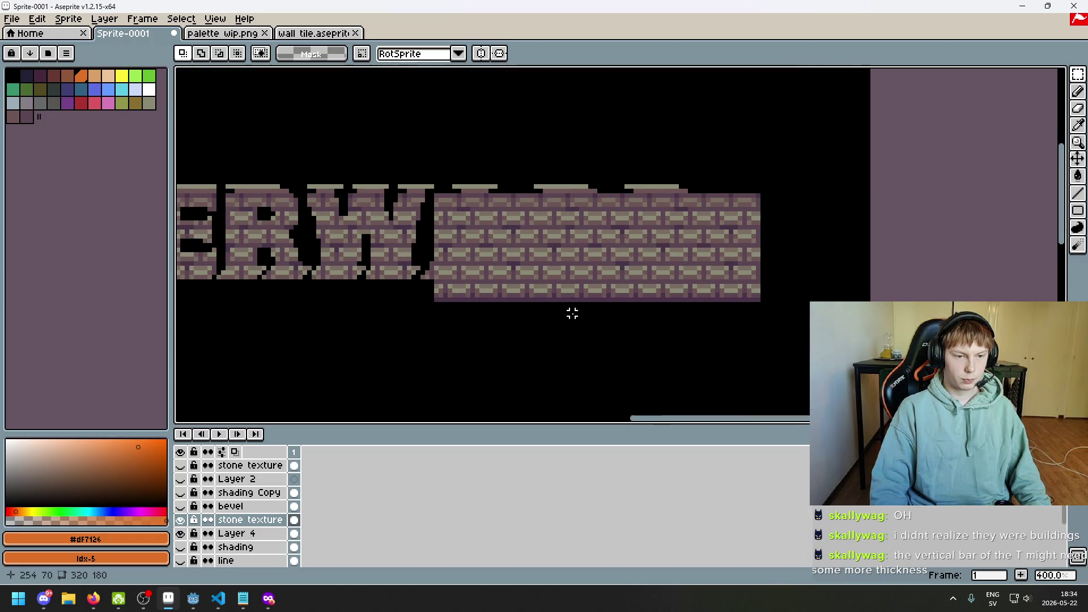
{"action": "left_click", "coordinate": [268, 519]}
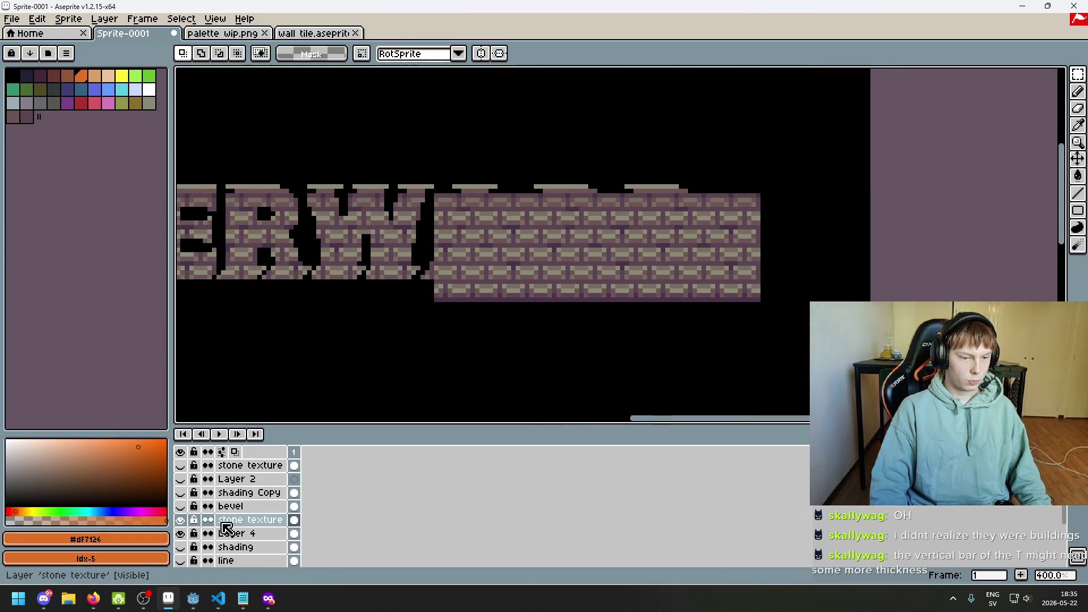
- Hide the brick texture and Magic Wand-select the empty background around the letters on Layer 4
{"action": "left_click", "coordinate": [180, 520]}
{"action": "left_click", "coordinate": [180, 520]}
{"action": "left_click", "coordinate": [180, 520]}
{"action": "key", "text": "w"}
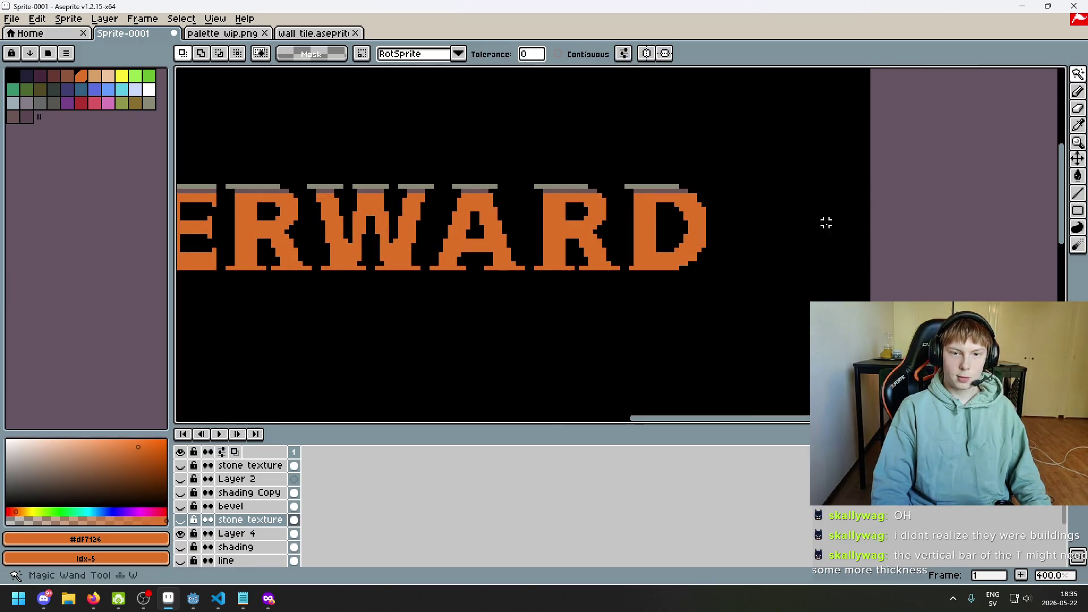
{"action": "left_click", "coordinate": [238, 534]}
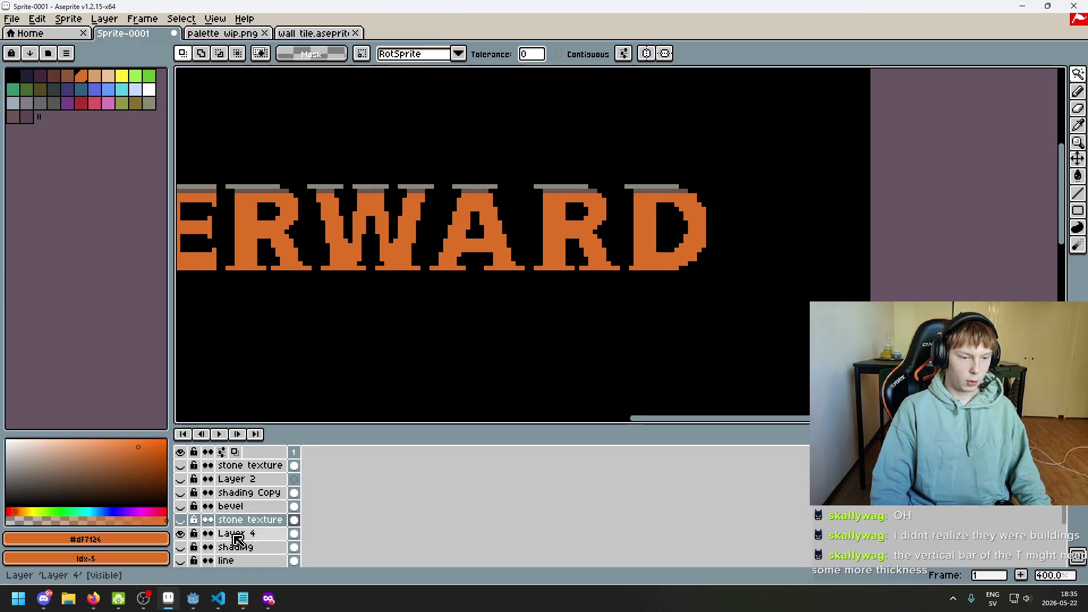
{"action": "left_click", "coordinate": [536, 250]}
{"action": "scroll", "coordinate": [521, 267], "scroll_direction": "down", "scroll_amount": 2}
{"action": "scroll", "coordinate": [518, 250], "scroll_direction": "up", "scroll_amount": 2}
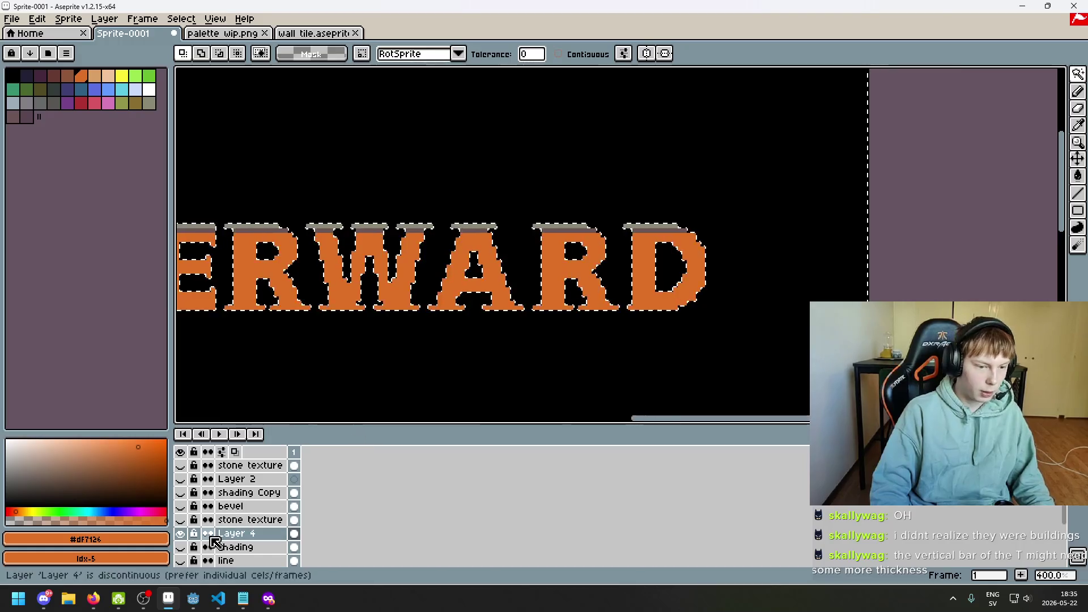
- Delete the brick texture outside the letter shapes on the stone layer, then deselect
{"action": "left_click", "coordinate": [187, 520]}
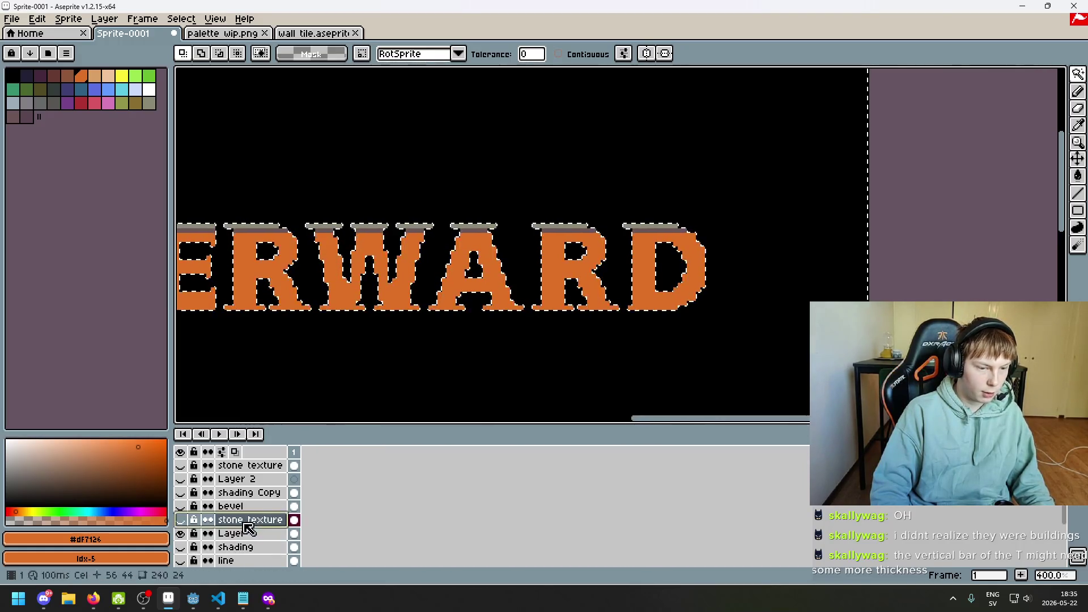
{"action": "left_click", "coordinate": [181, 520]}
{"action": "key", "text": "Delete"}
{"action": "key", "text": "ctrl+d"}
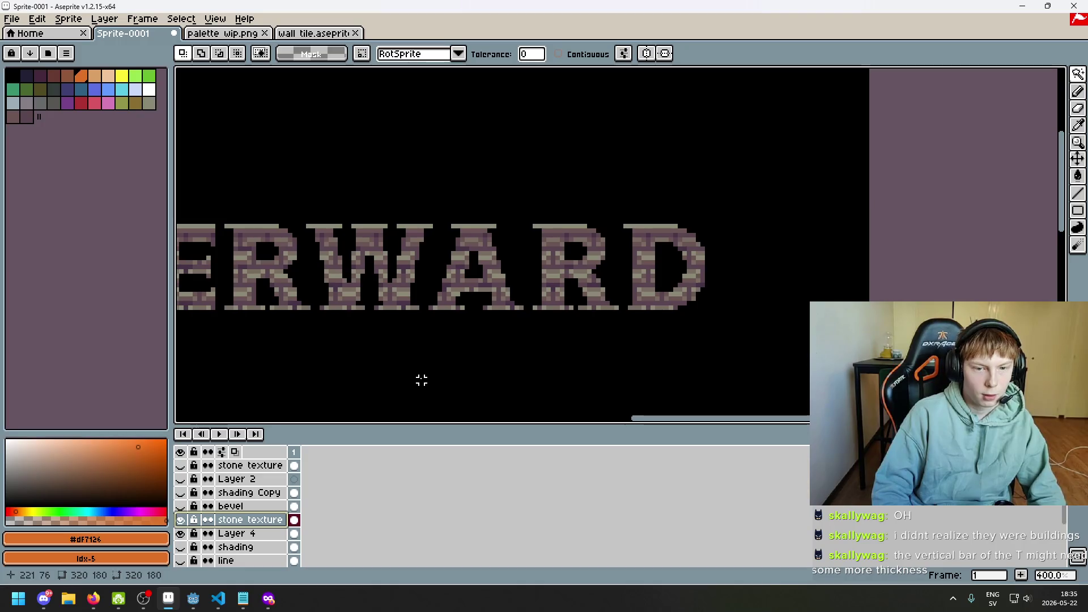
{"action": "scroll", "coordinate": [712, 284], "scroll_direction": "down", "scroll_amount": 3}
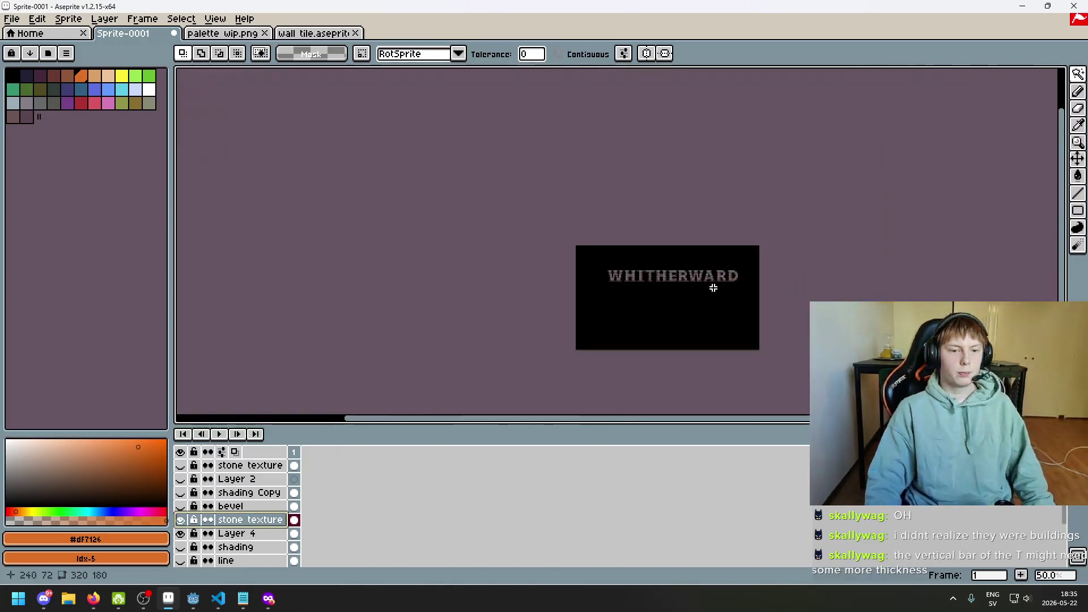
{"action": "scroll", "coordinate": [711, 282], "scroll_direction": "up", "scroll_amount": 1}
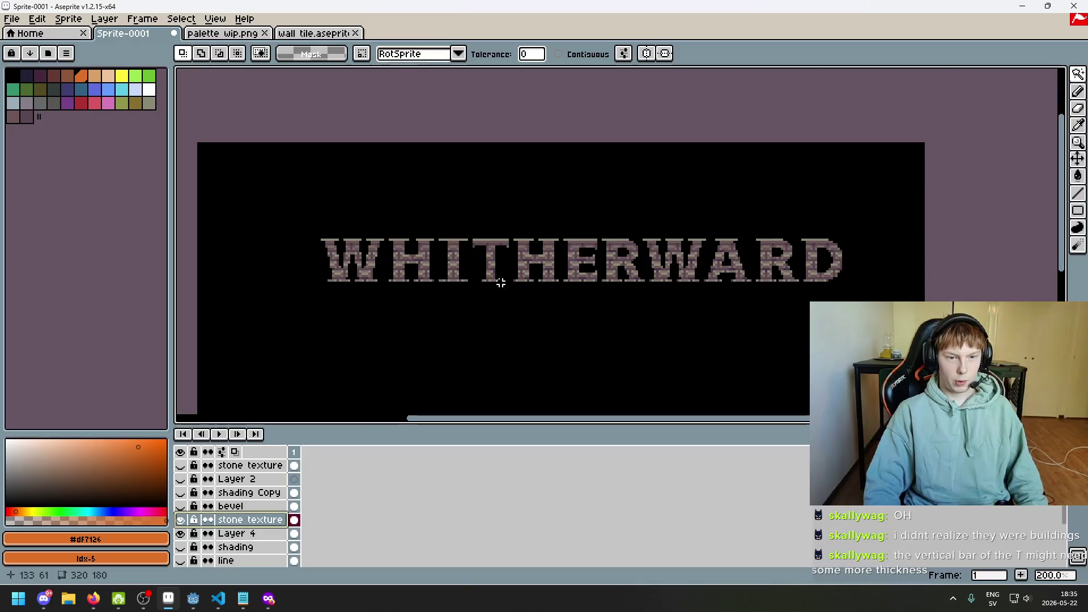
- Recenter the title, switch to rectangular selection, and make the bevel layer visible again
{"action": "mouse_move", "coordinate": [701, 277]}
{"action": "left_mouse_down"}
{"action": "mouse_move", "coordinate": [656, 238]}
{"action": "mouse_move", "coordinate": [669, 241]}
{"action": "left_mouse_up"}
{"action": "left_click", "coordinate": [1082, 79]}
{"action": "left_click", "coordinate": [992, 75]}
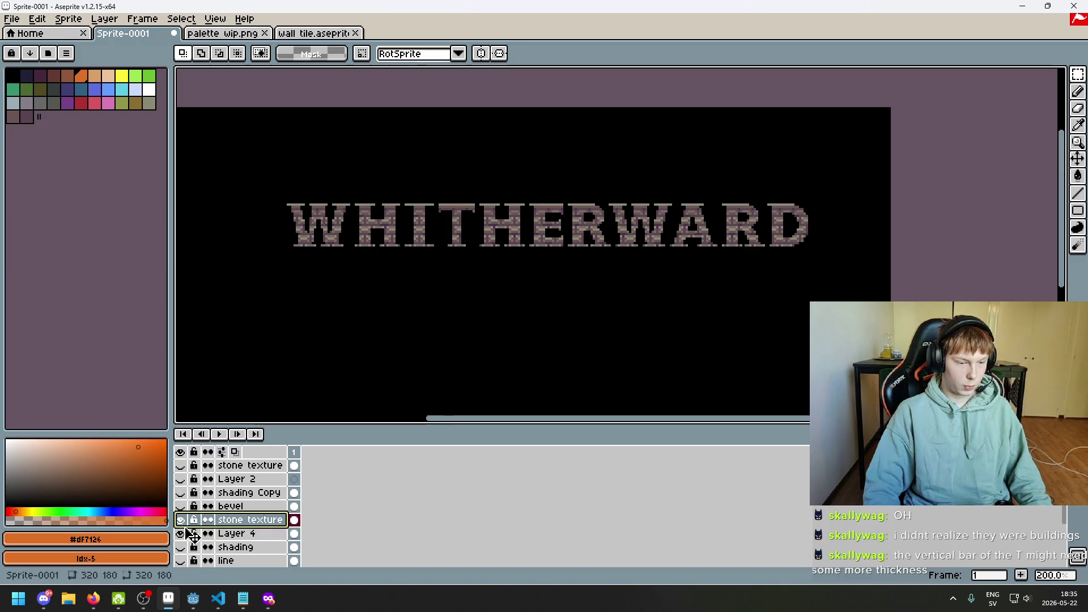
{"action": "left_click", "coordinate": [181, 506]}
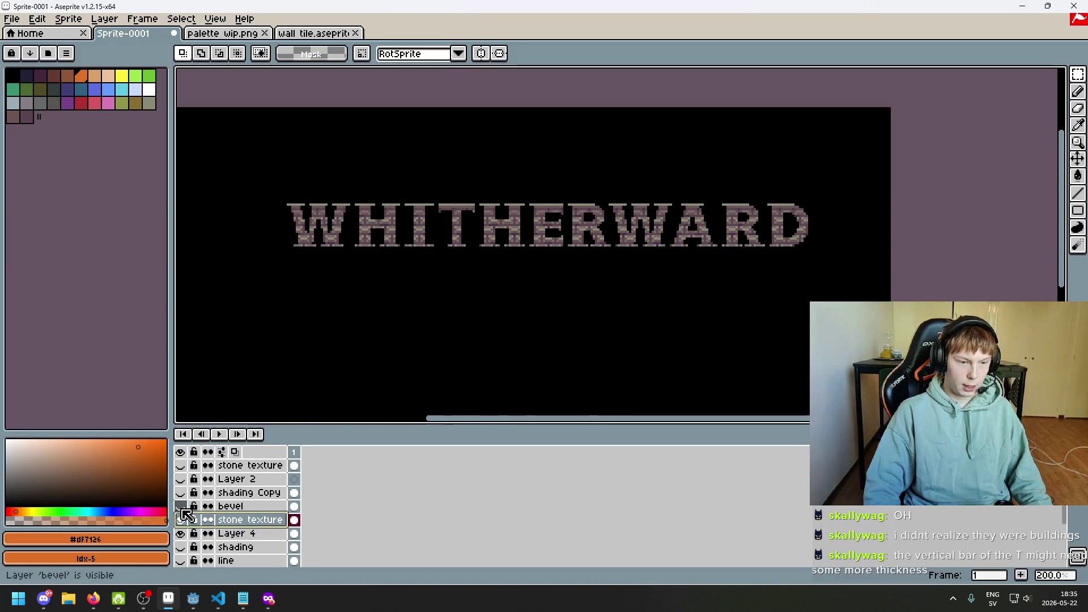
{"action": "left_click", "coordinate": [181, 509]}
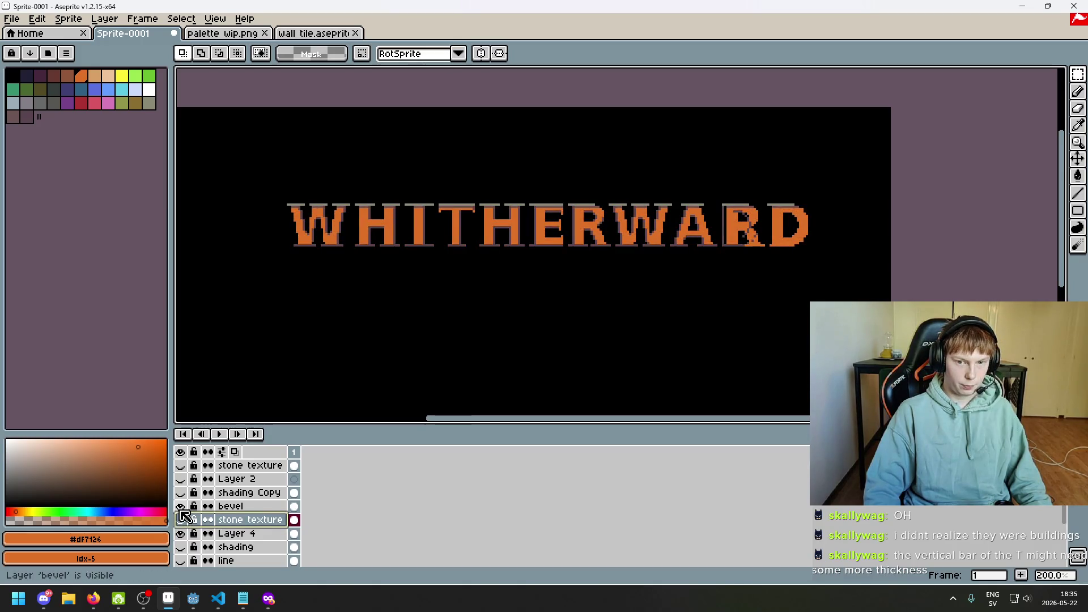
{"action": "scroll", "coordinate": [731, 262], "scroll_direction": "up", "scroll_amount": 4}
- Select the R's bevel slice, nudge it onto the D with arrow keys, and commit
{"action": "left_click_drag", "start_coordinate": [452, 160], "coordinate": [590, 349]}
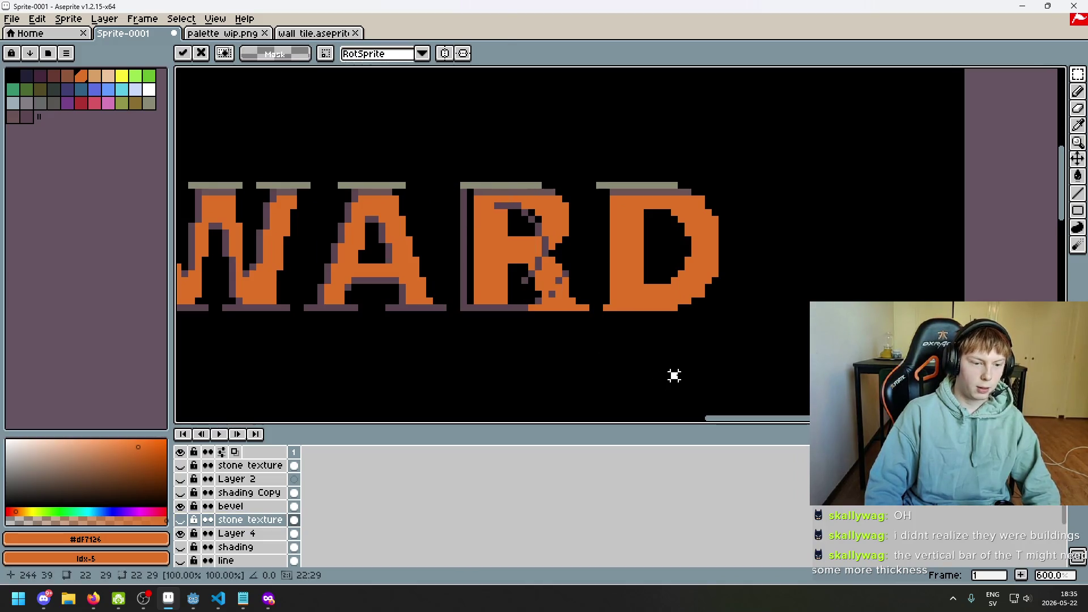
{"action": "key", "text": "ctrl+z"}
{"action": "mouse_move", "coordinate": [460, 141]}
{"action": "left_mouse_down"}
{"action": "mouse_move", "coordinate": [600, 369]}
{"action": "mouse_move", "coordinate": [619, 381]}
{"action": "left_mouse_up"}
{"action": "key", "text": "Right"}
{"action": "key", "text": "Right"}
{"action": "key", "text": "Right"}
{"action": "key", "text": "Right"}
{"action": "key", "text": "Left"}
{"action": "key", "text": "Left"}
{"action": "key", "text": "Right"}
{"action": "key", "text": "Right"}
{"action": "key", "text": "Left"}
{"action": "key", "text": "Left"}
{"action": "key", "text": "Right"}
{"action": "key", "text": "Right"}
{"action": "key", "text": "Left"}
{"action": "key", "text": "Right"}
{"action": "key", "text": "Left"}
{"action": "key", "text": "Right"}
{"action": "key", "text": "Return"}
{"action": "scroll", "coordinate": [699, 312], "scroll_direction": "up", "scroll_amount": 4}
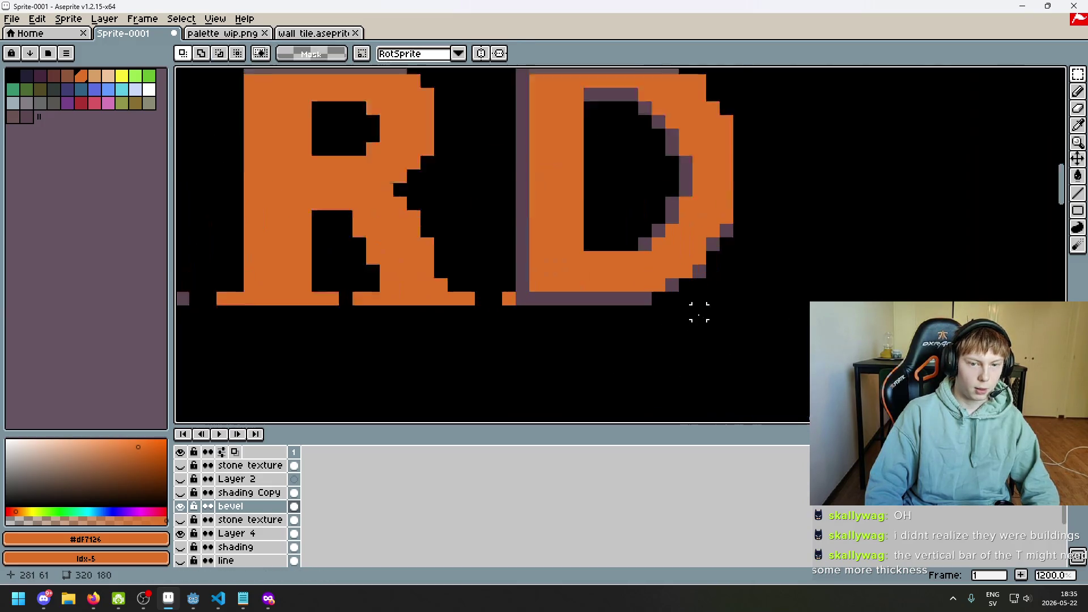
{"action": "scroll", "coordinate": [699, 313], "scroll_direction": "up", "scroll_amount": 1}
- Fill a gap pixel with orange and paint a missing bevel pixel dark purple
{"action": "key", "text": "i"}
{"action": "key", "text": "b"}
{"action": "left_click", "coordinate": [464, 274]}
{"action": "left_click", "coordinate": [479, 287], "text": "alt"}
{"action": "left_click", "coordinate": [445, 292]}
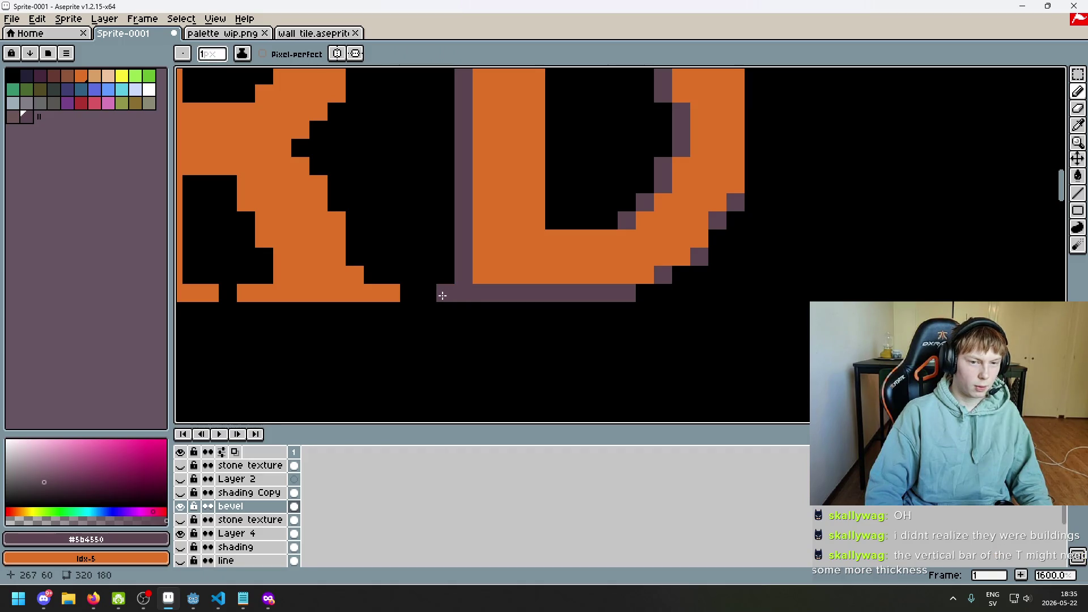
{"action": "scroll", "coordinate": [507, 325], "scroll_direction": "down", "scroll_amount": 6}
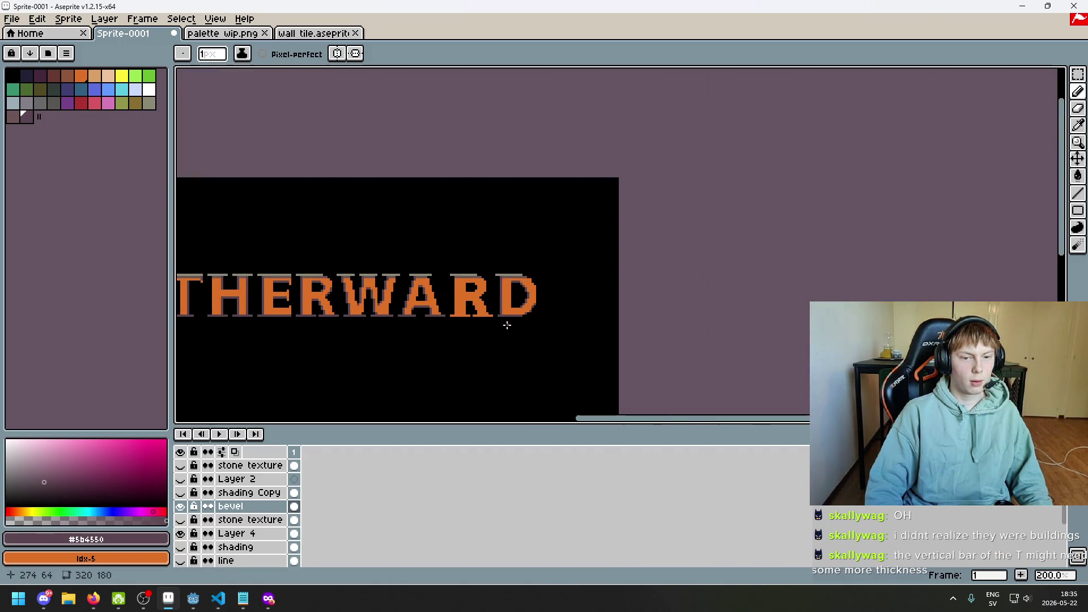
{"action": "scroll", "coordinate": [507, 324], "scroll_direction": "up", "scroll_amount": 1}
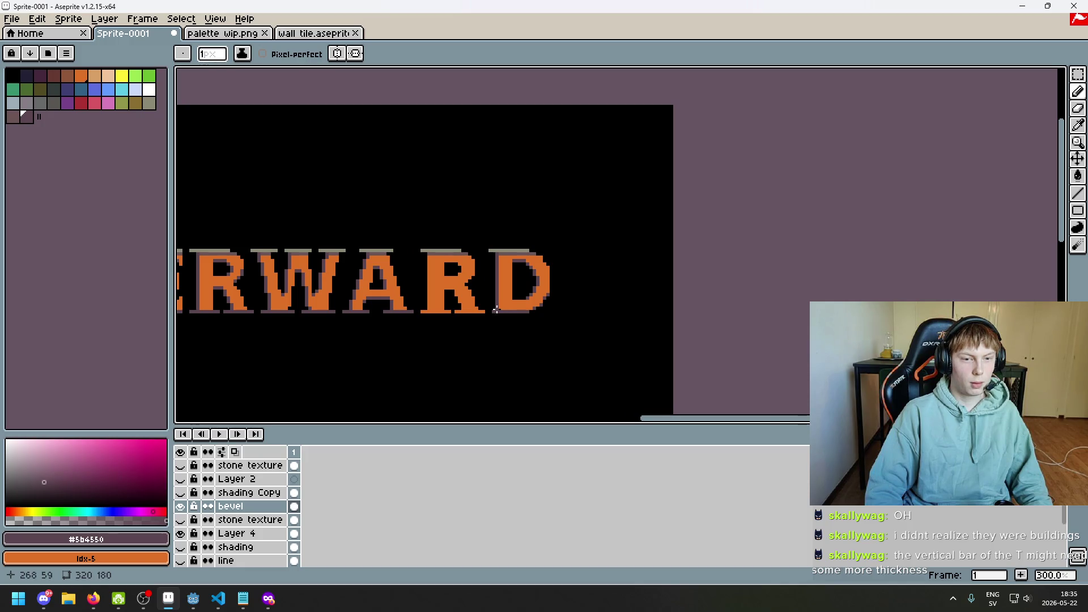
{"action": "scroll", "coordinate": [497, 310], "scroll_direction": "up", "scroll_amount": 6}
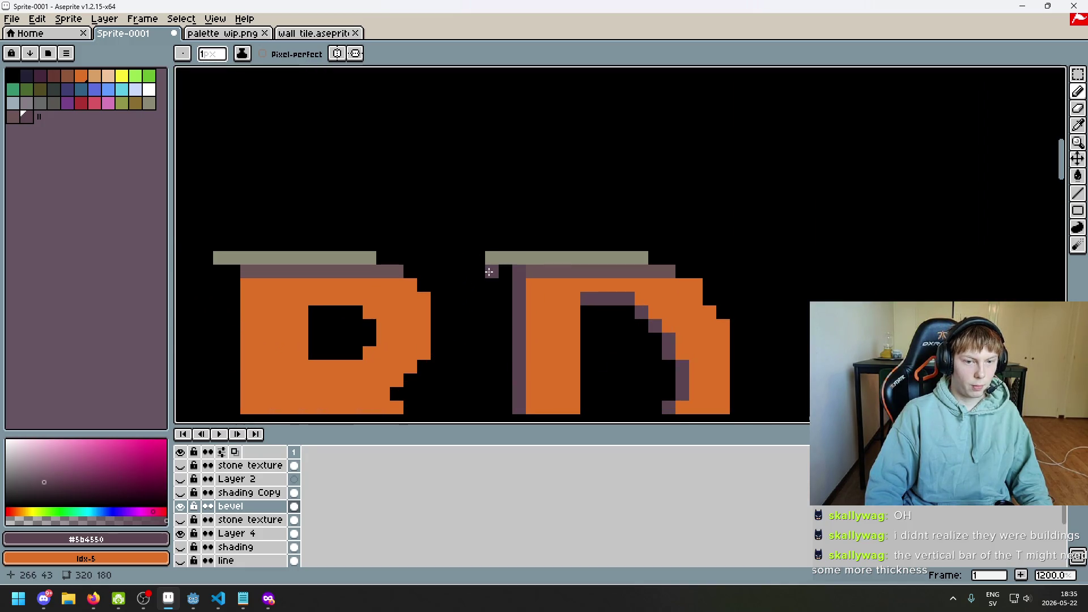
{"action": "scroll", "coordinate": [494, 280], "scroll_direction": "down", "scroll_amount": 6}
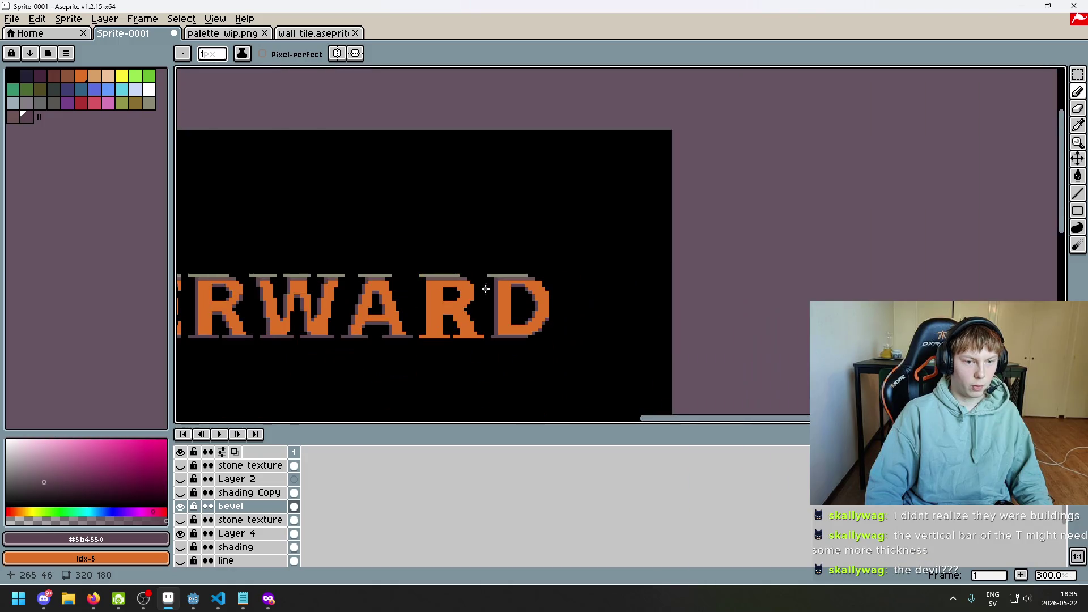
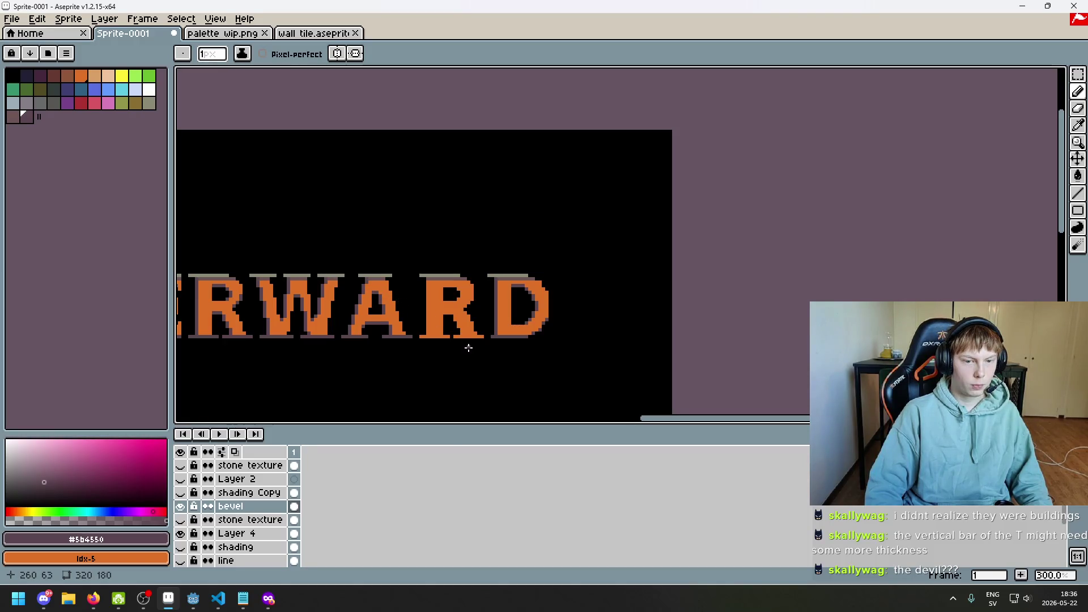
- Zoom to the ARD letters and toggle the shading Copy layer off and on to compare
{"action": "scroll", "coordinate": [490, 299], "scroll_direction": "up", "scroll_amount": 1}
{"action": "key", "text": "i"}
{"action": "key", "text": "b"}
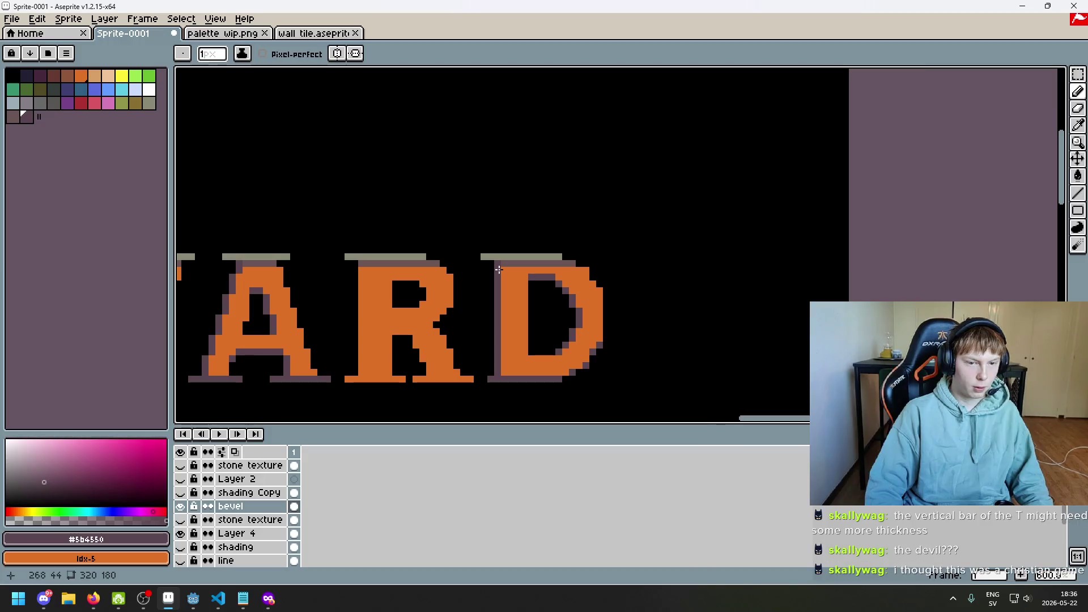
{"action": "left_click_drag", "start_coordinate": [296, 273], "coordinate": [454, 270]}
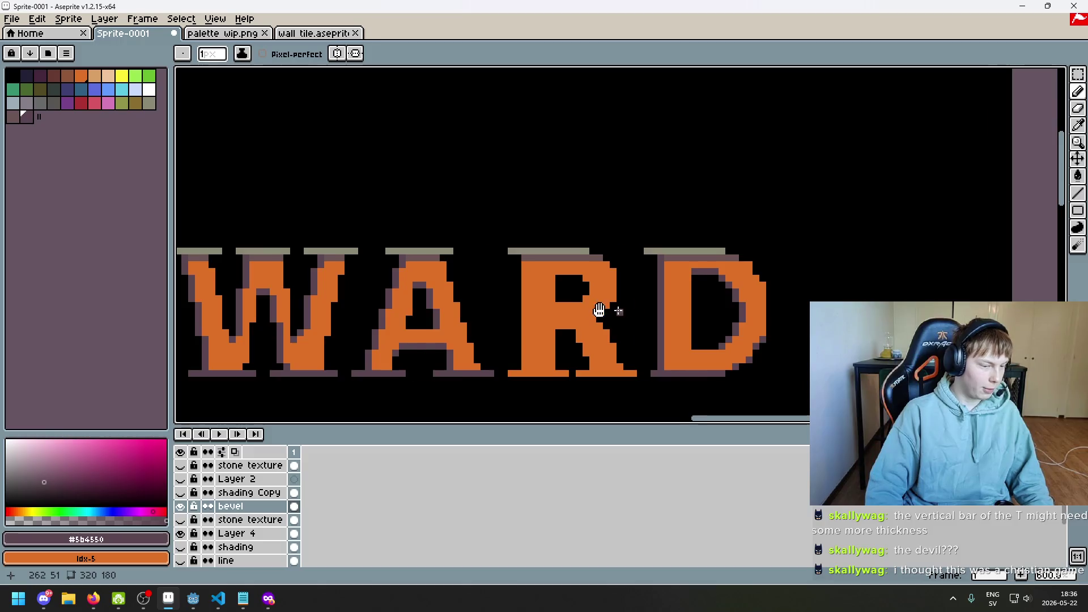
{"action": "left_click_drag", "start_coordinate": [613, 311], "coordinate": [462, 321]}
{"action": "left_click_drag", "start_coordinate": [622, 303], "coordinate": [613, 268]}
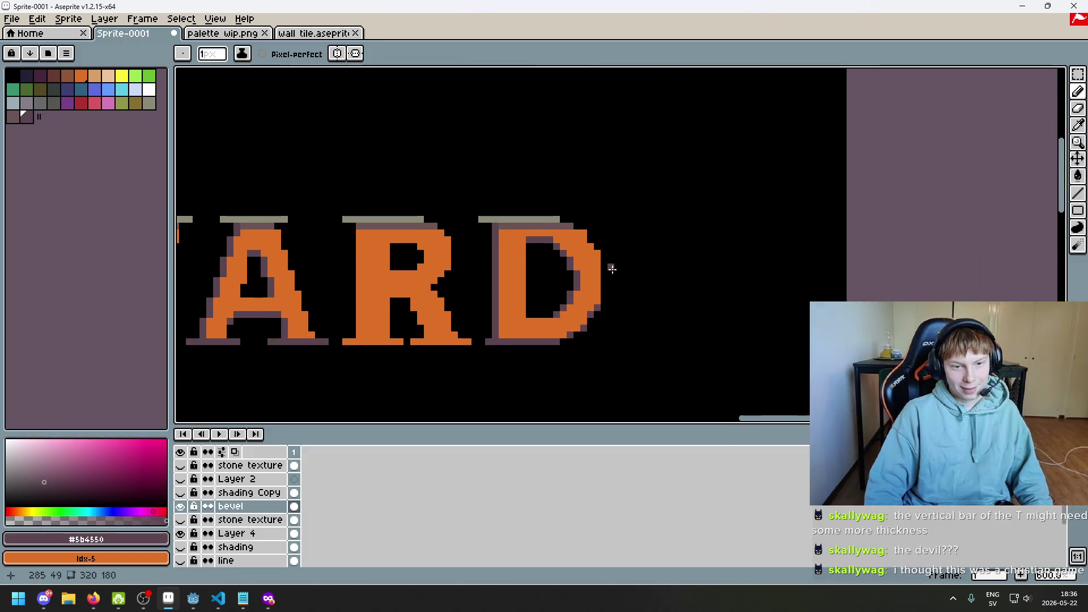
{"action": "scroll", "coordinate": [579, 237], "scroll_direction": "up", "scroll_amount": 1}
{"action": "scroll", "coordinate": [589, 247], "scroll_direction": "up", "scroll_amount": 1}
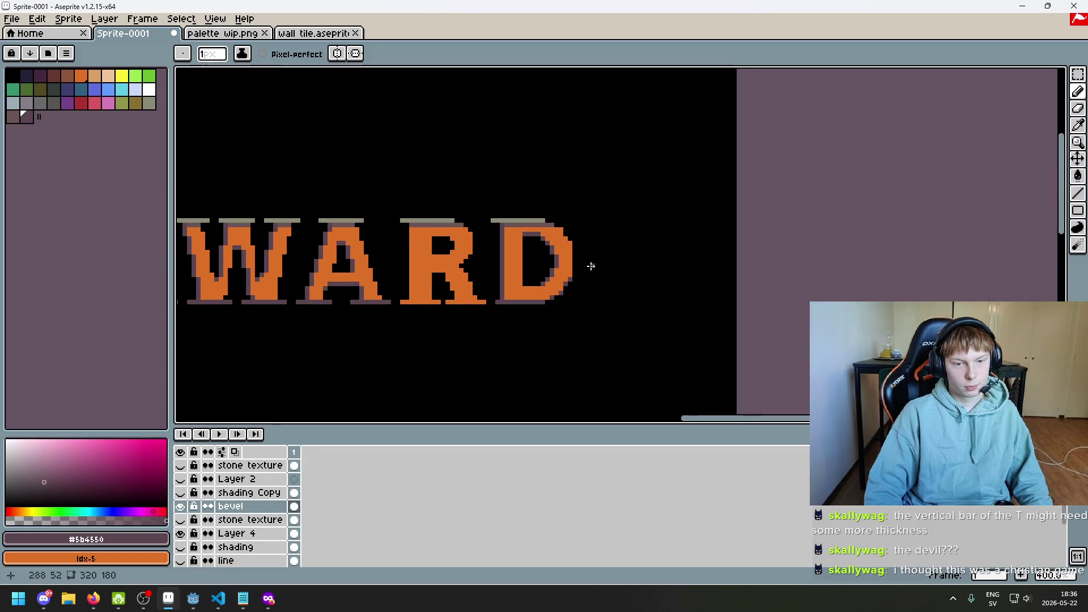
{"action": "left_click", "coordinate": [181, 493]}
{"action": "left_click", "coordinate": [180, 493]}
{"action": "left_click", "coordinate": [181, 493]}
- Marquee the D's shading on 'shading Copy', drag it snug against the D's left and base, and commit
{"action": "key", "text": "m"}
{"action": "left_click_drag", "start_coordinate": [539, 380], "coordinate": [391, 187]}
{"action": "left_click_drag", "start_coordinate": [466, 276], "coordinate": [491, 274]}
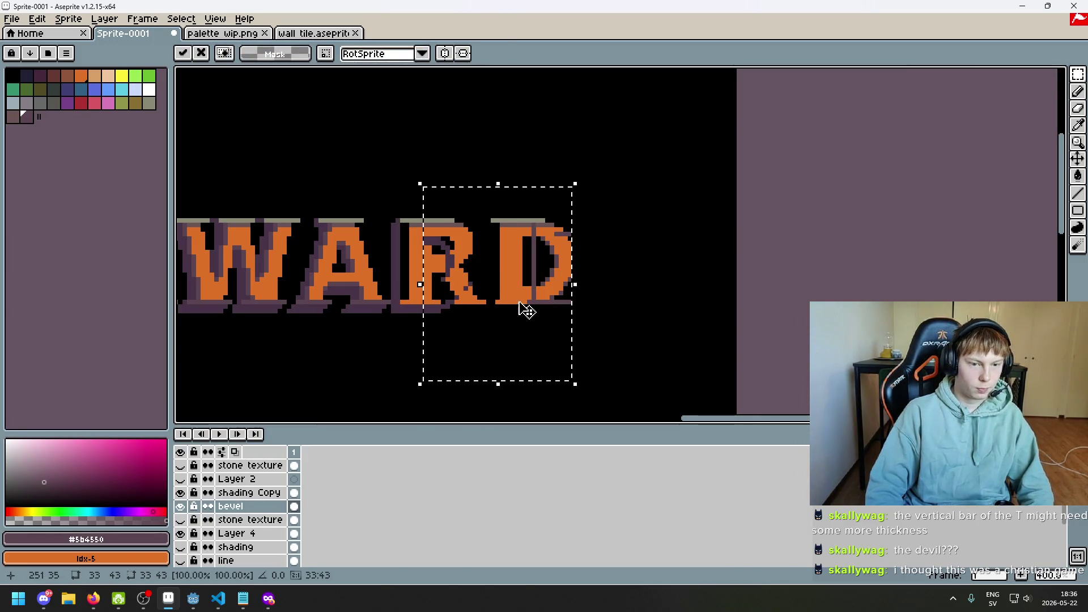
{"action": "key", "text": "ctrl+z"}
{"action": "left_click", "coordinate": [250, 492]}
{"action": "mouse_move", "coordinate": [504, 310]}
{"action": "left_mouse_down"}
{"action": "mouse_move", "coordinate": [606, 303]}
{"action": "mouse_move", "coordinate": [617, 314]}
{"action": "mouse_move", "coordinate": [607, 301]}
{"action": "mouse_move", "coordinate": [600, 309]}
{"action": "mouse_move", "coordinate": [619, 299]}
{"action": "mouse_move", "coordinate": [603, 311]}
{"action": "mouse_move", "coordinate": [607, 299]}
{"action": "mouse_move", "coordinate": [632, 325]}
{"action": "left_mouse_up"}
{"action": "scroll", "coordinate": [537, 296], "scroll_direction": "up", "scroll_amount": 3}
{"action": "mouse_move", "coordinate": [536, 295]}
{"action": "left_mouse_down"}
{"action": "mouse_move", "coordinate": [481, 236]}
{"action": "mouse_move", "coordinate": [457, 253]}
{"action": "mouse_move", "coordinate": [468, 248]}
{"action": "left_mouse_up"}
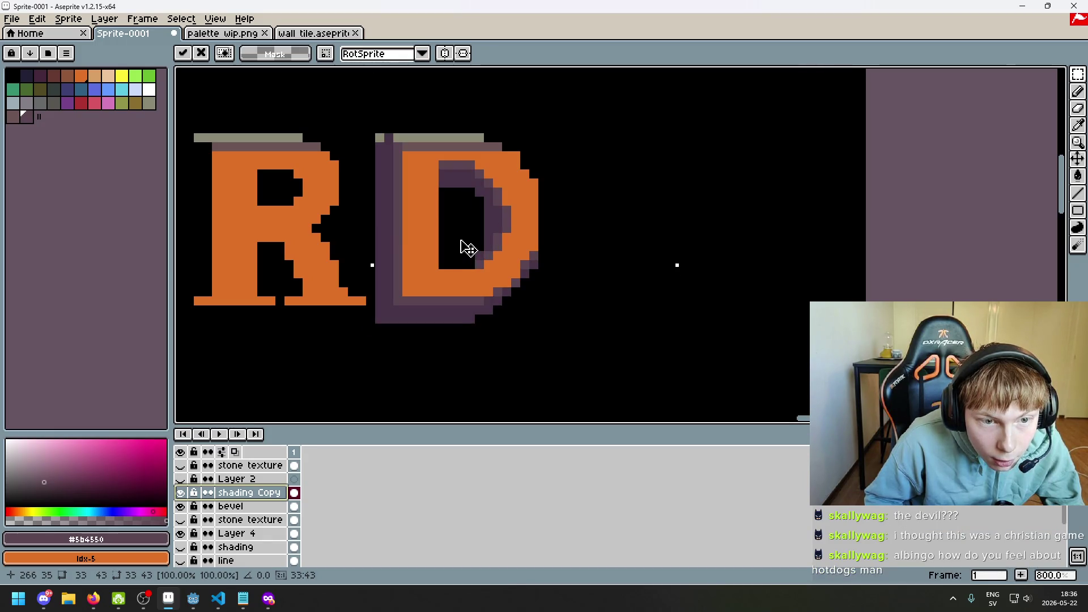
{"action": "mouse_move", "coordinate": [466, 249]}
{"action": "left_mouse_down"}
{"action": "mouse_move", "coordinate": [451, 243]}
{"action": "mouse_move", "coordinate": [465, 248]}
{"action": "left_mouse_up"}
{"action": "key", "text": "Return"}
{"action": "key", "text": "ctrl+d"}
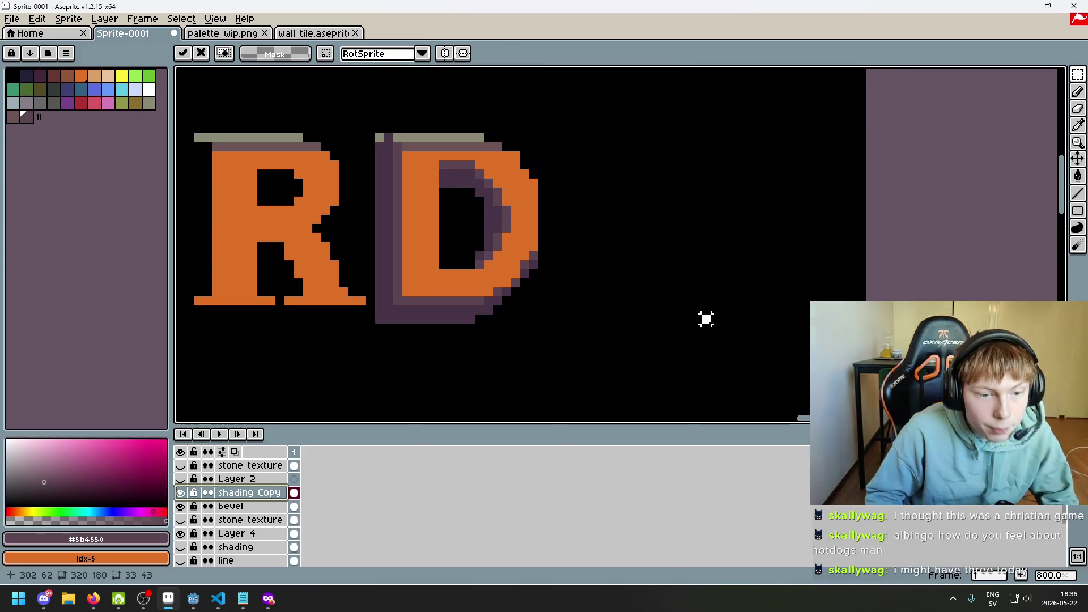
- Sample the dark purple #473347 from the D's shading
{"action": "key", "text": "e"}
{"action": "scroll", "coordinate": [343, 315], "scroll_direction": "up", "scroll_amount": 1}
{"action": "scroll", "coordinate": [453, 326], "scroll_direction": "down", "scroll_amount": 3}
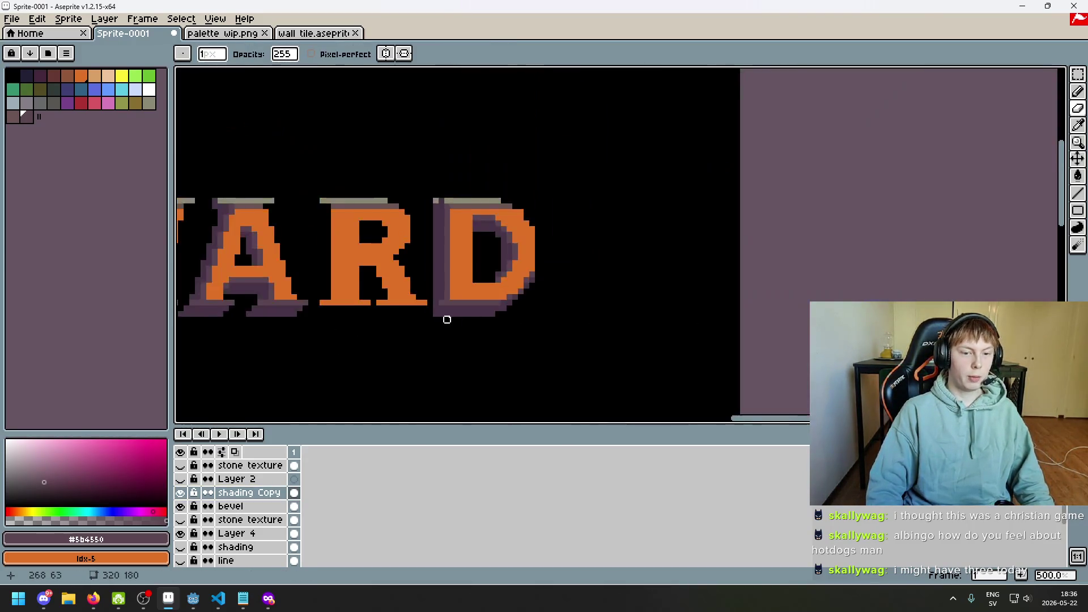
{"action": "scroll", "coordinate": [408, 274], "scroll_direction": "up", "scroll_amount": 3}
{"action": "scroll", "coordinate": [403, 282], "scroll_direction": "down", "scroll_amount": 3}
{"action": "scroll", "coordinate": [404, 282], "scroll_direction": "up", "scroll_amount": 3}
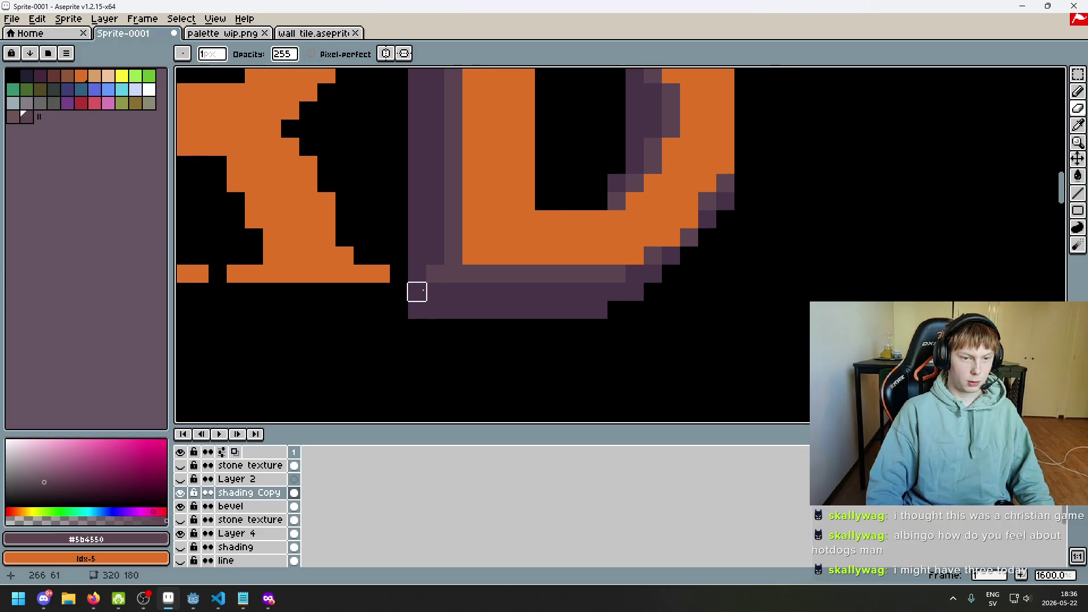
{"action": "left_click", "coordinate": [420, 304], "text": "alt"}
{"action": "key", "text": "b"}
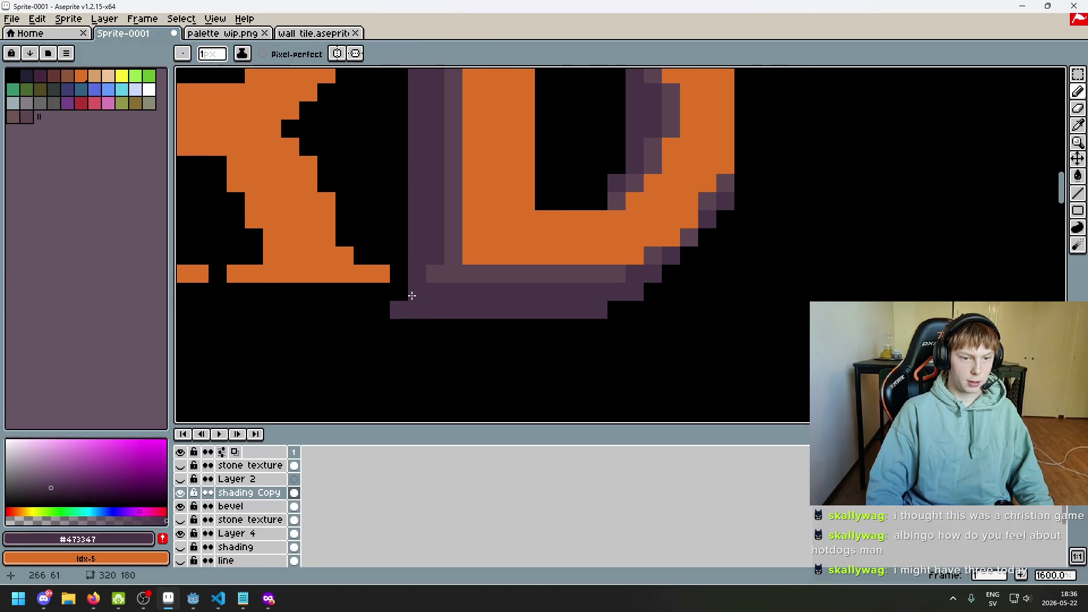
- Touch up the D's shading corner pixels, erasing a stray dark pixel beside the letter
{"action": "scroll", "coordinate": [418, 324], "scroll_direction": "down", "scroll_amount": 2}
{"action": "scroll", "coordinate": [425, 324], "scroll_direction": "down", "scroll_amount": 1}
{"action": "scroll", "coordinate": [423, 305], "scroll_direction": "up", "scroll_amount": 3}
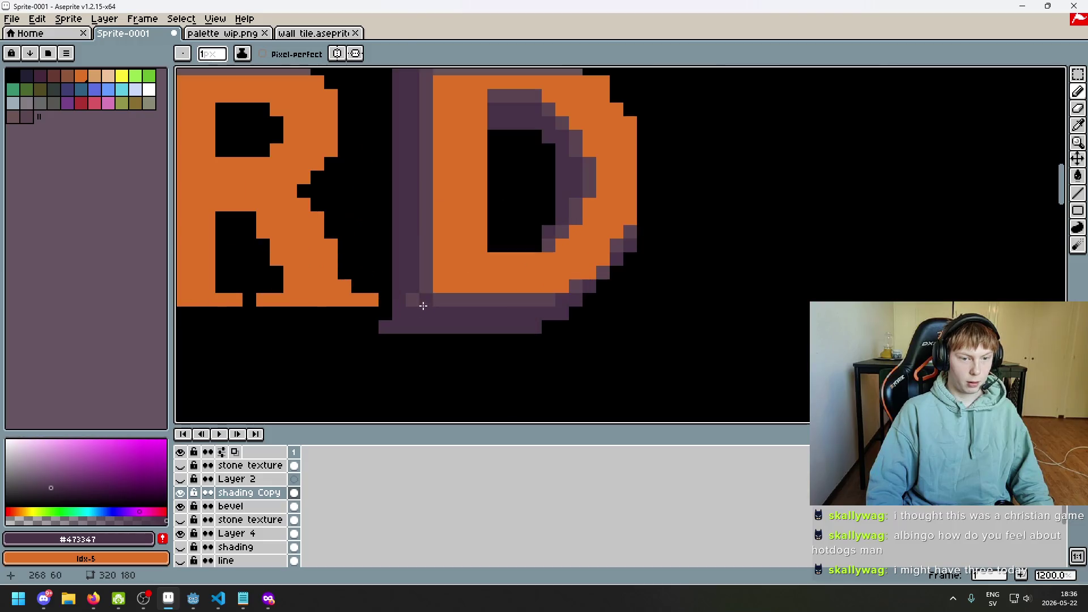
{"action": "key", "text": "e"}
{"action": "left_click", "coordinate": [399, 287]}
{"action": "scroll", "coordinate": [408, 307], "scroll_direction": "down", "scroll_amount": 4}
{"action": "key", "text": "ctrl+z"}
{"action": "scroll", "coordinate": [420, 245], "scroll_direction": "up", "scroll_amount": 1}
{"action": "scroll", "coordinate": [420, 246], "scroll_direction": "up", "scroll_amount": 4}
{"action": "scroll", "coordinate": [443, 308], "scroll_direction": "down", "scroll_amount": 5}
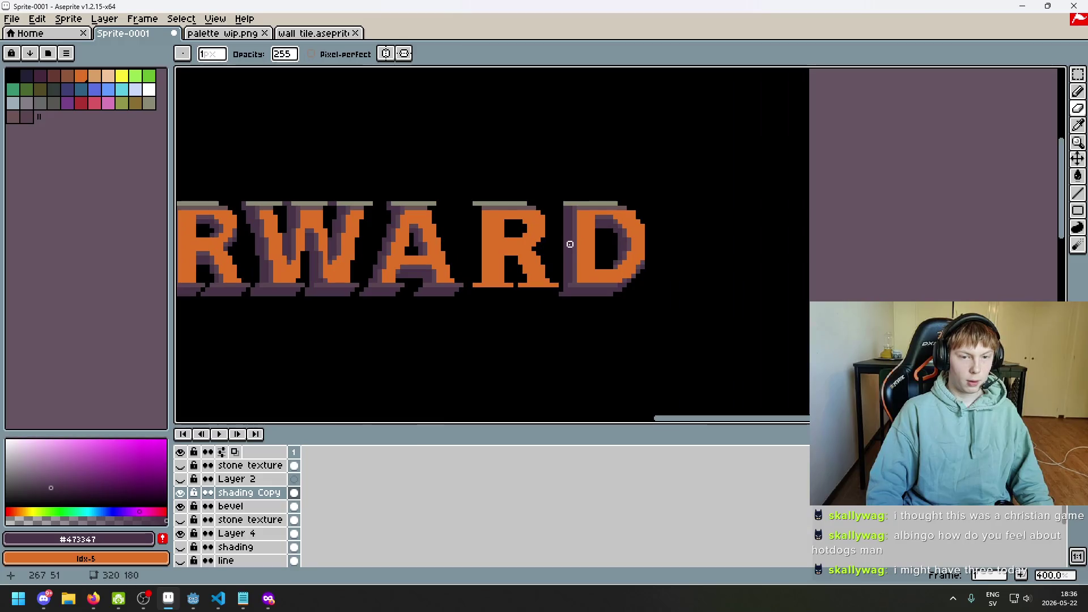
{"action": "scroll", "coordinate": [566, 226], "scroll_direction": "up", "scroll_amount": 5}
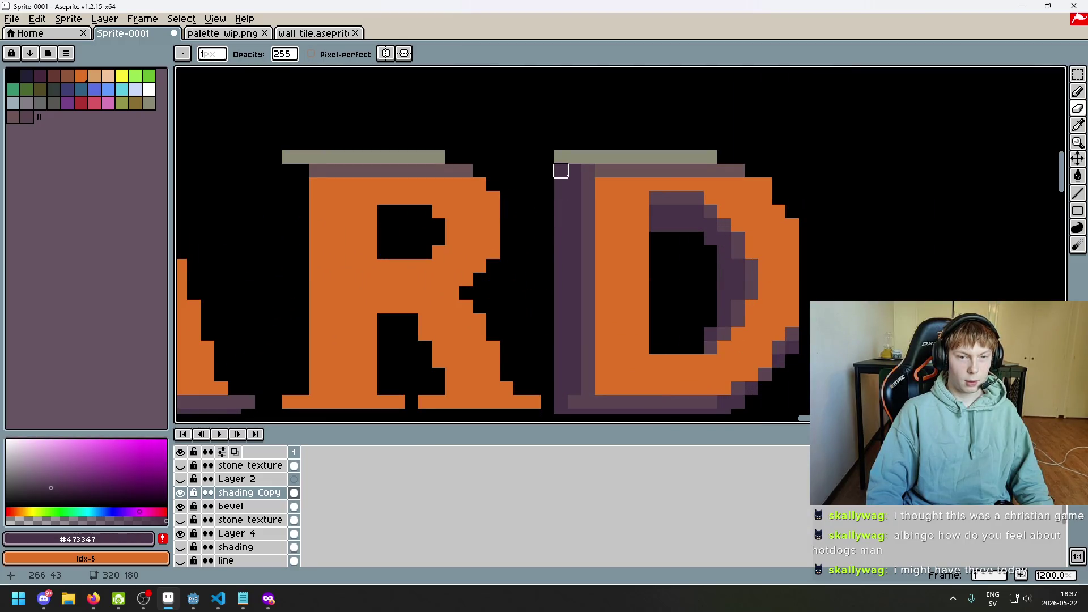
{"action": "key", "text": "b"}
{"action": "key", "text": "e"}
{"action": "left_click", "coordinate": [534, 156]}
{"action": "key", "text": "b"}
{"action": "scroll", "coordinate": [547, 170], "scroll_direction": "down", "scroll_amount": 4}
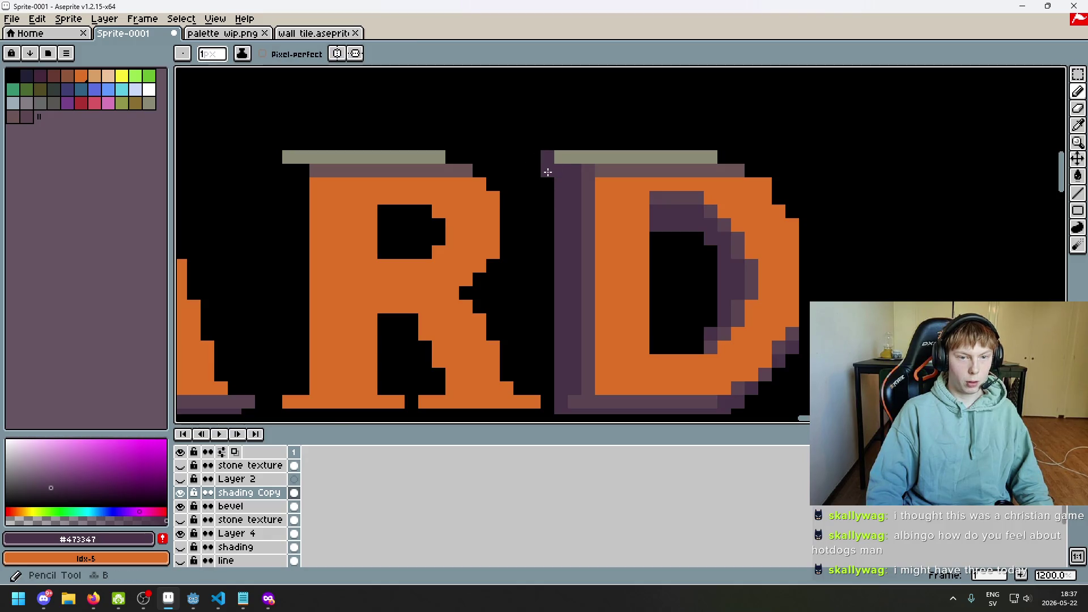
{"action": "key", "text": "ctrl+z"}
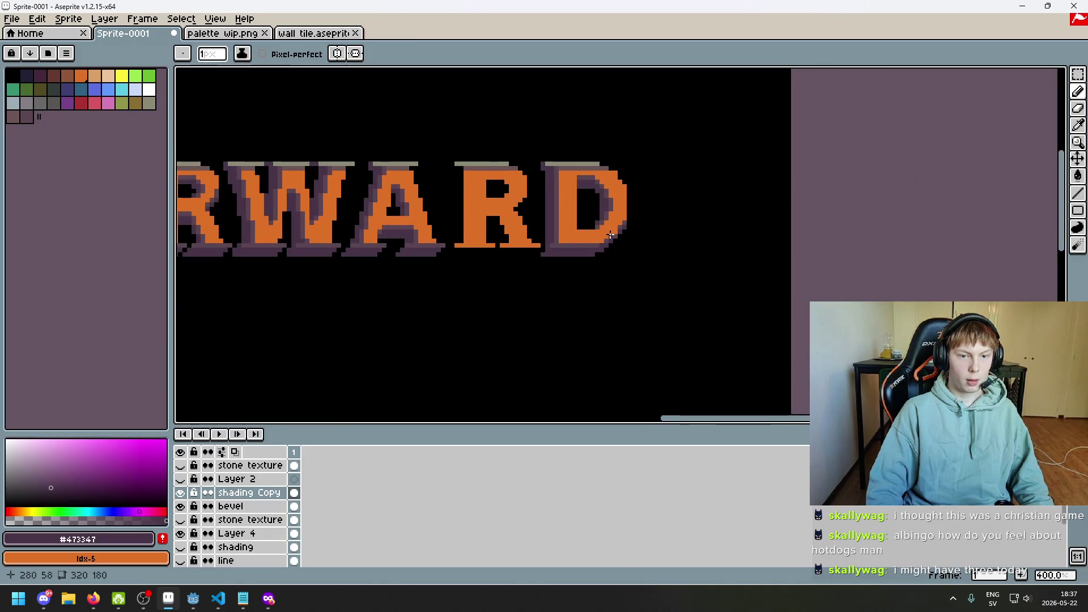
{"action": "scroll", "coordinate": [612, 239], "scroll_direction": "down", "scroll_amount": 2}
{"action": "scroll", "coordinate": [643, 213], "scroll_direction": "up", "scroll_amount": 4}
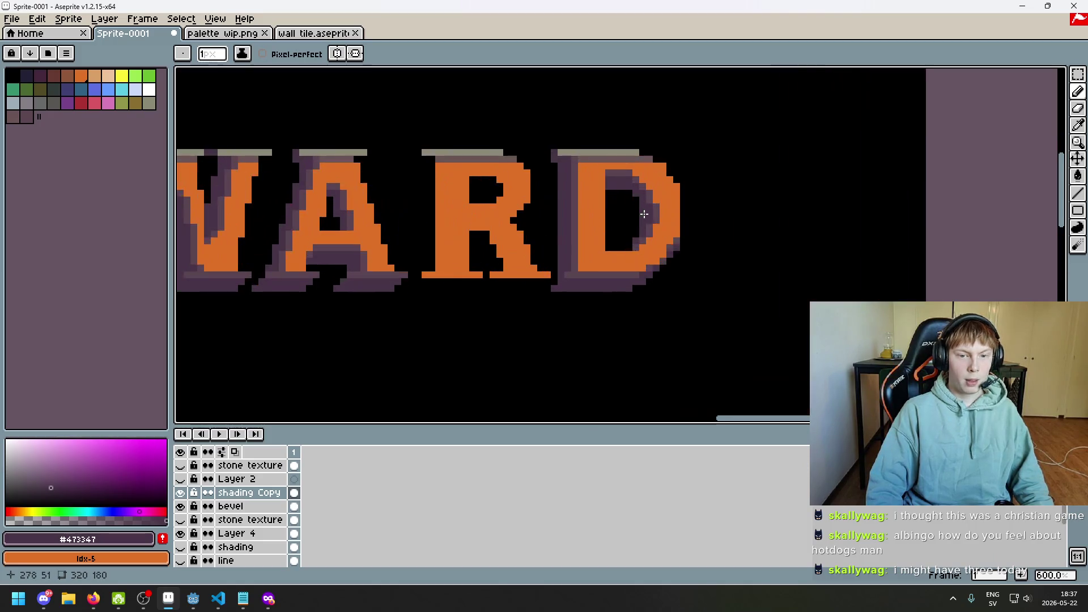
{"action": "scroll", "coordinate": [607, 292], "scroll_direction": "down", "scroll_amount": 1}
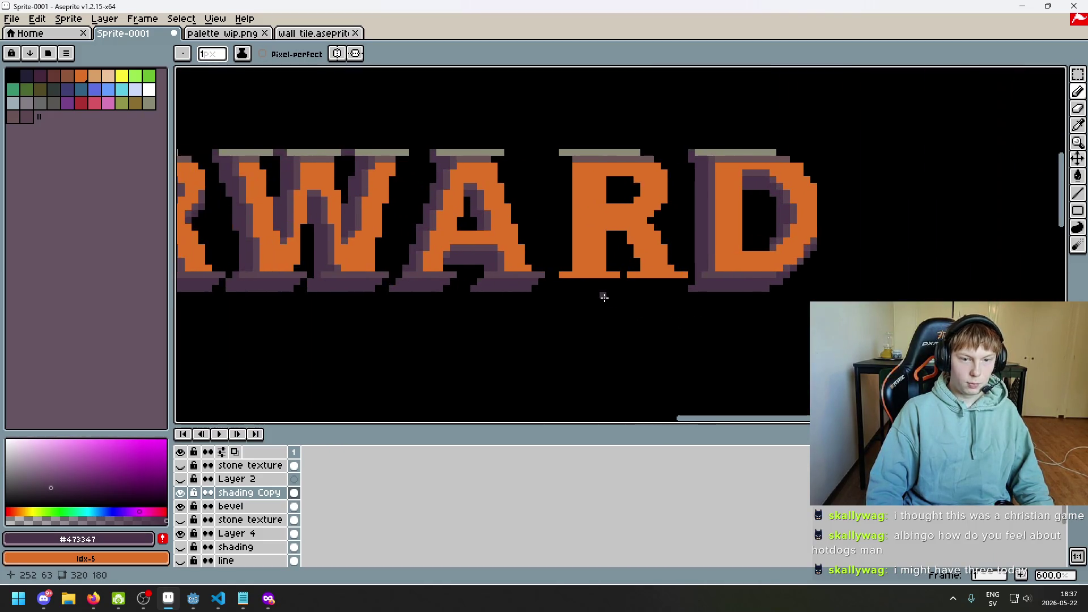
{"action": "scroll", "coordinate": [659, 301], "scroll_direction": "up", "scroll_amount": 3}
{"action": "scroll", "coordinate": [694, 272], "scroll_direction": "down", "scroll_amount": 3}
- Marquee the R's purple shading and lift it above the word
{"action": "left_click_drag", "start_coordinate": [720, 267], "coordinate": [910, 246]}
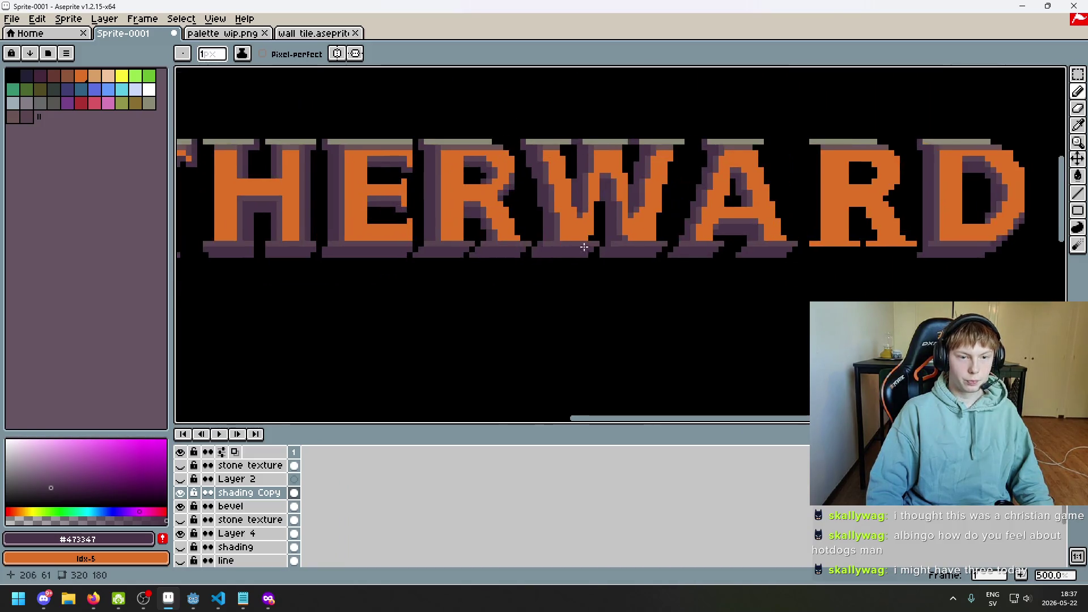
{"action": "key", "text": "m"}
{"action": "left_click_drag", "start_coordinate": [420, 140], "coordinate": [538, 308]}
{"action": "left_click", "coordinate": [416, 278]}
{"action": "left_click_drag", "start_coordinate": [415, 278], "coordinate": [560, 85]}
{"action": "mouse_move", "coordinate": [522, 224]}
{"action": "left_mouse_down"}
{"action": "mouse_move", "coordinate": [517, 73]}
{"action": "mouse_move", "coordinate": [410, 65]}
{"action": "left_mouse_up"}
{"action": "key", "text": "ctrl+d"}
- Erase the lifted R shading's diagonal leg and lower-right part
{"action": "key", "text": "e"}
{"action": "left_click_drag", "start_coordinate": [532, 226], "coordinate": [541, 193]}
{"action": "mouse_move", "coordinate": [534, 132]}
{"action": "left_mouse_down"}
{"action": "mouse_move", "coordinate": [522, 126]}
{"action": "mouse_move", "coordinate": [539, 148]}
{"action": "mouse_move", "coordinate": [546, 233]}
{"action": "mouse_move", "coordinate": [552, 216]}
{"action": "mouse_move", "coordinate": [532, 170]}
{"action": "left_mouse_up"}
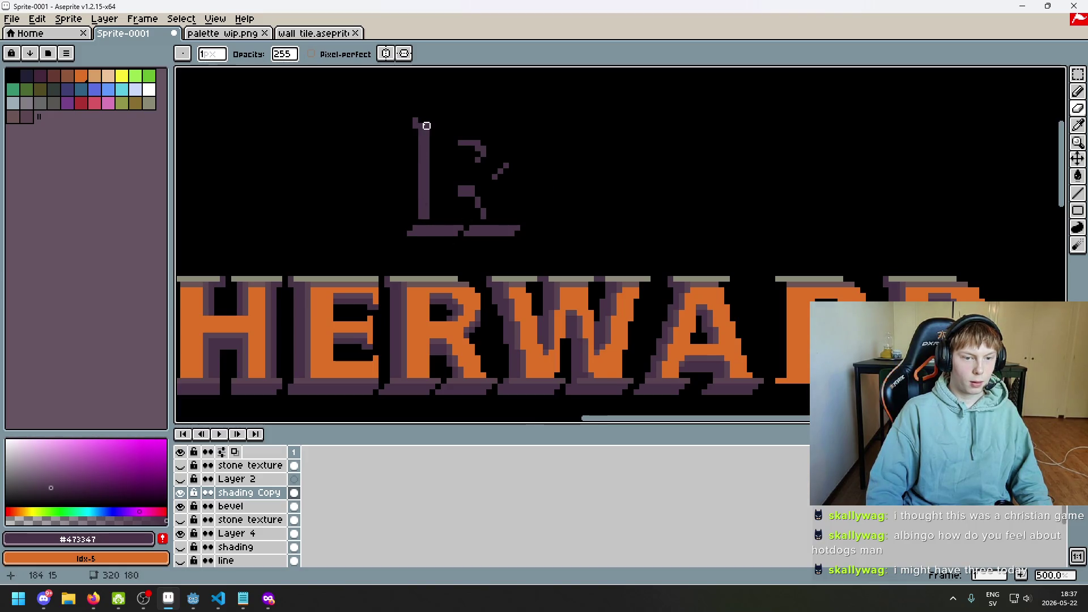
- Trim the R shading's base end, move it onto the title's R and raise it two pixels
{"action": "left_click", "coordinate": [410, 232]}
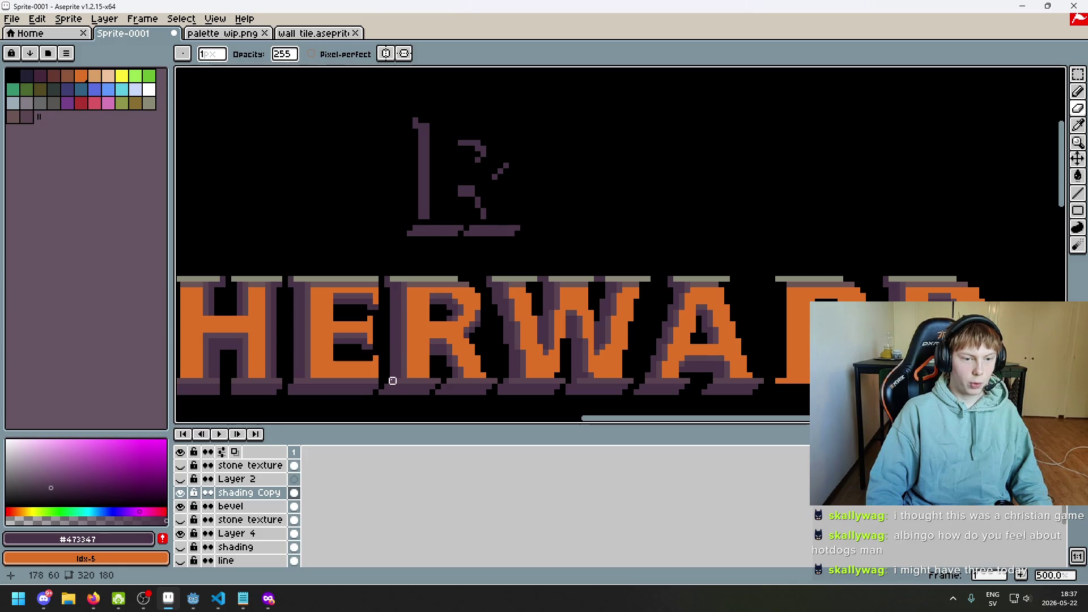
{"action": "left_click", "coordinate": [1078, 74]}
{"action": "left_click_drag", "start_coordinate": [338, 100], "coordinate": [588, 247]}
{"action": "scroll", "coordinate": [615, 138], "scroll_direction": "down", "scroll_amount": 3}
{"action": "mouse_move", "coordinate": [494, 168]}
{"action": "left_mouse_down"}
{"action": "mouse_move", "coordinate": [816, 287]}
{"action": "mouse_move", "coordinate": [856, 272]}
{"action": "left_mouse_up"}
{"action": "scroll", "coordinate": [697, 260], "scroll_direction": "up", "scroll_amount": 2}
{"action": "left_click_drag", "start_coordinate": [679, 268], "coordinate": [680, 258]}
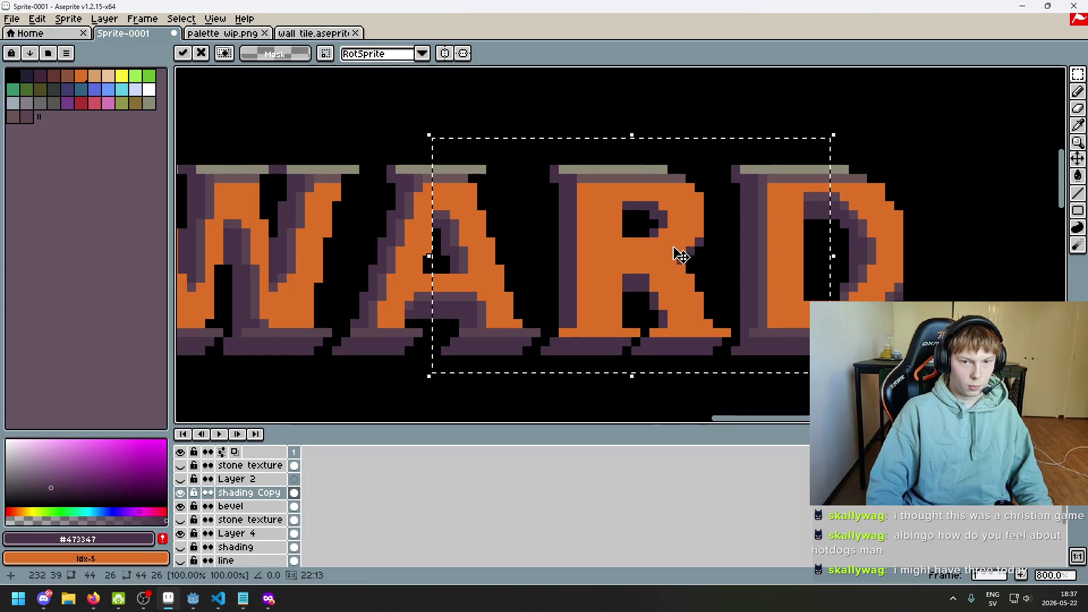
{"action": "key", "text": "ctrl+d"}
{"action": "scroll", "coordinate": [497, 338], "scroll_direction": "down", "scroll_amount": 2}
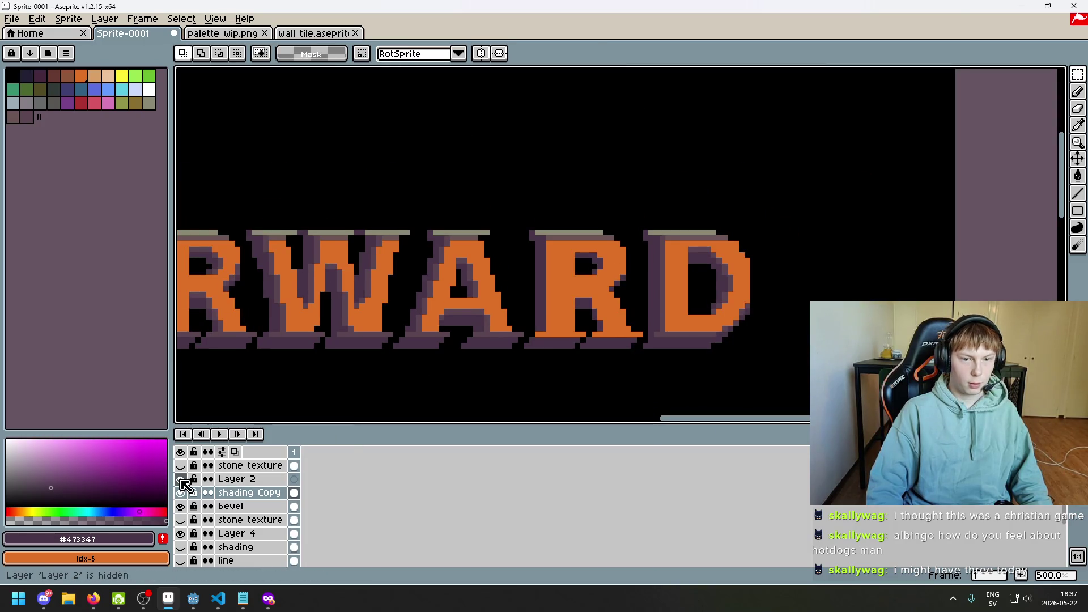
{"action": "left_click", "coordinate": [180, 465]}
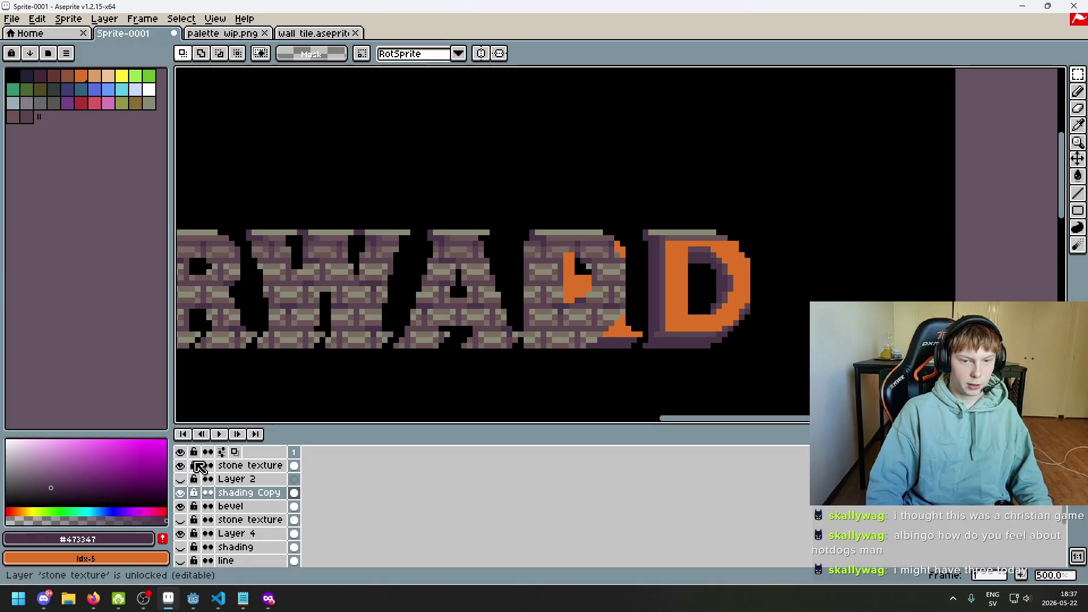
{"action": "key", "text": "minus"}
{"action": "left_click", "coordinate": [180, 466]}
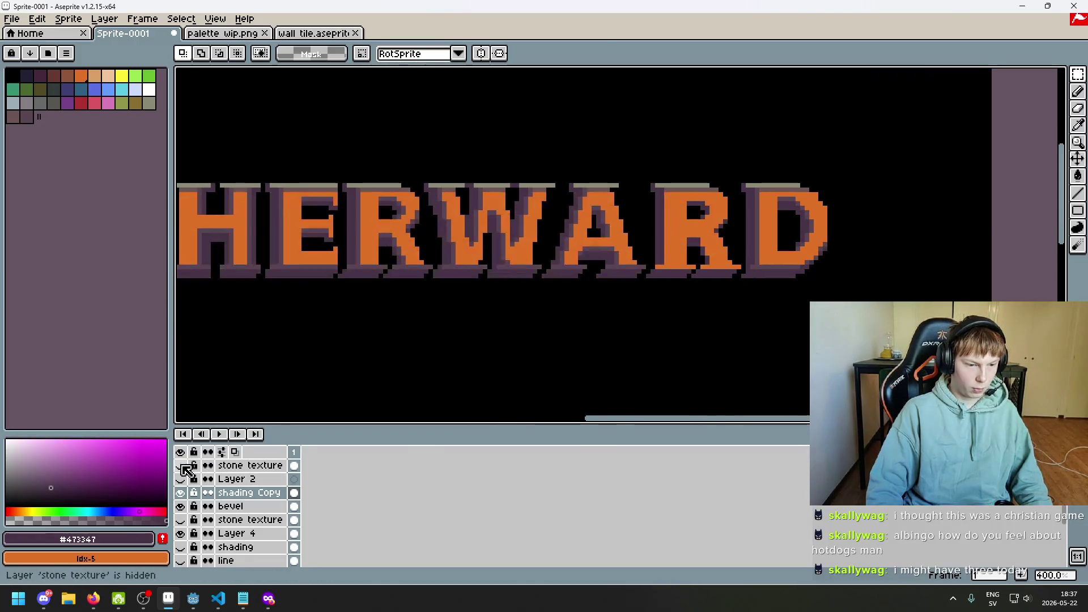
{"action": "left_click", "coordinate": [180, 519]}
{"action": "left_click", "coordinate": [233, 521]}
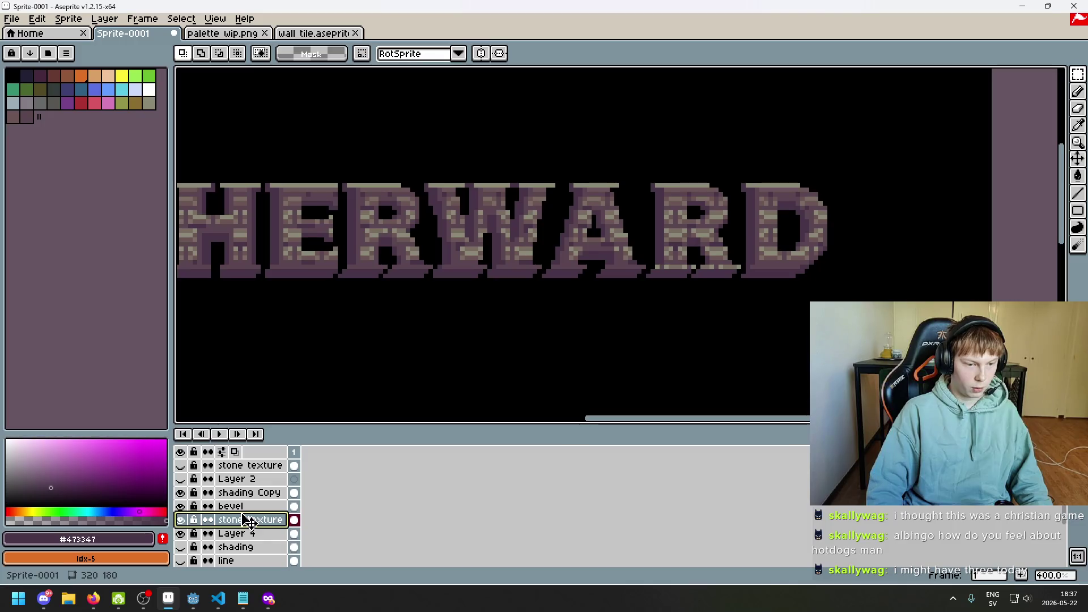
{"action": "left_click_drag", "start_coordinate": [249, 522], "coordinate": [255, 468]}
{"action": "scroll", "coordinate": [510, 321], "scroll_direction": "down", "scroll_amount": 2}
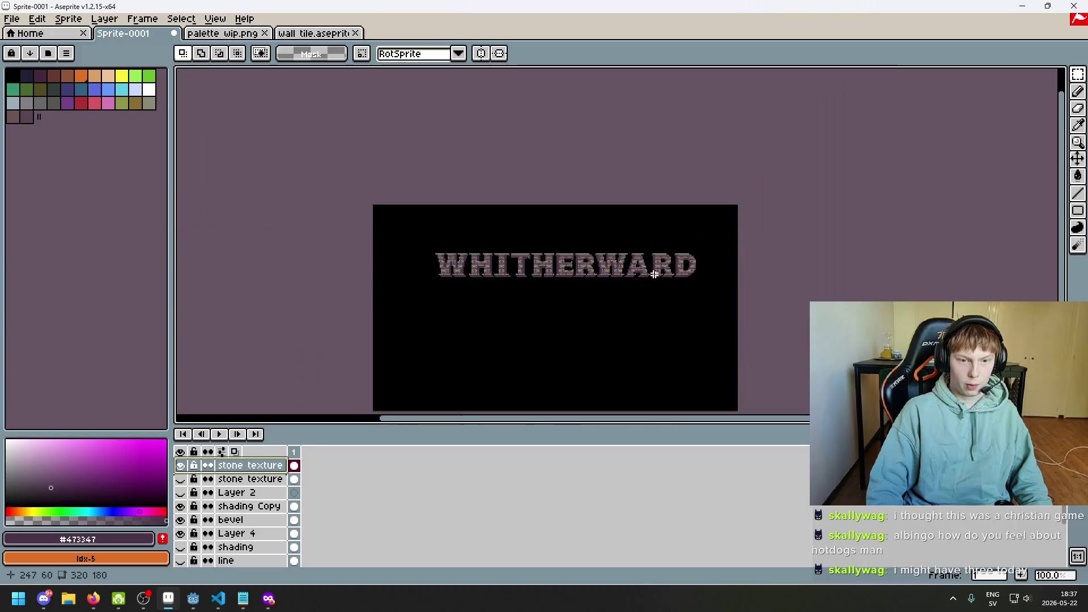
{"action": "scroll", "coordinate": [448, 407], "scroll_direction": "up", "scroll_amount": 1}
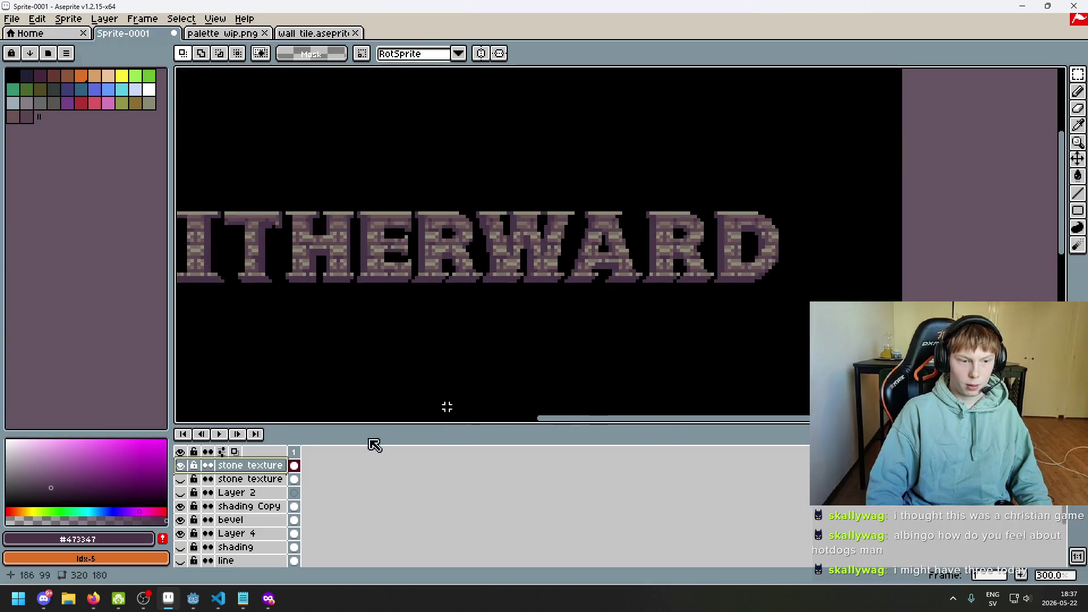
{"action": "left_click", "coordinate": [262, 520]}
{"action": "left_click_drag", "start_coordinate": [263, 520], "coordinate": [266, 467]}
{"action": "scroll", "coordinate": [656, 312], "scroll_direction": "down", "scroll_amount": 1}
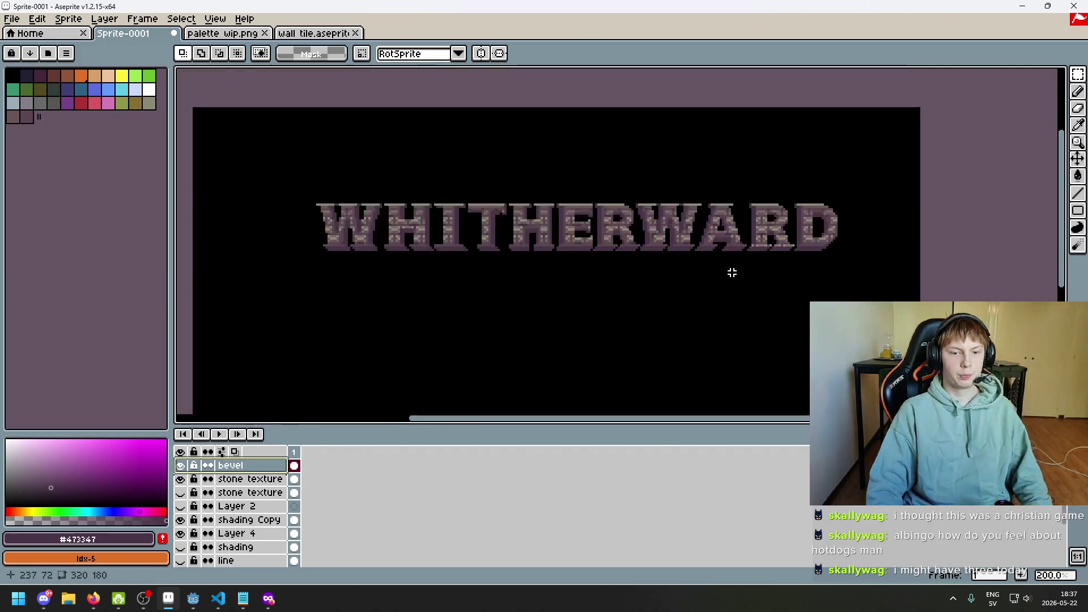
{"action": "scroll", "coordinate": [732, 273], "scroll_direction": "down", "scroll_amount": 2}
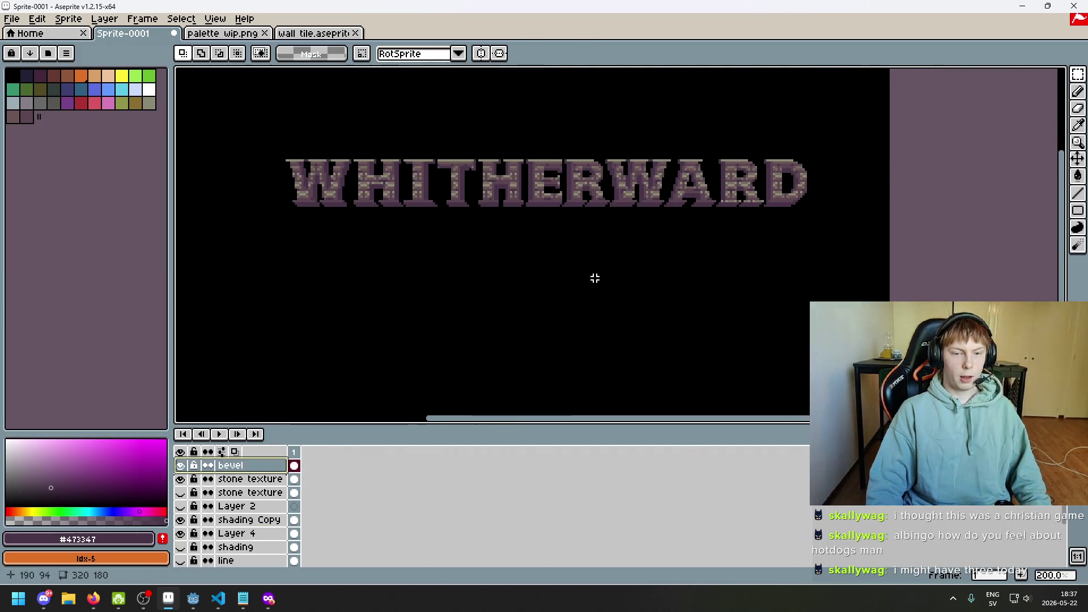
{"action": "key", "text": "ctrl+s"}
{"action": "left_click", "coordinate": [993, 541]}
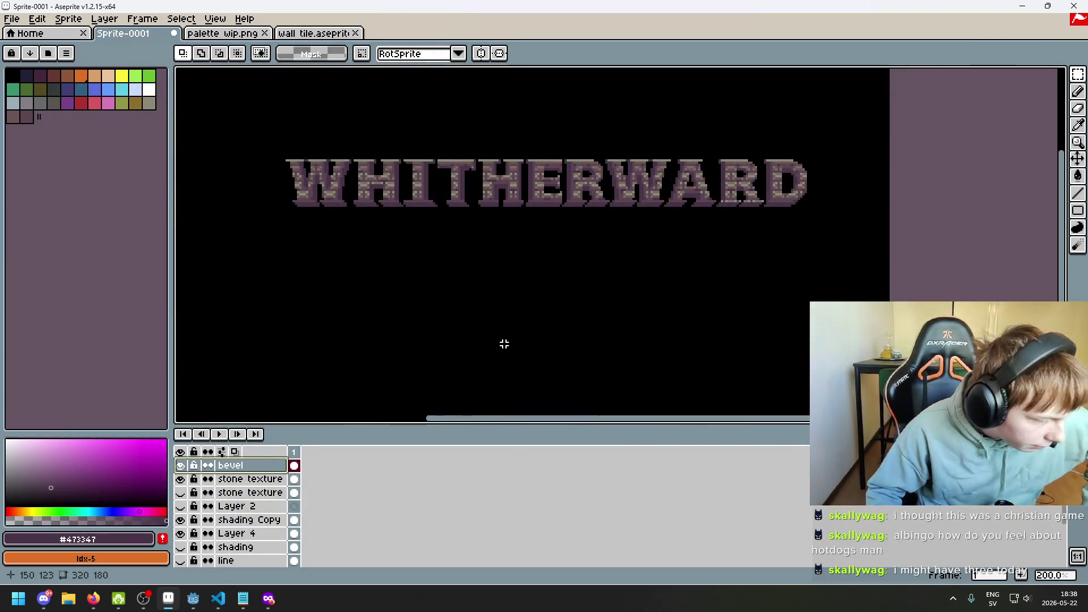
{"action": "mouse_move", "coordinate": [443, 327]}
{"action": "left_mouse_down"}
{"action": "mouse_move", "coordinate": [382, 312]}
{"action": "mouse_move", "coordinate": [434, 310]}
{"action": "left_mouse_up"}
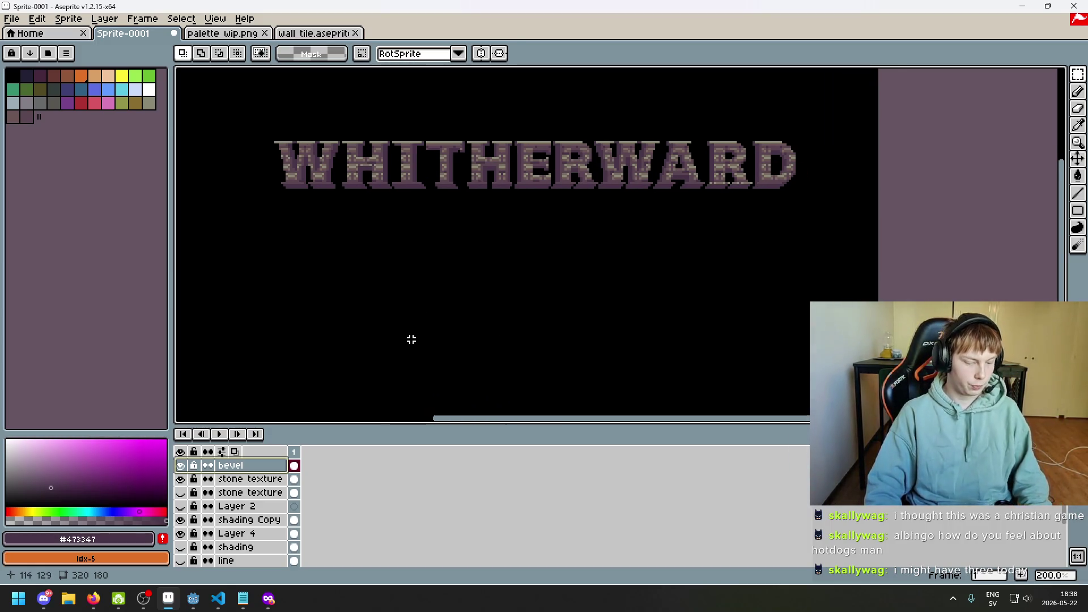
- Dismiss the accidental Convolution Matrix dialog and view the whole WHITHERWARD title in F8 full-screen preview
{"action": "key", "text": "F9"}
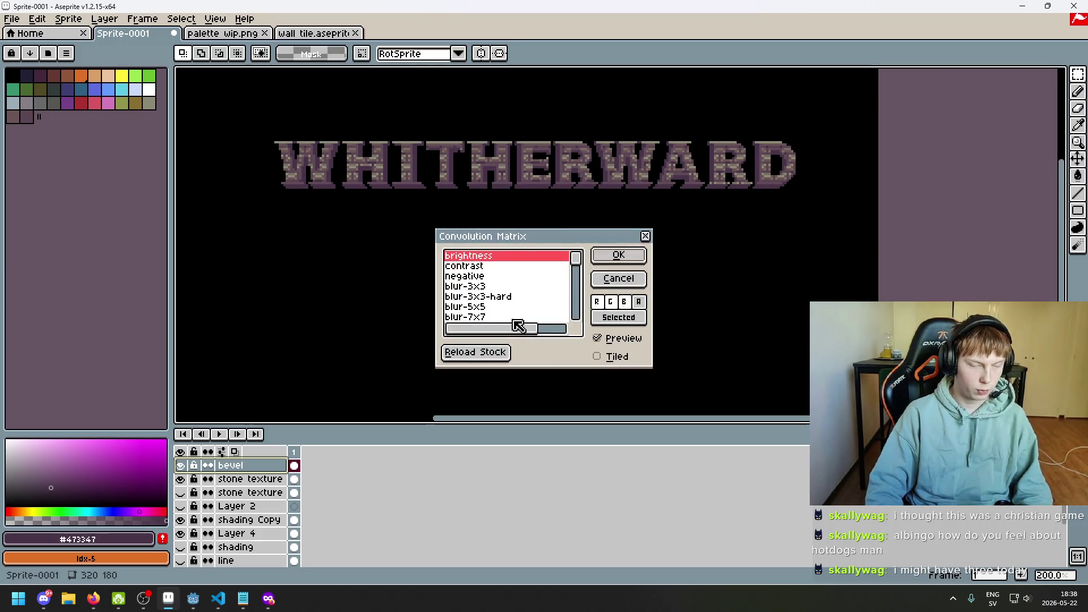
{"action": "left_click", "coordinate": [645, 236]}
{"action": "key", "text": "F8"}
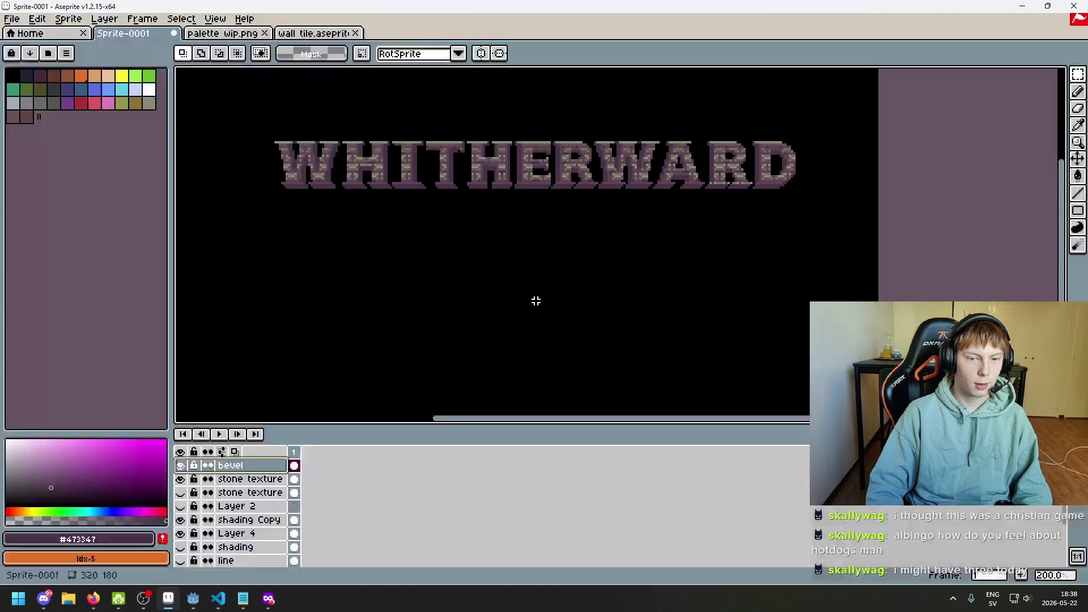
{"action": "key", "text": "Escape"}
{"action": "scroll", "coordinate": [598, 386], "scroll_direction": "up", "scroll_amount": 2}
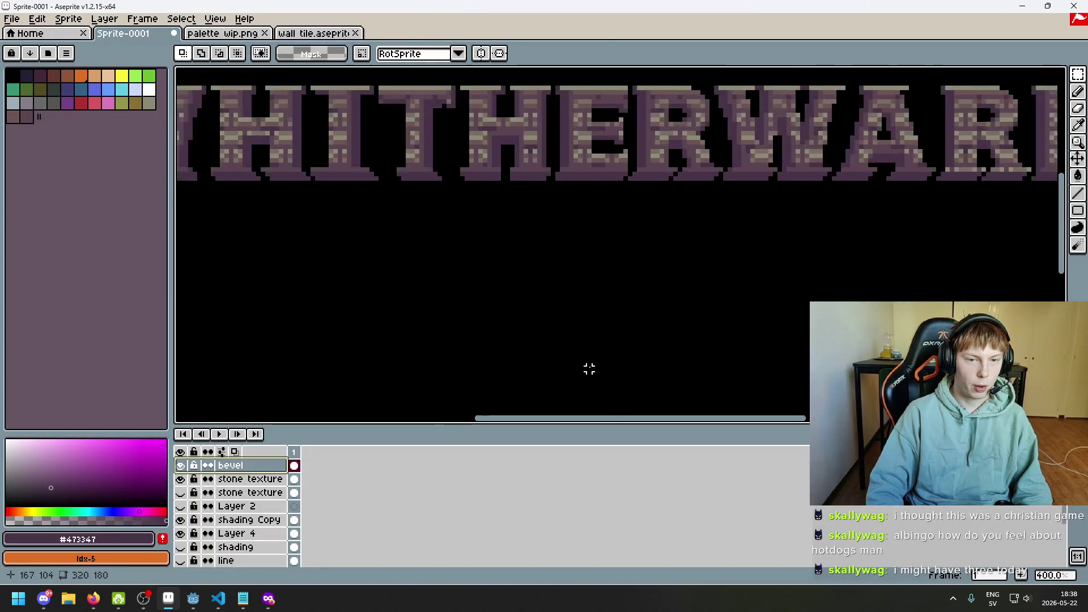
{"action": "key", "text": "F8"}
{"action": "key", "text": "Escape"}
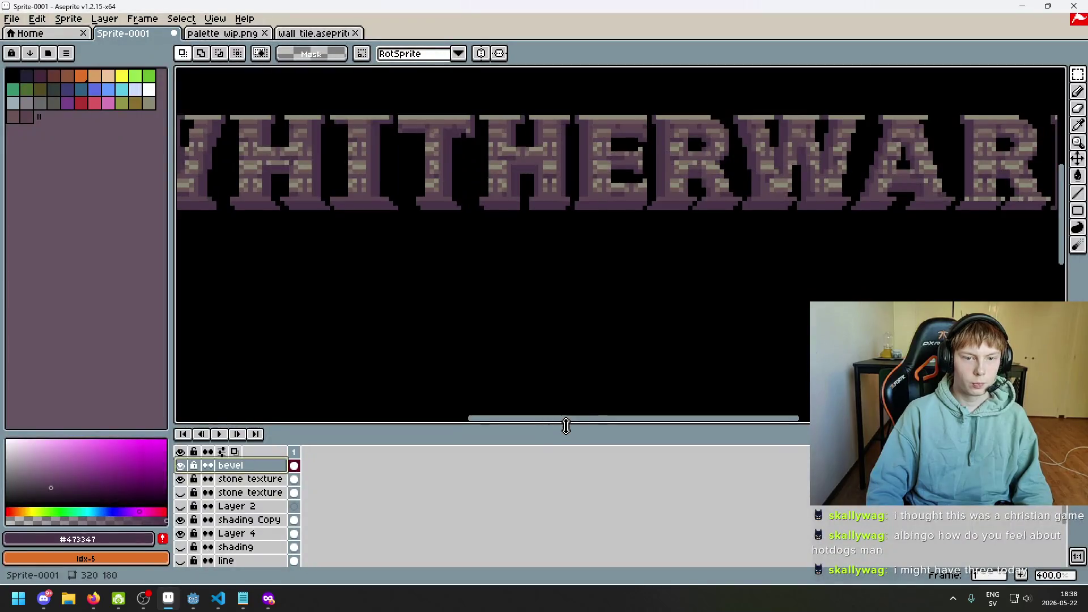
{"action": "scroll", "coordinate": [559, 342], "scroll_direction": "down", "scroll_amount": 1}
{"action": "key", "text": "F8"}
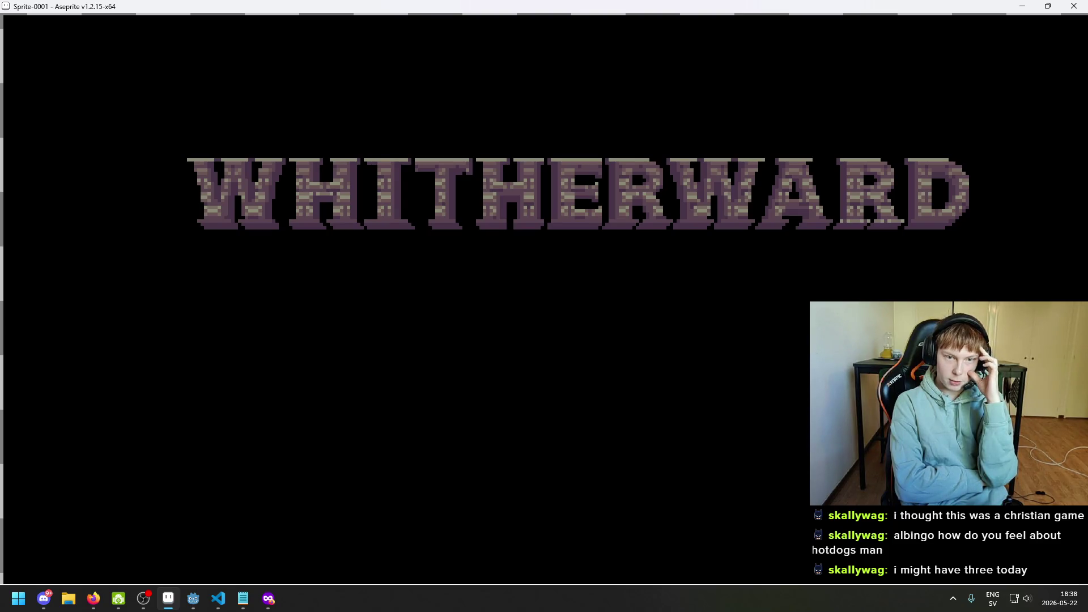
- Exit the full-screen preview and toggle the stone texture and bevel layers to compare the letters
{"action": "key", "text": "Left"}
{"action": "key", "text": "Left"}
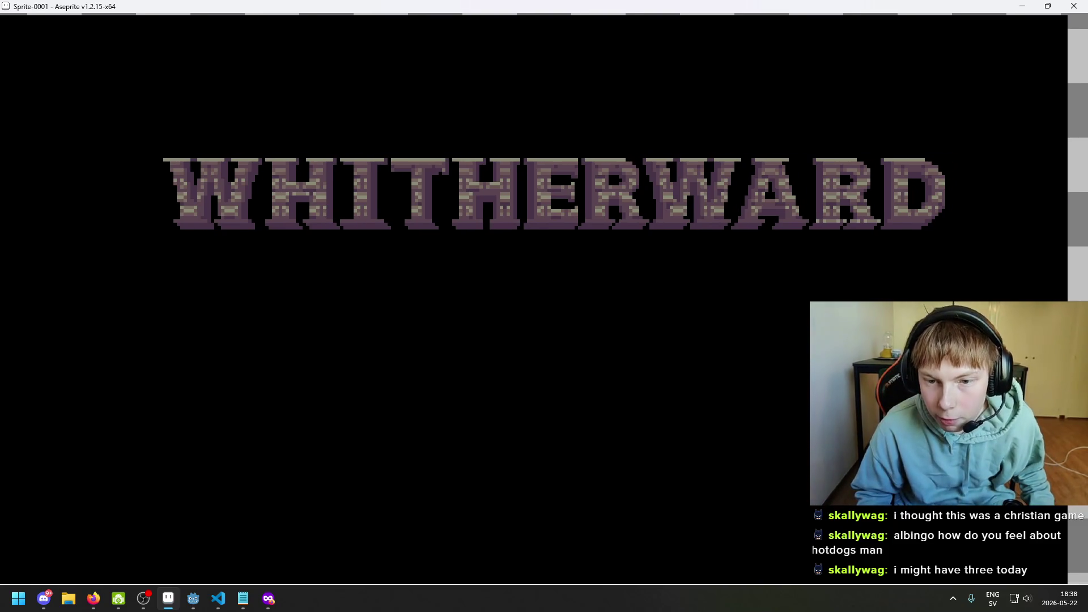
{"action": "key", "text": "Left"}
{"action": "key", "text": "Right"}
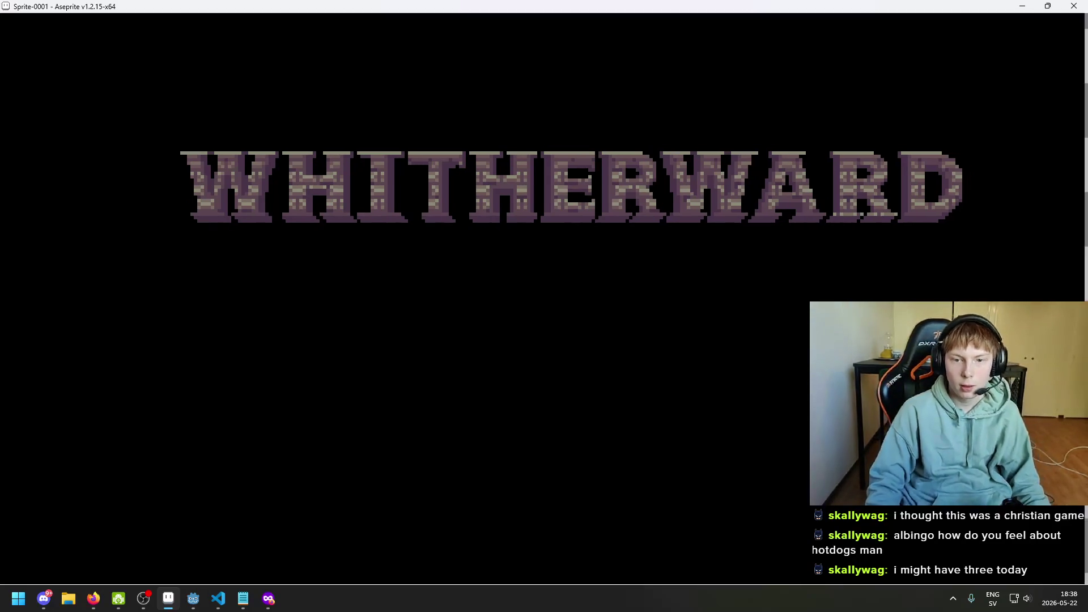
{"action": "key", "text": "Escape"}
{"action": "scroll", "coordinate": [703, 248], "scroll_direction": "up", "scroll_amount": 6}
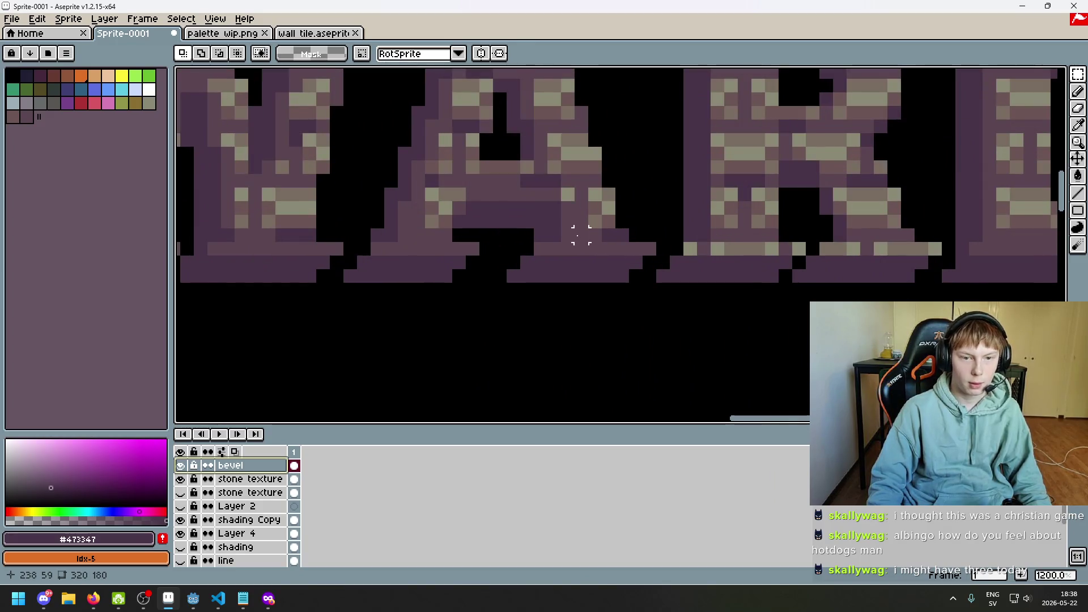
{"action": "scroll", "coordinate": [581, 235], "scroll_direction": "down", "scroll_amount": 3}
{"action": "left_click", "coordinate": [181, 480]}
{"action": "left_click", "coordinate": [182, 480]}
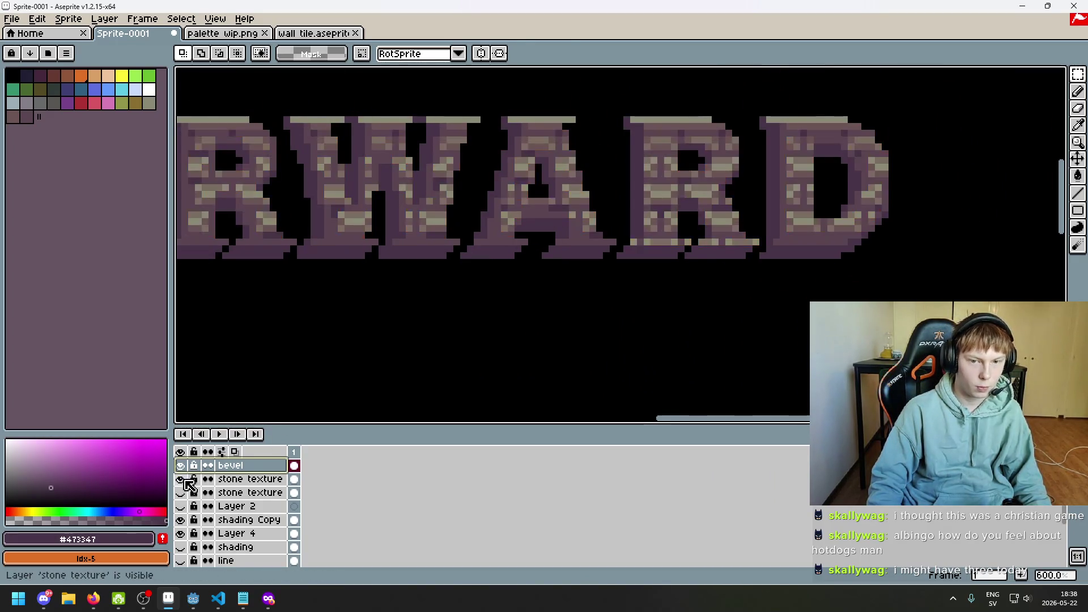
{"action": "left_click", "coordinate": [181, 466]}
{"action": "left_click", "coordinate": [181, 466]}
{"action": "left_click", "coordinate": [181, 466]}
{"action": "left_click", "coordinate": [181, 466]}
{"action": "left_click", "coordinate": [181, 466]}
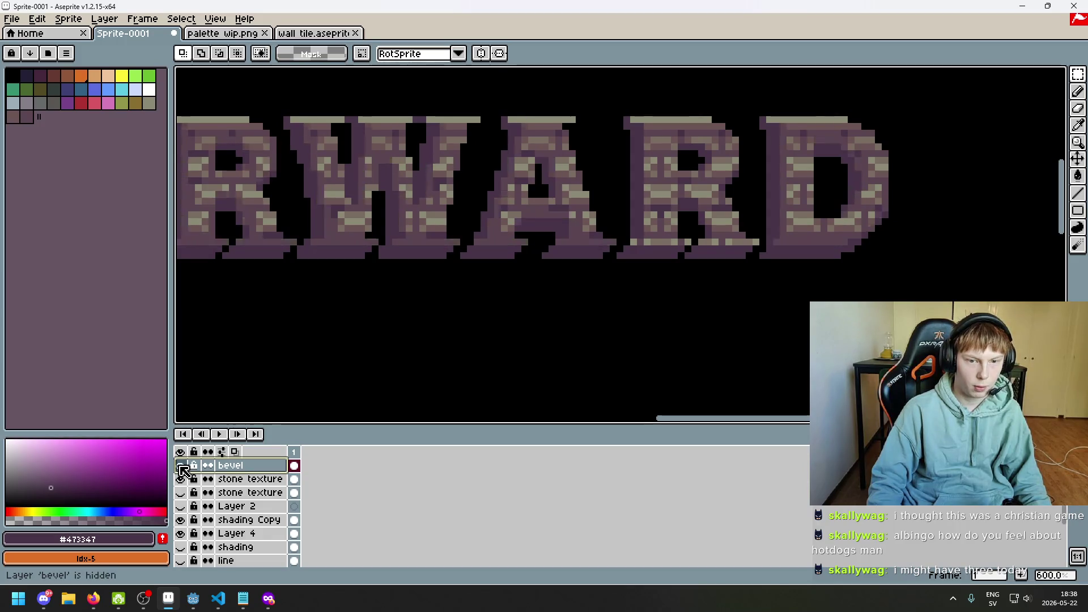
{"action": "left_click", "coordinate": [181, 466]}
- Paint the stray light base pixels in sampled purple #5b4550, then start saving with Ctrl+S
{"action": "key", "text": "i"}
{"action": "left_click", "coordinate": [811, 224]}
{"action": "key", "text": "b"}
{"action": "scroll", "coordinate": [745, 243], "scroll_direction": "up", "scroll_amount": 6}
{"action": "mouse_move", "coordinate": [744, 243]}
{"action": "left_mouse_down"}
{"action": "mouse_move", "coordinate": [773, 236]}
{"action": "mouse_move", "coordinate": [588, 238]}
{"action": "left_mouse_up"}
{"action": "left_click", "coordinate": [794, 226], "text": "shift"}
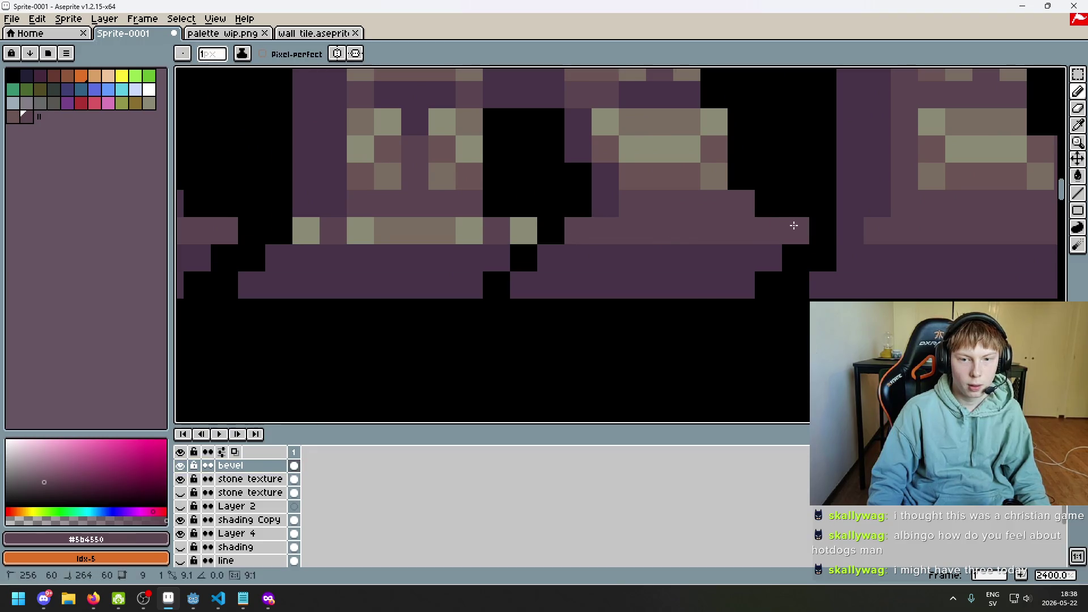
{"action": "left_click", "coordinate": [524, 229]}
{"action": "left_click", "coordinate": [470, 230]}
{"action": "left_click", "coordinate": [260, 225]}
{"action": "scroll", "coordinate": [255, 223], "scroll_direction": "down", "scroll_amount": 6}
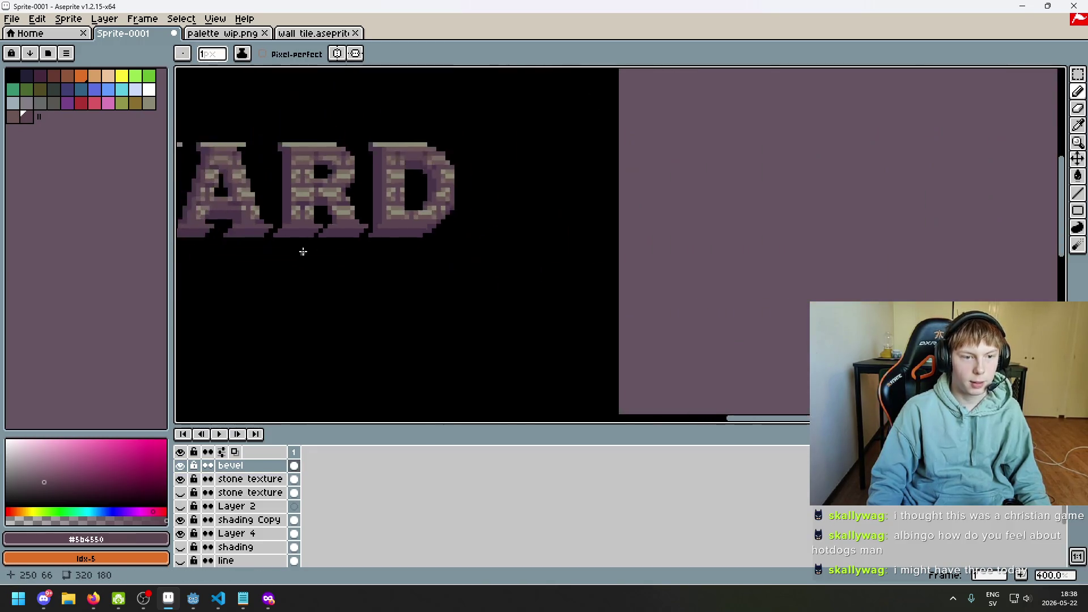
{"action": "scroll", "coordinate": [302, 252], "scroll_direction": "down", "scroll_amount": 2}
{"action": "key", "text": "ctrl+s"}
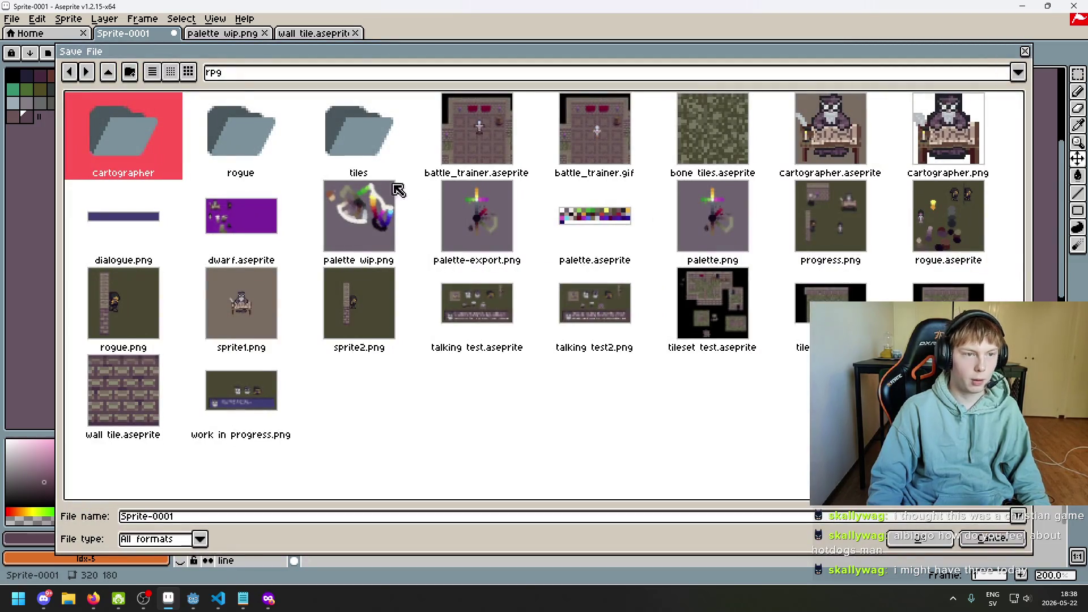
- Browse the Fonts and Desktop save locations, then cancel that save
{"action": "left_click", "coordinate": [230, 85]}
{"action": "left_click", "coordinate": [292, 83]}
{"action": "left_click", "coordinate": [291, 83]}
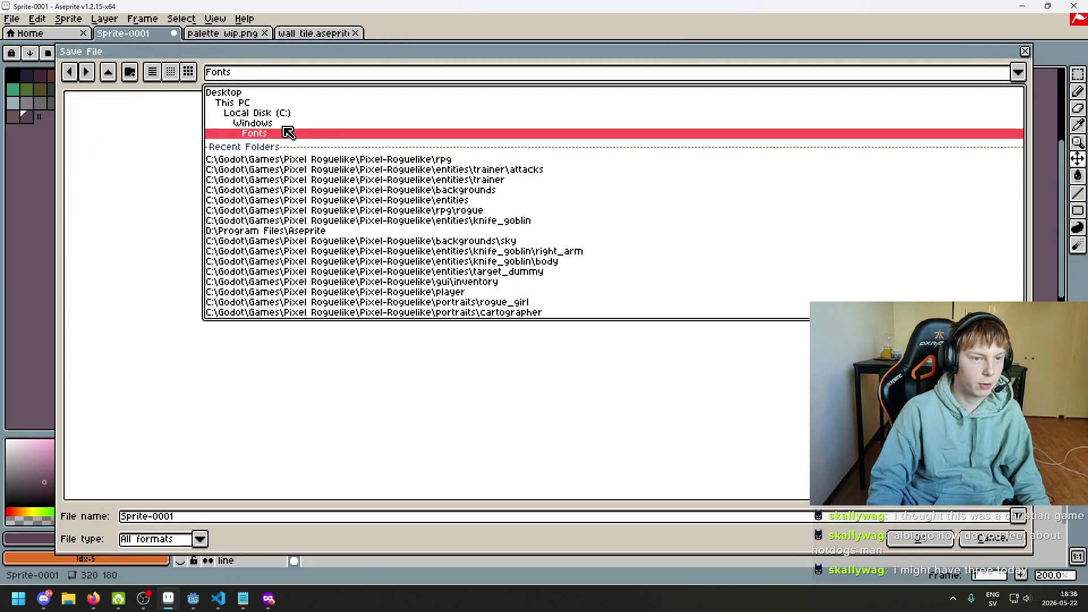
{"action": "left_click", "coordinate": [235, 92]}
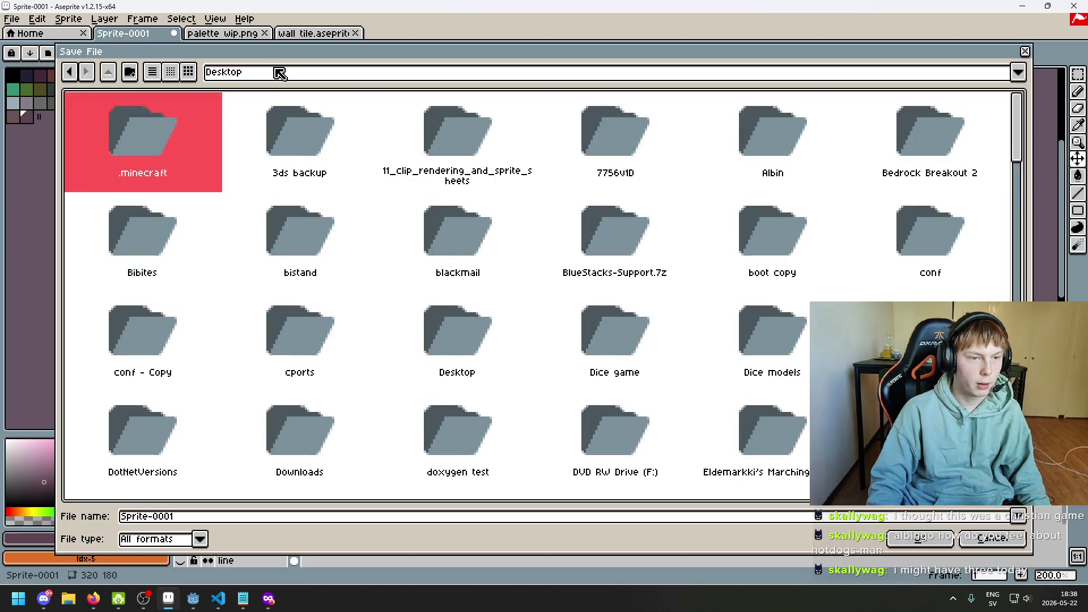
{"action": "left_click", "coordinate": [1026, 52]}
- Start Save As, go to Pixel-Roguelike > gui and create a new 'menu' folder
{"action": "left_click", "coordinate": [12, 19]}
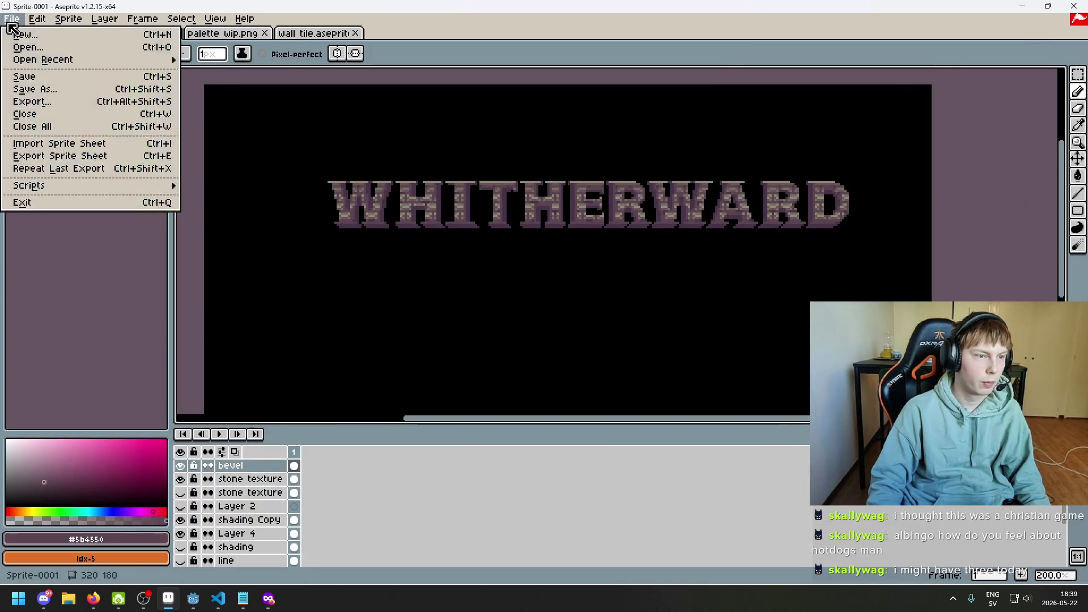
{"action": "left_click", "coordinate": [60, 89]}
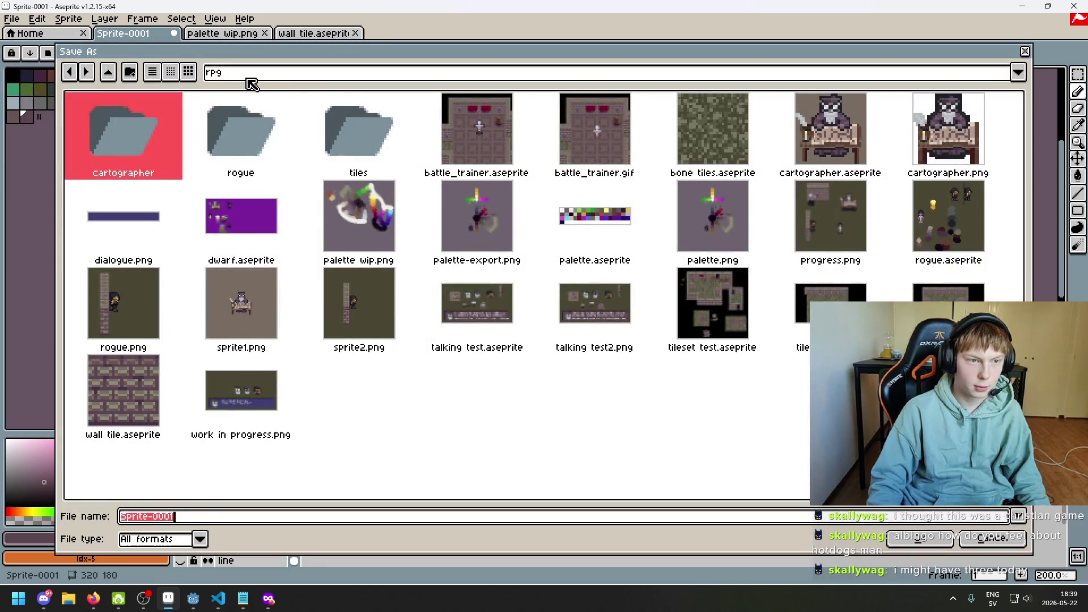
{"action": "left_click", "coordinate": [248, 79]}
{"action": "left_click", "coordinate": [294, 154]}
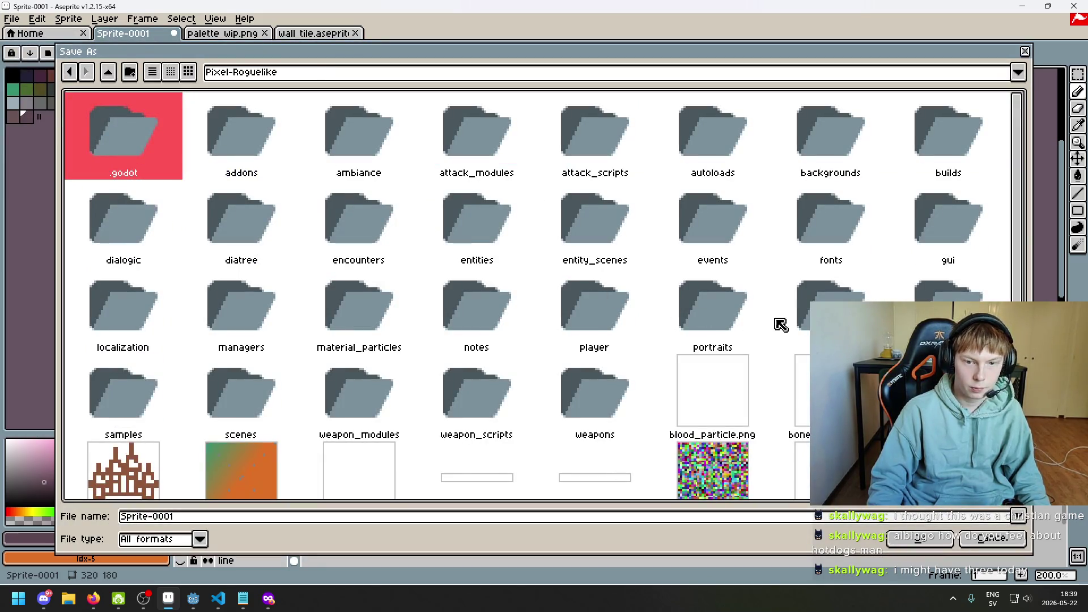
{"action": "double_click", "coordinate": [943, 248]}
{"action": "left_click", "coordinate": [236, 217]}
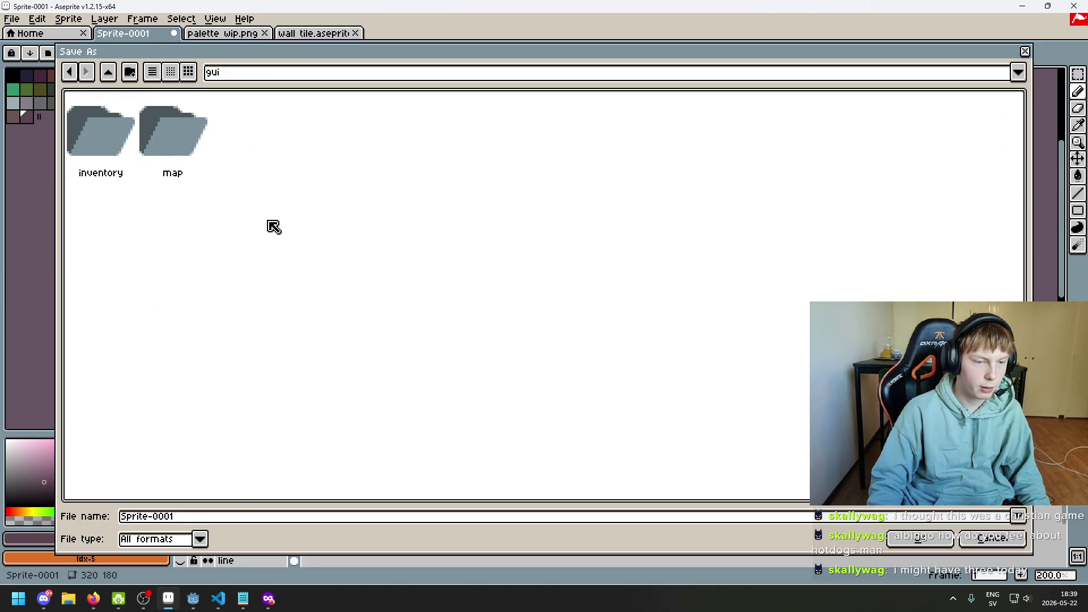
{"action": "left_click", "coordinate": [129, 71]}
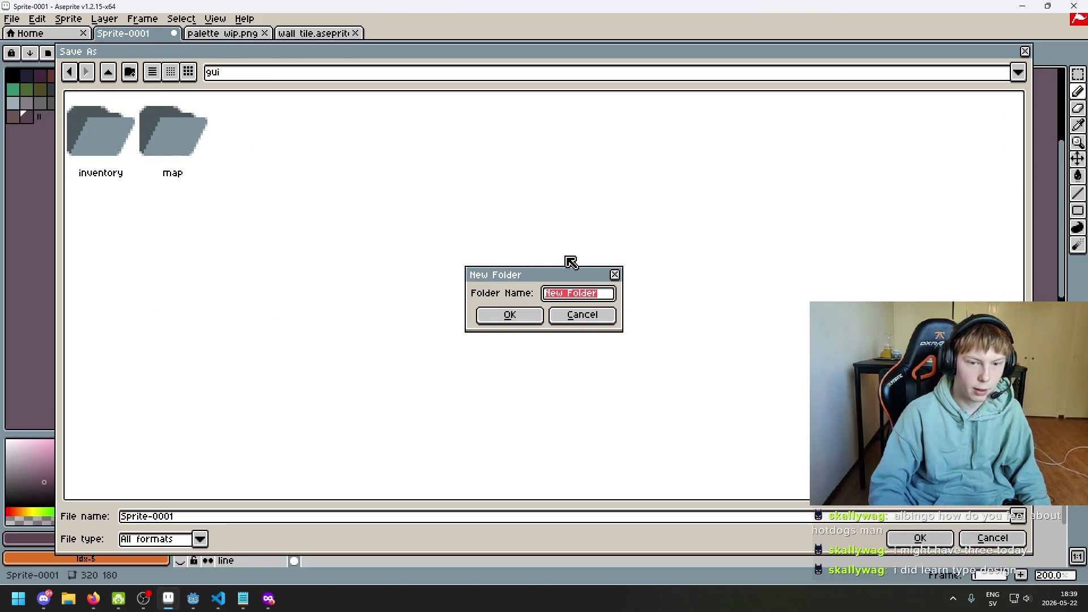
{"action": "key", "text": "Return"}
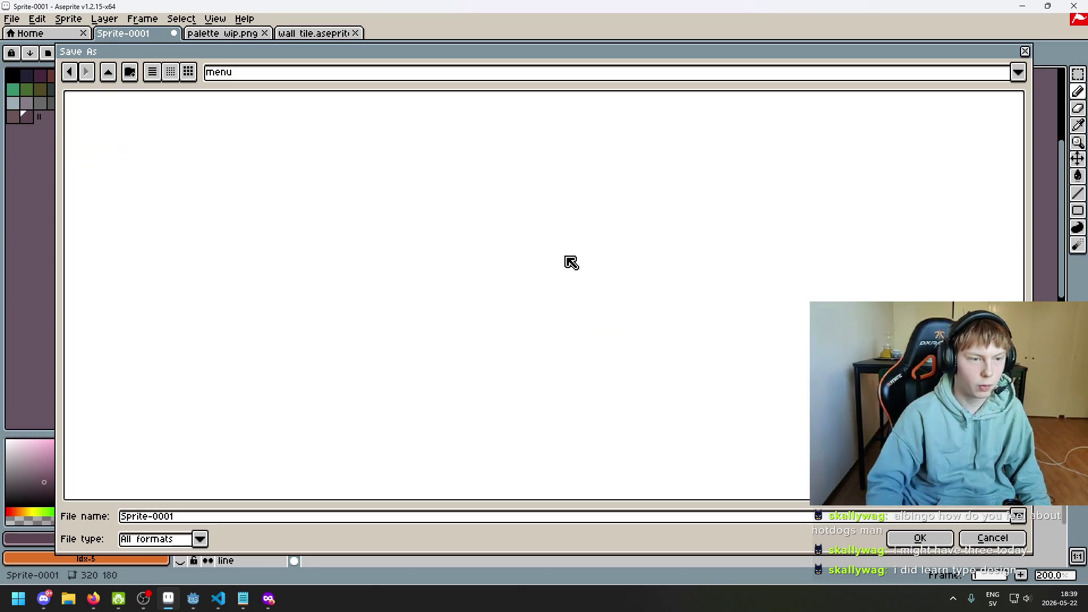
- Name the file title_screen and save it
{"action": "left_click", "coordinate": [665, 518]}
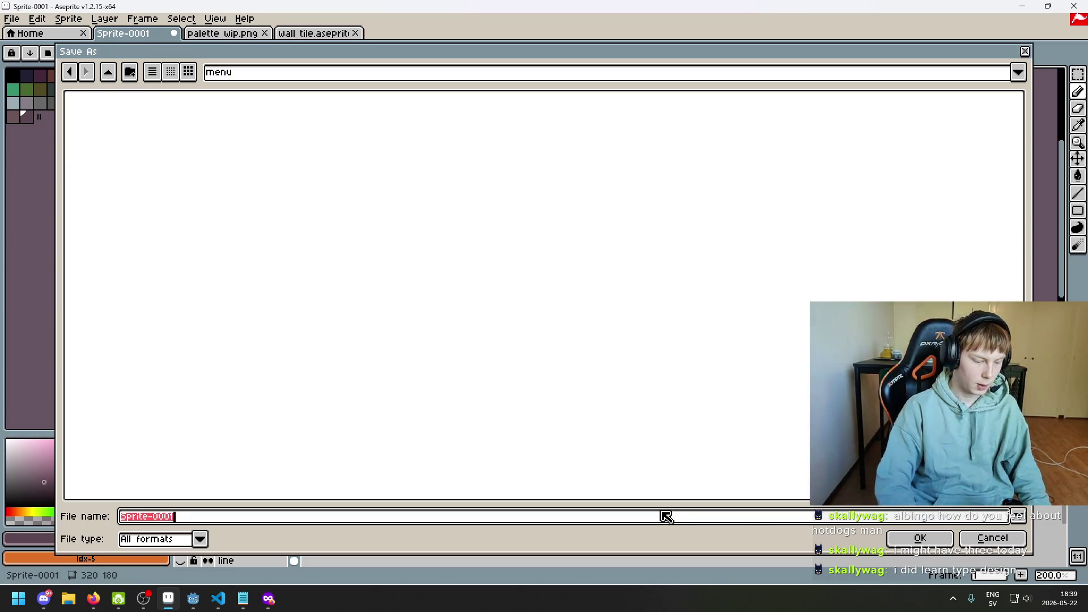
{"action": "type", "text": "title_screen"}
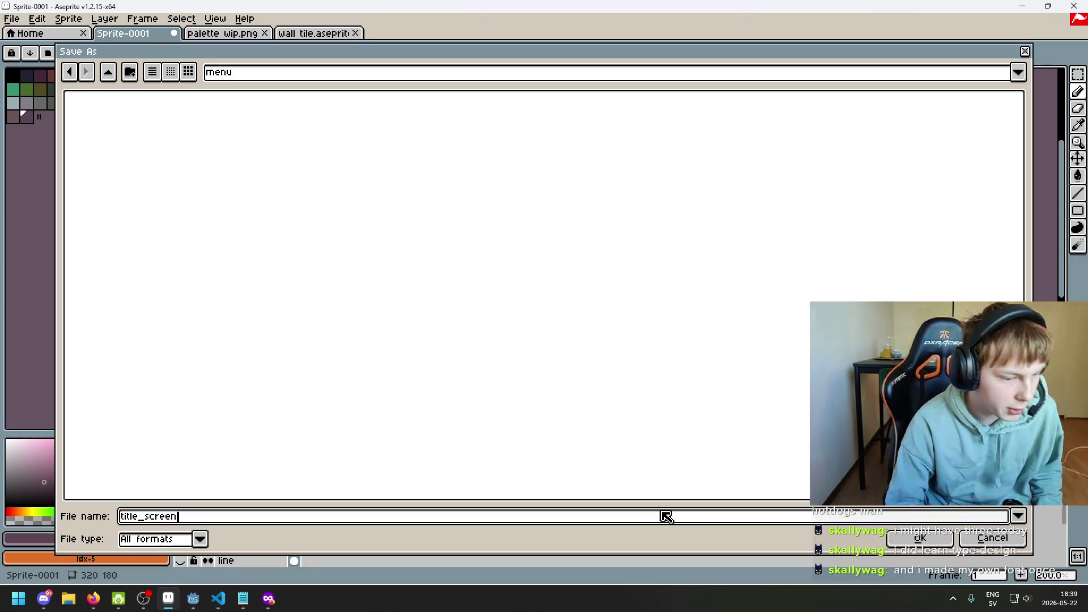
{"action": "left_click", "coordinate": [920, 538]}
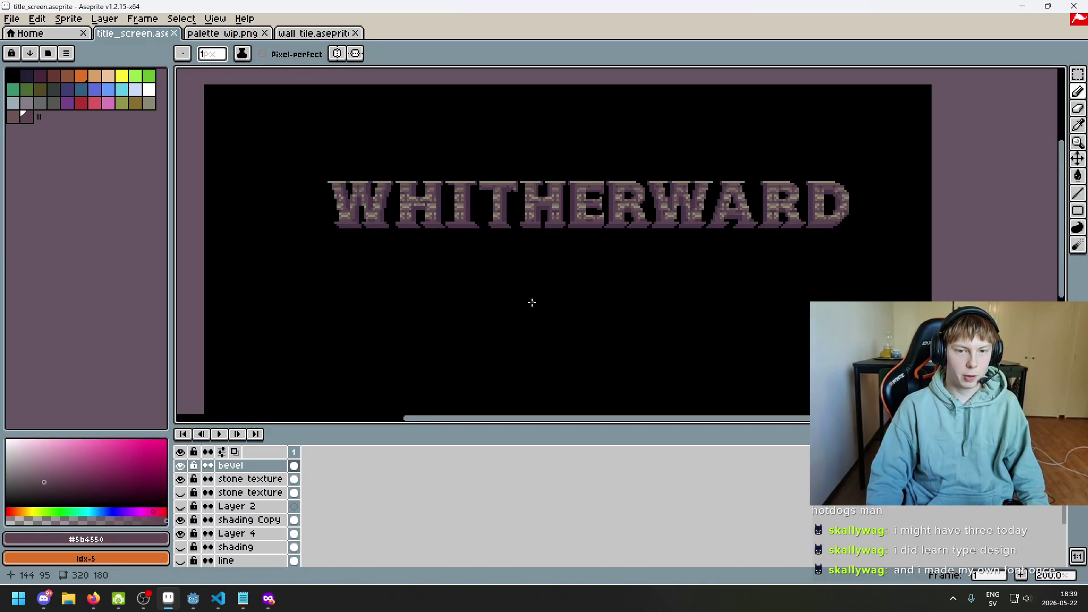
- Toggle the F8 full-screen preview to inspect the saved title_screen lettering, then exit it
{"action": "key", "text": "F8"}
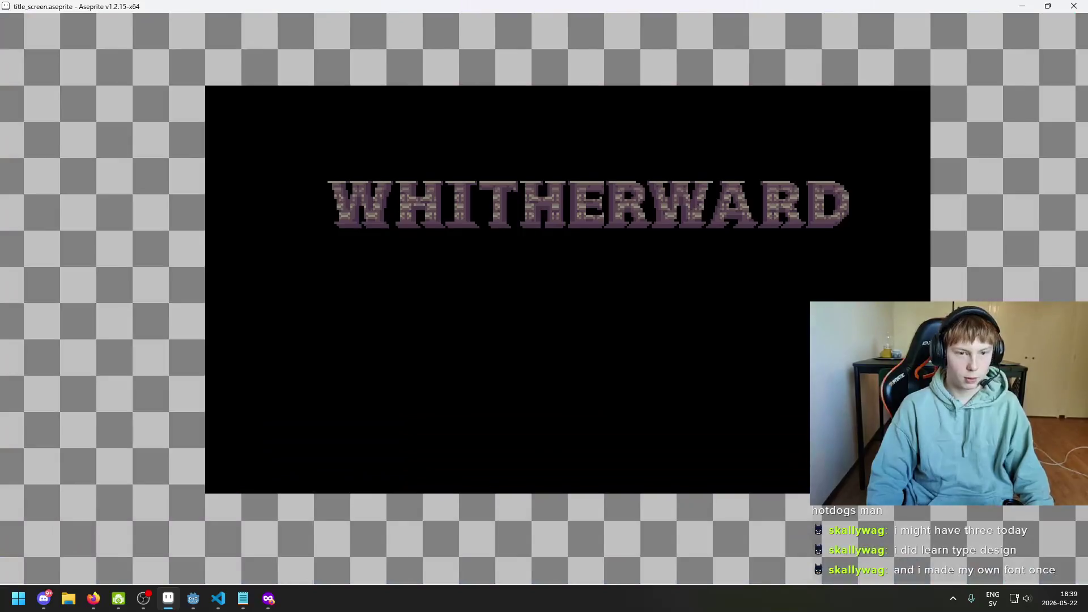
{"action": "key", "text": "F8"}
{"action": "key", "text": "F8"}
{"action": "key", "text": "F8"}
{"action": "key", "text": "F8"}
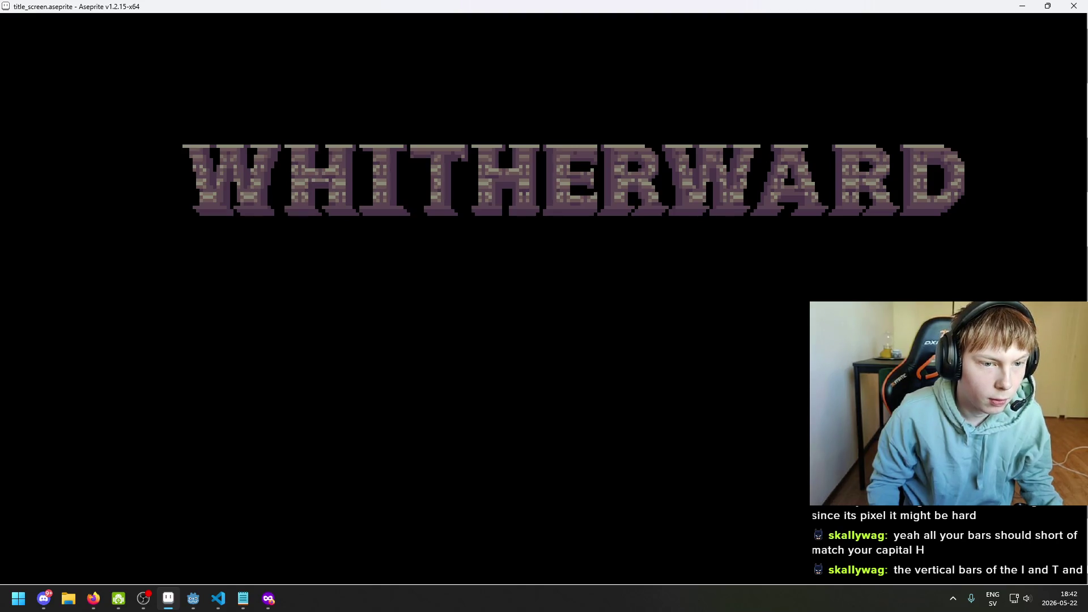
{"action": "key", "text": "Escape"}
- Draw dark purple lines up the H's left and right inner columns and under its crossbar
{"action": "scroll", "coordinate": [515, 293], "scroll_direction": "up", "scroll_amount": 3}
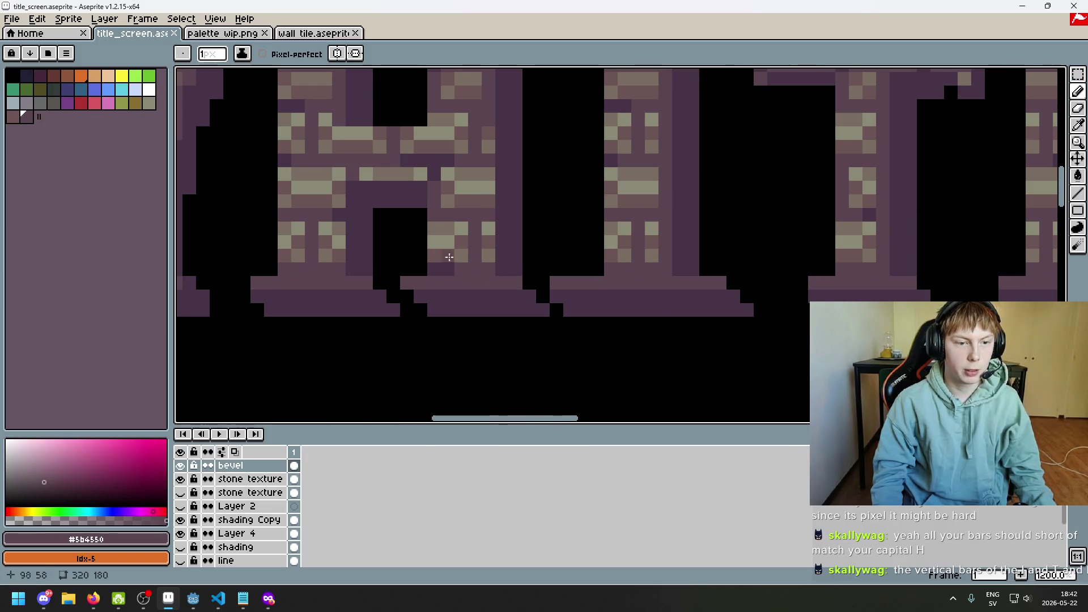
{"action": "scroll", "coordinate": [340, 249], "scroll_direction": "up", "scroll_amount": 2}
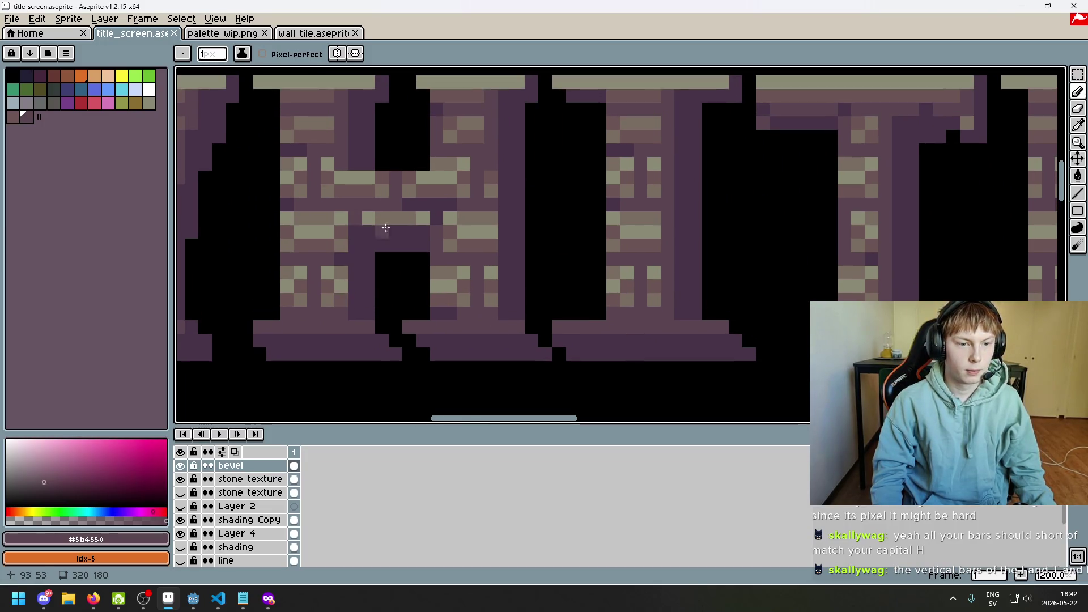
{"action": "scroll", "coordinate": [340, 340], "scroll_direction": "up", "scroll_amount": 1}
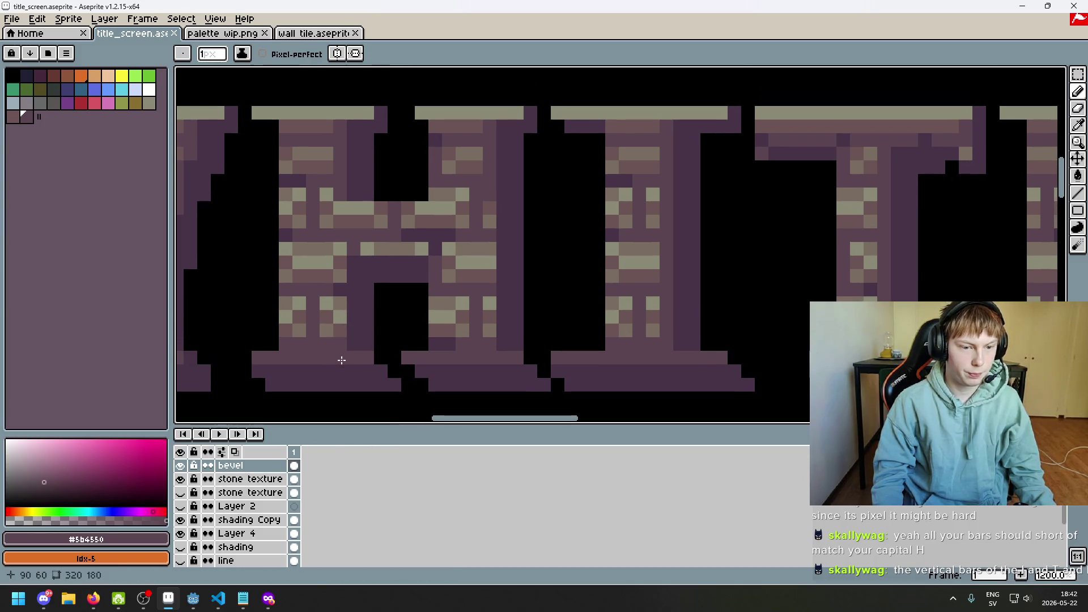
{"action": "key", "text": "e"}
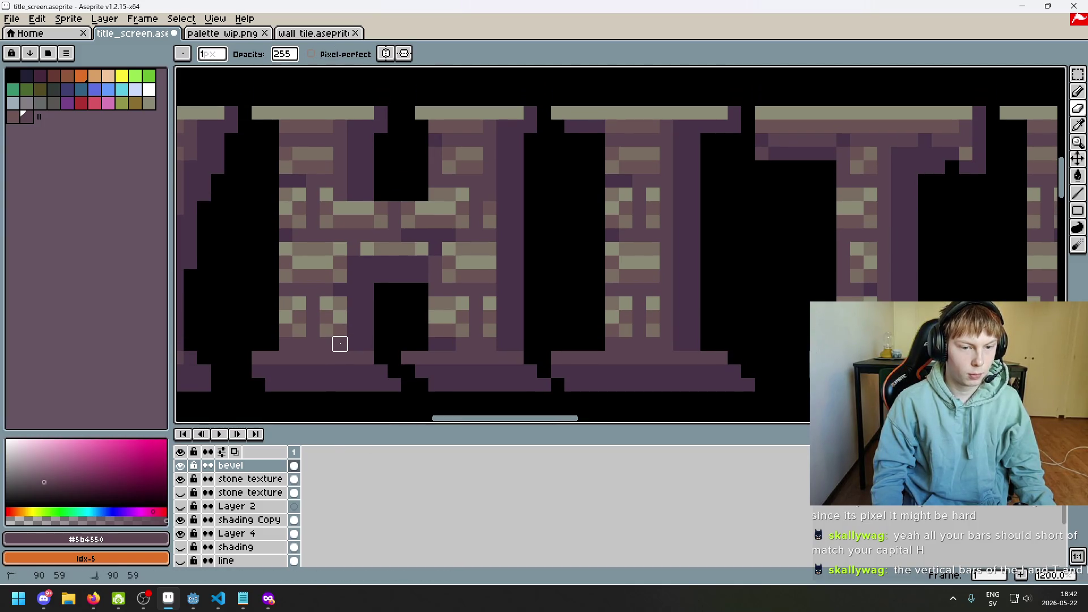
{"action": "key", "text": "ctrl+z"}
{"action": "key", "text": "b"}
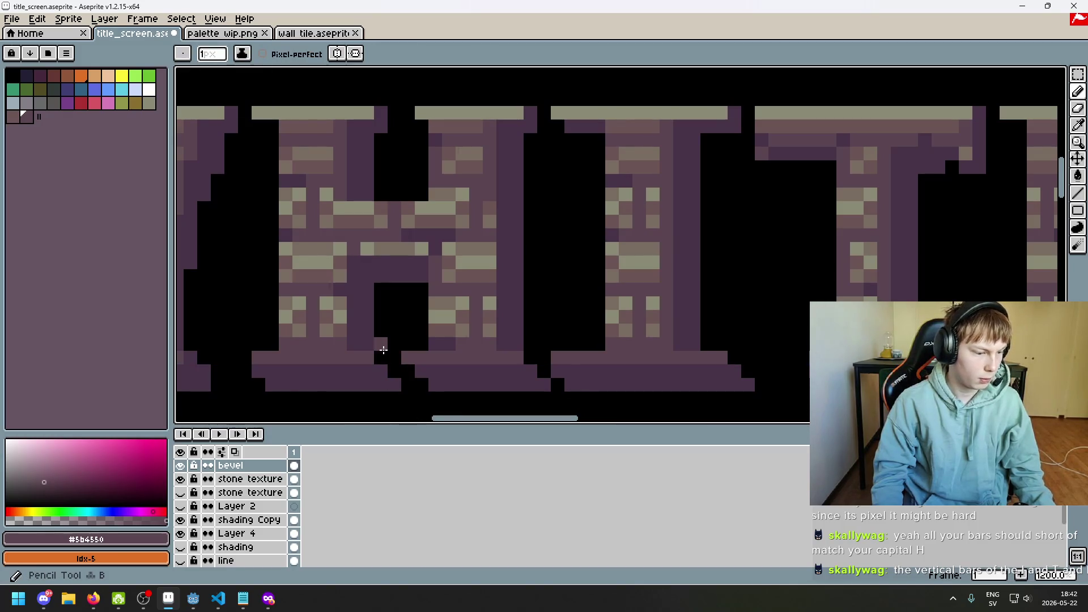
{"action": "mouse_move", "coordinate": [352, 338]}
{"action": "left_mouse_down"}
{"action": "mouse_move", "coordinate": [340, 334]}
{"action": "mouse_move", "coordinate": [341, 250]}
{"action": "left_mouse_up"}
{"action": "left_click", "coordinate": [425, 248], "text": "shift"}
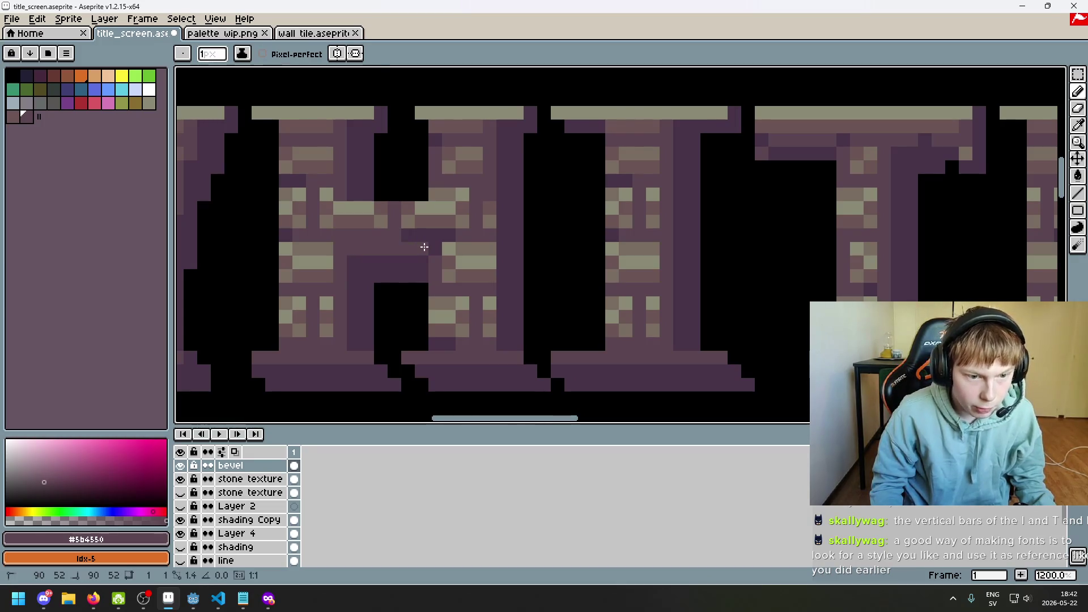
{"action": "left_click_drag", "start_coordinate": [489, 347], "coordinate": [486, 131]}
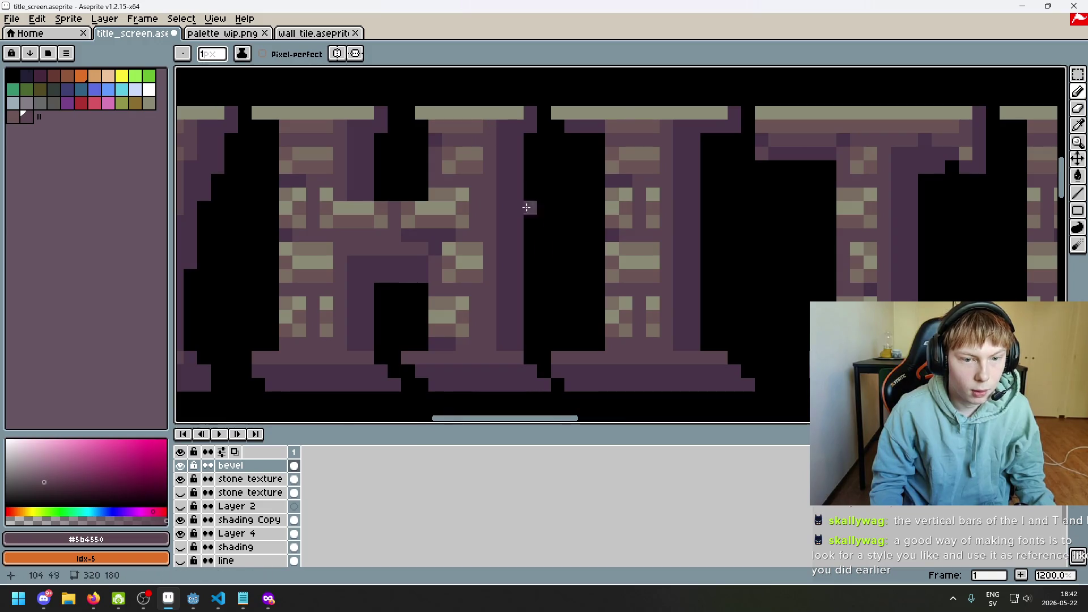
- Try darkening one more pixel on the H crossbar, then undo it
{"action": "key", "text": "v"}
{"action": "key", "text": "b"}
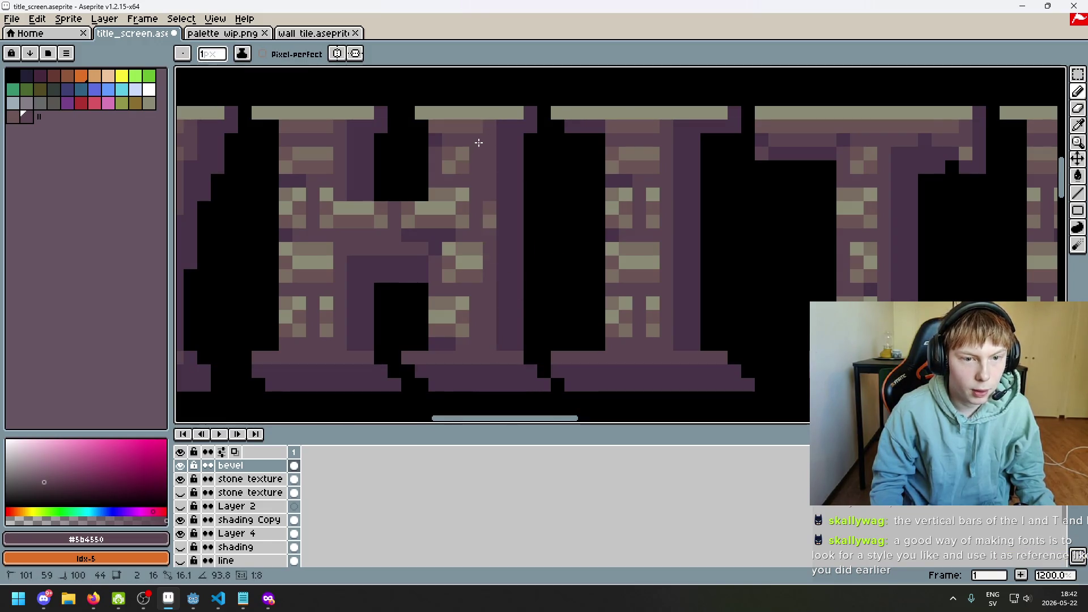
{"action": "left_click", "coordinate": [342, 209]}
{"action": "key", "text": "ctrl+z"}
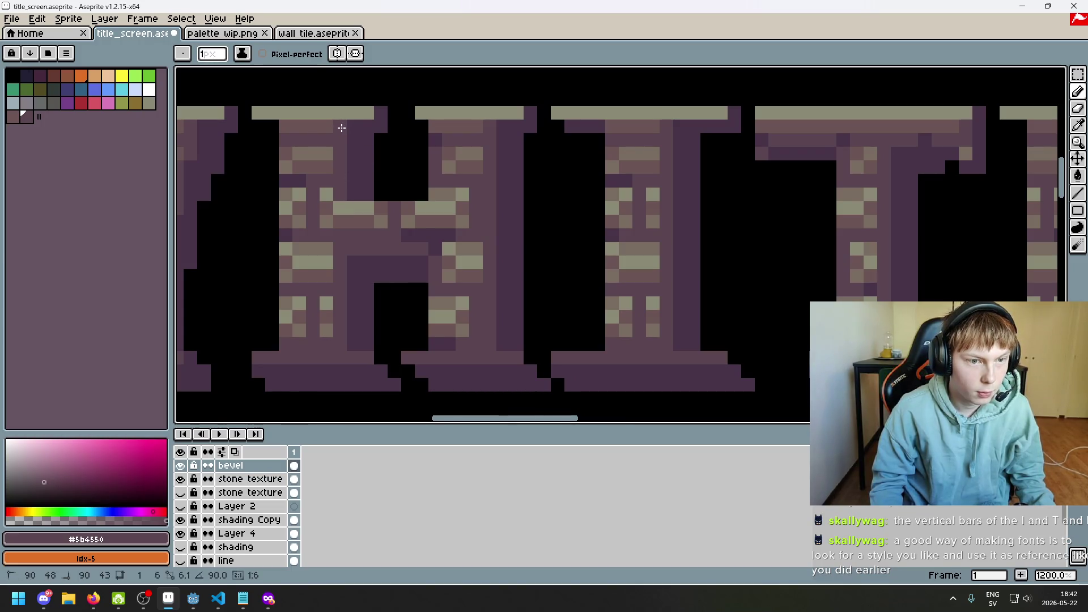
- Pan and zoom around the HIT letters to inspect the new purple shading
{"action": "mouse_move", "coordinate": [340, 127]}
{"action": "left_mouse_down"}
{"action": "mouse_move", "coordinate": [518, 223]}
{"action": "mouse_move", "coordinate": [396, 216]}
{"action": "mouse_move", "coordinate": [412, 198]}
{"action": "left_mouse_up"}
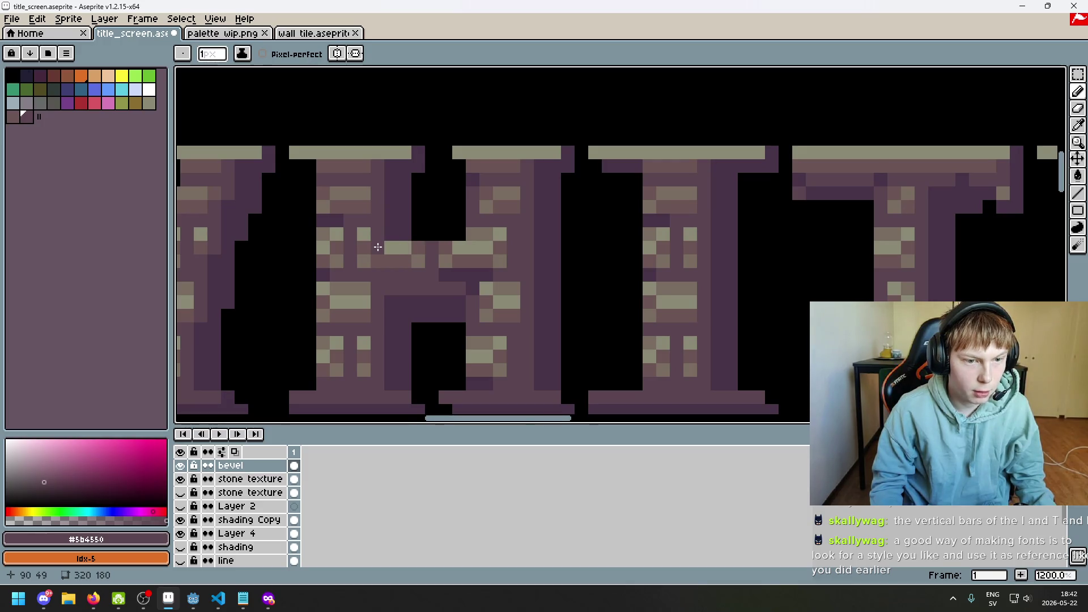
{"action": "scroll", "coordinate": [490, 317], "scroll_direction": "down", "scroll_amount": 5}
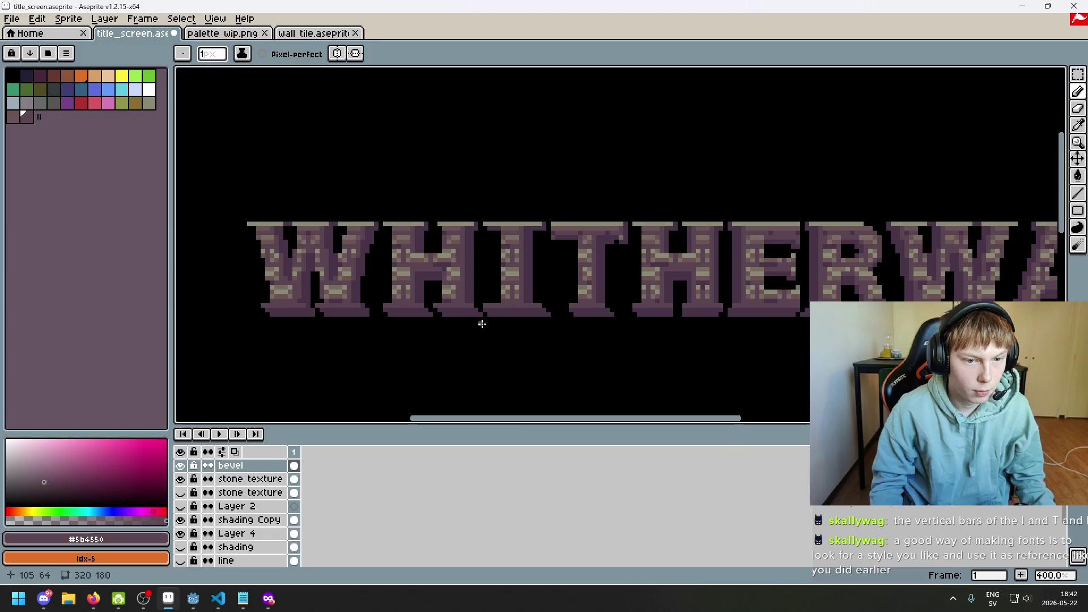
{"action": "scroll", "coordinate": [457, 315], "scroll_direction": "up", "scroll_amount": 5}
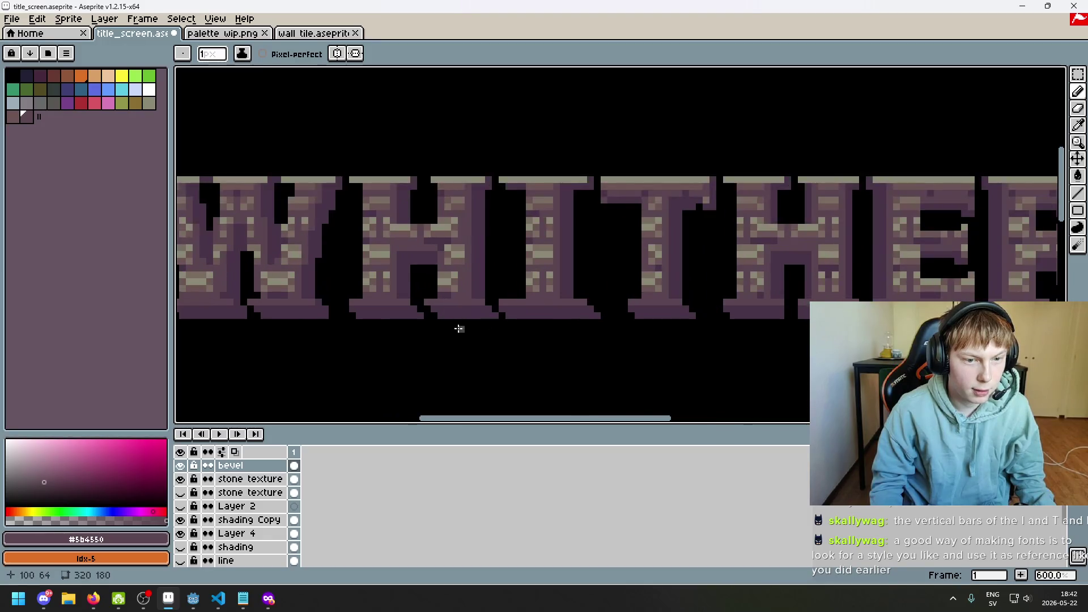
{"action": "scroll", "coordinate": [440, 325], "scroll_direction": "down", "scroll_amount": 3}
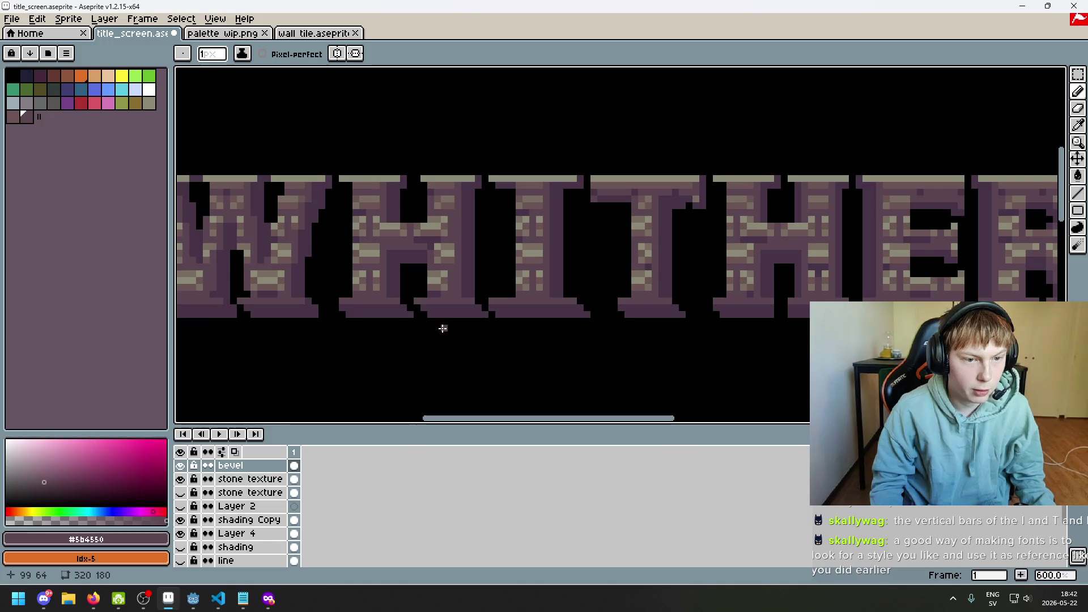
{"action": "scroll", "coordinate": [436, 333], "scroll_direction": "down", "scroll_amount": 1}
{"action": "scroll", "coordinate": [437, 333], "scroll_direction": "down", "scroll_amount": 2}
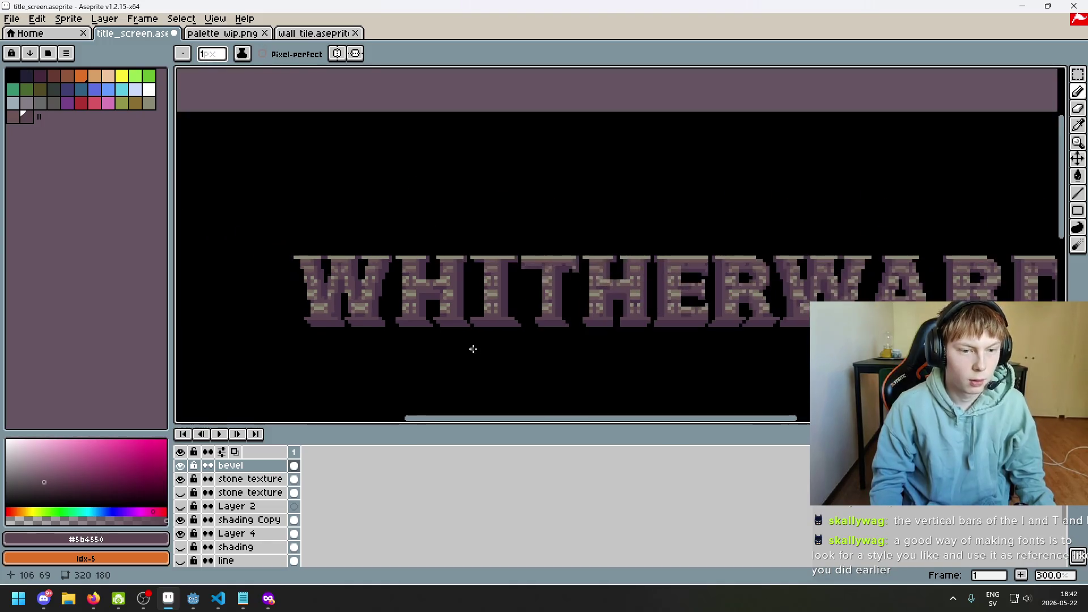
{"action": "scroll", "coordinate": [444, 335], "scroll_direction": "up", "scroll_amount": 8}
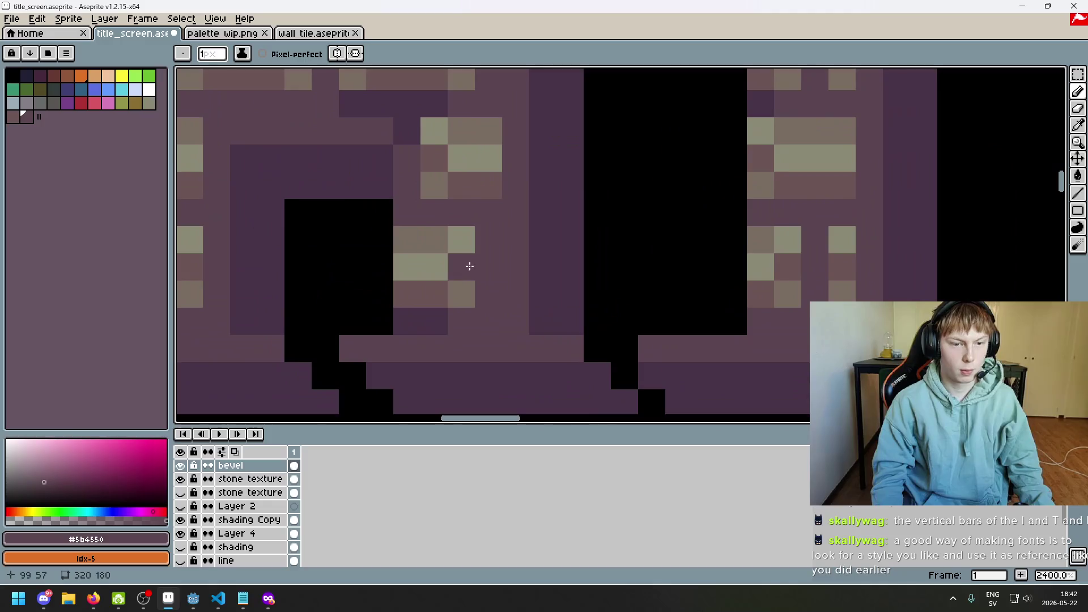
{"action": "scroll", "coordinate": [501, 280], "scroll_direction": "down", "scroll_amount": 1}
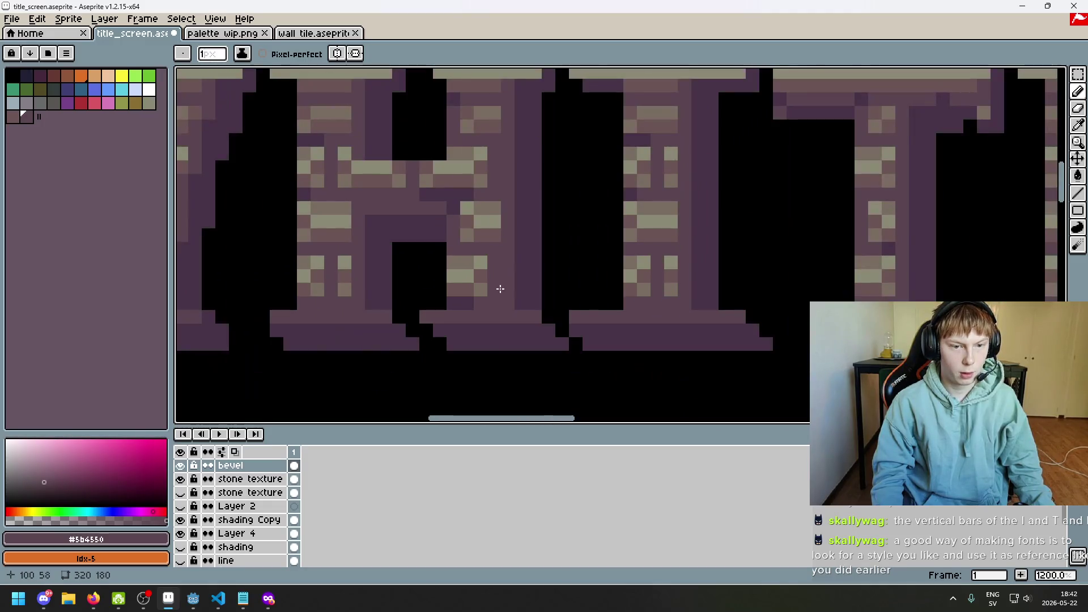
{"action": "scroll", "coordinate": [502, 279], "scroll_direction": "down", "scroll_amount": 2}
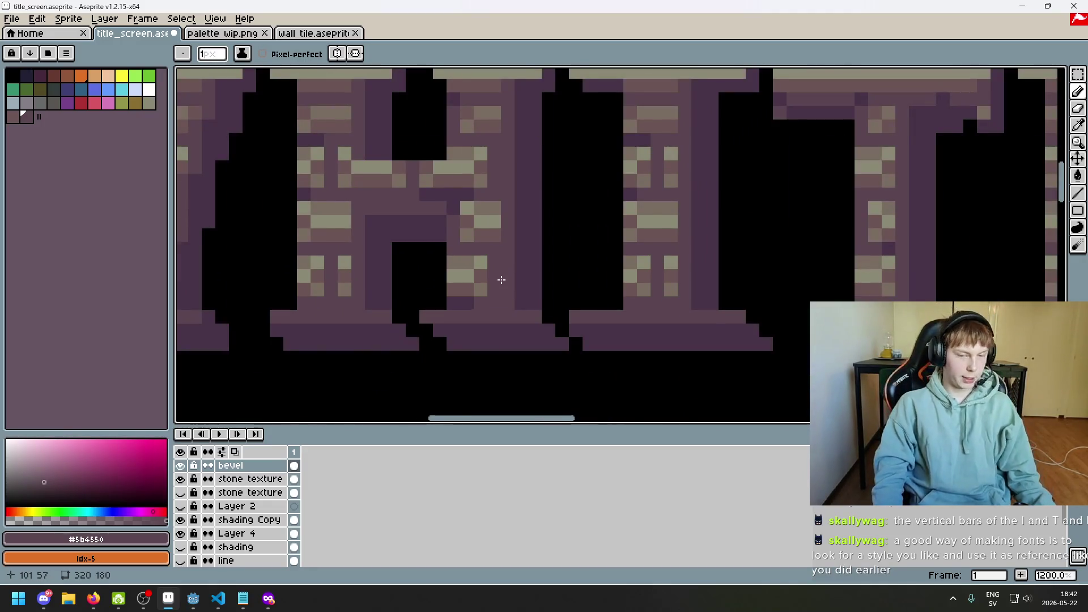
{"action": "scroll", "coordinate": [504, 292], "scroll_direction": "down", "scroll_amount": 4}
{"action": "scroll", "coordinate": [505, 301], "scroll_direction": "down", "scroll_amount": 2}
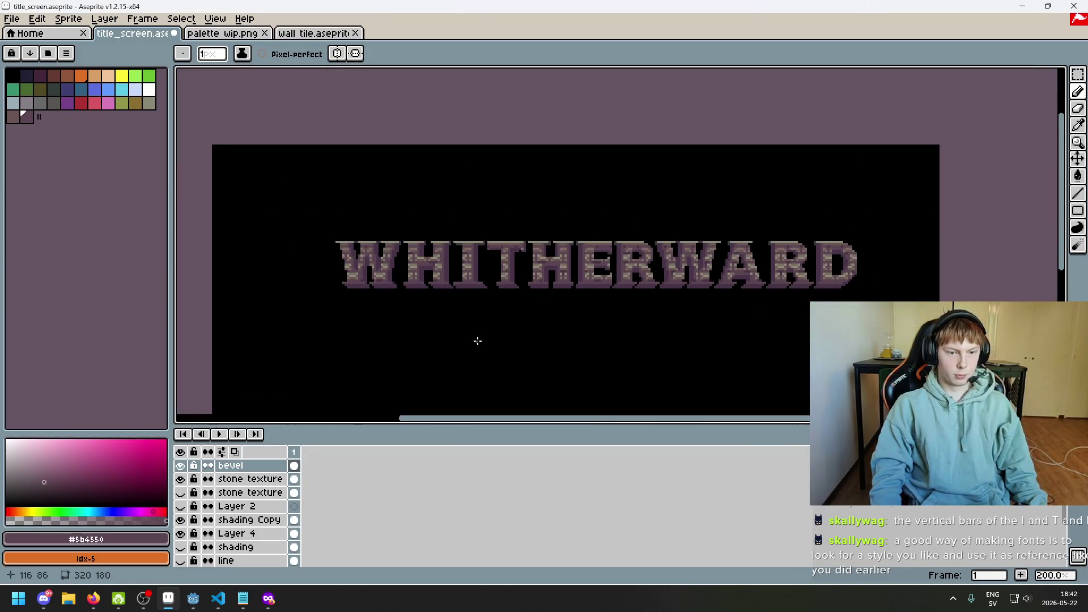
{"action": "left_click_drag", "start_coordinate": [447, 356], "coordinate": [423, 342]}
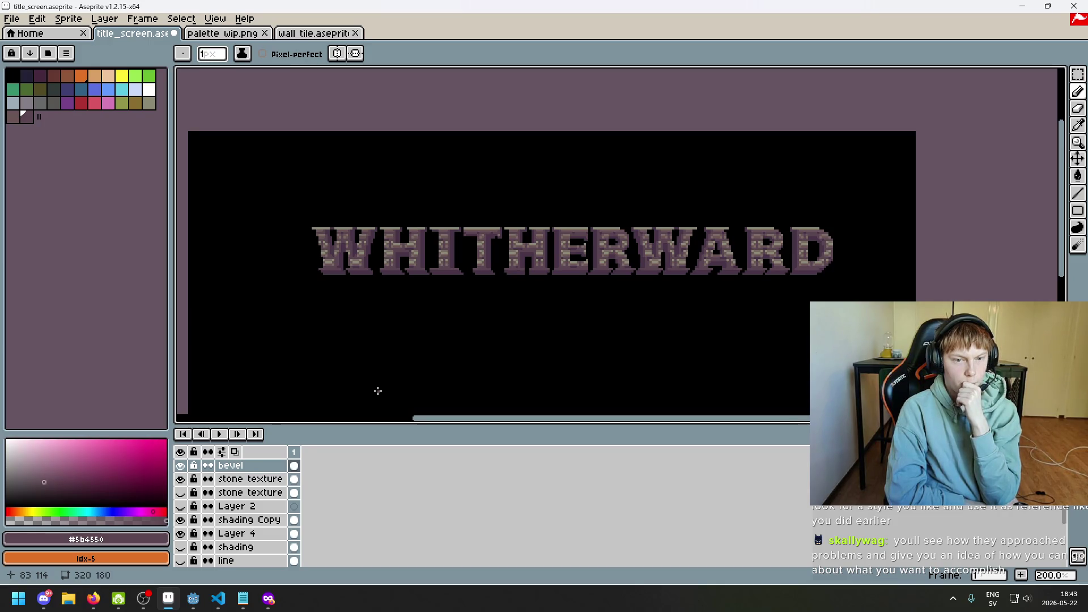
{"action": "scroll", "coordinate": [377, 389], "scroll_direction": "down", "scroll_amount": 1}
{"action": "mouse_move", "coordinate": [423, 364]}
{"action": "left_mouse_down"}
{"action": "mouse_move", "coordinate": [522, 254]}
{"action": "mouse_move", "coordinate": [473, 294]}
{"action": "left_mouse_up"}
{"action": "scroll", "coordinate": [522, 254], "scroll_direction": "up", "scroll_amount": 1}
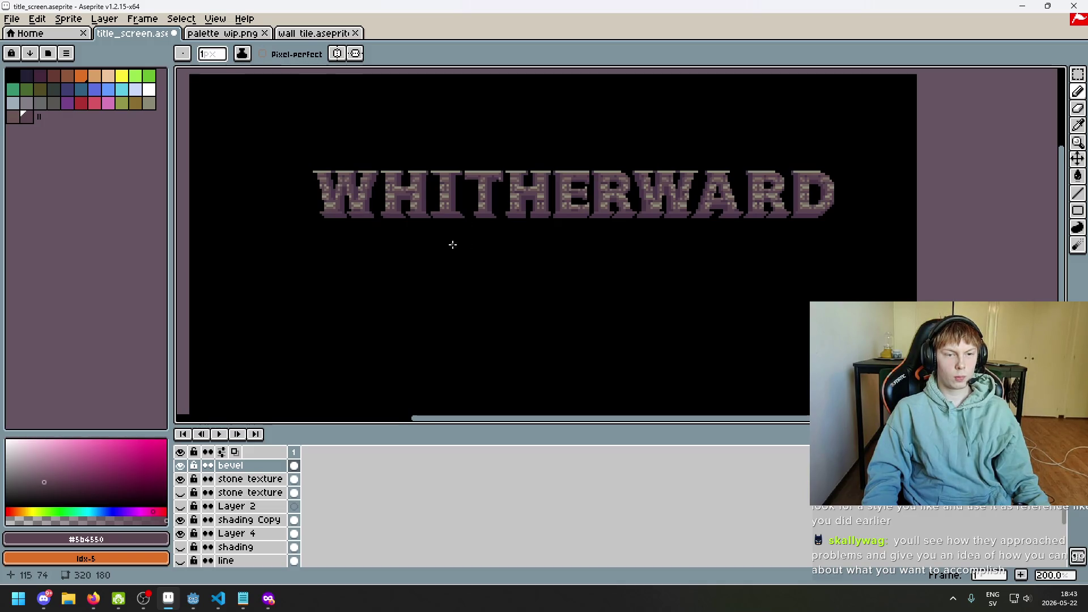
{"action": "scroll", "coordinate": [431, 261], "scroll_direction": "up", "scroll_amount": 1}
{"action": "scroll", "coordinate": [417, 294], "scroll_direction": "down", "scroll_amount": 1}
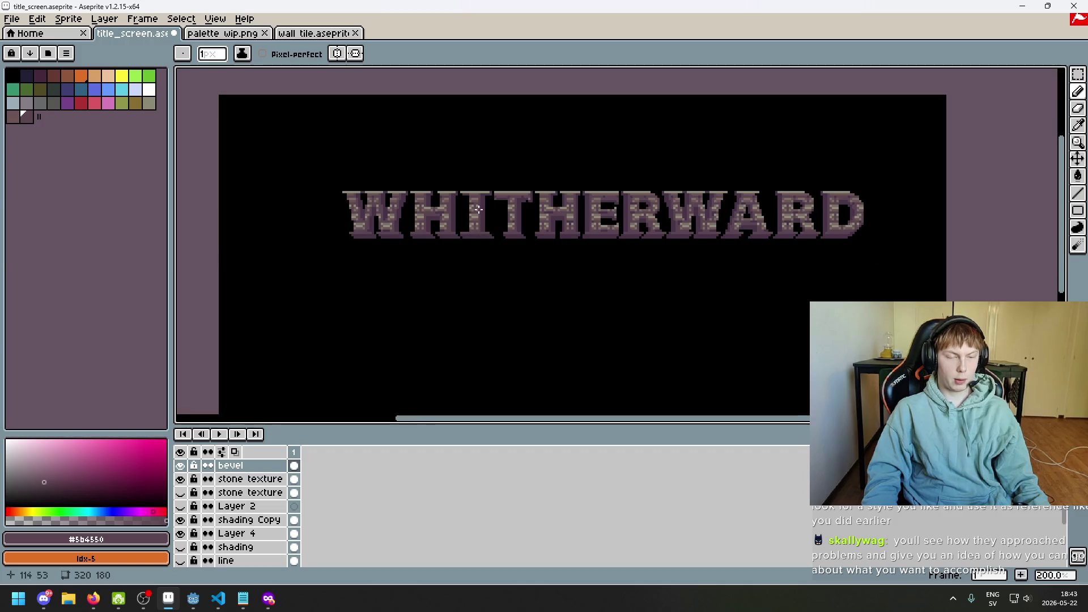
{"action": "scroll", "coordinate": [480, 217], "scroll_direction": "up", "scroll_amount": 6}
{"action": "scroll", "coordinate": [480, 241], "scroll_direction": "down", "scroll_amount": 3}
{"action": "scroll", "coordinate": [555, 252], "scroll_direction": "up", "scroll_amount": 3}
{"action": "scroll", "coordinate": [397, 256], "scroll_direction": "down", "scroll_amount": 3}
{"action": "scroll", "coordinate": [390, 260], "scroll_direction": "up", "scroll_amount": 3}
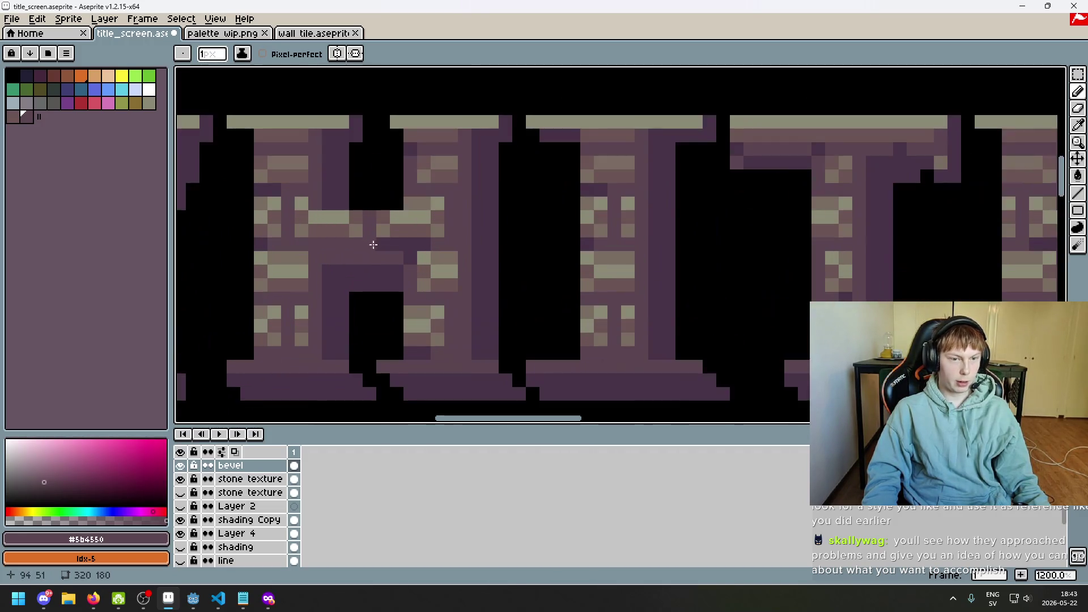
{"action": "scroll", "coordinate": [363, 237], "scroll_direction": "down", "scroll_amount": 7}
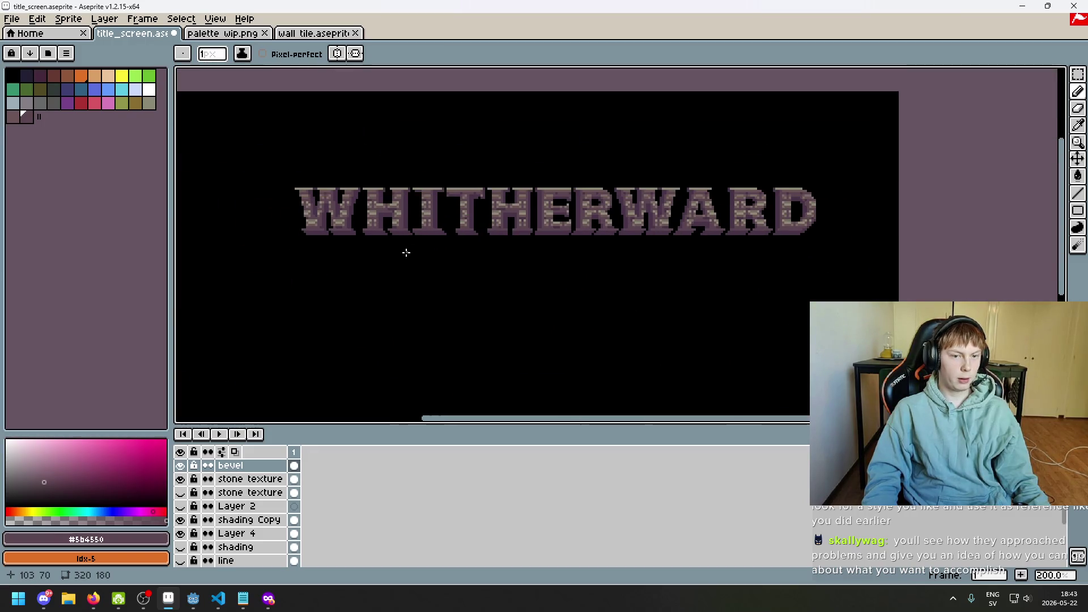
{"action": "scroll", "coordinate": [375, 213], "scroll_direction": "up", "scroll_amount": 3}
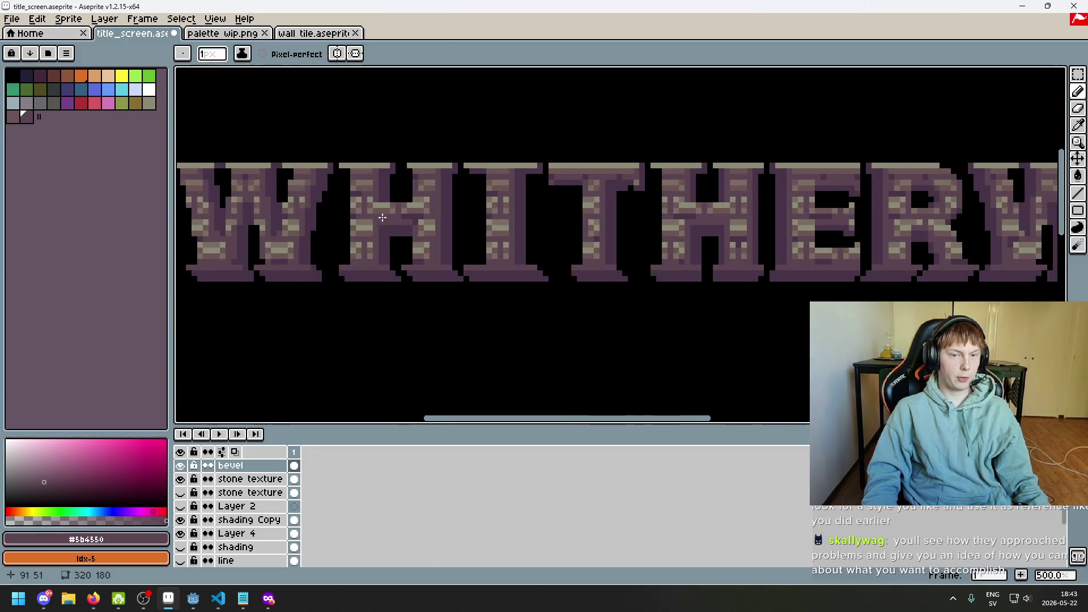
{"action": "scroll", "coordinate": [390, 217], "scroll_direction": "up", "scroll_amount": 3}
{"action": "scroll", "coordinate": [597, 248], "scroll_direction": "down", "scroll_amount": 4}
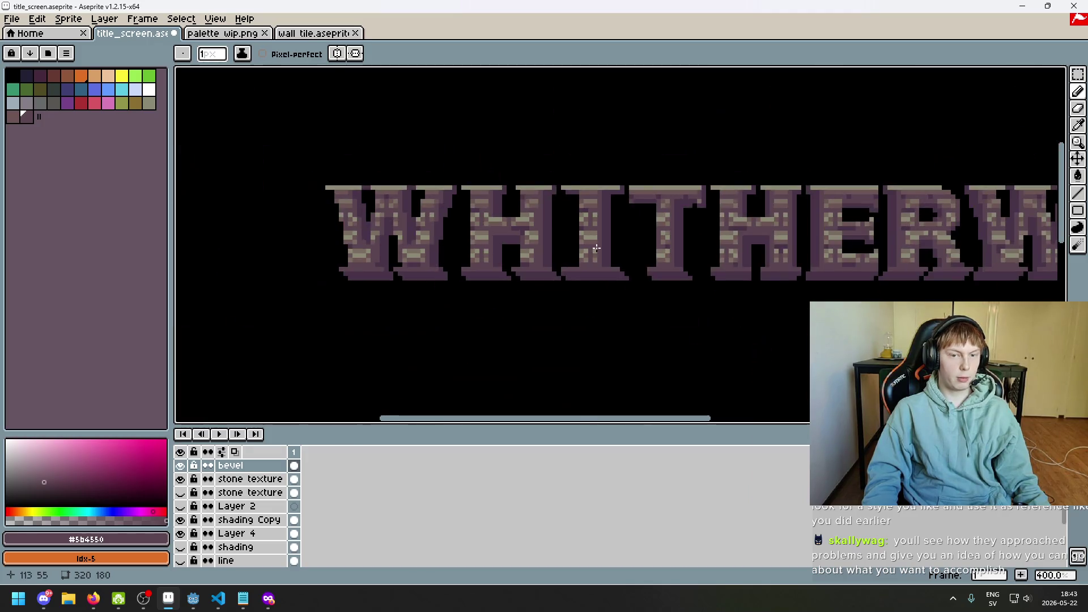
{"action": "scroll", "coordinate": [596, 248], "scroll_direction": "down", "scroll_amount": 2}
{"action": "key", "text": "F8"}
- Reopen the F8 full-screen preview several times, zooming and repositioning the title before returning to editing
{"action": "key", "text": "Escape"}
{"action": "scroll", "coordinate": [486, 330], "scroll_direction": "up", "scroll_amount": 2}
{"action": "key", "text": "F8"}
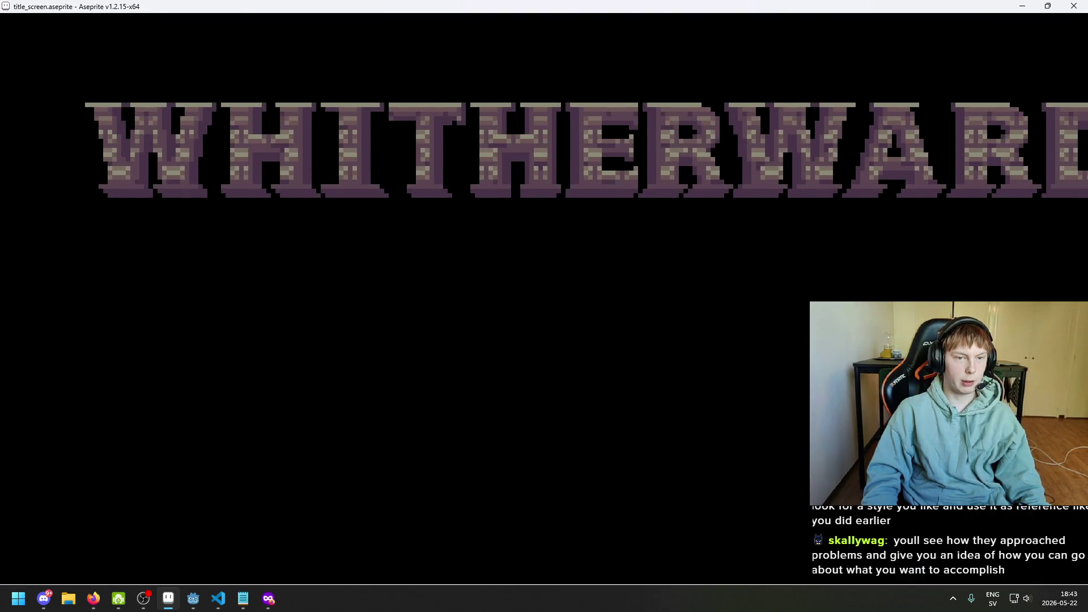
{"action": "key", "text": "Escape"}
{"action": "key", "text": "F8"}
{"action": "scroll", "coordinate": [408, 365], "scroll_direction": "up", "scroll_amount": 1}
{"action": "left_click_drag", "start_coordinate": [408, 364], "coordinate": [415, 364]}
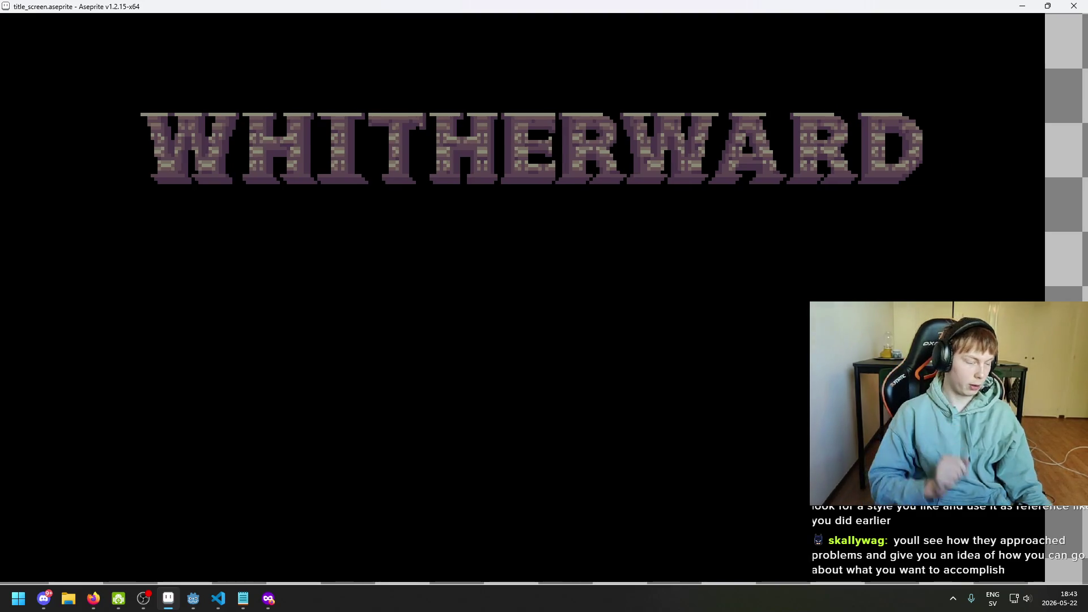
{"action": "key", "text": "Escape"}
{"action": "key", "text": "F8"}
{"action": "left_click_drag", "start_coordinate": [408, 365], "coordinate": [340, 387]}
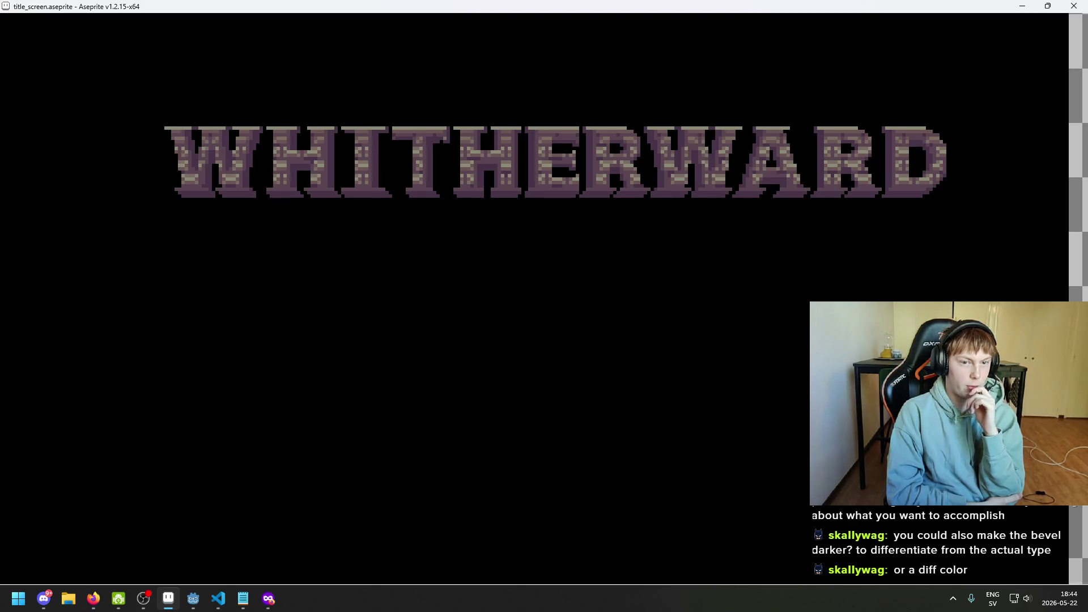
{"action": "key", "text": "Escape"}
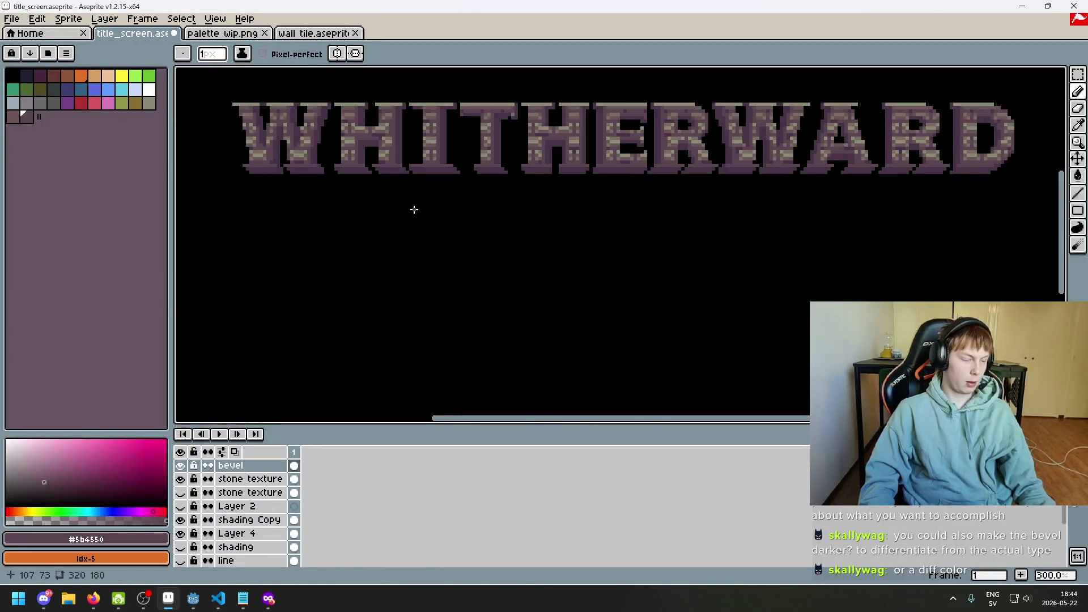
- Pick the dark purple #473347 from the wall tile, then return to title_screen
{"action": "left_click", "coordinate": [300, 33]}
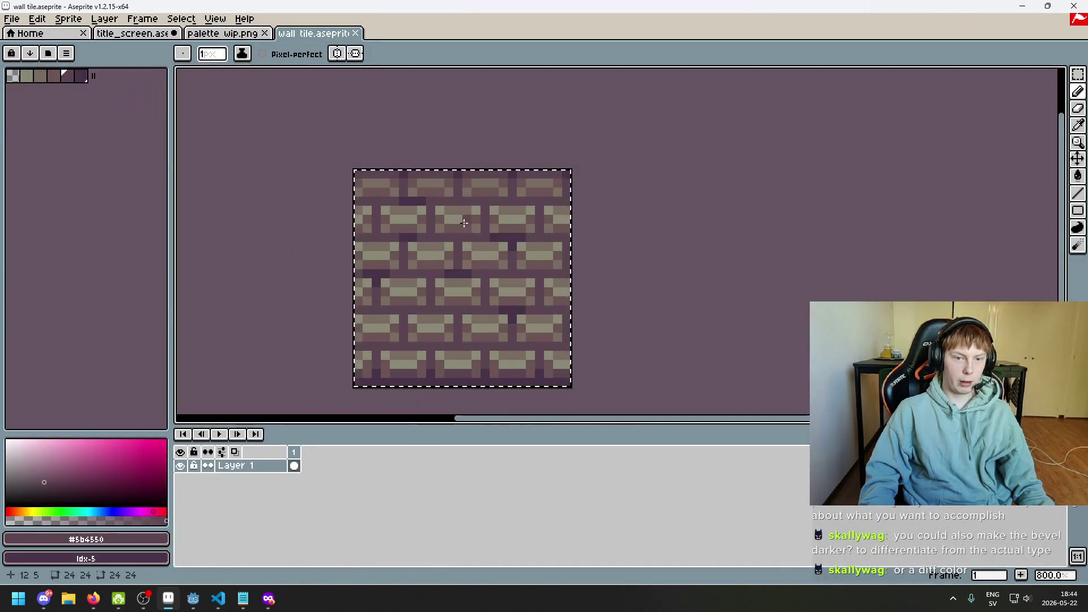
{"action": "scroll", "coordinate": [480, 245], "scroll_direction": "up", "scroll_amount": 2}
{"action": "key", "text": "alt"}
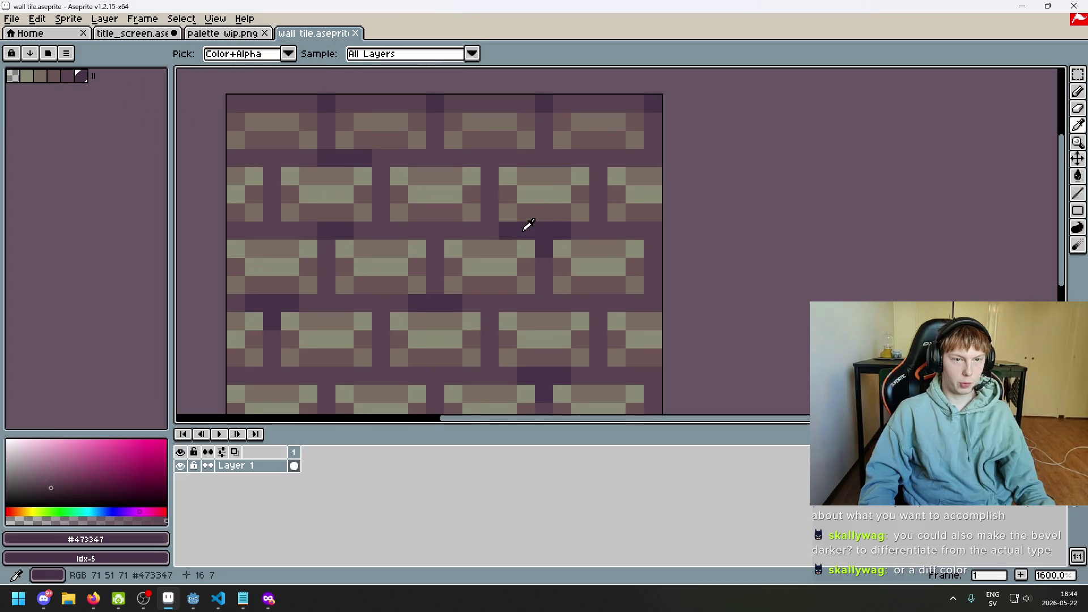
{"action": "left_click", "coordinate": [516, 226]}
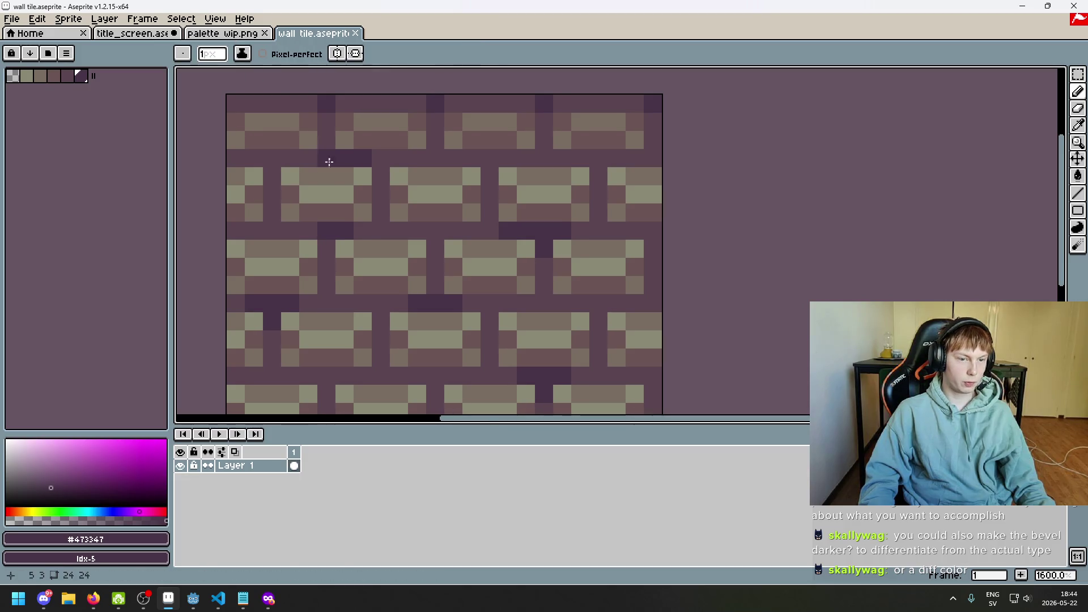
{"action": "scroll", "coordinate": [383, 222], "scroll_direction": "down", "scroll_amount": 2}
{"action": "key", "text": "ctrl+shift+Tab"}
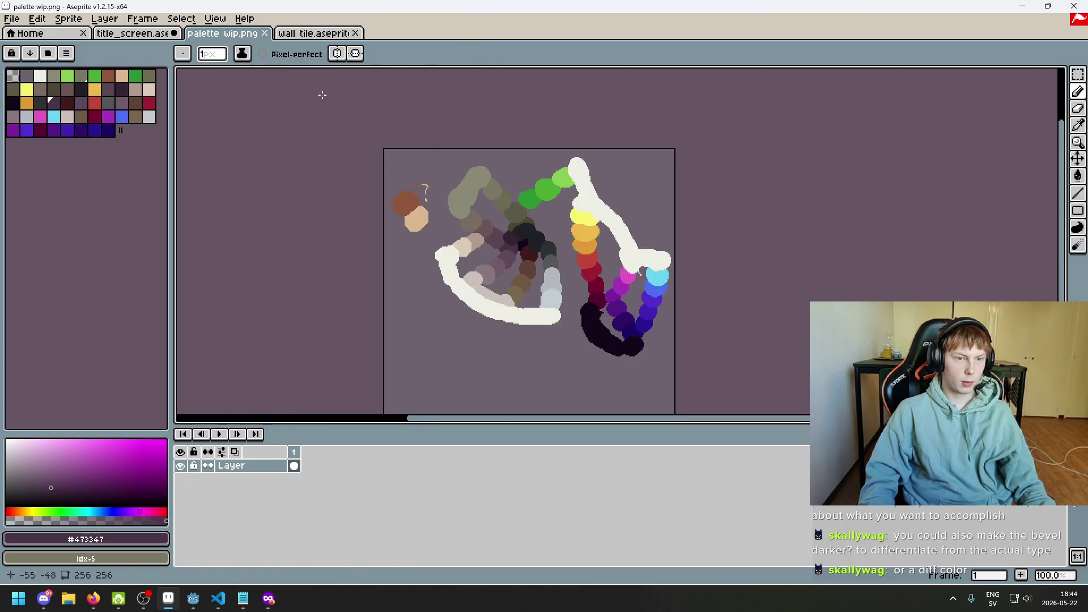
{"action": "key", "text": "ctrl+shift+Tab"}
{"action": "scroll", "coordinate": [410, 116], "scroll_direction": "up", "scroll_amount": 4}
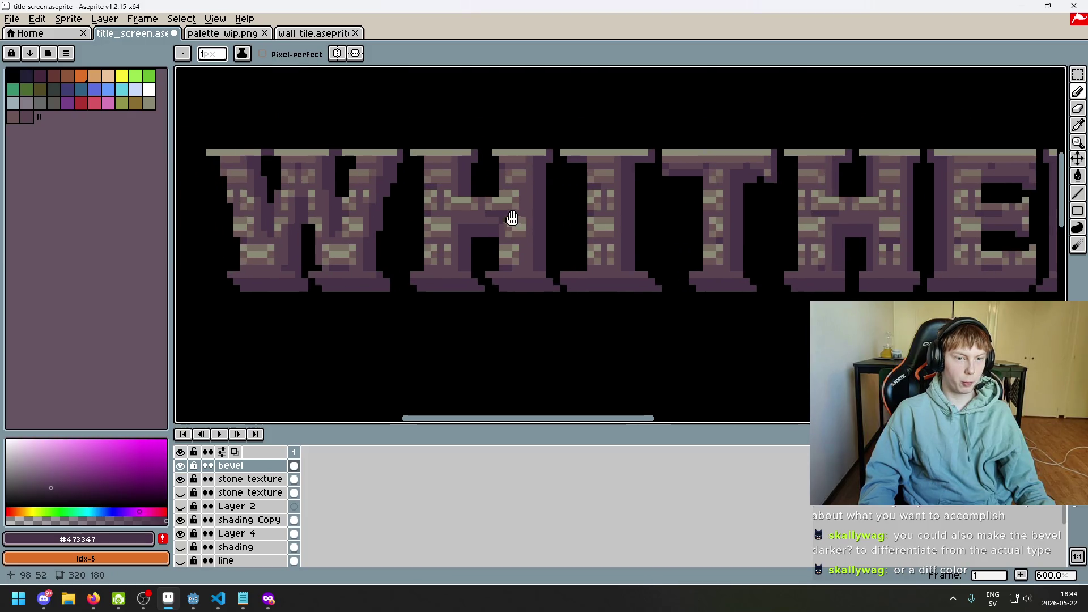
{"action": "scroll", "coordinate": [454, 211], "scroll_direction": "left", "scroll_amount": 5}
{"action": "scroll", "coordinate": [453, 211], "scroll_direction": "up", "scroll_amount": 1}
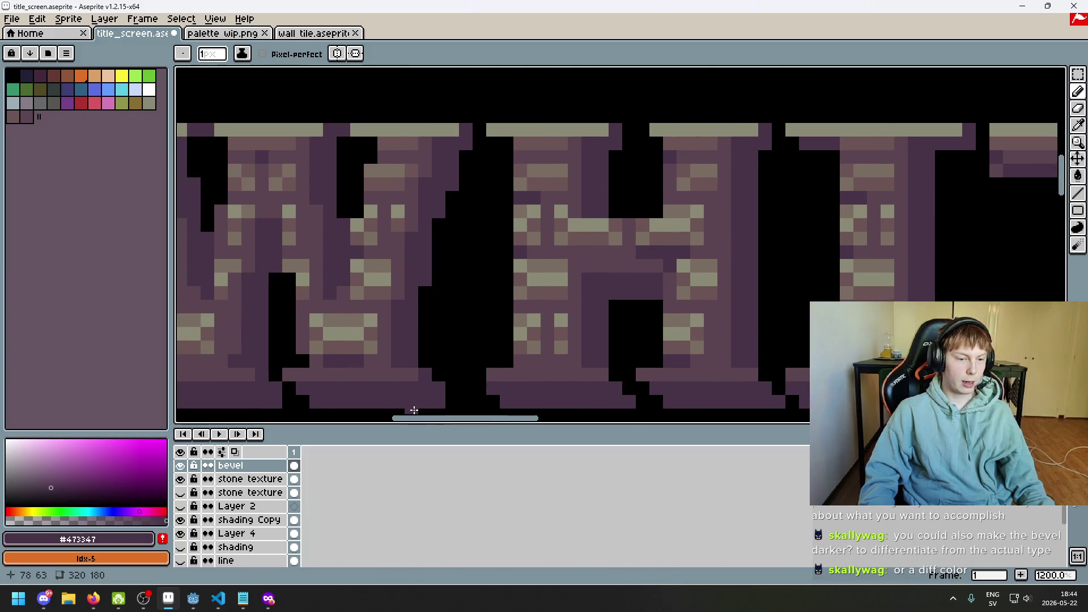
- Toggle the bevel layer's visibility off and on to compare the letters
{"action": "left_click", "coordinate": [181, 468]}
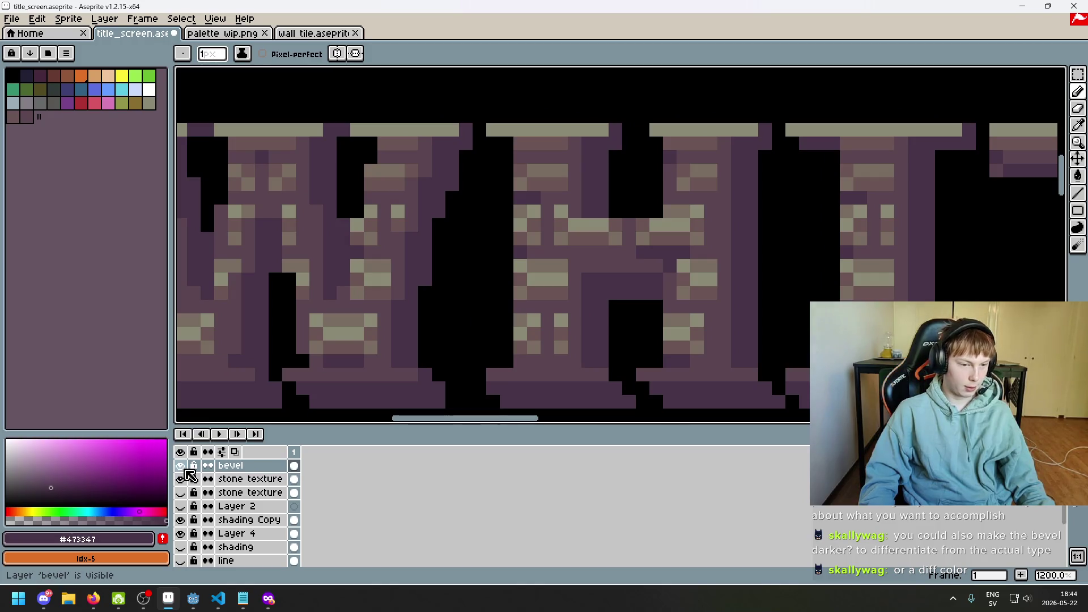
{"action": "scroll", "coordinate": [424, 178], "scroll_direction": "up", "scroll_amount": 1}
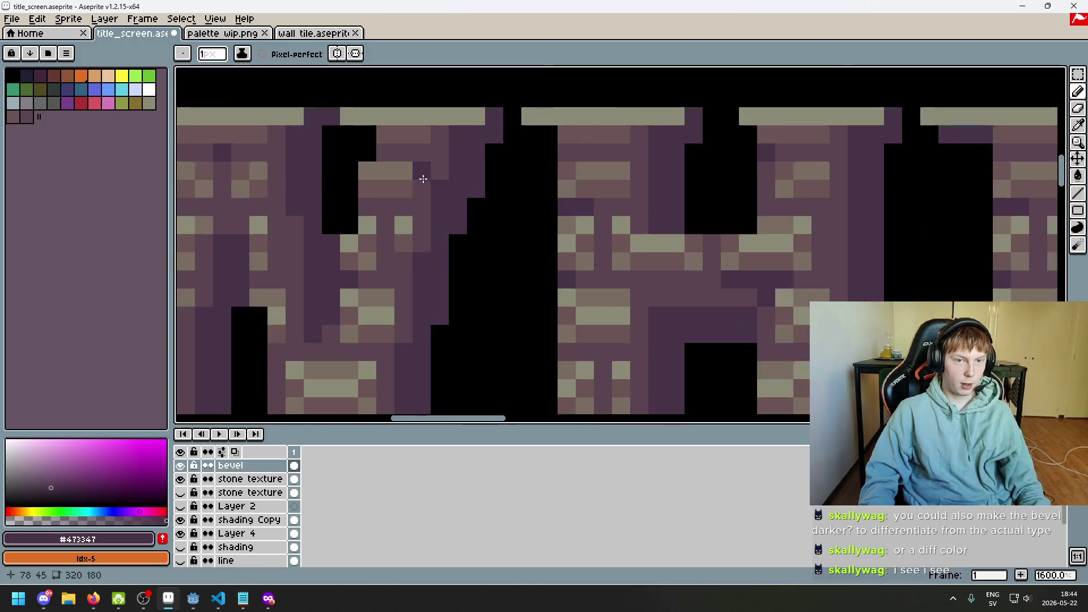
{"action": "left_click", "coordinate": [182, 468]}
{"action": "left_click", "coordinate": [183, 467]}
{"action": "scroll", "coordinate": [260, 260], "scroll_direction": "down", "scroll_amount": 1}
{"action": "scroll", "coordinate": [438, 194], "scroll_direction": "up", "scroll_amount": 1}
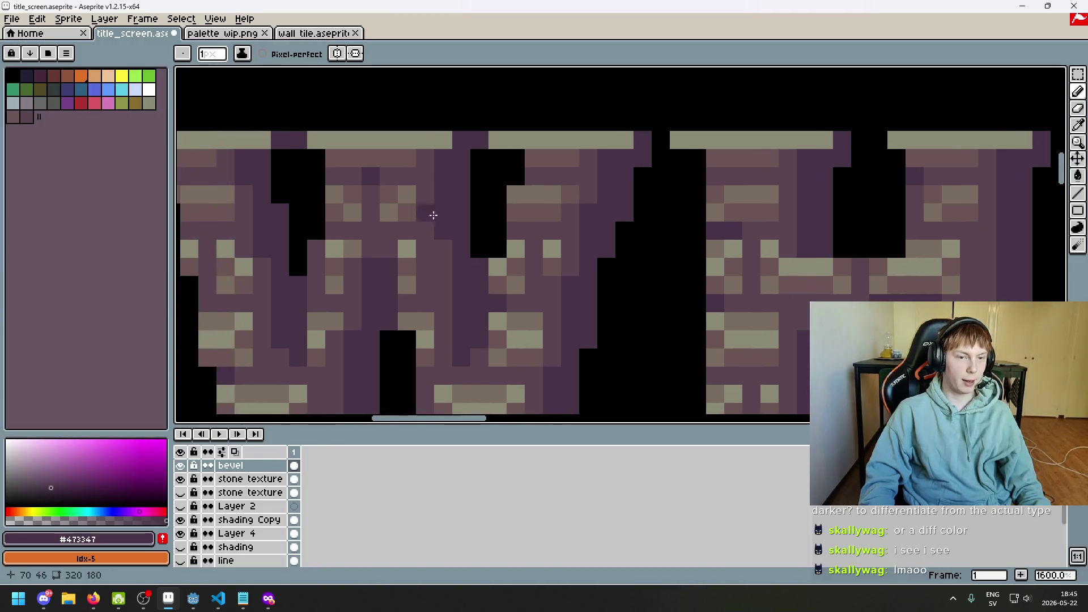
{"action": "left_click", "coordinate": [182, 470]}
{"action": "left_click", "coordinate": [181, 470]}
{"action": "left_click", "coordinate": [181, 469]}
{"action": "left_click", "coordinate": [181, 469]}
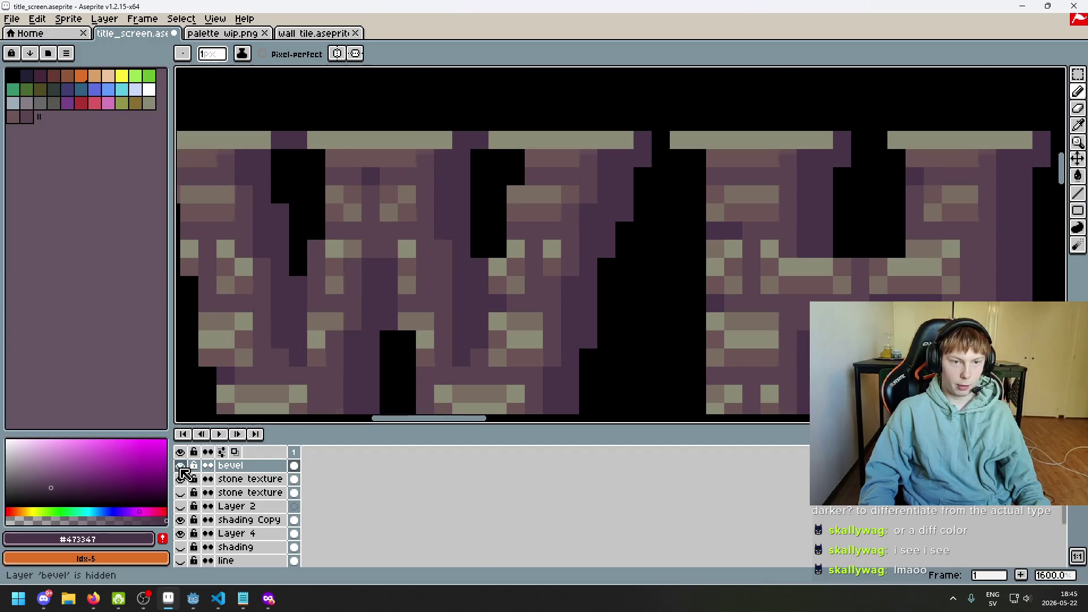
{"action": "scroll", "coordinate": [431, 184], "scroll_direction": "up", "scroll_amount": 1}
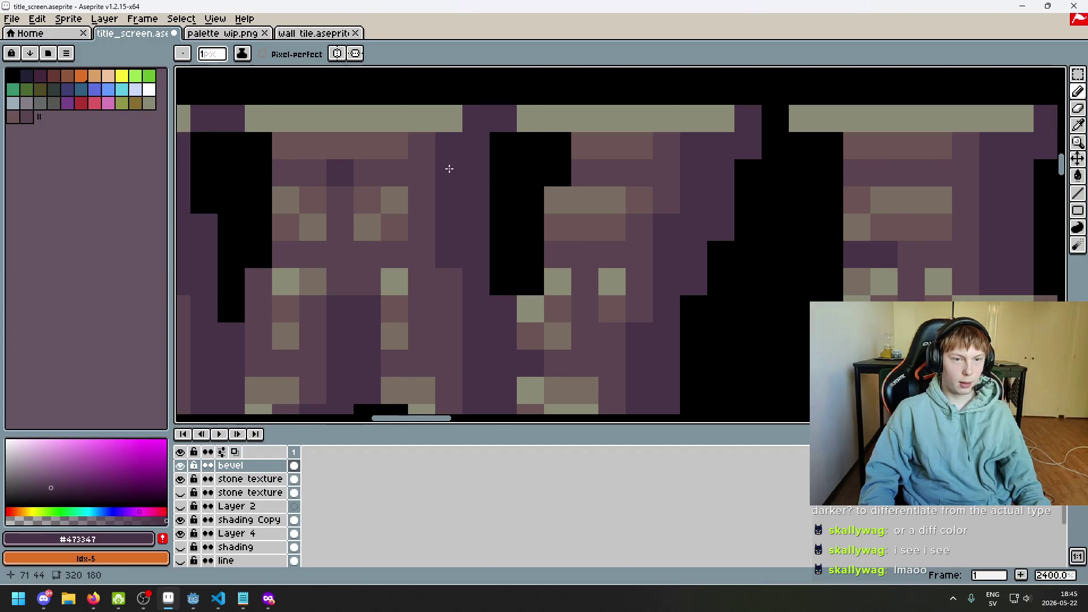
{"action": "scroll", "coordinate": [434, 168], "scroll_direction": "up", "scroll_amount": 5}
- Sample the dark purple #5b4550 from the wall tile and go back to title_screen
{"action": "left_click", "coordinate": [287, 35]}
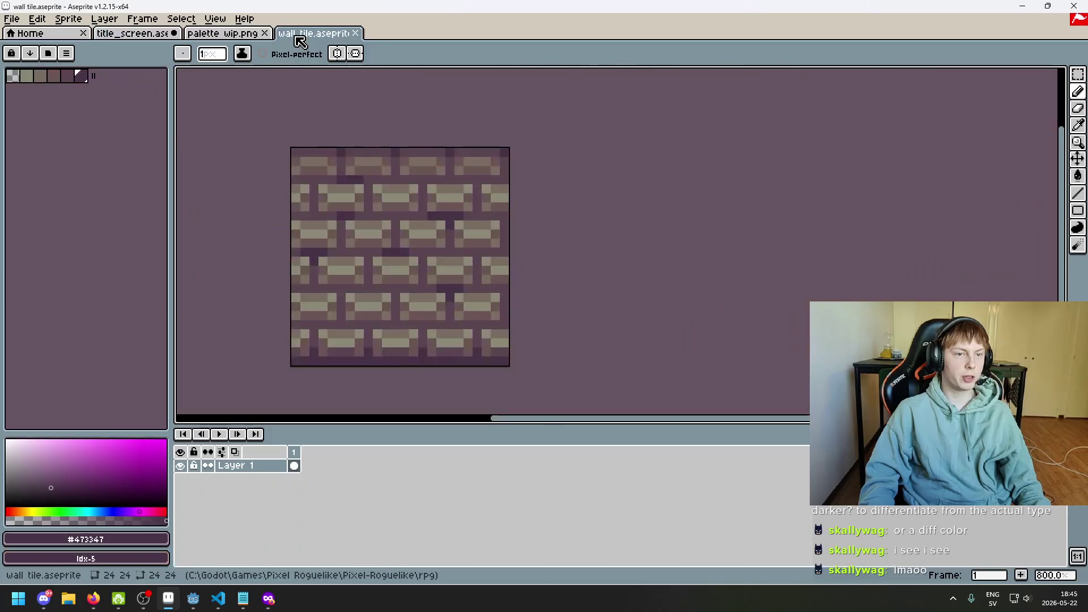
{"action": "scroll", "coordinate": [389, 170], "scroll_direction": "up", "scroll_amount": 1}
{"action": "scroll", "coordinate": [336, 199], "scroll_direction": "up", "scroll_amount": 1}
{"action": "scroll", "coordinate": [411, 234], "scroll_direction": "up", "scroll_amount": 5}
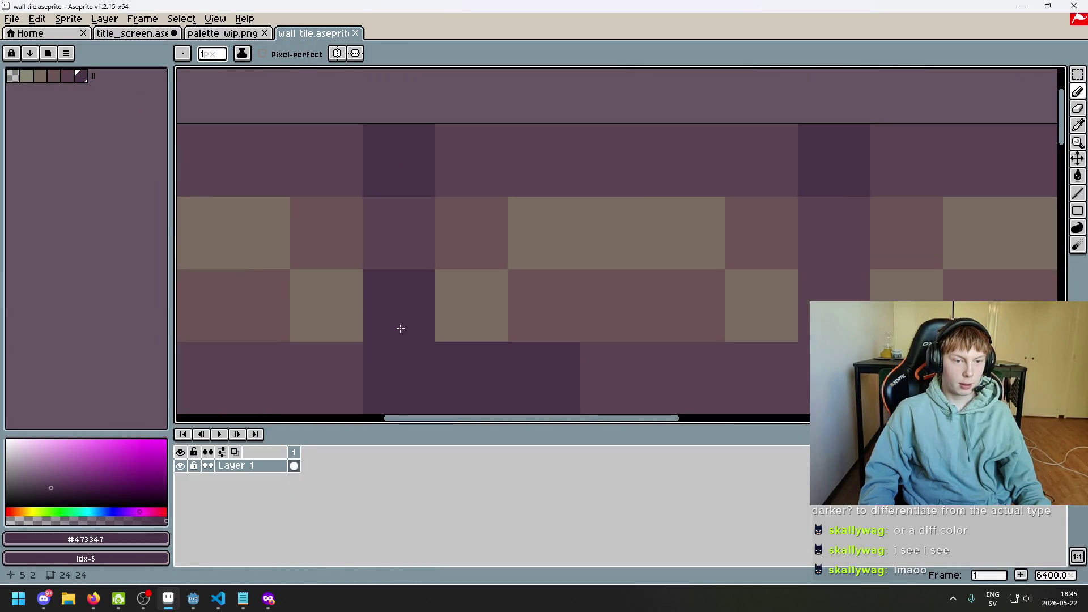
{"action": "scroll", "coordinate": [447, 301], "scroll_direction": "down", "scroll_amount": 6}
{"action": "scroll", "coordinate": [448, 363], "scroll_direction": "up", "scroll_amount": 1}
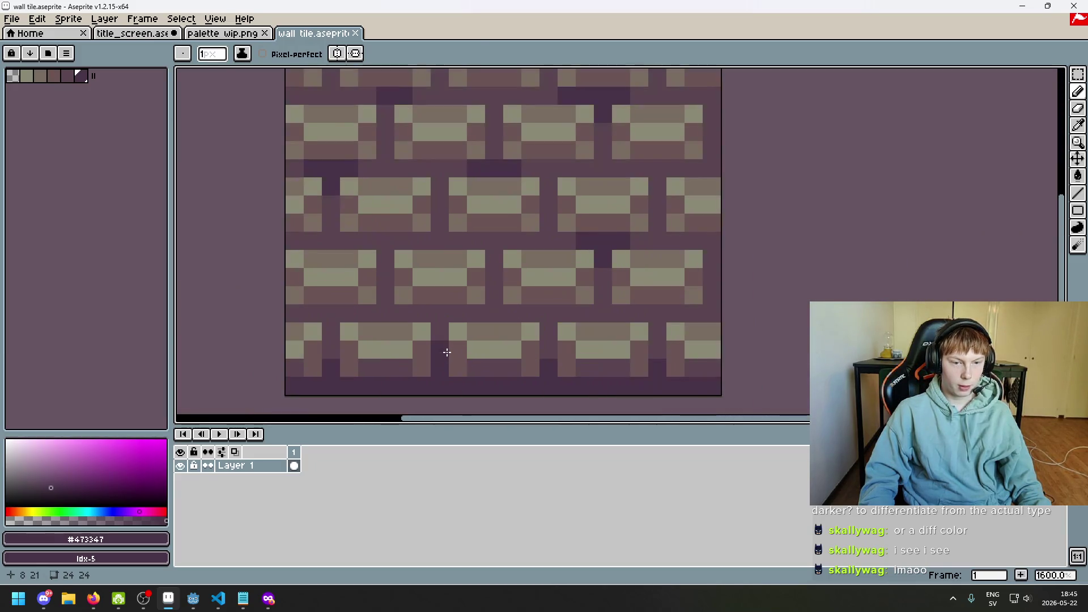
{"action": "left_click", "coordinate": [440, 328], "text": "alt"}
{"action": "left_click", "coordinate": [219, 35]}
{"action": "left_click", "coordinate": [132, 33]}
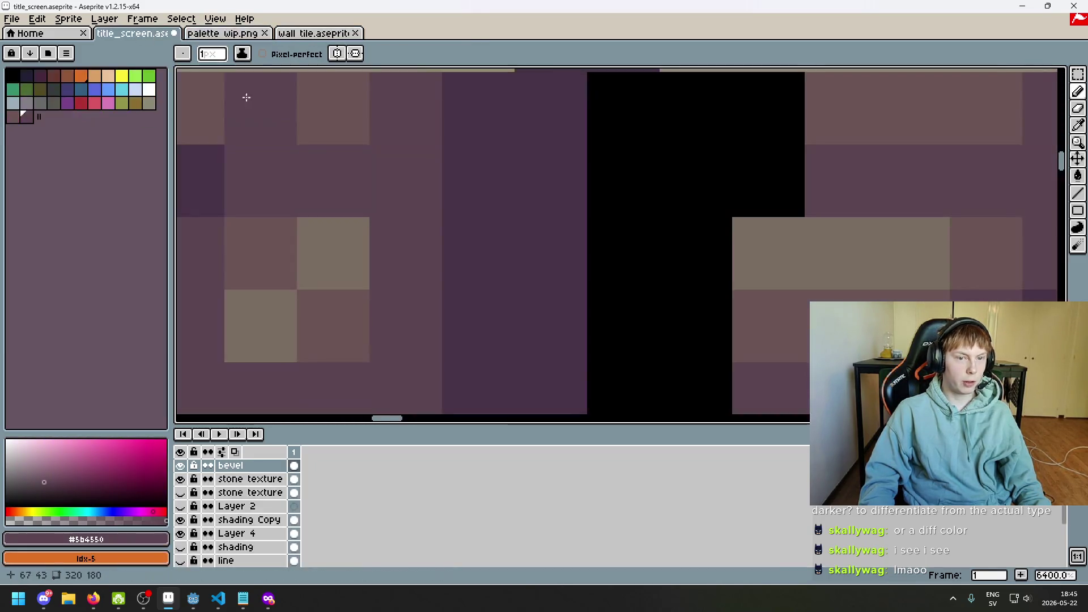
{"action": "scroll", "coordinate": [428, 226], "scroll_direction": "down", "scroll_amount": 4}
- Cycle through the open documents and view the palette wip sketch colours
{"action": "left_click_drag", "start_coordinate": [494, 297], "coordinate": [400, 228]}
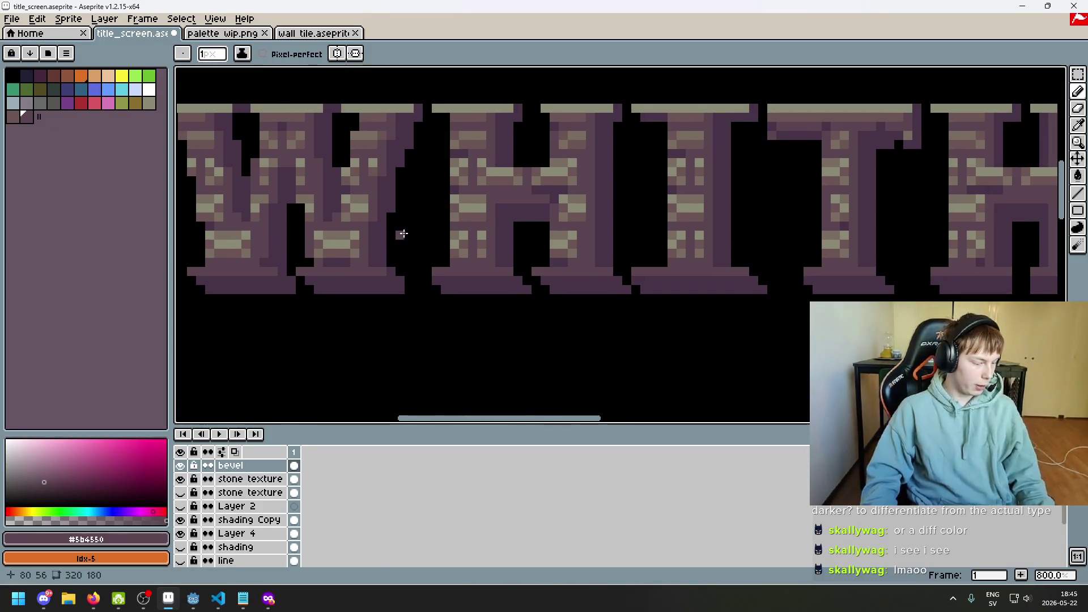
{"action": "key", "text": "ctrl+Tab"}
{"action": "key", "text": "ctrl+Tab"}
{"action": "key", "text": "ctrl+shift+Tab"}
{"action": "scroll", "coordinate": [467, 253], "scroll_direction": "up", "scroll_amount": 1}
{"action": "mouse_move", "coordinate": [467, 252]}
{"action": "left_mouse_down"}
{"action": "mouse_move", "coordinate": [481, 299]}
{"action": "mouse_move", "coordinate": [414, 281]}
{"action": "left_mouse_up"}
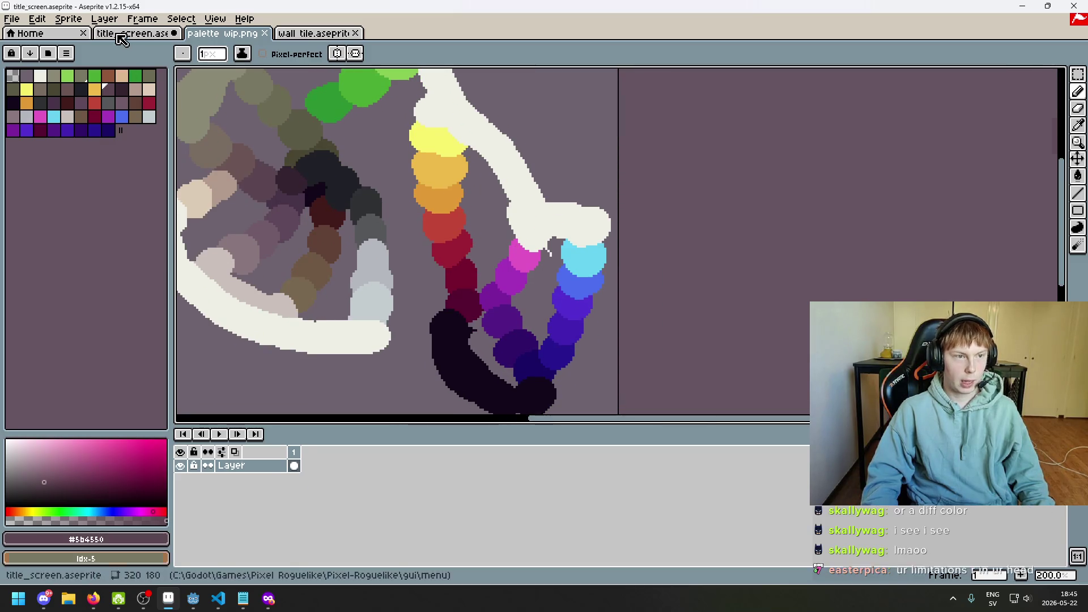
- Back in title_screen, recentre the title and add a new layer above bevel
{"action": "left_click", "coordinate": [114, 34]}
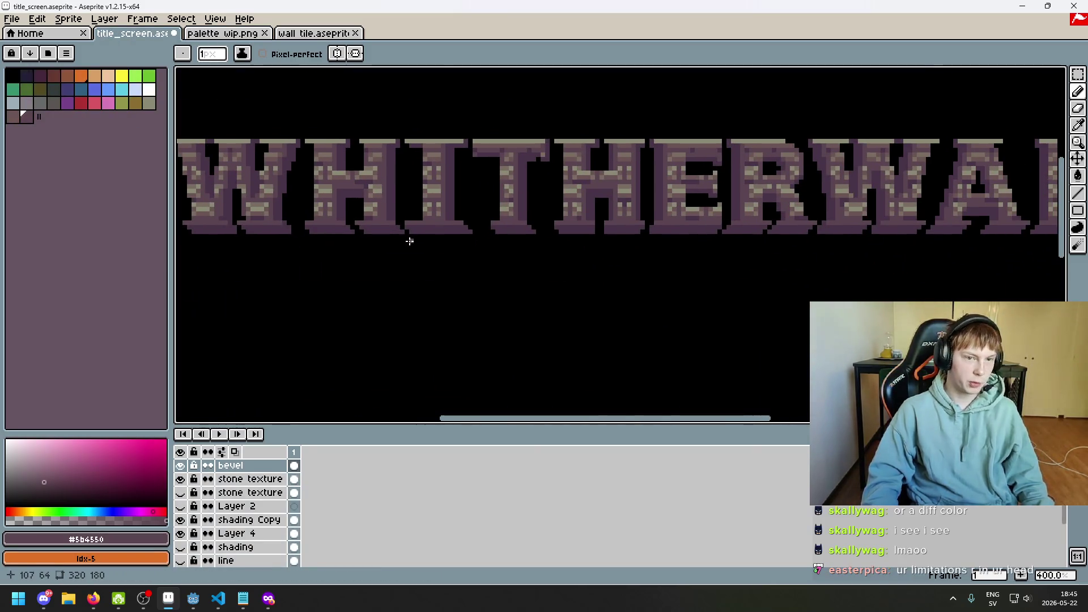
{"action": "scroll", "coordinate": [774, 184], "scroll_direction": "down", "scroll_amount": 1}
{"action": "left_click_drag", "start_coordinate": [774, 184], "coordinate": [622, 212]}
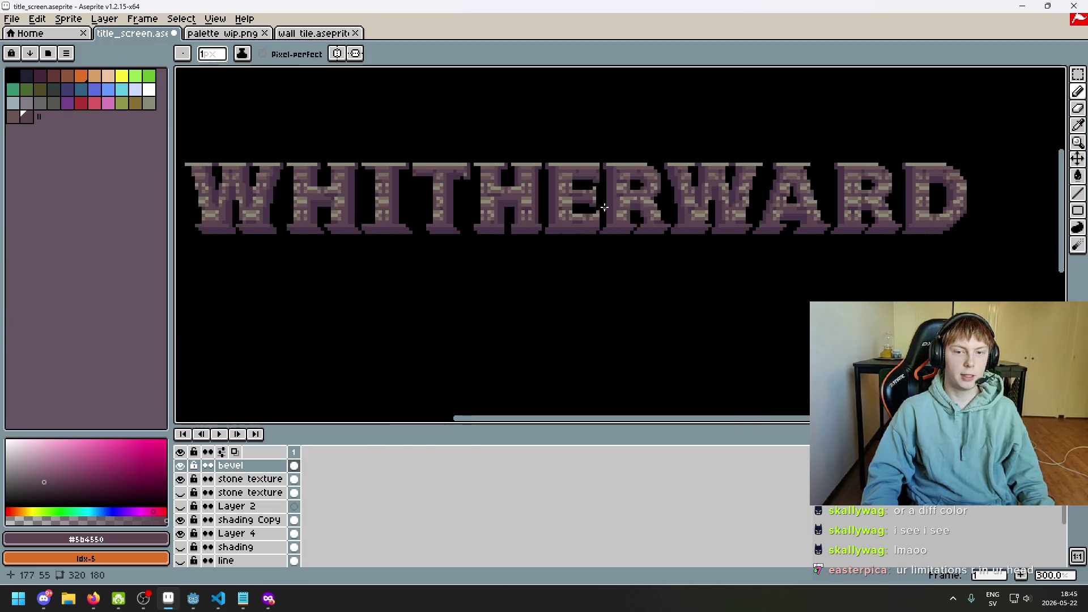
{"action": "left_click_drag", "start_coordinate": [467, 174], "coordinate": [489, 181]}
{"action": "scroll", "coordinate": [488, 180], "scroll_direction": "up", "scroll_amount": 1}
{"action": "scroll", "coordinate": [488, 180], "scroll_direction": "down", "scroll_amount": 1}
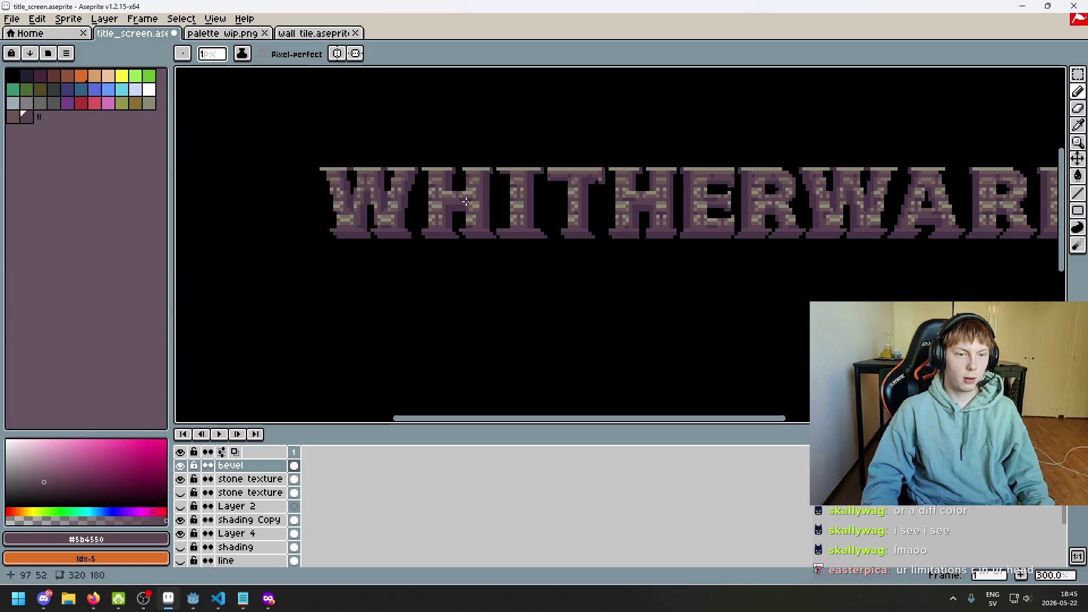
{"action": "right_click", "coordinate": [238, 465]}
{"action": "left_click", "coordinate": [250, 468]}
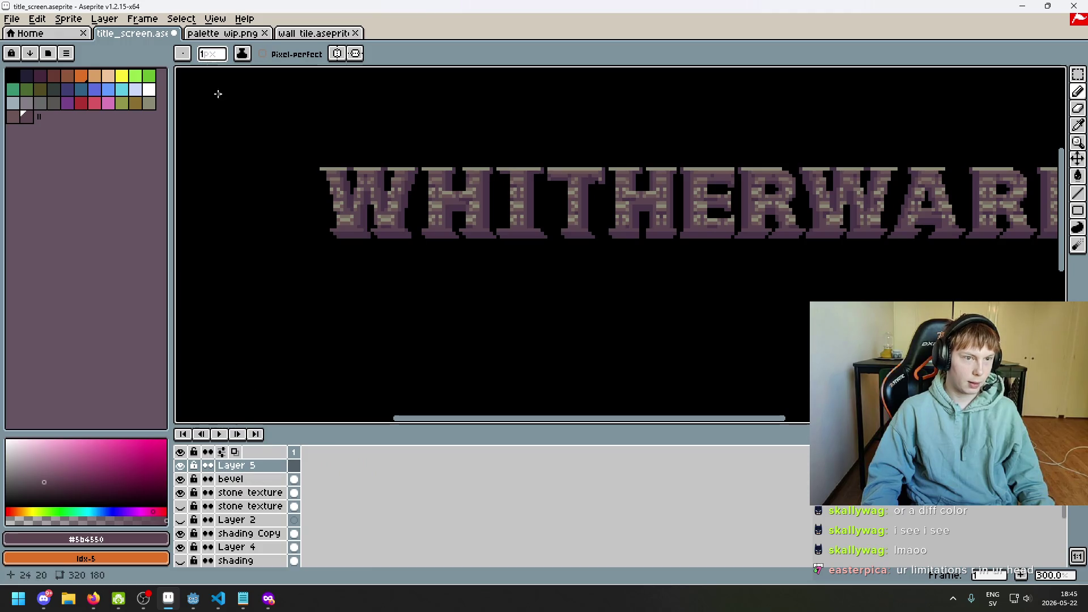
- Sample the magenta #c158c5 from the palette wip sketch and return to title_screen
{"action": "left_click", "coordinate": [292, 33]}
{"action": "key", "text": "ctrl+shift+Tab"}
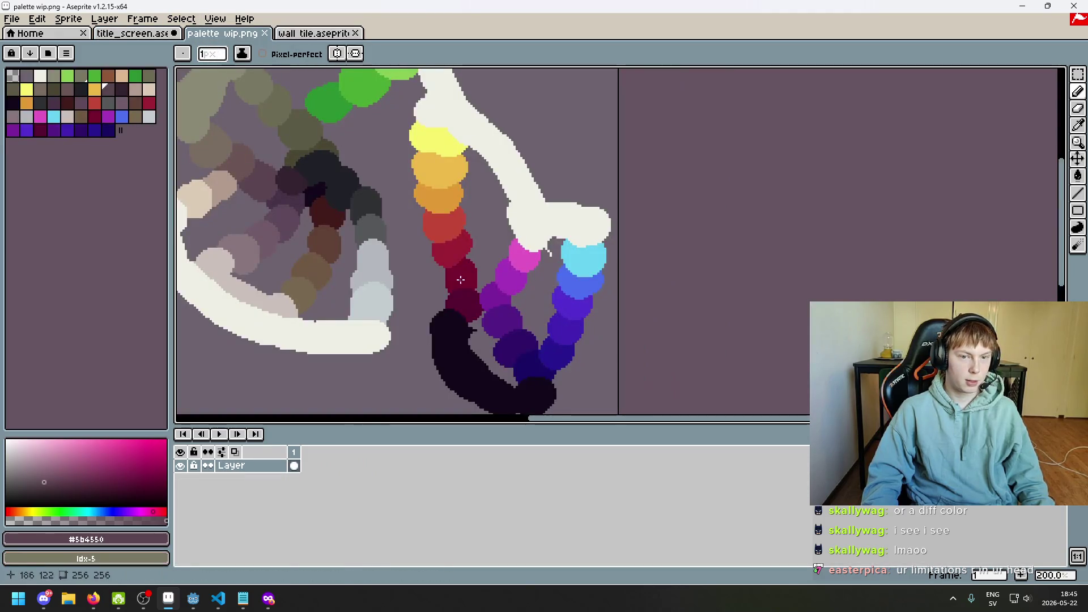
{"action": "left_click", "coordinate": [530, 244], "text": "alt"}
{"action": "key", "text": "ctrl+shift+Tab"}
- Paint a few magenta test pixels on the W, then undo them
{"action": "scroll", "coordinate": [401, 171], "scroll_direction": "up", "scroll_amount": 6}
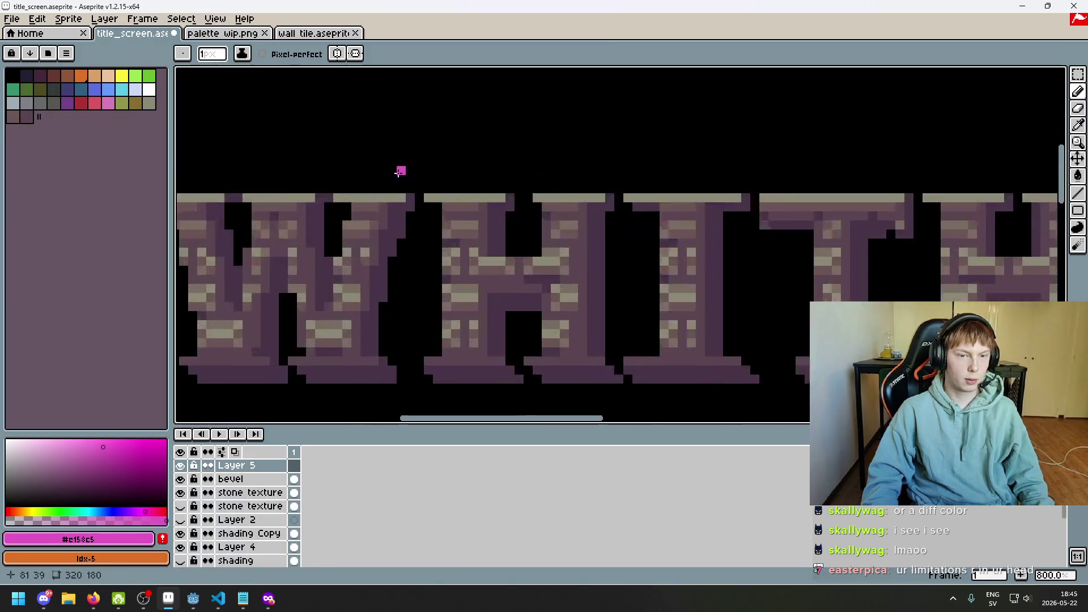
{"action": "scroll", "coordinate": [465, 193], "scroll_direction": "up", "scroll_amount": 1}
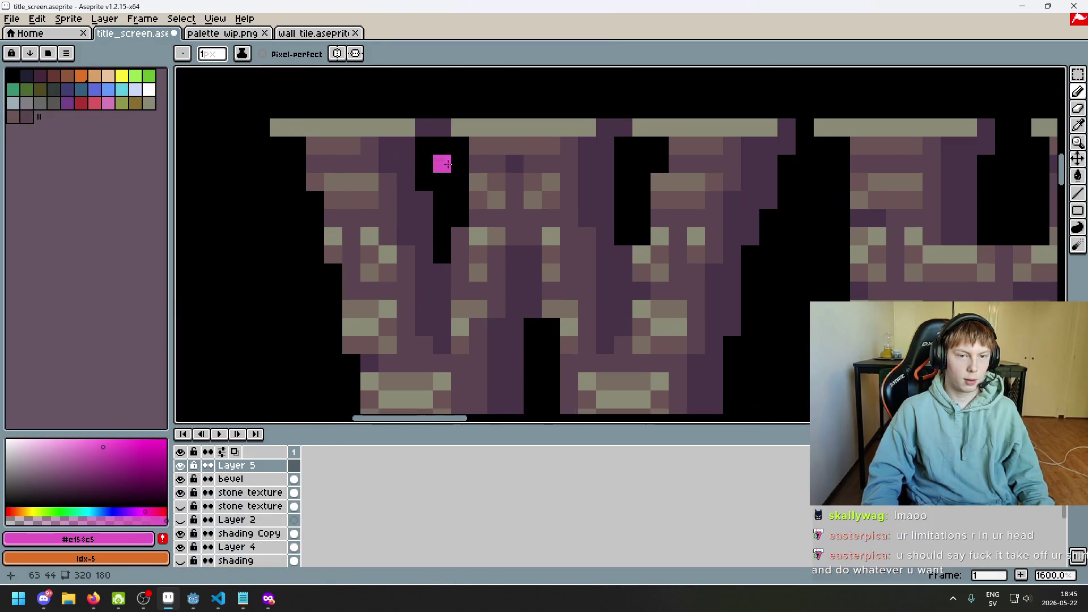
{"action": "left_click_drag", "start_coordinate": [388, 181], "coordinate": [389, 222]}
{"action": "left_click_drag", "start_coordinate": [406, 291], "coordinate": [406, 309]}
{"action": "left_click", "coordinate": [424, 345]}
{"action": "scroll", "coordinate": [548, 193], "scroll_direction": "down", "scroll_amount": 1}
{"action": "key", "text": "ctrl+z"}
{"action": "key", "text": "ctrl+z"}
{"action": "key", "text": "ctrl+z"}
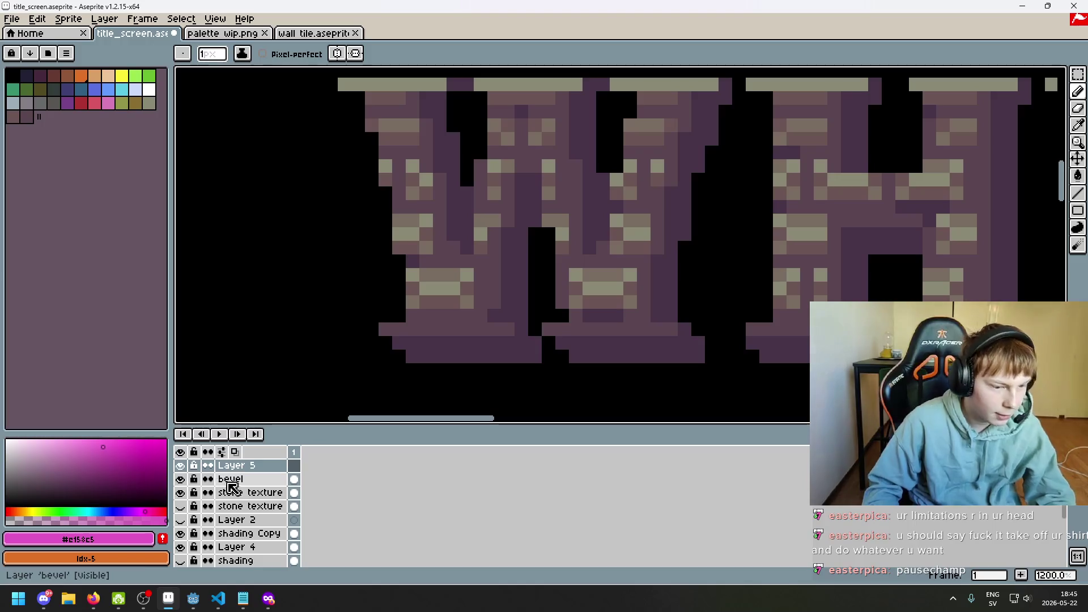
- Magic-wand select the bevel pixels, return to Layer 5 with the Pencil, and deselect
{"action": "left_click", "coordinate": [227, 480]}
{"action": "left_click_drag", "start_coordinate": [1079, 75], "coordinate": [1061, 80]}
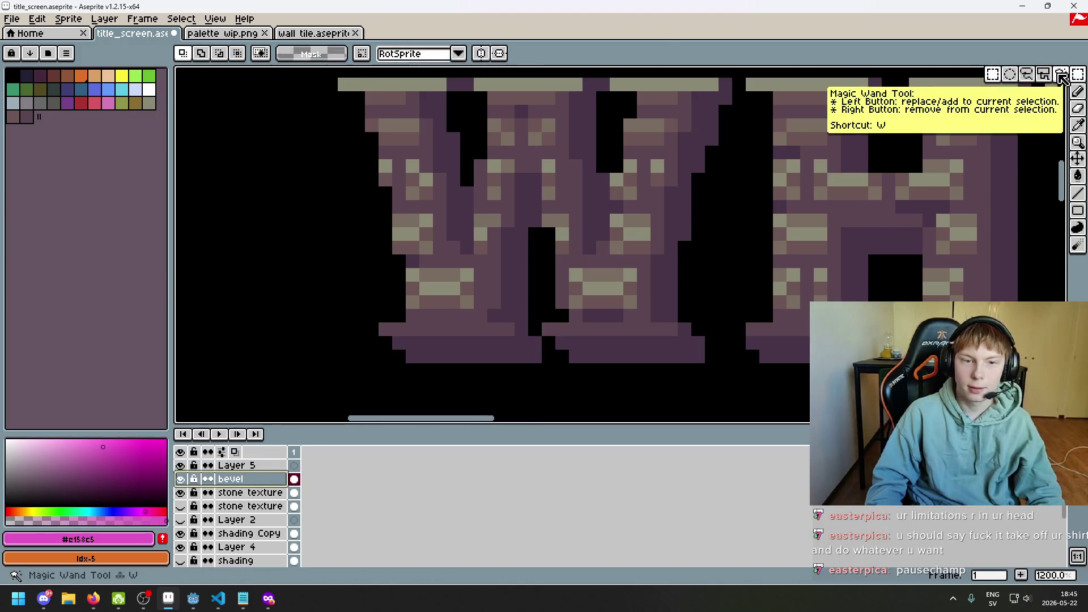
{"action": "left_click", "coordinate": [1061, 79]}
{"action": "left_click", "coordinate": [426, 138]}
{"action": "scroll", "coordinate": [512, 244], "scroll_direction": "down", "scroll_amount": 5}
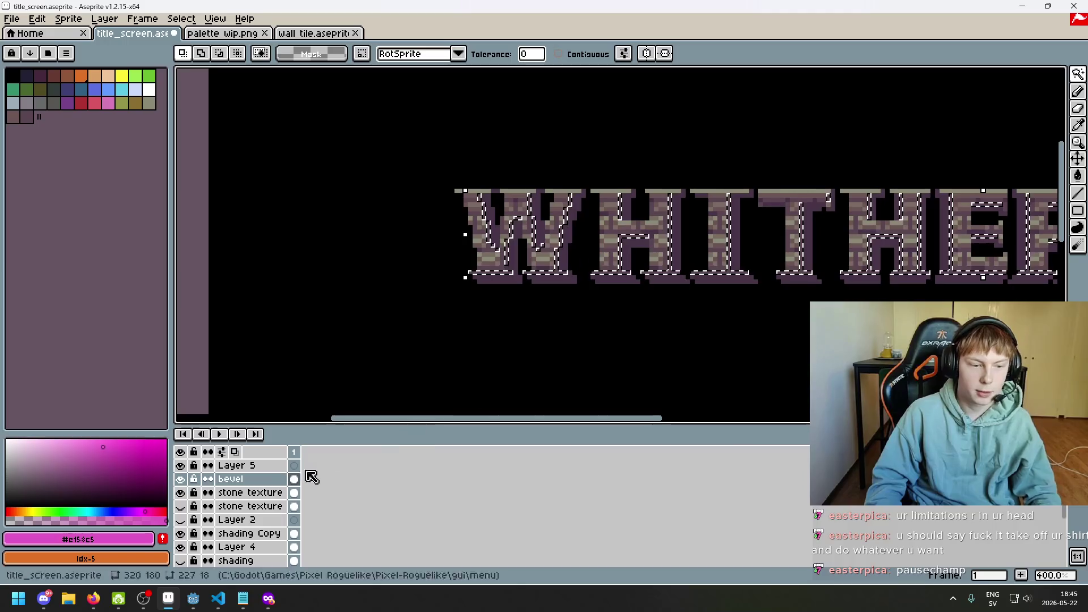
{"action": "left_click", "coordinate": [227, 465]}
{"action": "left_click", "coordinate": [1078, 91]}
{"action": "key", "text": "ctrl+d"}
{"action": "left_click_drag", "start_coordinate": [794, 179], "coordinate": [625, 199]}
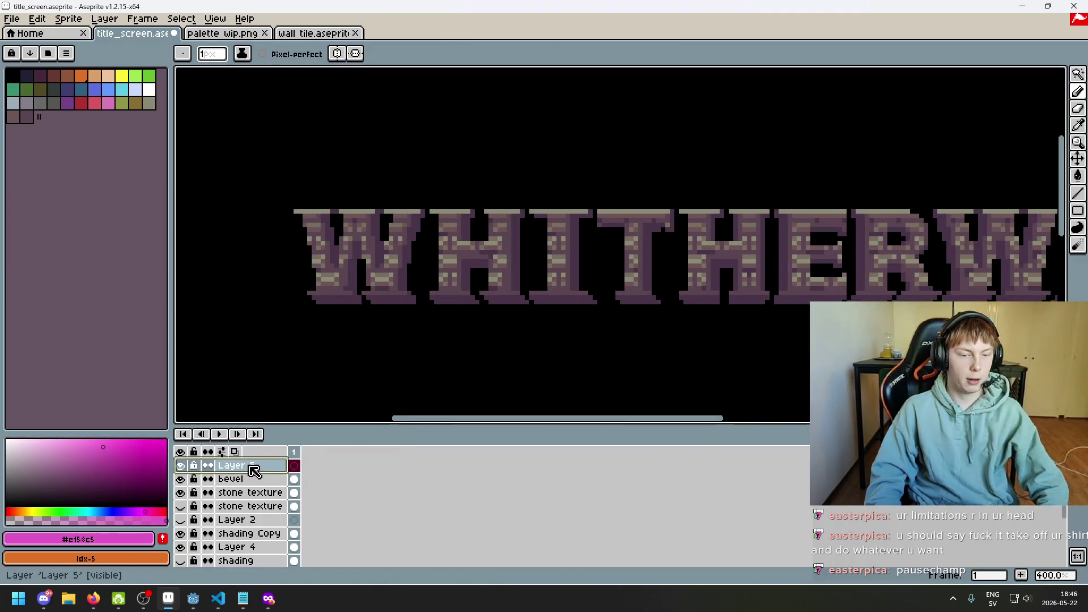
- Delete the empty Layer 5 and zoom in and out over the title
{"action": "key", "text": "Delete"}
{"action": "scroll", "coordinate": [437, 290], "scroll_direction": "down", "scroll_amount": 1}
{"action": "scroll", "coordinate": [486, 272], "scroll_direction": "down", "scroll_amount": 1}
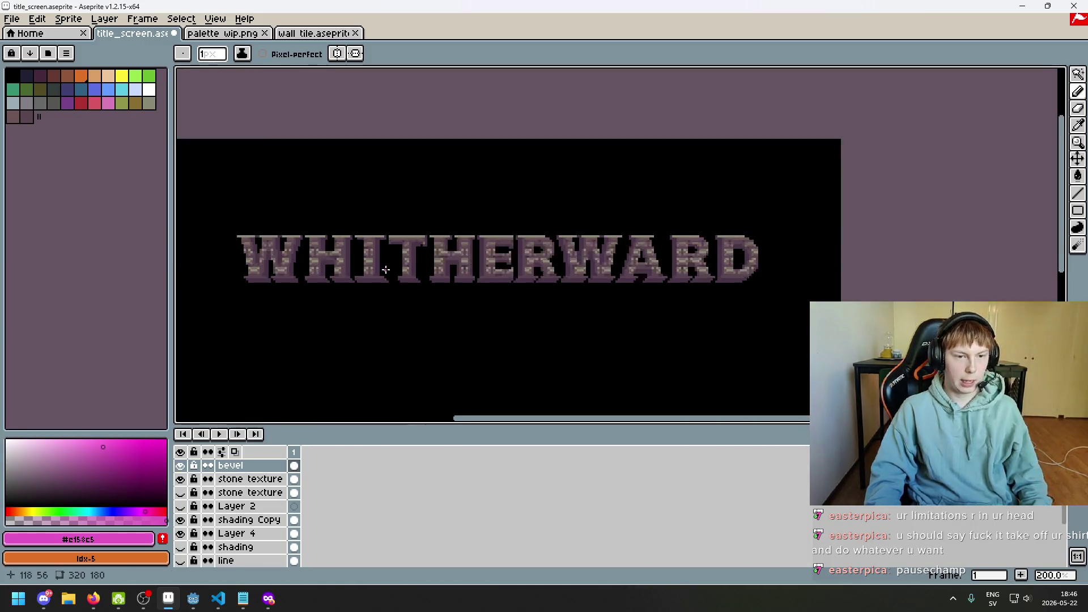
{"action": "scroll", "coordinate": [490, 217], "scroll_direction": "up", "scroll_amount": 1}
{"action": "scroll", "coordinate": [491, 217], "scroll_direction": "up", "scroll_amount": 2}
{"action": "scroll", "coordinate": [430, 255], "scroll_direction": "down", "scroll_amount": 1}
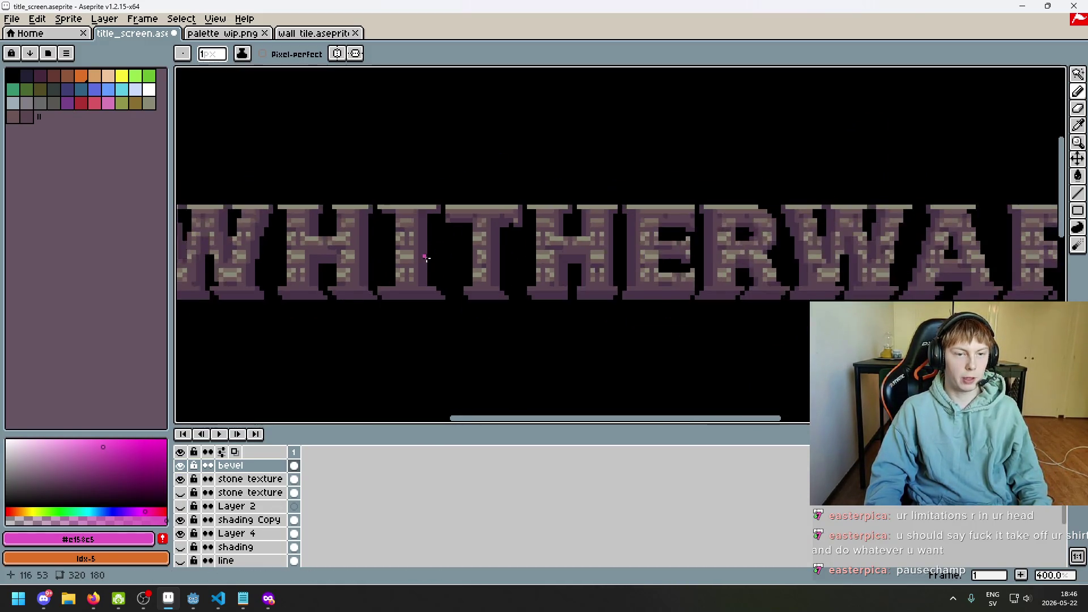
{"action": "scroll", "coordinate": [437, 242], "scroll_direction": "down", "scroll_amount": 1}
{"action": "scroll", "coordinate": [441, 242], "scroll_direction": "up", "scroll_amount": 1}
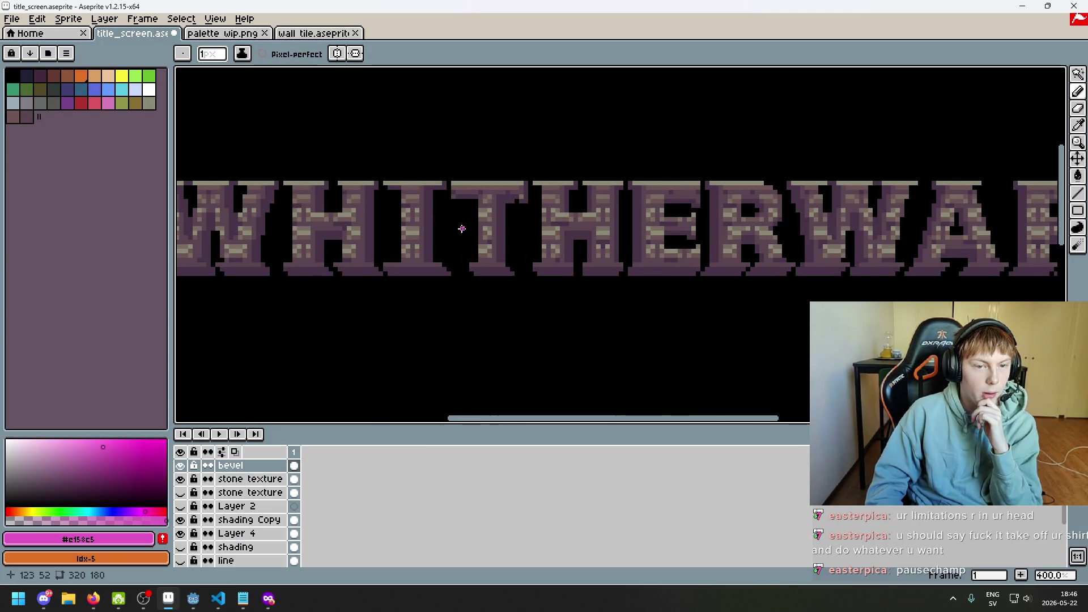
{"action": "scroll", "coordinate": [448, 243], "scroll_direction": "up", "scroll_amount": 5}
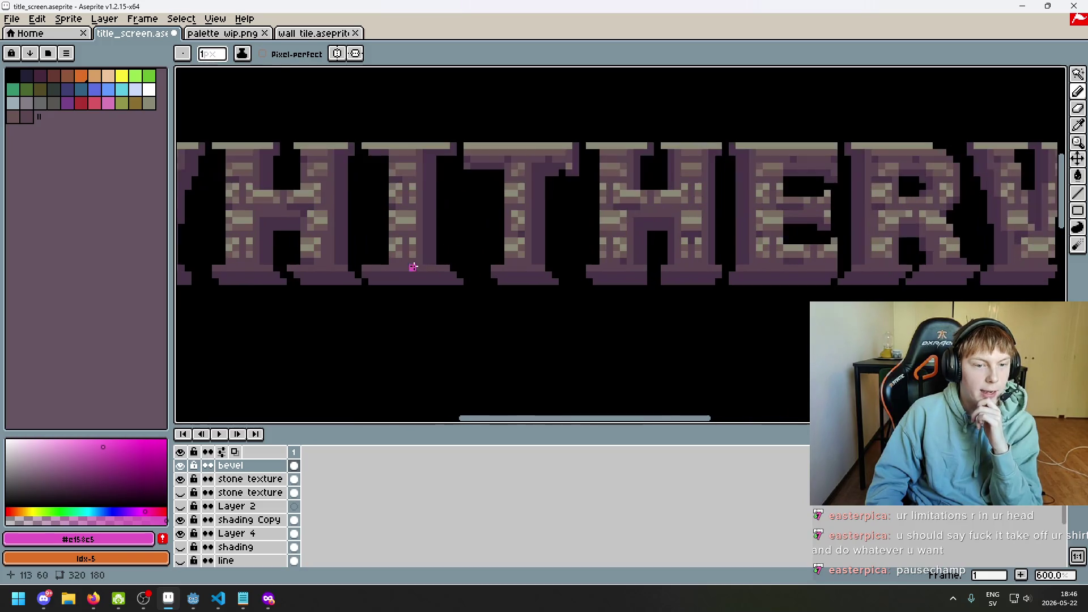
{"action": "scroll", "coordinate": [467, 273], "scroll_direction": "down", "scroll_amount": 3}
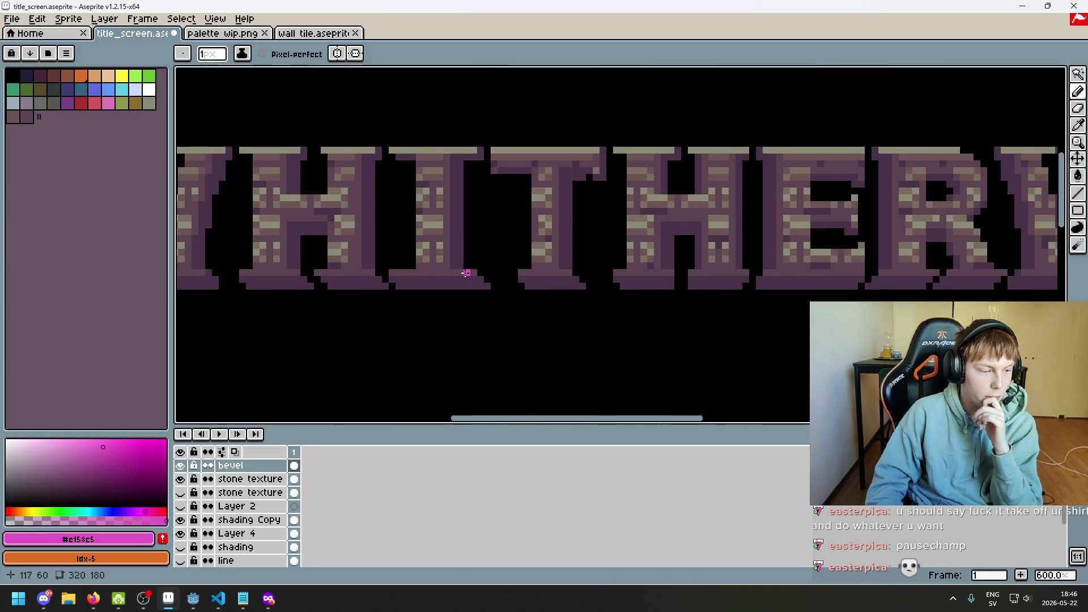
{"action": "scroll", "coordinate": [459, 283], "scroll_direction": "down", "scroll_amount": 2}
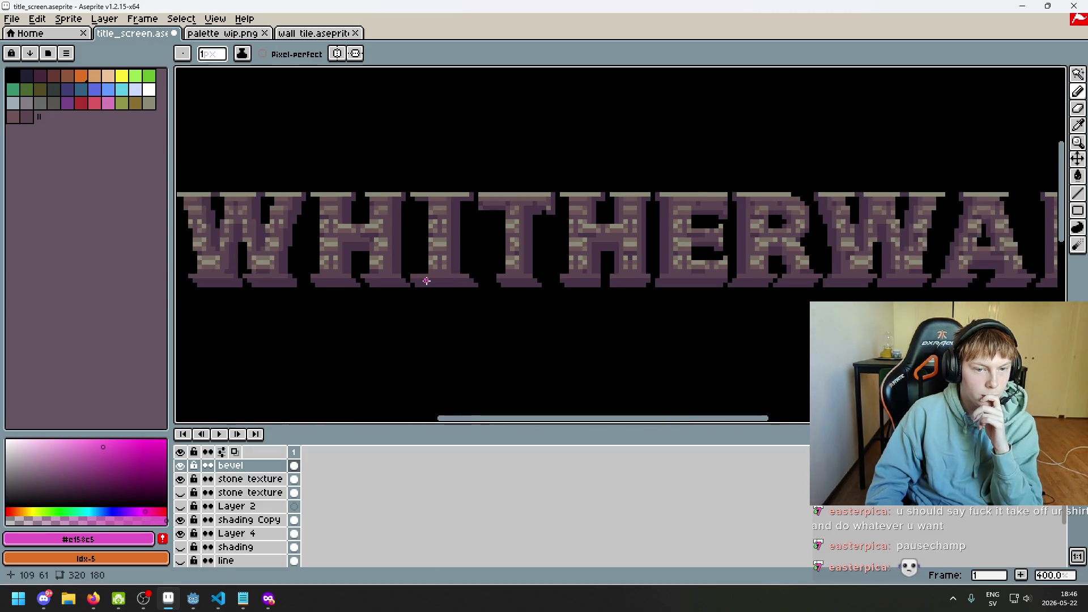
- Hide the stone texture and bevel layers to show the plain orange letters
{"action": "scroll", "coordinate": [428, 289], "scroll_direction": "up", "scroll_amount": 5}
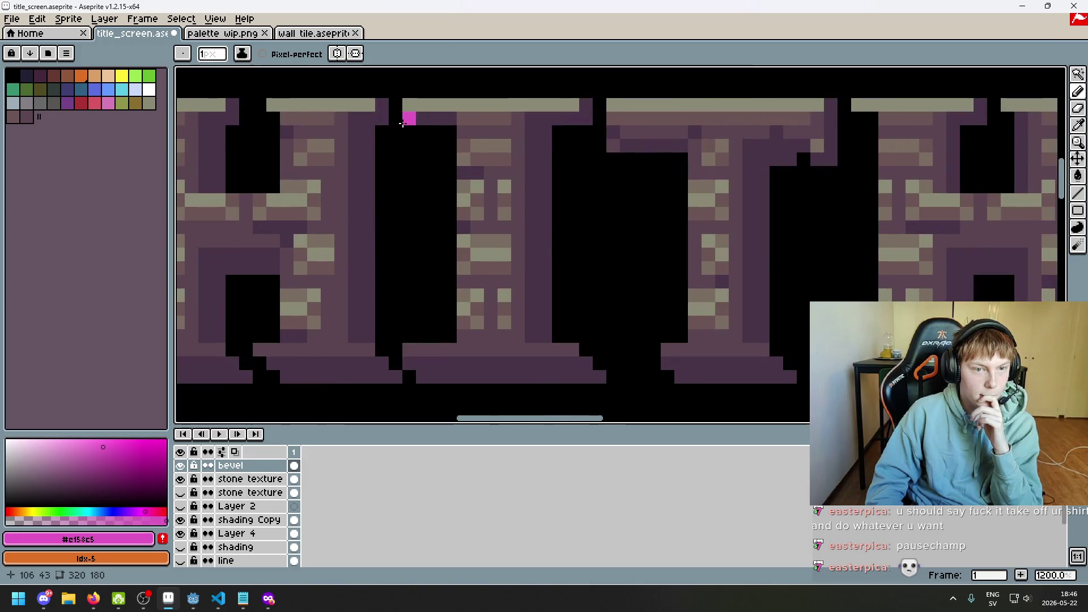
{"action": "scroll", "coordinate": [409, 335], "scroll_direction": "down", "scroll_amount": 6}
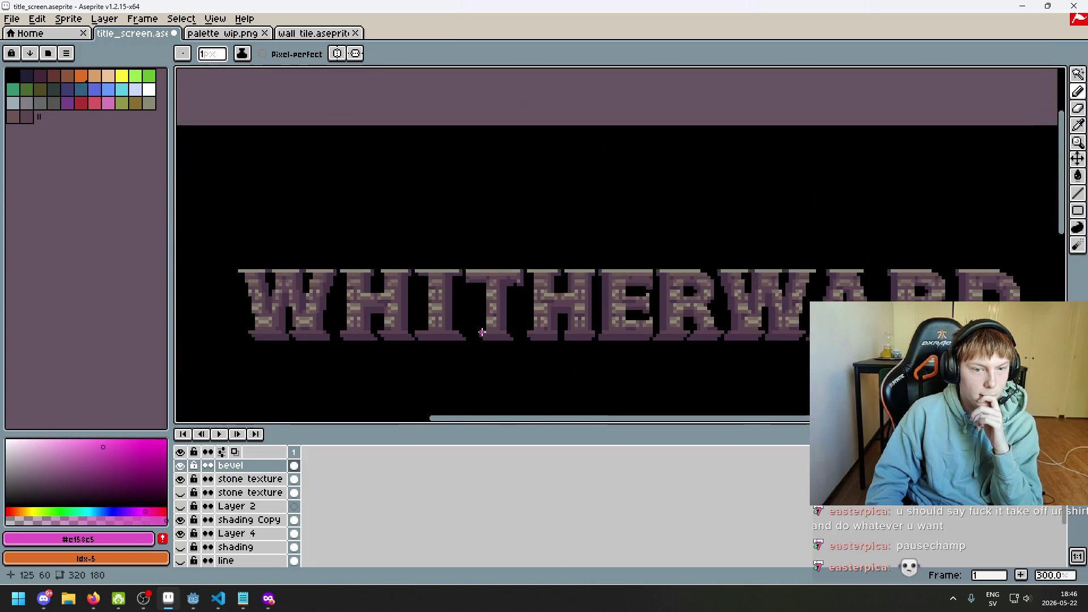
{"action": "scroll", "coordinate": [416, 386], "scroll_direction": "up", "scroll_amount": 2}
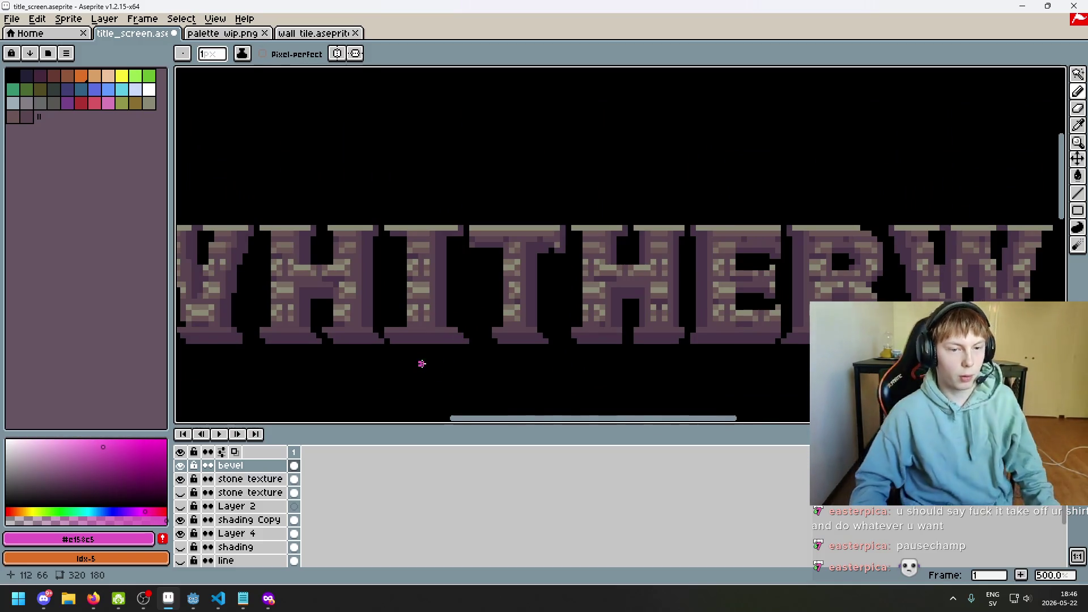
{"action": "scroll", "coordinate": [462, 212], "scroll_direction": "up", "scroll_amount": 2}
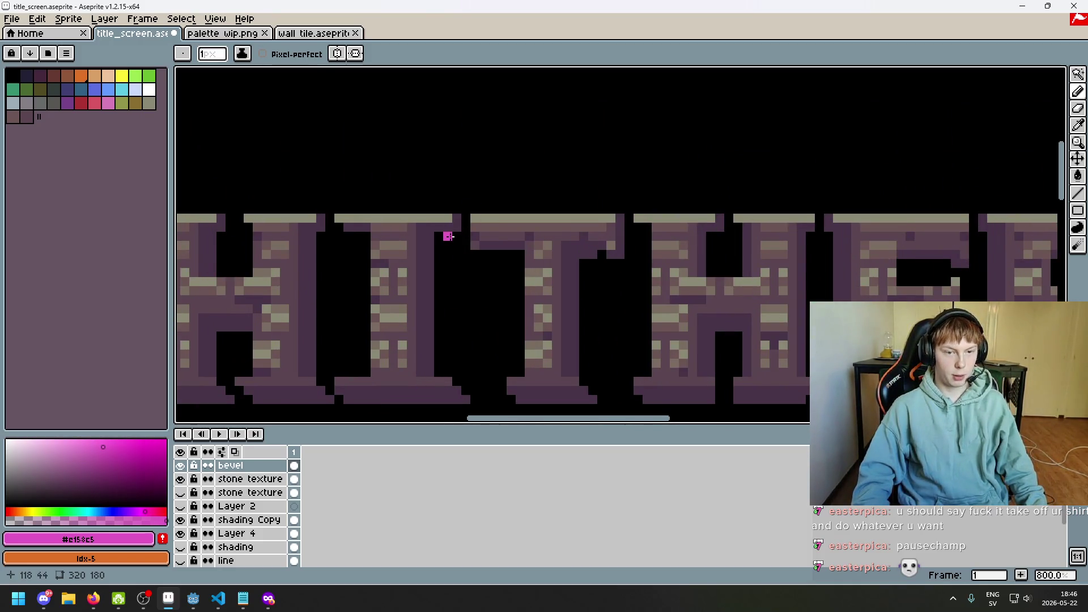
{"action": "scroll", "coordinate": [448, 236], "scroll_direction": "down", "scroll_amount": 5}
{"action": "scroll", "coordinate": [614, 267], "scroll_direction": "up", "scroll_amount": 2}
{"action": "left_click_drag", "start_coordinate": [493, 287], "coordinate": [456, 292]}
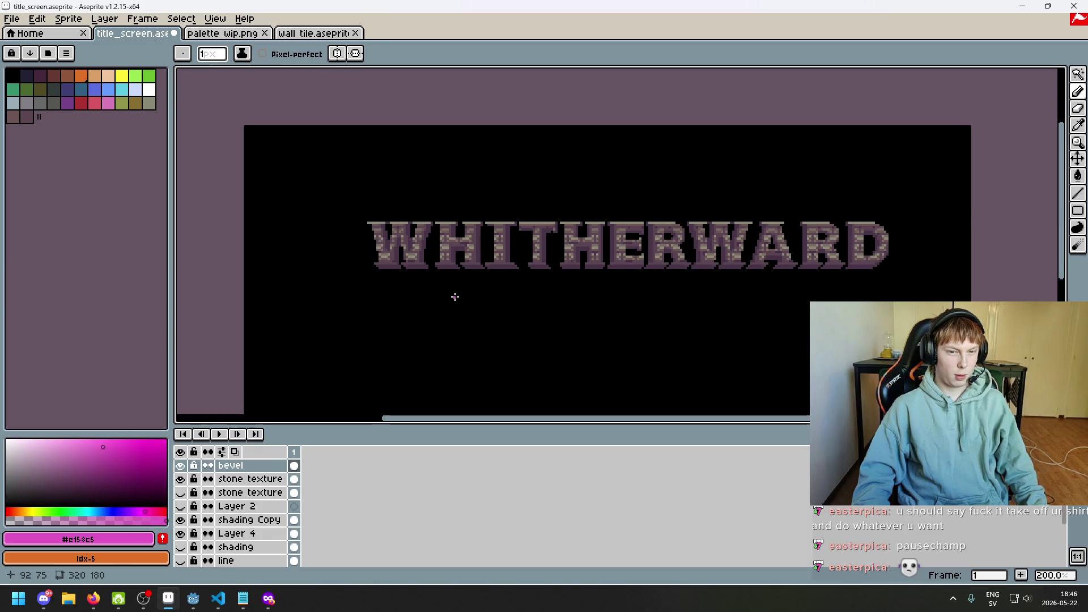
{"action": "left_click", "coordinate": [181, 479]}
{"action": "left_click", "coordinate": [181, 480]}
- Hide the stone texture and bevel layers, briefly toggling the shading Copy layer
{"action": "left_click_drag", "start_coordinate": [181, 480], "coordinate": [182, 465]}
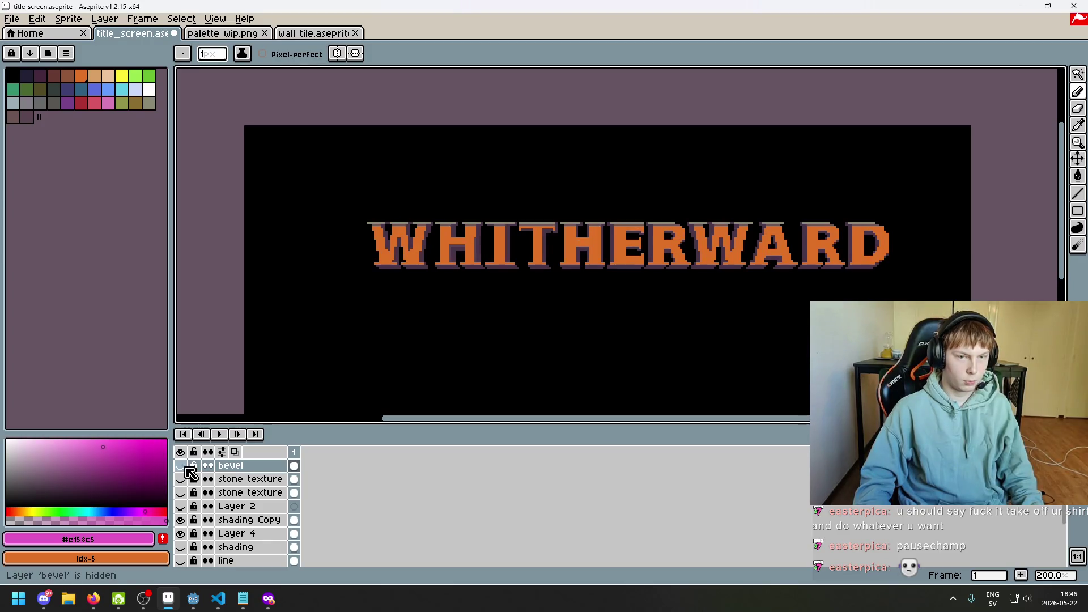
{"action": "scroll", "coordinate": [462, 243], "scroll_direction": "up", "scroll_amount": 2}
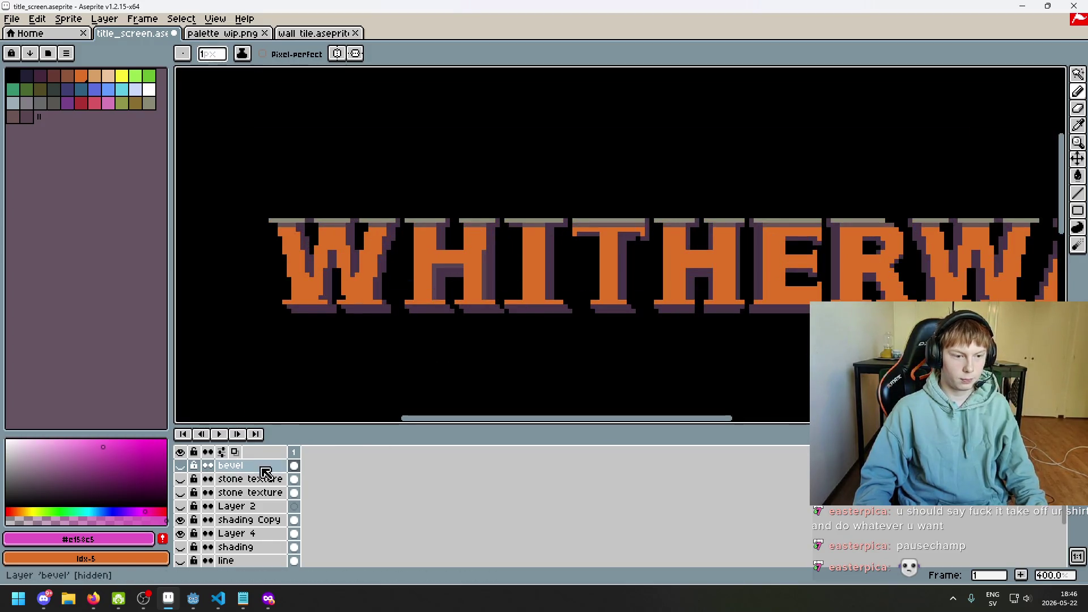
{"action": "left_click", "coordinate": [245, 520]}
{"action": "left_click", "coordinate": [180, 520]}
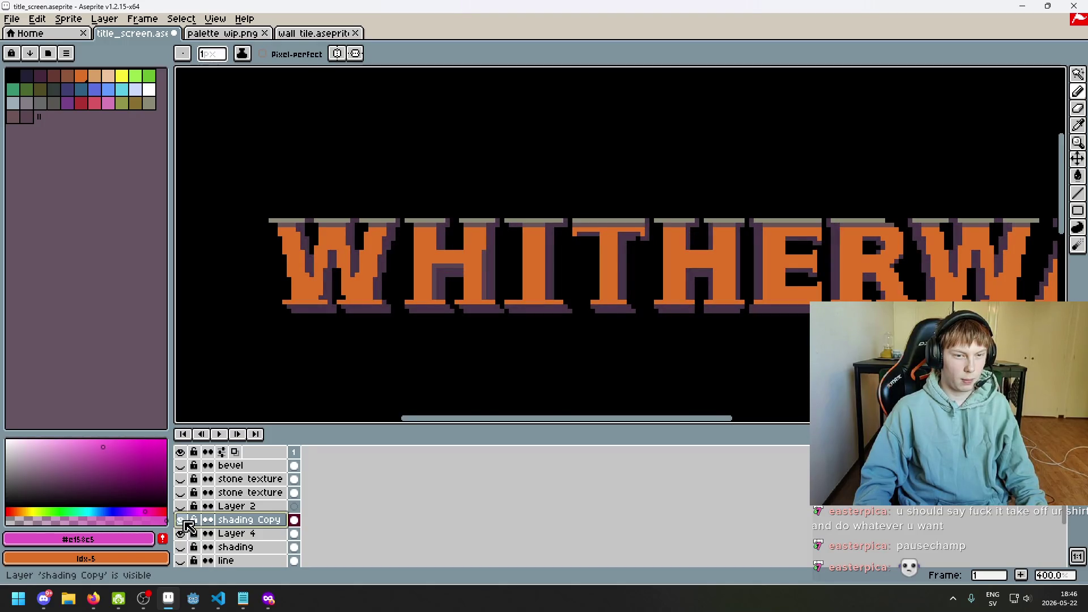
{"action": "scroll", "coordinate": [640, 237], "scroll_direction": "up", "scroll_amount": 1}
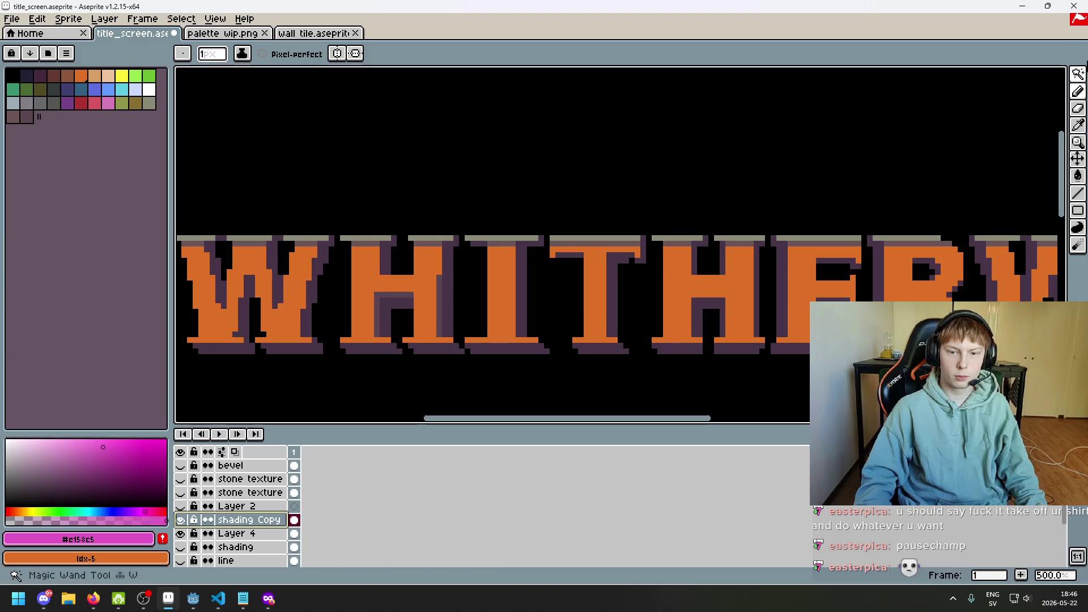
- Select the I's top piece and move it down two pixels
{"action": "left_click", "coordinate": [1079, 74]}
{"action": "scroll", "coordinate": [508, 277], "scroll_direction": "up", "scroll_amount": 2}
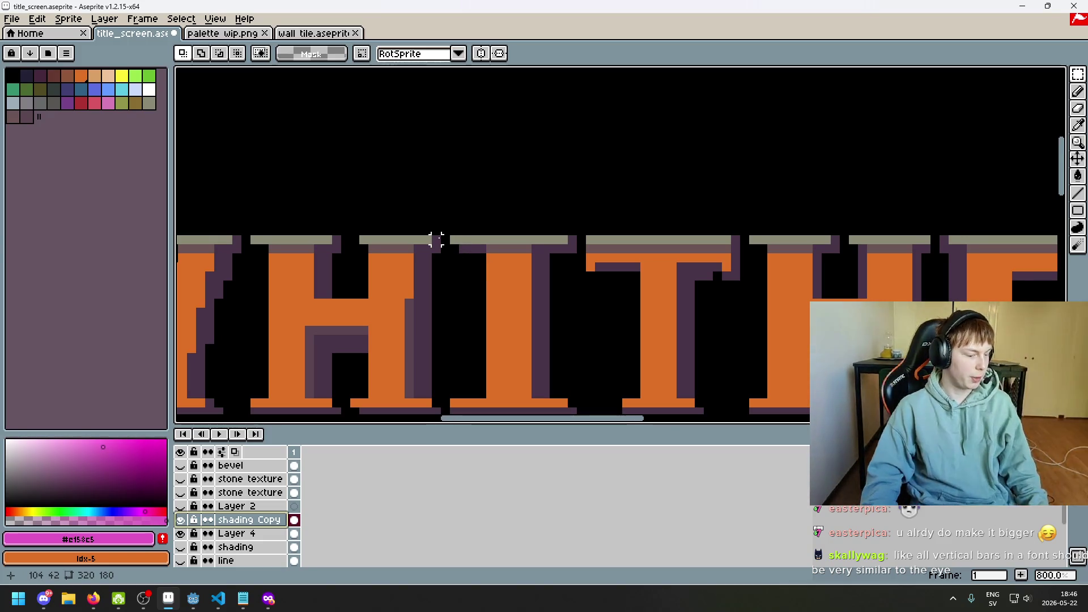
{"action": "scroll", "coordinate": [442, 238], "scroll_direction": "down", "scroll_amount": 2}
{"action": "scroll", "coordinate": [590, 209], "scroll_direction": "up", "scroll_amount": 4}
{"action": "left_click_drag", "start_coordinate": [584, 203], "coordinate": [387, 263]}
{"action": "mouse_move", "coordinate": [471, 239]}
{"action": "left_mouse_down"}
{"action": "mouse_move", "coordinate": [474, 261]}
{"action": "mouse_move", "coordinate": [530, 263]}
{"action": "left_mouse_up"}
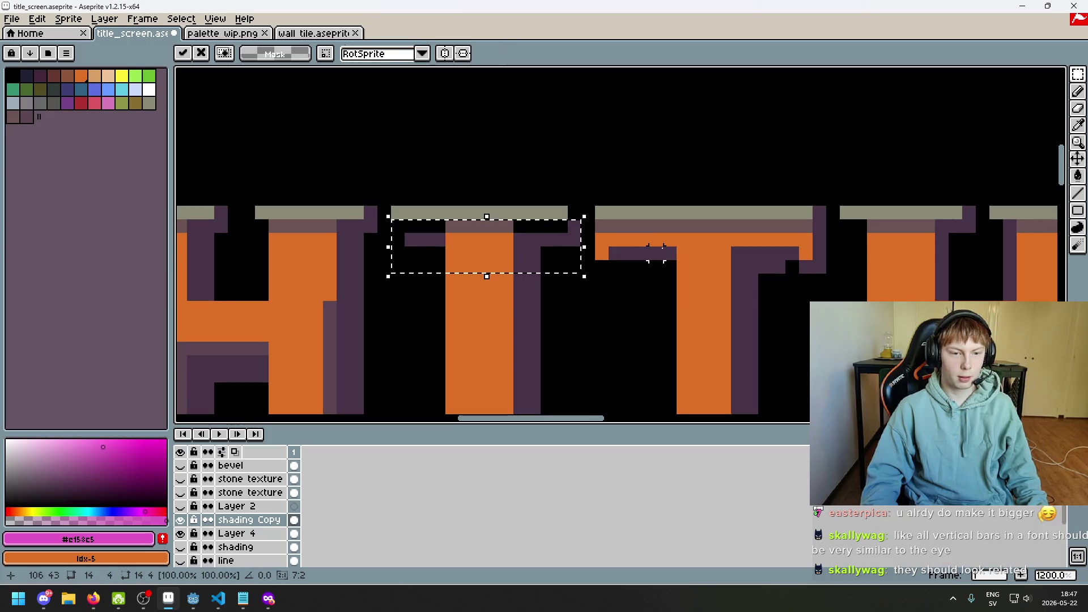
{"action": "key", "text": "ctrl+d"}
- Sample the grey and dark mauve colours from the canvas, then undo the recent I edits
{"action": "key", "text": "b"}
{"action": "left_click", "coordinate": [575, 214], "text": "alt"}
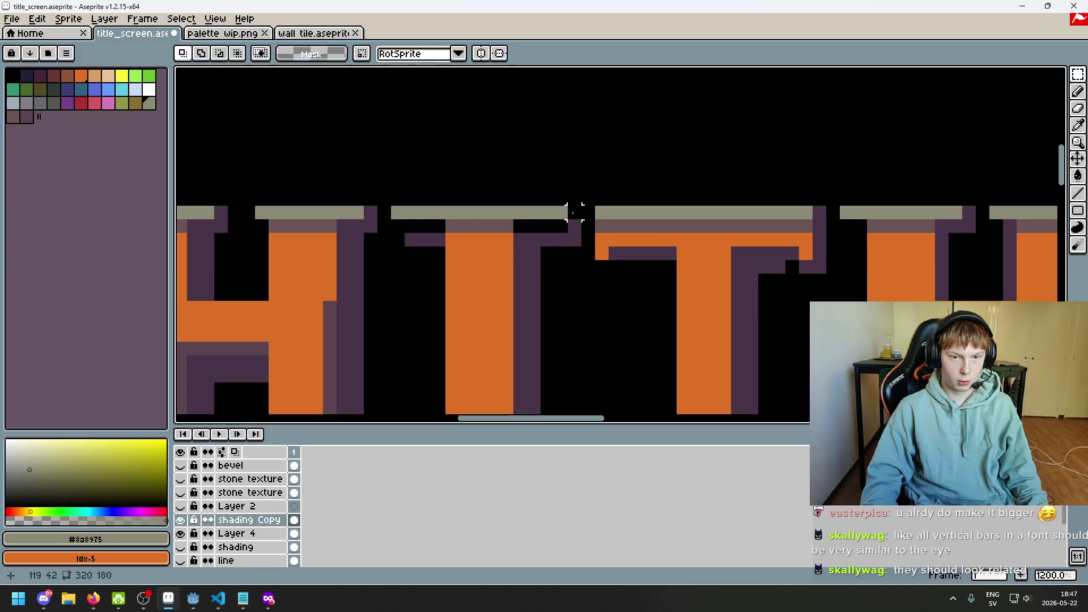
{"action": "left_click", "coordinate": [514, 227], "text": "alt"}
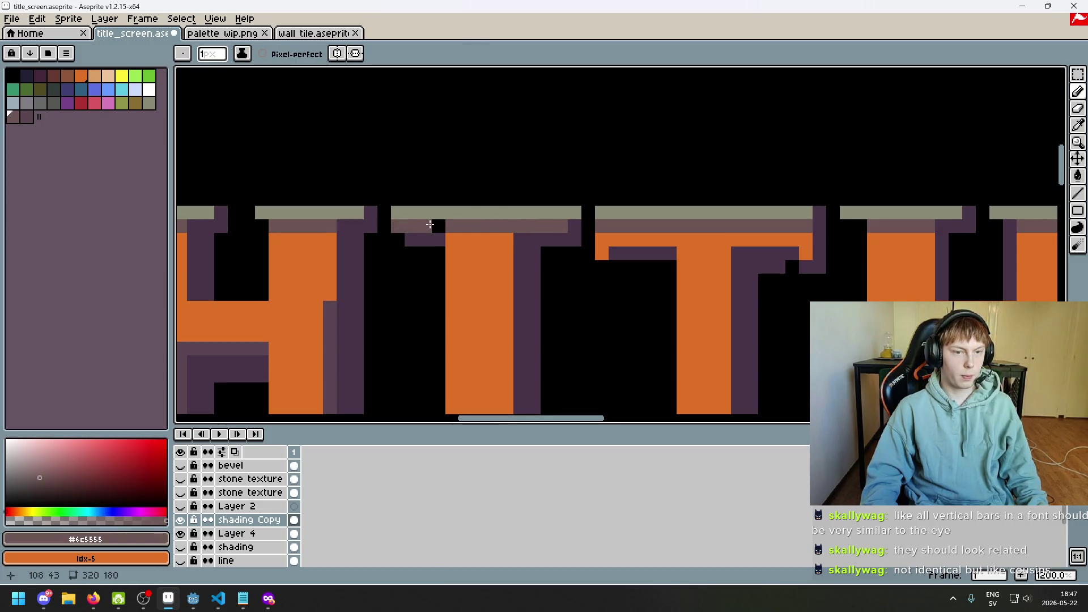
{"action": "scroll", "coordinate": [447, 228], "scroll_direction": "down", "scroll_amount": 4}
{"action": "scroll", "coordinate": [489, 260], "scroll_direction": "up", "scroll_amount": 1}
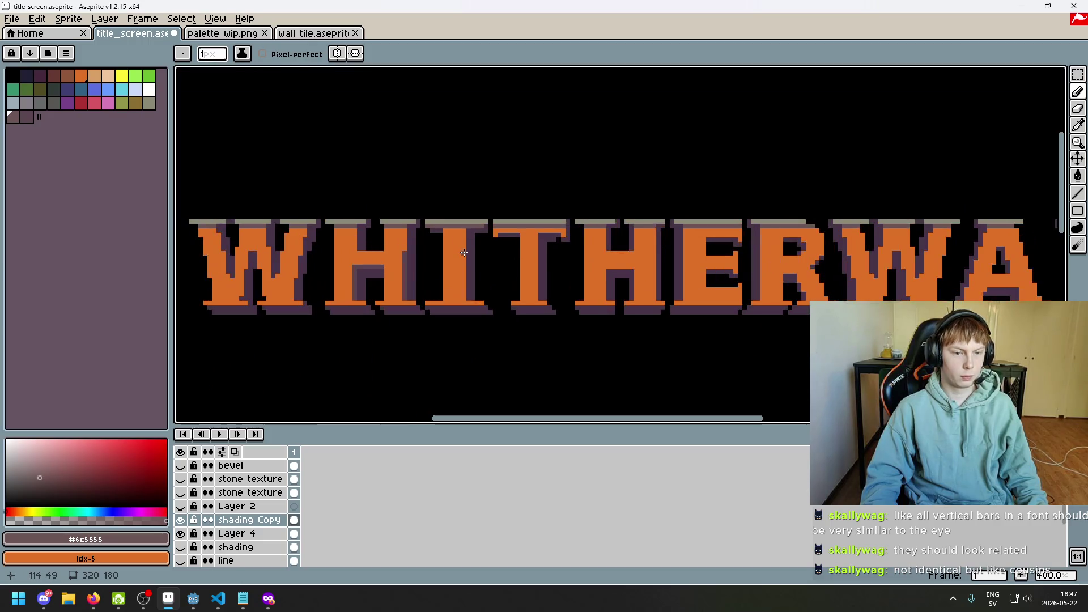
{"action": "key", "text": "ctrl+z"}
{"action": "key", "text": "ctrl+z"}
{"action": "key", "text": "ctrl+z"}
{"action": "key", "text": "ctrl+z"}
{"action": "key", "text": "b"}
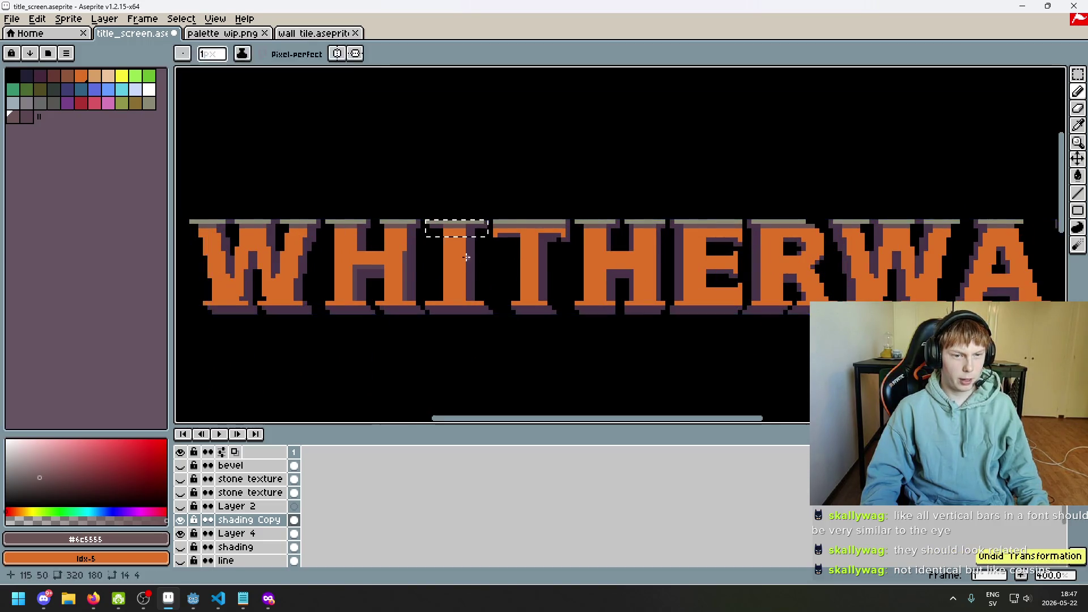
- Pick the orange letter colour, hide the shading Copy layer and make Layer 4 active
{"action": "scroll", "coordinate": [448, 232], "scroll_direction": "up", "scroll_amount": 5}
{"action": "left_click", "coordinate": [434, 232], "text": "alt"}
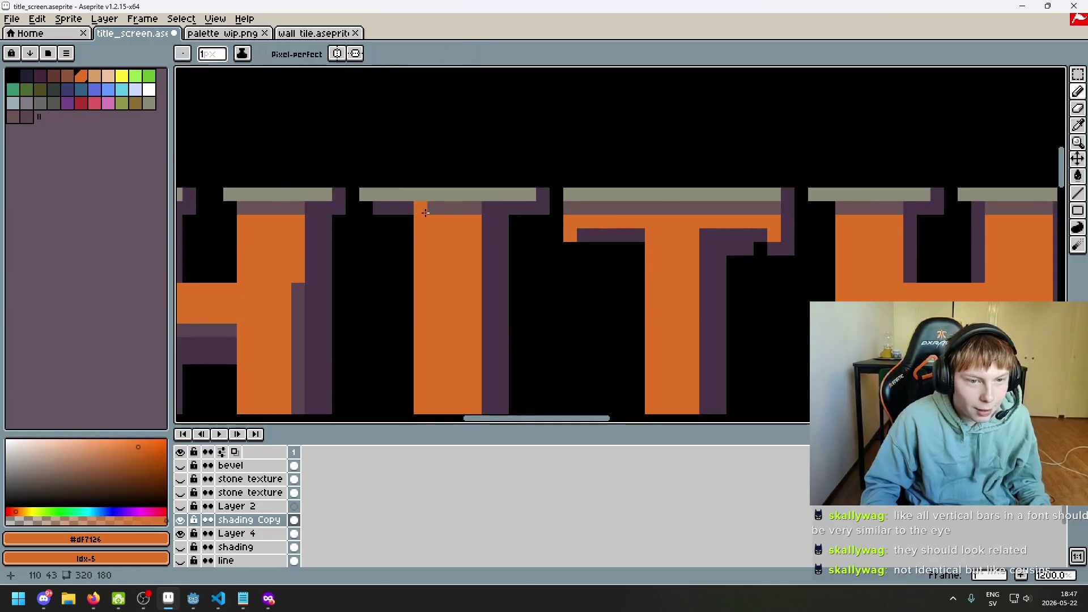
{"action": "scroll", "coordinate": [493, 203], "scroll_direction": "down", "scroll_amount": 5}
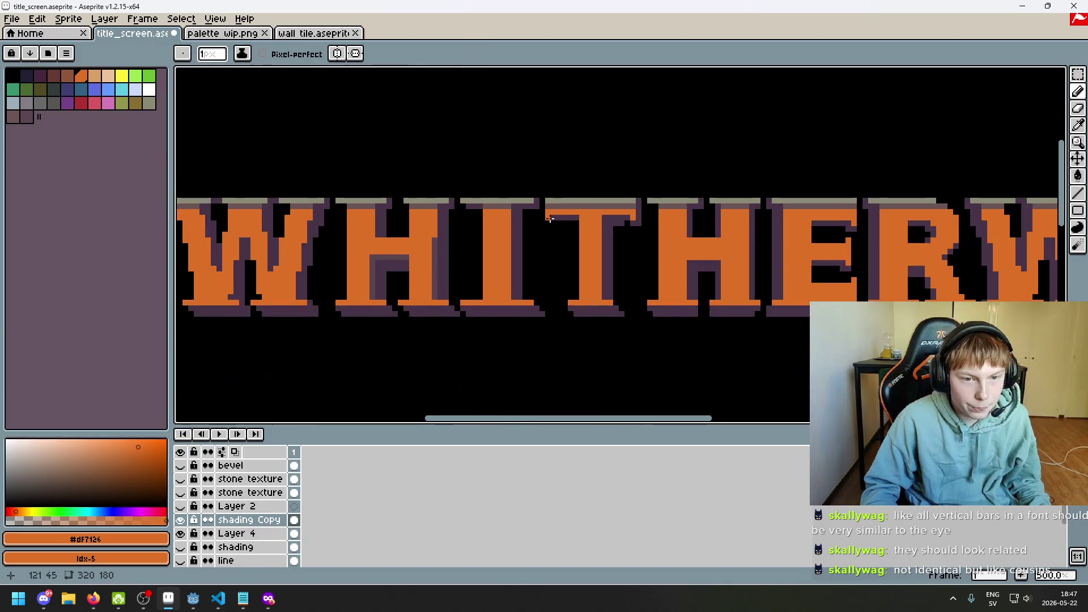
{"action": "scroll", "coordinate": [470, 210], "scroll_direction": "up", "scroll_amount": 5}
{"action": "double_click", "coordinate": [180, 520]}
{"action": "left_click", "coordinate": [180, 522]}
{"action": "scroll", "coordinate": [479, 284], "scroll_direction": "down", "scroll_amount": 3}
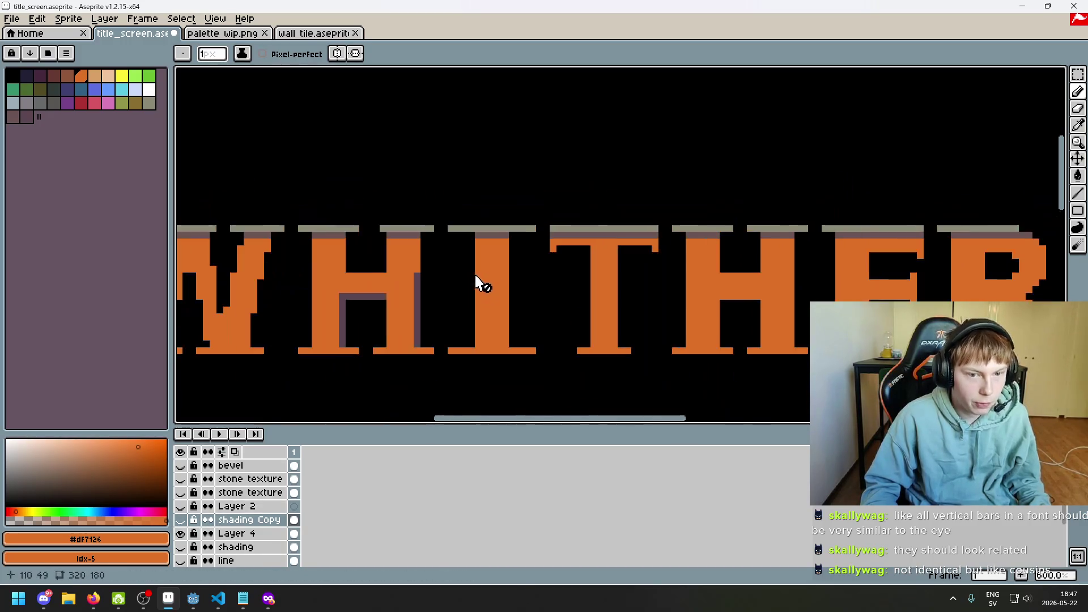
{"action": "left_click", "coordinate": [250, 536]}
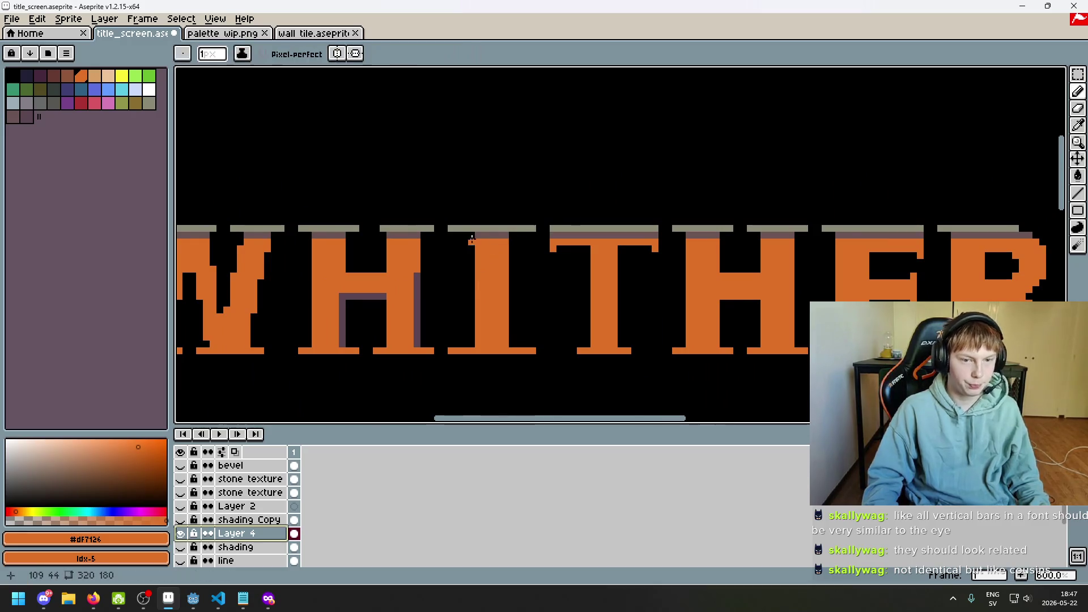
- Select the I's grey top cap and move it up onto the top row
{"action": "scroll", "coordinate": [464, 244], "scroll_direction": "up", "scroll_amount": 3}
{"action": "left_click", "coordinate": [1079, 75]}
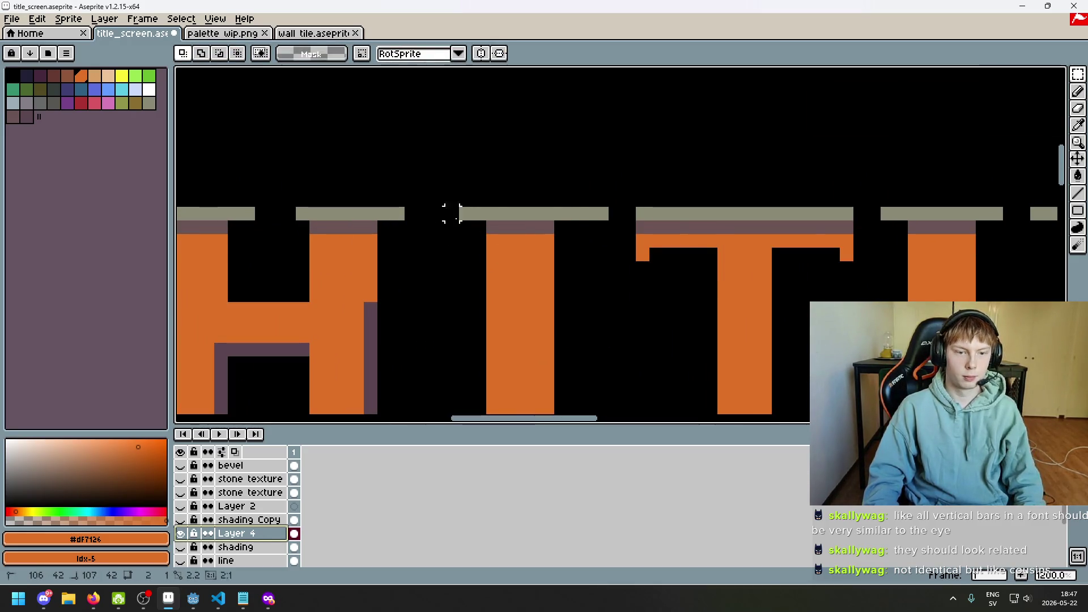
{"action": "left_click_drag", "start_coordinate": [447, 214], "coordinate": [594, 232]}
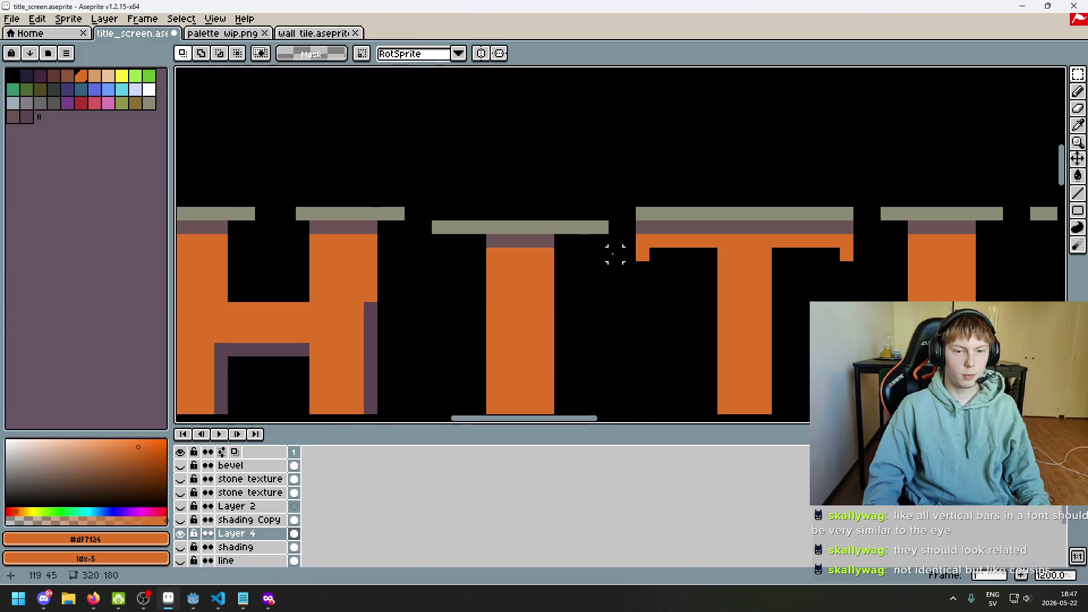
{"action": "left_click_drag", "start_coordinate": [437, 226], "coordinate": [601, 214]}
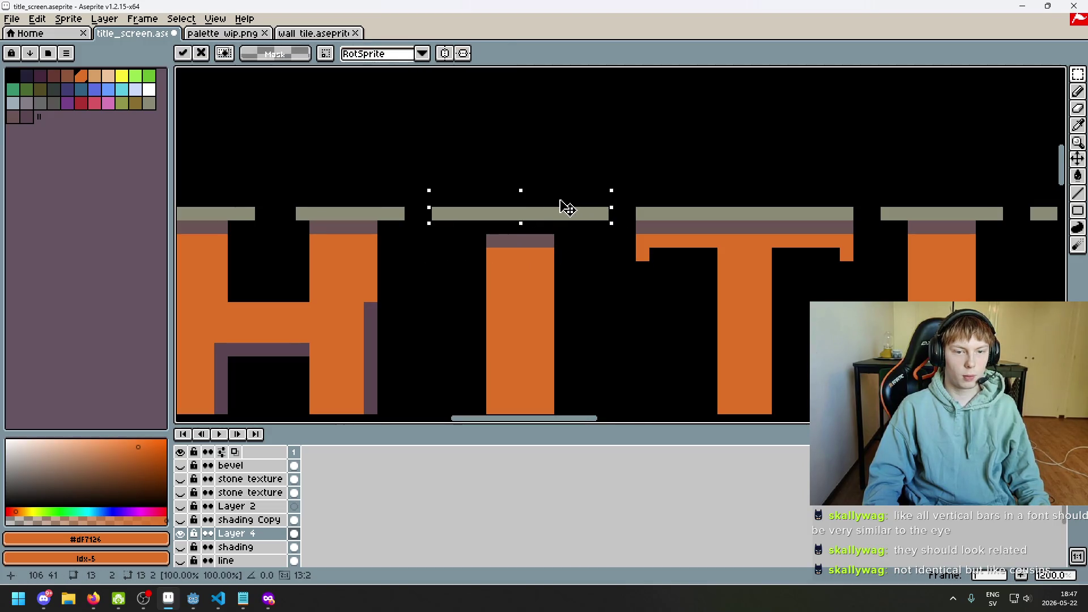
{"action": "left_click_drag", "start_coordinate": [492, 241], "coordinate": [513, 243]}
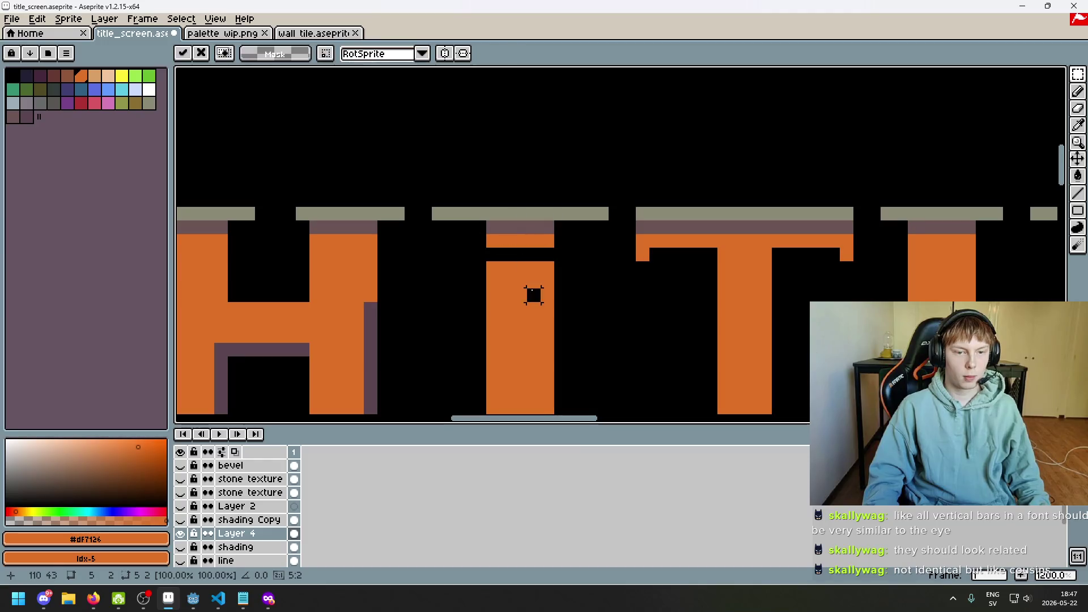
{"action": "key", "text": "b"}
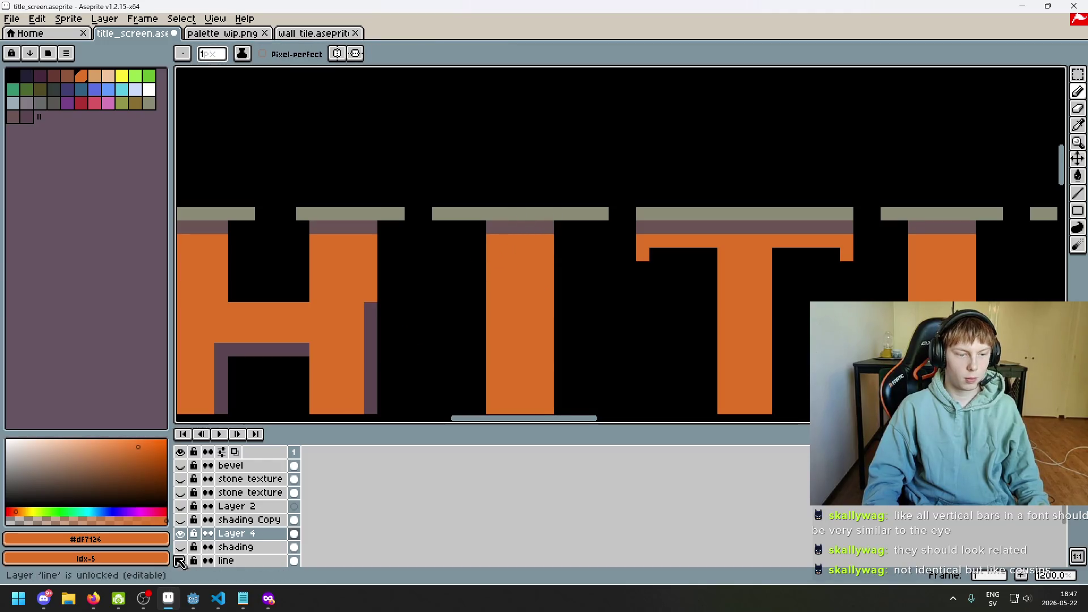
- Move the I's top bar down one pixel and commit it
{"action": "scroll", "coordinate": [471, 259], "scroll_direction": "down", "scroll_amount": 5}
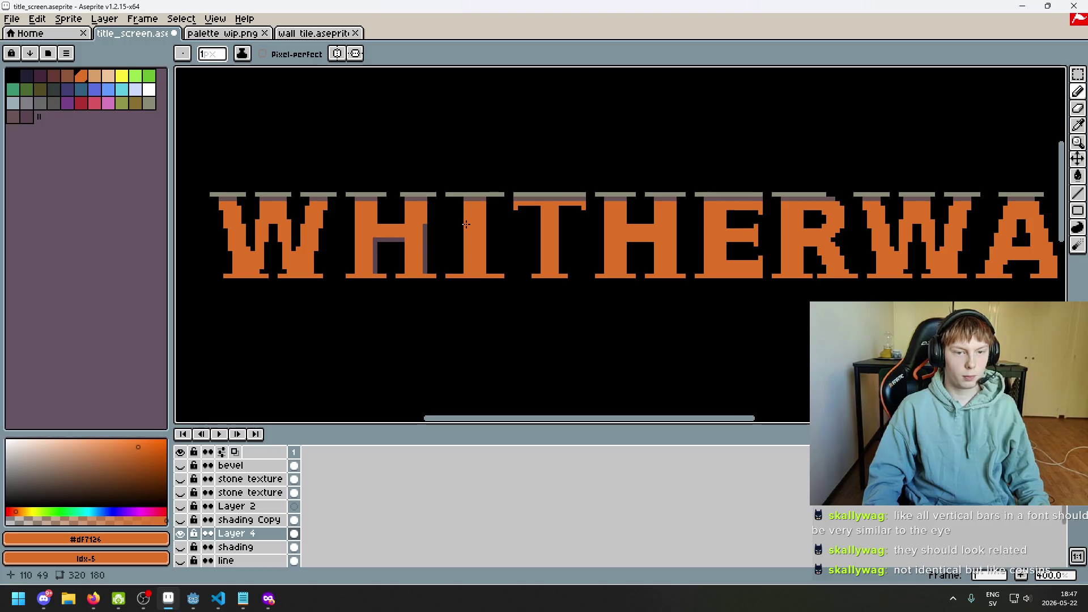
{"action": "scroll", "coordinate": [512, 226], "scroll_direction": "up", "scroll_amount": 5}
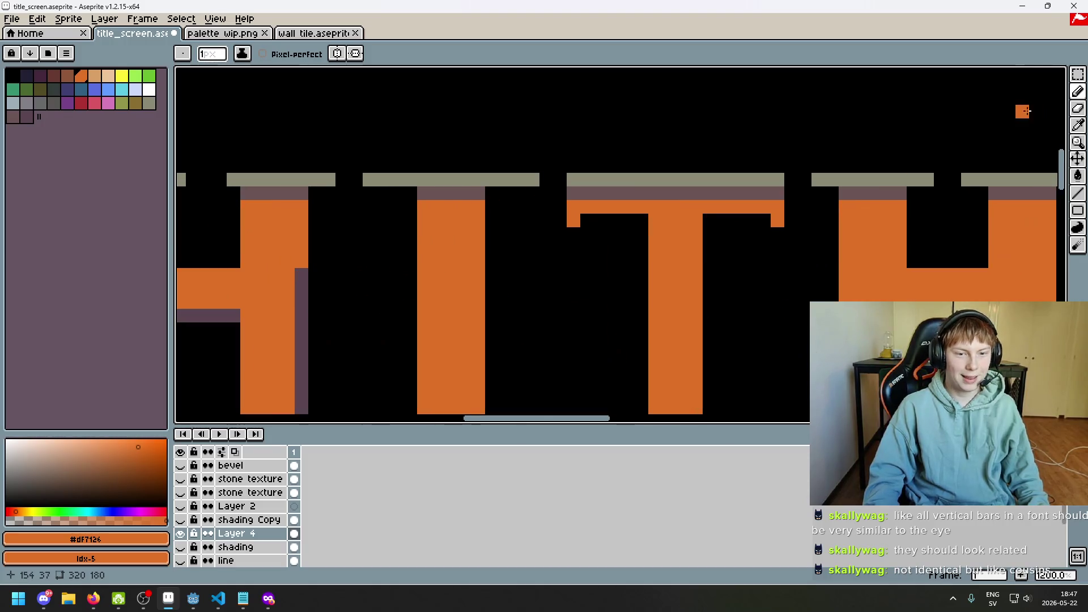
{"action": "key", "text": "m"}
{"action": "mouse_move", "coordinate": [363, 170]}
{"action": "left_mouse_down"}
{"action": "mouse_move", "coordinate": [522, 188]}
{"action": "mouse_move", "coordinate": [541, 219]}
{"action": "mouse_move", "coordinate": [483, 214]}
{"action": "left_mouse_up"}
{"action": "key", "text": "ctrl+d"}
{"action": "key", "text": "i"}
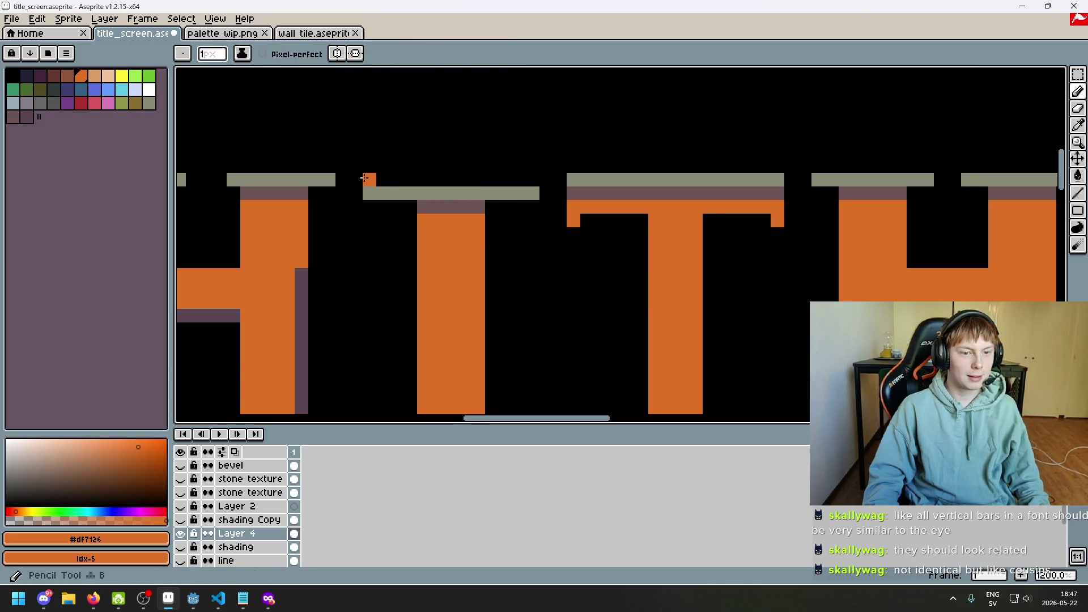
- Paste the grey bar into the row just above the I
{"action": "key", "text": "m"}
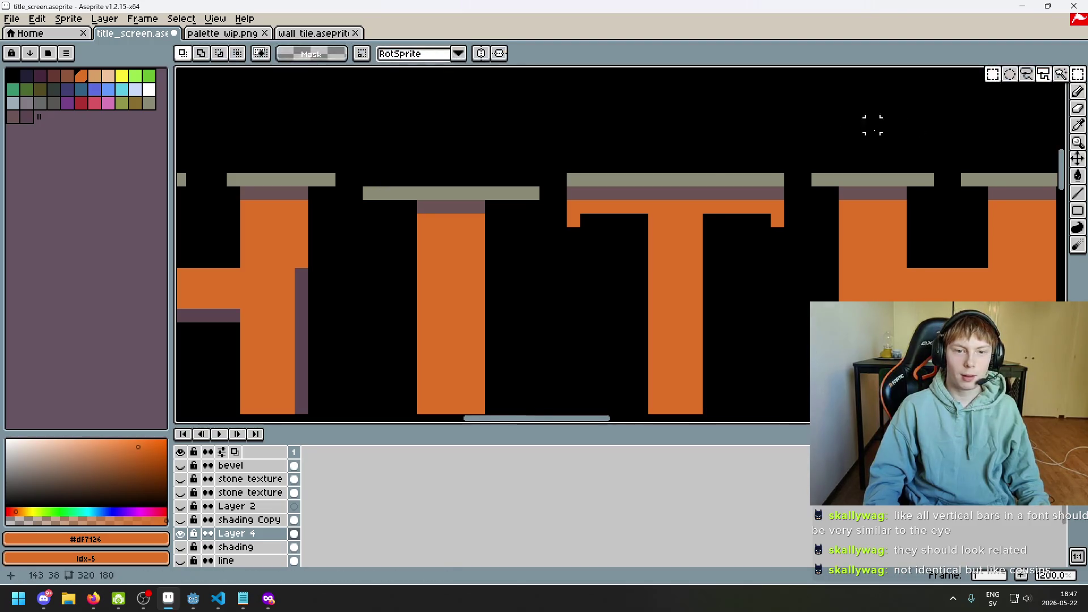
{"action": "left_click_drag", "start_coordinate": [528, 193], "coordinate": [356, 193]}
{"action": "key", "text": "ctrl+v"}
{"action": "key", "text": "ctrl+d"}
- Draw a mauve row under the grey cap and recolour the I's top pixels orange
{"action": "key", "text": "b"}
{"action": "left_click", "coordinate": [424, 207], "text": "alt"}
{"action": "left_click_drag", "start_coordinate": [369, 194], "coordinate": [533, 193]}
{"action": "left_click", "coordinate": [451, 248], "text": "alt"}
{"action": "left_click", "coordinate": [424, 207]}
{"action": "left_click_drag", "start_coordinate": [440, 212], "coordinate": [481, 205]}
{"action": "scroll", "coordinate": [482, 206], "scroll_direction": "down", "scroll_amount": 4}
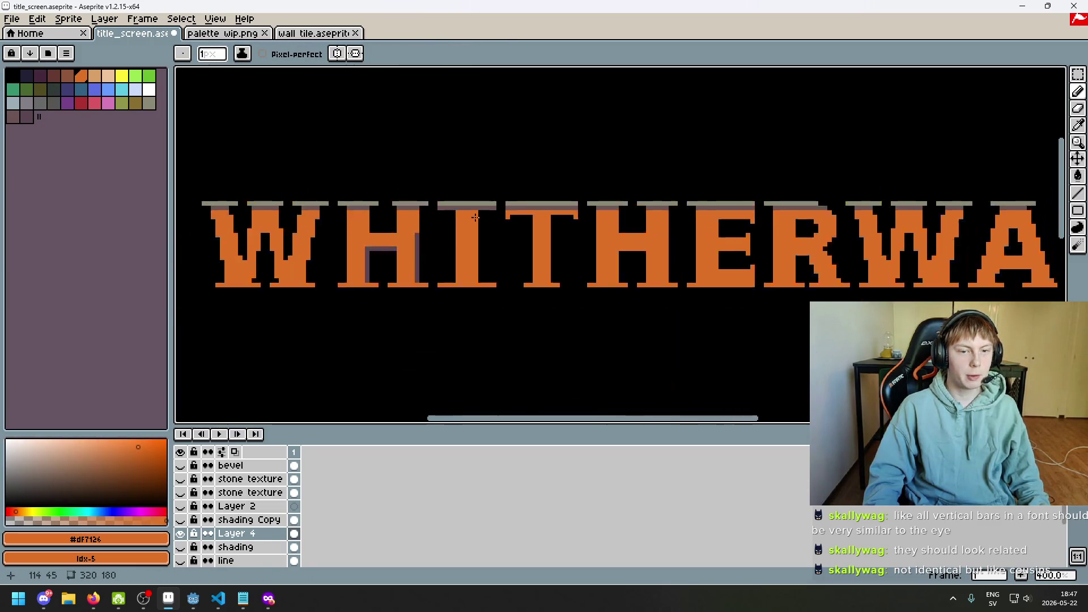
- Draw a purple row under the I's top bevel and an orange row atop its serif
{"action": "left_click_drag", "start_coordinate": [587, 189], "coordinate": [566, 259]}
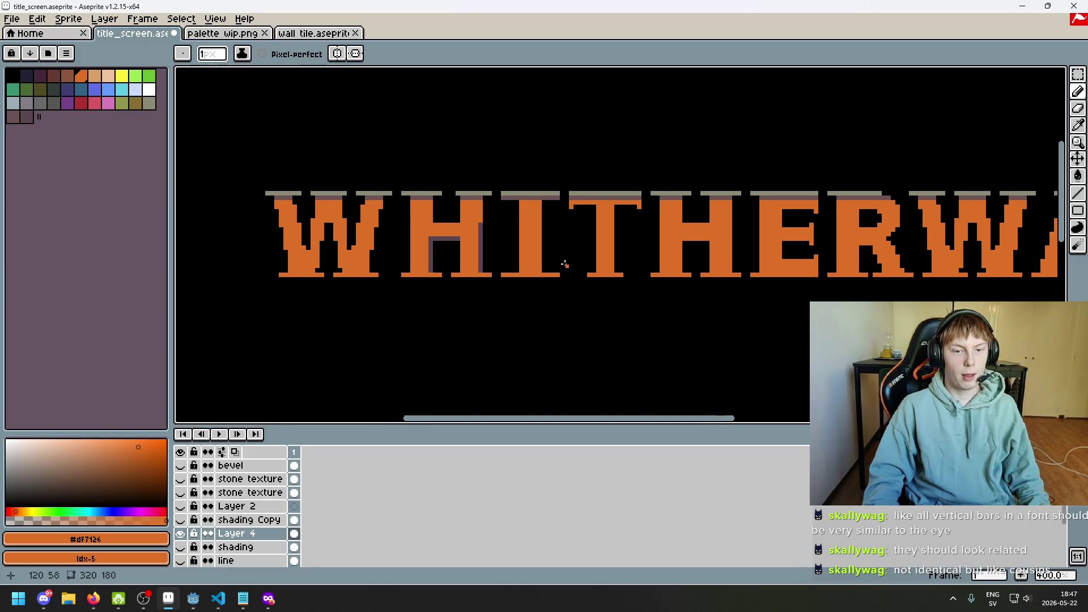
{"action": "scroll", "coordinate": [507, 200], "scroll_direction": "up", "scroll_amount": 4}
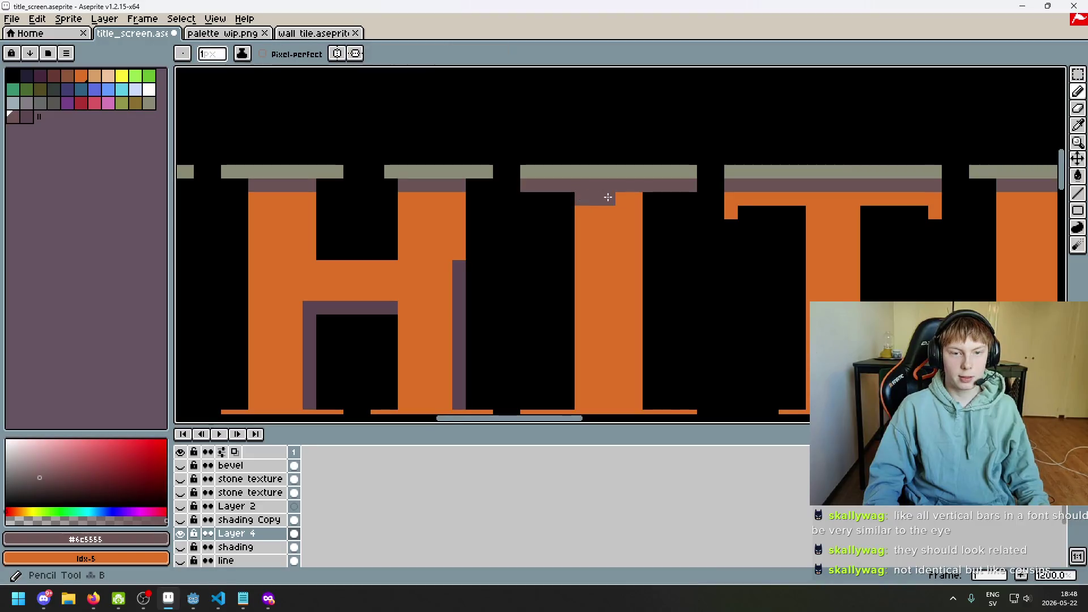
{"action": "key", "text": "ctrl+z"}
{"action": "left_click", "coordinate": [554, 192], "text": "alt"}
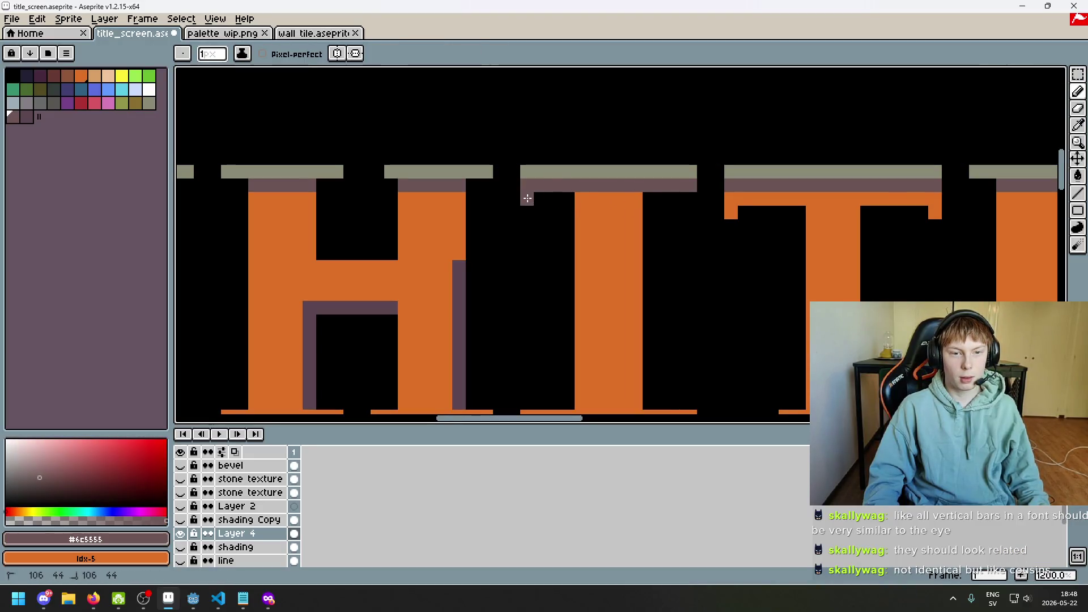
{"action": "left_click_drag", "start_coordinate": [527, 199], "coordinate": [672, 197]}
{"action": "left_click", "coordinate": [590, 211], "text": "alt"}
{"action": "left_click", "coordinate": [566, 185]}
{"action": "left_click_drag", "start_coordinate": [534, 186], "coordinate": [691, 188]}
- Undo the misplaced orange row, repaint the row below the bevel, then undo it again
{"action": "scroll", "coordinate": [694, 196], "scroll_direction": "down", "scroll_amount": 8}
{"action": "scroll", "coordinate": [694, 197], "scroll_direction": "up", "scroll_amount": 1}
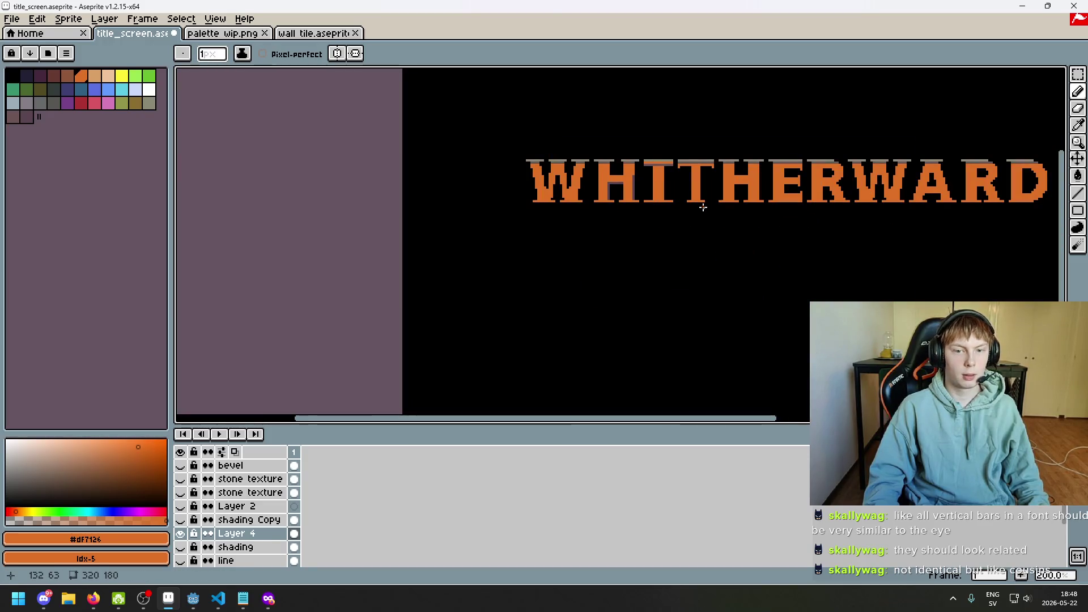
{"action": "scroll", "coordinate": [697, 199], "scroll_direction": "up", "scroll_amount": 8}
{"action": "key", "text": "ctrl+z"}
{"action": "key", "text": "ctrl+z"}
{"action": "left_click_drag", "start_coordinate": [457, 179], "coordinate": [660, 178]}
{"action": "scroll", "coordinate": [660, 178], "scroll_direction": "down", "scroll_amount": 6}
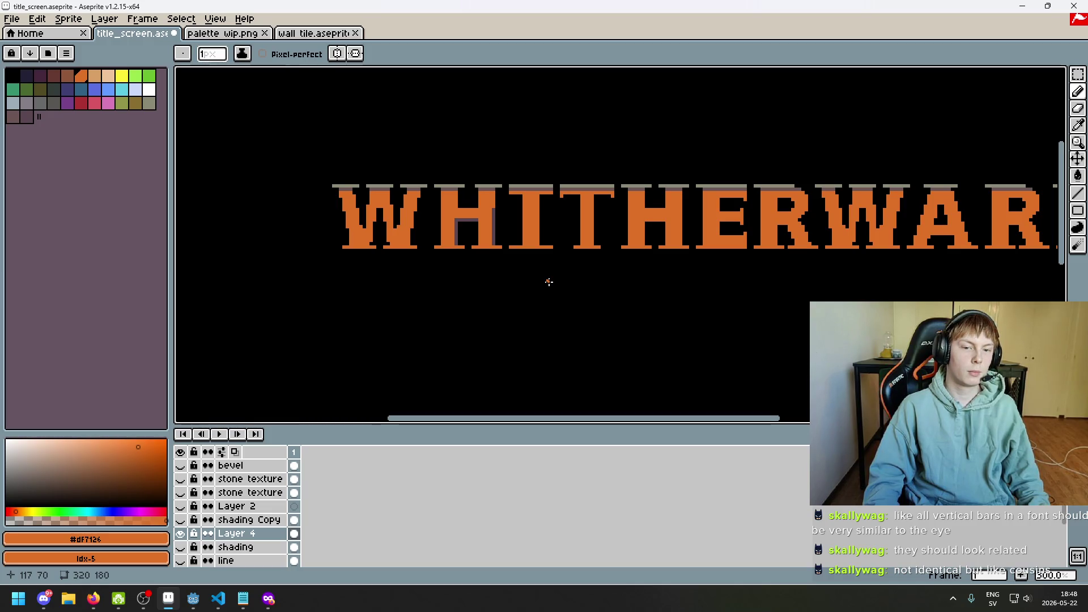
{"action": "scroll", "coordinate": [532, 181], "scroll_direction": "up", "scroll_amount": 5}
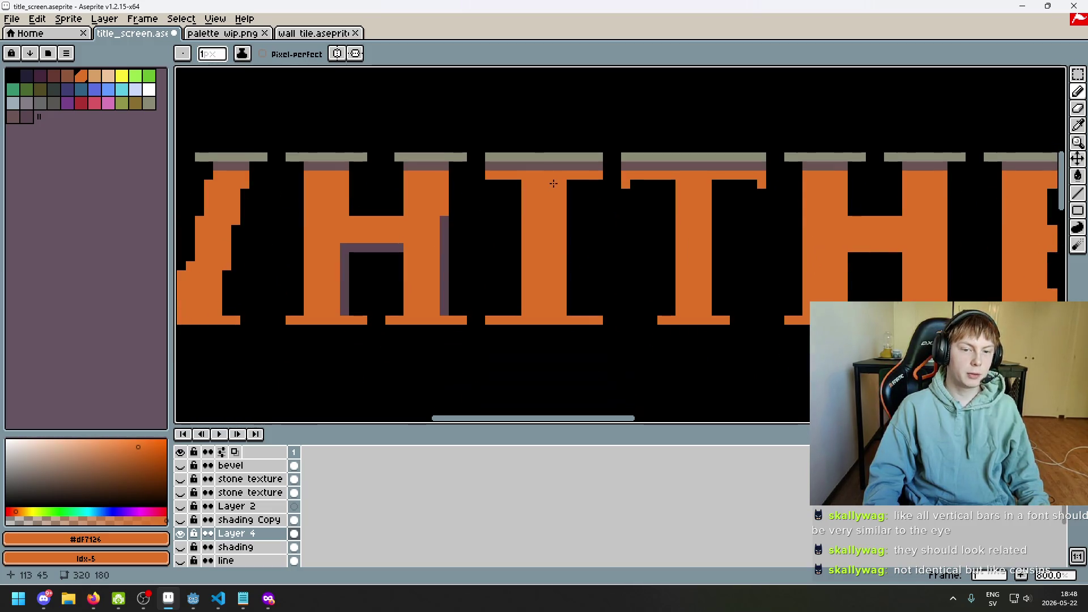
{"action": "key", "text": "ctrl+z"}
{"action": "key", "text": "b"}
- Fill the notch in the I's bottom serif with solid orange pixels
{"action": "scroll", "coordinate": [562, 194], "scroll_direction": "up", "scroll_amount": 2}
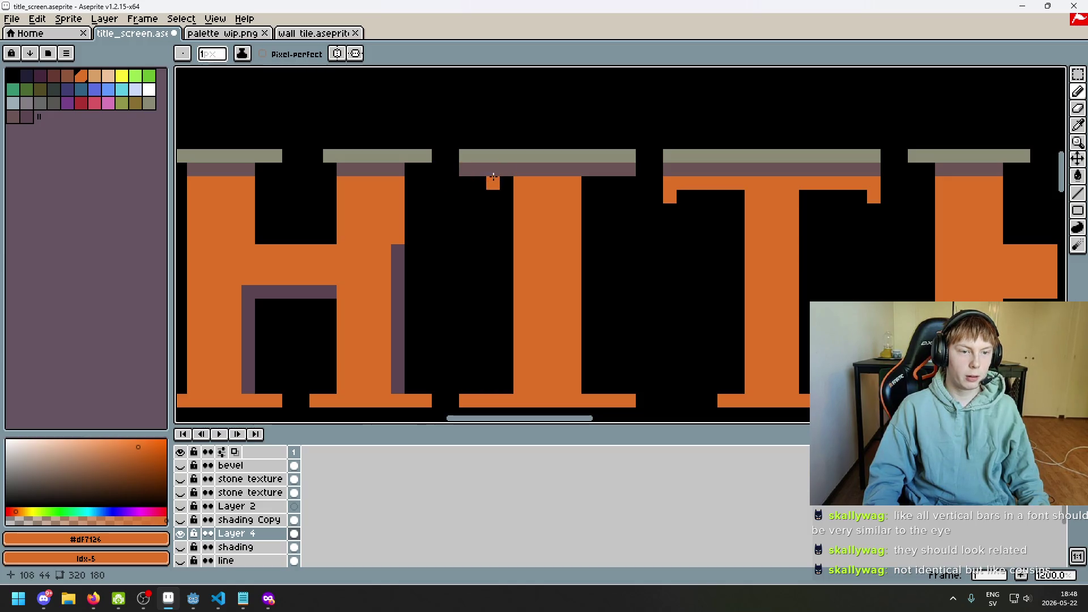
{"action": "scroll", "coordinate": [375, 330], "scroll_direction": "down", "scroll_amount": 4}
{"action": "mouse_move", "coordinate": [376, 330]}
{"action": "left_mouse_down"}
{"action": "mouse_move", "coordinate": [540, 278]}
{"action": "mouse_move", "coordinate": [369, 367]}
{"action": "mouse_move", "coordinate": [413, 301]}
{"action": "left_mouse_up"}
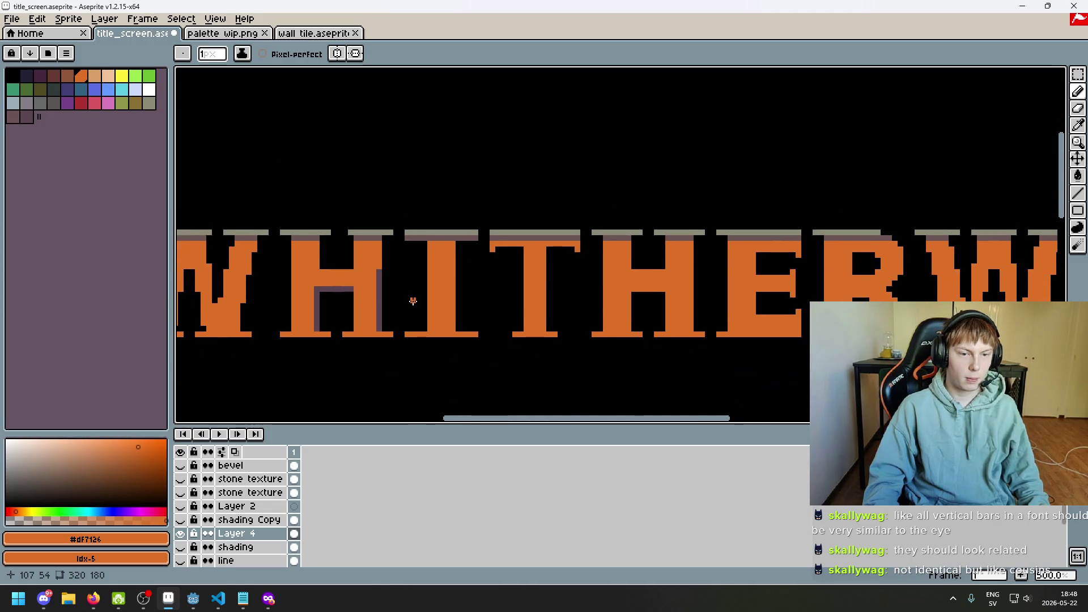
{"action": "scroll", "coordinate": [427, 265], "scroll_direction": "up", "scroll_amount": 4}
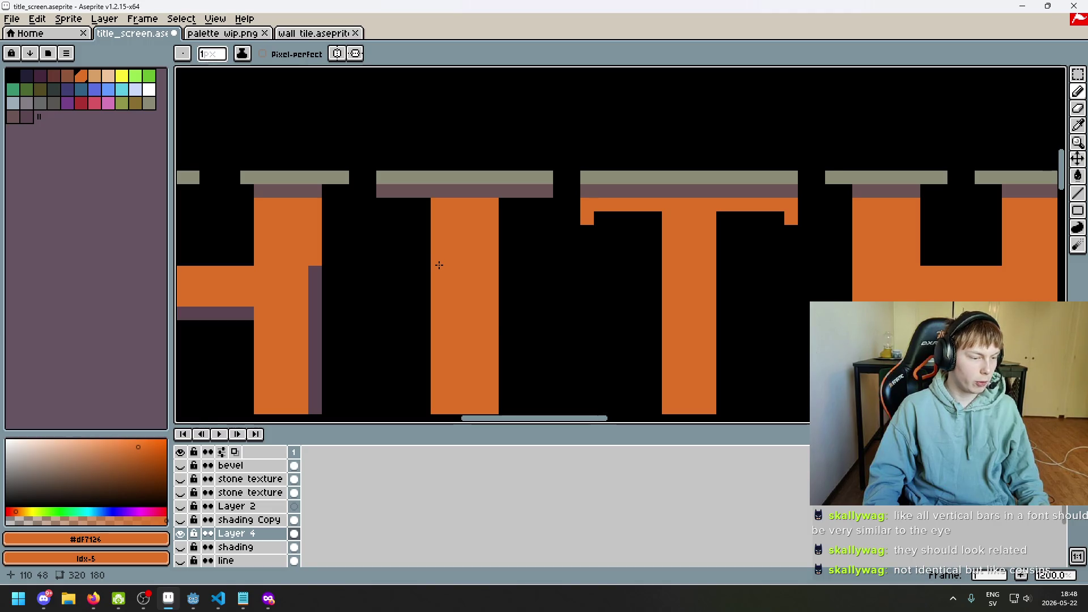
{"action": "scroll", "coordinate": [460, 229], "scroll_direction": "down", "scroll_amount": 3}
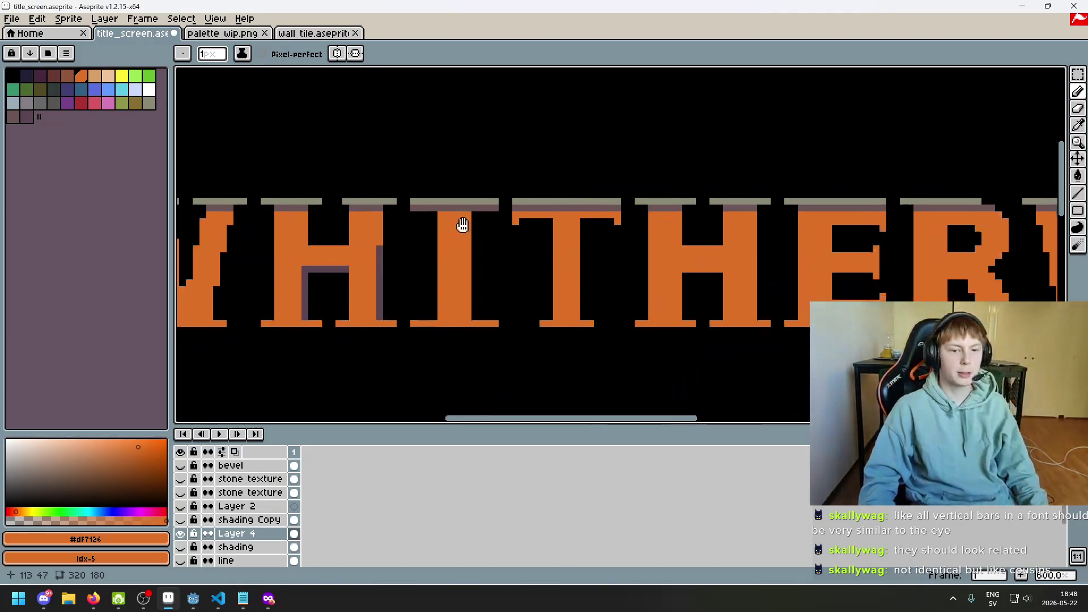
{"action": "scroll", "coordinate": [460, 229], "scroll_direction": "down", "scroll_amount": 1}
{"action": "scroll", "coordinate": [431, 204], "scroll_direction": "up", "scroll_amount": 4}
{"action": "left_click", "coordinate": [479, 340]}
{"action": "left_click", "coordinate": [601, 341]}
{"action": "left_click_drag", "start_coordinate": [476, 346], "coordinate": [445, 340]}
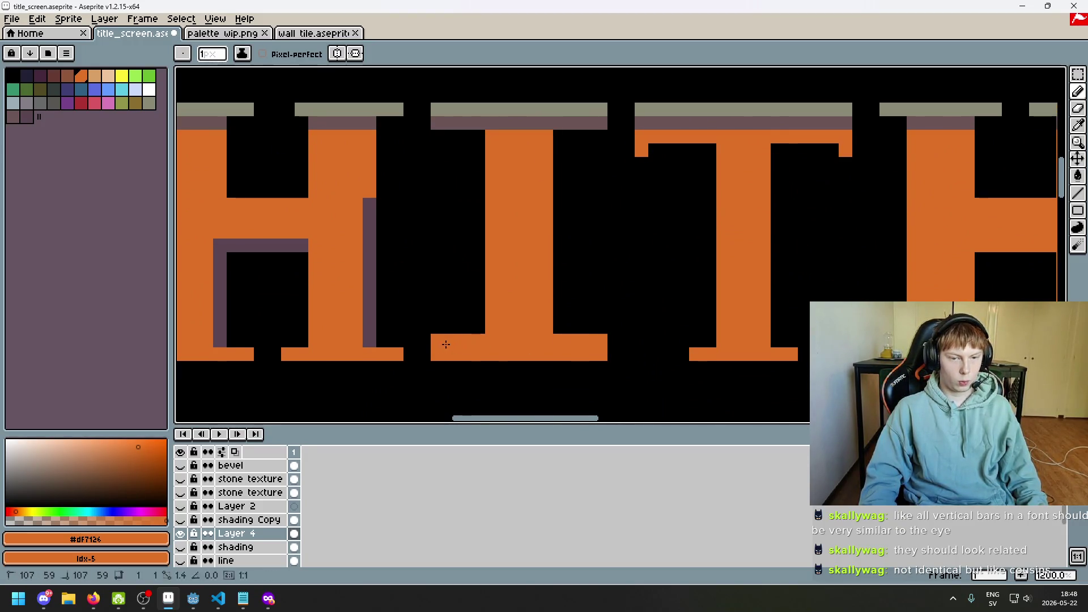
{"action": "scroll", "coordinate": [446, 340], "scroll_direction": "down", "scroll_amount": 5}
{"action": "scroll", "coordinate": [536, 292], "scroll_direction": "up", "scroll_amount": 2}
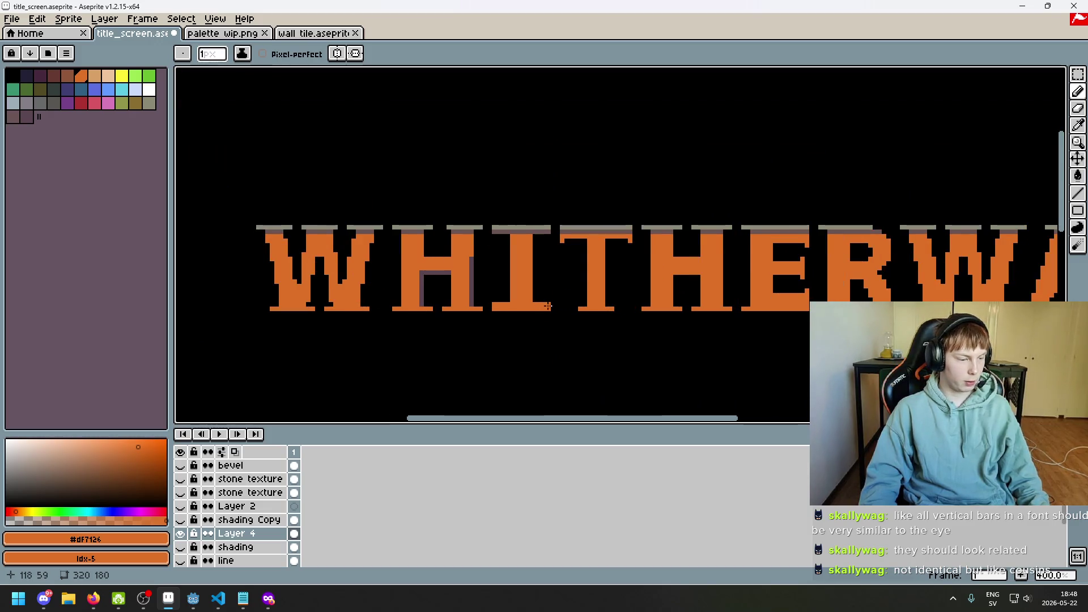
{"action": "scroll", "coordinate": [576, 294], "scroll_direction": "up", "scroll_amount": 2}
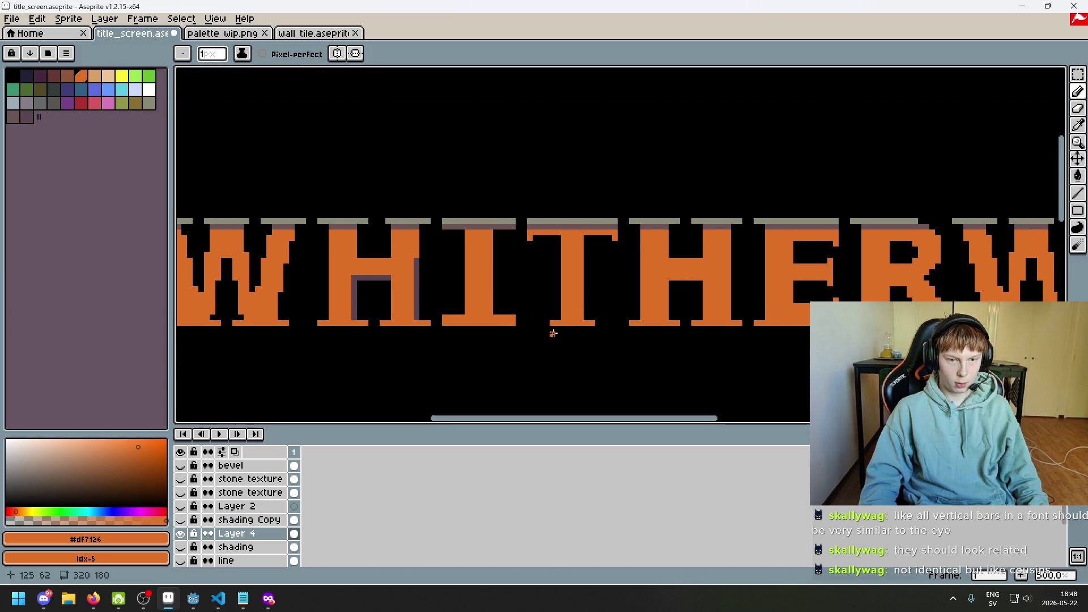
{"action": "scroll", "coordinate": [546, 329], "scroll_direction": "down", "scroll_amount": 4}
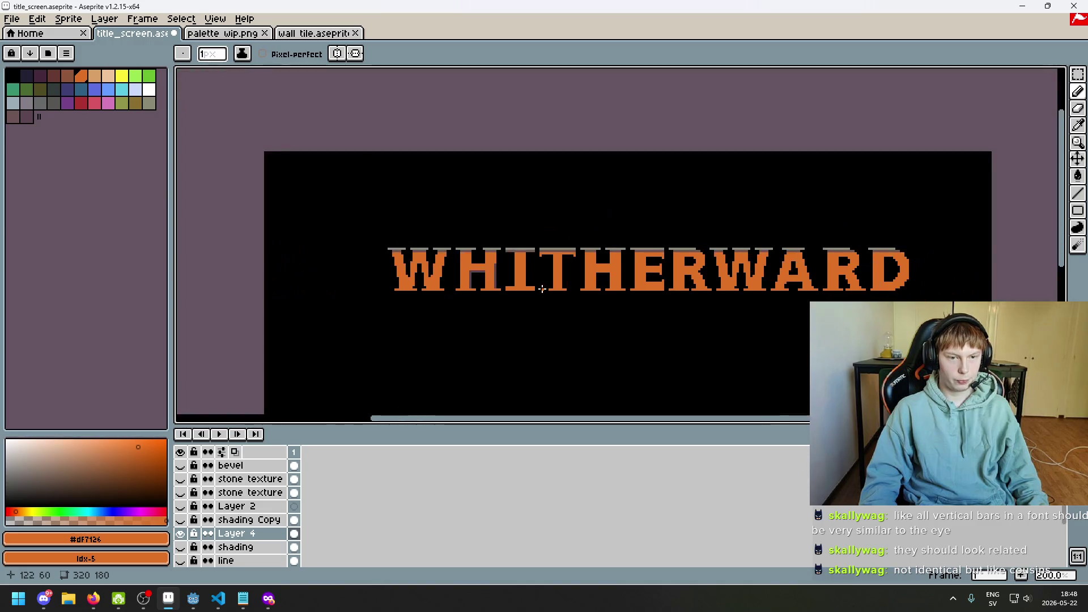
{"action": "scroll", "coordinate": [529, 281], "scroll_direction": "up", "scroll_amount": 3}
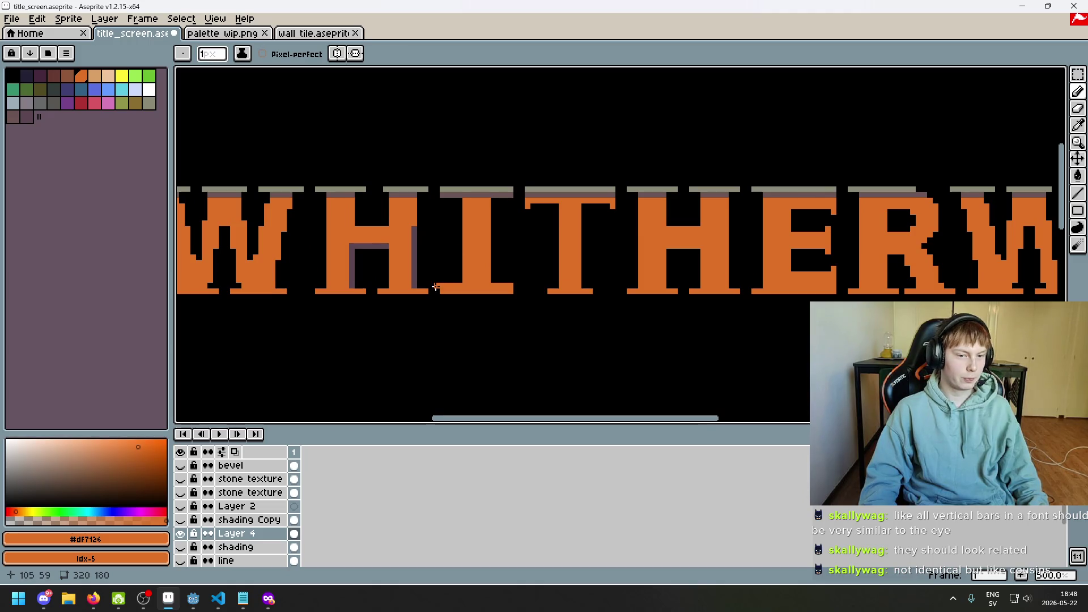
{"action": "scroll", "coordinate": [471, 235], "scroll_direction": "down", "scroll_amount": 2}
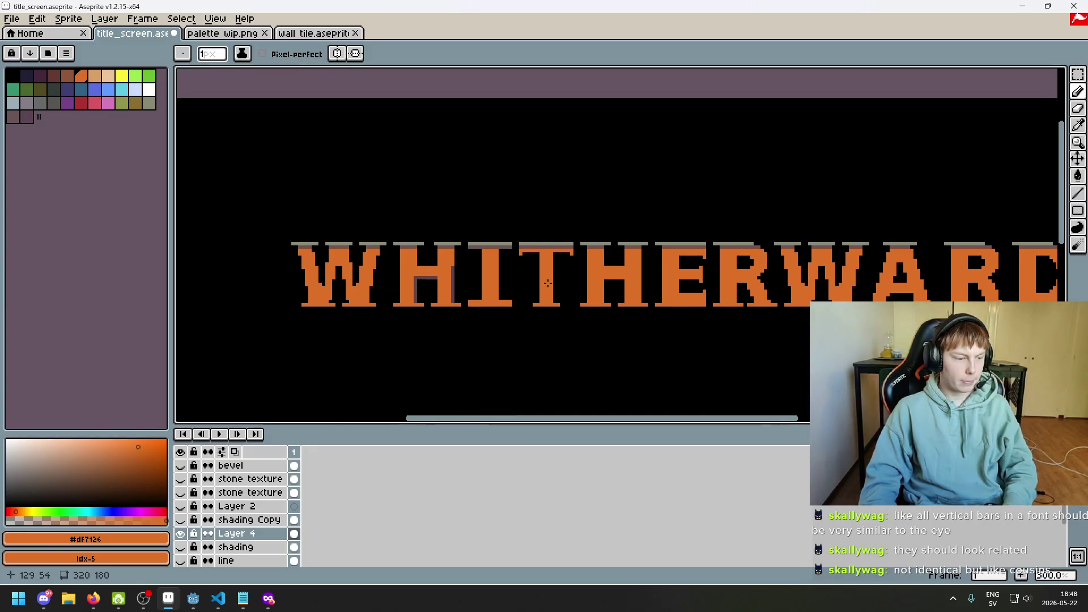
{"action": "scroll", "coordinate": [547, 283], "scroll_direction": "up", "scroll_amount": 2}
{"action": "scroll", "coordinate": [529, 252], "scroll_direction": "up", "scroll_amount": 2}
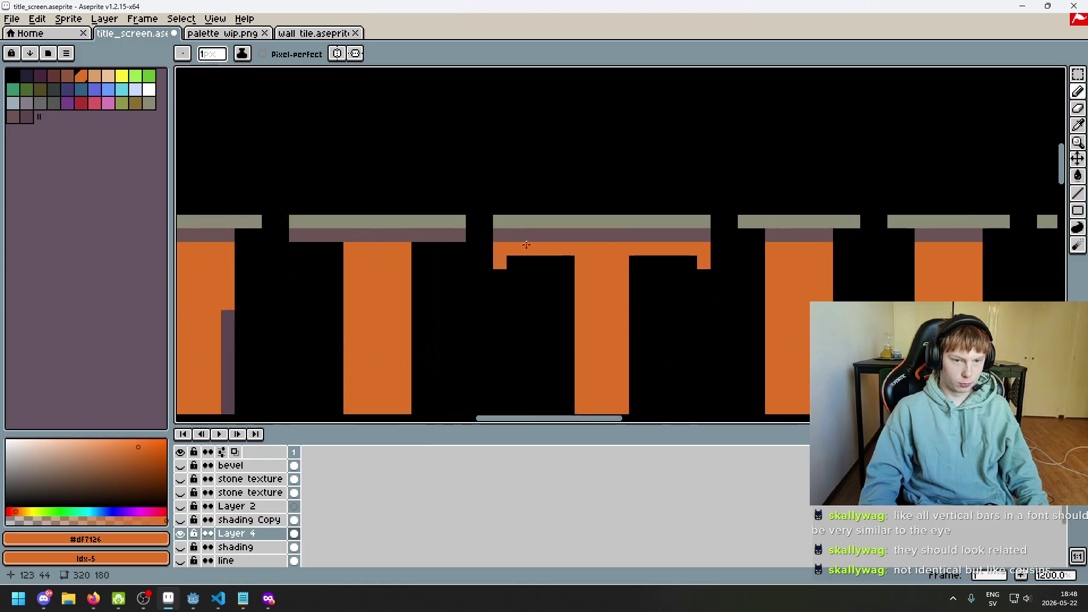
{"action": "scroll", "coordinate": [562, 252], "scroll_direction": "down", "scroll_amount": 3}
{"action": "scroll", "coordinate": [597, 252], "scroll_direction": "up", "scroll_amount": 1}
{"action": "scroll", "coordinate": [597, 253], "scroll_direction": "down", "scroll_amount": 3}
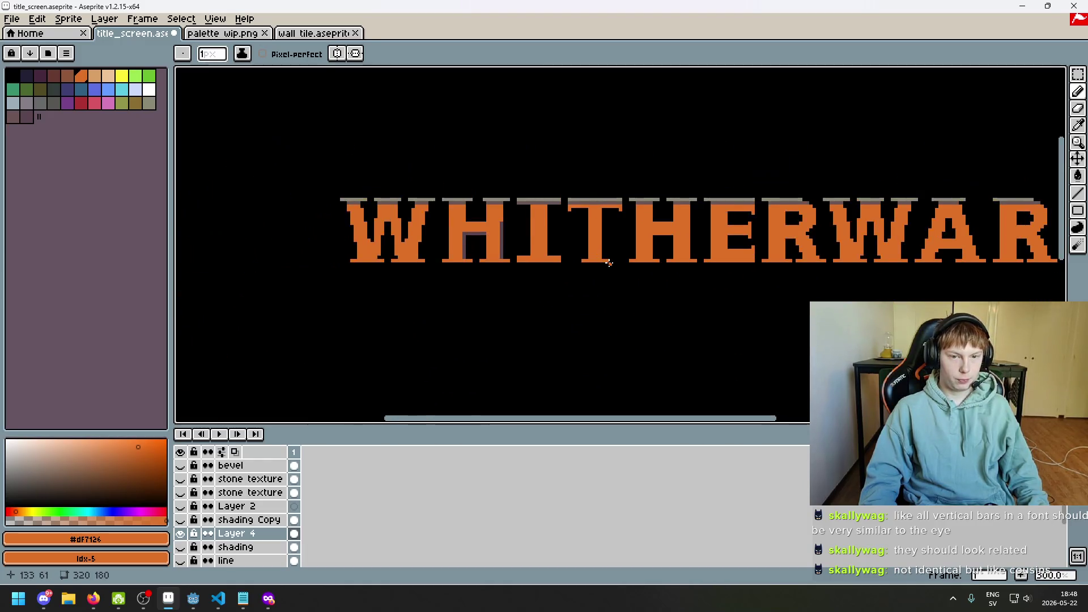
{"action": "scroll", "coordinate": [561, 307], "scroll_direction": "down", "scroll_amount": 1}
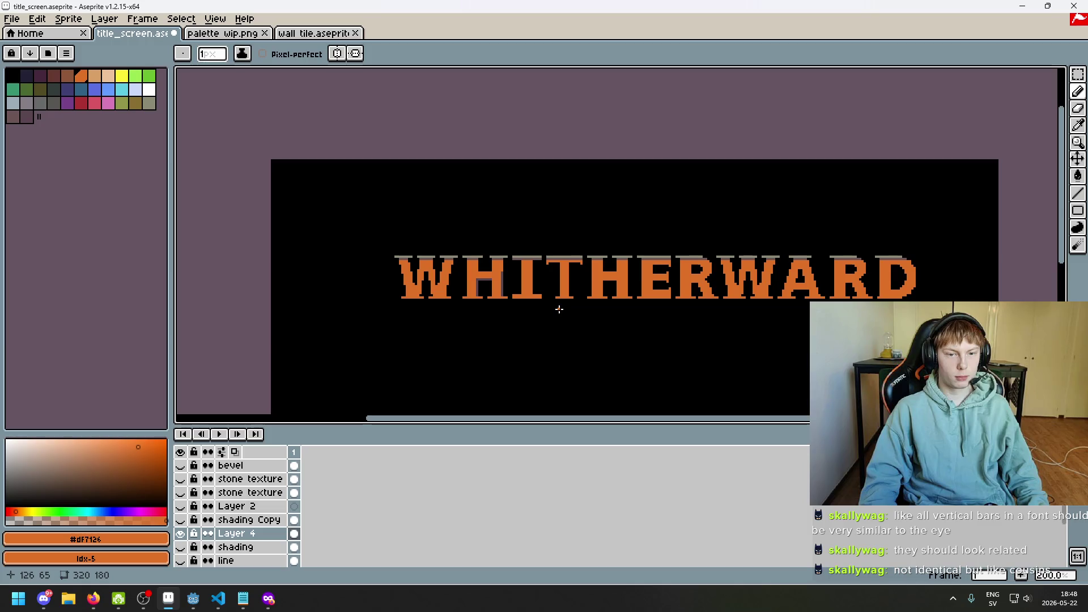
{"action": "scroll", "coordinate": [557, 309], "scroll_direction": "down", "scroll_amount": 1}
{"action": "scroll", "coordinate": [596, 255], "scroll_direction": "up", "scroll_amount": 1}
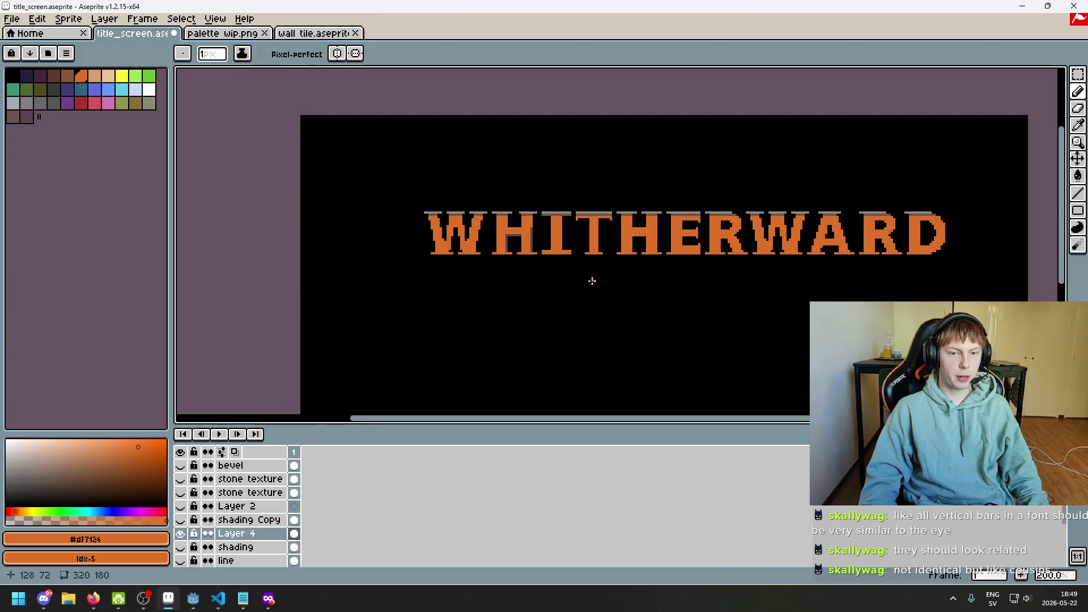
{"action": "scroll", "coordinate": [560, 259], "scroll_direction": "up", "scroll_amount": 3}
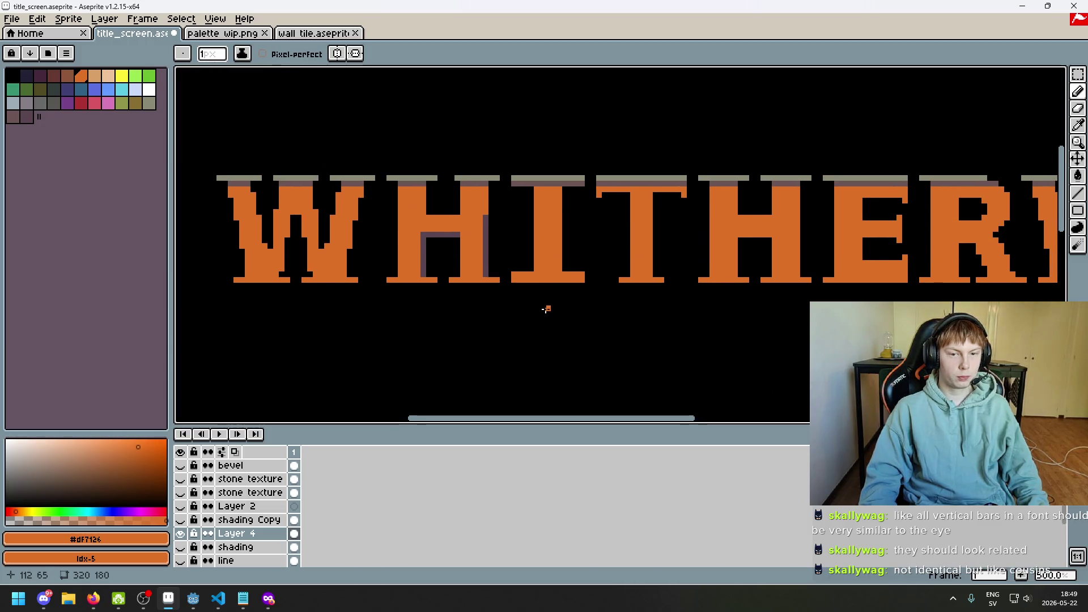
{"action": "scroll", "coordinate": [546, 310], "scroll_direction": "down", "scroll_amount": 2}
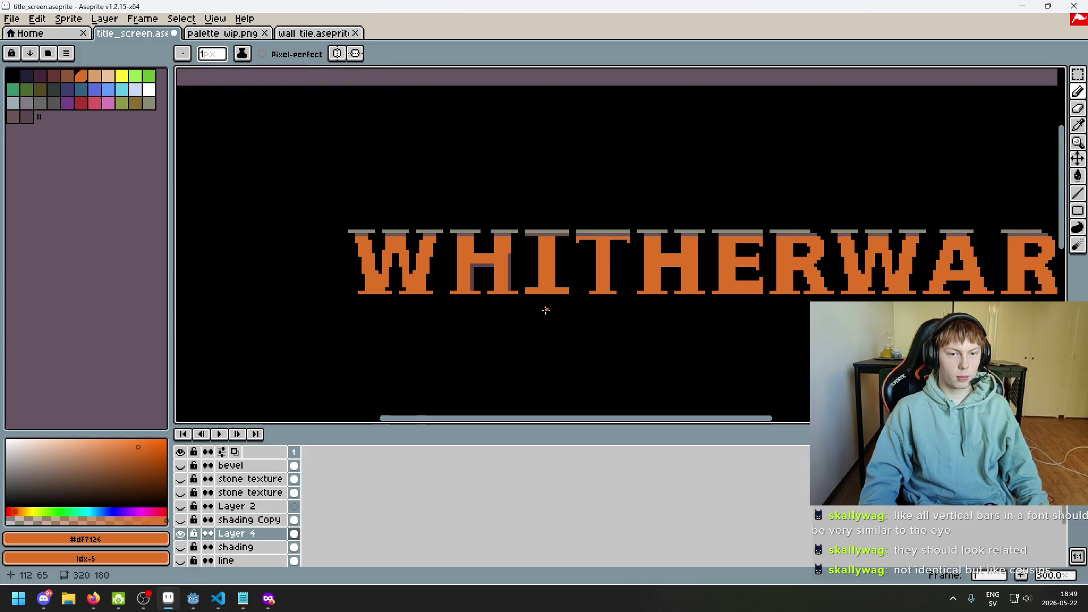
{"action": "scroll", "coordinate": [549, 227], "scroll_direction": "up", "scroll_amount": 6}
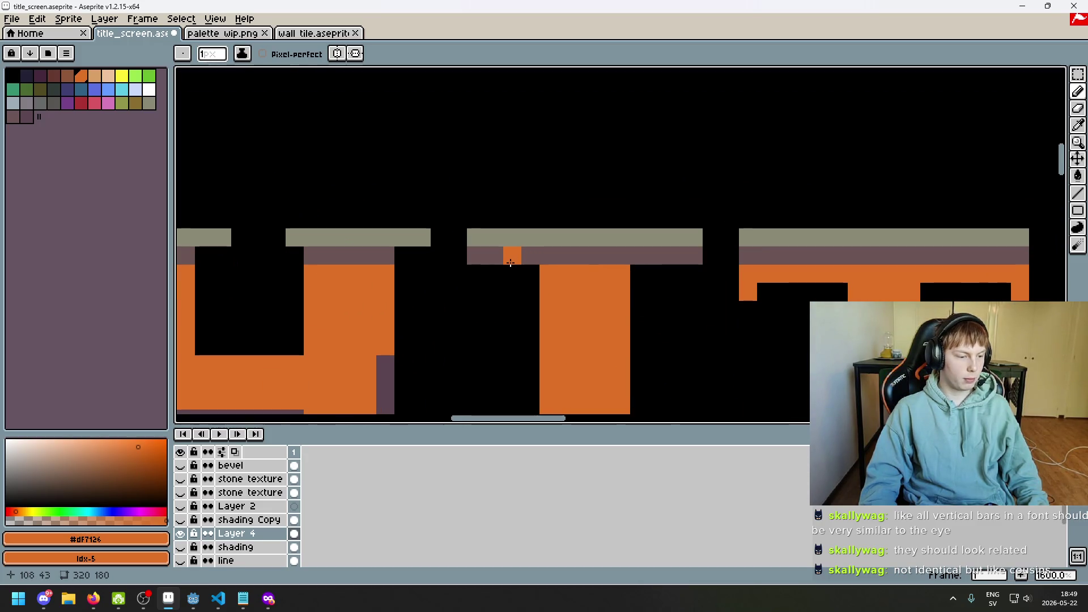
{"action": "scroll", "coordinate": [511, 263], "scroll_direction": "down", "scroll_amount": 4}
{"action": "scroll", "coordinate": [648, 236], "scroll_direction": "up", "scroll_amount": 2}
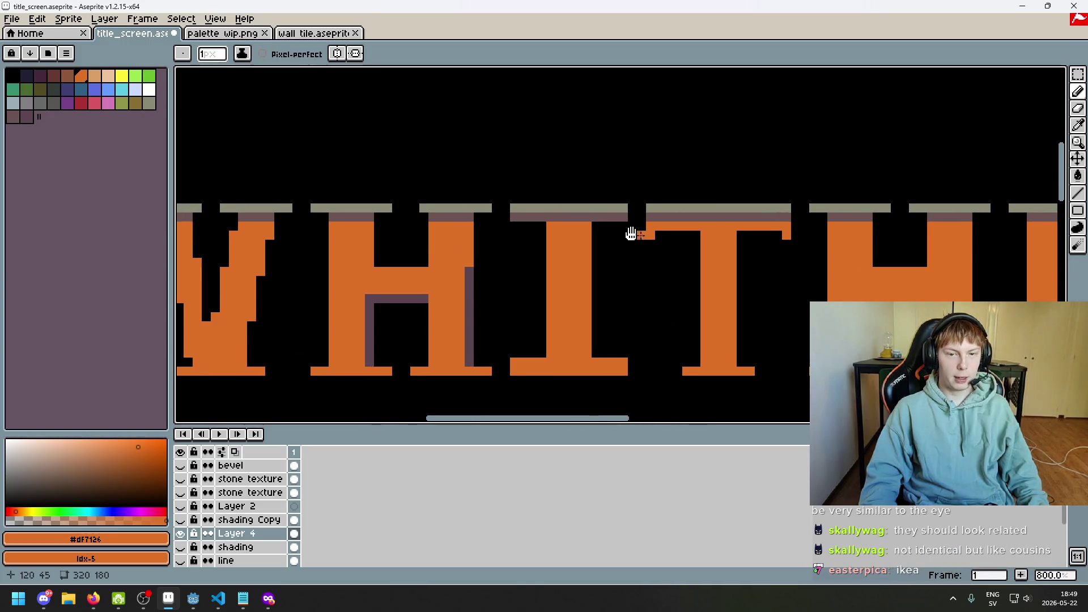
{"action": "scroll", "coordinate": [652, 227], "scroll_direction": "right", "scroll_amount": 1}
{"action": "left_click", "coordinate": [519, 224]}
{"action": "scroll", "coordinate": [510, 240], "scroll_direction": "down", "scroll_amount": 4}
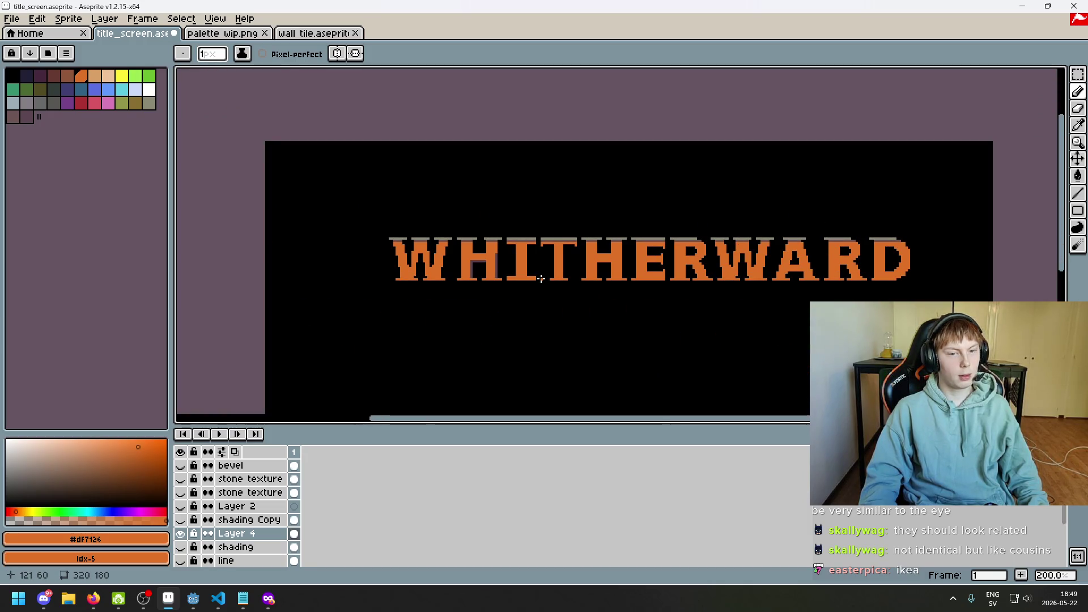
{"action": "scroll", "coordinate": [530, 233], "scroll_direction": "up", "scroll_amount": 4}
{"action": "scroll", "coordinate": [458, 283], "scroll_direction": "down", "scroll_amount": 3}
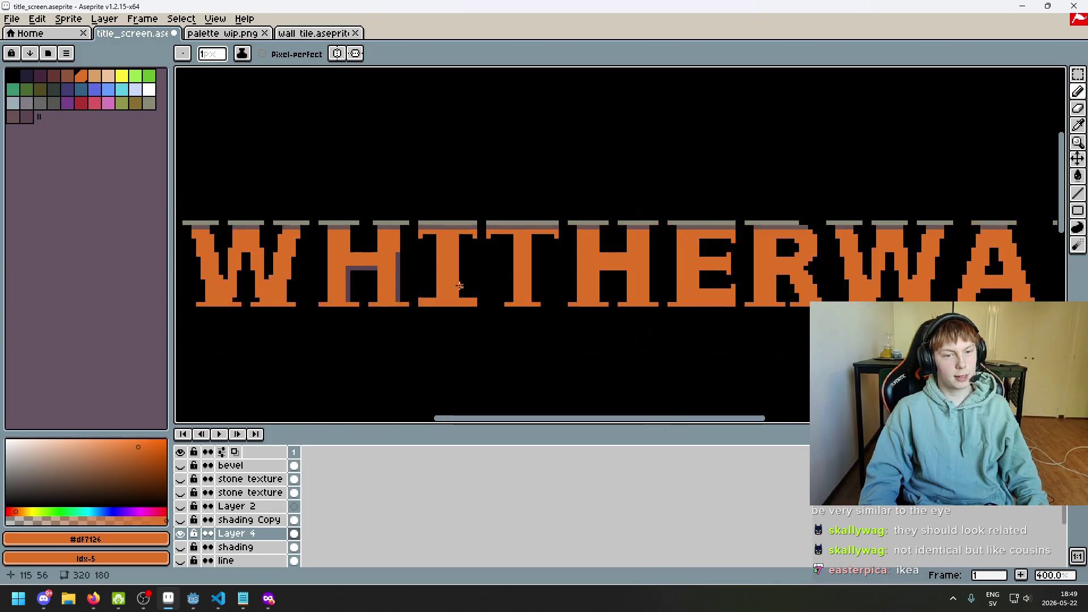
{"action": "key", "text": "ctrl+z"}
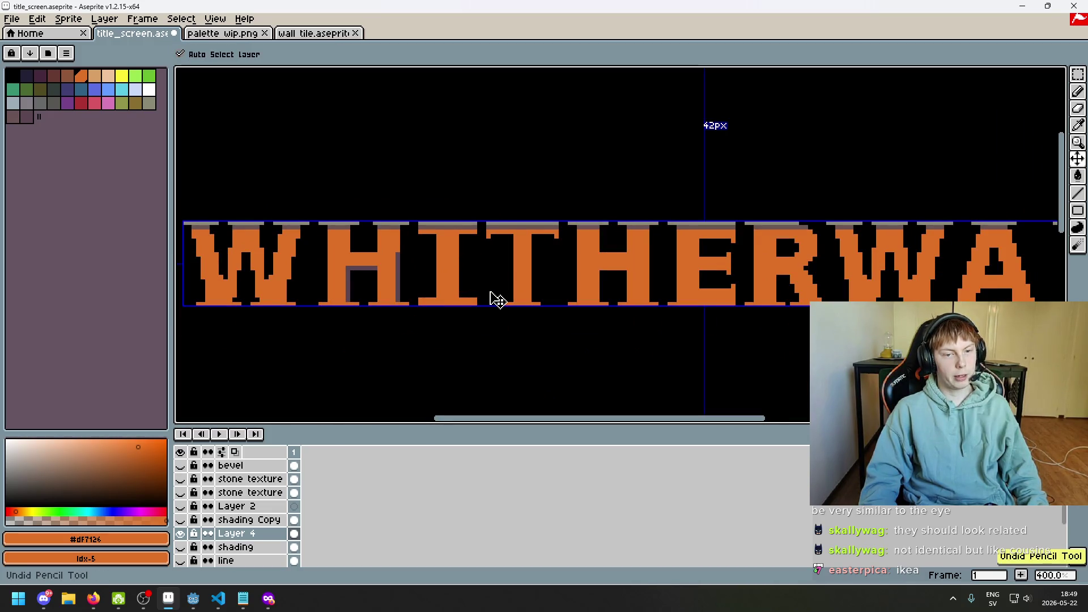
- Zoom around the lettering and re-centre the title canvas in the view
{"action": "scroll", "coordinate": [498, 300], "scroll_direction": "down", "scroll_amount": 4}
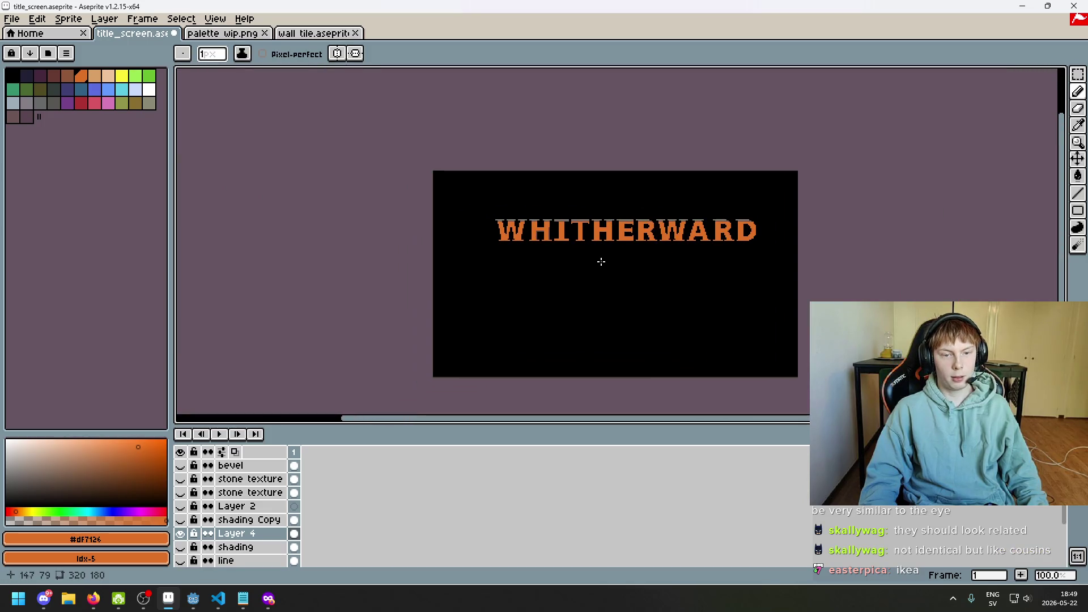
{"action": "scroll", "coordinate": [582, 251], "scroll_direction": "up", "scroll_amount": 7}
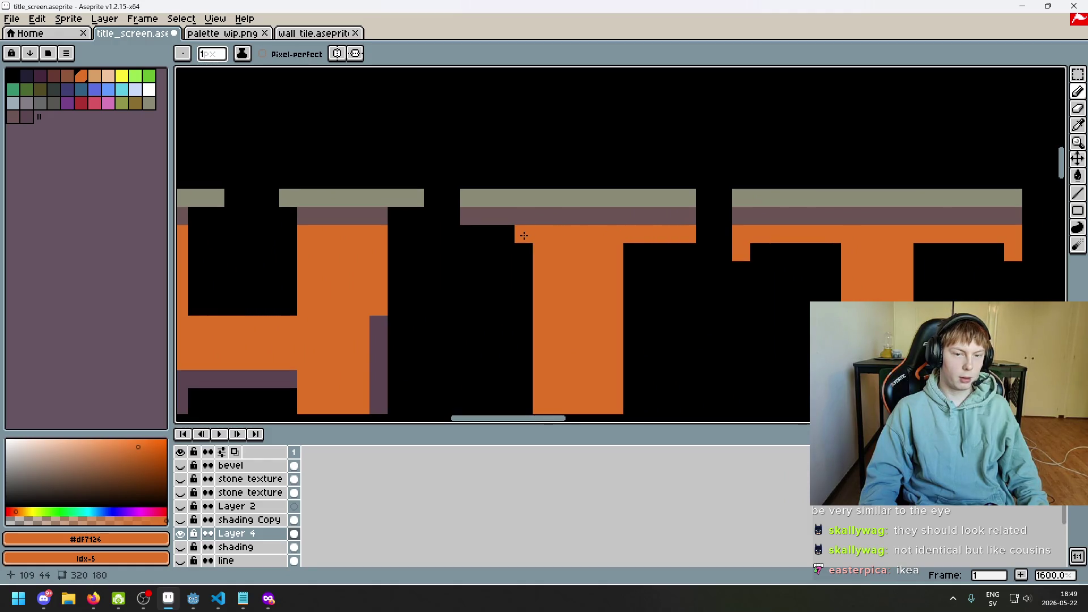
{"action": "key", "text": "alt"}
{"action": "scroll", "coordinate": [475, 212], "scroll_direction": "down", "scroll_amount": 5}
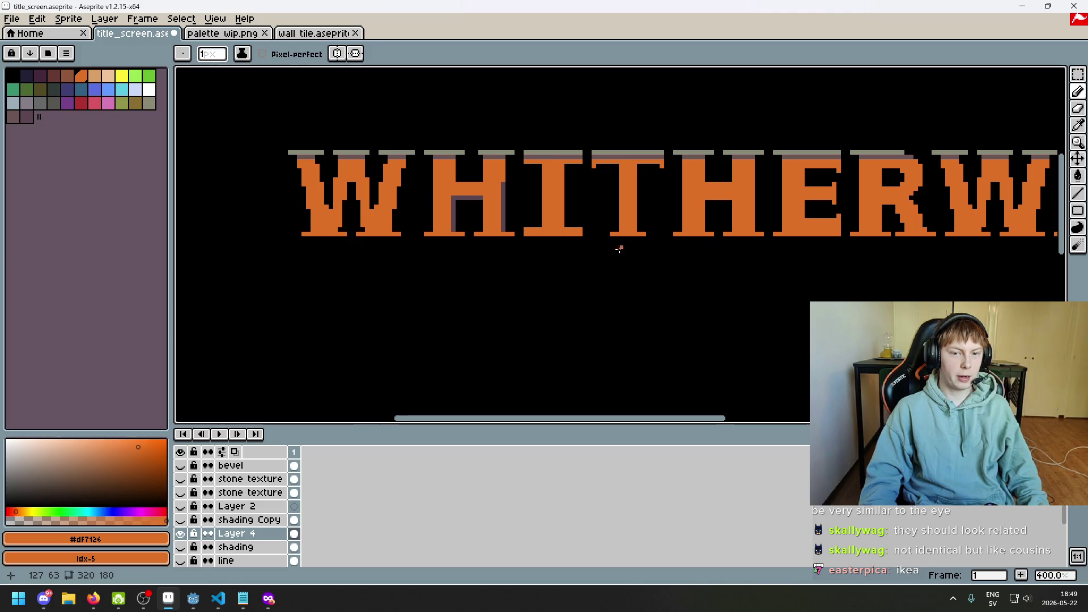
{"action": "scroll", "coordinate": [621, 249], "scroll_direction": "up", "scroll_amount": 2}
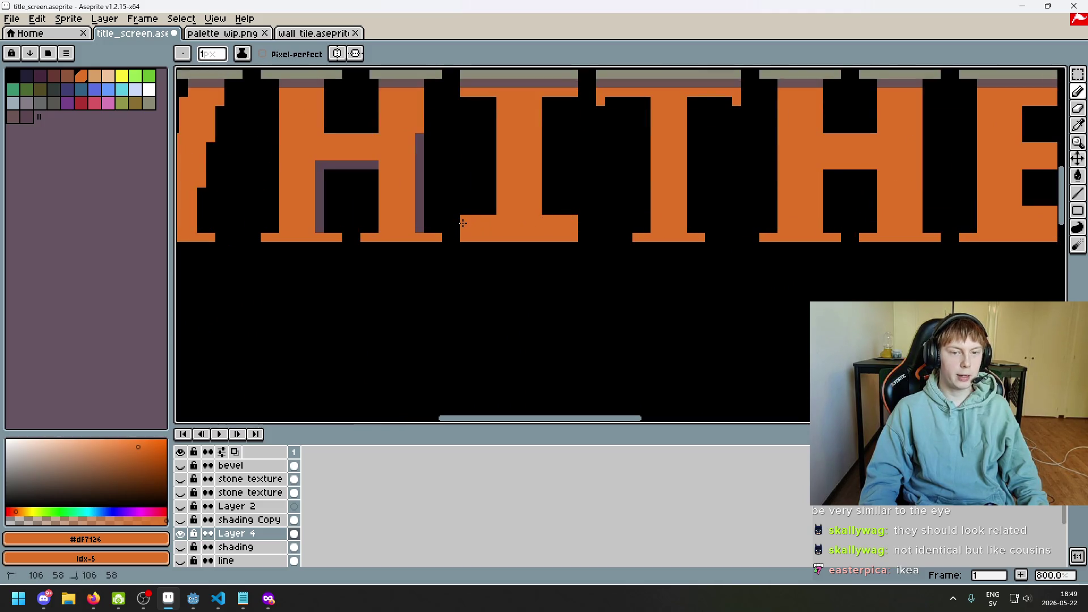
{"action": "scroll", "coordinate": [489, 236], "scroll_direction": "down", "scroll_amount": 5}
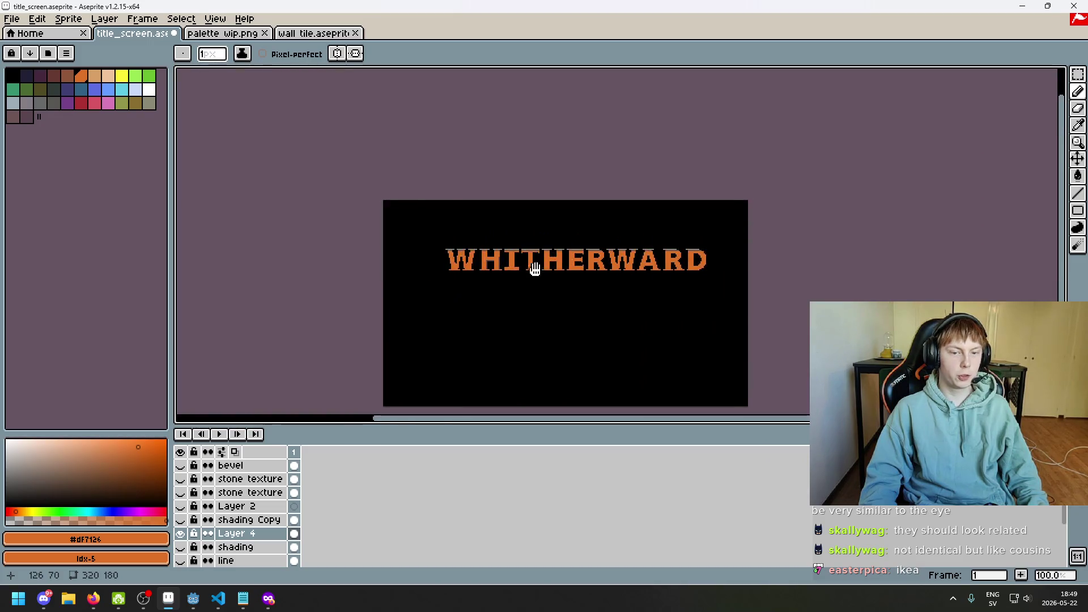
{"action": "scroll", "coordinate": [529, 278], "scroll_direction": "up", "scroll_amount": 2}
{"action": "scroll", "coordinate": [583, 294], "scroll_direction": "up", "scroll_amount": 2}
{"action": "scroll", "coordinate": [554, 217], "scroll_direction": "down", "scroll_amount": 4}
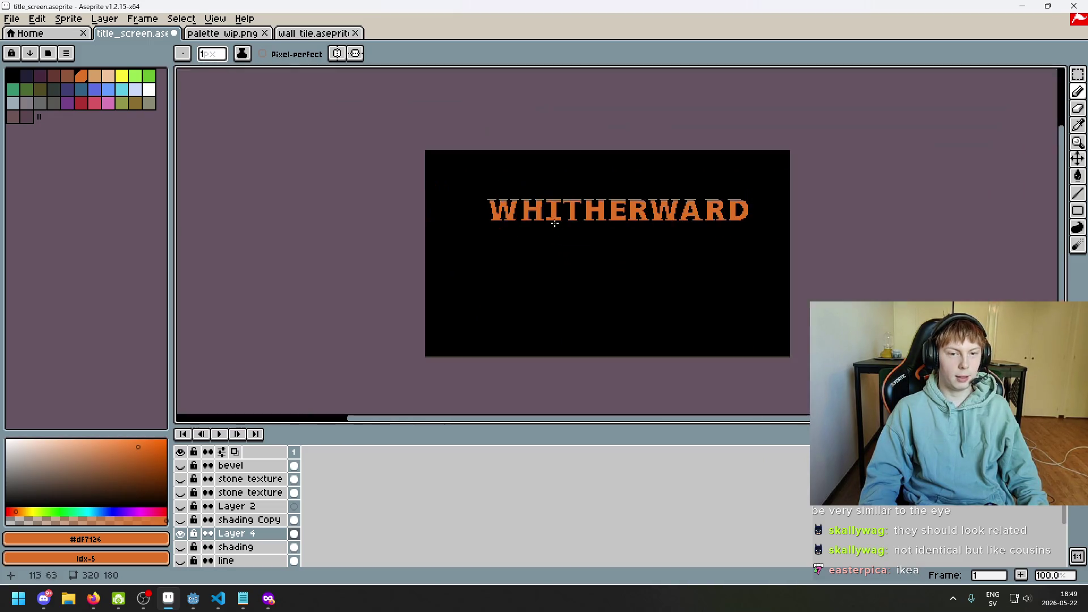
{"action": "left_click_drag", "start_coordinate": [569, 253], "coordinate": [537, 207]}
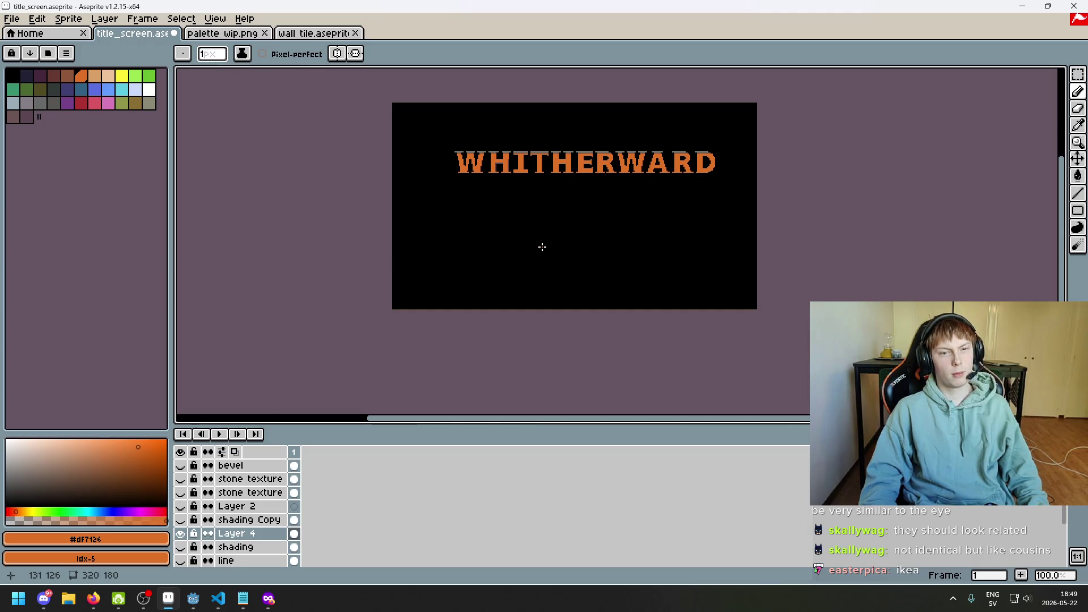
{"action": "left_click_drag", "start_coordinate": [542, 247], "coordinate": [546, 292]}
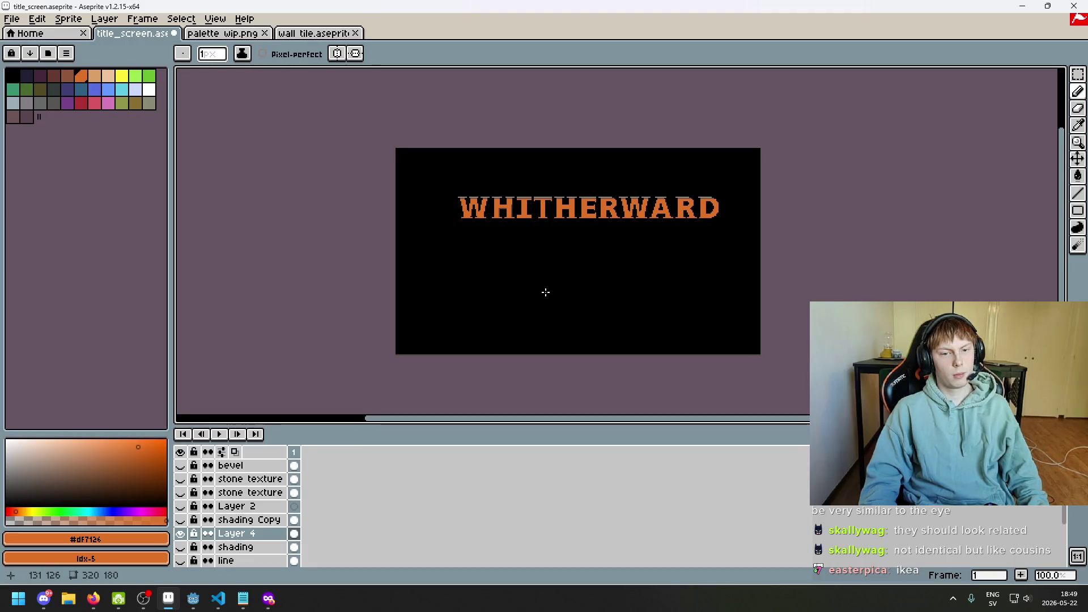
- Undo the last pencil stroke and inspect the H, I and T letters up close
{"action": "key", "text": "ctrl+z"}
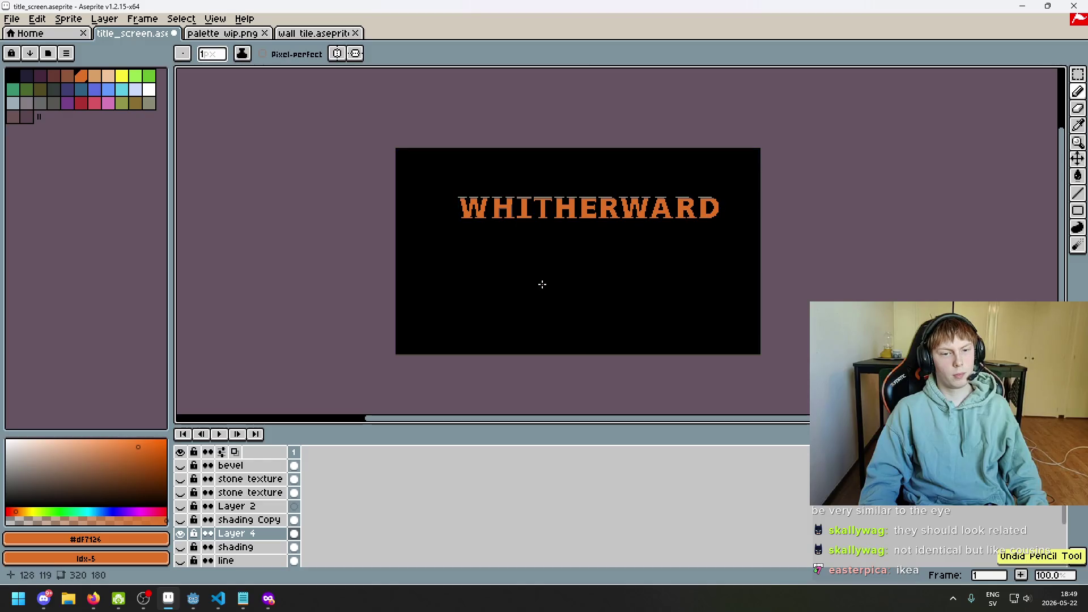
{"action": "scroll", "coordinate": [529, 234], "scroll_direction": "up", "scroll_amount": 3}
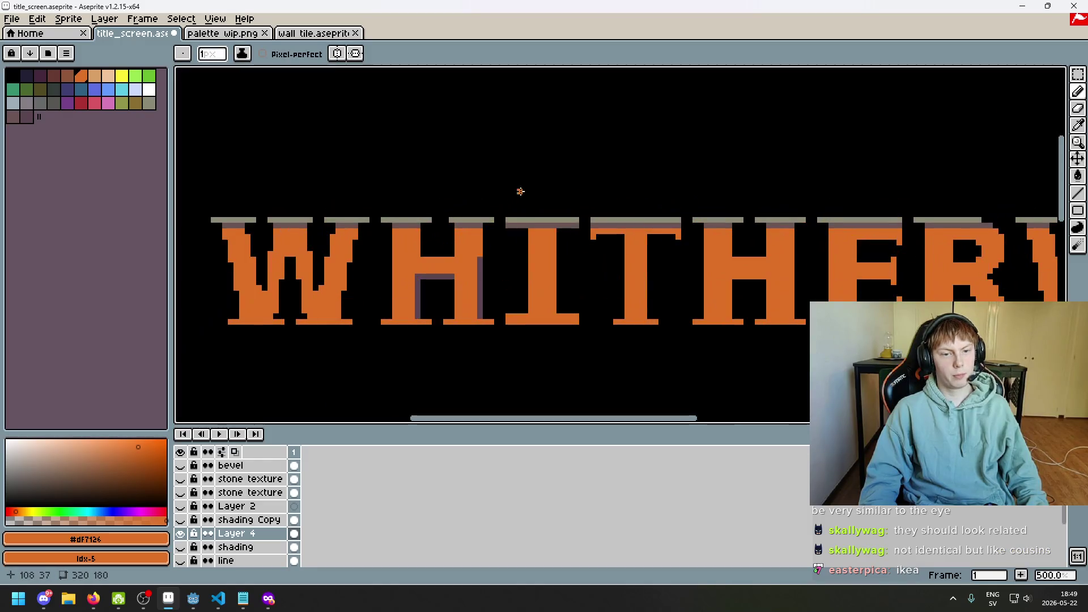
{"action": "scroll", "coordinate": [578, 287], "scroll_direction": "up", "scroll_amount": 5}
{"action": "key", "text": "e"}
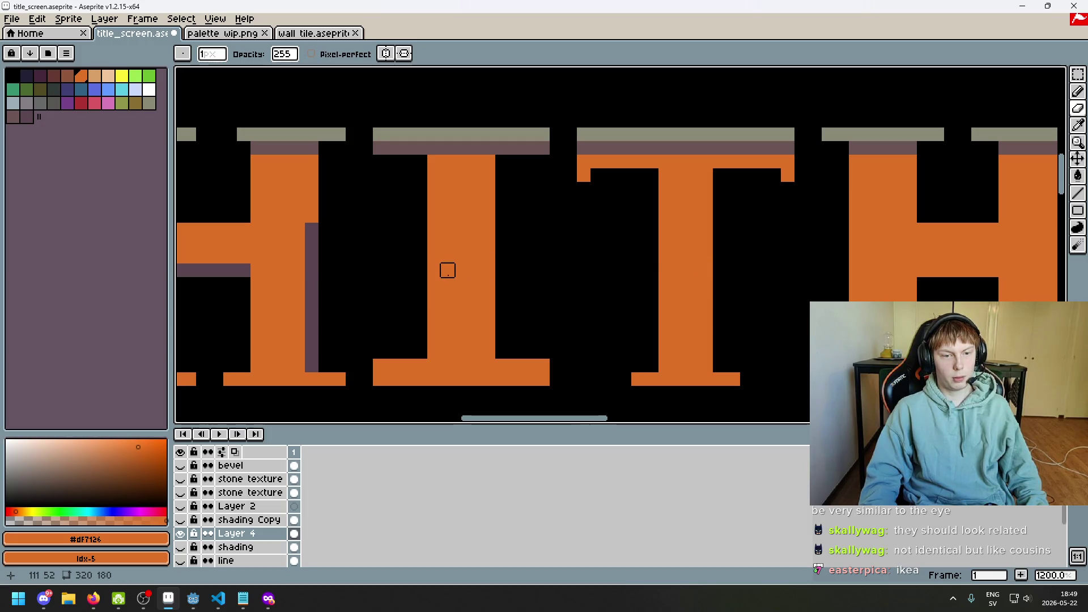
{"action": "scroll", "coordinate": [488, 271], "scroll_direction": "down", "scroll_amount": 5}
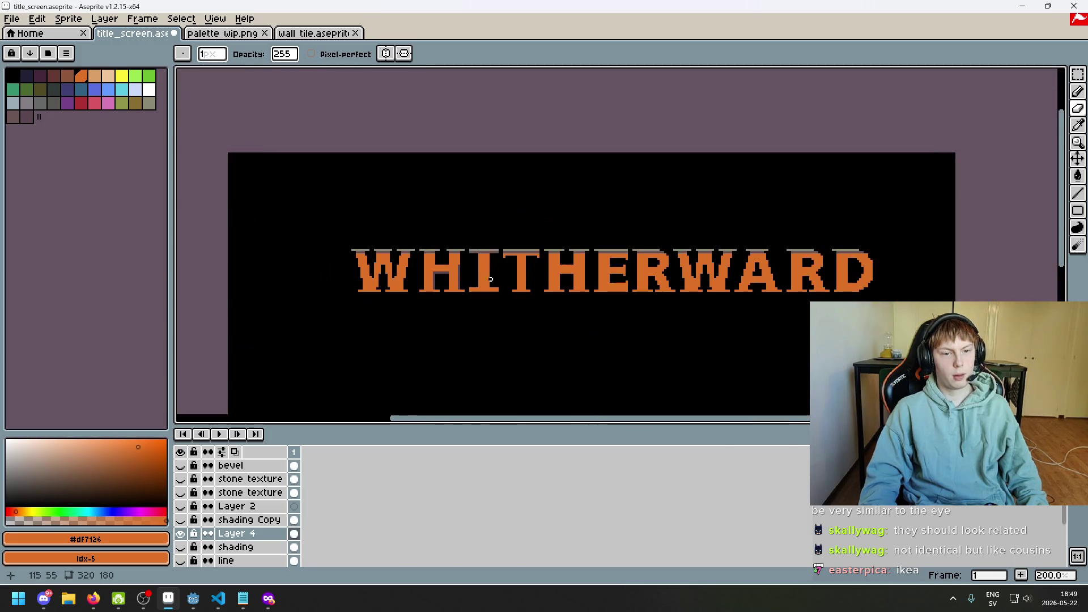
{"action": "scroll", "coordinate": [479, 274], "scroll_direction": "up", "scroll_amount": 3}
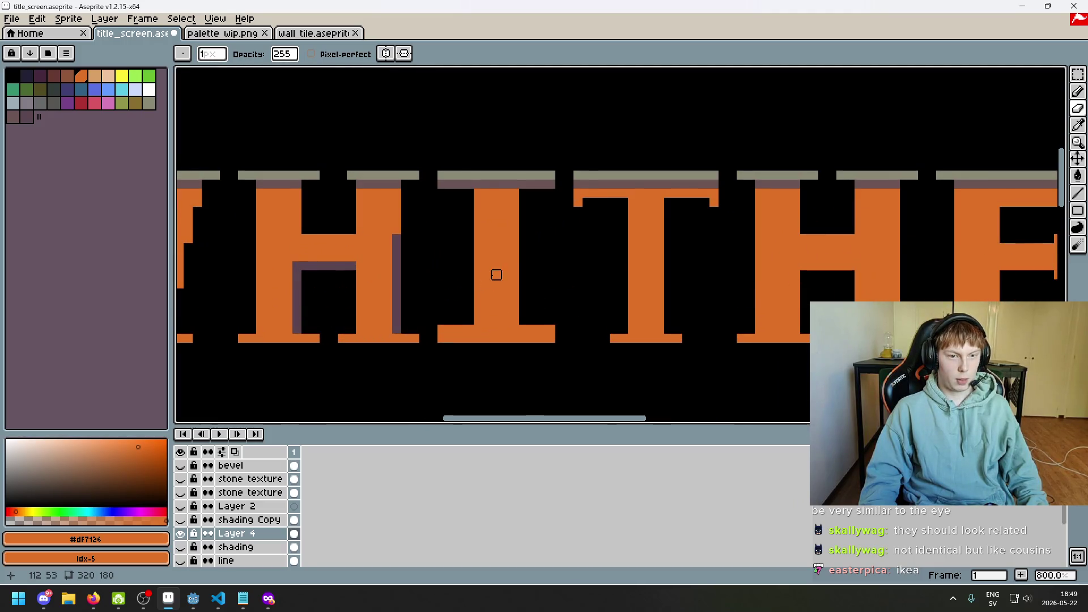
{"action": "scroll", "coordinate": [479, 274], "scroll_direction": "down", "scroll_amount": 5}
{"action": "scroll", "coordinate": [484, 274], "scroll_direction": "up", "scroll_amount": 4}
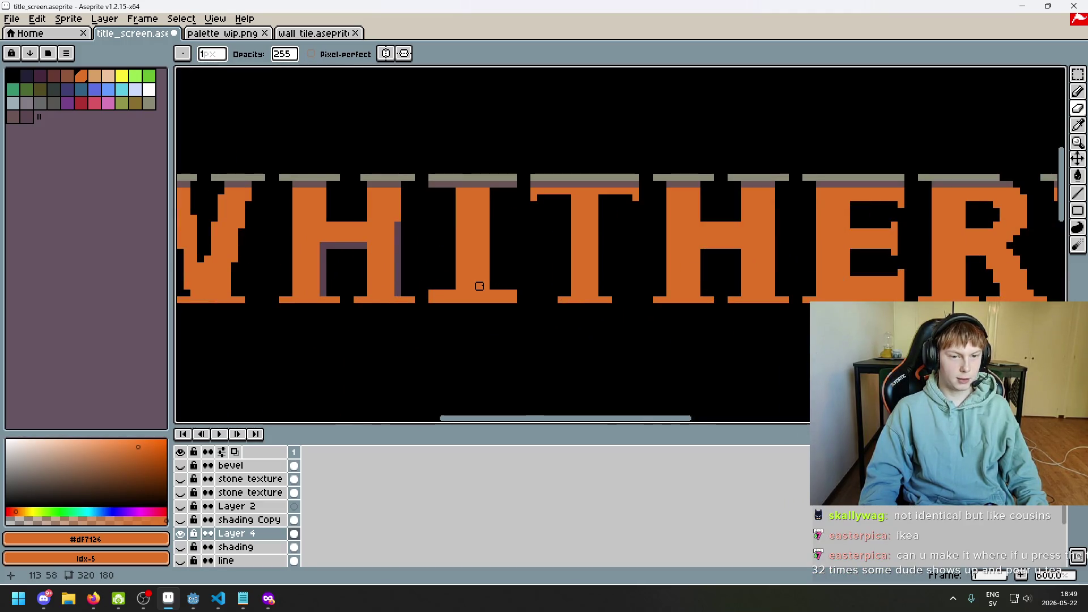
{"action": "scroll", "coordinate": [493, 226], "scroll_direction": "down", "scroll_amount": 5}
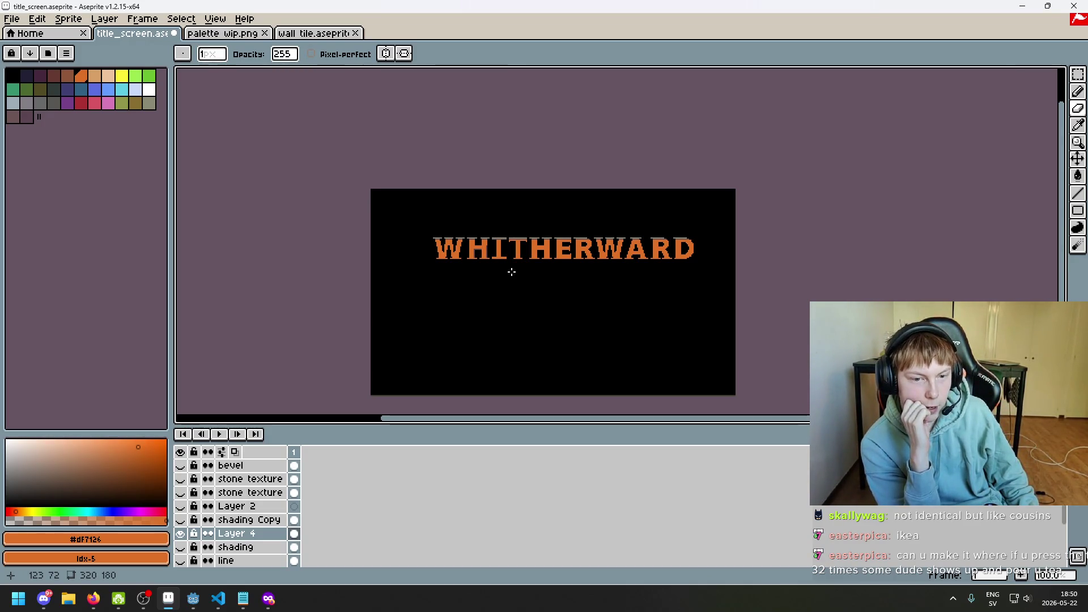
{"action": "scroll", "coordinate": [505, 269], "scroll_direction": "up", "scroll_amount": 5}
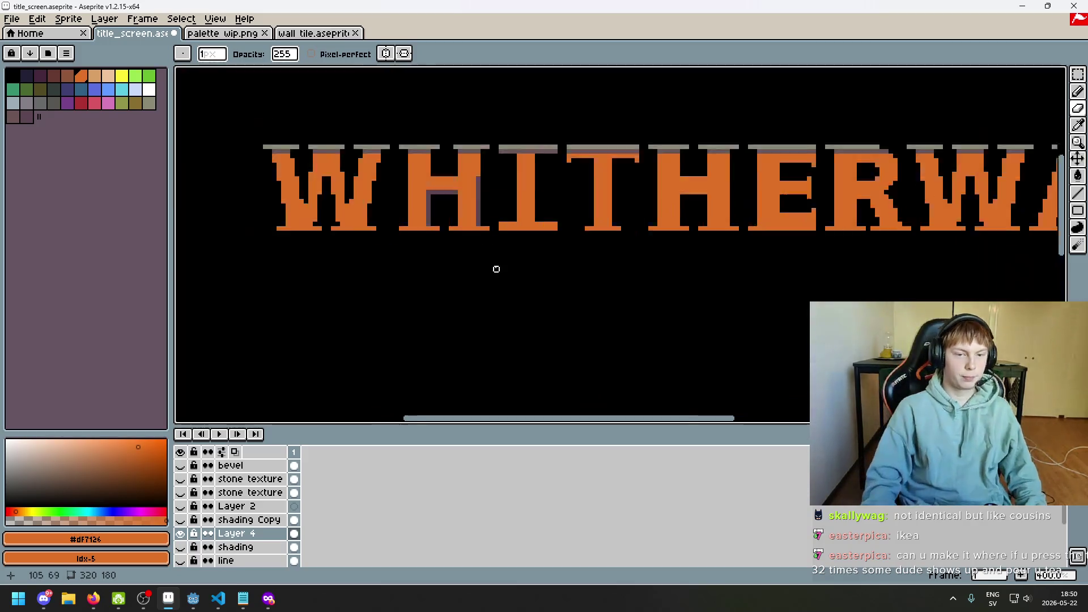
{"action": "scroll", "coordinate": [498, 196], "scroll_direction": "up", "scroll_amount": 5}
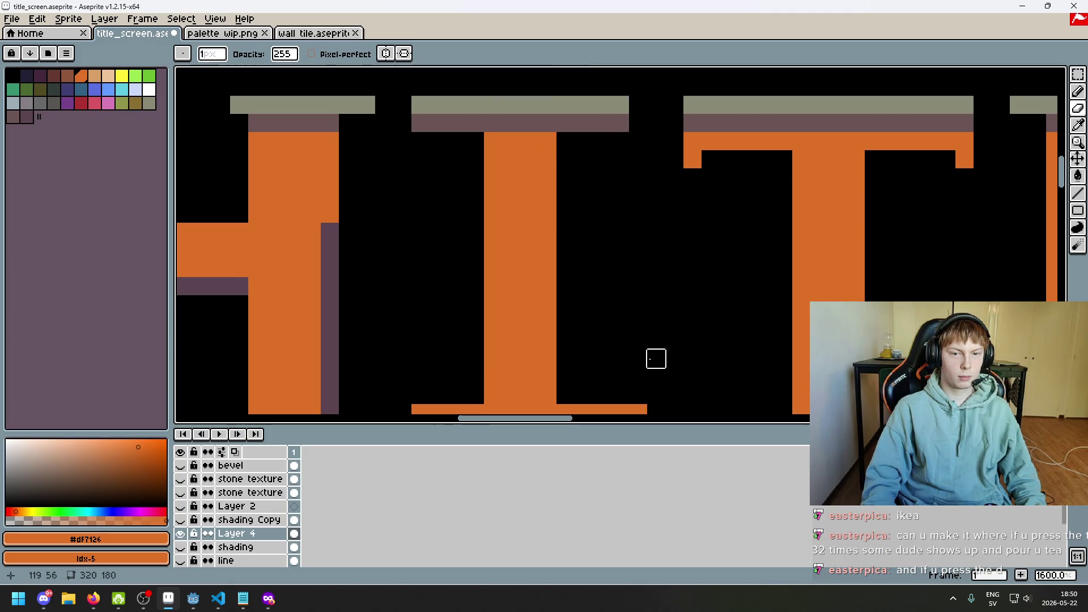
{"action": "scroll", "coordinate": [639, 326], "scroll_direction": "down", "scroll_amount": 3}
{"action": "scroll", "coordinate": [640, 326], "scroll_direction": "down", "scroll_amount": 6}
{"action": "left_click_drag", "start_coordinate": [646, 355], "coordinate": [552, 294]}
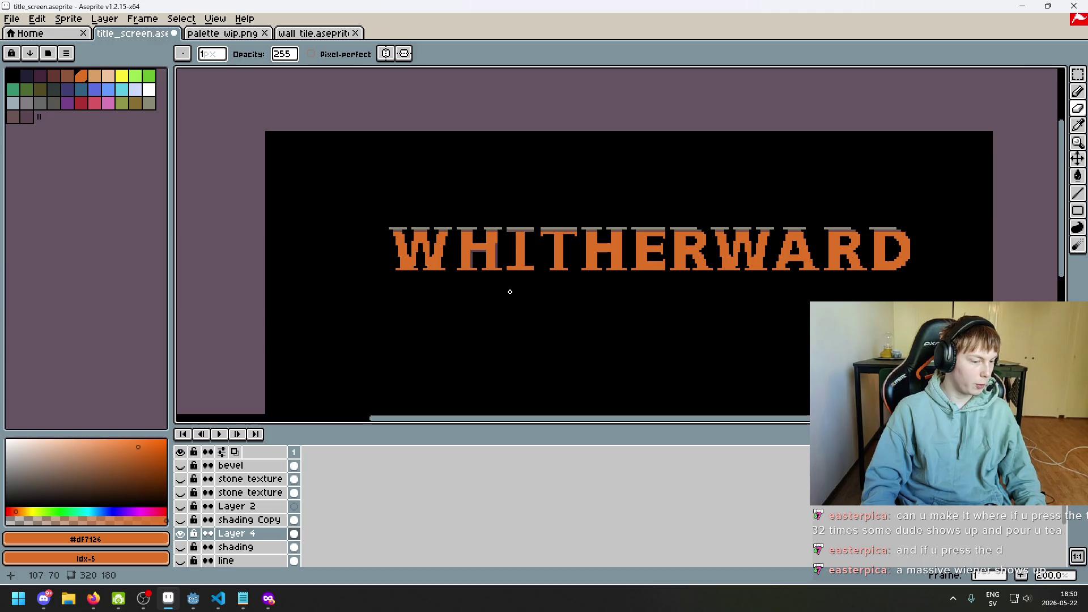
{"action": "scroll", "coordinate": [513, 294], "scroll_direction": "up", "scroll_amount": 5}
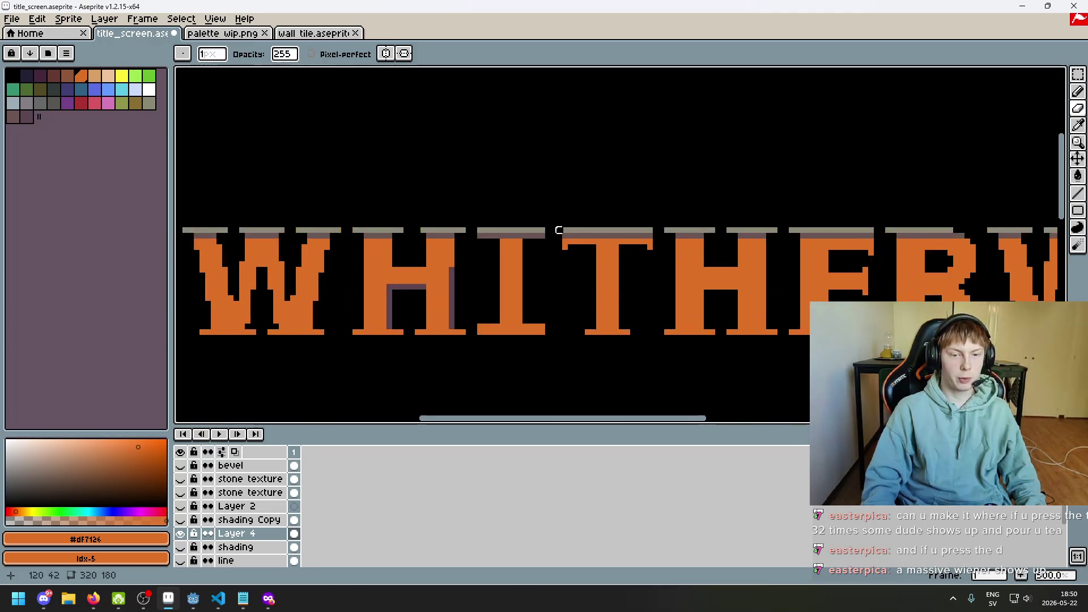
{"action": "scroll", "coordinate": [561, 226], "scroll_direction": "up", "scroll_amount": 2}
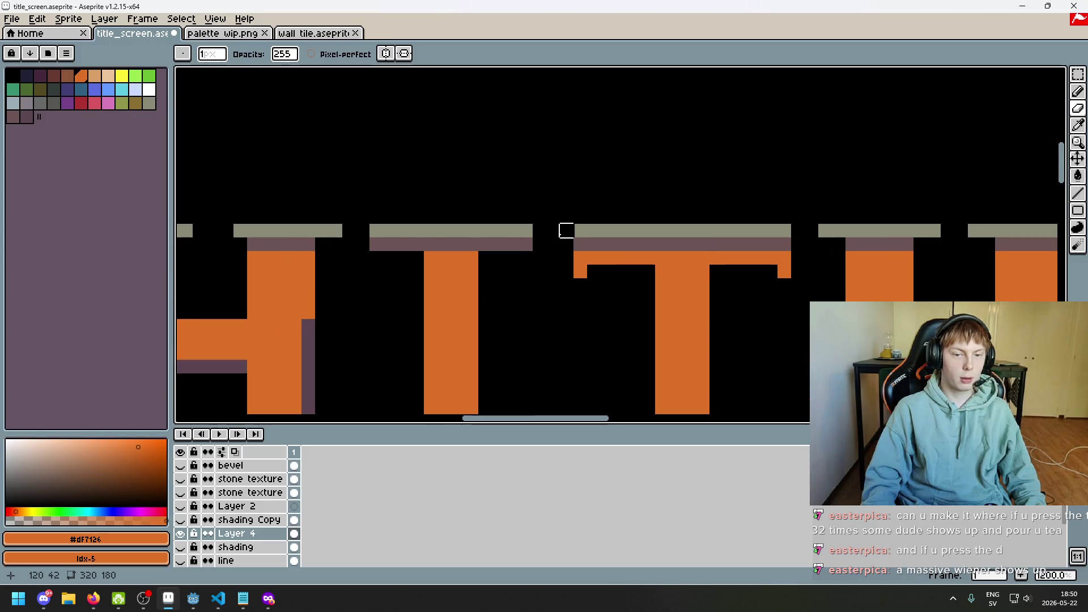
{"action": "key", "text": "w"}
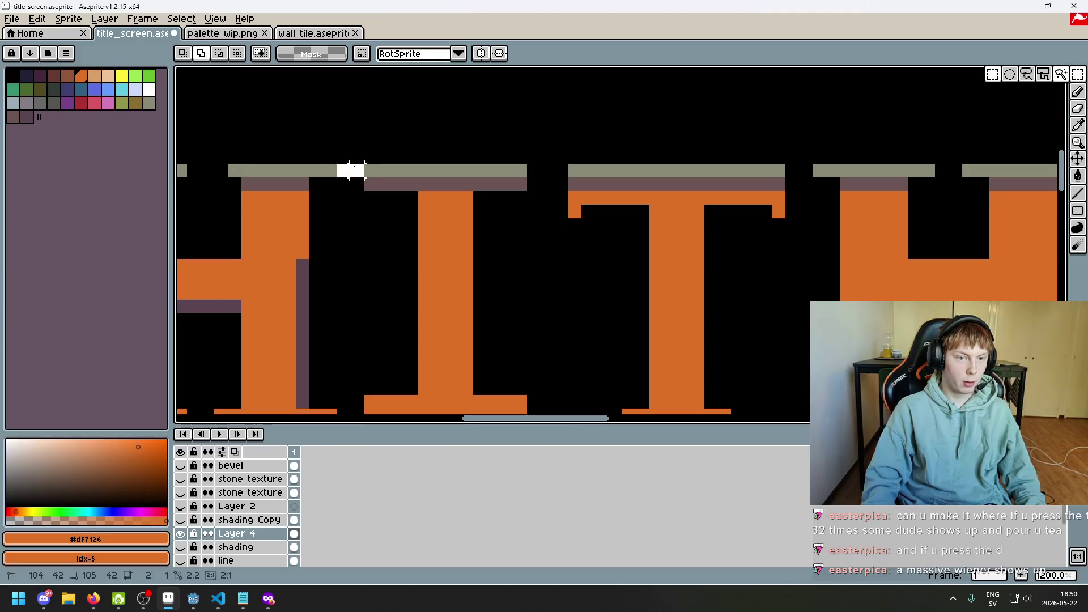
- Select the letters from T onward and nudge them one pixel left, closing the gap after the I
{"action": "mouse_move", "coordinate": [533, 170]}
{"action": "left_mouse_down"}
{"action": "mouse_move", "coordinate": [556, 170]}
{"action": "mouse_move", "coordinate": [569, 191]}
{"action": "mouse_move", "coordinate": [741, 267]}
{"action": "mouse_move", "coordinate": [809, 340]}
{"action": "mouse_move", "coordinate": [1058, 343]}
{"action": "left_mouse_up"}
{"action": "scroll", "coordinate": [588, 231], "scroll_direction": "down", "scroll_amount": 4}
{"action": "scroll", "coordinate": [363, 261], "scroll_direction": "left", "scroll_amount": 5}
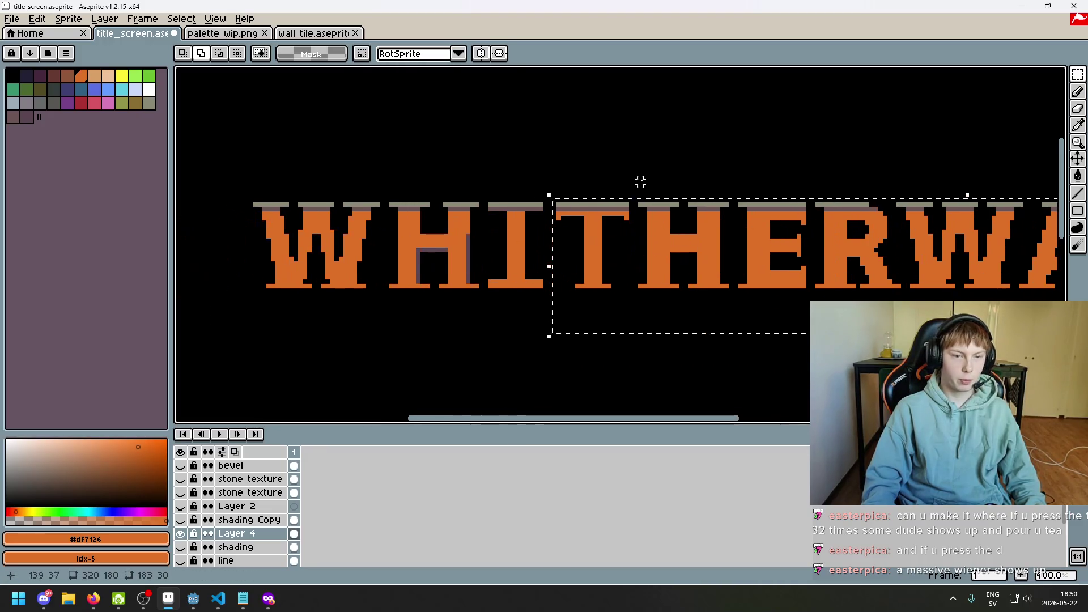
{"action": "left_click", "coordinate": [658, 243]}
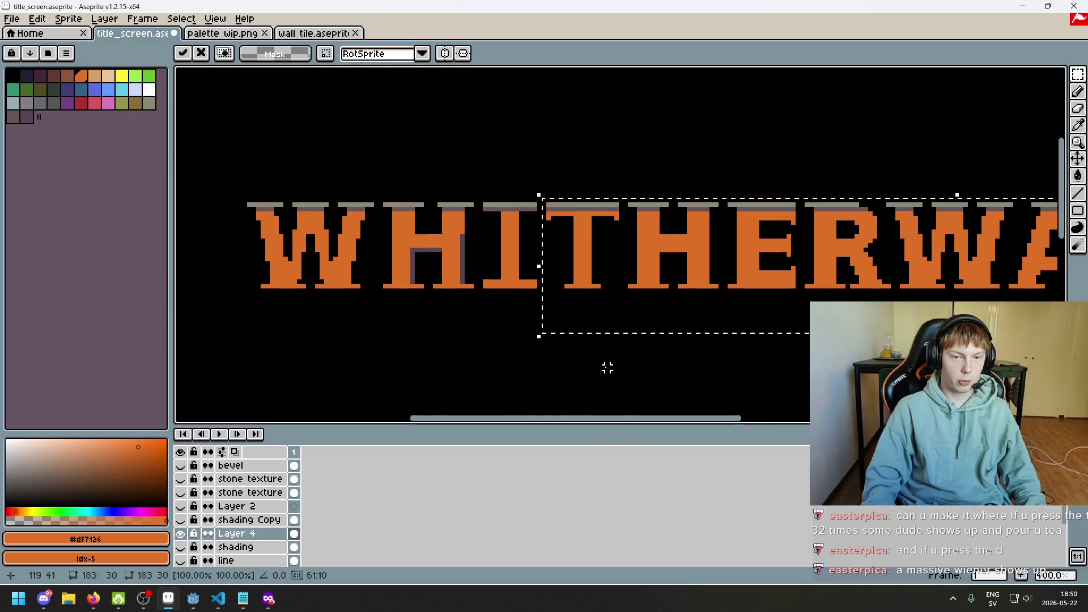
{"action": "key", "text": "ctrl+d"}
{"action": "scroll", "coordinate": [646, 318], "scroll_direction": "down", "scroll_amount": 6}
{"action": "scroll", "coordinate": [592, 244], "scroll_direction": "up", "scroll_amount": 3}
{"action": "scroll", "coordinate": [593, 244], "scroll_direction": "down", "scroll_amount": 2}
{"action": "mouse_move", "coordinate": [583, 243]}
{"action": "left_mouse_down"}
{"action": "mouse_move", "coordinate": [530, 236]}
{"action": "mouse_move", "coordinate": [517, 268]}
{"action": "left_mouse_up"}
{"action": "scroll", "coordinate": [530, 235], "scroll_direction": "up", "scroll_amount": 2}
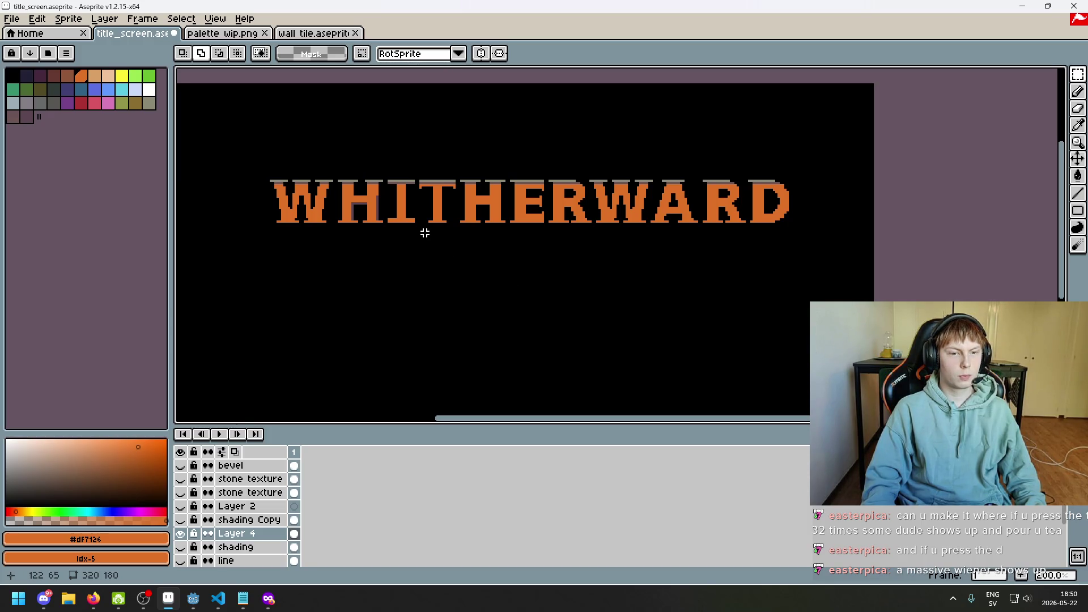
- Undo the THERWARD letters' move, then the selection and eraser edit
{"action": "scroll", "coordinate": [425, 233], "scroll_direction": "up", "scroll_amount": 2}
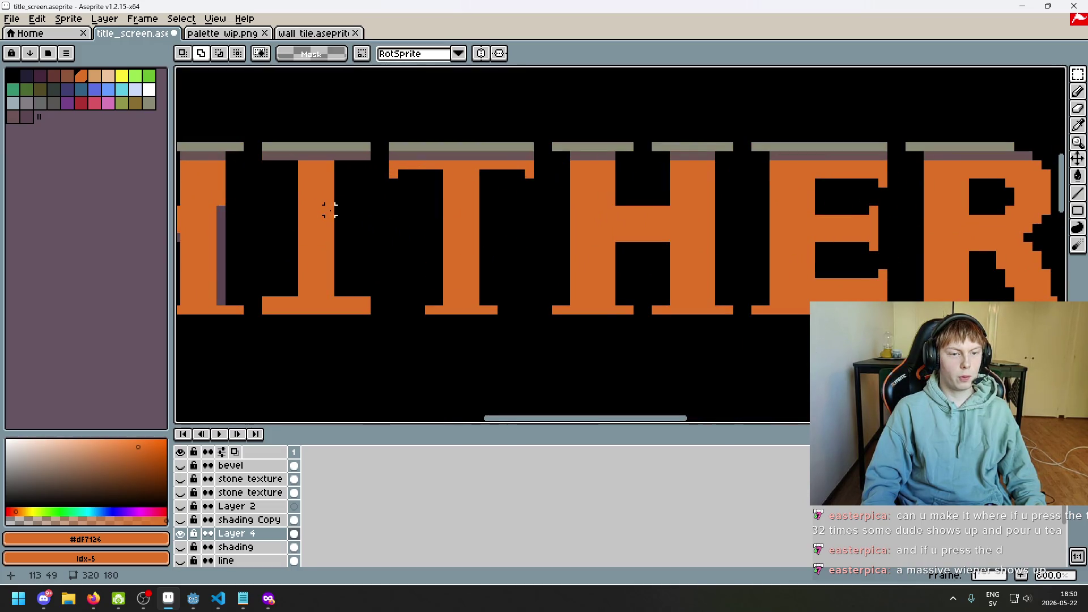
{"action": "scroll", "coordinate": [620, 214], "scroll_direction": "down", "scroll_amount": 1}
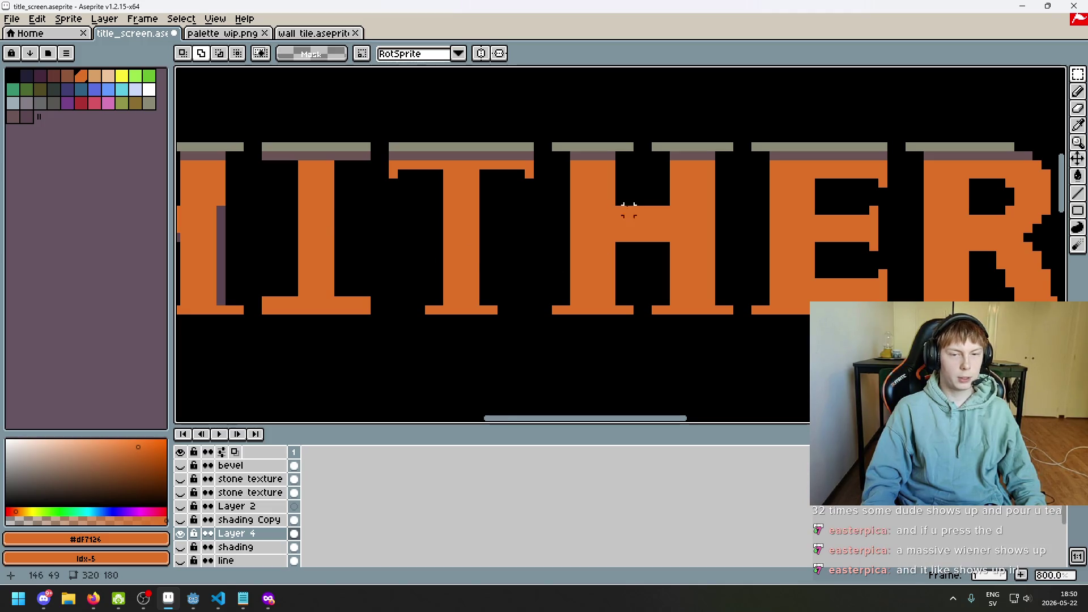
{"action": "scroll", "coordinate": [595, 176], "scroll_direction": "up", "scroll_amount": 2}
{"action": "scroll", "coordinate": [636, 209], "scroll_direction": "down", "scroll_amount": 4}
{"action": "scroll", "coordinate": [690, 235], "scroll_direction": "up", "scroll_amount": 1}
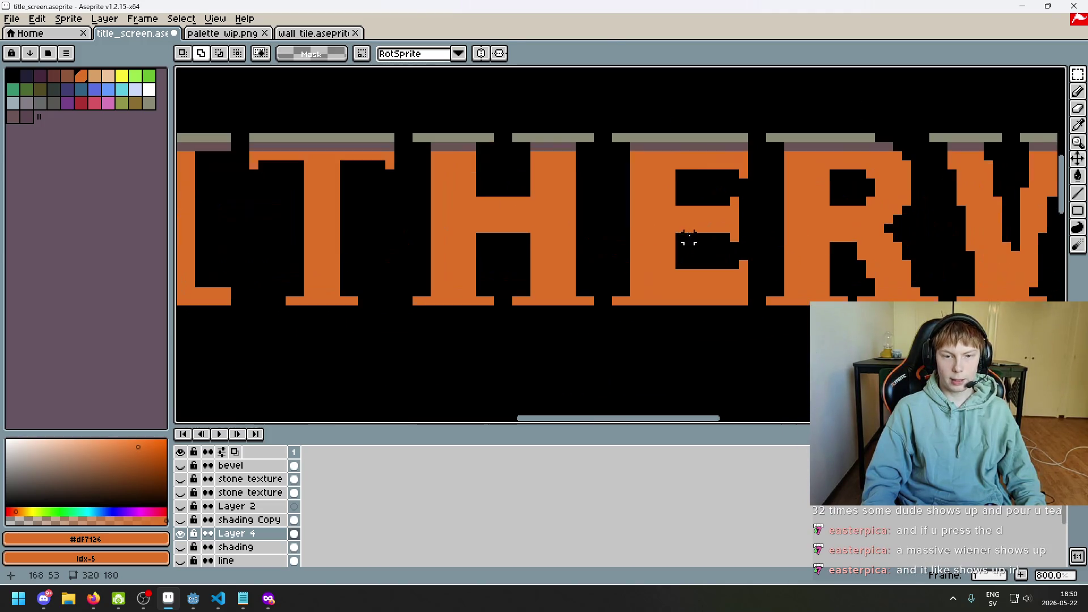
{"action": "scroll", "coordinate": [729, 223], "scroll_direction": "down", "scroll_amount": 1}
{"action": "scroll", "coordinate": [661, 223], "scroll_direction": "down", "scroll_amount": 1}
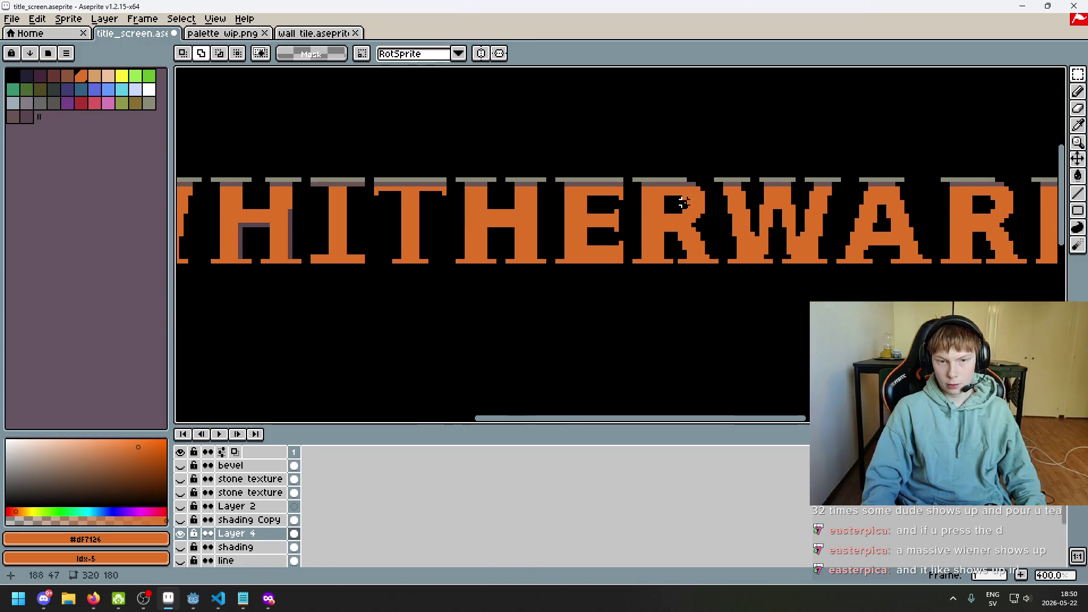
{"action": "scroll", "coordinate": [689, 203], "scroll_direction": "up", "scroll_amount": 5}
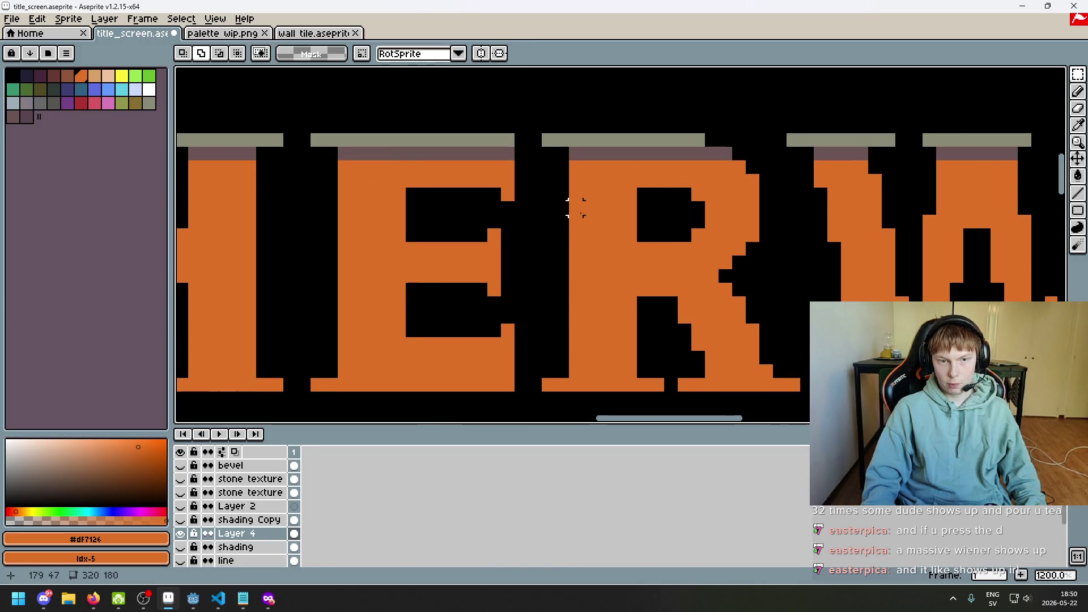
{"action": "scroll", "coordinate": [575, 207], "scroll_direction": "down", "scroll_amount": 5}
{"action": "scroll", "coordinate": [510, 233], "scroll_direction": "right", "scroll_amount": 3}
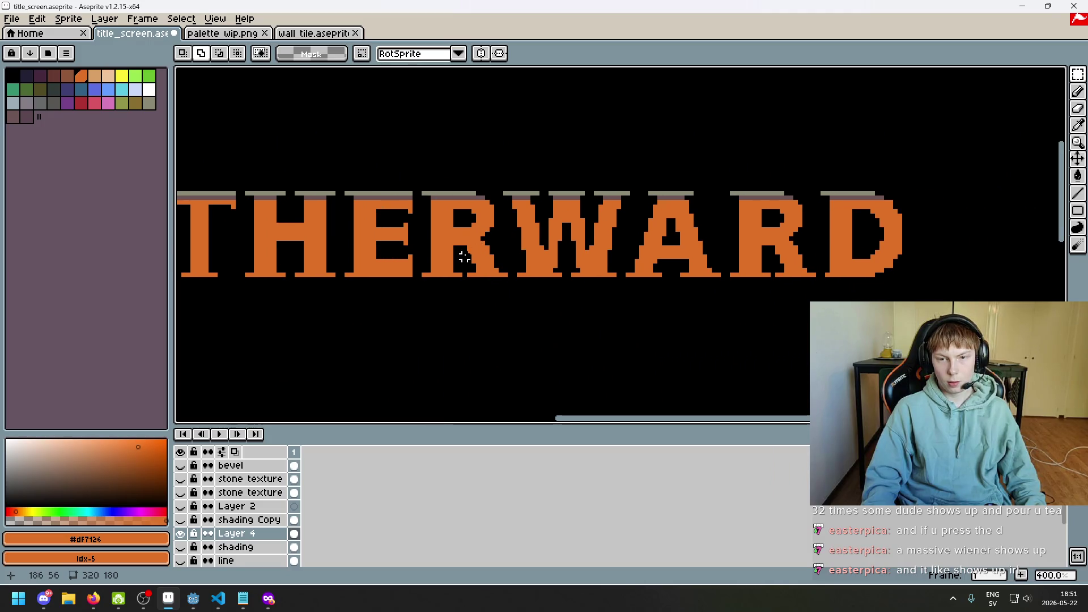
{"action": "scroll", "coordinate": [464, 256], "scroll_direction": "down", "scroll_amount": 1}
{"action": "scroll", "coordinate": [423, 242], "scroll_direction": "left", "scroll_amount": 3}
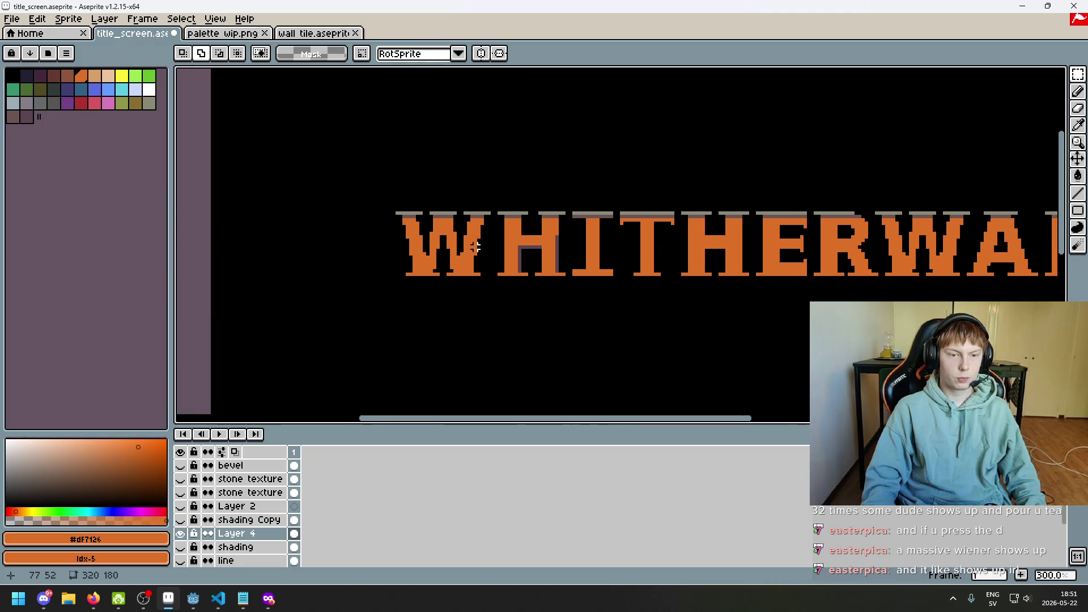
{"action": "scroll", "coordinate": [475, 246], "scroll_direction": "up", "scroll_amount": 3}
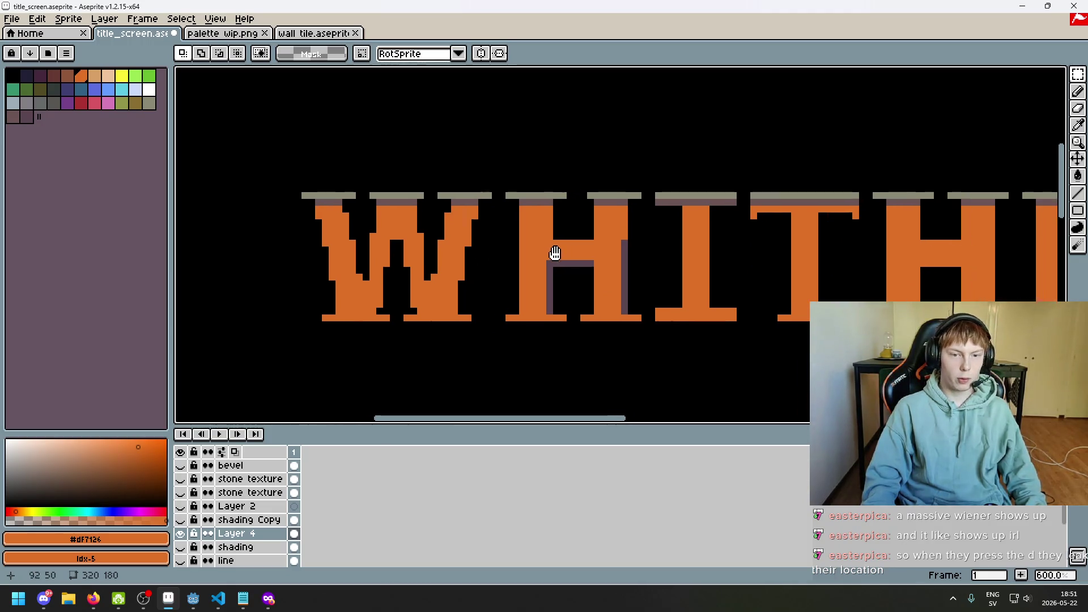
{"action": "scroll", "coordinate": [562, 250], "scroll_direction": "up", "scroll_amount": 3}
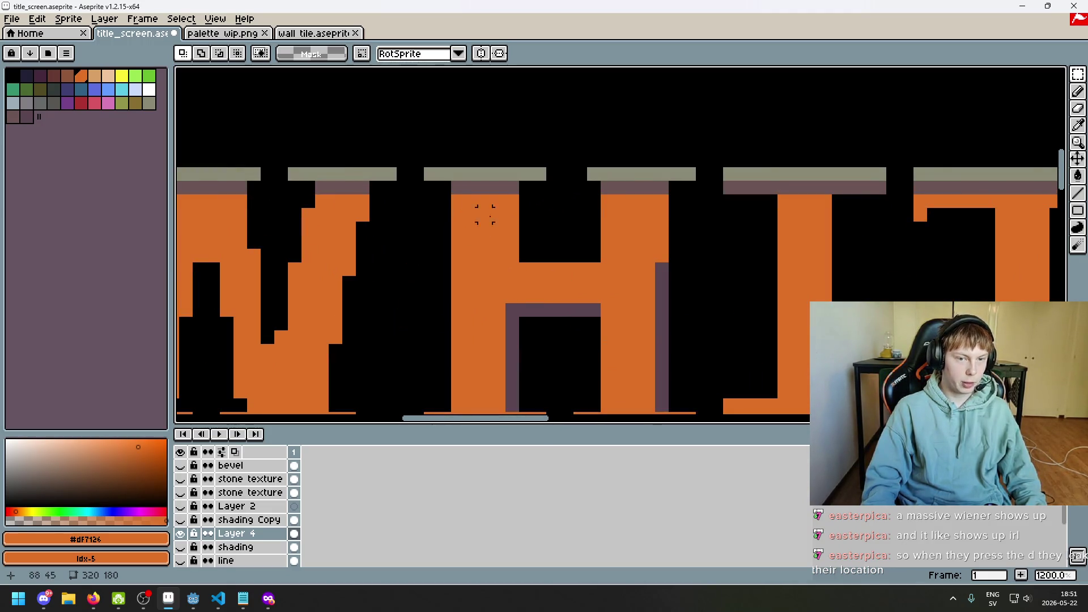
{"action": "scroll", "coordinate": [485, 215], "scroll_direction": "down", "scroll_amount": 4}
{"action": "scroll", "coordinate": [541, 222], "scroll_direction": "right", "scroll_amount": 1}
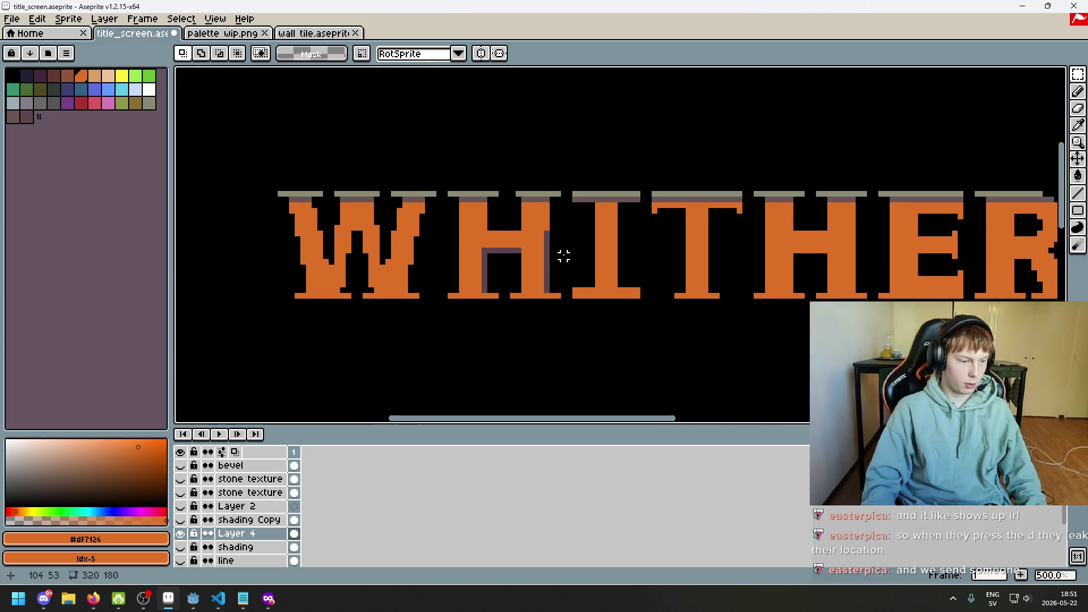
{"action": "scroll", "coordinate": [605, 226], "scroll_direction": "up", "scroll_amount": 2}
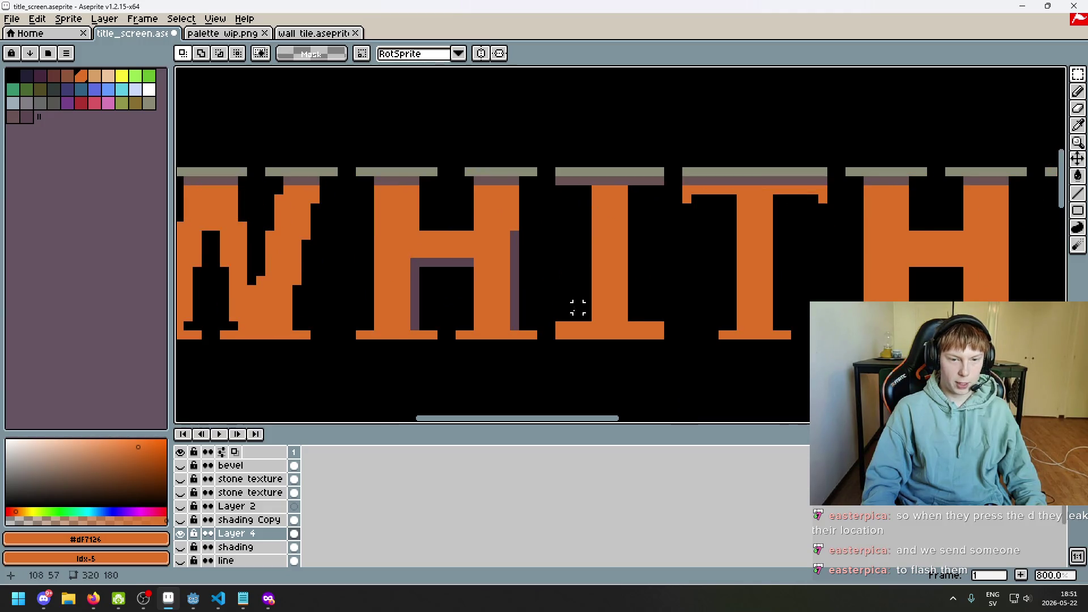
{"action": "scroll", "coordinate": [578, 308], "scroll_direction": "down", "scroll_amount": 2}
{"action": "scroll", "coordinate": [508, 314], "scroll_direction": "up", "scroll_amount": 4}
{"action": "scroll", "coordinate": [576, 301], "scroll_direction": "down", "scroll_amount": 4}
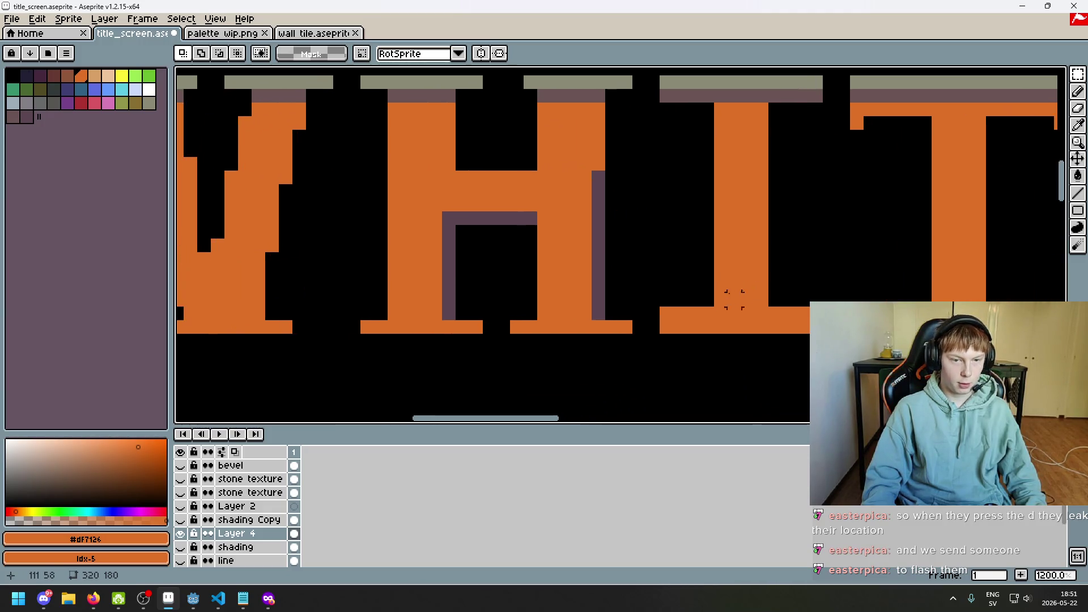
{"action": "scroll", "coordinate": [621, 275], "scroll_direction": "up", "scroll_amount": 2}
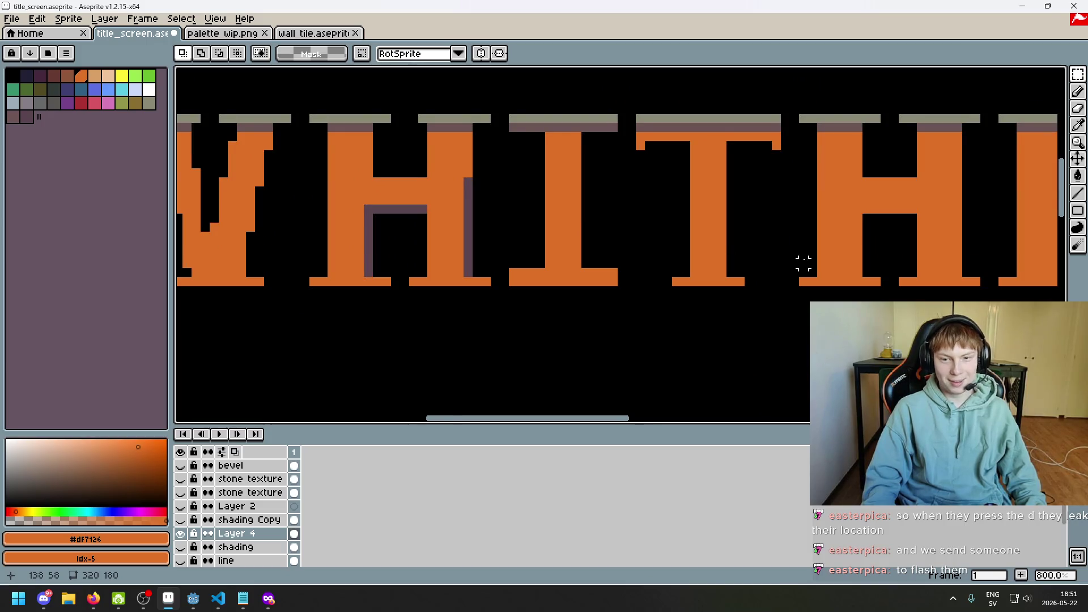
{"action": "scroll", "coordinate": [737, 260], "scroll_direction": "right", "scroll_amount": 3}
{"action": "scroll", "coordinate": [707, 258], "scroll_direction": "up", "scroll_amount": 2}
{"action": "scroll", "coordinate": [682, 196], "scroll_direction": "down", "scroll_amount": 3}
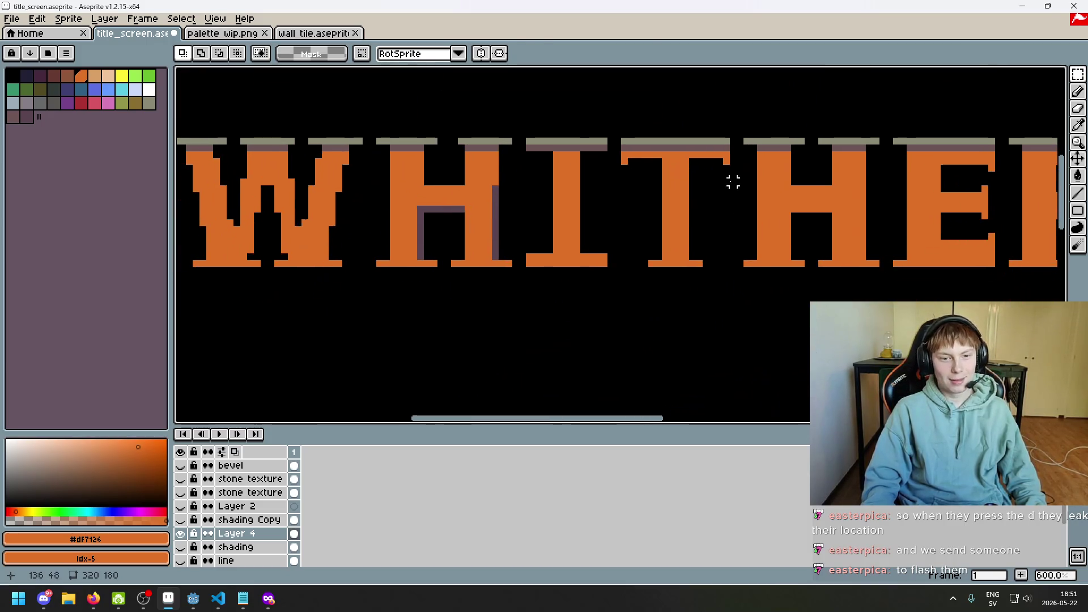
{"action": "scroll", "coordinate": [611, 189], "scroll_direction": "down", "scroll_amount": 5}
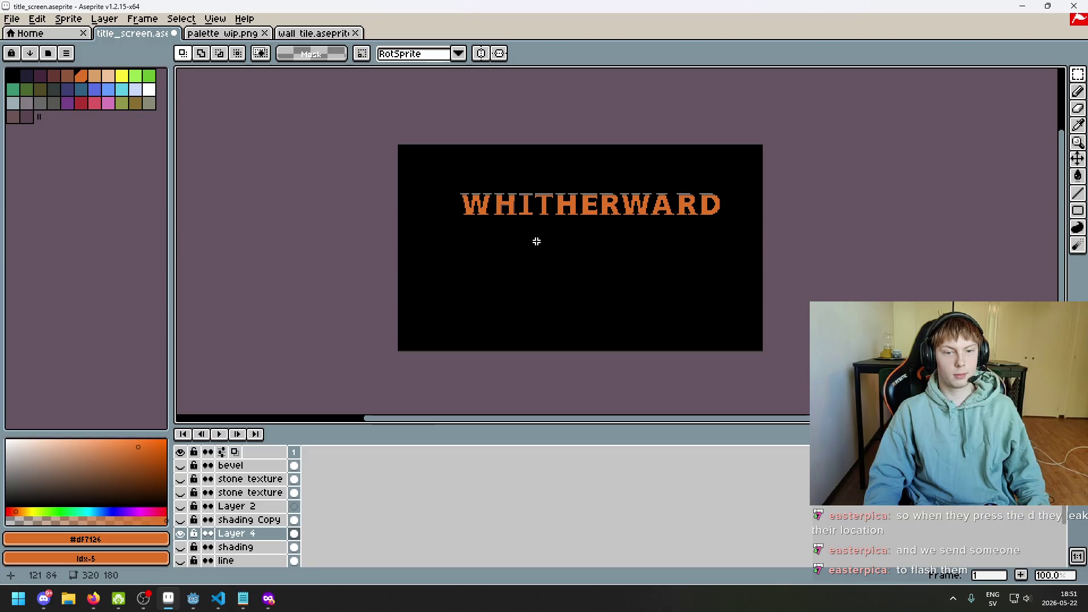
{"action": "scroll", "coordinate": [537, 242], "scroll_direction": "up", "scroll_amount": 2}
{"action": "key", "text": "ctrl+z"}
{"action": "key", "text": "ctrl+z"}
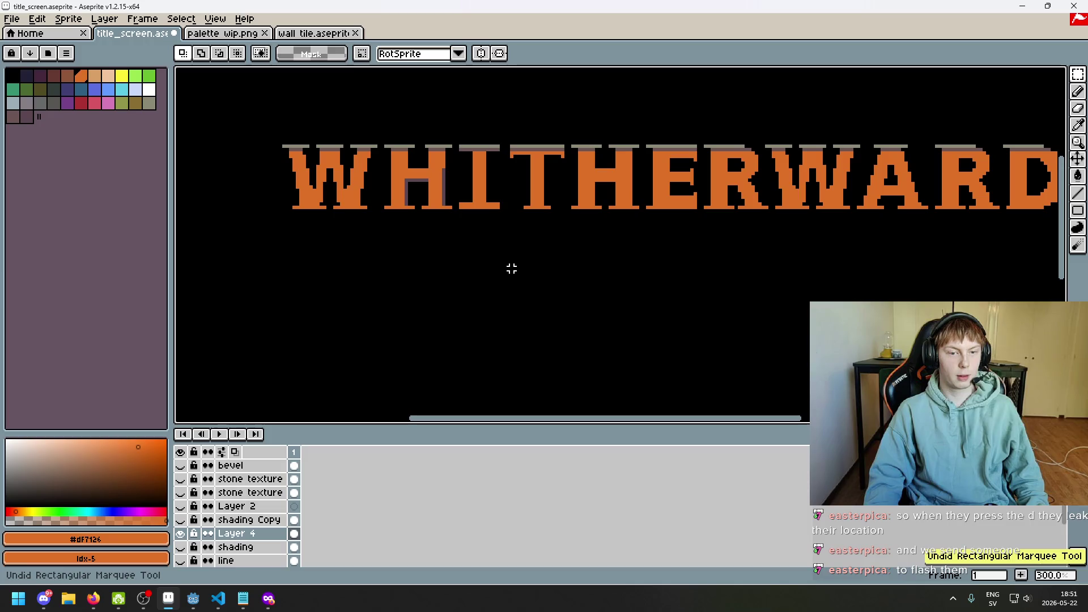
{"action": "key", "text": "ctrl+z"}
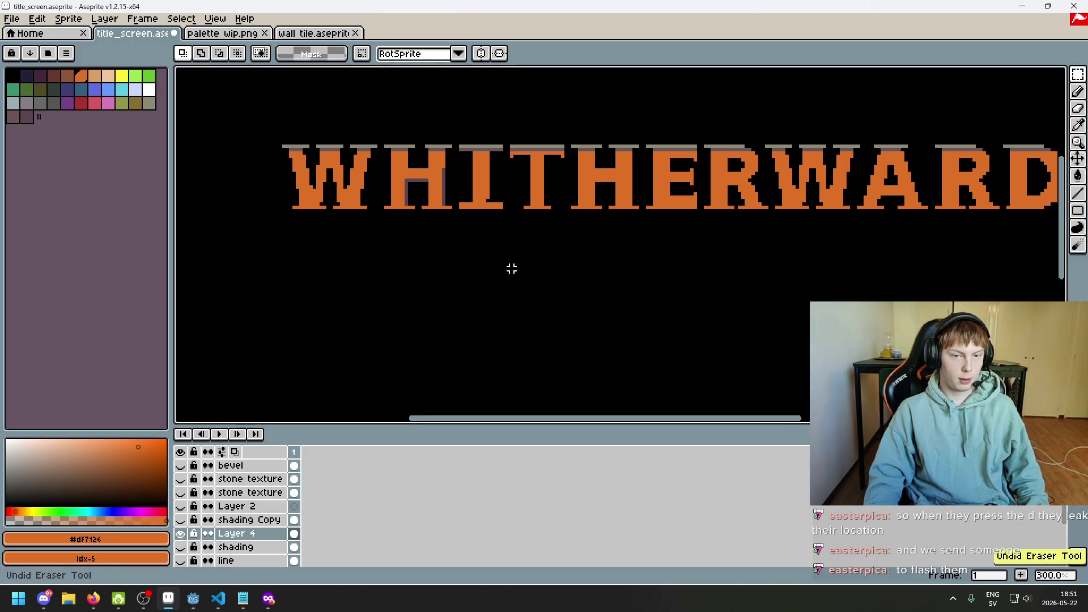
- Marquee-select the letters T through D, then a thin column just left of the T
{"action": "scroll", "coordinate": [512, 269], "scroll_direction": "down", "scroll_amount": 2}
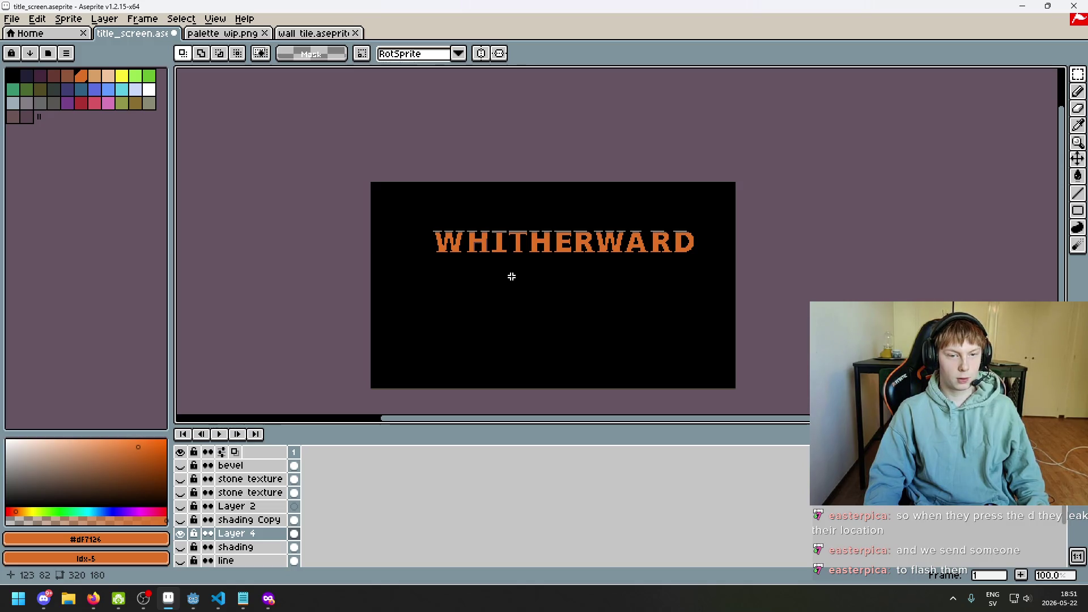
{"action": "scroll", "coordinate": [514, 232], "scroll_direction": "up", "scroll_amount": 5}
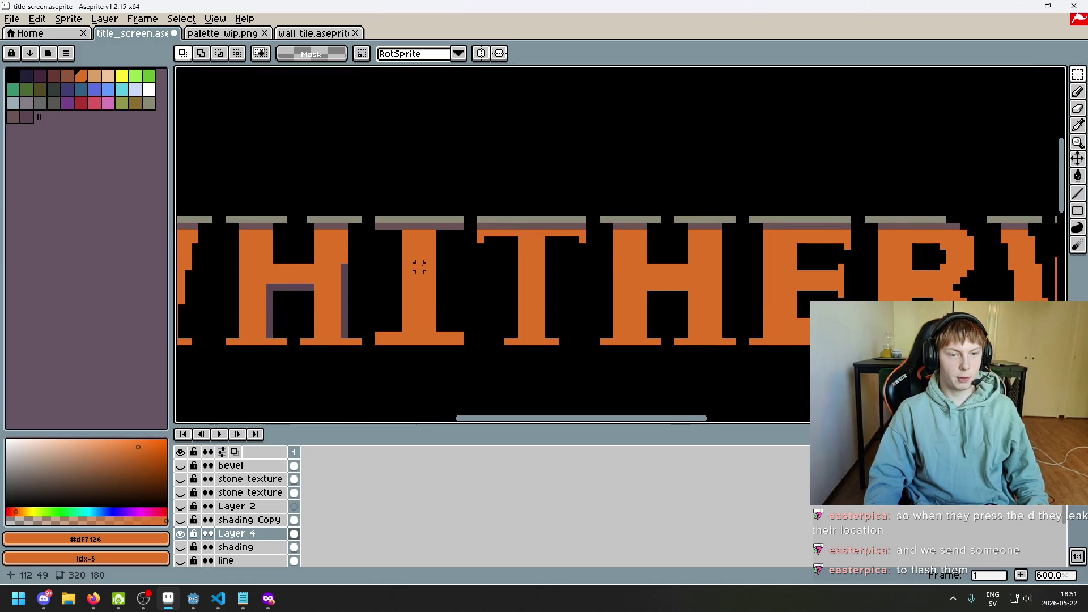
{"action": "scroll", "coordinate": [315, 248], "scroll_direction": "up", "scroll_amount": 1}
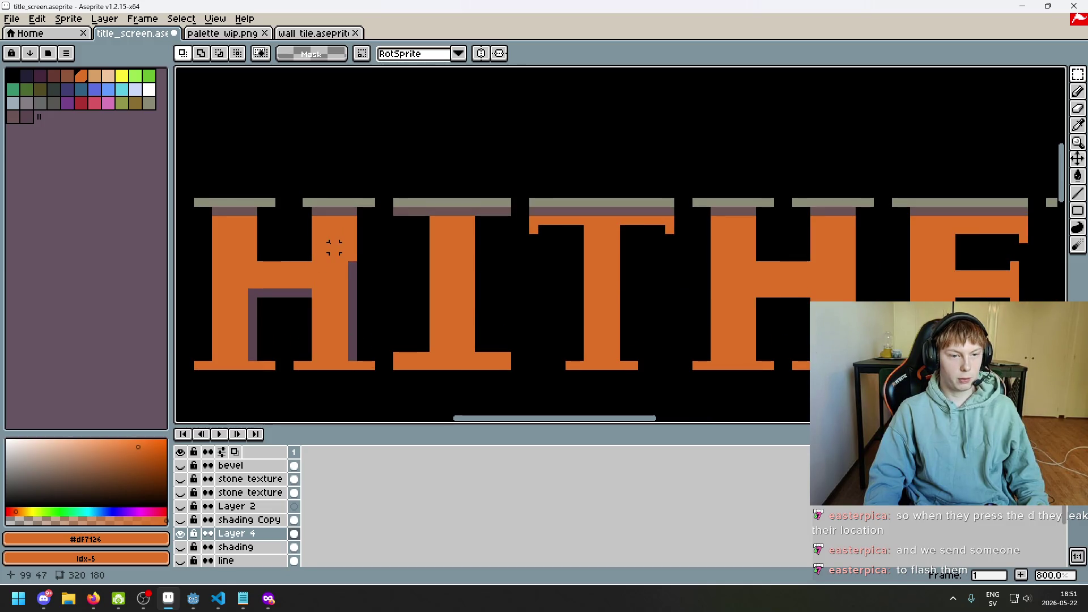
{"action": "scroll", "coordinate": [651, 303], "scroll_direction": "down", "scroll_amount": 1}
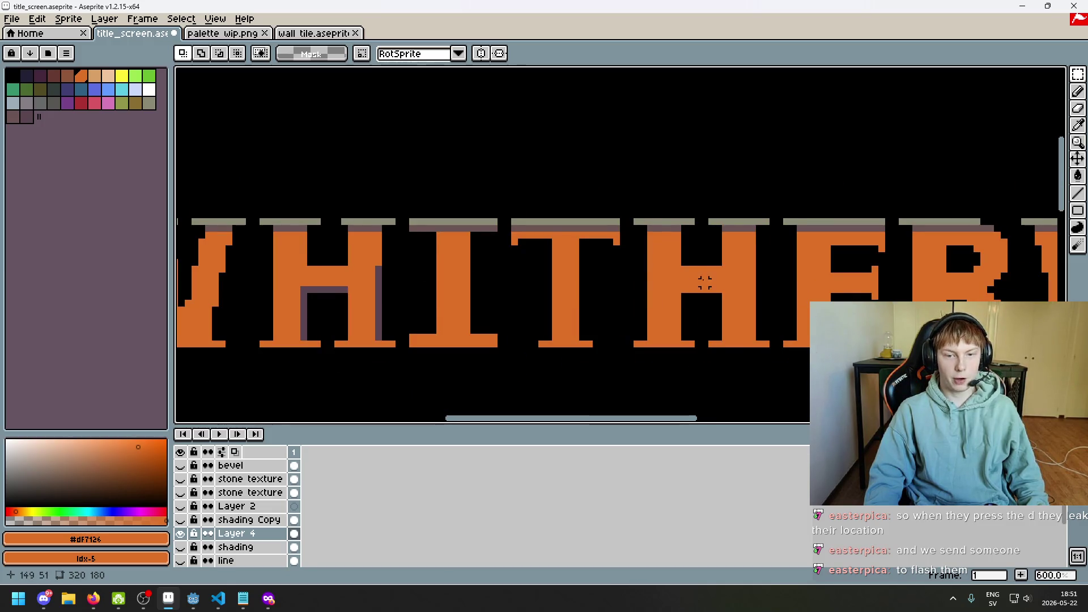
{"action": "scroll", "coordinate": [705, 282], "scroll_direction": "down", "scroll_amount": 1}
{"action": "scroll", "coordinate": [569, 242], "scroll_direction": "up", "scroll_amount": 1}
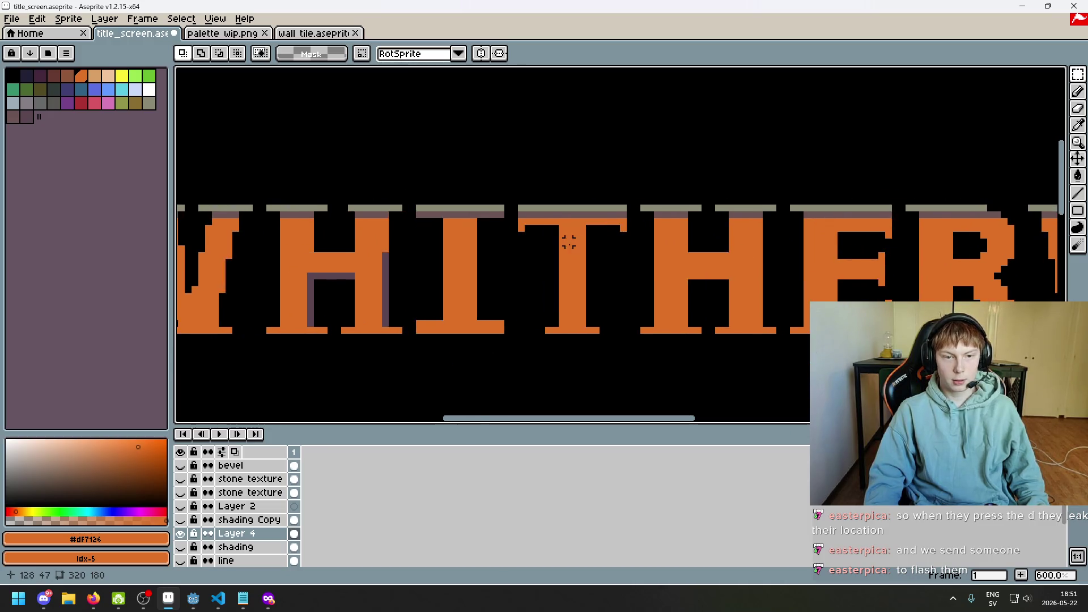
{"action": "scroll", "coordinate": [569, 242], "scroll_direction": "up", "scroll_amount": 3}
{"action": "scroll", "coordinate": [583, 241], "scroll_direction": "down", "scroll_amount": 4}
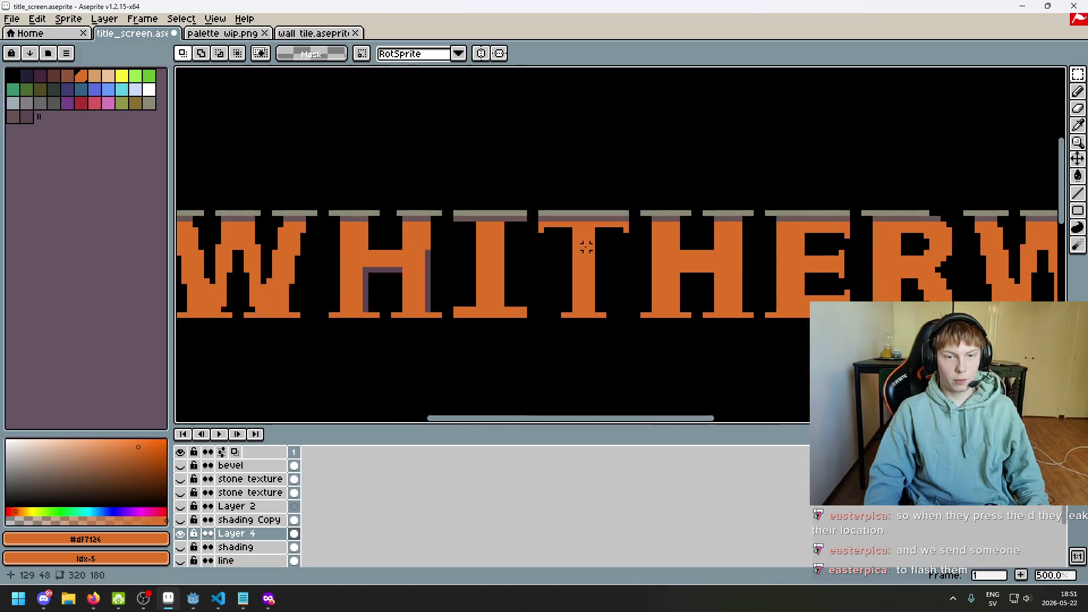
{"action": "scroll", "coordinate": [381, 237], "scroll_direction": "up", "scroll_amount": 1}
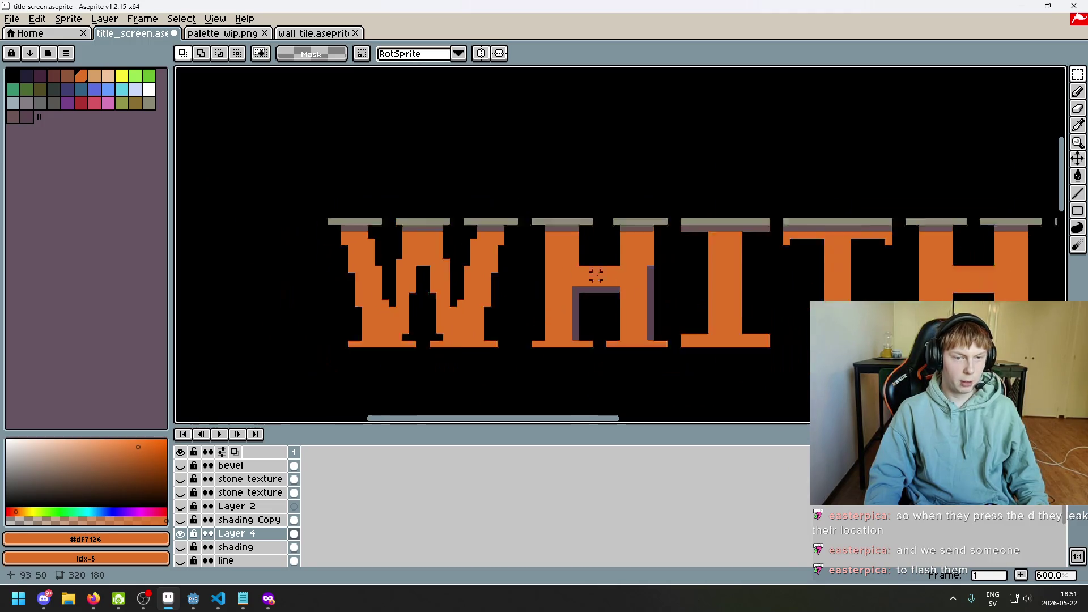
{"action": "scroll", "coordinate": [431, 250], "scroll_direction": "down", "scroll_amount": 1}
{"action": "left_click_drag", "start_coordinate": [527, 193], "coordinate": [1046, 358]}
{"action": "scroll", "coordinate": [623, 283], "scroll_direction": "up", "scroll_amount": 1}
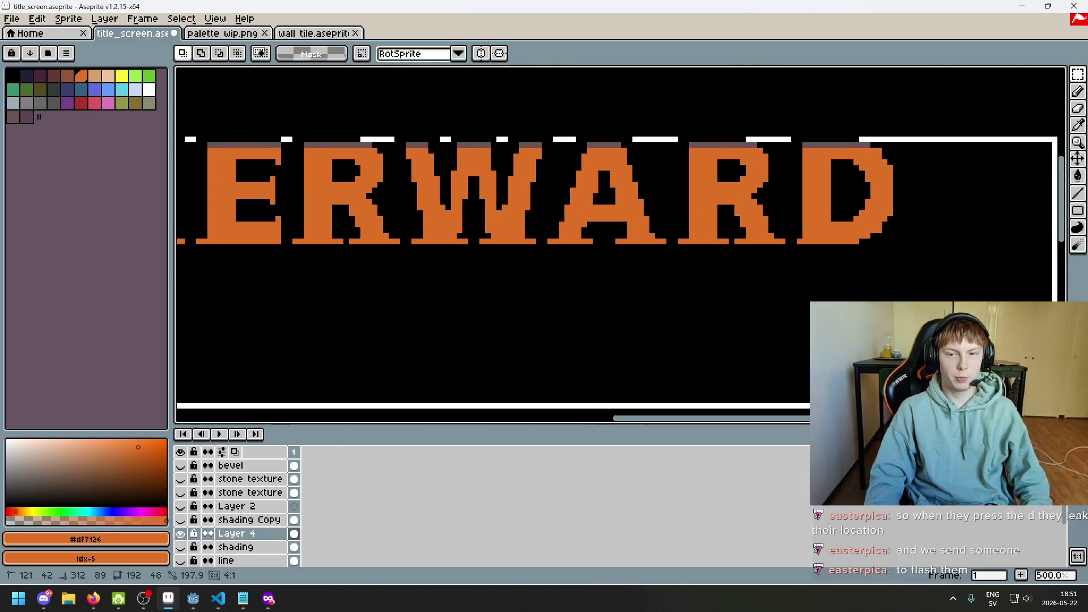
{"action": "scroll", "coordinate": [454, 238], "scroll_direction": "down", "scroll_amount": 1}
{"action": "scroll", "coordinate": [402, 181], "scroll_direction": "up", "scroll_amount": 4}
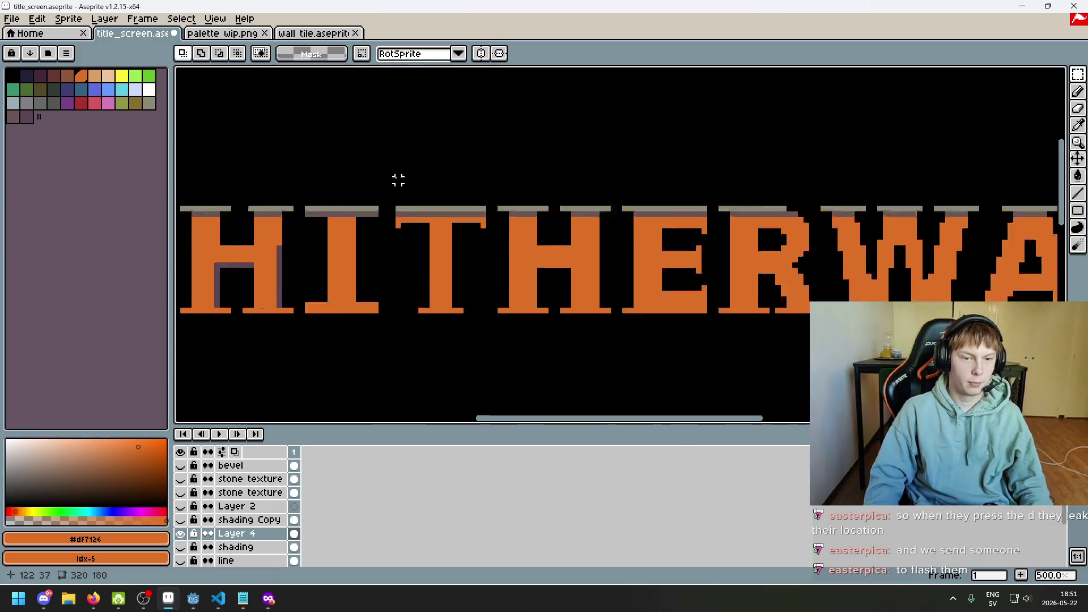
{"action": "left_click_drag", "start_coordinate": [380, 182], "coordinate": [440, 414]}
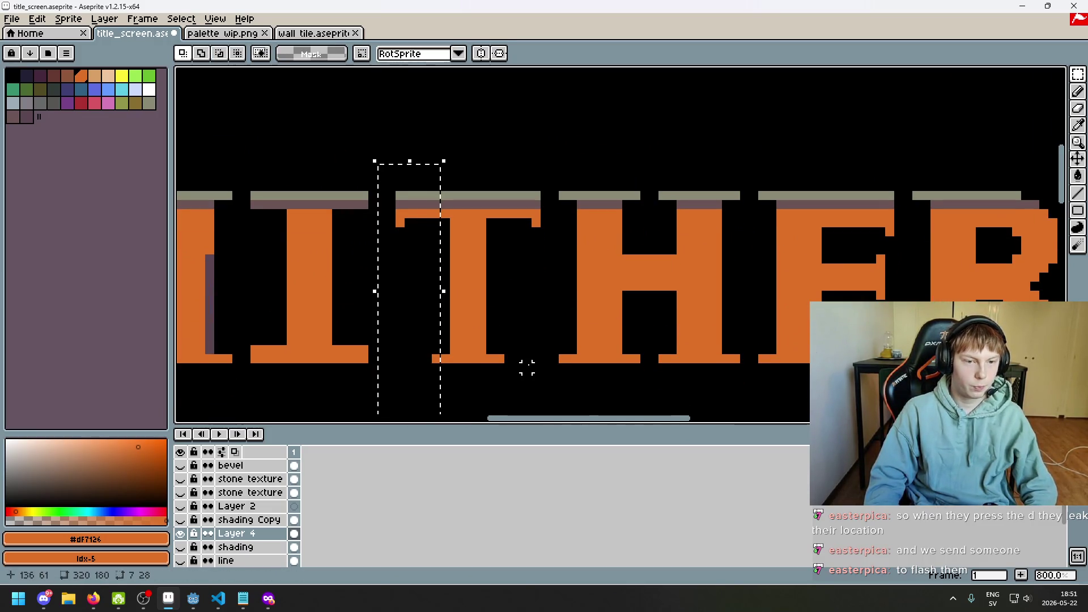
- Nudge the selected strip one pixel left to close the gap beside the T
{"action": "key", "text": "Left"}
{"action": "key", "text": "Return"}
{"action": "scroll", "coordinate": [438, 216], "scroll_direction": "up", "scroll_amount": 2}
- With the Pencil, fill the T's grey and mauve bevel holes and base gap using sampled colours
{"action": "key", "text": "b"}
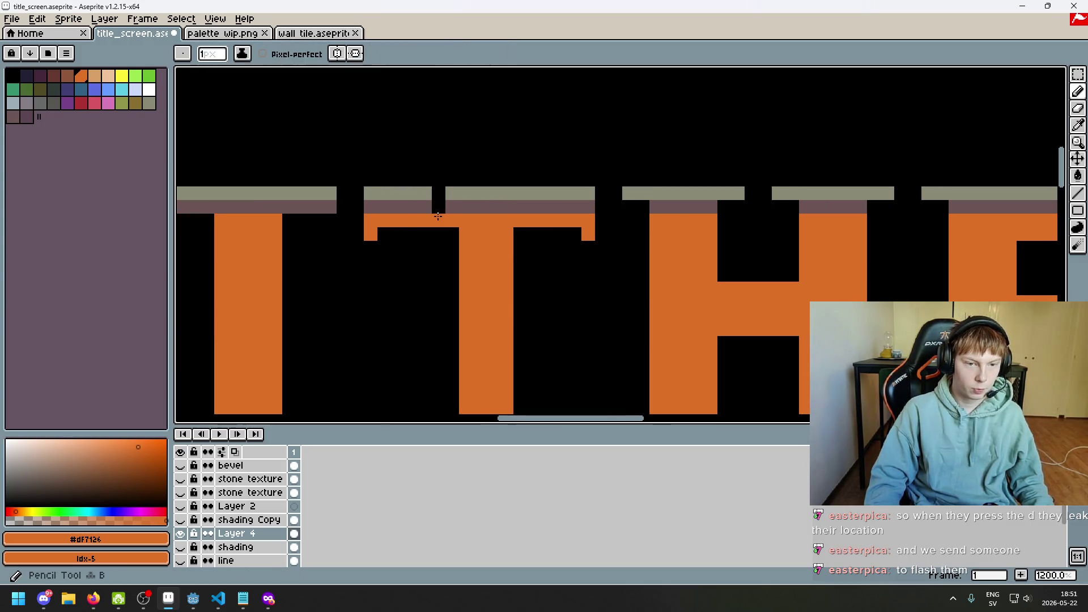
{"action": "left_click", "coordinate": [461, 203], "text": "alt"}
{"action": "left_click", "coordinate": [440, 206]}
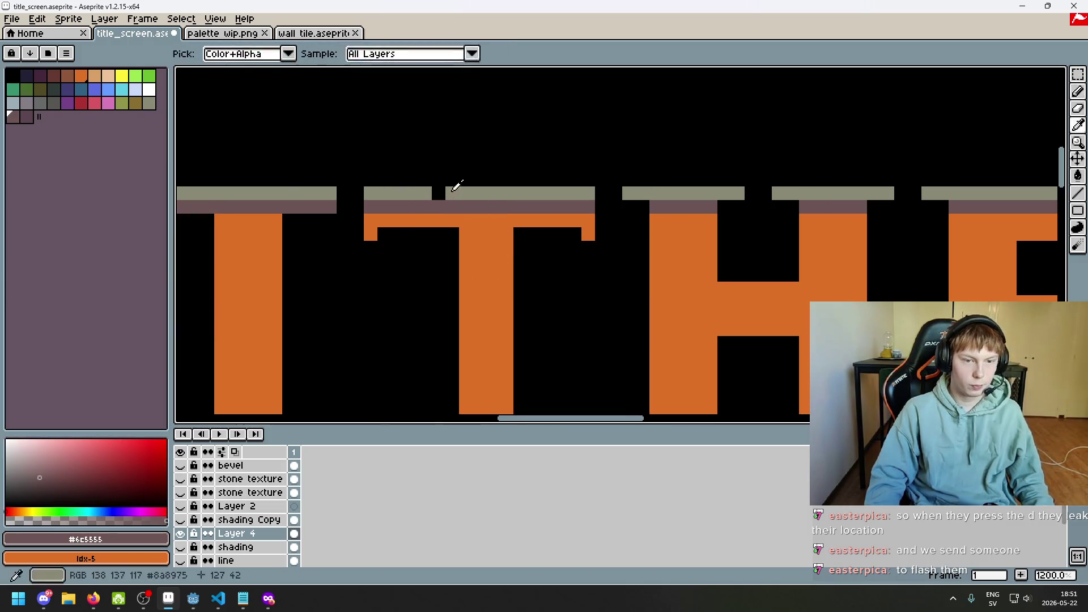
{"action": "left_click", "coordinate": [454, 188], "text": "alt"}
{"action": "left_click", "coordinate": [440, 194]}
{"action": "left_click", "coordinate": [493, 263], "text": "alt"}
{"action": "scroll", "coordinate": [492, 264], "scroll_direction": "down", "scroll_amount": 3}
{"action": "scroll", "coordinate": [445, 321], "scroll_direction": "up", "scroll_amount": 1}
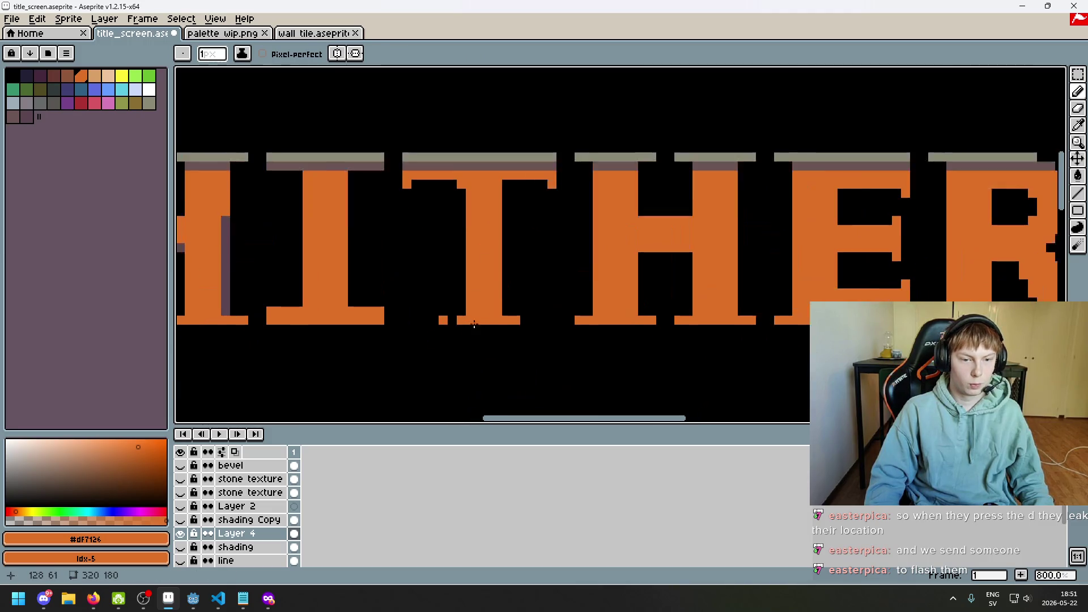
{"action": "left_click", "coordinate": [454, 320]}
{"action": "scroll", "coordinate": [515, 326], "scroll_direction": "up", "scroll_amount": 2}
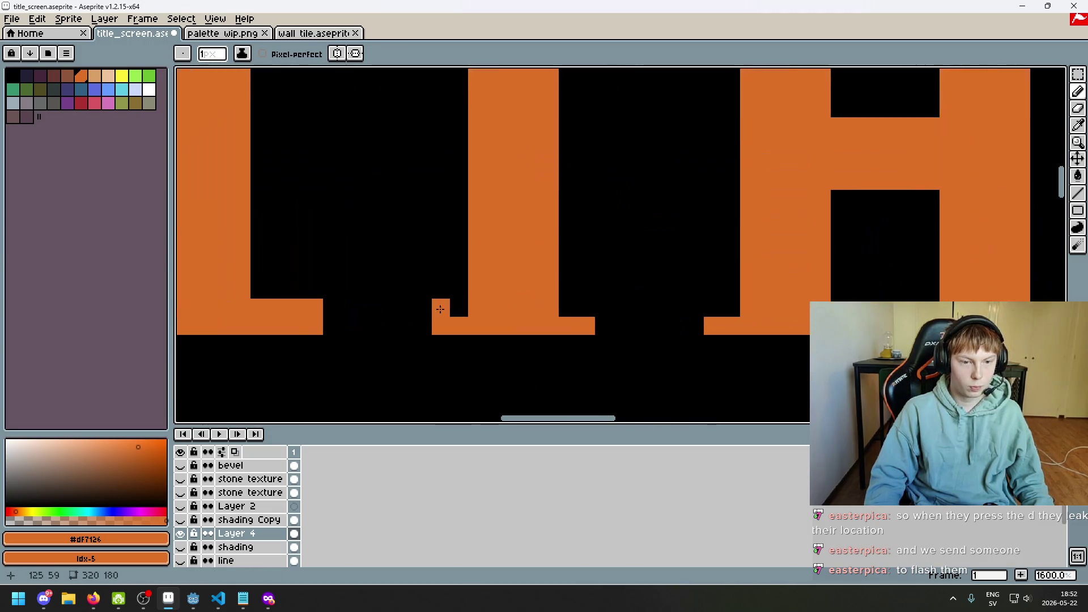
{"action": "scroll", "coordinate": [433, 311], "scroll_direction": "down", "scroll_amount": 4}
{"action": "scroll", "coordinate": [364, 308], "scroll_direction": "up", "scroll_amount": 4}
{"action": "scroll", "coordinate": [344, 178], "scroll_direction": "down", "scroll_amount": 8}
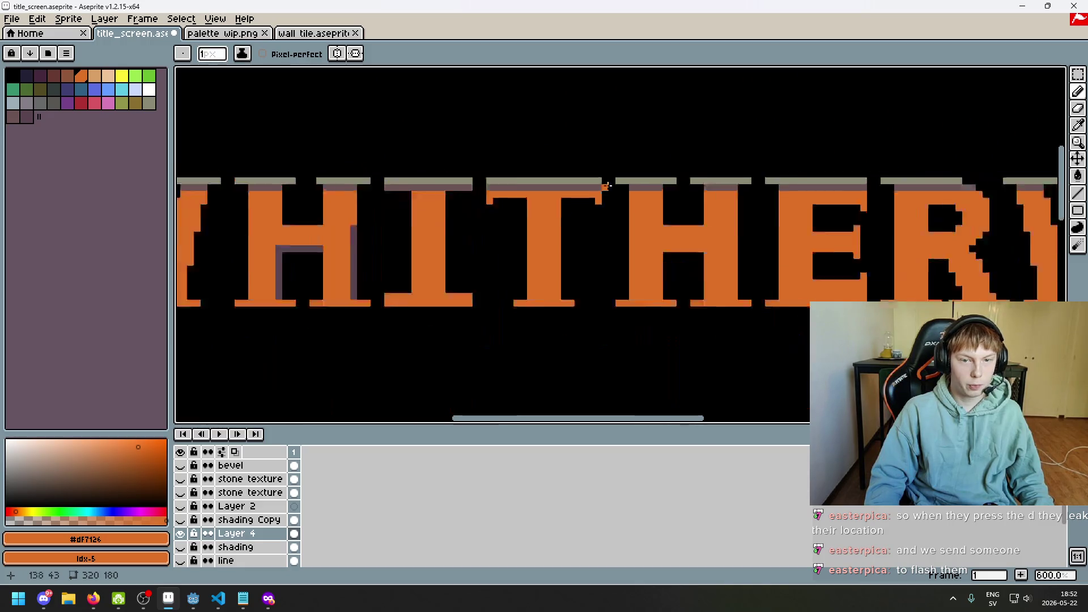
{"action": "scroll", "coordinate": [629, 274], "scroll_direction": "up", "scroll_amount": 1}
{"action": "scroll", "coordinate": [590, 263], "scroll_direction": "down", "scroll_amount": 1}
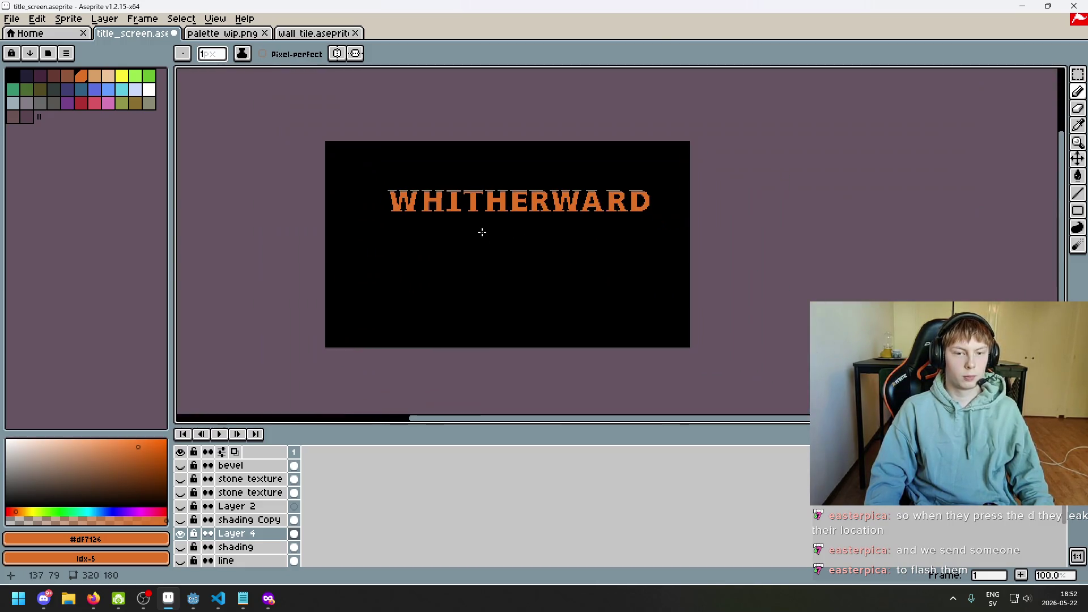
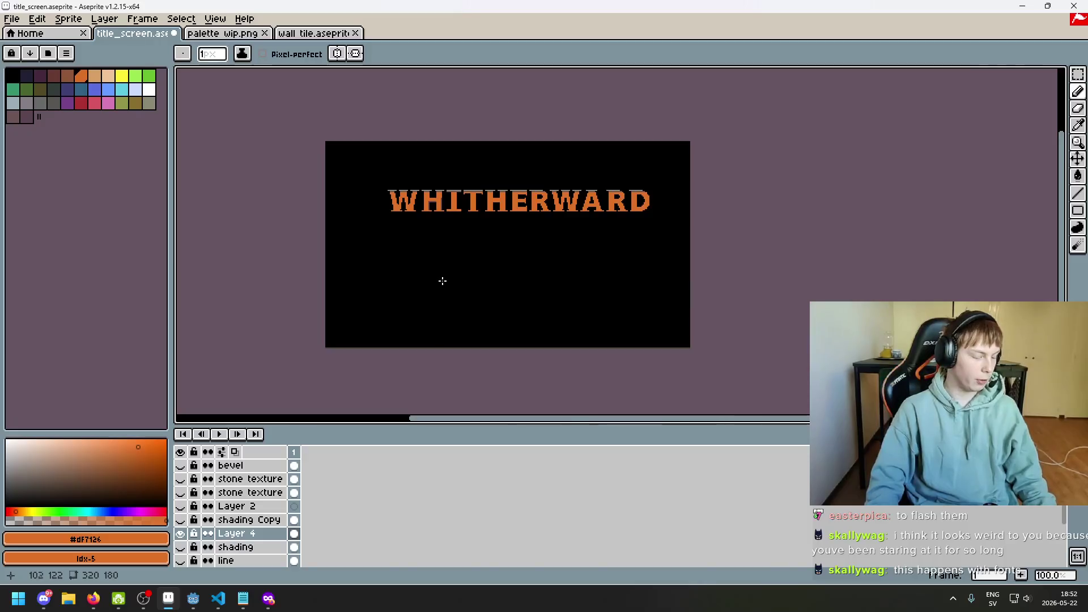
- Reframe the title and toggle the stone texture layers to preview the letters
{"action": "scroll", "coordinate": [443, 279], "scroll_direction": "up", "scroll_amount": 3}
{"action": "scroll", "coordinate": [431, 142], "scroll_direction": "up", "scroll_amount": 3}
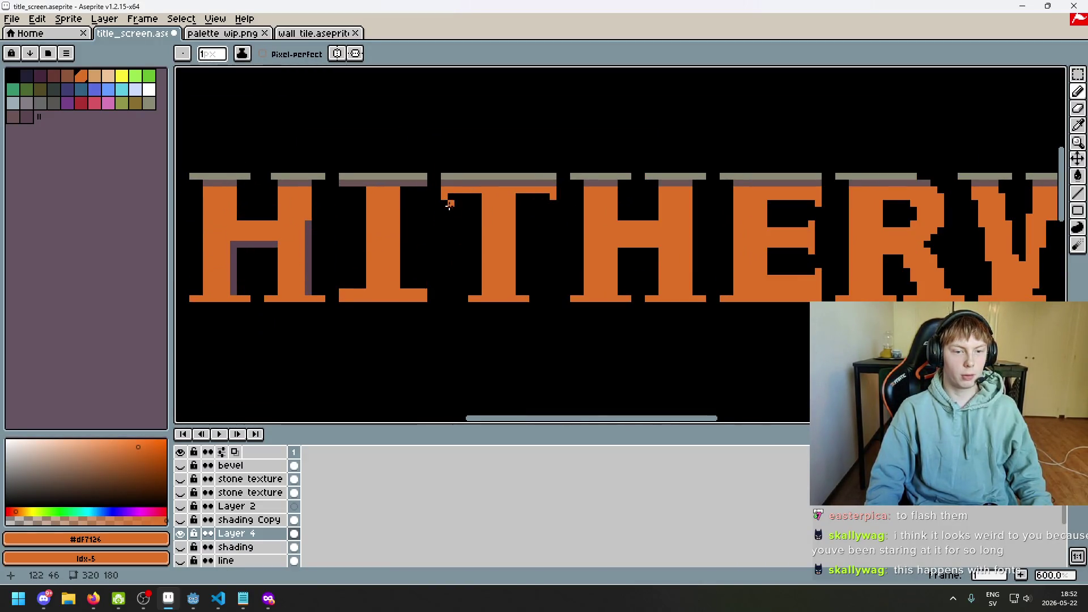
{"action": "scroll", "coordinate": [448, 210], "scroll_direction": "up", "scroll_amount": 1}
{"action": "scroll", "coordinate": [444, 182], "scroll_direction": "down", "scroll_amount": 7}
{"action": "scroll", "coordinate": [514, 191], "scroll_direction": "up", "scroll_amount": 1}
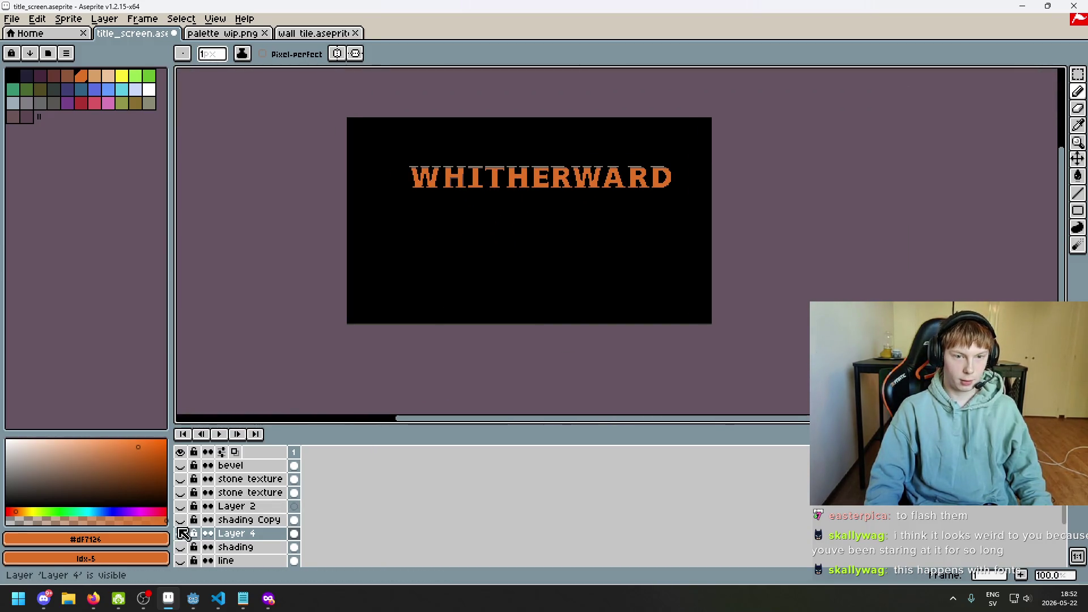
{"action": "mouse_move", "coordinate": [379, 294]}
{"action": "left_mouse_down"}
{"action": "mouse_move", "coordinate": [353, 340]}
{"action": "mouse_move", "coordinate": [324, 355]}
{"action": "mouse_move", "coordinate": [316, 329]}
{"action": "left_mouse_up"}
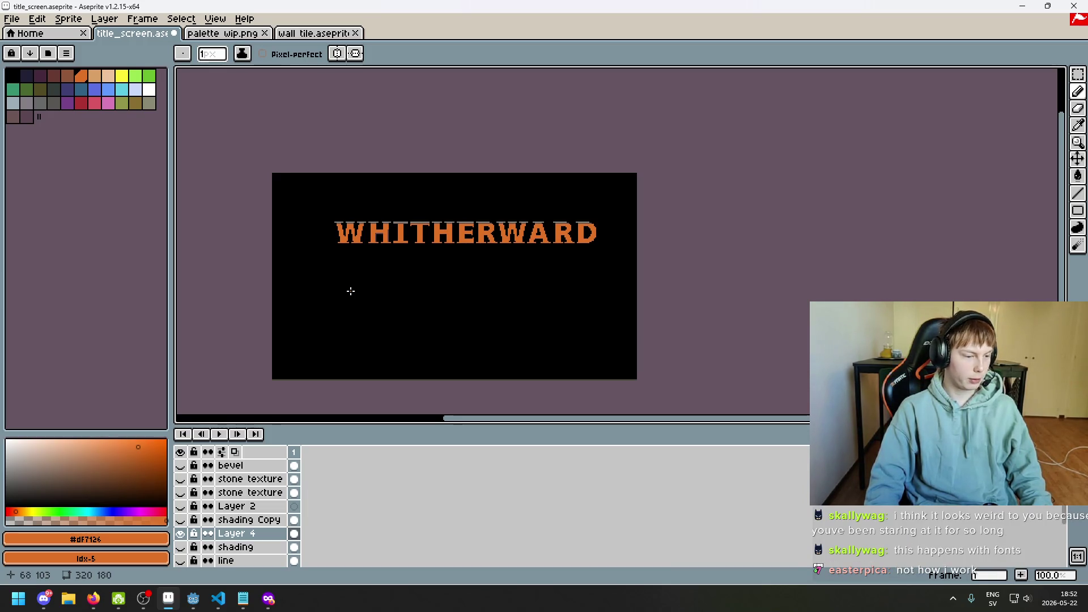
{"action": "scroll", "coordinate": [352, 289], "scroll_direction": "up", "scroll_amount": 1}
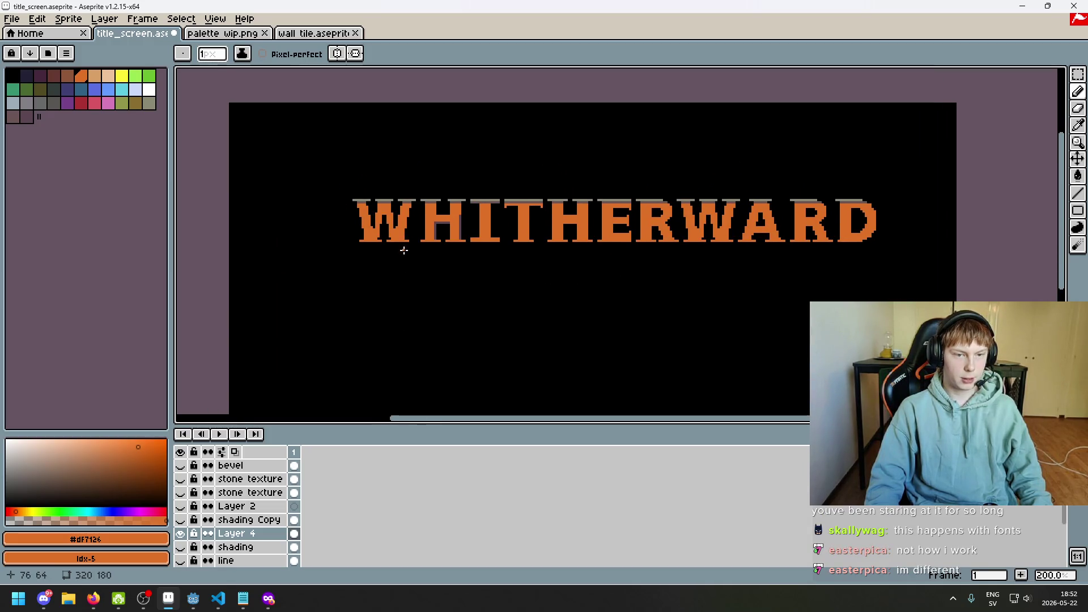
{"action": "scroll", "coordinate": [402, 278], "scroll_direction": "up", "scroll_amount": 1}
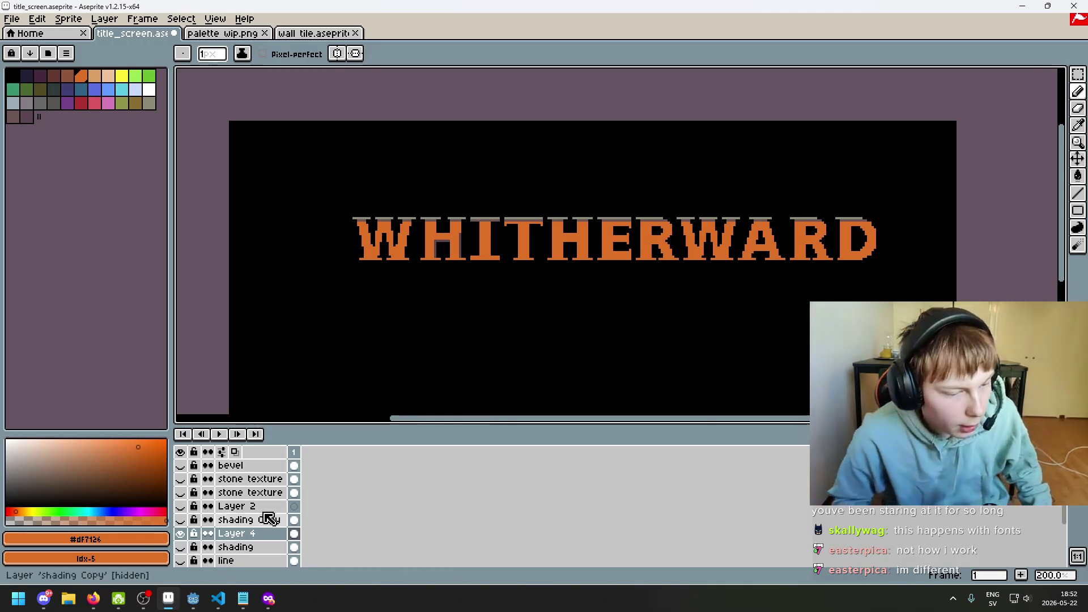
{"action": "left_click", "coordinate": [180, 479]}
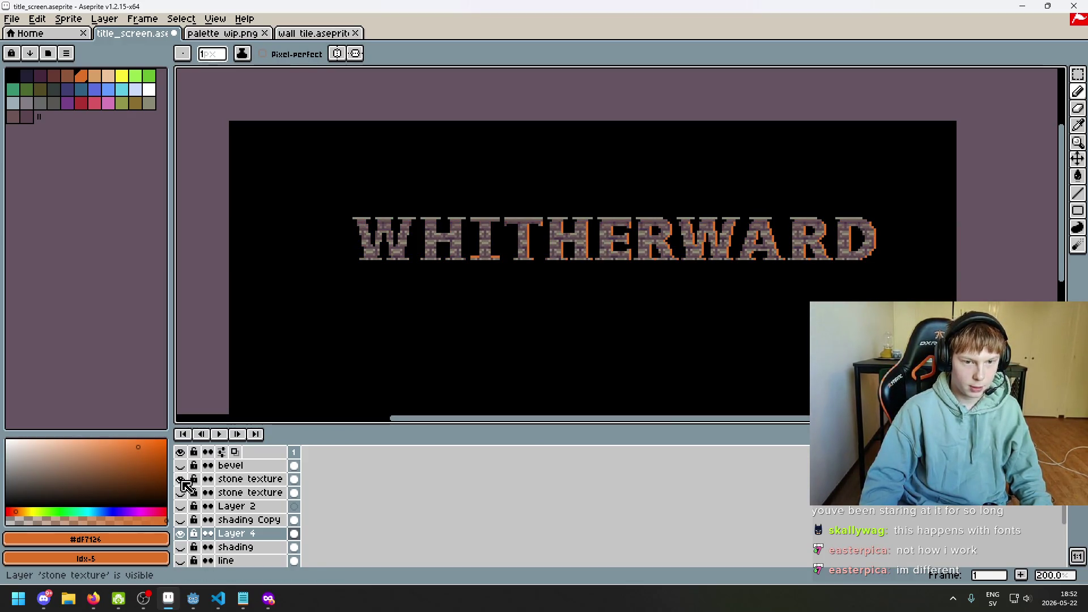
{"action": "left_click", "coordinate": [182, 481]}
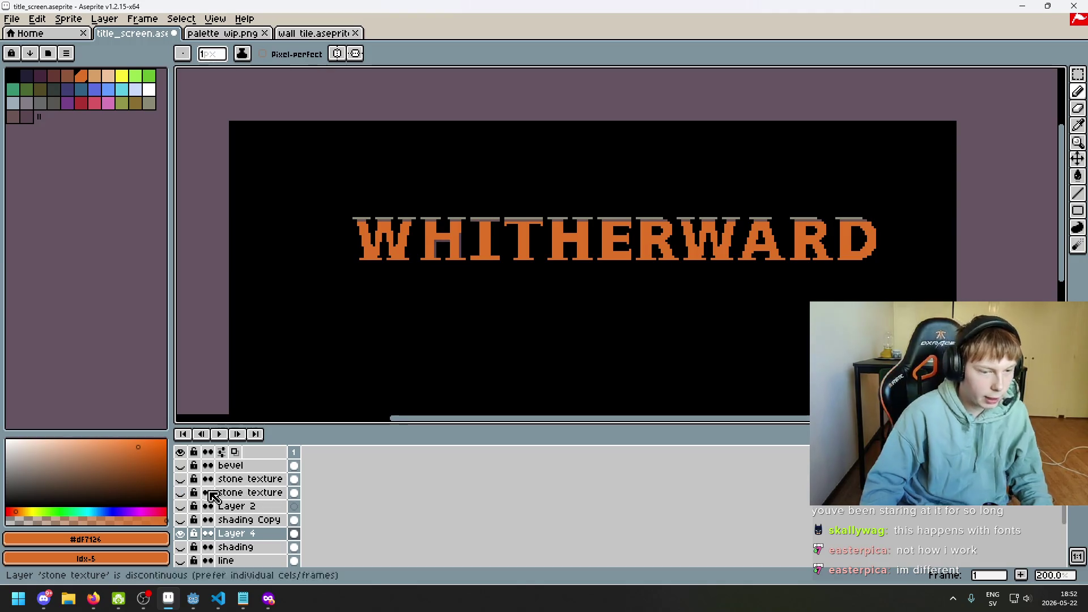
{"action": "left_click", "coordinate": [180, 494]}
- Add a new empty layer above Layer 2 and recheck the stone texture preview
{"action": "left_click", "coordinate": [180, 493]}
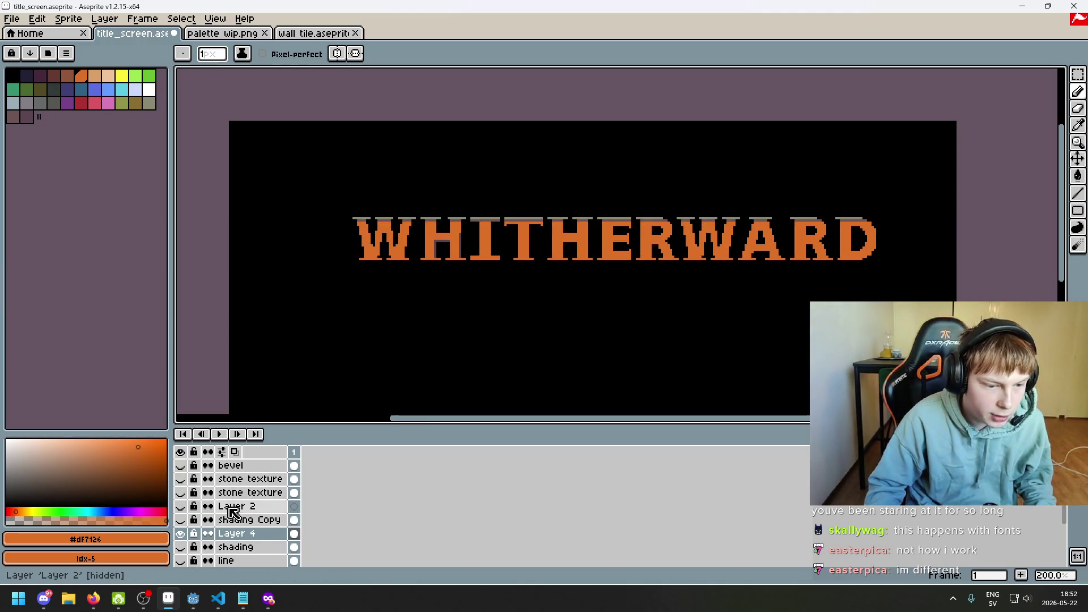
{"action": "right_click", "coordinate": [255, 505]}
{"action": "left_click", "coordinate": [318, 471]}
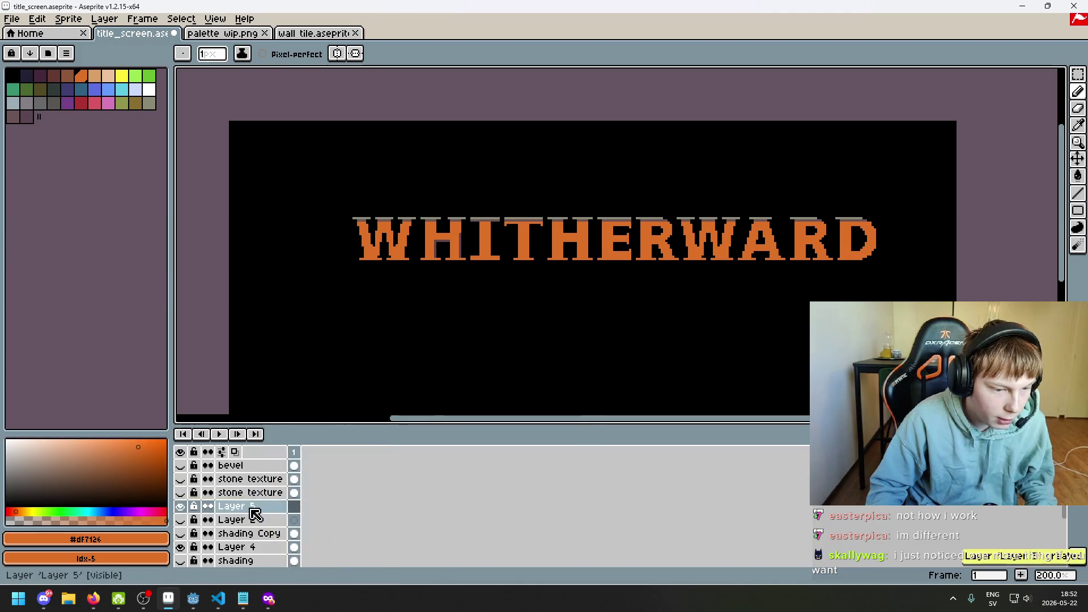
{"action": "left_click", "coordinate": [181, 480]}
{"action": "left_click", "coordinate": [180, 480]}
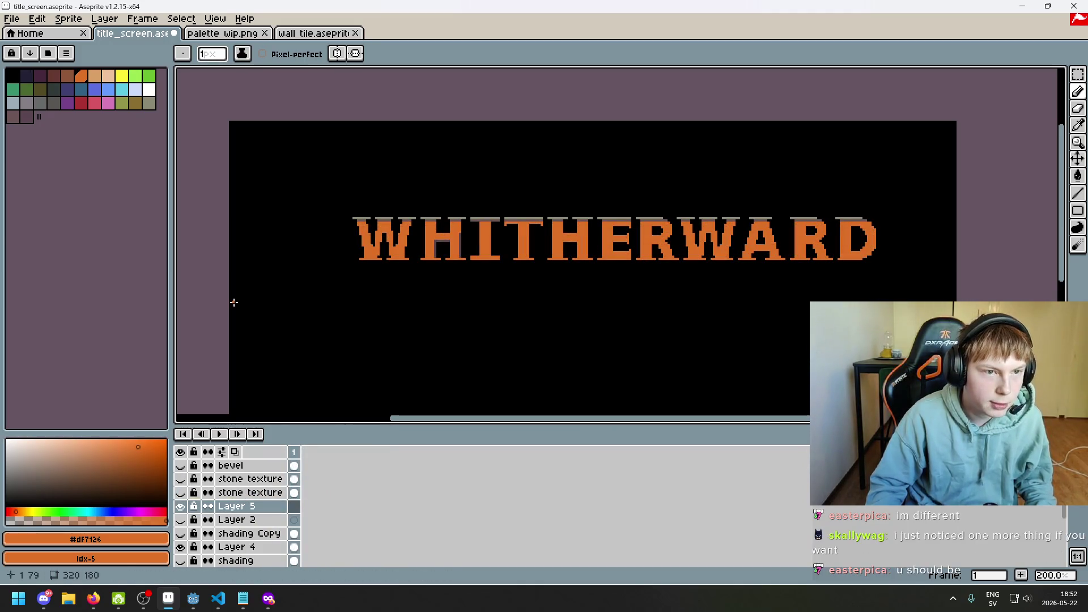
- Look over the palette wip.png and wall tile brick images, then return to the title screen
{"action": "left_click", "coordinate": [244, 34]}
{"action": "left_click", "coordinate": [317, 34]}
{"action": "scroll", "coordinate": [397, 227], "scroll_direction": "down", "scroll_amount": 3}
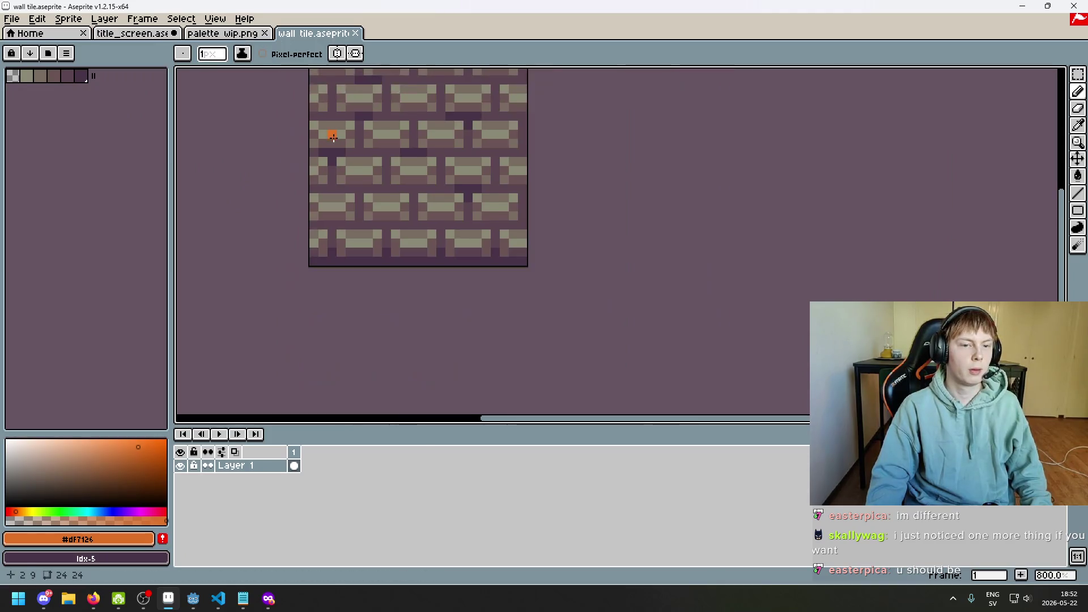
{"action": "left_click", "coordinate": [132, 33]}
{"action": "scroll", "coordinate": [343, 221], "scroll_direction": "up", "scroll_amount": 2}
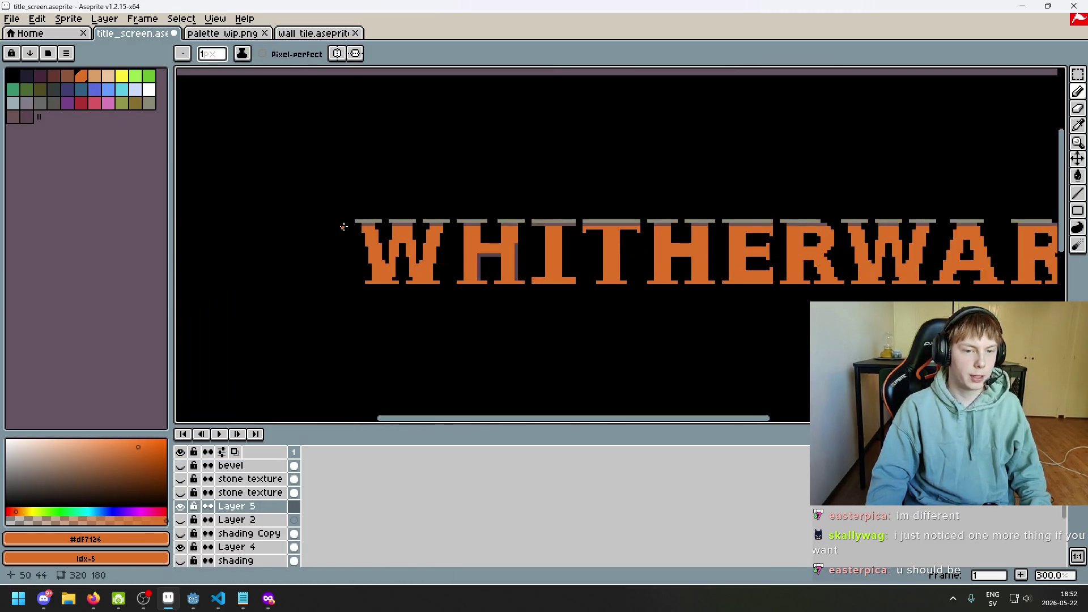
- Check Layer 5's properties without changes, then bring the web browser forward
{"action": "right_click", "coordinate": [265, 509]}
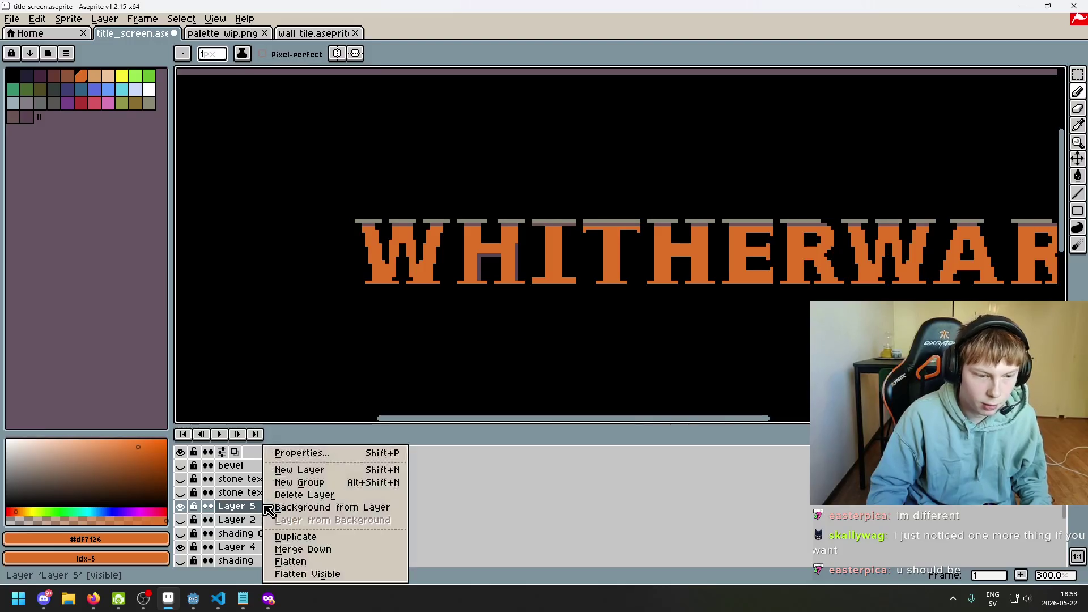
{"action": "left_click", "coordinate": [355, 455]}
{"action": "left_click", "coordinate": [962, 175]}
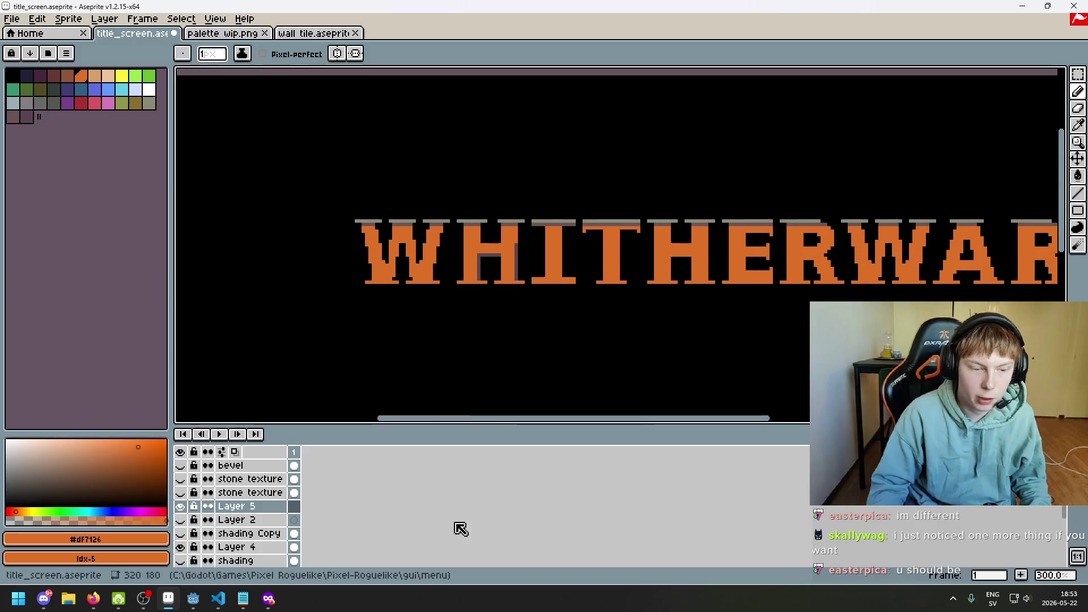
{"action": "mouse_move", "coordinate": [268, 599]}
{"action": "left_click", "coordinate": [340, 544]}
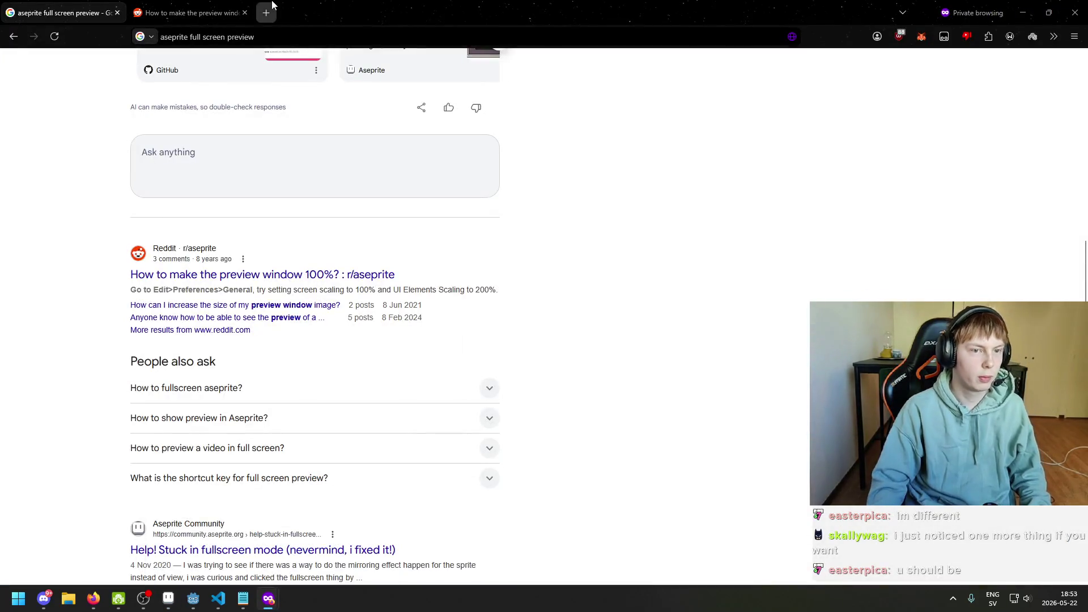
- Search the web for 'ASEPRITE LAYER' and open the Reddit thread on mask layers
{"action": "left_click", "coordinate": [272, 5]}
{"action": "type", "text": "ASEPRITE LAYER"}
{"action": "key", "text": "Return"}
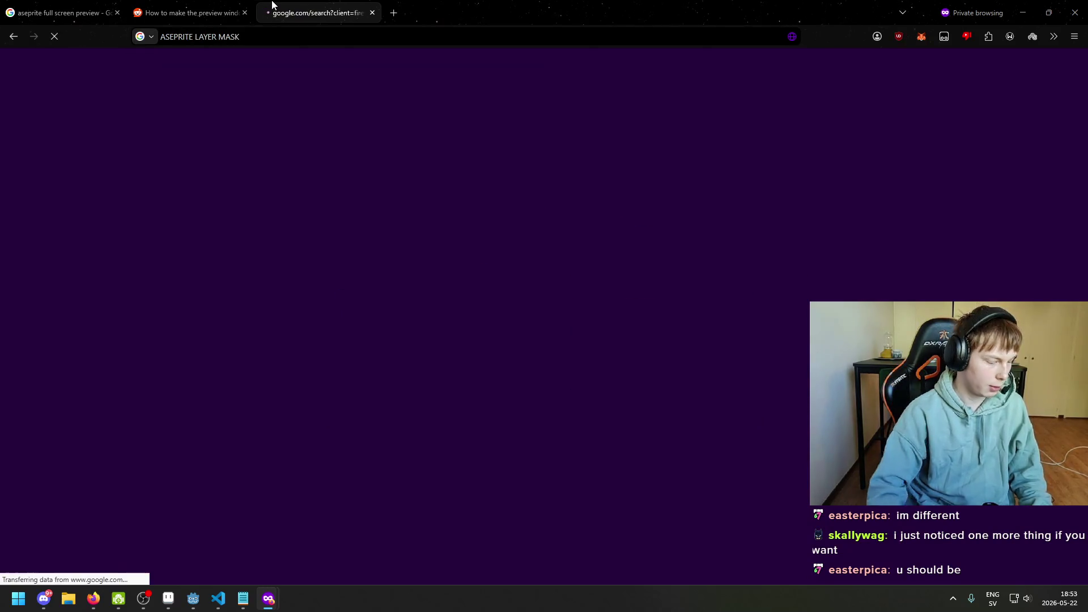
{"action": "left_click", "coordinate": [200, 174]}
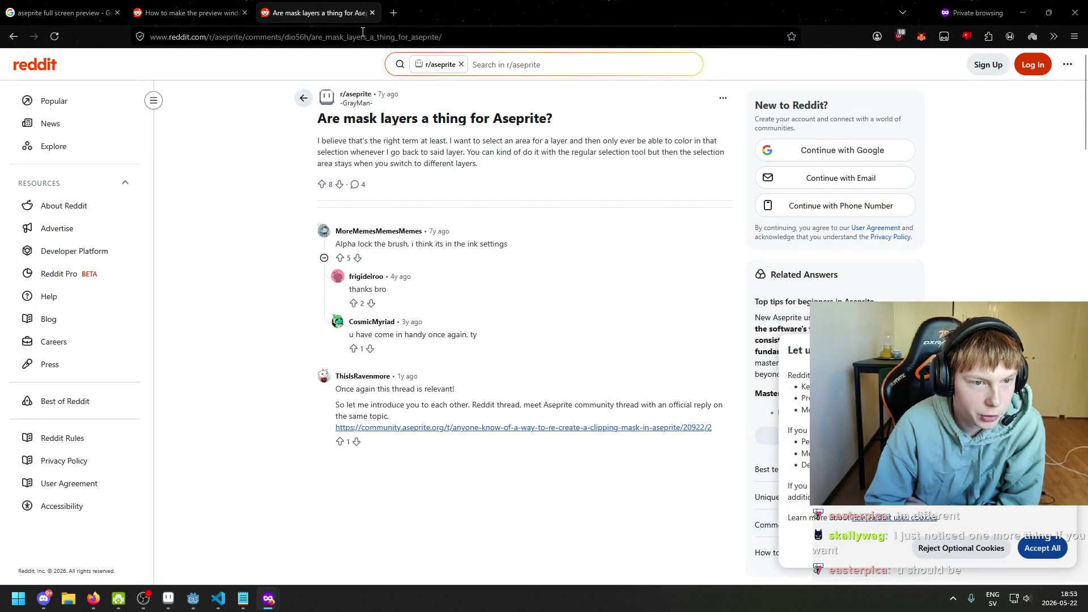
- Close the thread, return to Aseprite and paste the brick wall tile
{"action": "key", "text": "ctrl+w"}
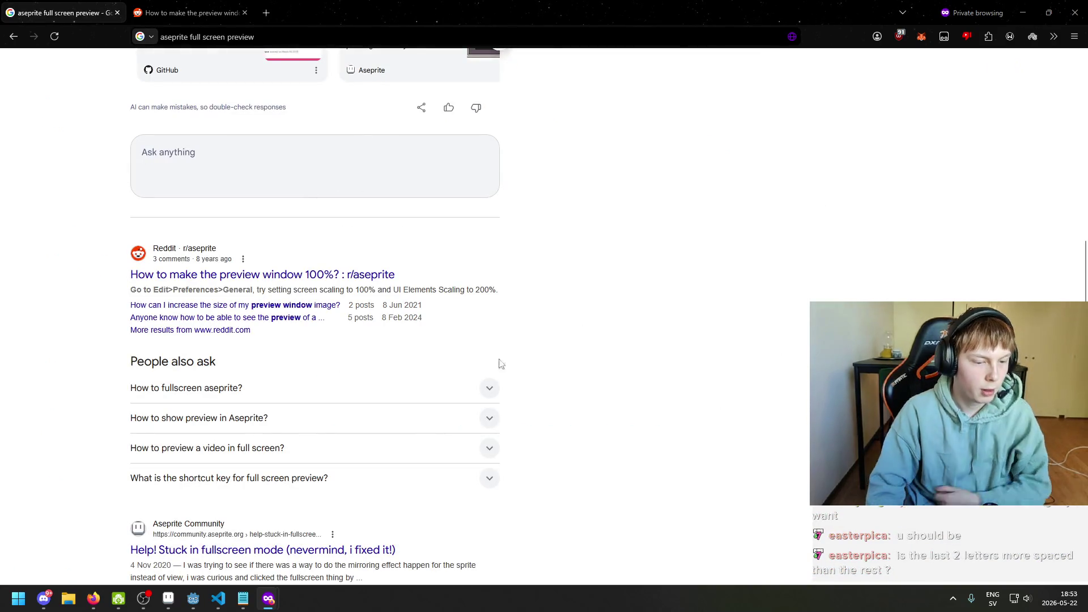
{"action": "left_click", "coordinate": [168, 599]}
{"action": "key", "text": "ctrl+v"}
{"action": "mouse_move", "coordinate": [250, 153]}
{"action": "left_mouse_down"}
{"action": "mouse_move", "coordinate": [323, 238]}
{"action": "mouse_move", "coordinate": [364, 323]}
{"action": "mouse_move", "coordinate": [405, 332]}
{"action": "left_mouse_up"}
{"action": "scroll", "coordinate": [262, 165], "scroll_direction": "up", "scroll_amount": 4}
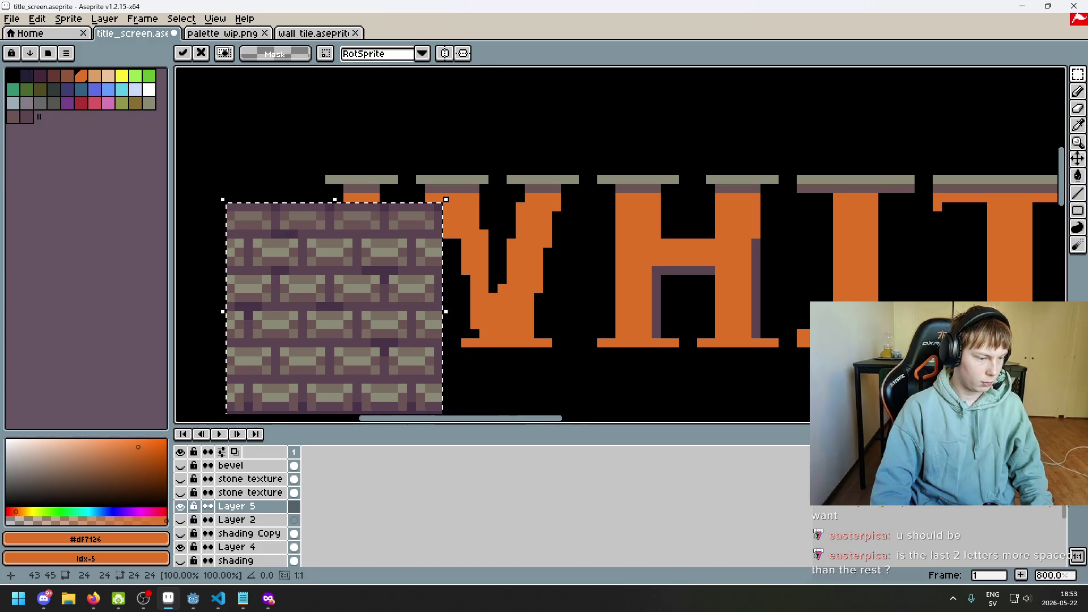
{"action": "key", "text": "Escape"}
{"action": "scroll", "coordinate": [462, 315], "scroll_direction": "down", "scroll_amount": 4}
{"action": "left_click_drag", "start_coordinate": [558, 343], "coordinate": [457, 274]}
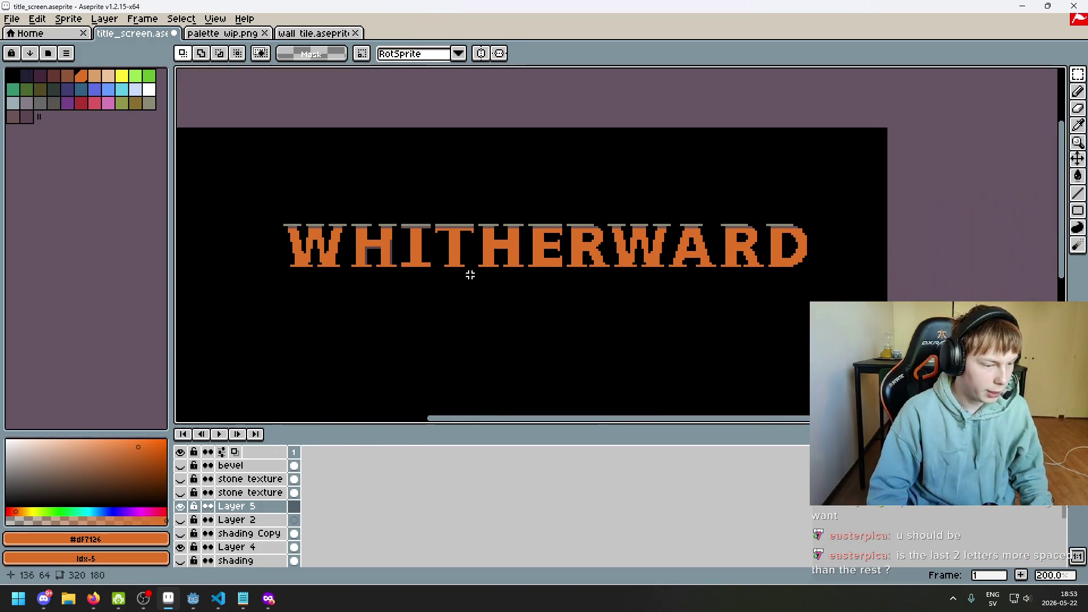
{"action": "left_click_drag", "start_coordinate": [535, 277], "coordinate": [501, 257]}
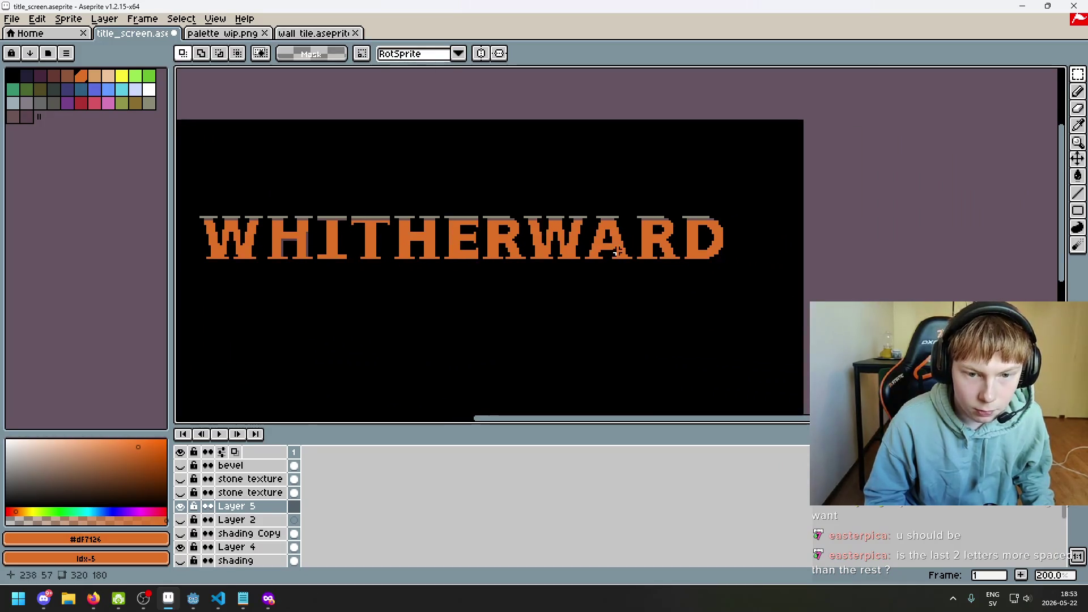
{"action": "scroll", "coordinate": [639, 261], "scroll_direction": "up", "scroll_amount": 4}
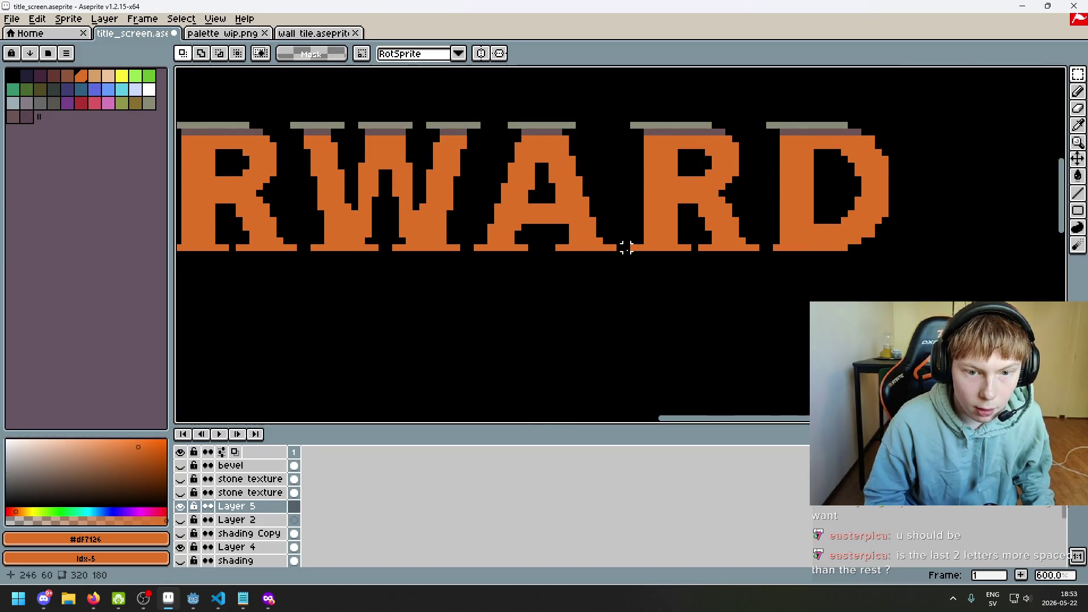
{"action": "scroll", "coordinate": [635, 261], "scroll_direction": "down", "scroll_amount": 4}
{"action": "scroll", "coordinate": [600, 258], "scroll_direction": "up", "scroll_amount": 1}
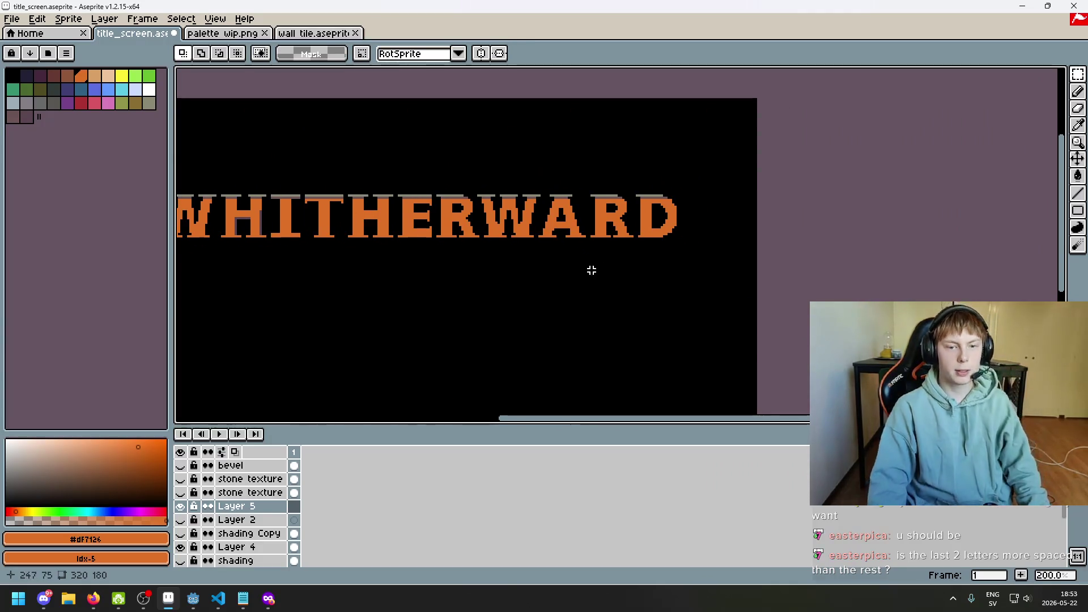
{"action": "scroll", "coordinate": [593, 270], "scroll_direction": "up", "scroll_amount": 4}
{"action": "scroll", "coordinate": [522, 237], "scroll_direction": "down", "scroll_amount": 5}
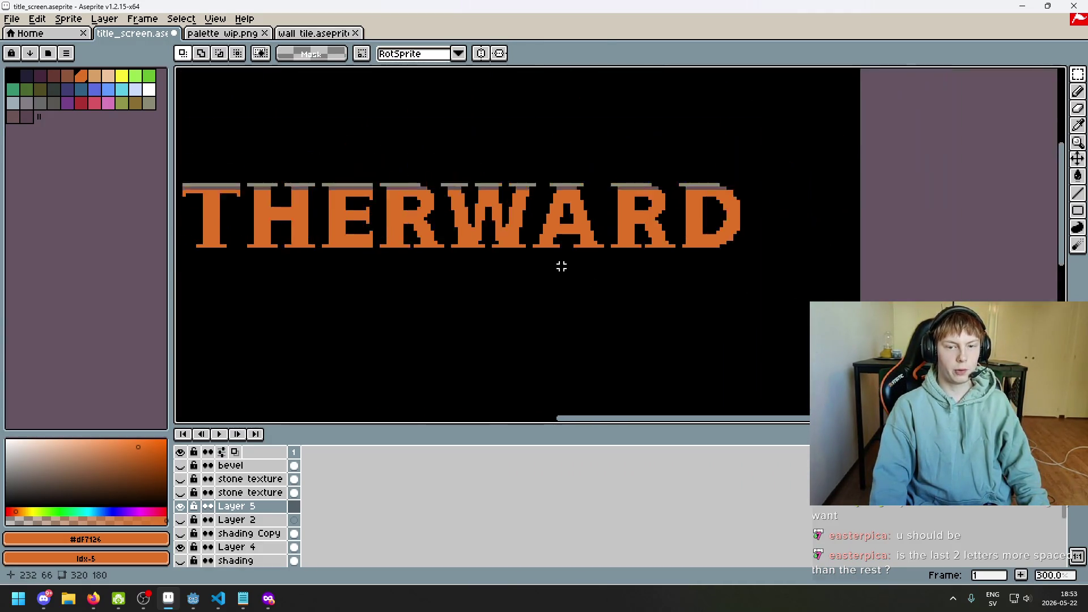
{"action": "scroll", "coordinate": [570, 290], "scroll_direction": "down", "scroll_amount": 1}
{"action": "left_click_drag", "start_coordinate": [584, 297], "coordinate": [673, 254]}
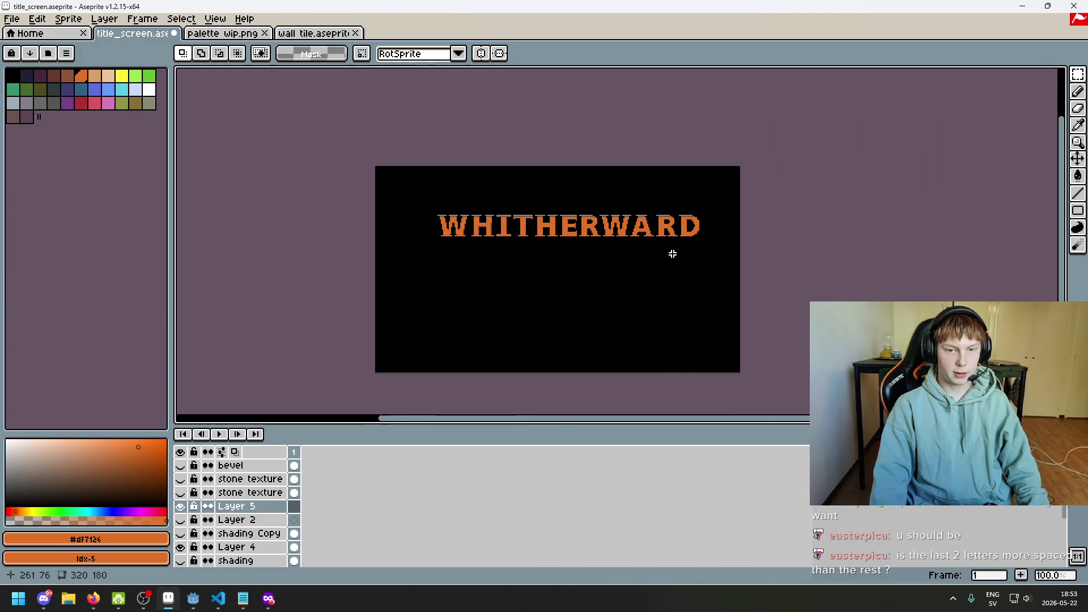
{"action": "scroll", "coordinate": [668, 243], "scroll_direction": "up", "scroll_amount": 5}
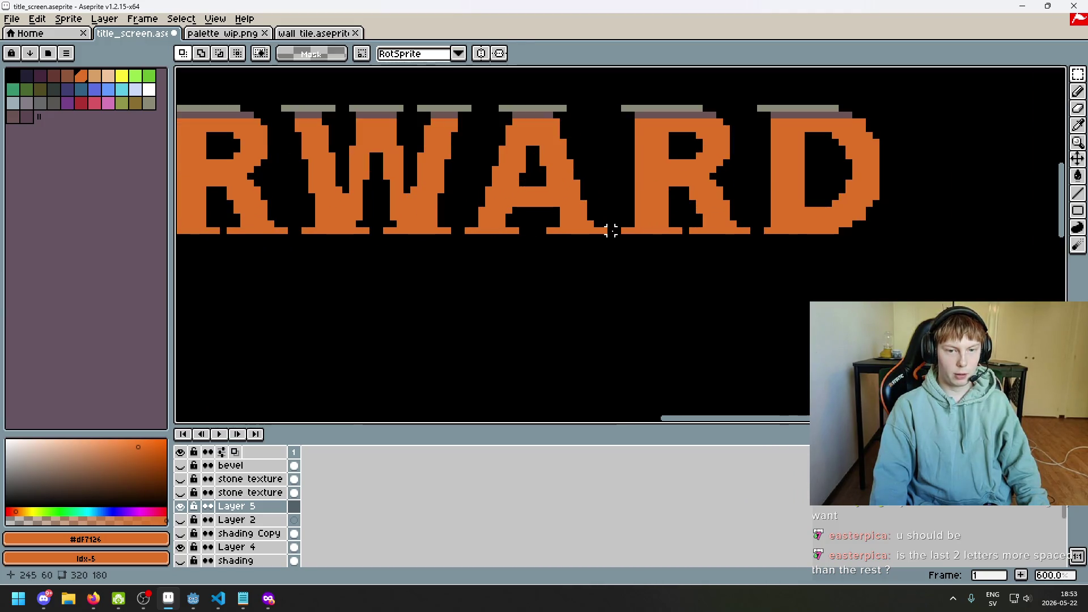
{"action": "scroll", "coordinate": [616, 232], "scroll_direction": "down", "scroll_amount": 5}
{"action": "scroll", "coordinate": [621, 264], "scroll_direction": "down", "scroll_amount": 1}
{"action": "left_click_drag", "start_coordinate": [644, 281], "coordinate": [712, 218]}
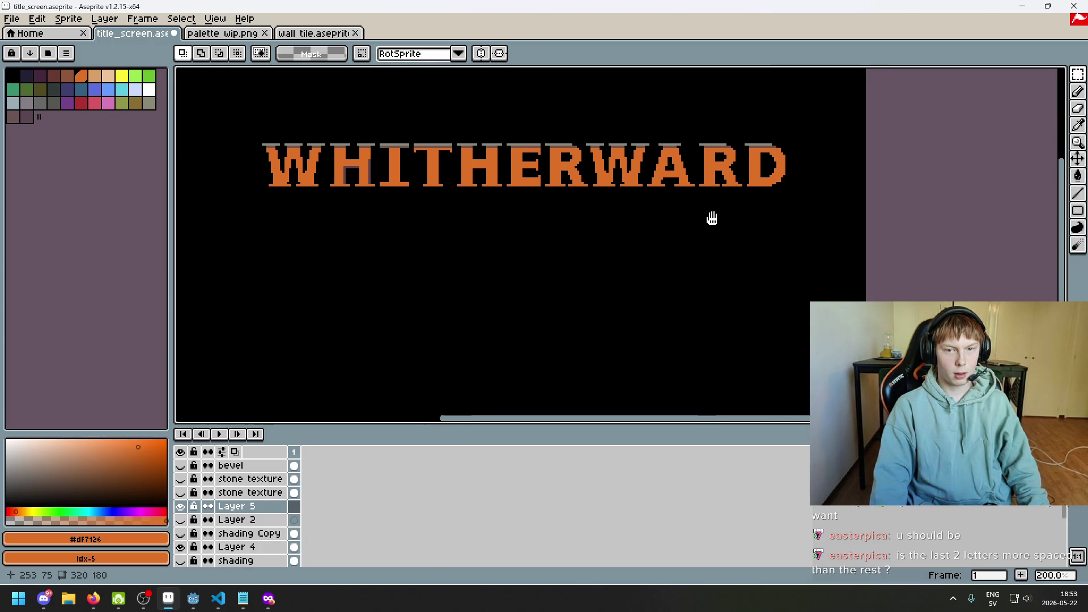
{"action": "left_click_drag", "start_coordinate": [696, 128], "coordinate": [826, 238]}
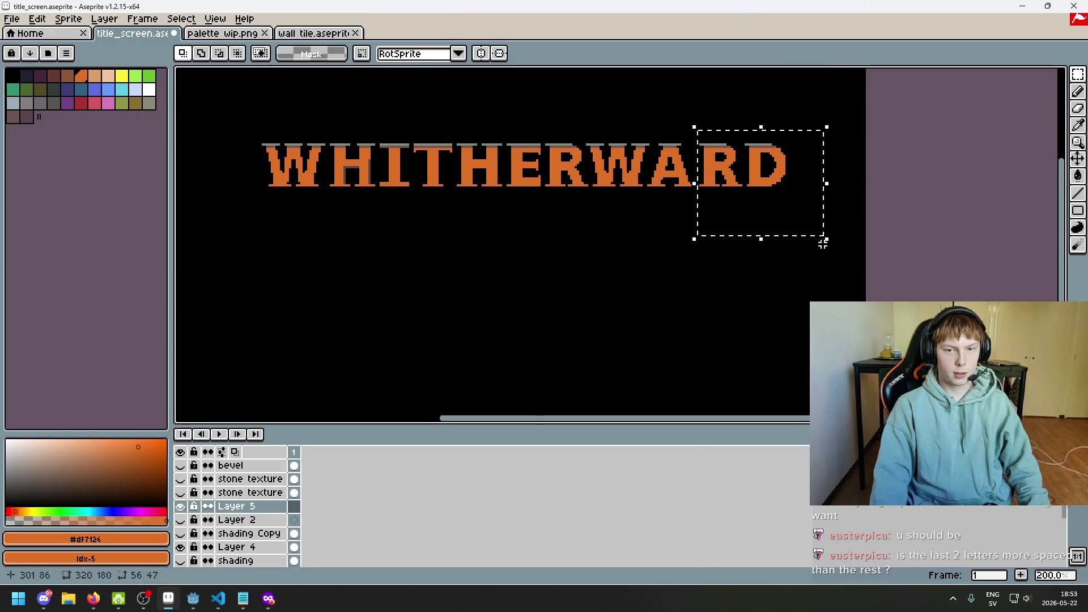
- Hide Layer 5 and make Layer 4 the active layer
{"action": "left_click", "coordinate": [180, 506]}
{"action": "left_click", "coordinate": [181, 507]}
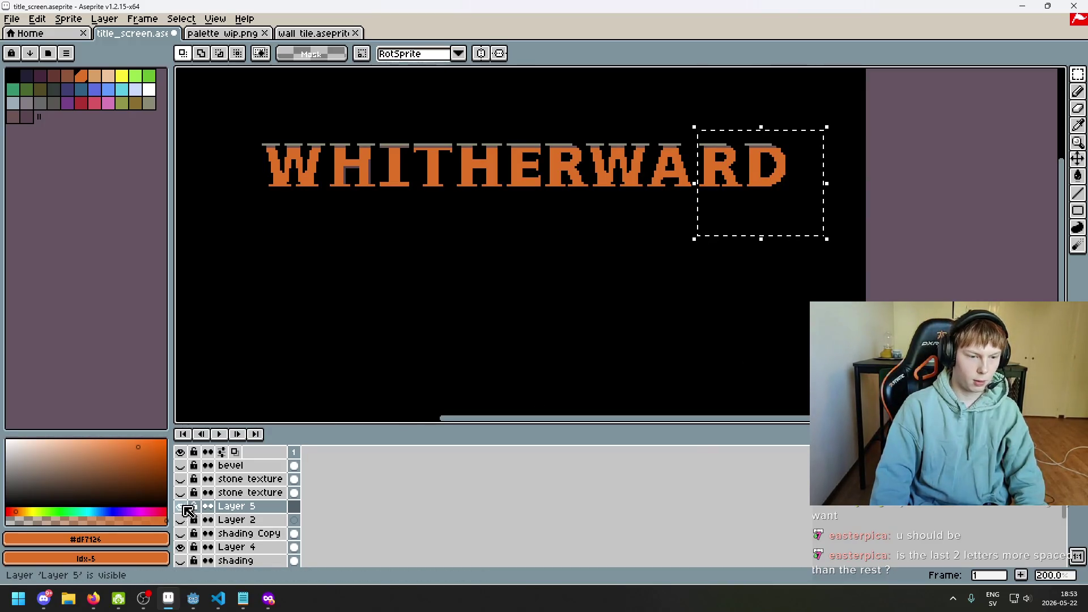
{"action": "left_click", "coordinate": [181, 547]}
{"action": "left_click", "coordinate": [181, 548]}
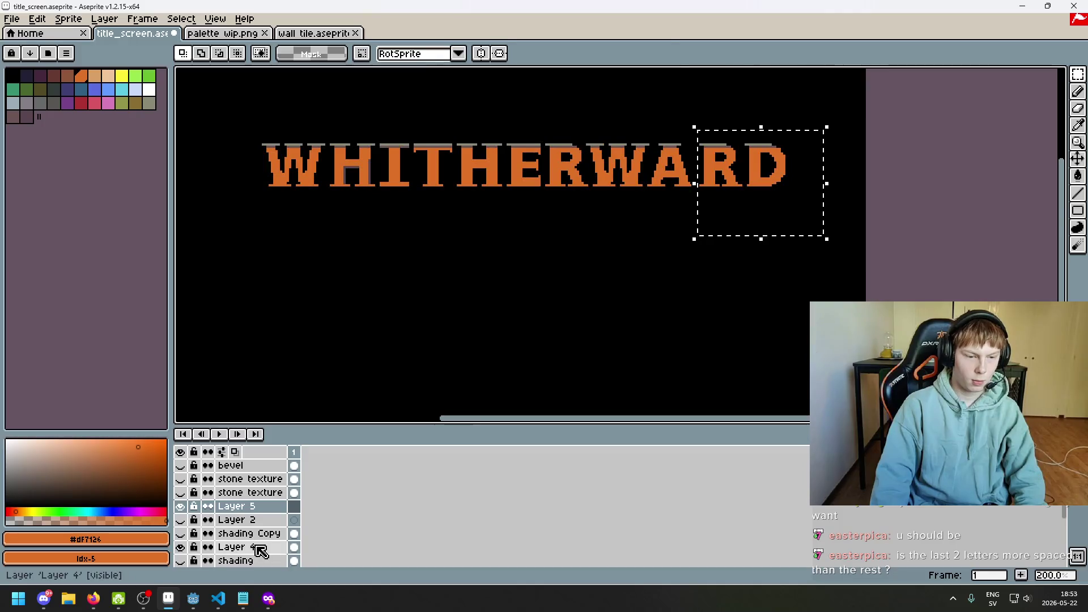
{"action": "left_click", "coordinate": [250, 547]}
- Select the final R and D letters on Layer 4, nudge them over and deselect
{"action": "mouse_move", "coordinate": [700, 185]}
{"action": "left_mouse_down"}
{"action": "mouse_move", "coordinate": [754, 140]}
{"action": "mouse_move", "coordinate": [865, 102]}
{"action": "left_mouse_up"}
{"action": "left_click", "coordinate": [774, 298]}
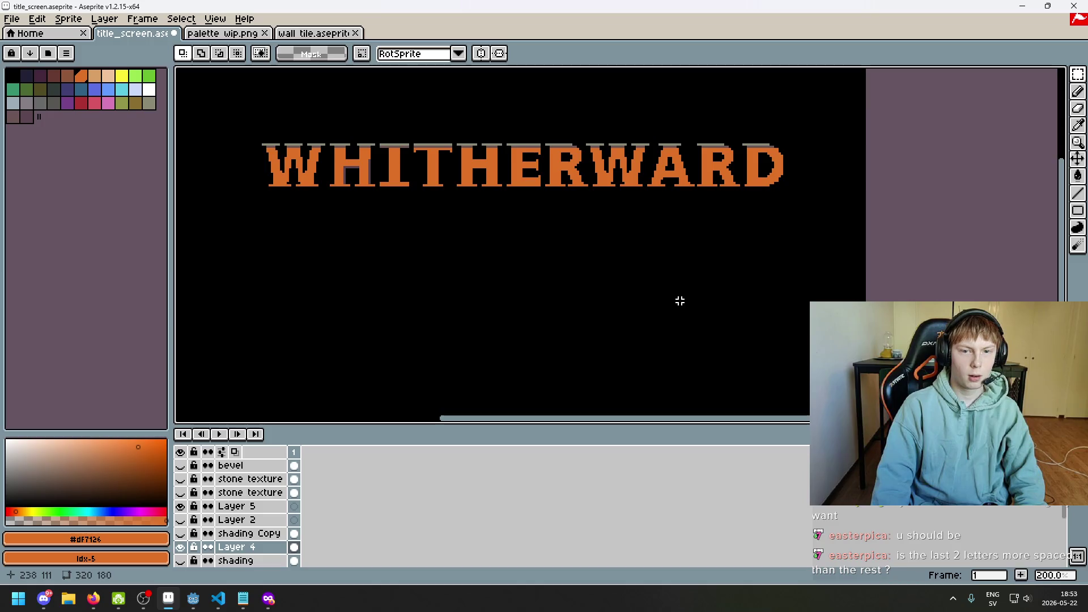
{"action": "left_click_drag", "start_coordinate": [678, 301], "coordinate": [705, 298]}
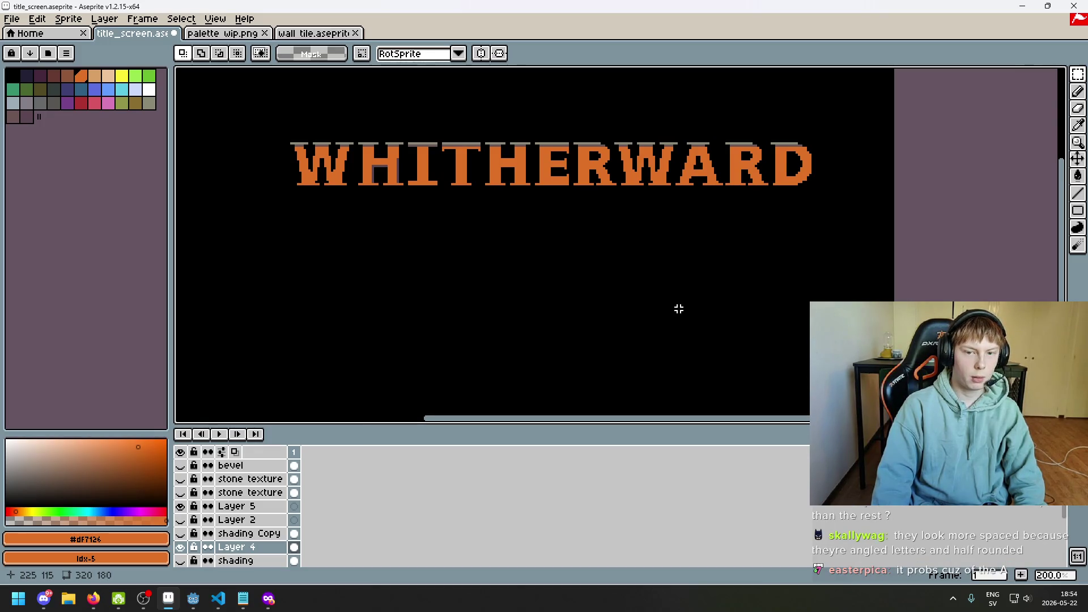
{"action": "scroll", "coordinate": [678, 308], "scroll_direction": "up", "scroll_amount": 8}
{"action": "scroll", "coordinate": [641, 152], "scroll_direction": "down", "scroll_amount": 8}
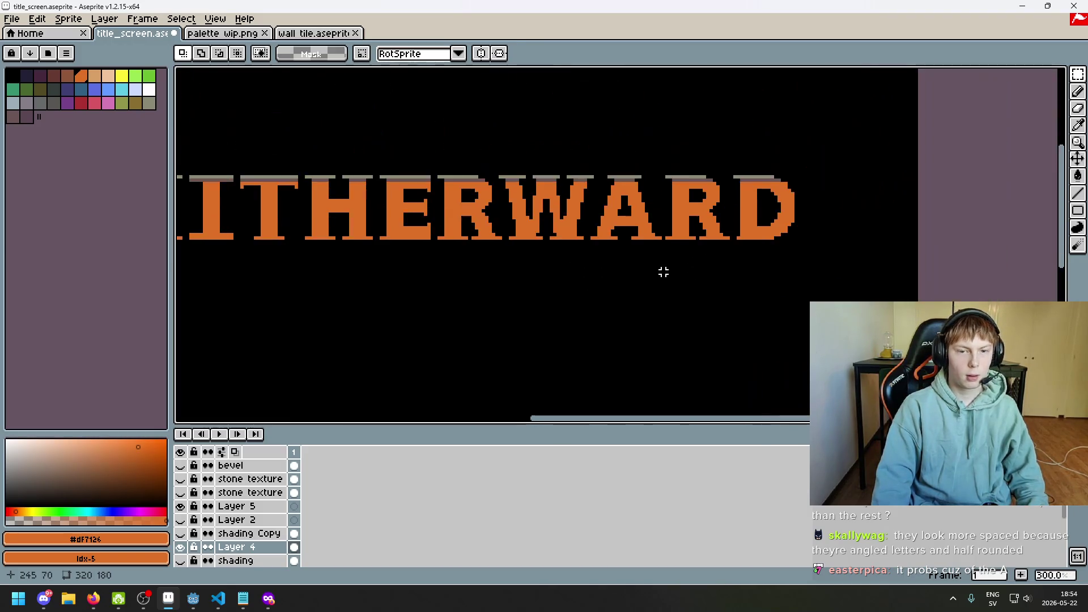
{"action": "scroll", "coordinate": [661, 294], "scroll_direction": "up", "scroll_amount": 2}
{"action": "key", "text": "ctrl+z"}
{"action": "key", "text": "ctrl+z"}
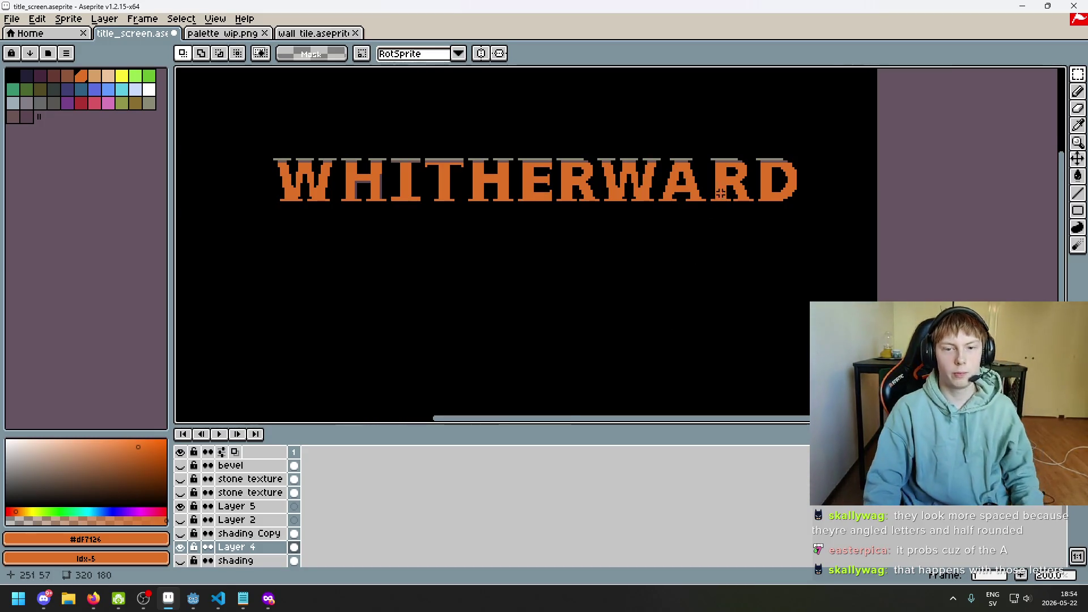
{"action": "scroll", "coordinate": [720, 190], "scroll_direction": "up", "scroll_amount": 2}
{"action": "left_click_drag", "start_coordinate": [694, 212], "coordinate": [799, 125]}
{"action": "scroll", "coordinate": [799, 284], "scroll_direction": "down", "scroll_amount": 3}
{"action": "scroll", "coordinate": [799, 308], "scroll_direction": "up", "scroll_amount": 1}
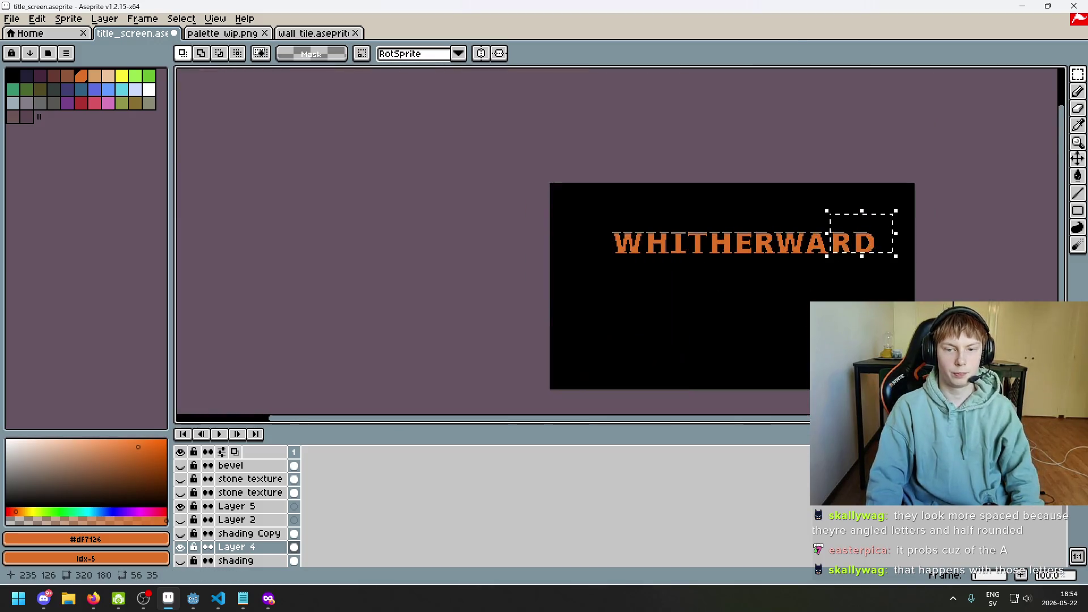
{"action": "key", "text": "ctrl+d"}
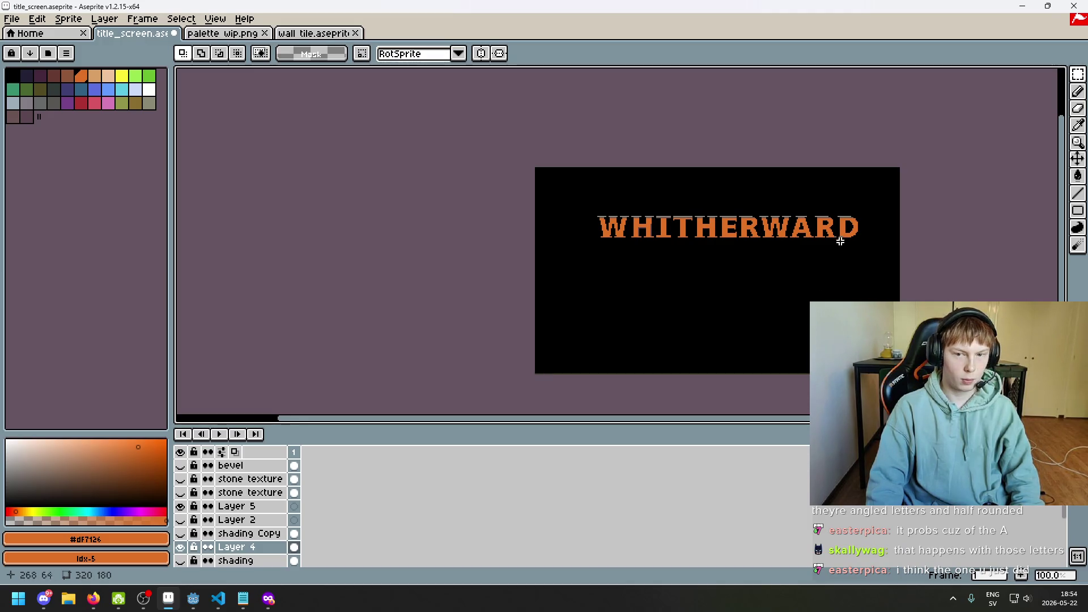
- Try three orange pencil strokes below the title, undoing each one
{"action": "scroll", "coordinate": [827, 274], "scroll_direction": "up", "scroll_amount": 5}
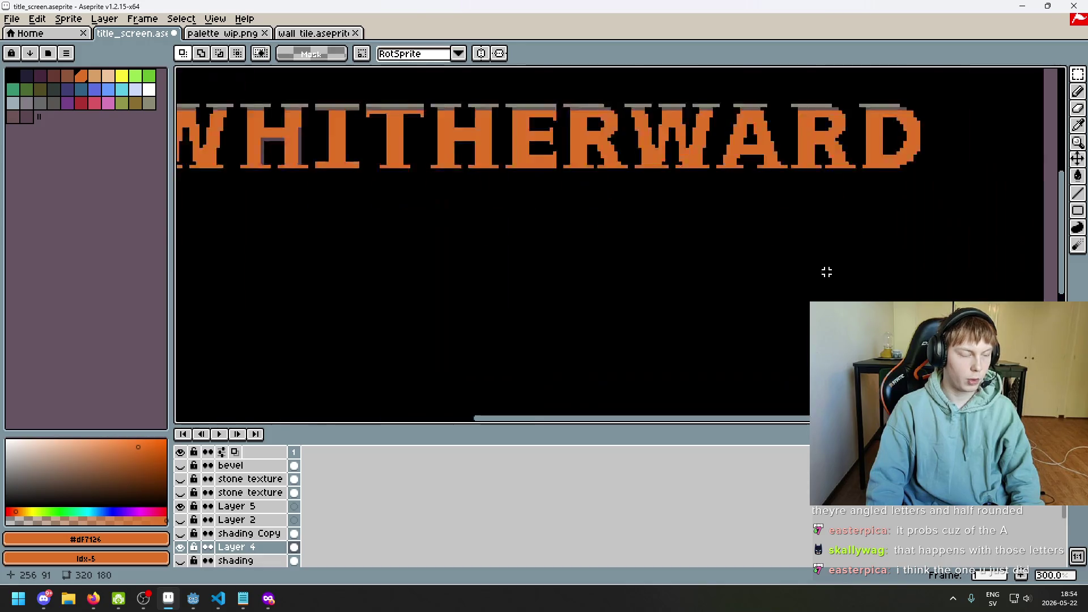
{"action": "left_click_drag", "start_coordinate": [745, 233], "coordinate": [726, 302]}
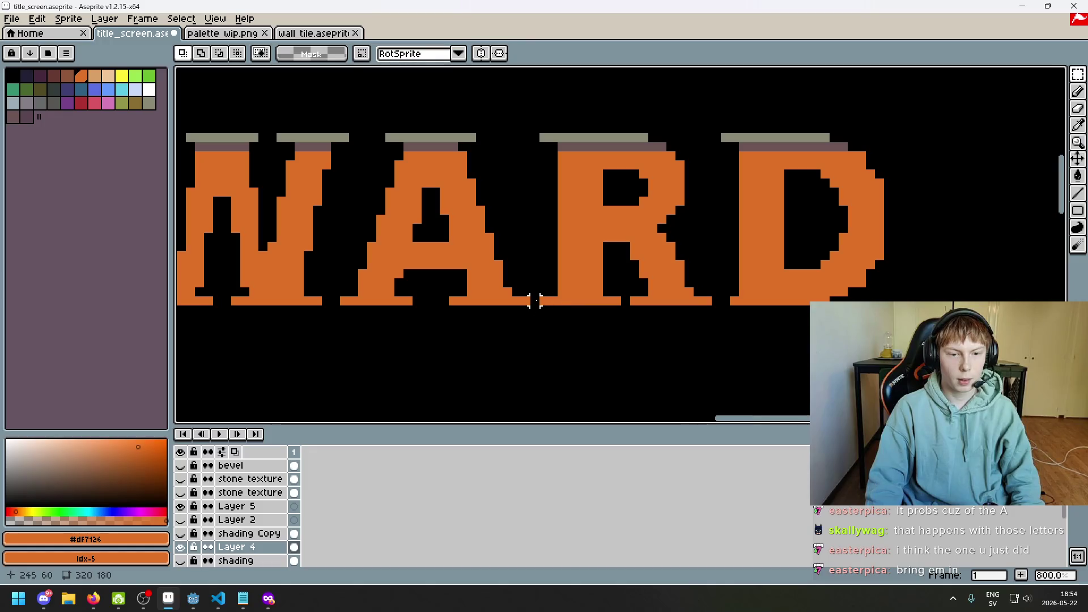
{"action": "scroll", "coordinate": [745, 279], "scroll_direction": "down", "scroll_amount": 4}
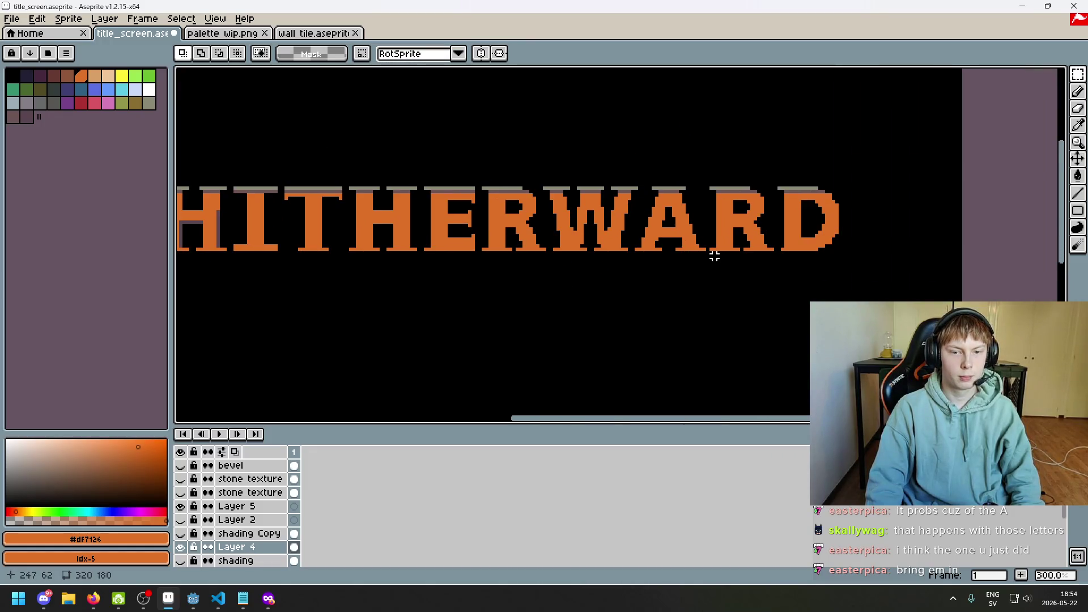
{"action": "left_click_drag", "start_coordinate": [572, 266], "coordinate": [612, 253]}
{"action": "scroll", "coordinate": [624, 255], "scroll_direction": "down", "scroll_amount": 1}
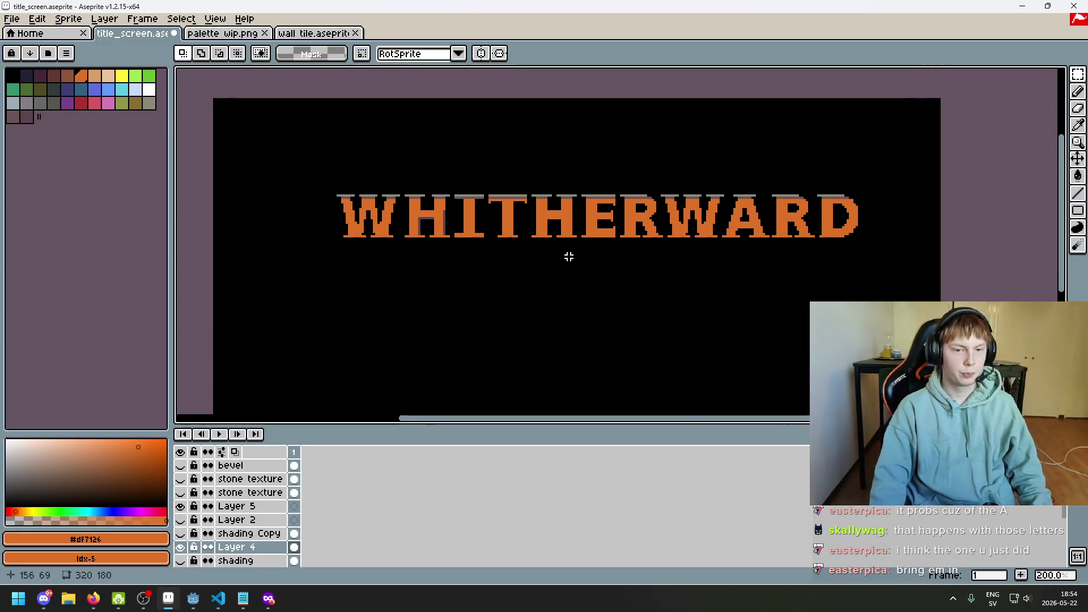
{"action": "scroll", "coordinate": [566, 255], "scroll_direction": "down", "scroll_amount": 1}
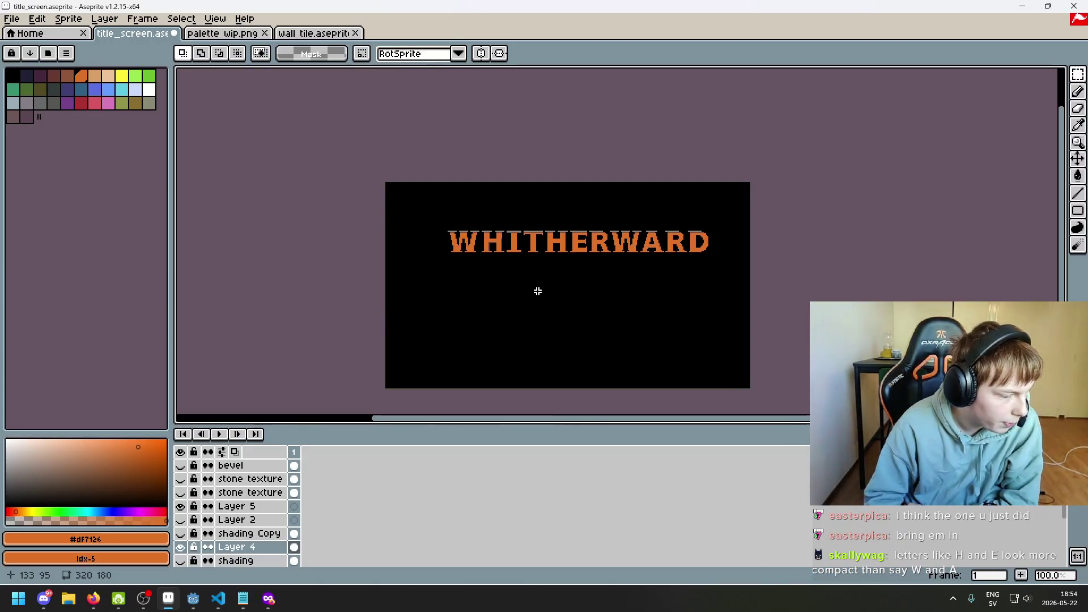
{"action": "scroll", "coordinate": [558, 269], "scroll_direction": "up", "scroll_amount": 1}
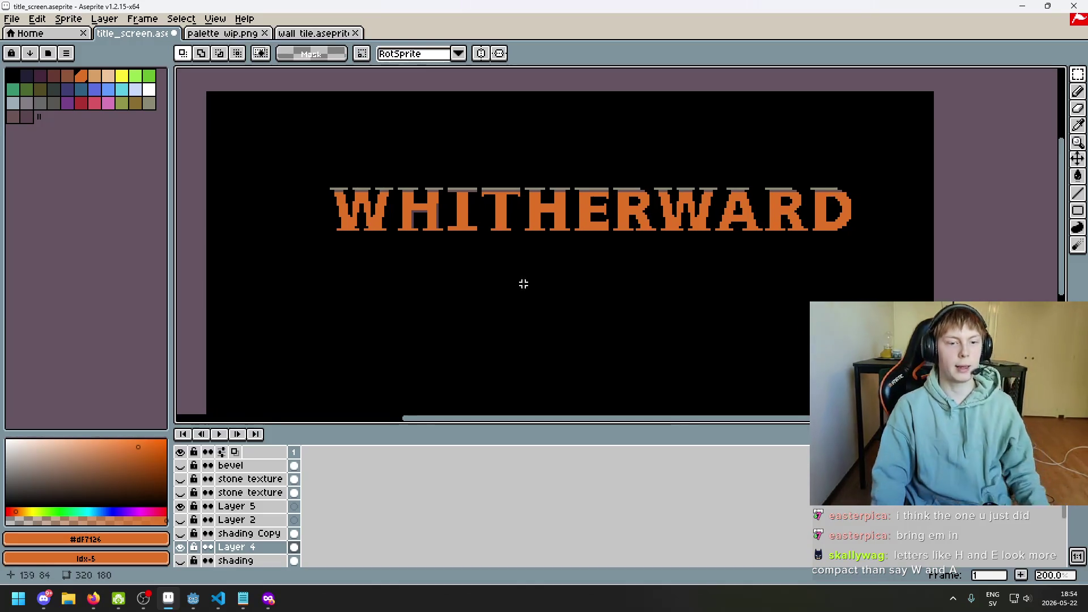
{"action": "key", "text": "b"}
{"action": "left_click_drag", "start_coordinate": [359, 306], "coordinate": [432, 306]}
{"action": "key", "text": "ctrl+z"}
{"action": "left_click_drag", "start_coordinate": [360, 299], "coordinate": [440, 308]}
{"action": "key", "text": "ctrl+z"}
{"action": "left_click_drag", "start_coordinate": [362, 295], "coordinate": [368, 313]}
{"action": "key", "text": "ctrl+z"}
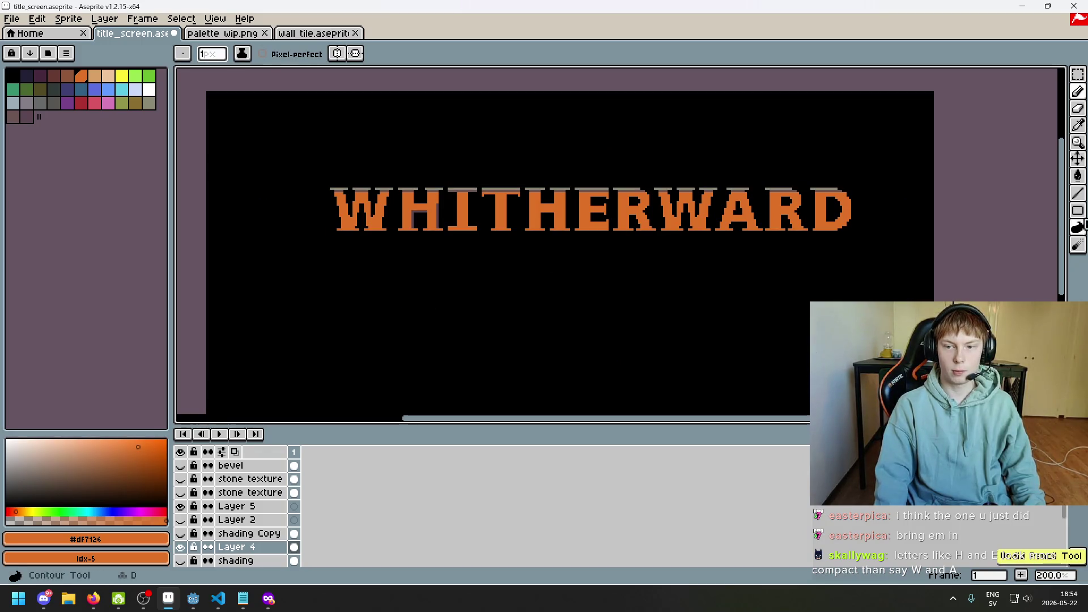
- Draw a trial filled orange rectangle right of the title, undo it, and go back to the pencil
{"action": "mouse_move", "coordinate": [1078, 227]}
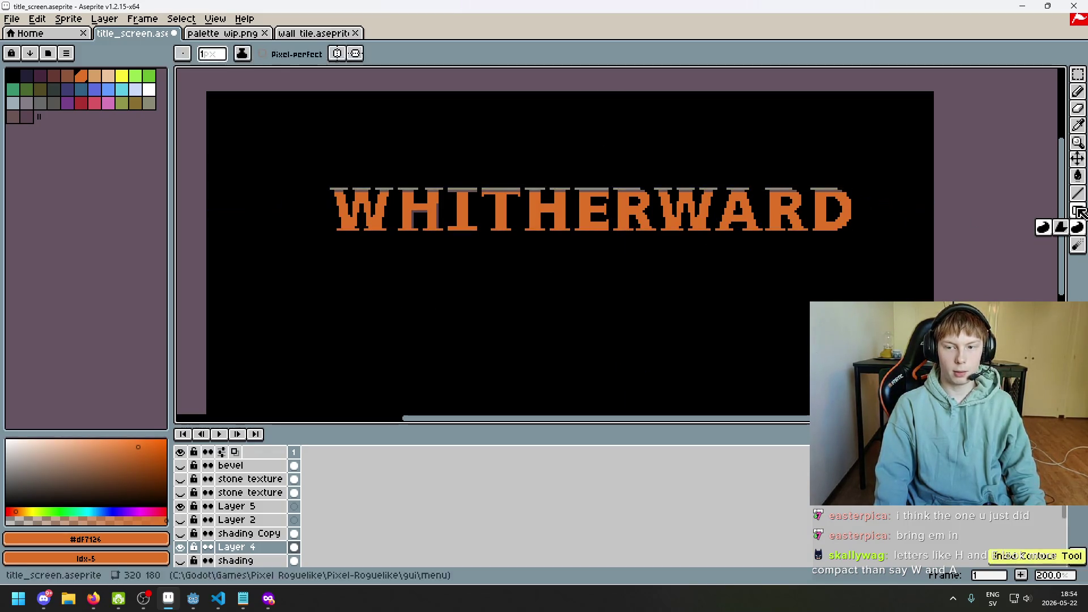
{"action": "left_click", "coordinate": [1060, 210]}
{"action": "left_click_drag", "start_coordinate": [863, 200], "coordinate": [916, 217]}
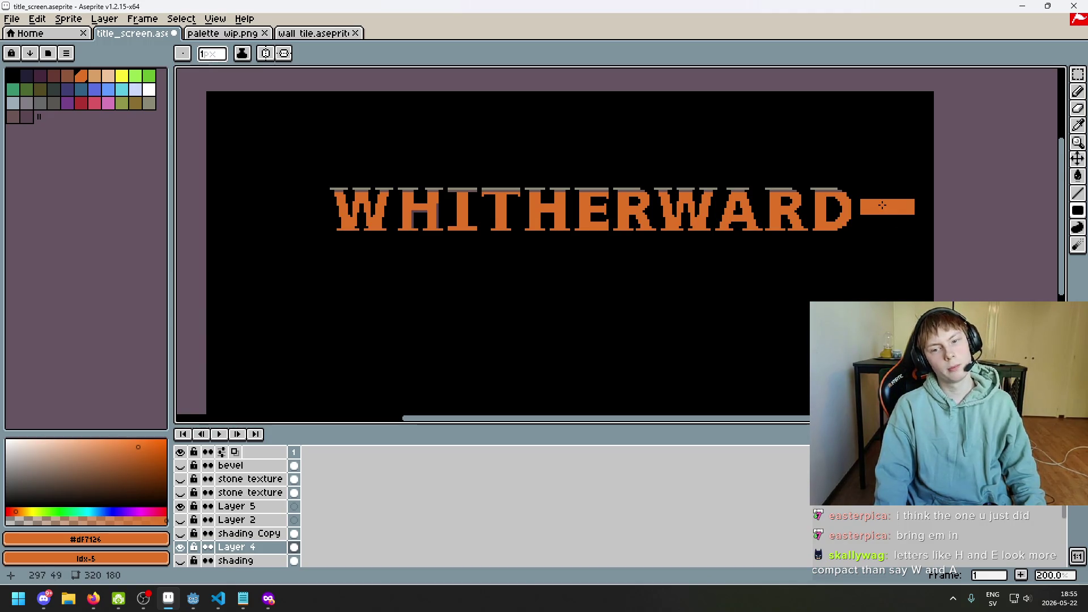
{"action": "key", "text": "ctrl+z"}
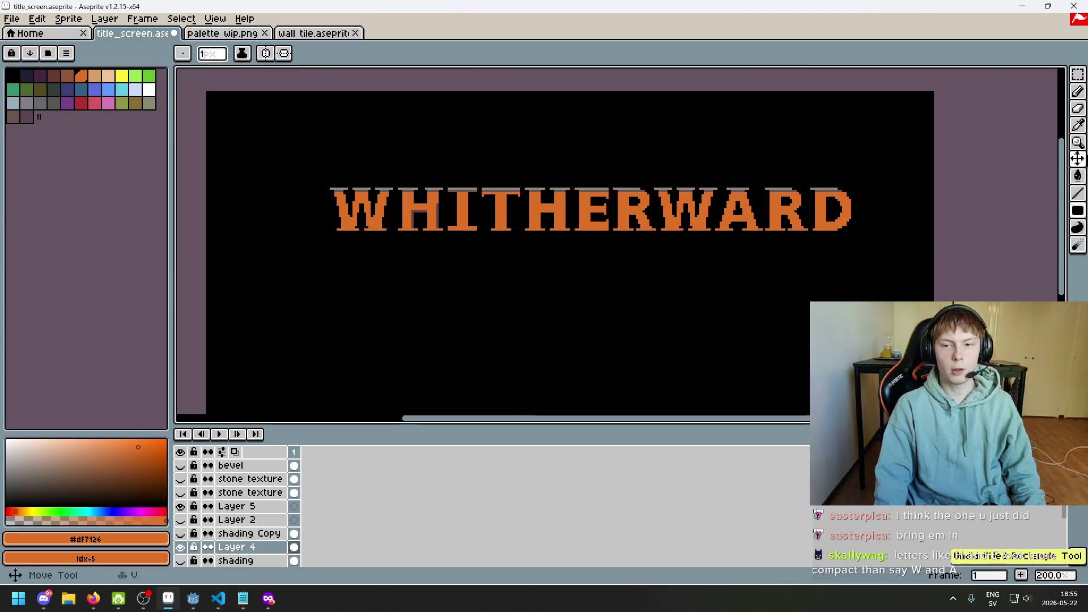
{"action": "left_click", "coordinate": [1080, 93]}
{"action": "scroll", "coordinate": [731, 198], "scroll_direction": "left", "scroll_amount": 3}
{"action": "scroll", "coordinate": [732, 199], "scroll_direction": "down", "scroll_amount": 1}
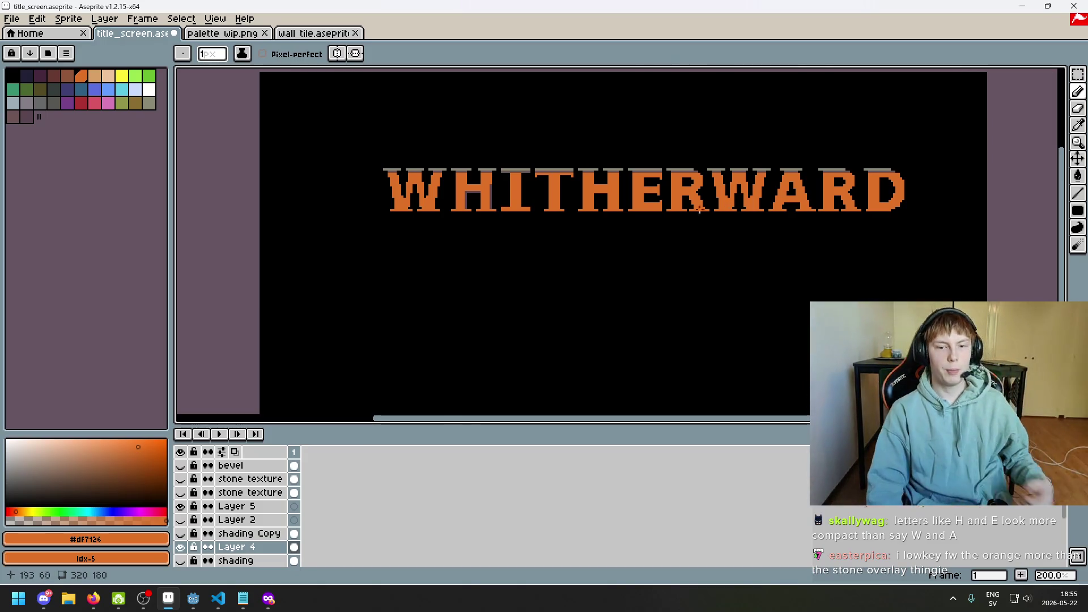
- Zoom in on the WHITHERWARD letters, turn Layer 5 back on, and recentre on the title
{"action": "mouse_move", "coordinate": [616, 247]}
{"action": "left_mouse_down"}
{"action": "mouse_move", "coordinate": [554, 294]}
{"action": "mouse_move", "coordinate": [557, 304]}
{"action": "left_mouse_up"}
{"action": "scroll", "coordinate": [554, 294], "scroll_direction": "up", "scroll_amount": 1}
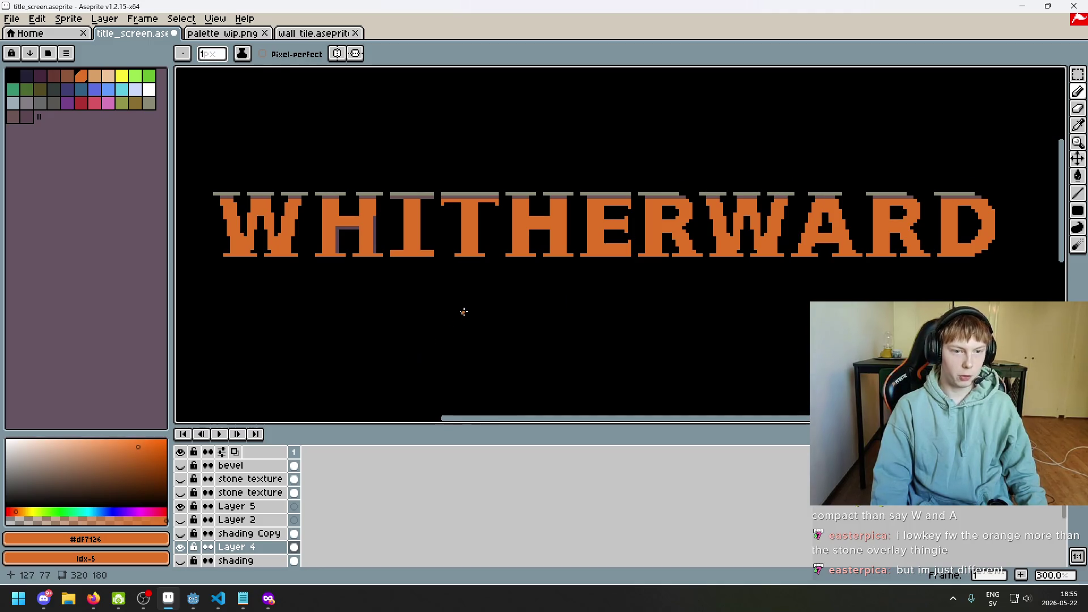
{"action": "scroll", "coordinate": [530, 267], "scroll_direction": "up", "scroll_amount": 1}
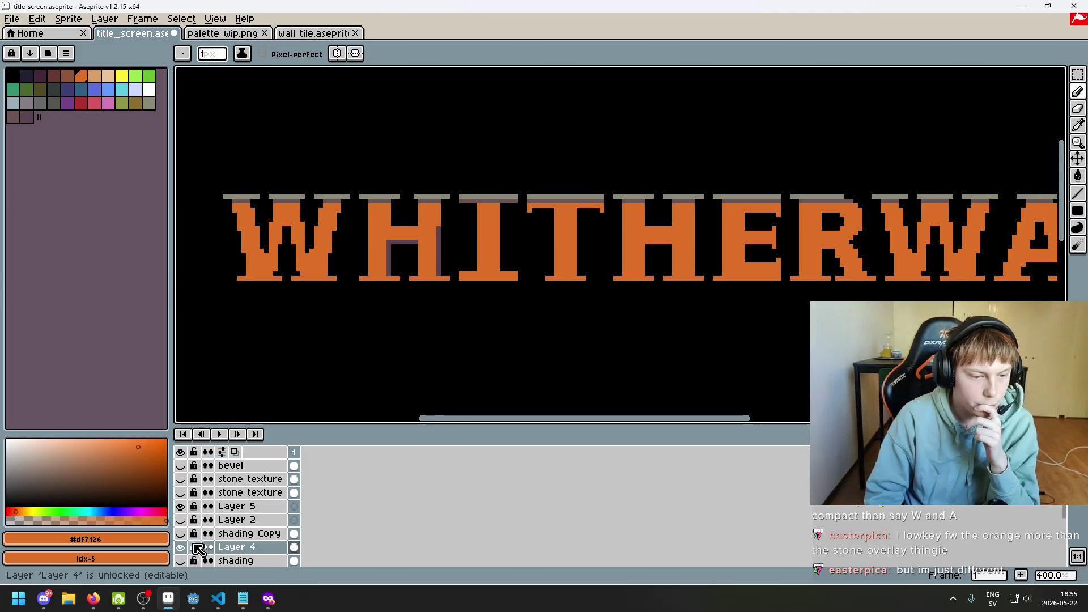
{"action": "scroll", "coordinate": [402, 250], "scroll_direction": "up", "scroll_amount": 1}
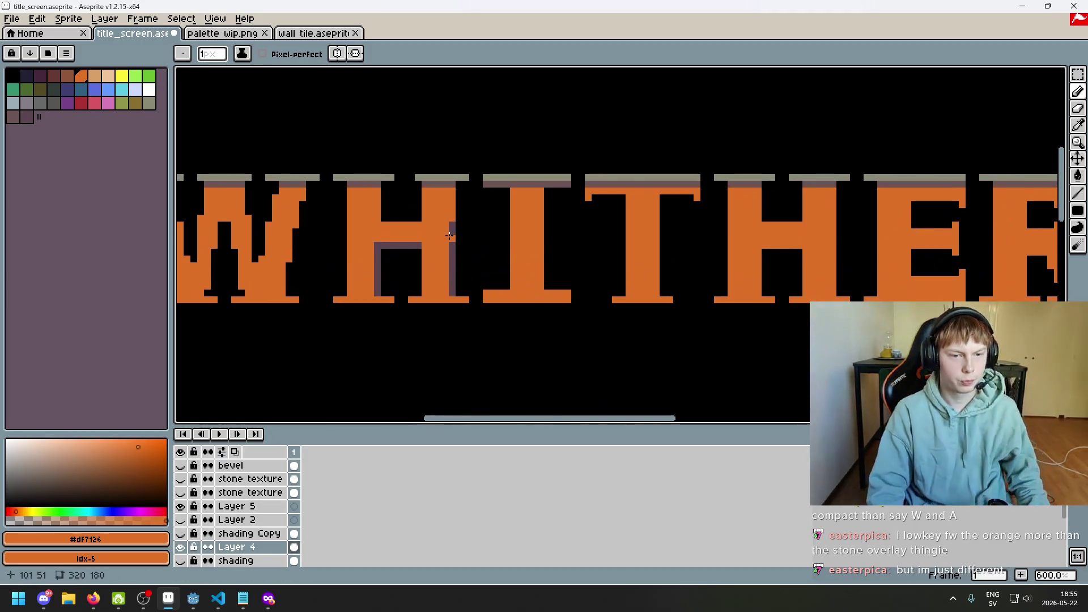
{"action": "scroll", "coordinate": [450, 234], "scroll_direction": "down", "scroll_amount": 4}
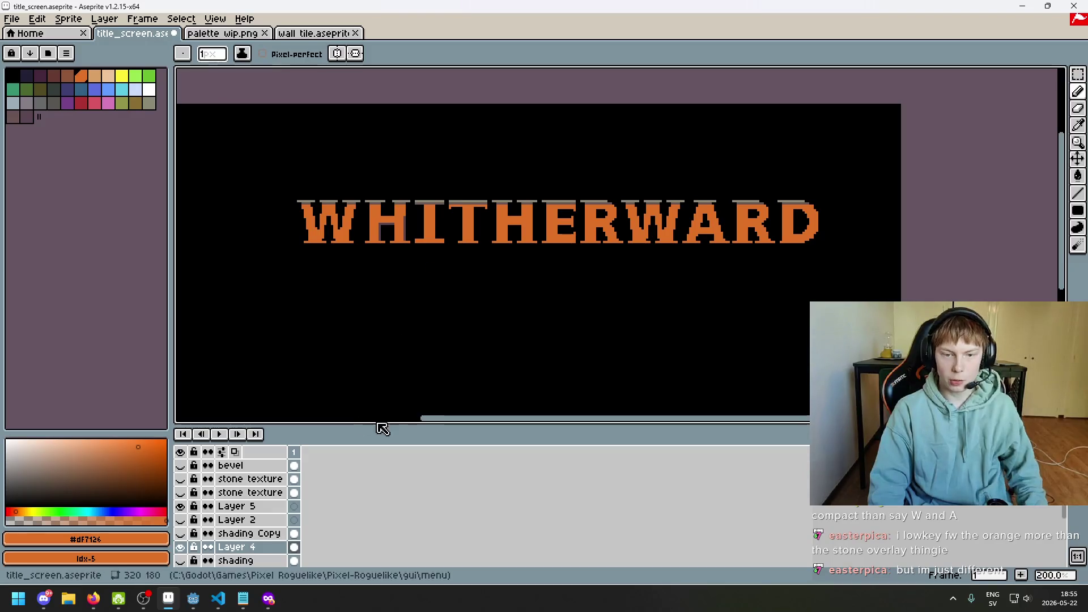
{"action": "left_click", "coordinate": [181, 506]}
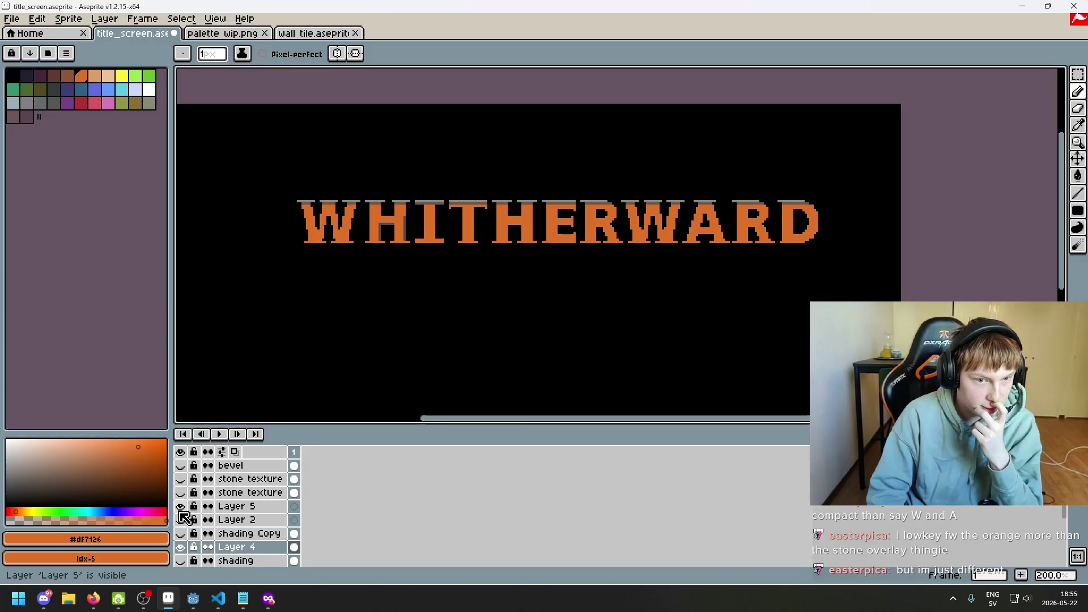
{"action": "scroll", "coordinate": [334, 187], "scroll_direction": "up", "scroll_amount": 1}
{"action": "scroll", "coordinate": [279, 308], "scroll_direction": "down", "scroll_amount": 1}
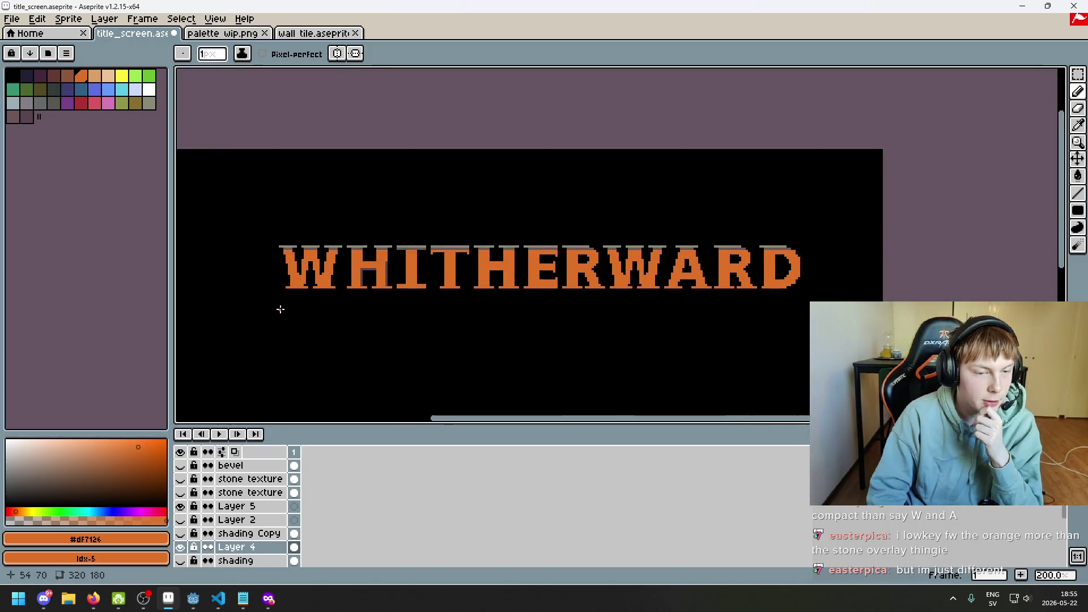
{"action": "scroll", "coordinate": [303, 233], "scroll_direction": "up", "scroll_amount": 2}
{"action": "scroll", "coordinate": [332, 298], "scroll_direction": "down", "scroll_amount": 2}
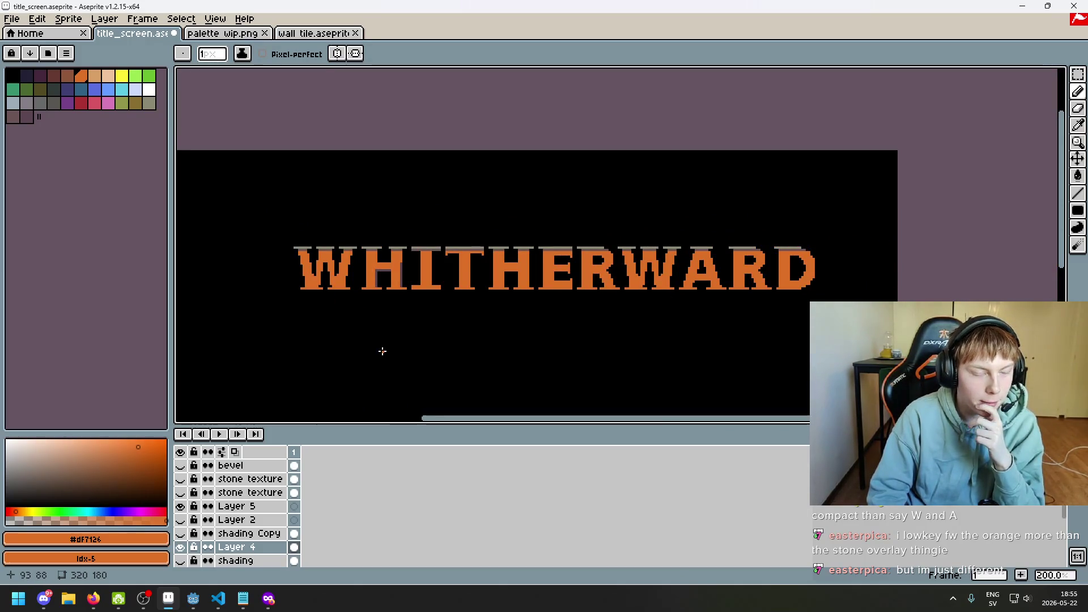
{"action": "left_click_drag", "start_coordinate": [369, 350], "coordinate": [416, 302]}
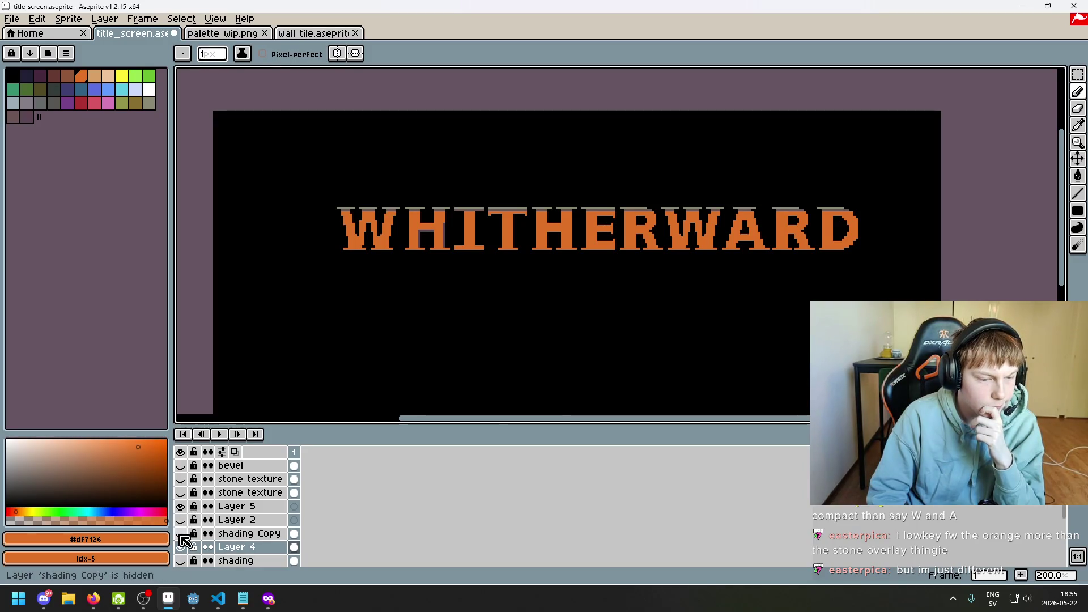
- Toggle the shading Copy layer on and off to compare the purple shadows
{"action": "left_click", "coordinate": [180, 534]}
{"action": "left_click", "coordinate": [180, 534]}
{"action": "left_click", "coordinate": [180, 534]}
{"action": "left_click", "coordinate": [180, 534]}
{"action": "left_click", "coordinate": [180, 534]}
{"action": "left_click", "coordinate": [180, 534]}
{"action": "left_click", "coordinate": [181, 535]}
{"action": "left_click", "coordinate": [180, 534]}
{"action": "left_click", "coordinate": [181, 534]}
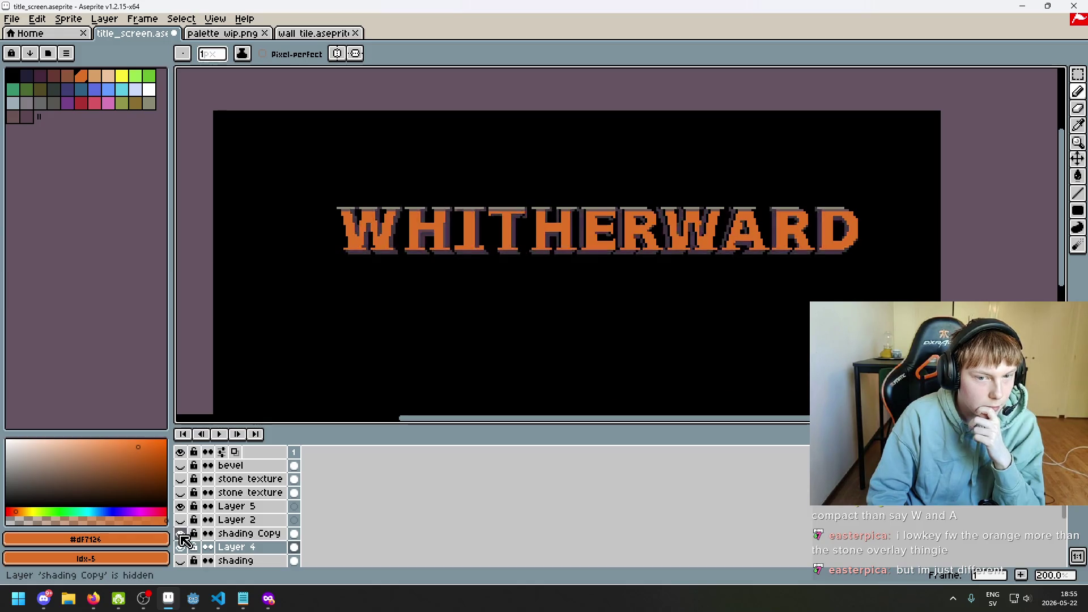
{"action": "left_click", "coordinate": [180, 534]}
{"action": "left_click", "coordinate": [180, 534]}
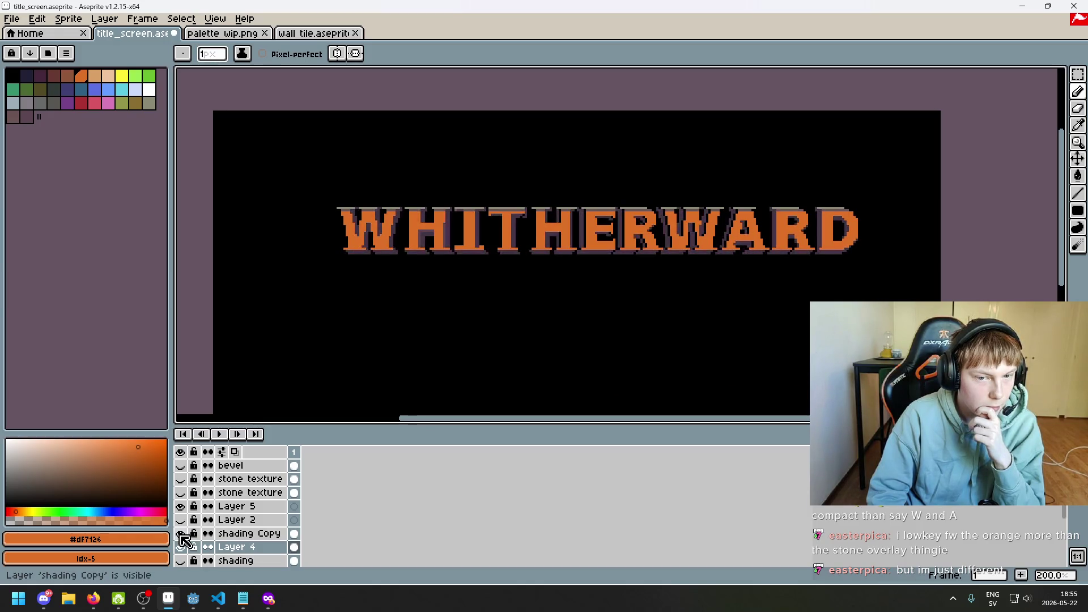
{"action": "left_click", "coordinate": [180, 534]}
{"action": "left_click", "coordinate": [181, 534]}
{"action": "left_click", "coordinate": [181, 534]}
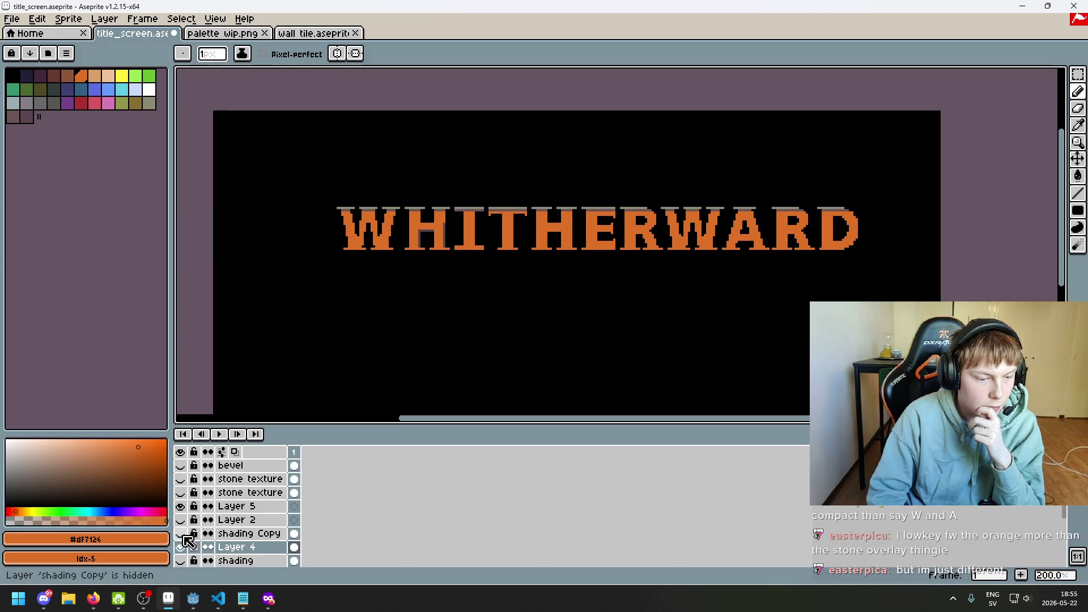
- Compare with Layer 4 hidden, then show shading Copy and make it the editing layer
{"action": "left_click", "coordinate": [180, 547]}
{"action": "left_click", "coordinate": [181, 547]}
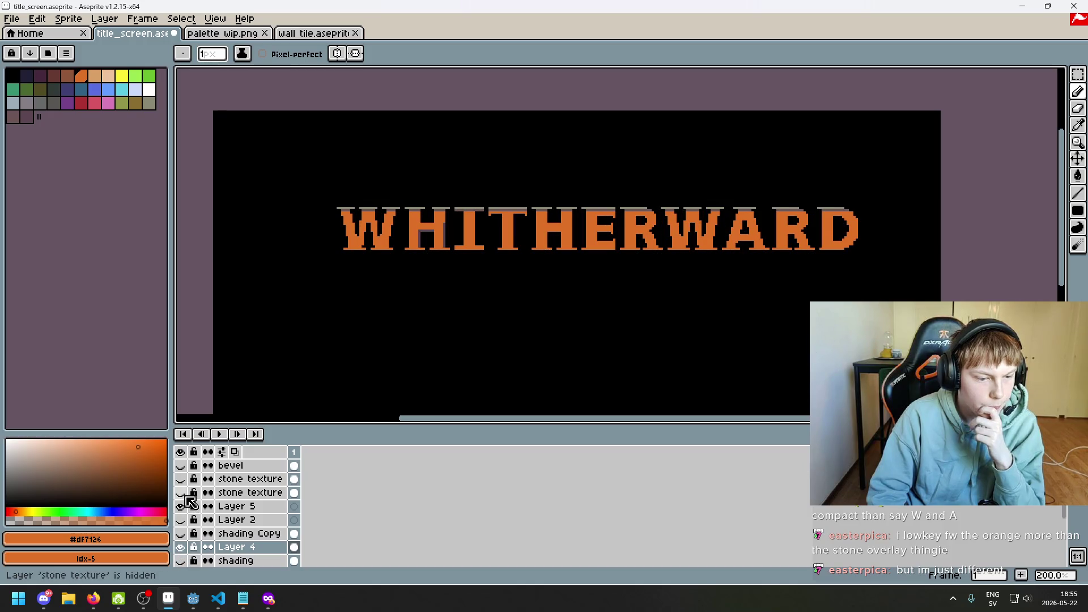
{"action": "scroll", "coordinate": [210, 533], "scroll_direction": "down", "scroll_amount": 1}
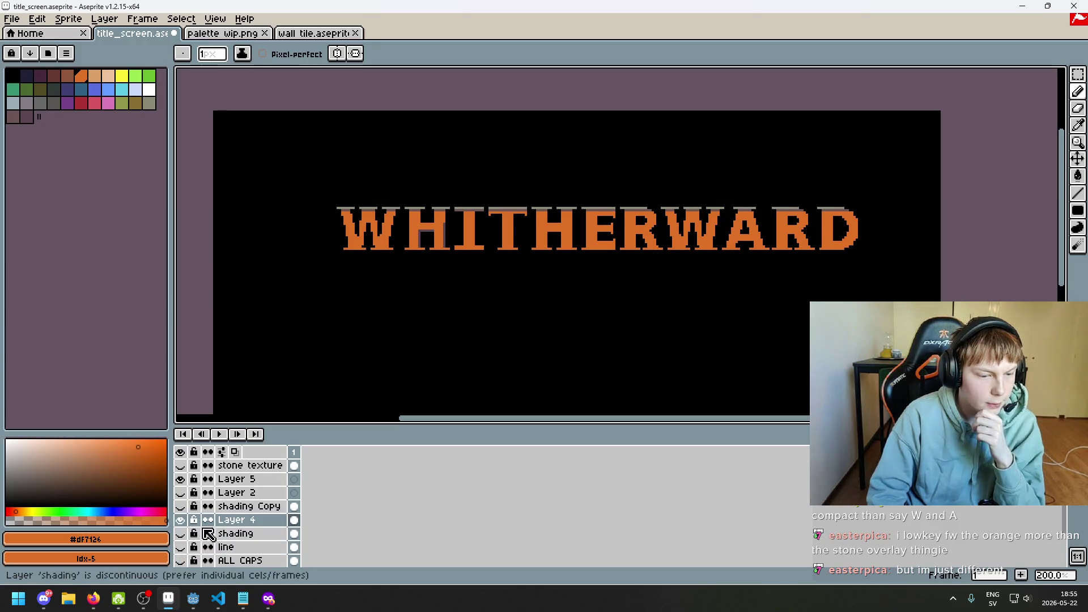
{"action": "left_click", "coordinate": [182, 507]}
{"action": "left_click", "coordinate": [181, 507]}
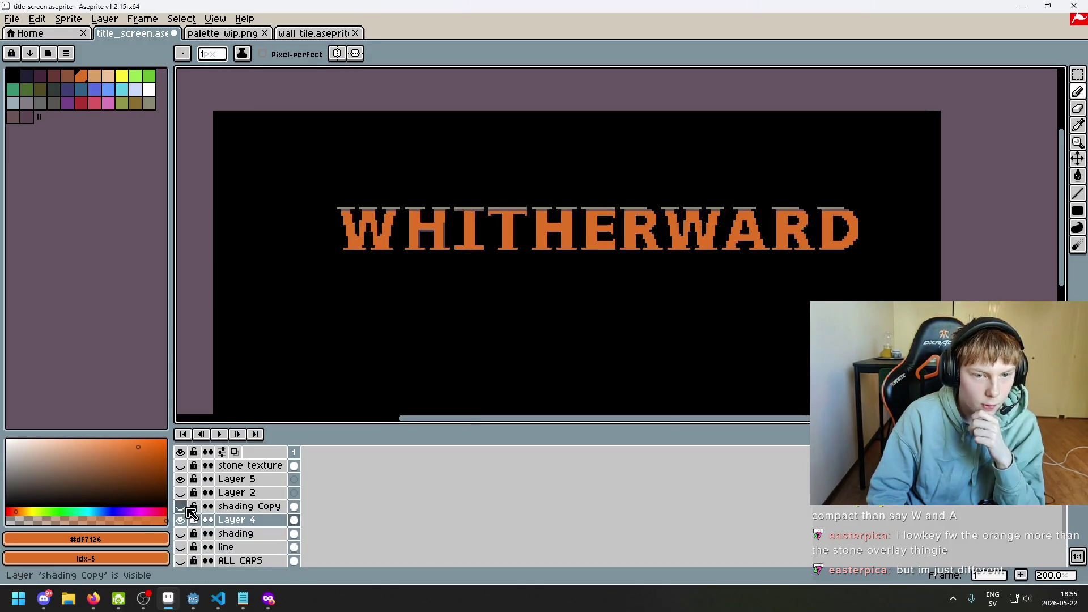
{"action": "left_click", "coordinate": [244, 506]}
{"action": "scroll", "coordinate": [544, 238], "scroll_direction": "up", "scroll_amount": 2}
{"action": "left_click_drag", "start_coordinate": [544, 239], "coordinate": [453, 289]}
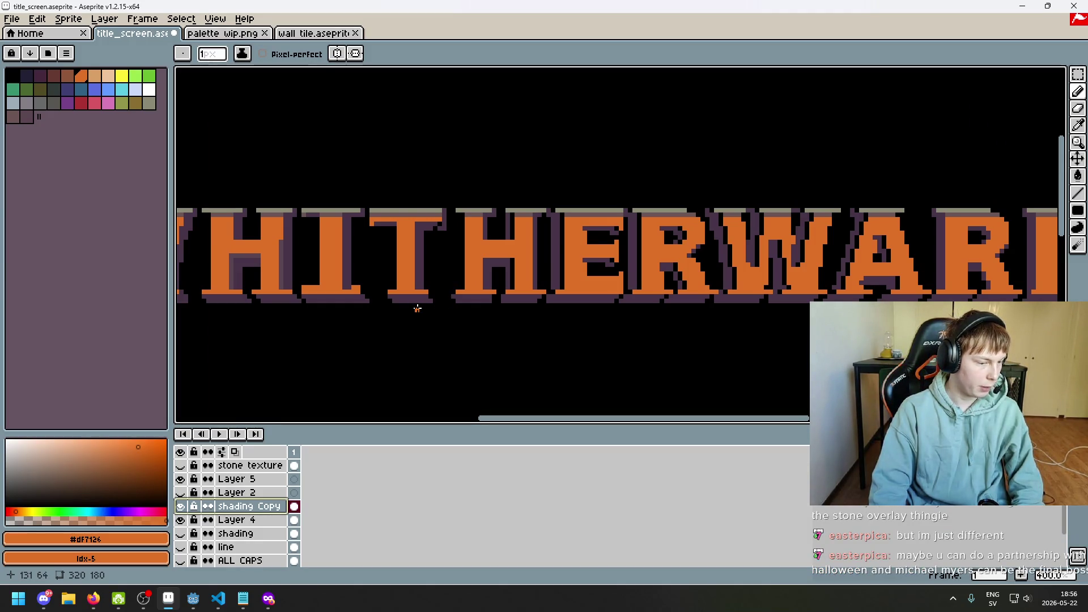
- Try a rectangular selection across the title, then clear it
{"action": "left_click", "coordinate": [1079, 74]}
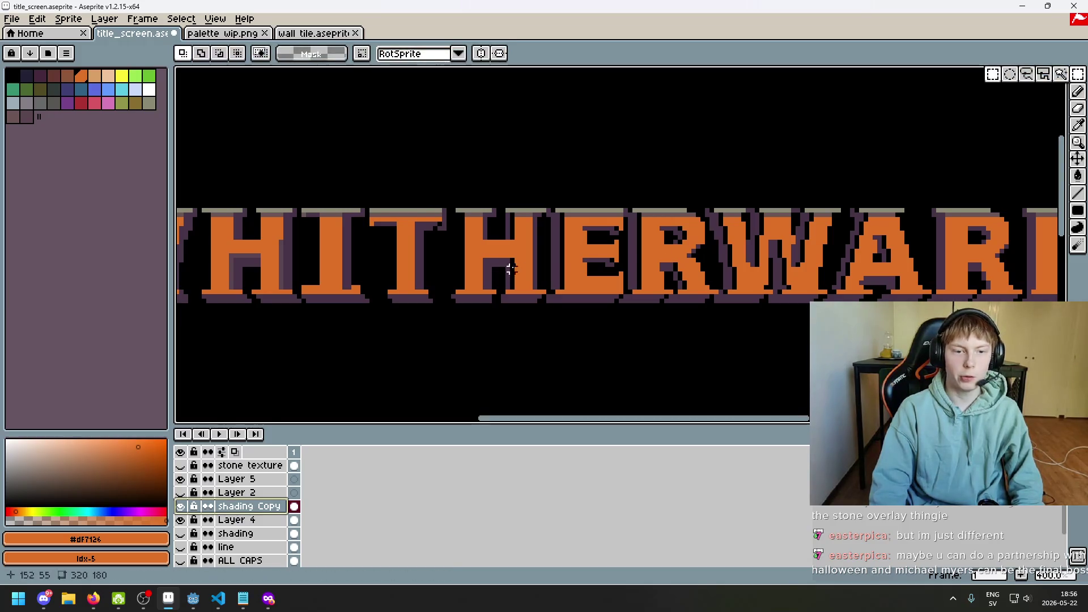
{"action": "scroll", "coordinate": [458, 219], "scroll_direction": "up", "scroll_amount": 2}
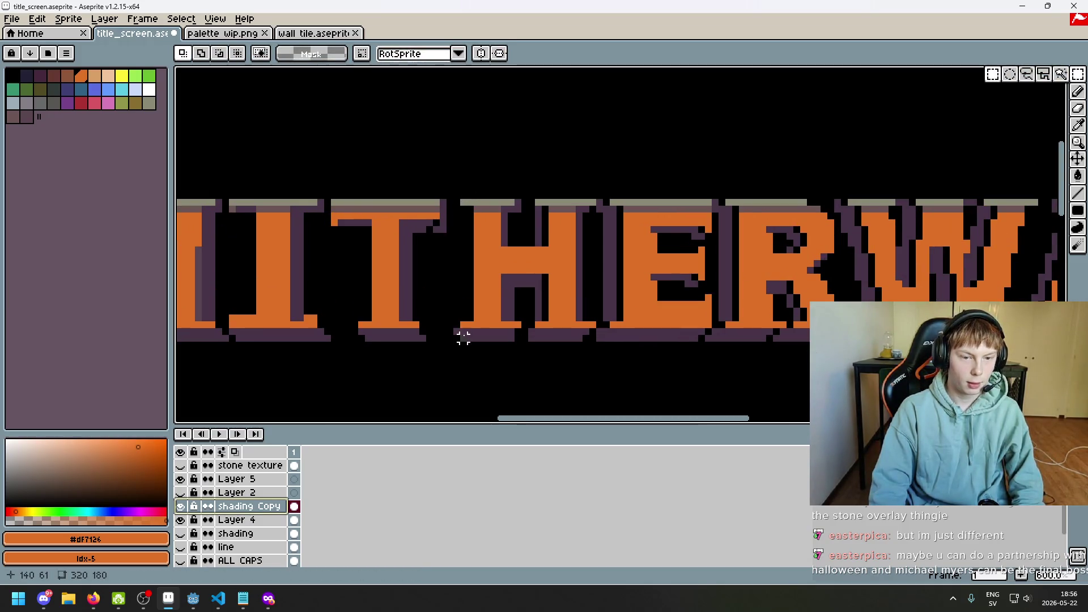
{"action": "left_click", "coordinate": [457, 358]}
{"action": "mouse_move", "coordinate": [464, 176]}
{"action": "left_mouse_down"}
{"action": "mouse_move", "coordinate": [537, 338]}
{"action": "mouse_move", "coordinate": [590, 365]}
{"action": "mouse_move", "coordinate": [1060, 378]}
{"action": "left_mouse_up"}
{"action": "scroll", "coordinate": [537, 338], "scroll_direction": "down", "scroll_amount": 2}
{"action": "left_click", "coordinate": [661, 165]}
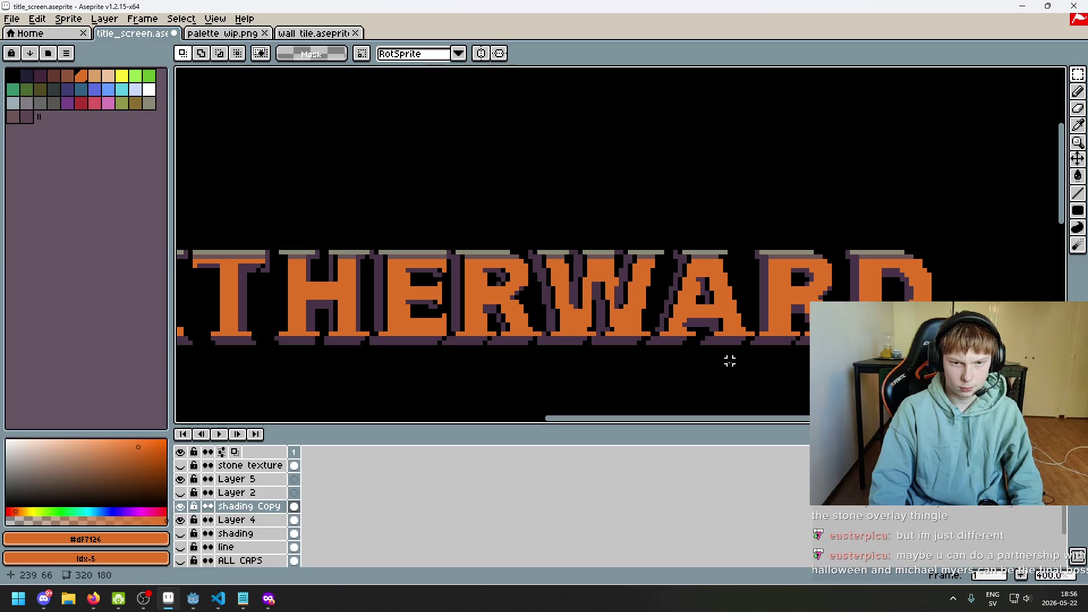
{"action": "scroll", "coordinate": [734, 369], "scroll_direction": "up", "scroll_amount": 2}
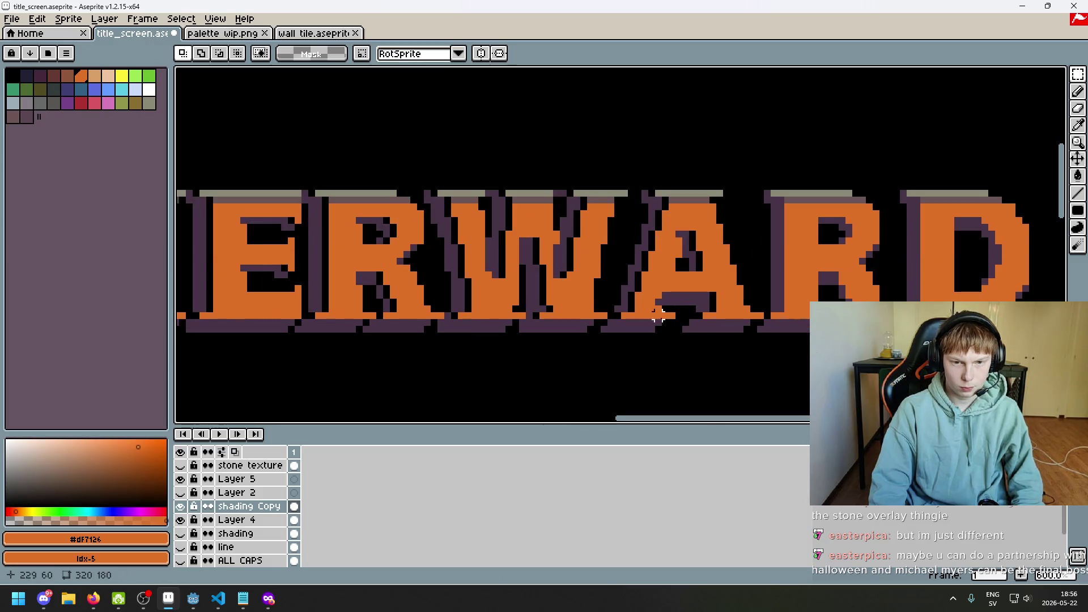
{"action": "left_click", "coordinate": [1079, 74]}
{"action": "left_click", "coordinate": [577, 165]}
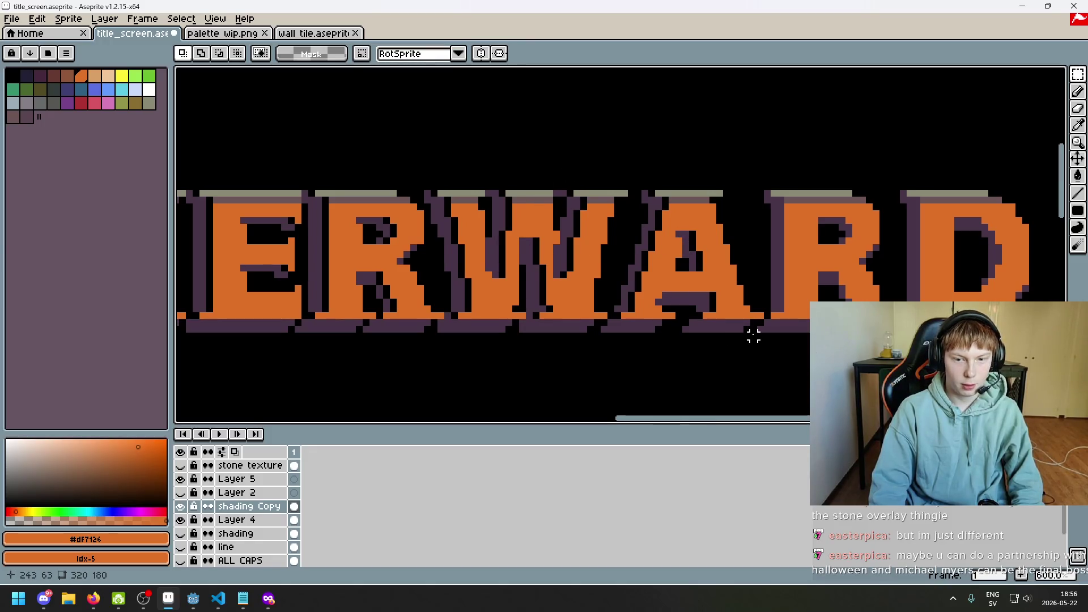
- Lasso the shadow pixels around HERWAR, move them one pixel right and commit
{"action": "key", "text": "q"}
{"action": "left_click_drag", "start_coordinate": [740, 329], "coordinate": [756, 233]}
{"action": "mouse_move", "coordinate": [753, 329]}
{"action": "left_mouse_down"}
{"action": "mouse_move", "coordinate": [644, 109]}
{"action": "mouse_move", "coordinate": [187, 68]}
{"action": "mouse_move", "coordinate": [199, 72]}
{"action": "left_mouse_up"}
{"action": "left_click_drag", "start_coordinate": [335, 132], "coordinate": [343, 178]}
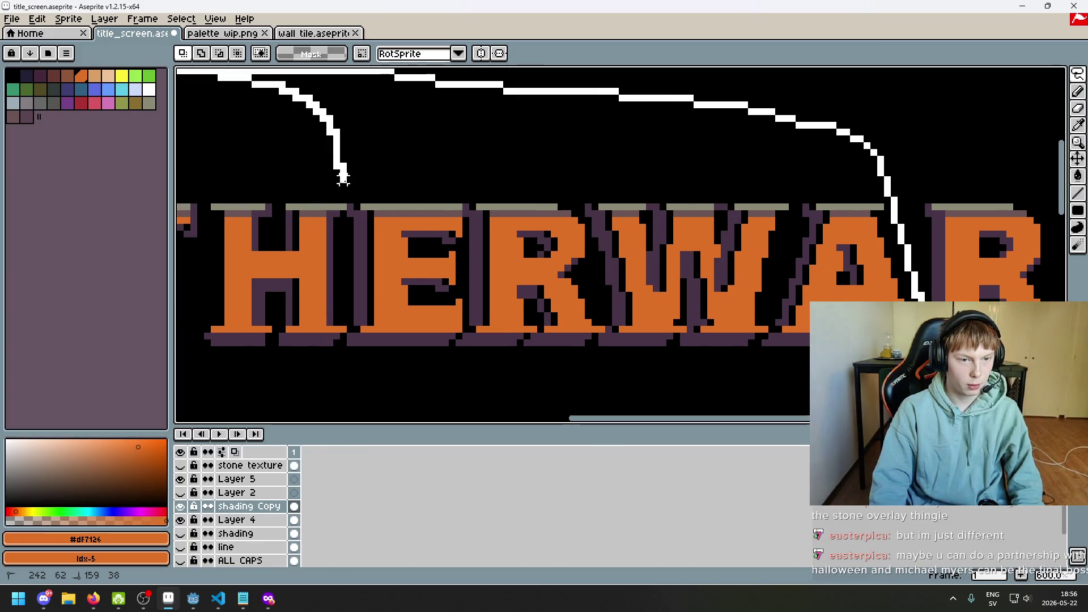
{"action": "left_click_drag", "start_coordinate": [350, 340], "coordinate": [355, 374]}
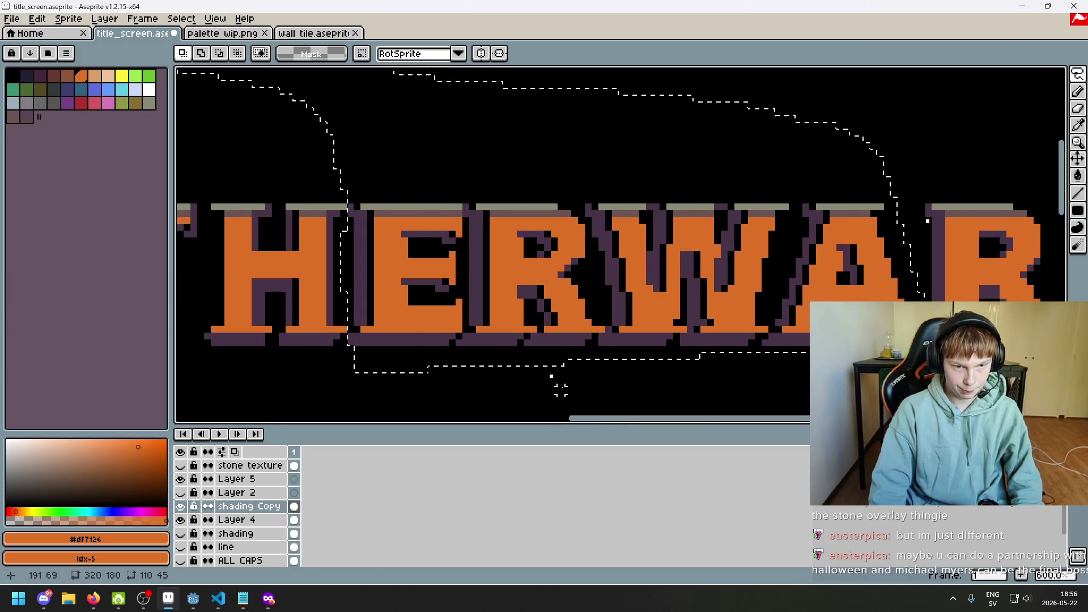
{"action": "key", "text": "Right"}
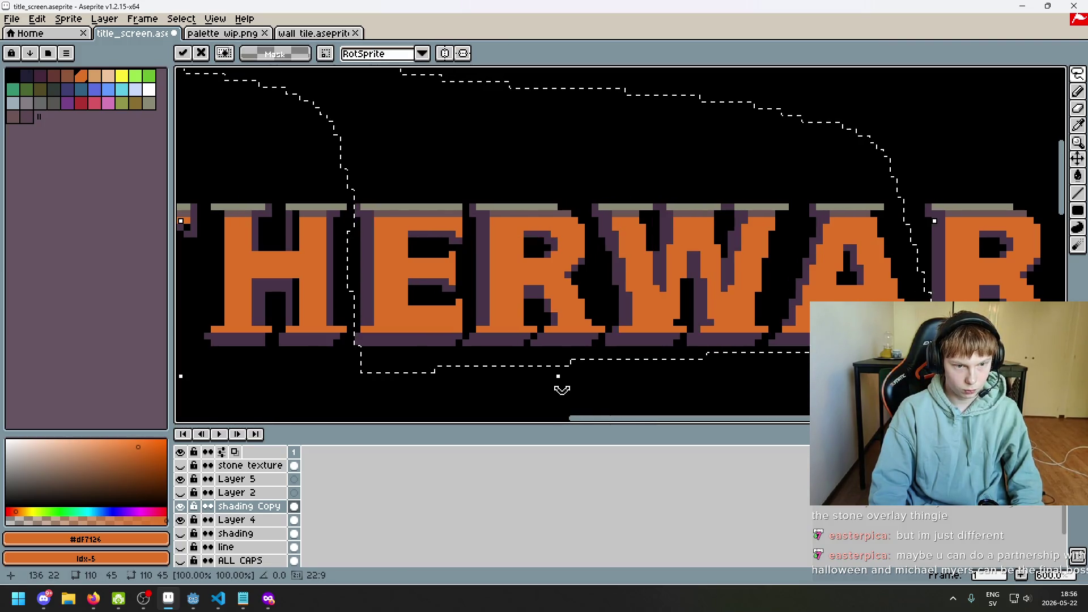
{"action": "key", "text": "Left"}
{"action": "key", "text": "Right"}
{"action": "key", "text": "Left"}
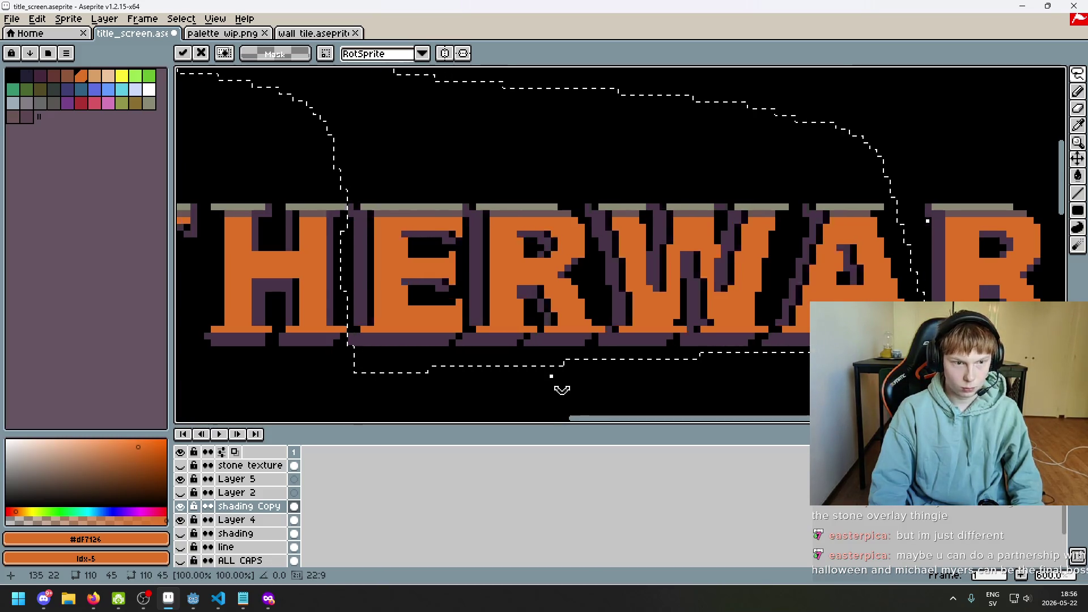
{"action": "key", "text": "Right"}
{"action": "key", "text": "ctrl+d"}
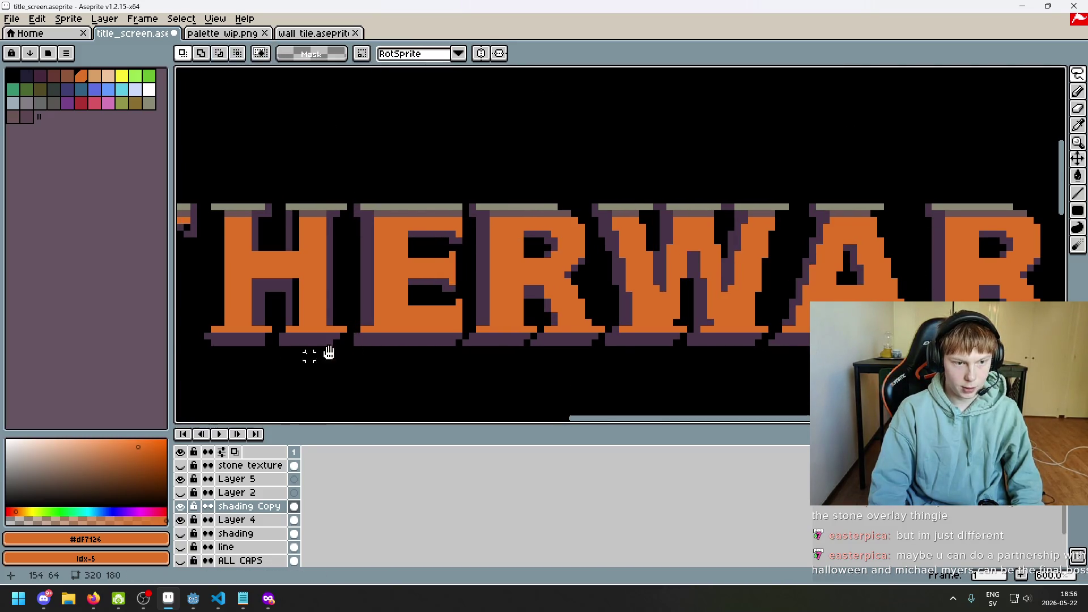
- Make two more trial freehand selections over the shading and discard them
{"action": "left_click_drag", "start_coordinate": [295, 355], "coordinate": [423, 355]}
{"action": "mouse_move", "coordinate": [343, 309]}
{"action": "left_mouse_down"}
{"action": "mouse_move", "coordinate": [363, 187]}
{"action": "mouse_move", "coordinate": [505, 176]}
{"action": "mouse_move", "coordinate": [567, 190]}
{"action": "mouse_move", "coordinate": [652, 304]}
{"action": "left_mouse_up"}
{"action": "key", "text": "ctrl+d"}
{"action": "scroll", "coordinate": [562, 294], "scroll_direction": "down", "scroll_amount": 5}
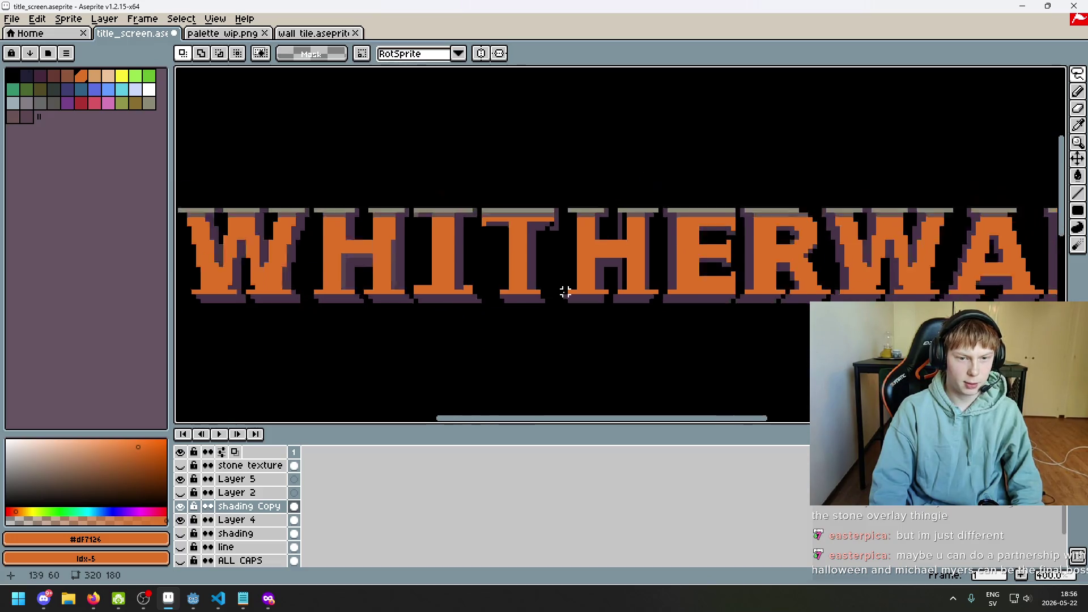
{"action": "scroll", "coordinate": [586, 291], "scroll_direction": "up", "scroll_amount": 1}
{"action": "scroll", "coordinate": [543, 302], "scroll_direction": "up", "scroll_amount": 3}
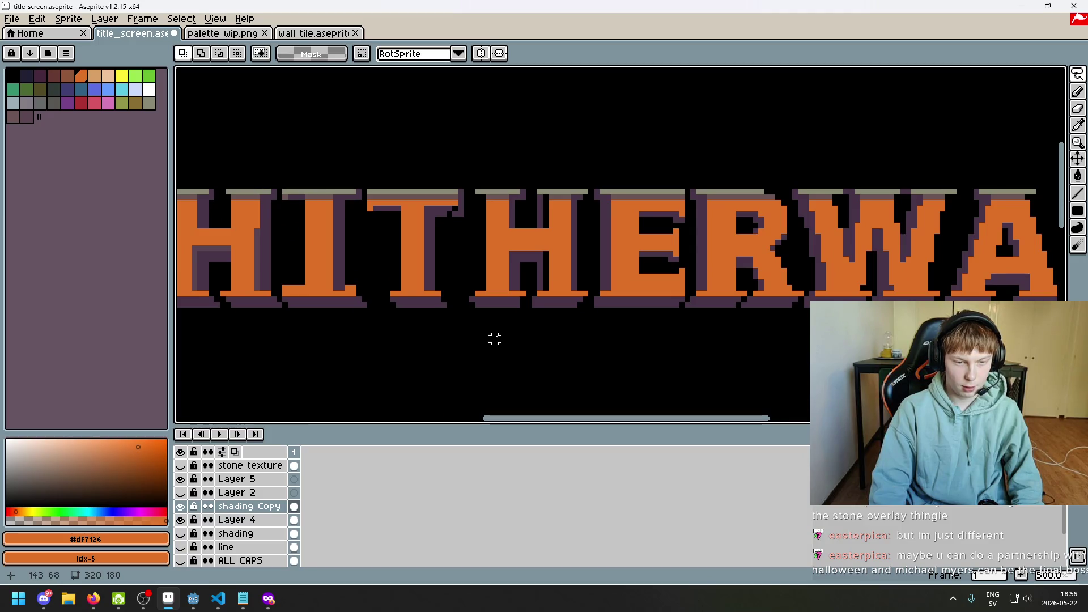
{"action": "mouse_move", "coordinate": [466, 254]}
{"action": "left_mouse_down"}
{"action": "mouse_move", "coordinate": [559, 170]}
{"action": "mouse_move", "coordinate": [593, 195]}
{"action": "left_mouse_up"}
{"action": "key", "text": "ctrl+d"}
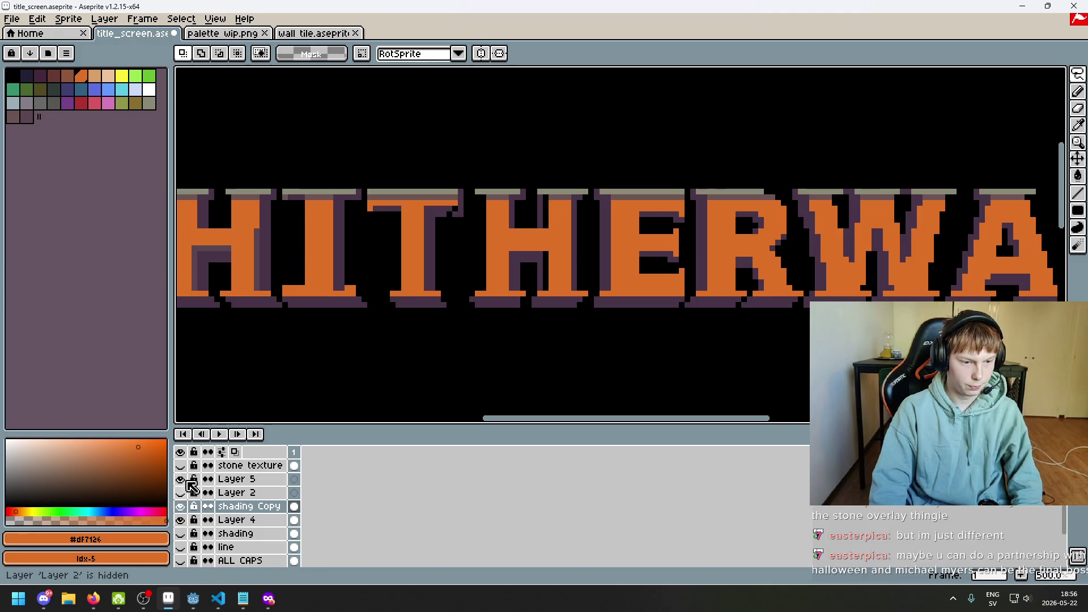
- Toggle the stone texture and try out selections around the shading at the T's top right
{"action": "left_click", "coordinate": [181, 466]}
{"action": "left_click", "coordinate": [181, 466]}
{"action": "mouse_move", "coordinate": [450, 357]}
{"action": "left_mouse_down"}
{"action": "mouse_move", "coordinate": [473, 196]}
{"action": "mouse_move", "coordinate": [585, 174]}
{"action": "mouse_move", "coordinate": [584, 255]}
{"action": "mouse_move", "coordinate": [519, 334]}
{"action": "mouse_move", "coordinate": [470, 335]}
{"action": "left_mouse_up"}
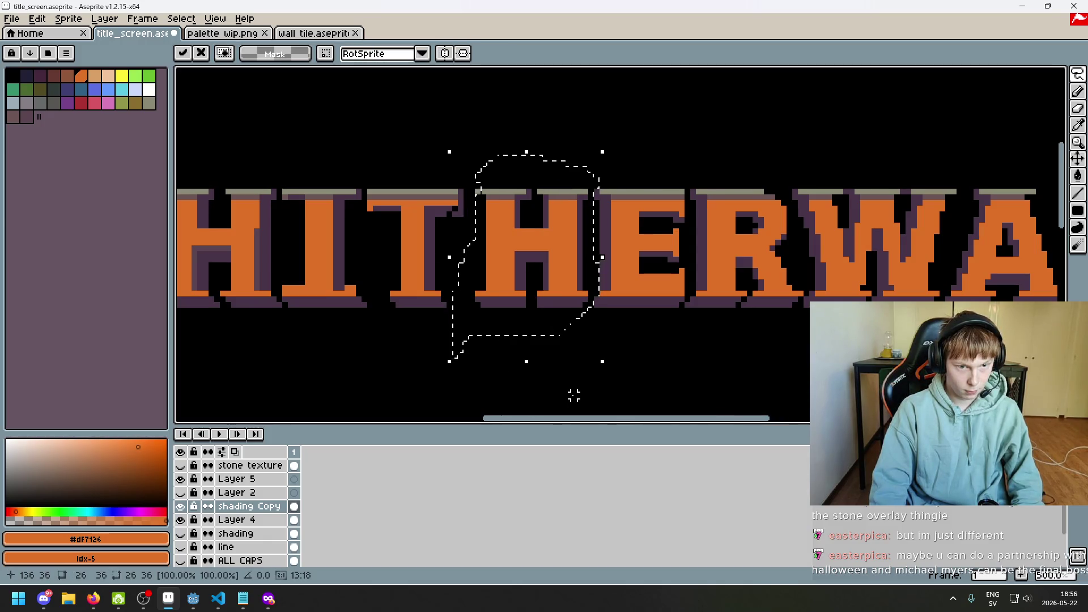
{"action": "key", "text": "ctrl+d"}
{"action": "scroll", "coordinate": [450, 235], "scroll_direction": "up", "scroll_amount": 2}
{"action": "mouse_move", "coordinate": [450, 196]}
{"action": "left_mouse_down"}
{"action": "mouse_move", "coordinate": [474, 182]}
{"action": "mouse_move", "coordinate": [493, 236]}
{"action": "left_mouse_up"}
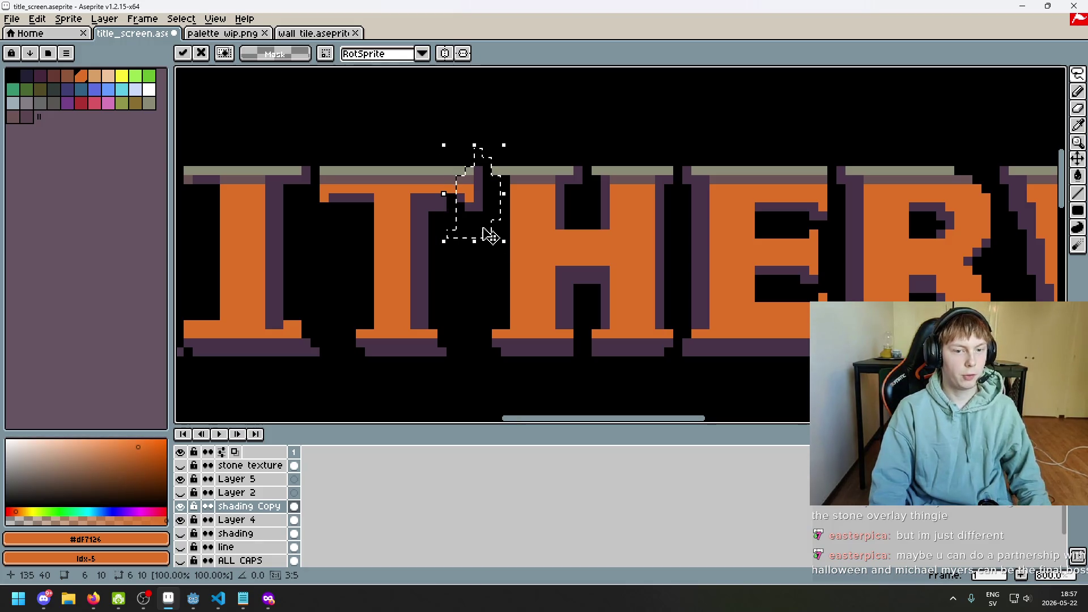
{"action": "key", "text": "ctrl+d"}
- Pick the dark purple shadow colour #473347 from the T's shading for the pencil
{"action": "left_click", "coordinate": [447, 200], "text": "alt"}
{"action": "key", "text": "b"}
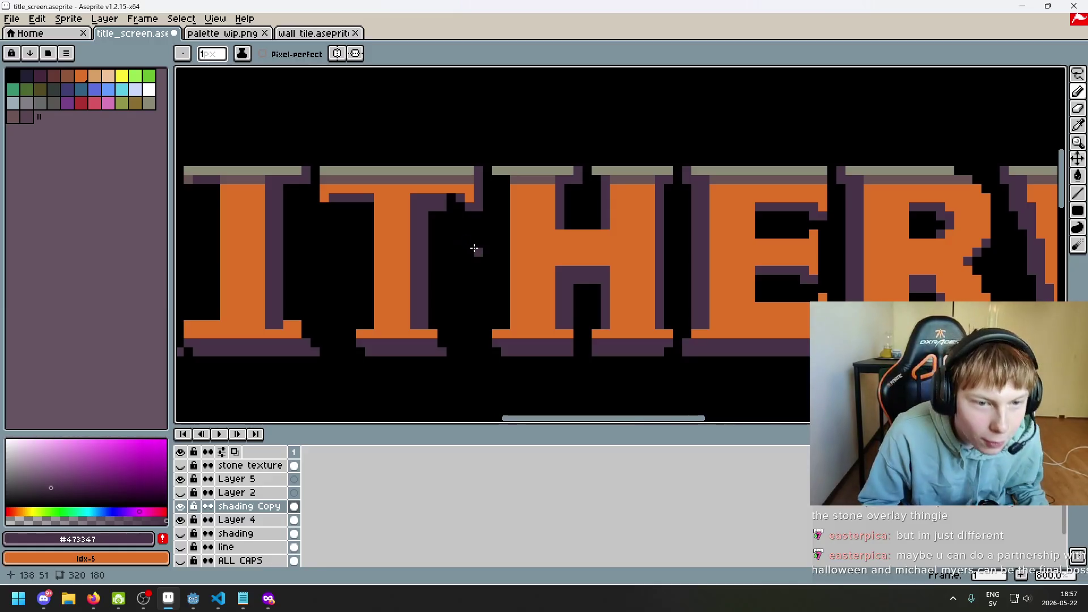
{"action": "scroll", "coordinate": [403, 243], "scroll_direction": "up", "scroll_amount": 2}
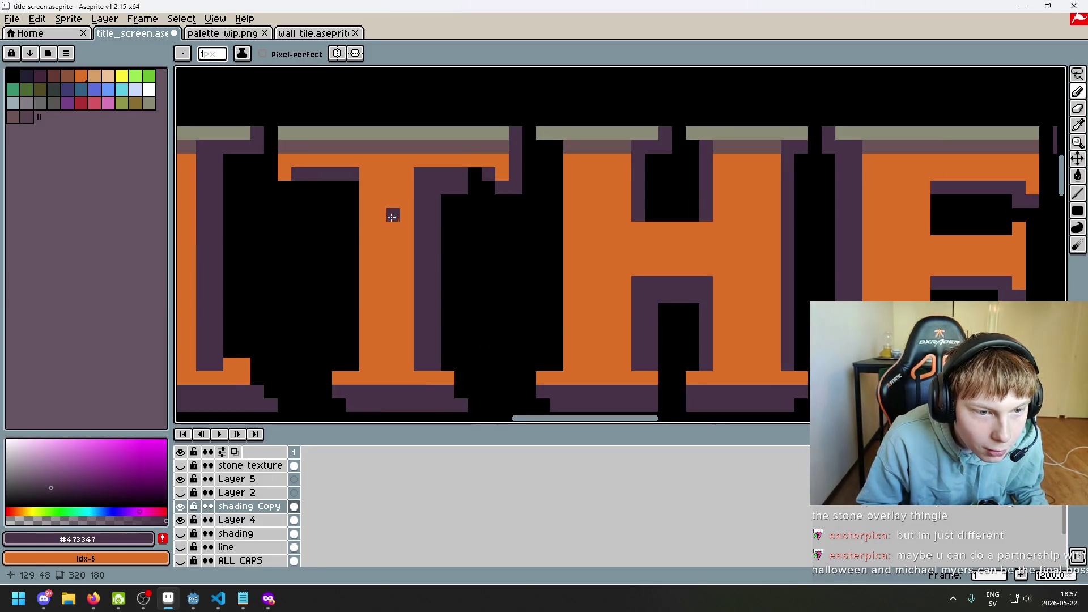
{"action": "scroll", "coordinate": [639, 240], "scroll_direction": "down", "scroll_amount": 3}
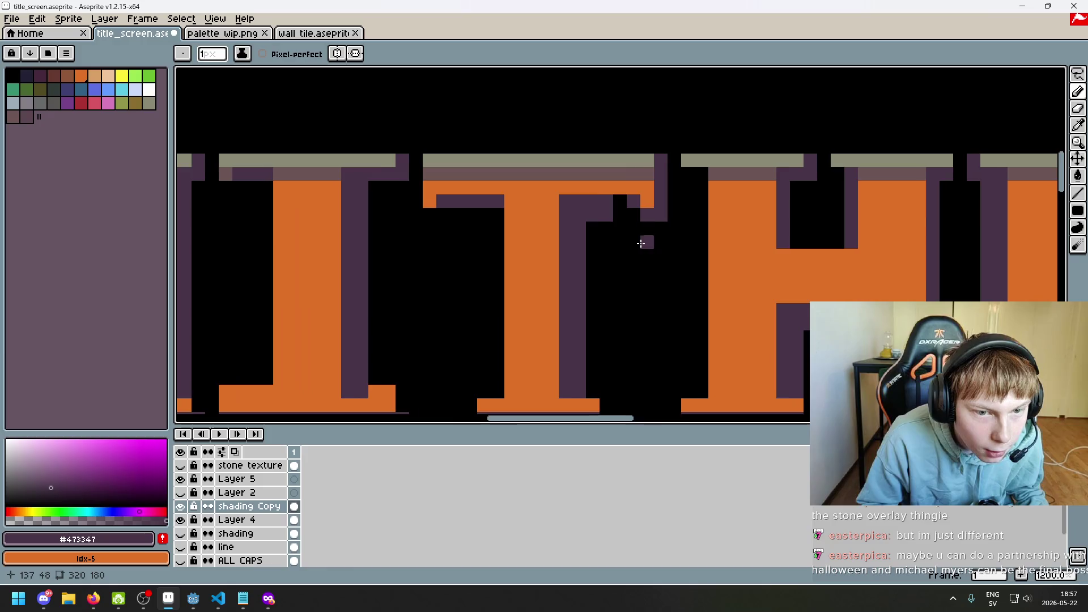
{"action": "scroll", "coordinate": [647, 217], "scroll_direction": "up", "scroll_amount": 4}
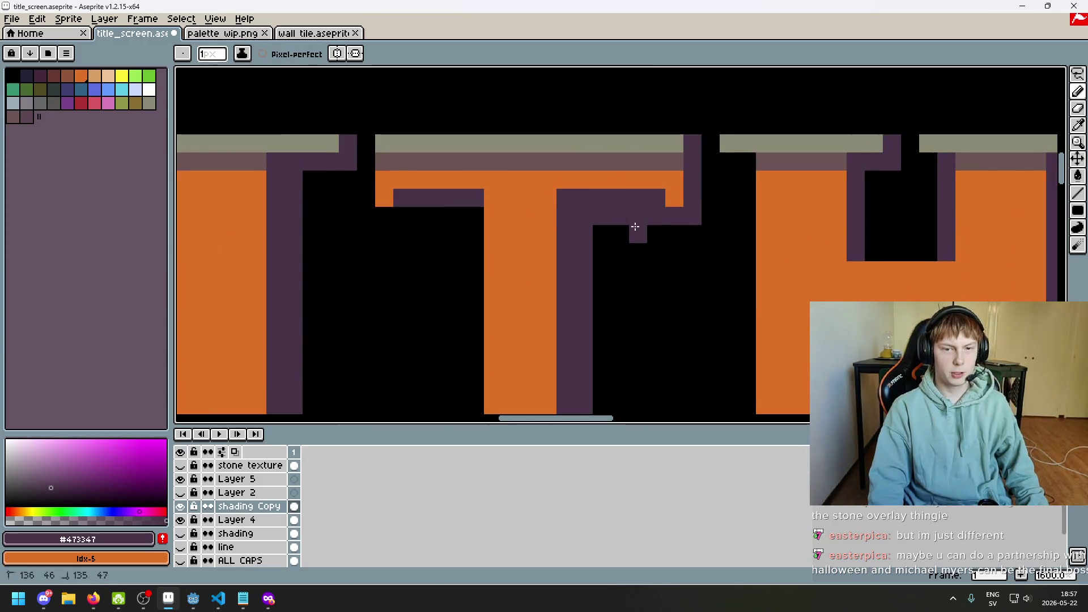
{"action": "scroll", "coordinate": [638, 227], "scroll_direction": "down", "scroll_amount": 5}
- Erase the stray purple pixels at the T's right arm and right of its stem
{"action": "key", "text": "e"}
{"action": "scroll", "coordinate": [649, 238], "scroll_direction": "up", "scroll_amount": 1}
{"action": "scroll", "coordinate": [658, 267], "scroll_direction": "down", "scroll_amount": 1}
{"action": "scroll", "coordinate": [657, 229], "scroll_direction": "up", "scroll_amount": 3}
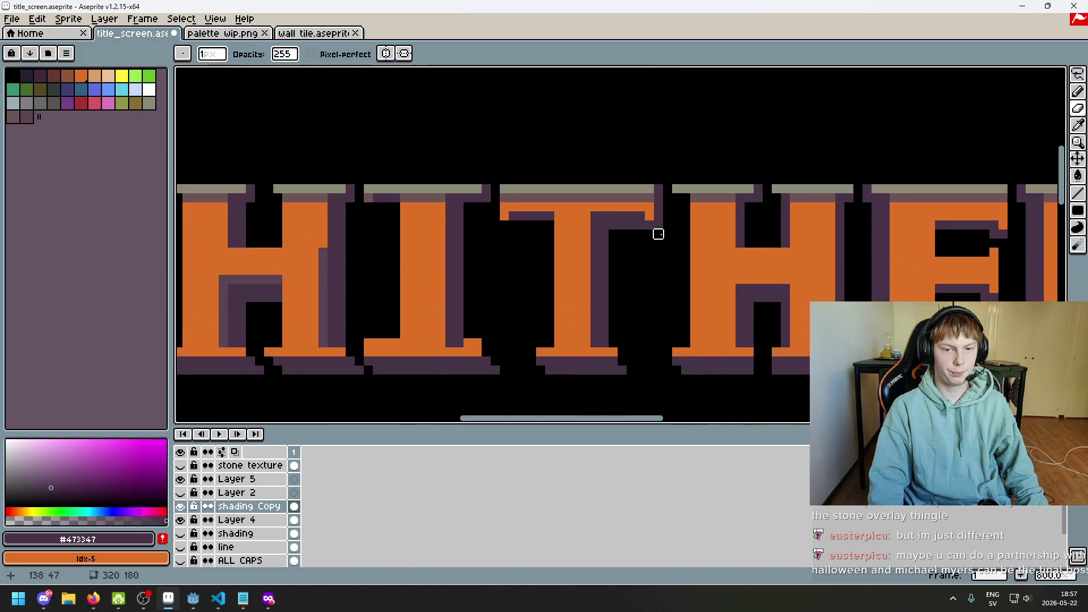
{"action": "key", "text": "b"}
{"action": "scroll", "coordinate": [657, 235], "scroll_direction": "up", "scroll_amount": 3}
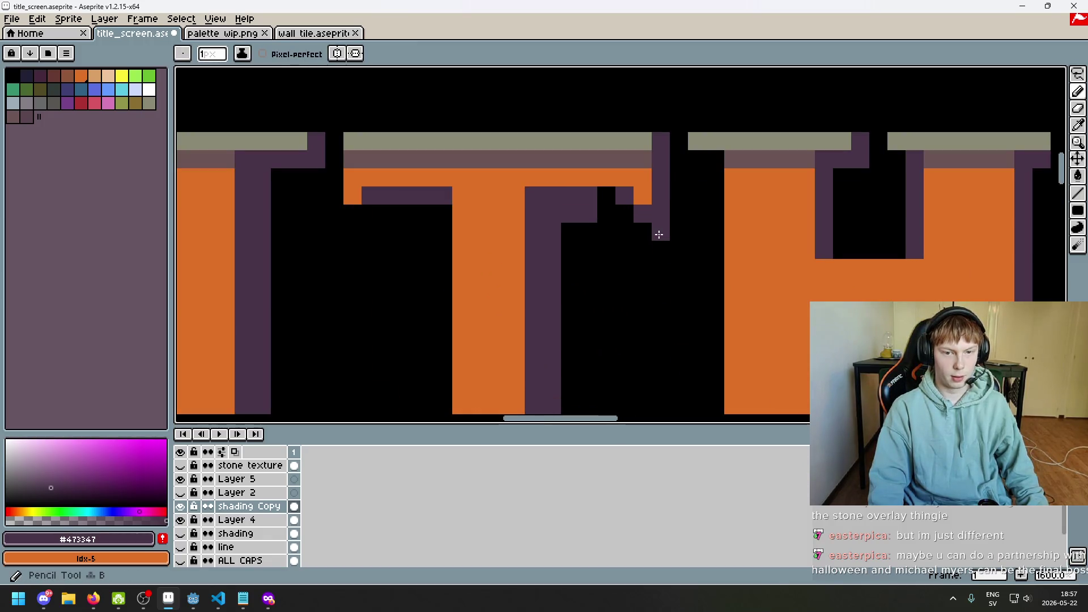
{"action": "scroll", "coordinate": [601, 199], "scroll_direction": "down", "scroll_amount": 4}
{"action": "key", "text": "e"}
{"action": "scroll", "coordinate": [632, 233], "scroll_direction": "down", "scroll_amount": 2}
{"action": "scroll", "coordinate": [630, 230], "scroll_direction": "up", "scroll_amount": 2}
{"action": "scroll", "coordinate": [626, 233], "scroll_direction": "down", "scroll_amount": 3}
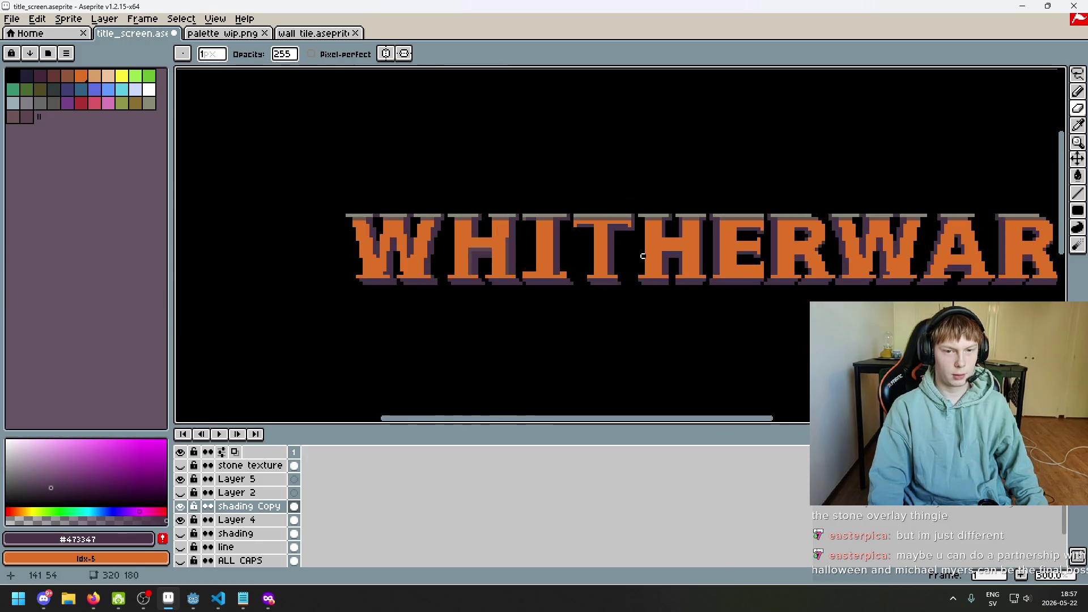
{"action": "scroll", "coordinate": [631, 244], "scroll_direction": "up", "scroll_amount": 6}
{"action": "left_click_drag", "start_coordinate": [599, 215], "coordinate": [599, 201]}
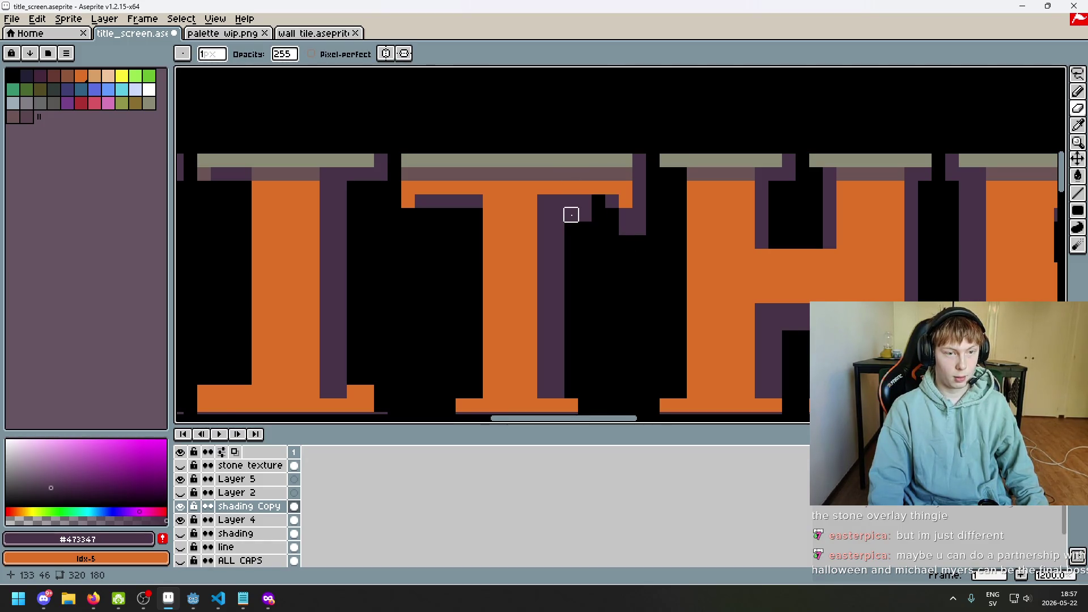
{"action": "left_click_drag", "start_coordinate": [571, 214], "coordinate": [612, 215]}
- Redraw the dark purple shadow lower beneath the T's crossbar with the pencil
{"action": "key", "text": "b"}
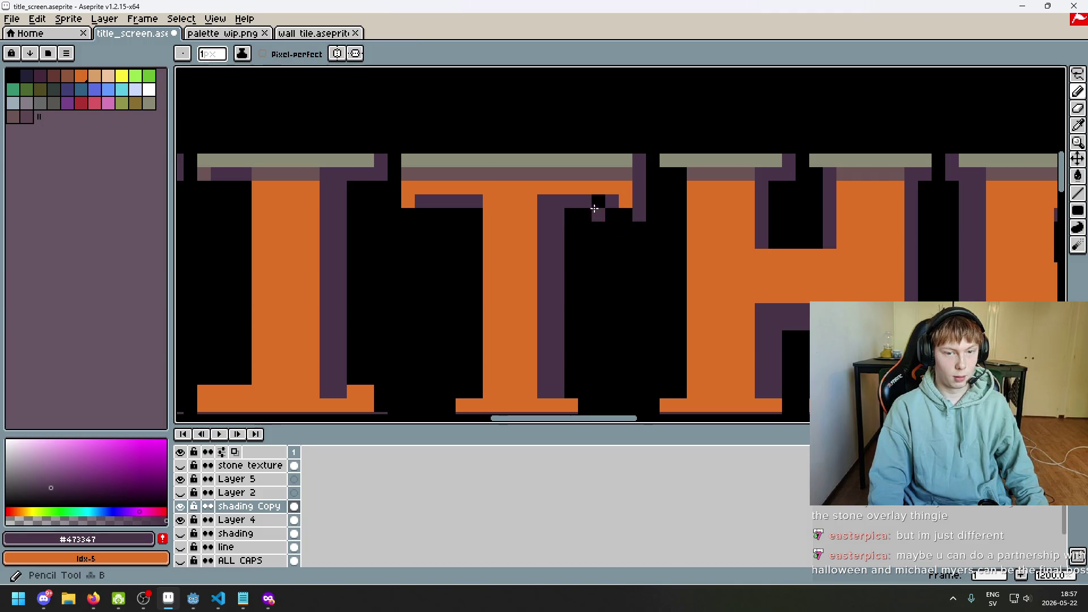
{"action": "scroll", "coordinate": [615, 215], "scroll_direction": "down", "scroll_amount": 7}
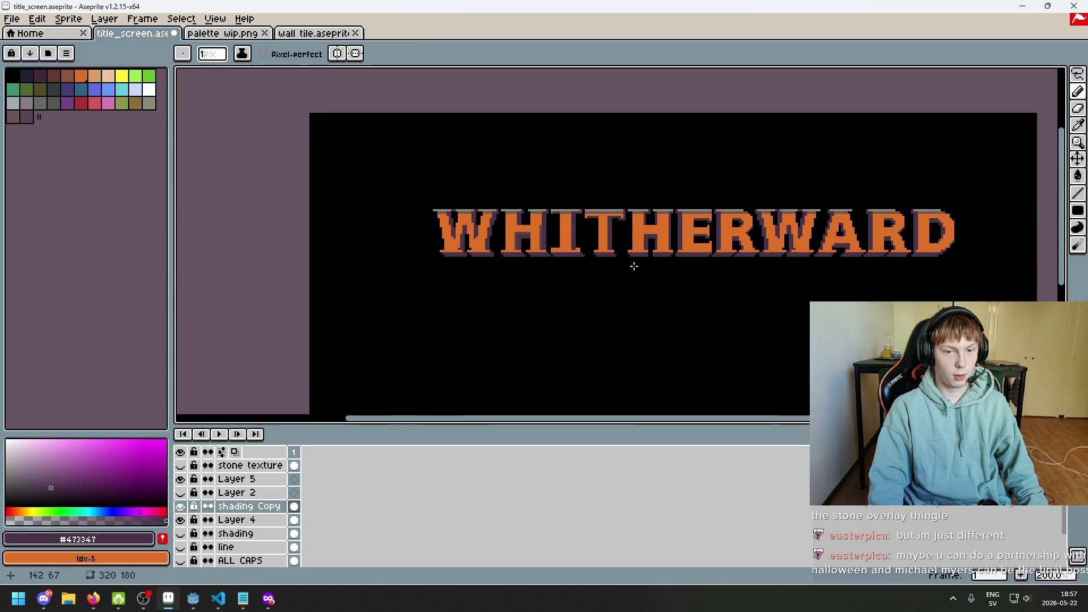
{"action": "scroll", "coordinate": [634, 266], "scroll_direction": "up", "scroll_amount": 1}
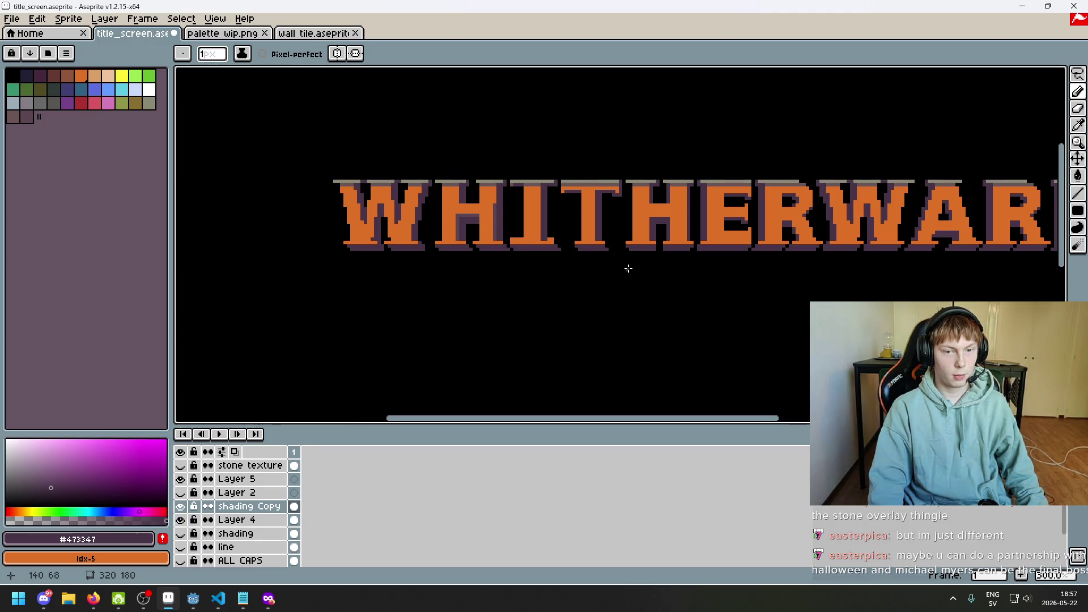
{"action": "scroll", "coordinate": [558, 189], "scroll_direction": "up", "scroll_amount": 3}
{"action": "mouse_move", "coordinate": [391, 197]}
{"action": "left_mouse_down"}
{"action": "mouse_move", "coordinate": [496, 175]}
{"action": "mouse_move", "coordinate": [530, 214]}
{"action": "mouse_move", "coordinate": [357, 221]}
{"action": "left_mouse_up"}
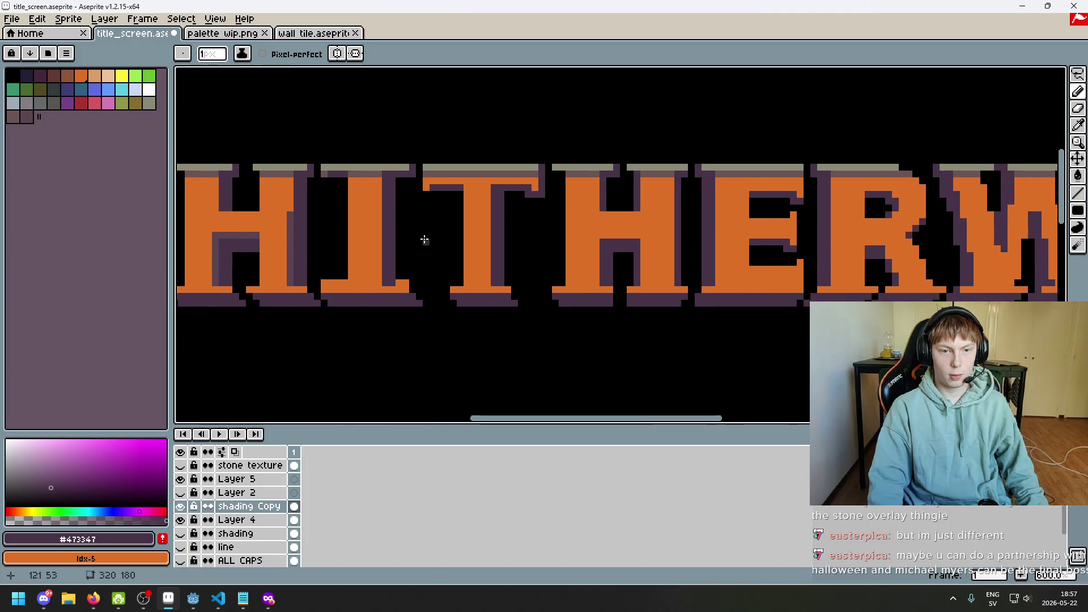
{"action": "scroll", "coordinate": [529, 180], "scroll_direction": "up", "scroll_amount": 3}
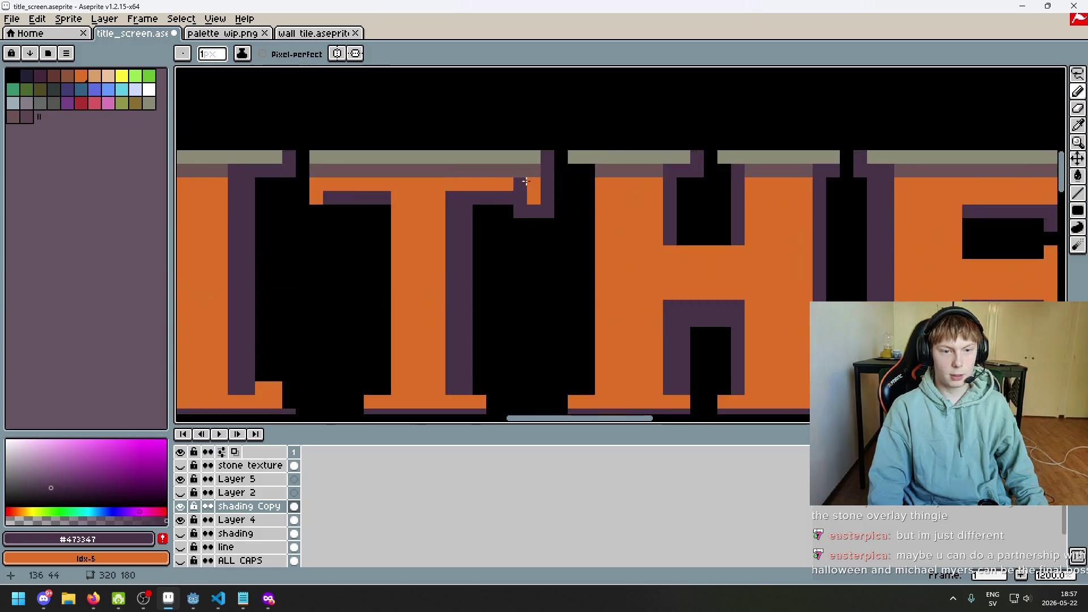
{"action": "scroll", "coordinate": [558, 228], "scroll_direction": "down", "scroll_amount": 3}
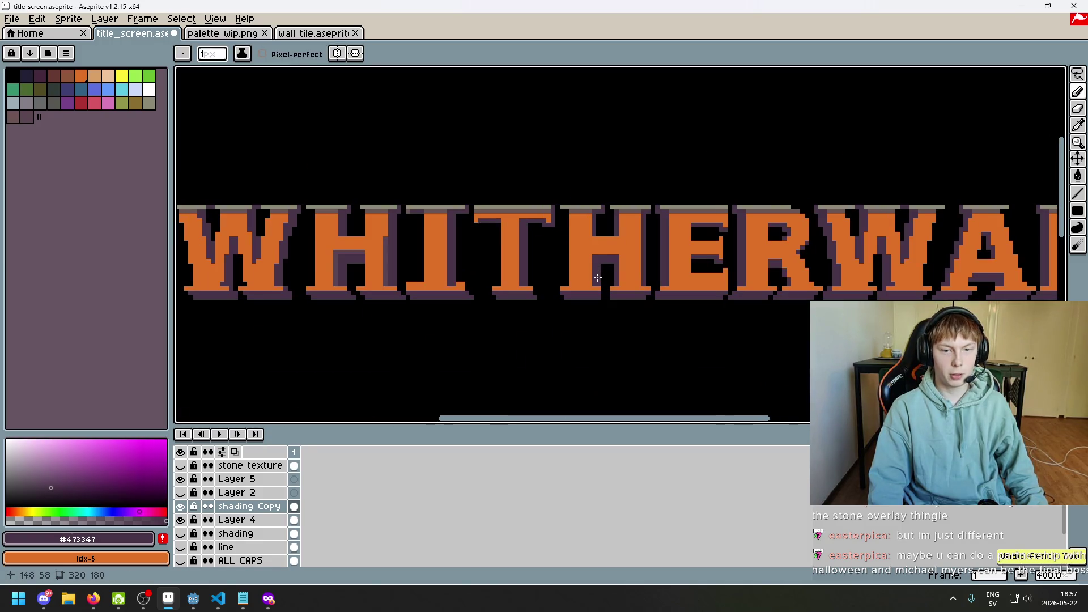
{"action": "left_click_drag", "start_coordinate": [534, 278], "coordinate": [447, 278]}
{"action": "scroll", "coordinate": [950, 165], "scroll_direction": "down", "scroll_amount": 1}
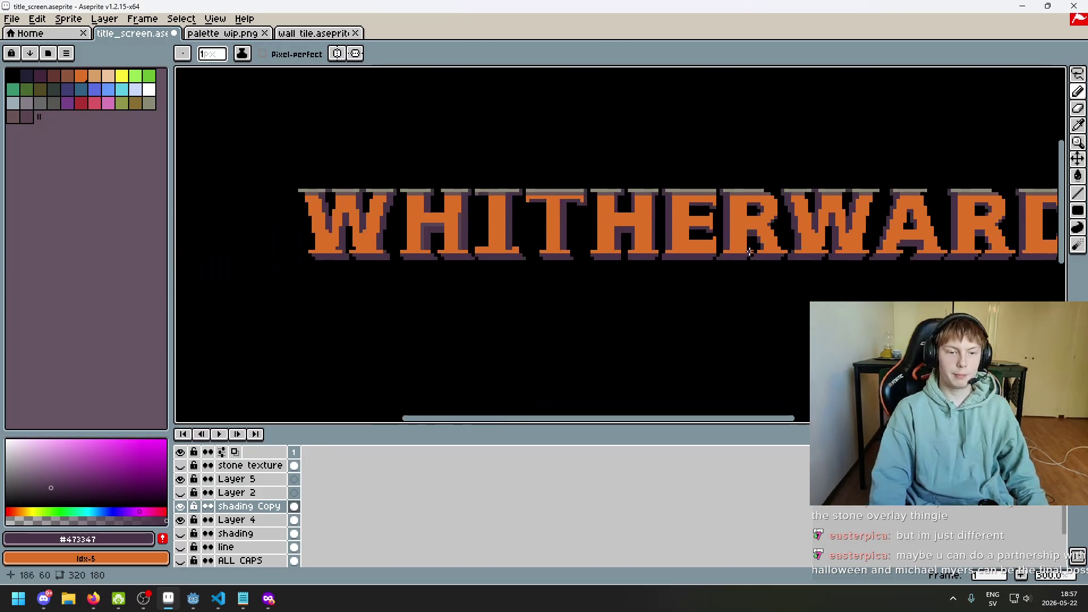
{"action": "scroll", "coordinate": [577, 251], "scroll_direction": "up", "scroll_amount": 1}
{"action": "left_click_drag", "start_coordinate": [577, 251], "coordinate": [595, 306]}
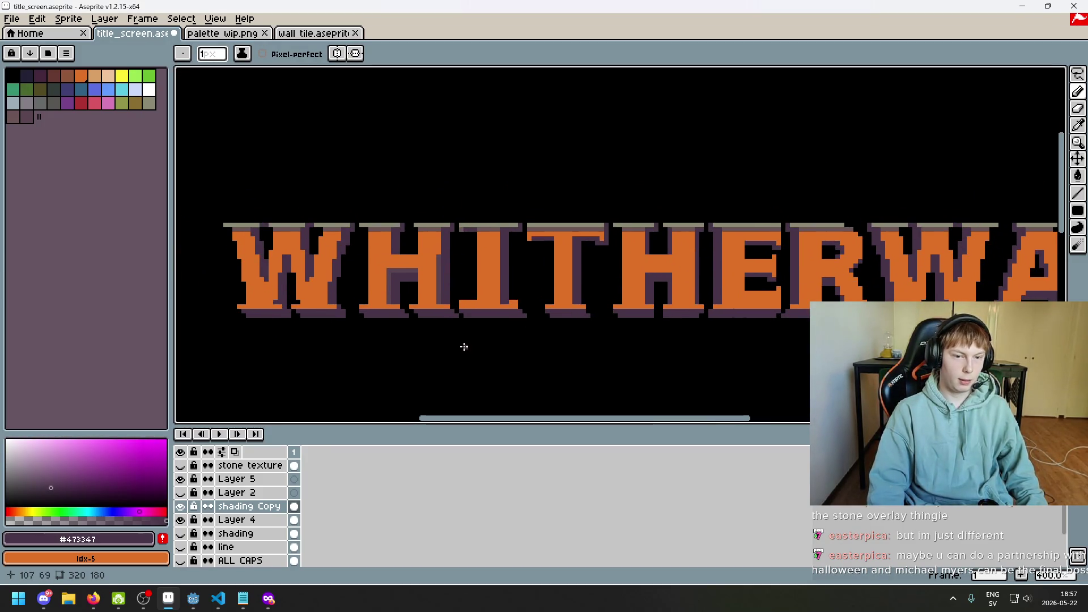
{"action": "scroll", "coordinate": [447, 343], "scroll_direction": "up", "scroll_amount": 1}
{"action": "scroll", "coordinate": [462, 182], "scroll_direction": "down", "scroll_amount": 1}
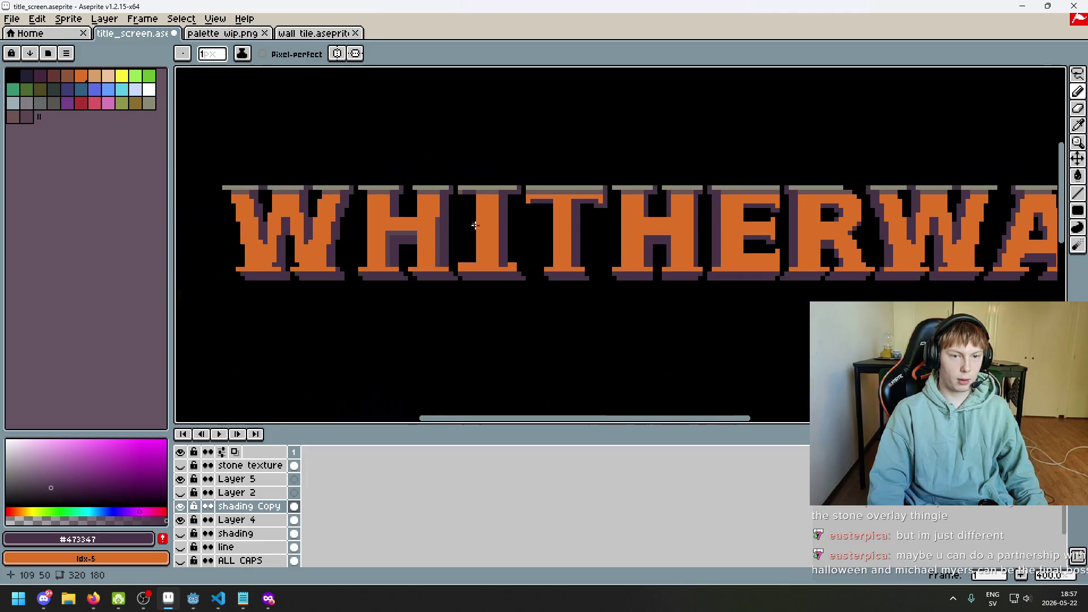
{"action": "scroll", "coordinate": [459, 248], "scroll_direction": "up", "scroll_amount": 4}
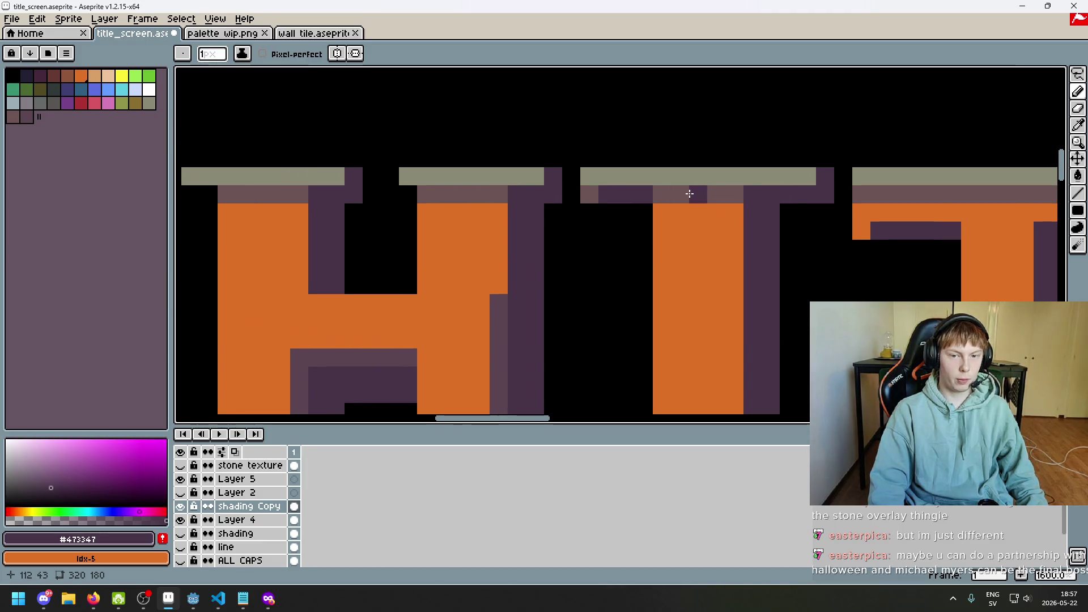
- Hide and reshow the shading Copy layer to compare the fixed shadow
{"action": "left_click", "coordinate": [180, 506]}
{"action": "left_click", "coordinate": [181, 506]}
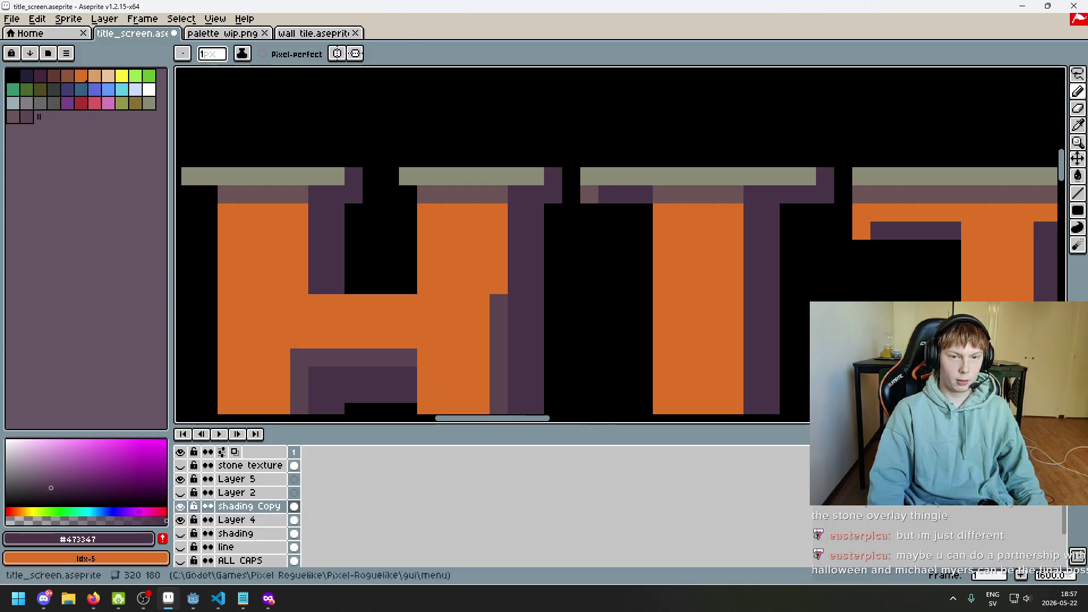
{"action": "key", "text": "e"}
{"action": "scroll", "coordinate": [646, 280], "scroll_direction": "down", "scroll_amount": 4}
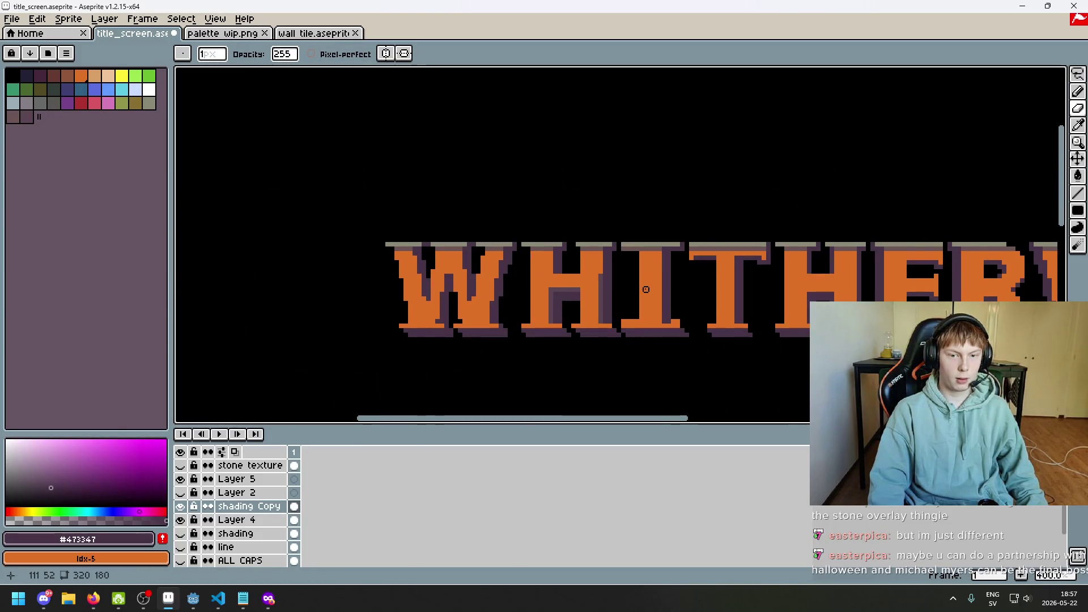
{"action": "scroll", "coordinate": [635, 267], "scroll_direction": "up", "scroll_amount": 4}
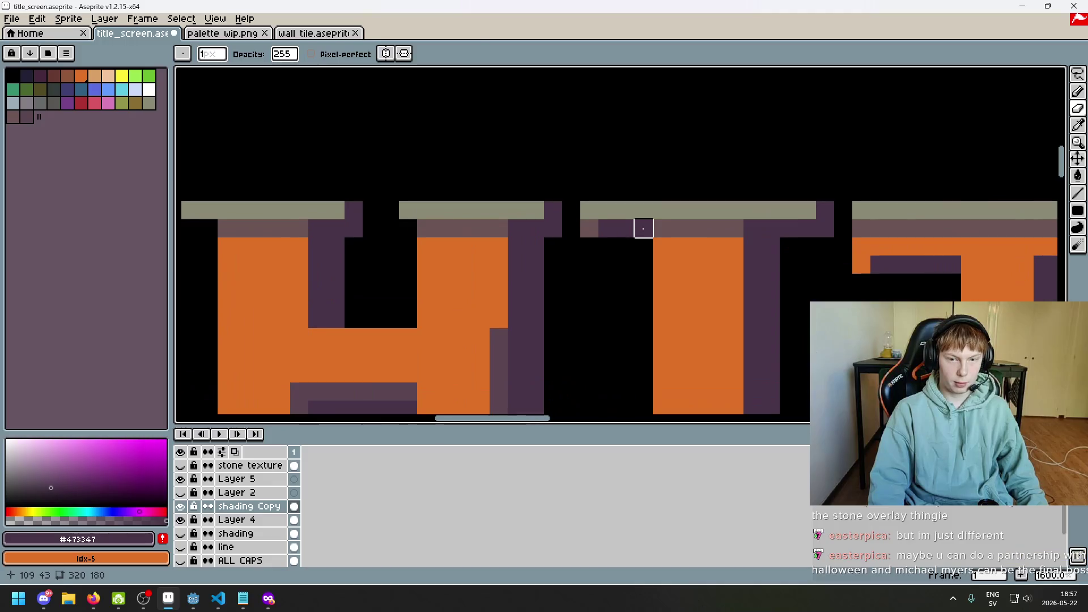
{"action": "scroll", "coordinate": [879, 229], "scroll_direction": "down", "scroll_amount": 1}
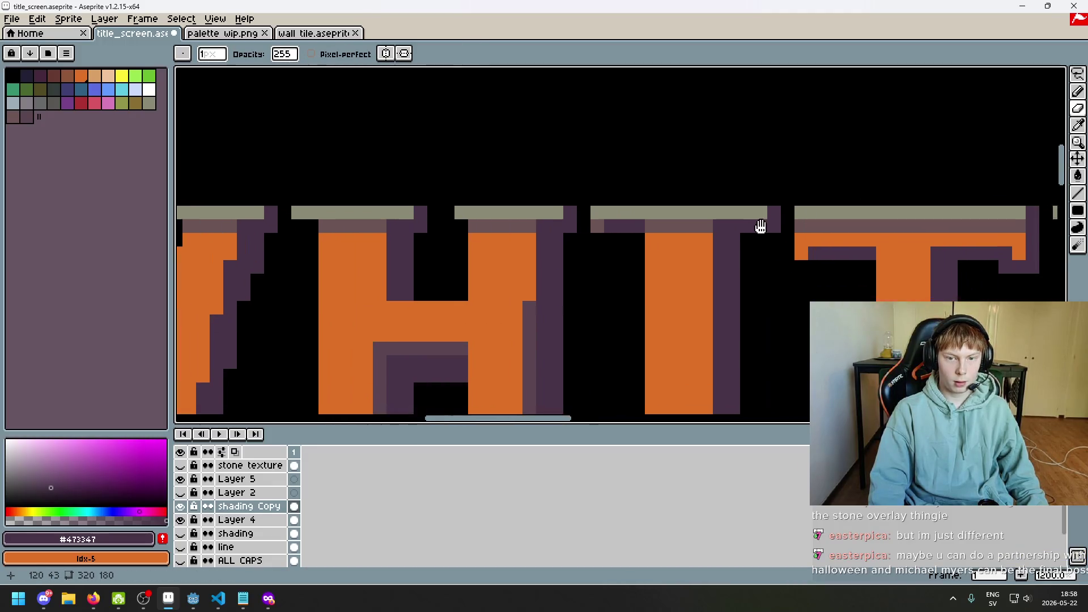
- Select a rectangular block of pixels at the I's top and apply the moved pixels
{"action": "left_click", "coordinate": [1079, 75]}
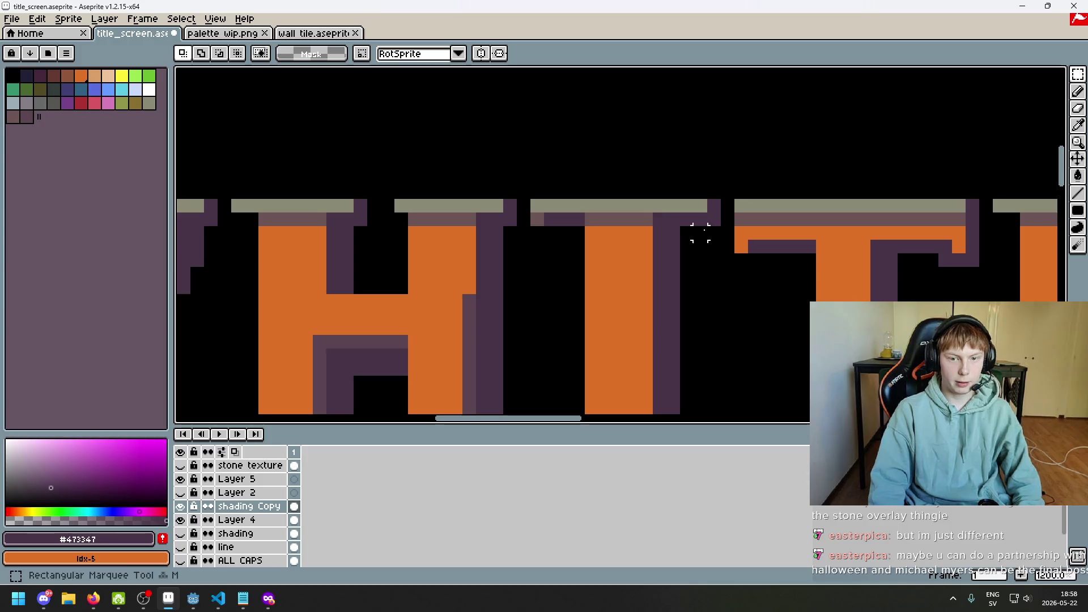
{"action": "mouse_move", "coordinate": [532, 160]}
{"action": "left_mouse_down"}
{"action": "mouse_move", "coordinate": [652, 254]}
{"action": "mouse_move", "coordinate": [717, 277]}
{"action": "mouse_move", "coordinate": [674, 275]}
{"action": "left_mouse_up"}
{"action": "scroll", "coordinate": [692, 231], "scroll_direction": "up", "scroll_amount": 1}
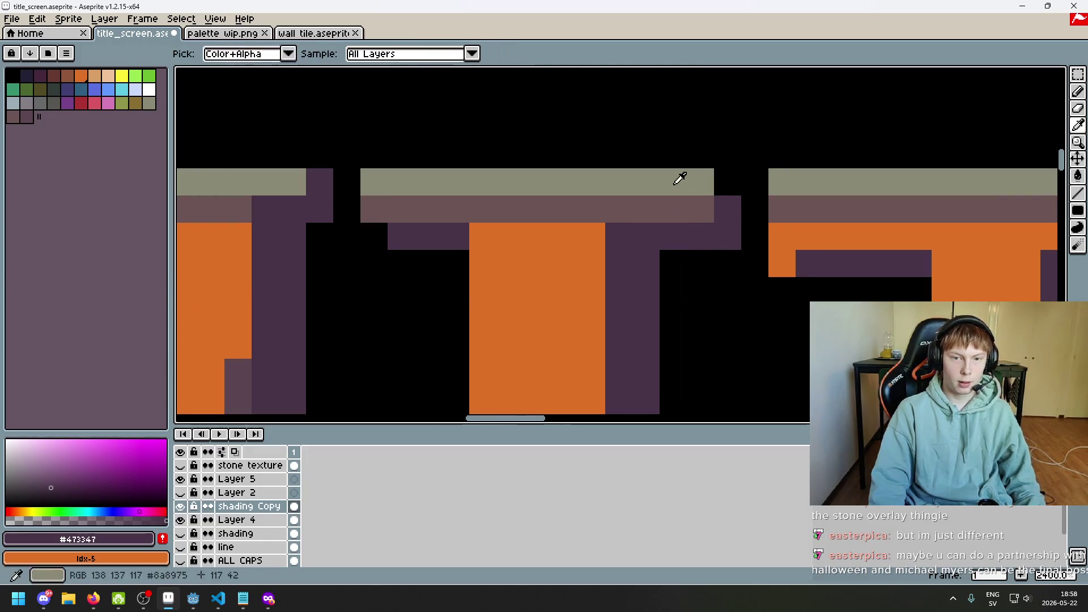
{"action": "key", "text": "Return"}
{"action": "scroll", "coordinate": [680, 175], "scroll_direction": "down", "scroll_amount": 2}
{"action": "scroll", "coordinate": [686, 199], "scroll_direction": "up", "scroll_amount": 2}
{"action": "scroll", "coordinate": [656, 229], "scroll_direction": "down", "scroll_amount": 2}
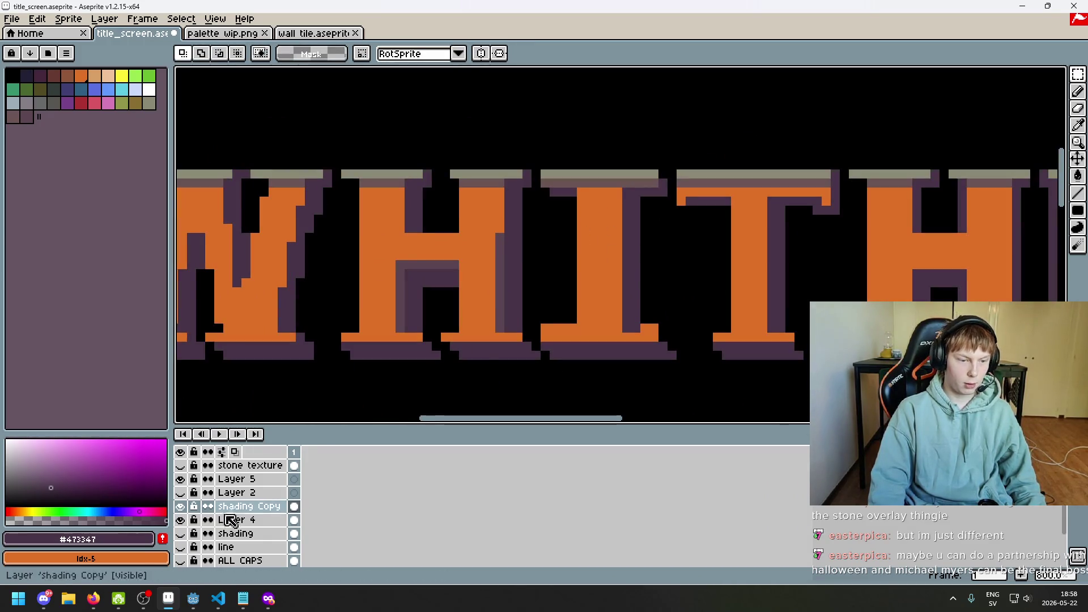
{"action": "left_click", "coordinate": [181, 506]}
{"action": "left_click", "coordinate": [181, 507]}
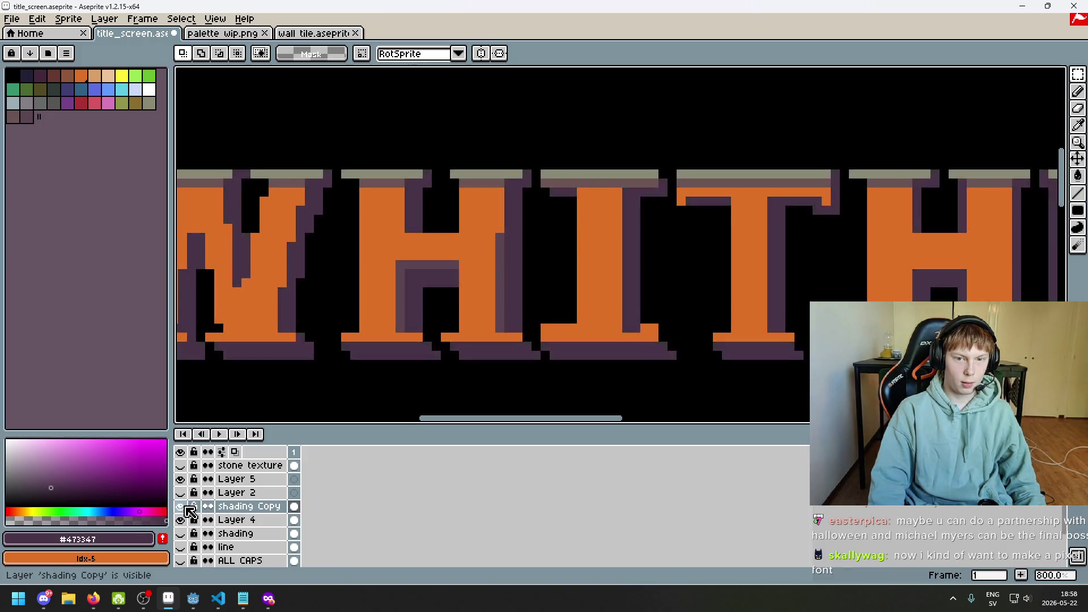
{"action": "left_click_drag", "start_coordinate": [663, 202], "coordinate": [541, 169]}
{"action": "scroll", "coordinate": [581, 201], "scroll_direction": "up", "scroll_amount": 1}
{"action": "key", "text": "i"}
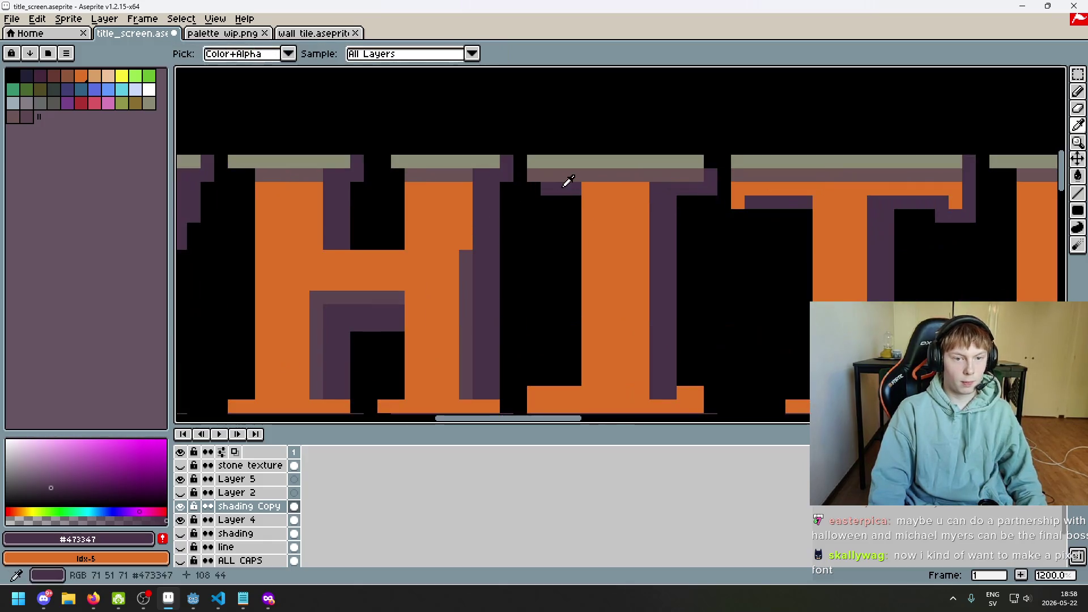
{"action": "scroll", "coordinate": [697, 193], "scroll_direction": "right", "scroll_amount": 1}
{"action": "key", "text": "b"}
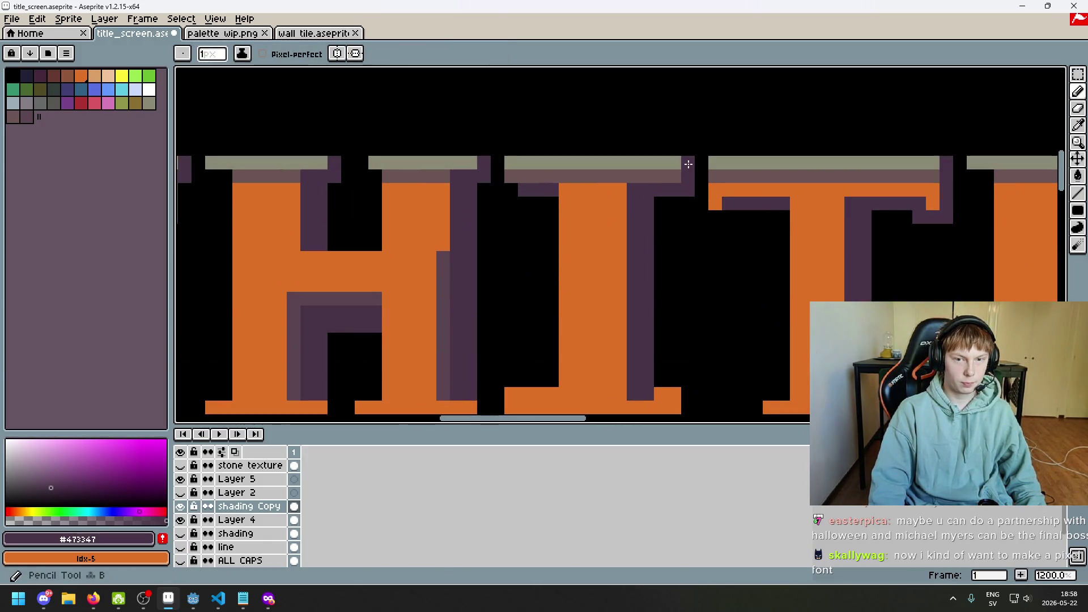
{"action": "scroll", "coordinate": [688, 164], "scroll_direction": "down", "scroll_amount": 6}
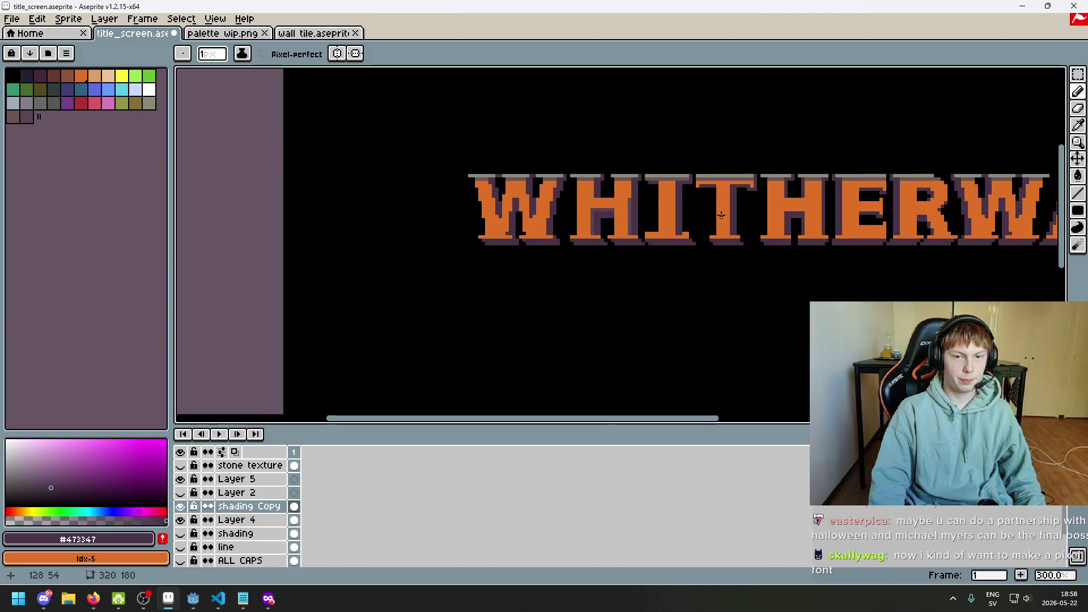
{"action": "left_click_drag", "start_coordinate": [721, 215], "coordinate": [681, 218]}
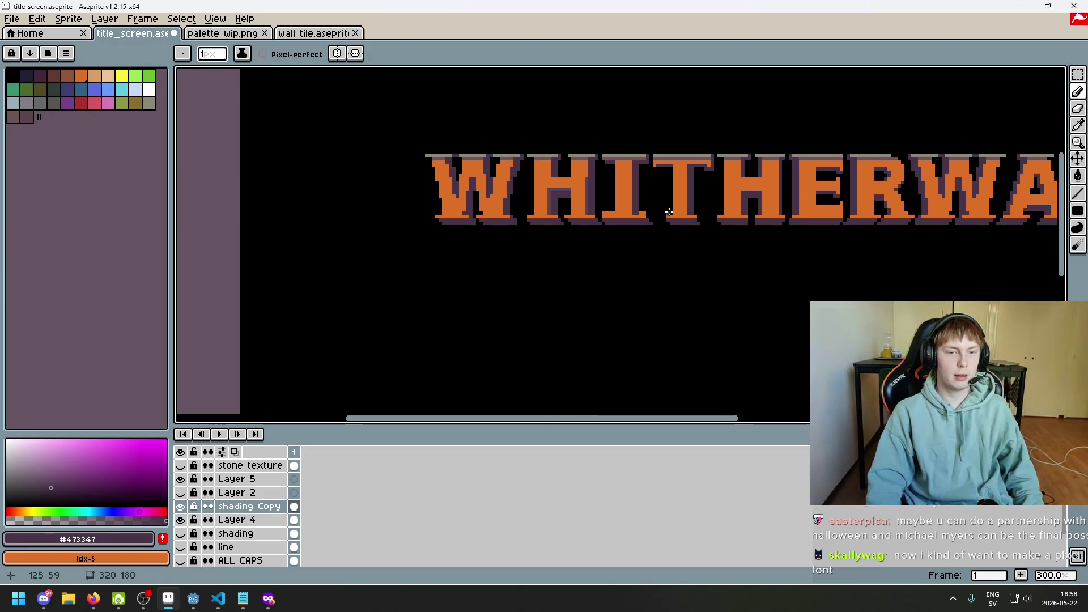
{"action": "left_click_drag", "start_coordinate": [681, 218], "coordinate": [546, 227]}
{"action": "scroll", "coordinate": [545, 228], "scroll_direction": "up", "scroll_amount": 4}
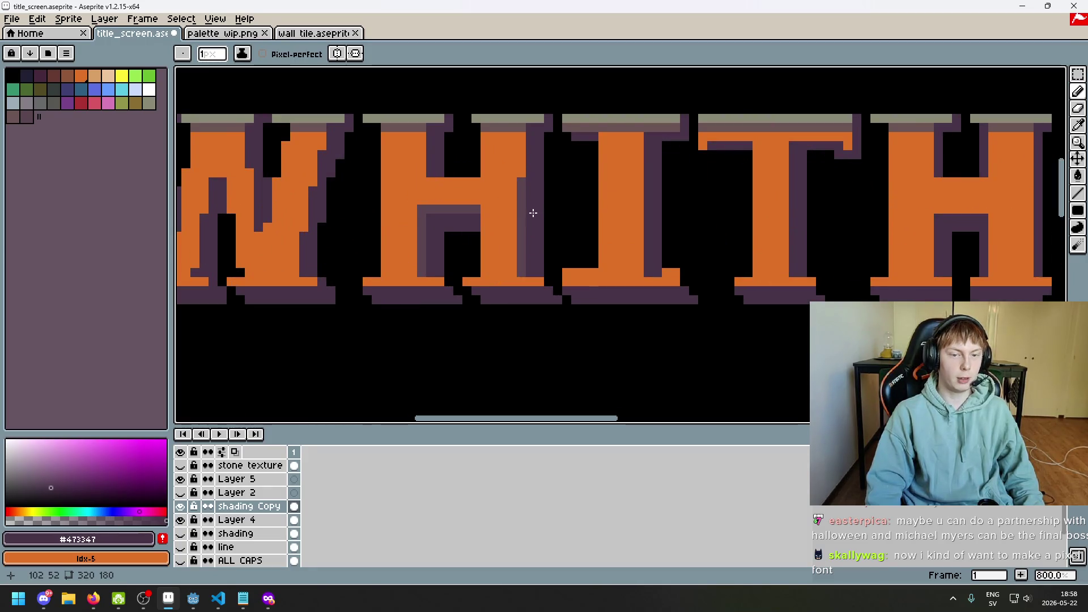
{"action": "key", "text": "e"}
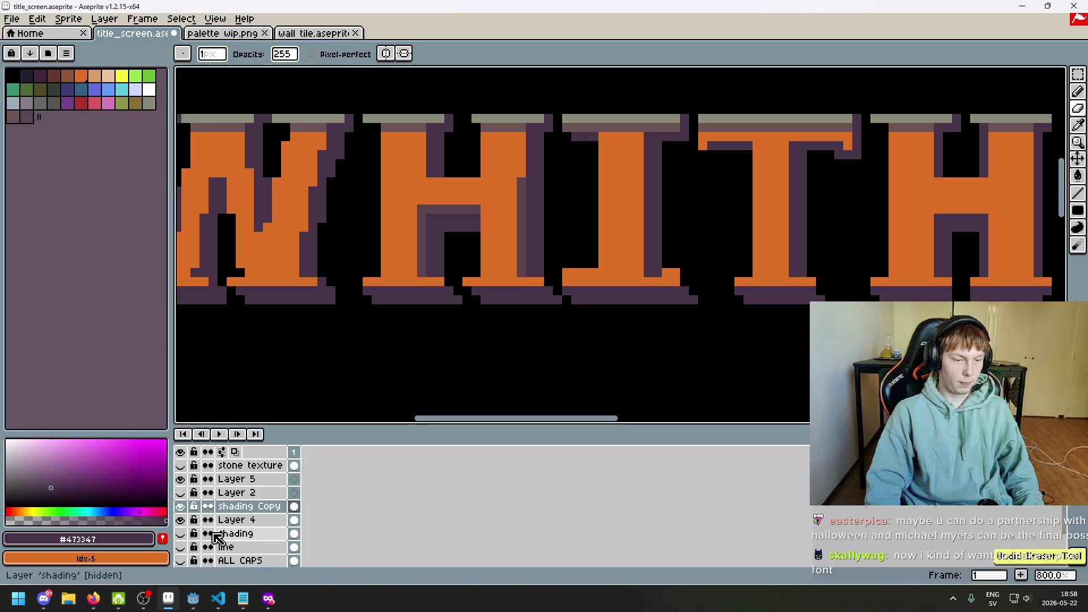
{"action": "left_click", "coordinate": [181, 520]}
{"action": "left_click", "coordinate": [182, 520]}
- On Layer 4, paint the dark column and the row under the H's crossbar orange
{"action": "left_click", "coordinate": [255, 520]}
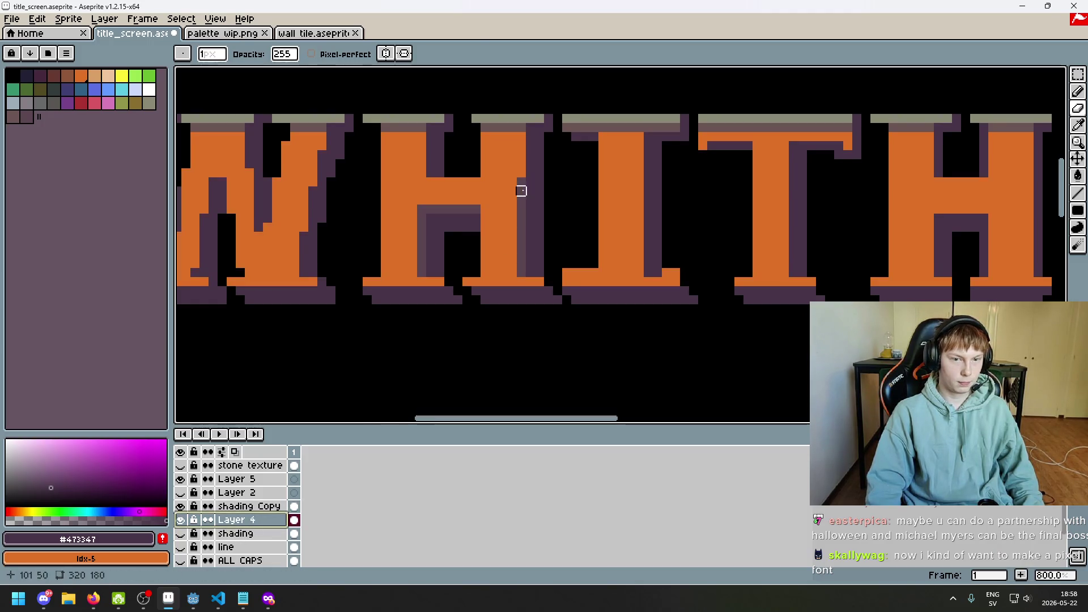
{"action": "key", "text": "b"}
{"action": "left_click", "coordinate": [520, 182], "text": "alt"}
{"action": "left_click_drag", "start_coordinate": [521, 188], "coordinate": [521, 275]}
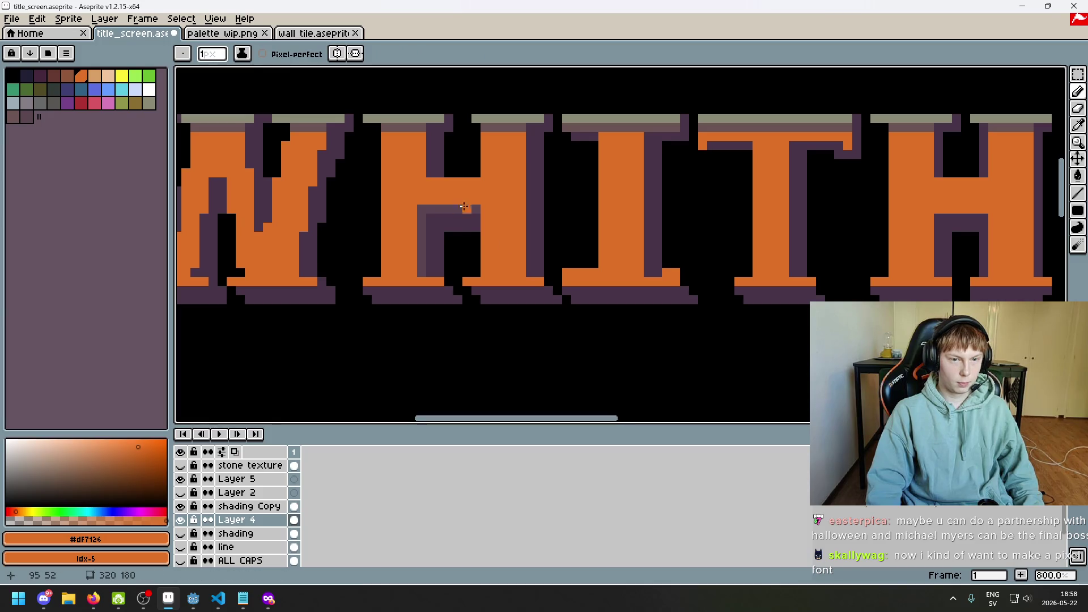
{"action": "left_click_drag", "start_coordinate": [414, 210], "coordinate": [490, 208]}
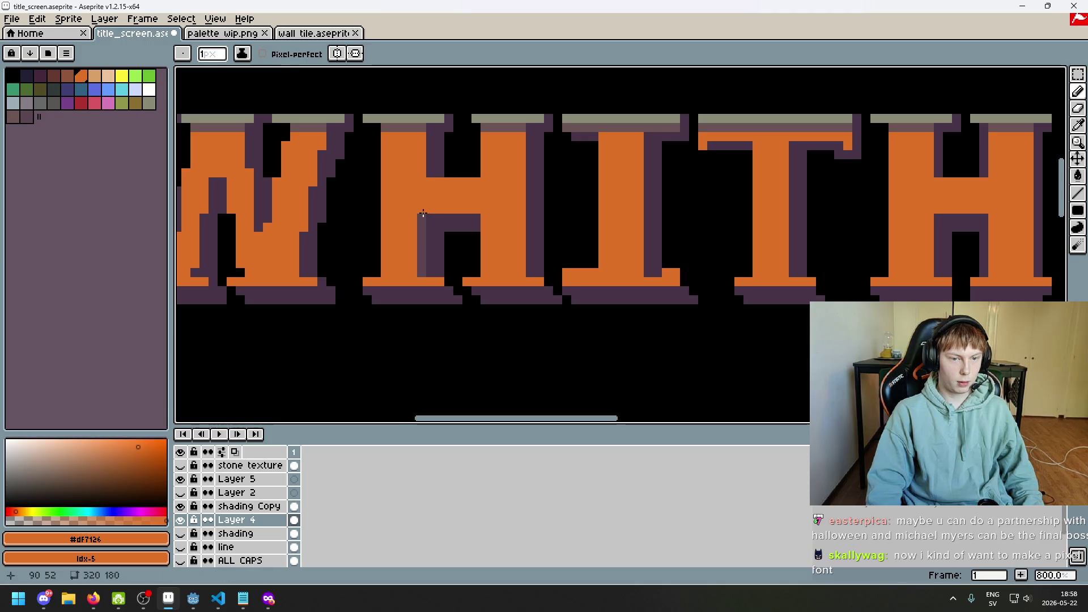
{"action": "scroll", "coordinate": [456, 290], "scroll_direction": "down", "scroll_amount": 5}
{"action": "scroll", "coordinate": [454, 286], "scroll_direction": "up", "scroll_amount": 2}
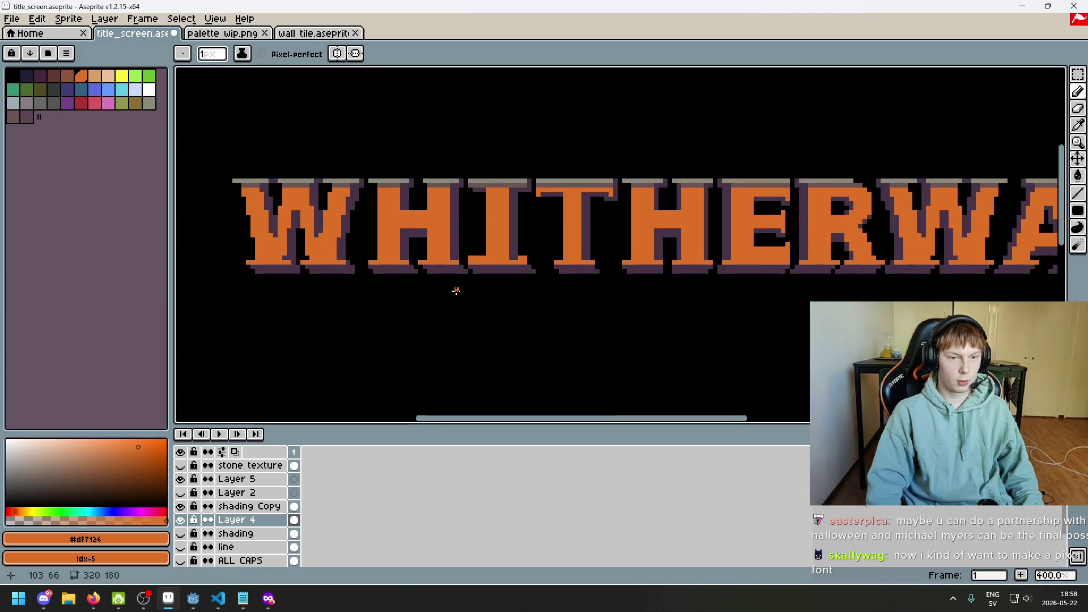
{"action": "left_click_drag", "start_coordinate": [457, 290], "coordinate": [393, 295]}
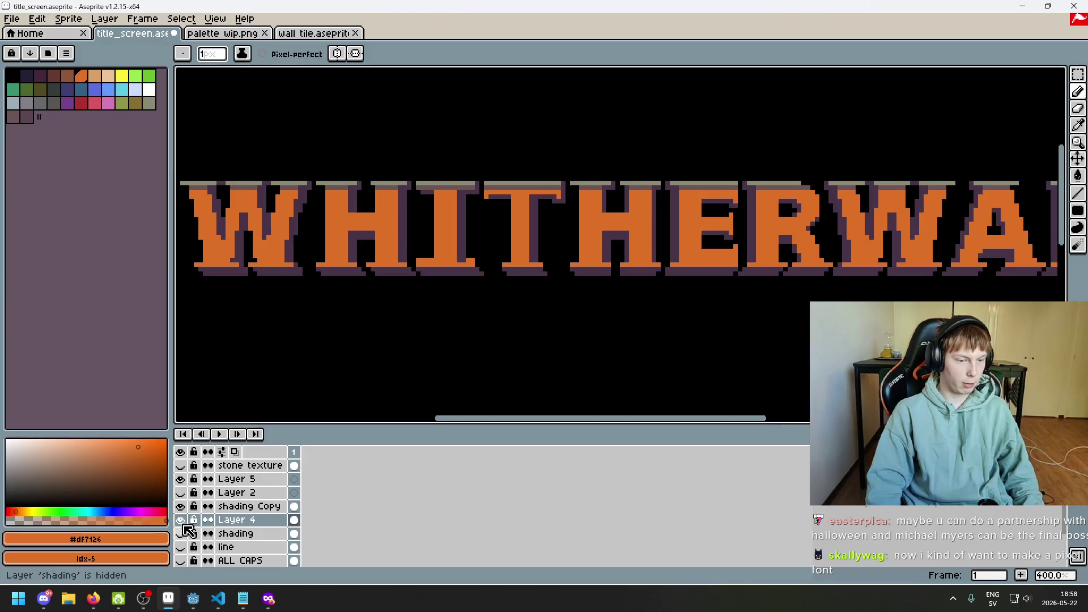
- Show Layer 5 and toggle the stone texture to check the repainted H
{"action": "left_click", "coordinate": [181, 480]}
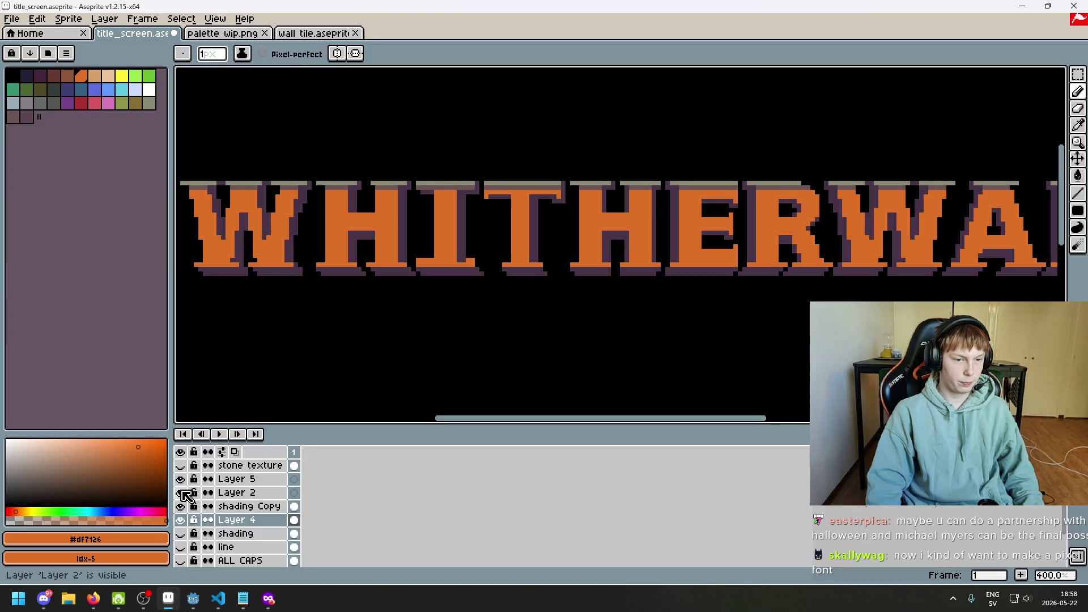
{"action": "left_click", "coordinate": [180, 466]}
{"action": "left_click", "coordinate": [180, 466]}
{"action": "left_click_drag", "start_coordinate": [322, 328], "coordinate": [413, 312]}
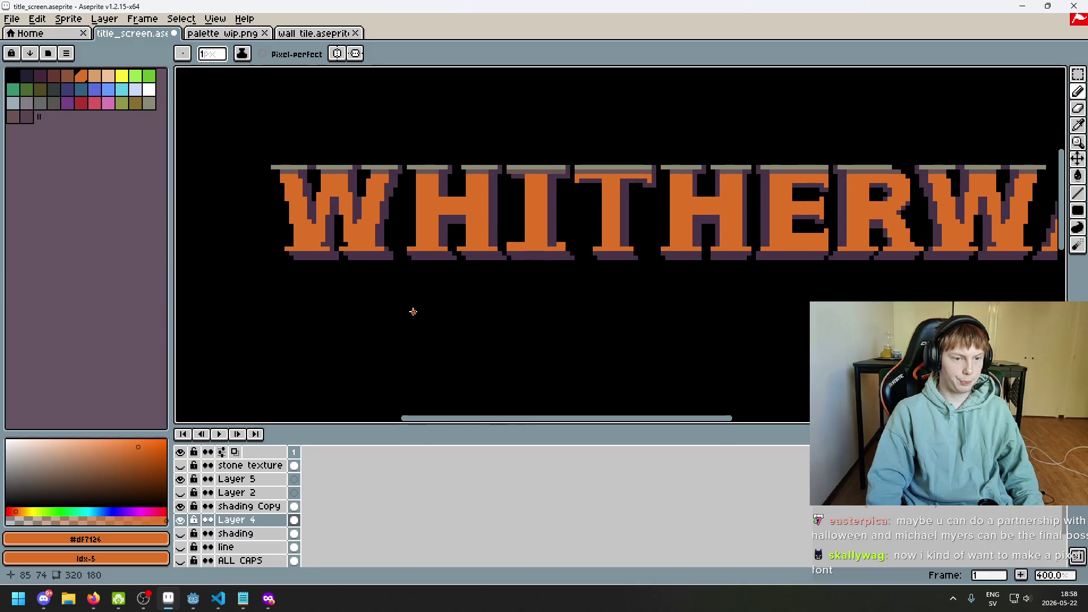
{"action": "scroll", "coordinate": [408, 285], "scroll_direction": "down", "scroll_amount": 2}
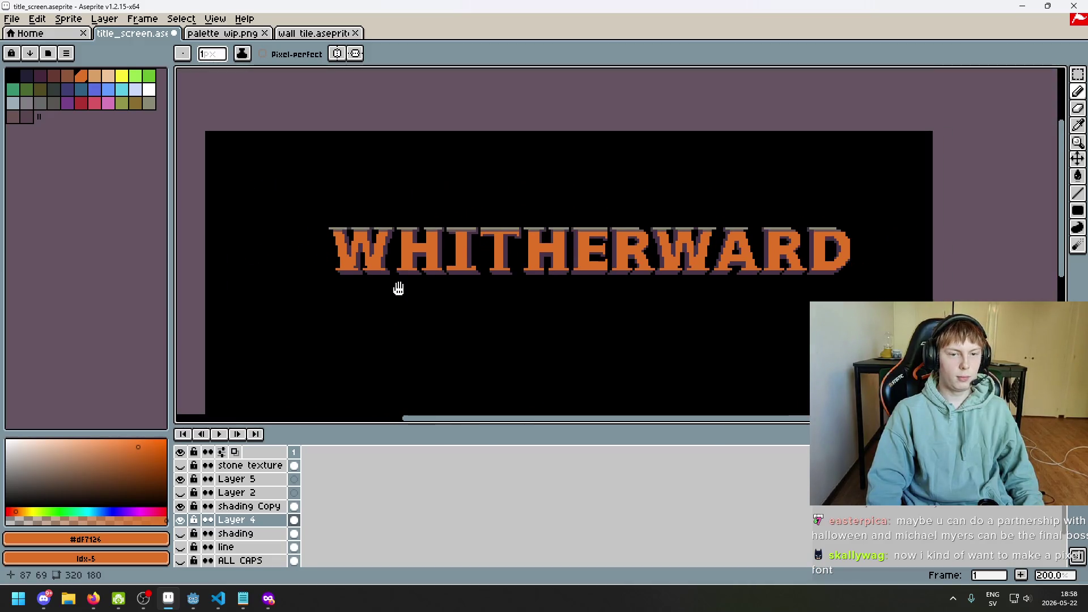
{"action": "left_click", "coordinate": [249, 465]}
{"action": "left_click", "coordinate": [180, 466]}
{"action": "left_click", "coordinate": [181, 466]}
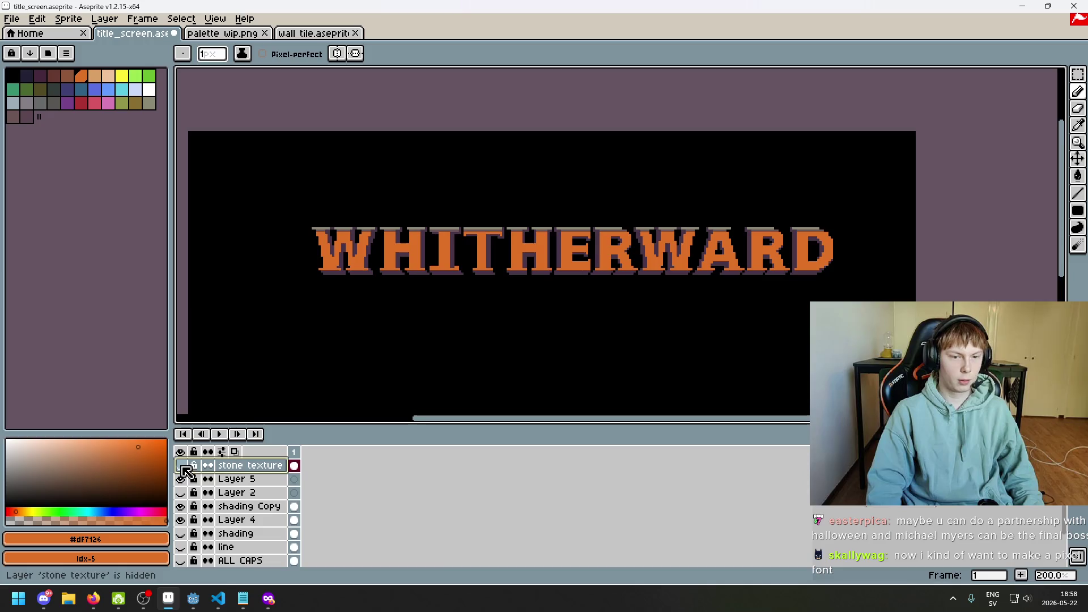
{"action": "left_click_drag", "start_coordinate": [306, 372], "coordinate": [372, 351]}
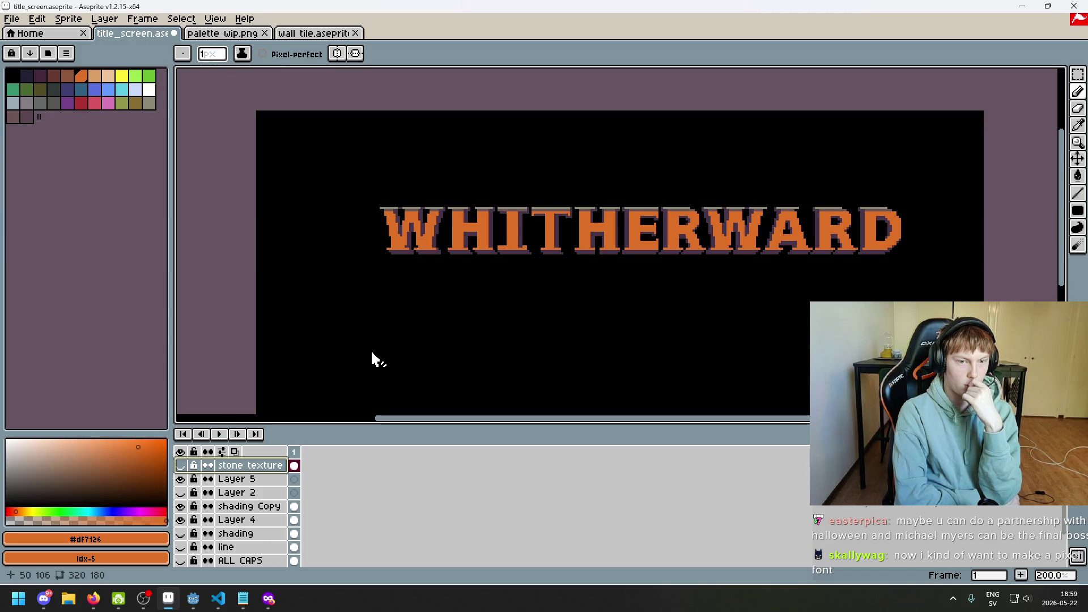
{"action": "right_click", "coordinate": [258, 482]}
- Add a new layer and name it 'black background'
{"action": "left_click", "coordinate": [277, 469]}
{"action": "scroll", "coordinate": [245, 551], "scroll_direction": "down", "scroll_amount": 2}
{"action": "scroll", "coordinate": [246, 544], "scroll_direction": "up", "scroll_amount": 2}
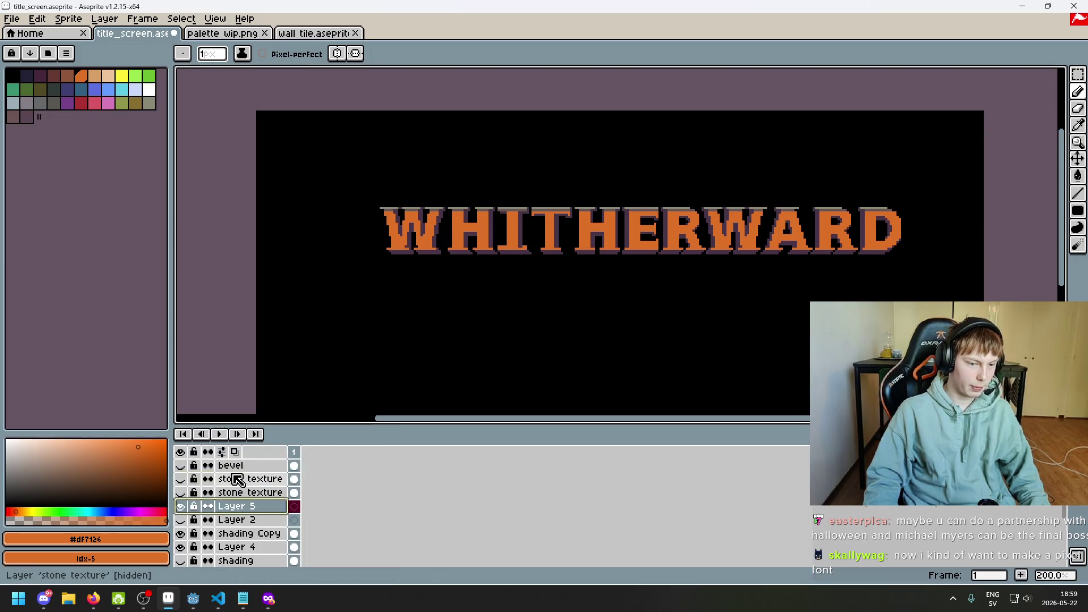
{"action": "right_click", "coordinate": [241, 506]}
{"action": "left_click", "coordinate": [313, 469]}
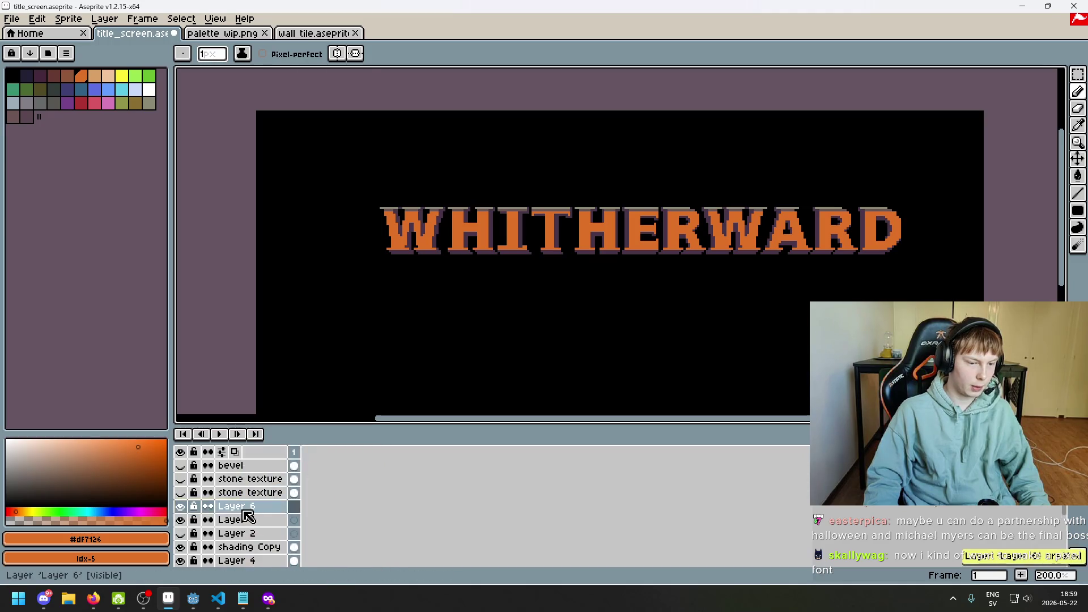
{"action": "double_click", "coordinate": [245, 511]}
{"action": "type", "text": "black ba"}
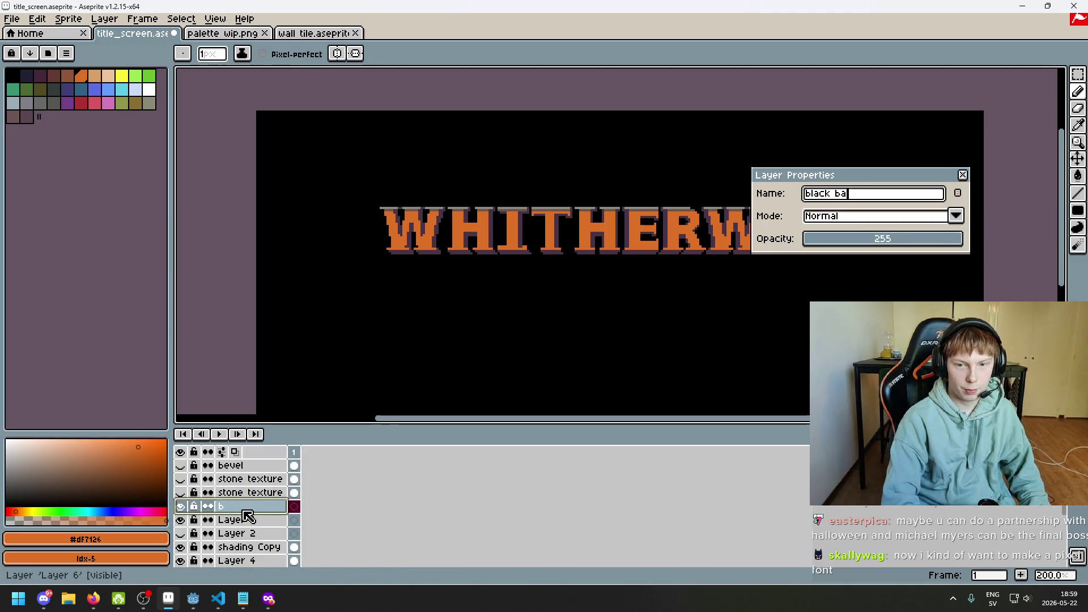
{"action": "key", "text": "BackSpace"}
{"action": "key", "text": "BackSpace"}
{"action": "type", "text": "ndmd"}
{"action": "key", "text": "Return"}
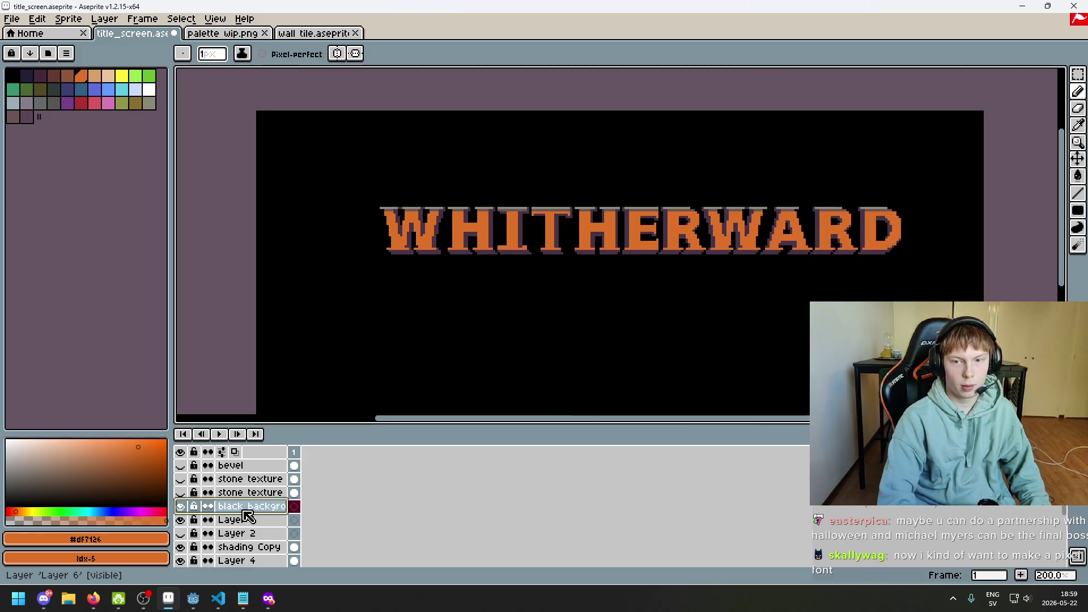
{"action": "double_click", "coordinate": [245, 511]}
{"action": "key", "text": "End"}
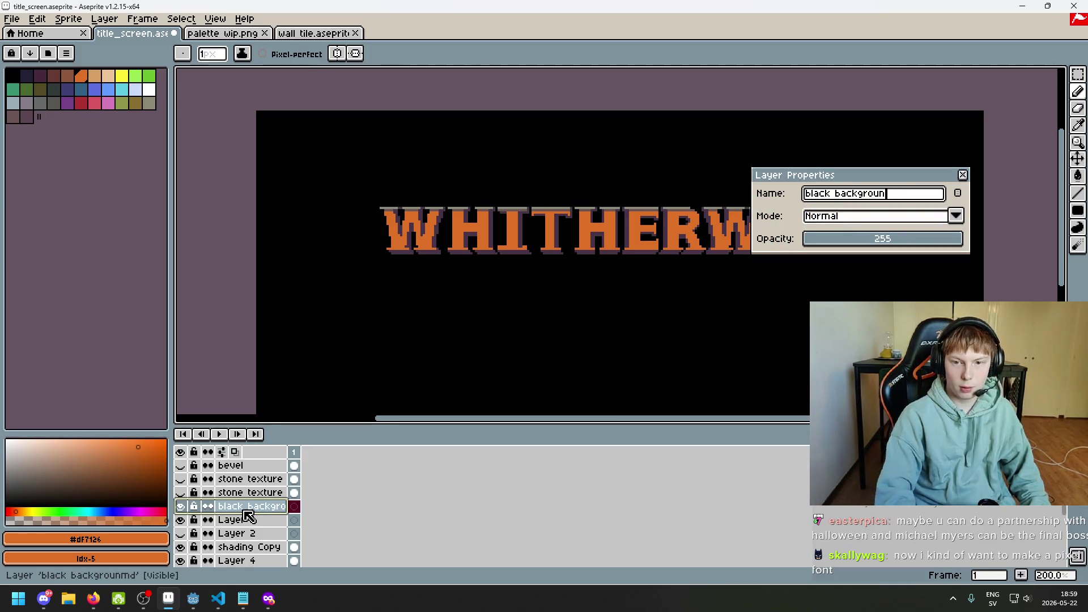
{"action": "key", "text": "Return"}
- Bucket-fill the layer solid black, move it just below bevel, and hide it
{"action": "left_click", "coordinate": [341, 321], "text": "alt"}
{"action": "key", "text": "g"}
{"action": "left_click", "coordinate": [337, 289]}
{"action": "left_click_drag", "start_coordinate": [258, 506], "coordinate": [261, 479]}
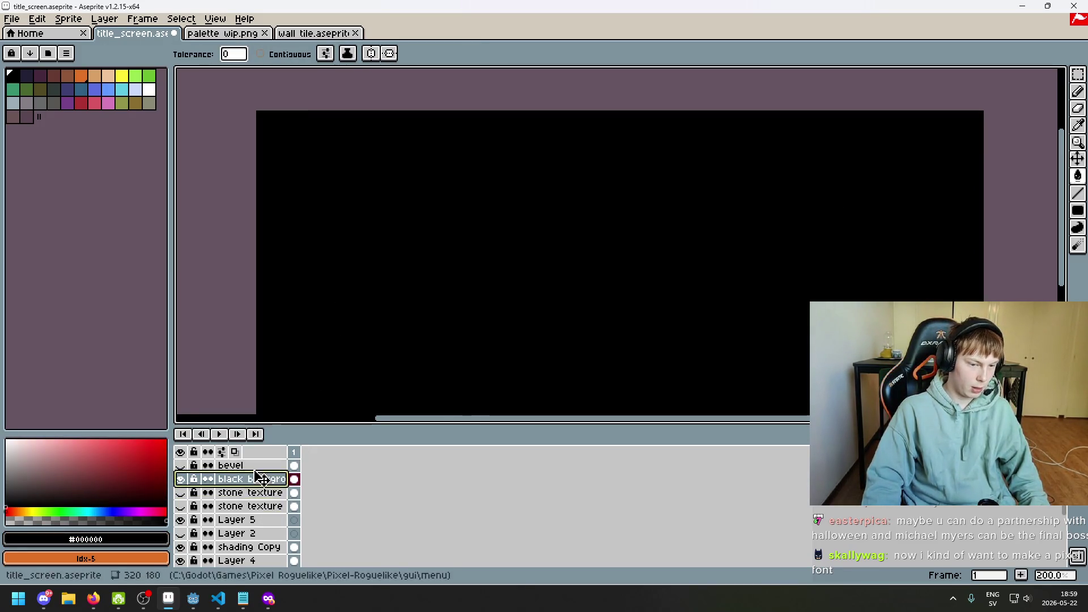
{"action": "left_click", "coordinate": [180, 479]}
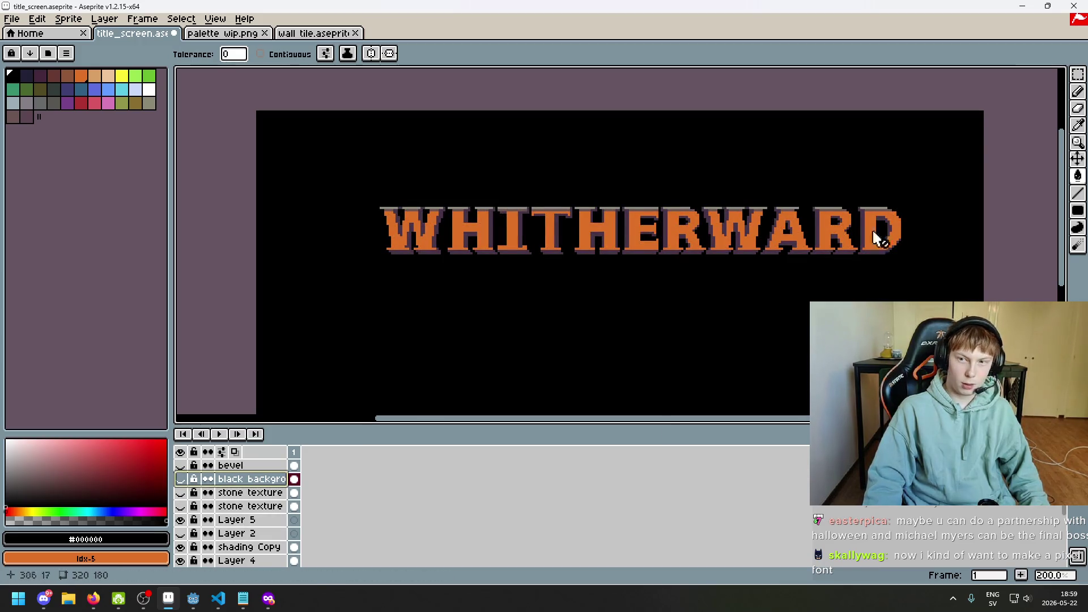
- Hide Layer 5, compare the shading Copy and Layer 4 layers, and make Layer 4 active
{"action": "left_click", "coordinate": [180, 521]}
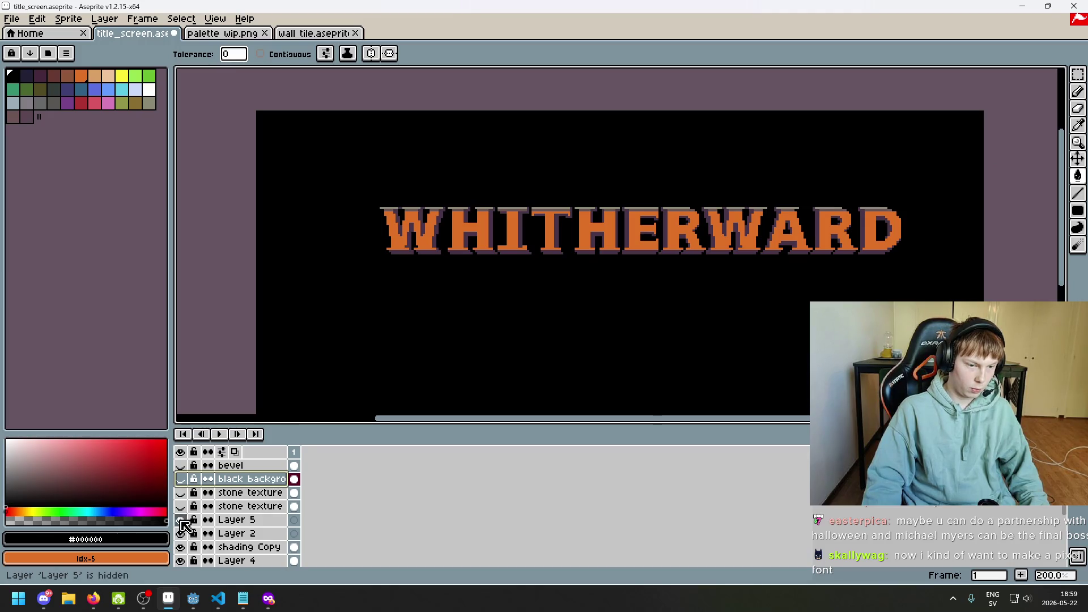
{"action": "left_click", "coordinate": [182, 547]}
{"action": "left_click", "coordinate": [181, 547]}
{"action": "left_click", "coordinate": [182, 547]}
{"action": "left_click", "coordinate": [182, 547]}
{"action": "left_click", "coordinate": [181, 547]}
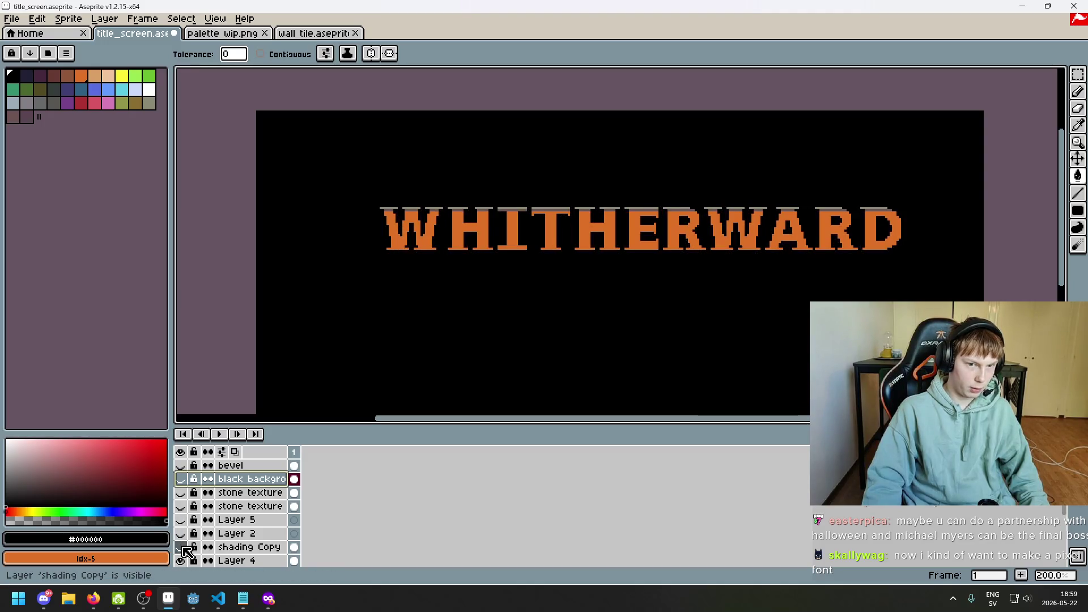
{"action": "left_click", "coordinate": [182, 547]}
{"action": "left_click", "coordinate": [181, 561]}
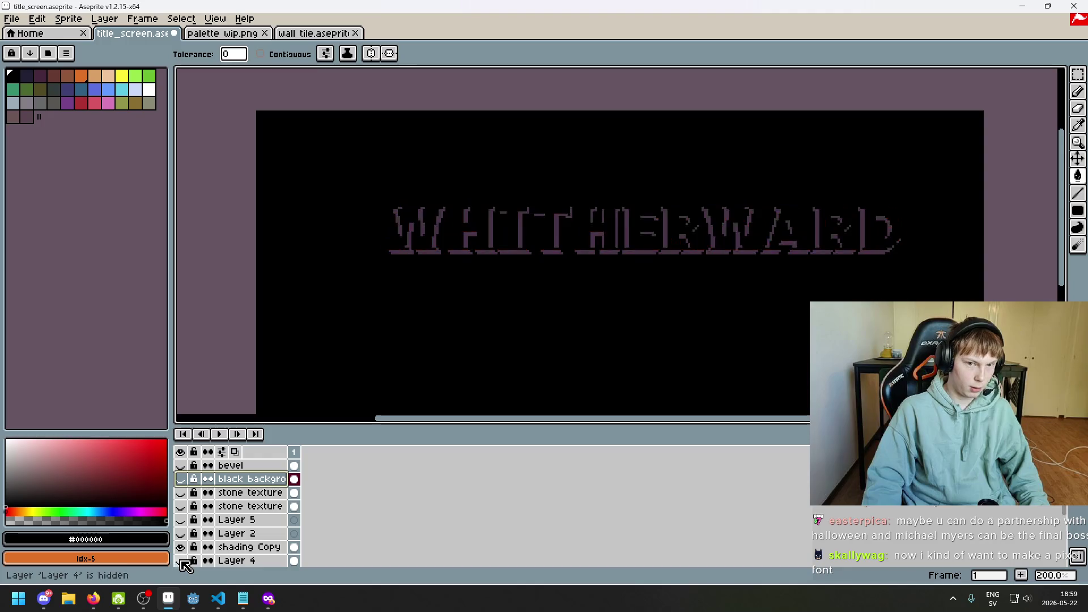
{"action": "left_click", "coordinate": [180, 561]}
{"action": "left_click", "coordinate": [238, 561]}
- Select just the letters by magic-wanding the black area and inverting the selection
{"action": "left_click", "coordinate": [1061, 75]}
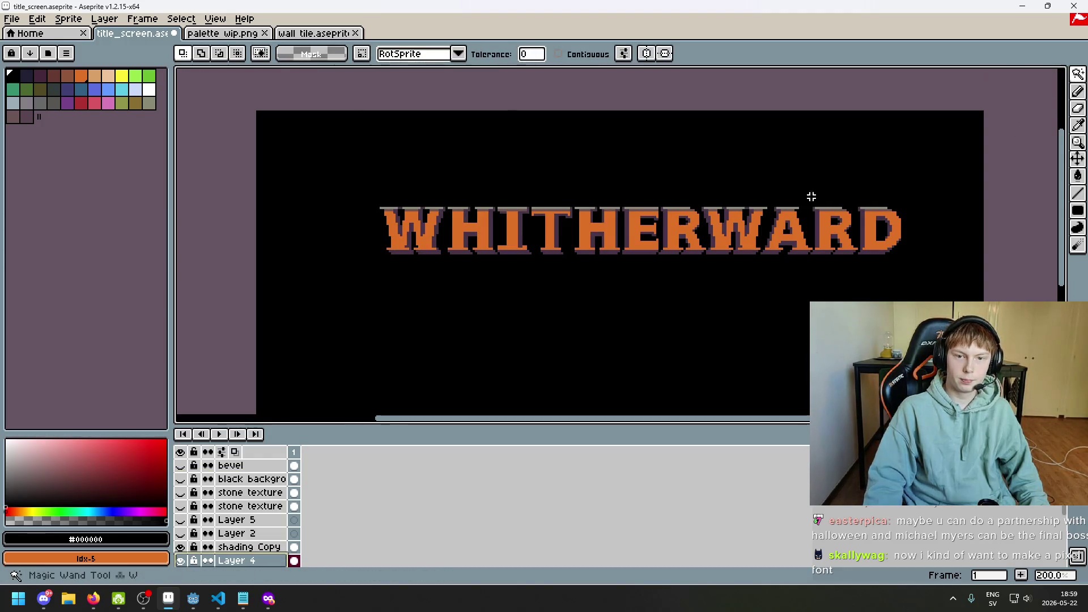
{"action": "left_click", "coordinate": [497, 323]}
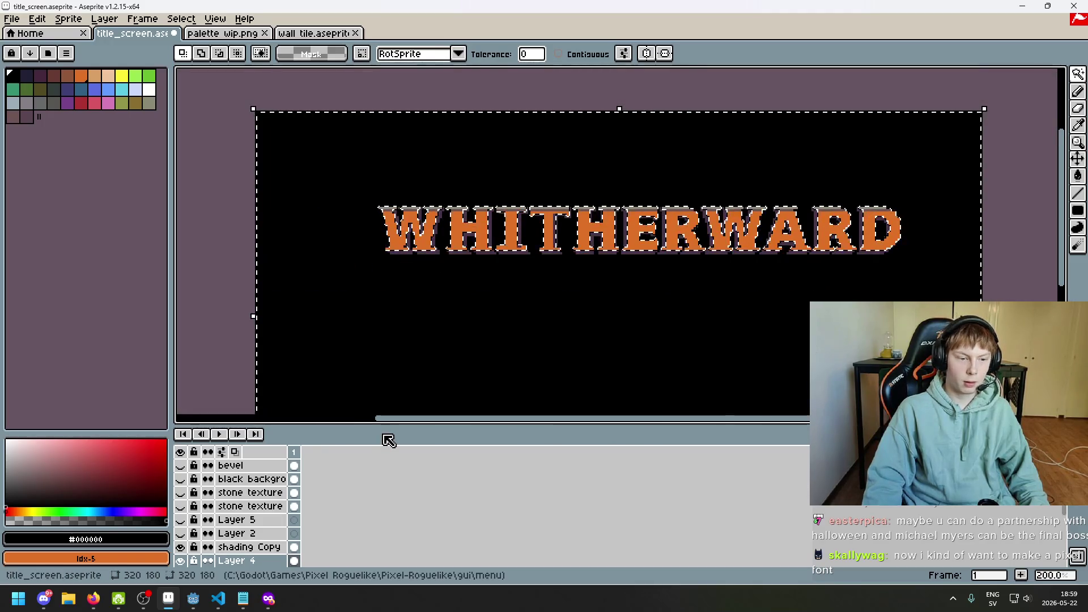
{"action": "left_click", "coordinate": [142, 18]}
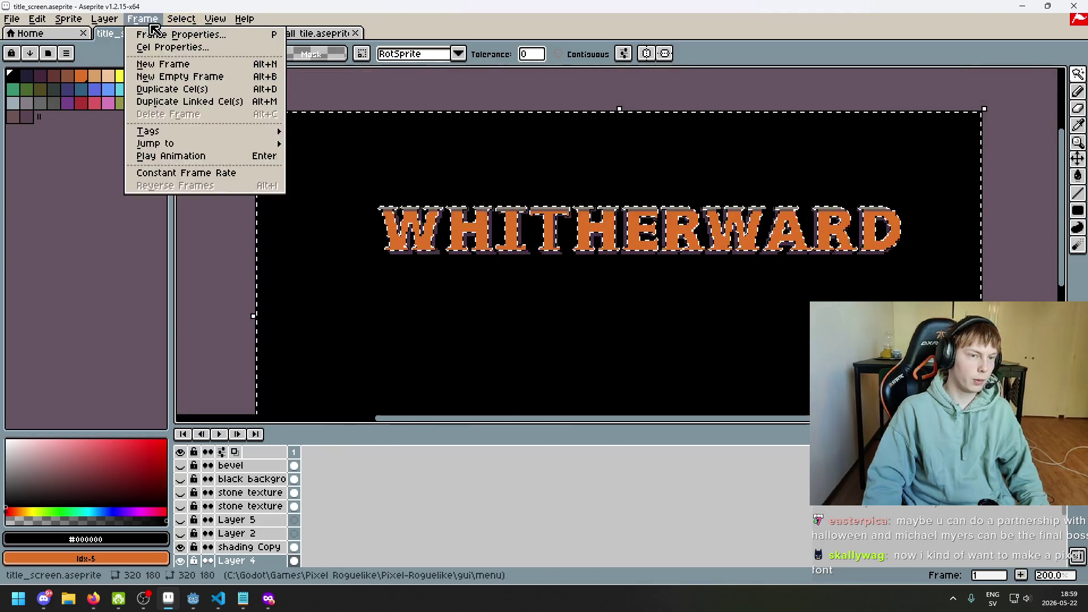
{"action": "left_click", "coordinate": [225, 72]}
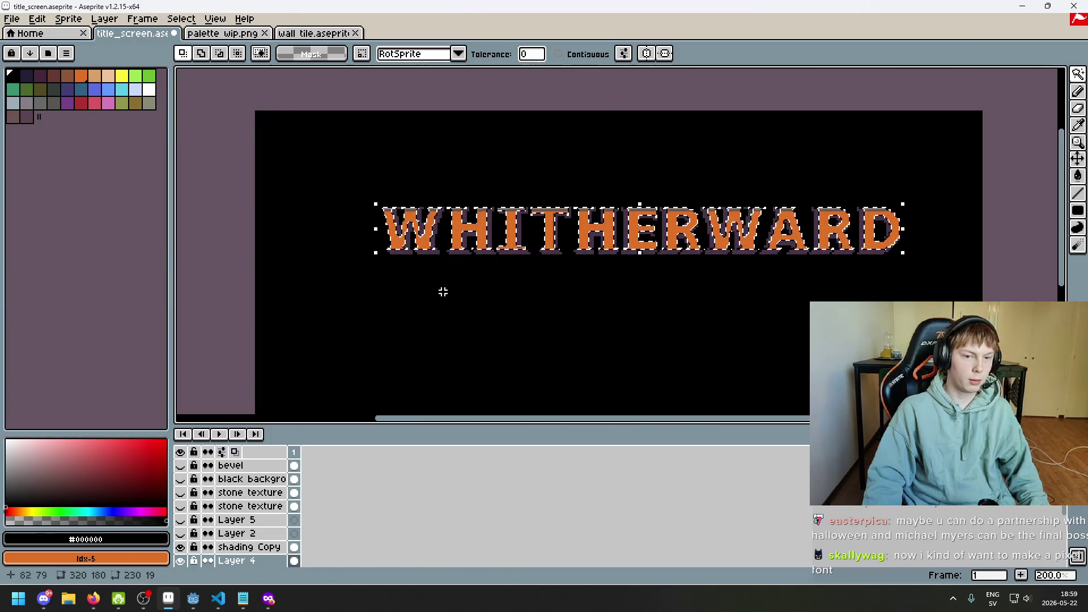
- Compare the two stone texture layers and merge the upper one down into the other
{"action": "left_click", "coordinate": [239, 479]}
{"action": "left_click", "coordinate": [180, 479]}
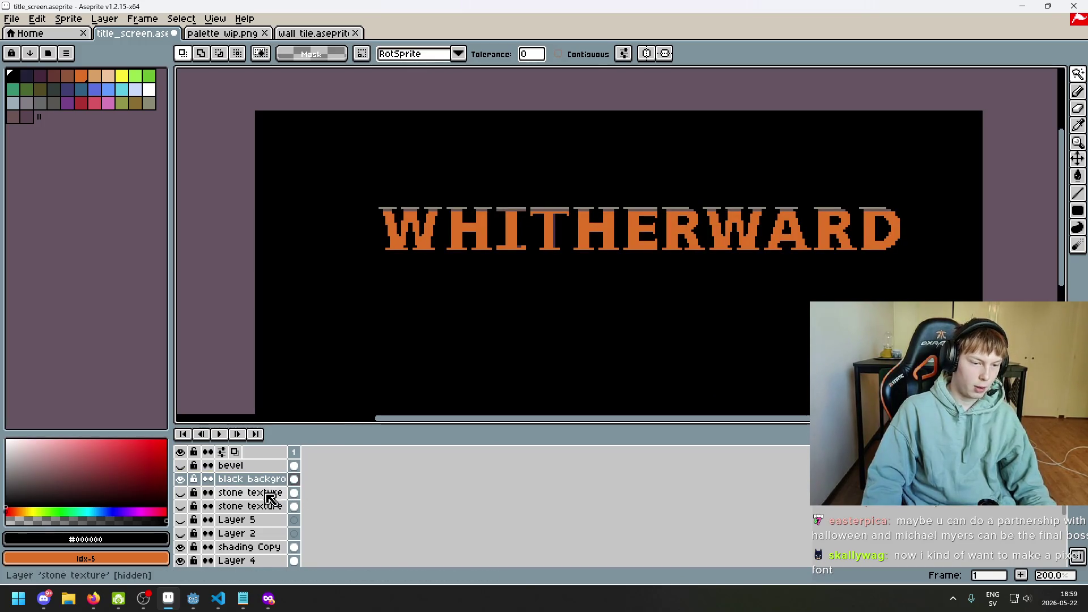
{"action": "left_click", "coordinate": [180, 493]}
{"action": "left_click", "coordinate": [180, 479]}
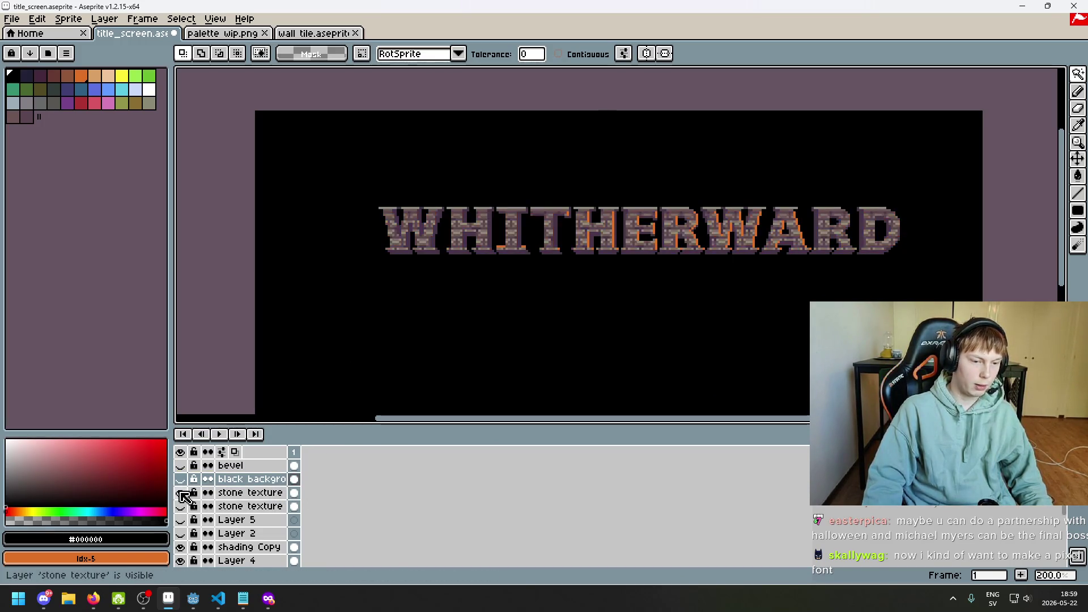
{"action": "left_click", "coordinate": [181, 493]}
{"action": "left_click", "coordinate": [181, 506]}
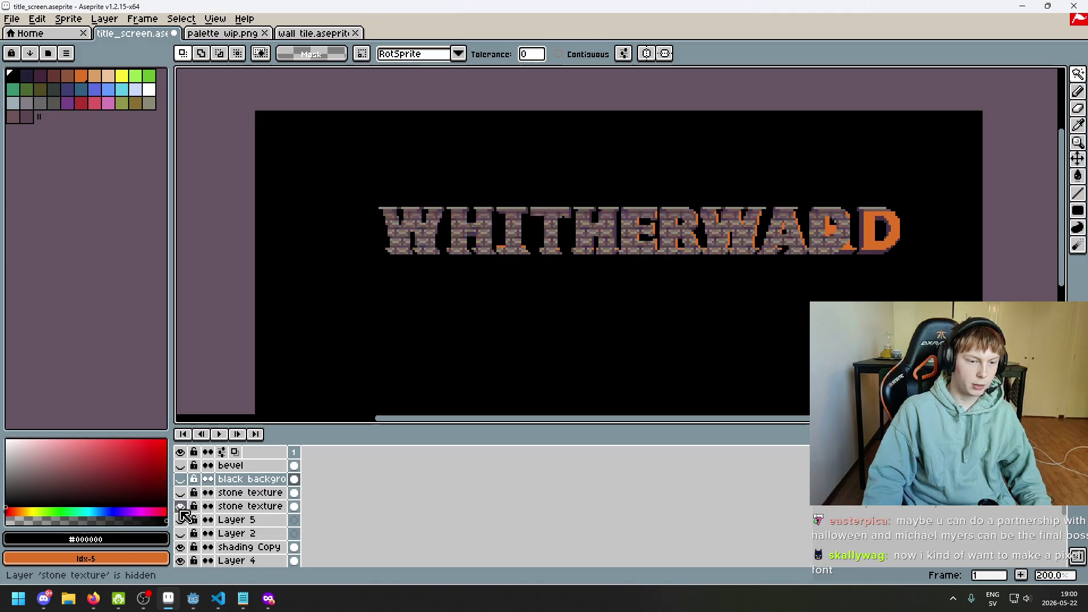
{"action": "left_click", "coordinate": [181, 506]}
{"action": "left_click", "coordinate": [181, 506]}
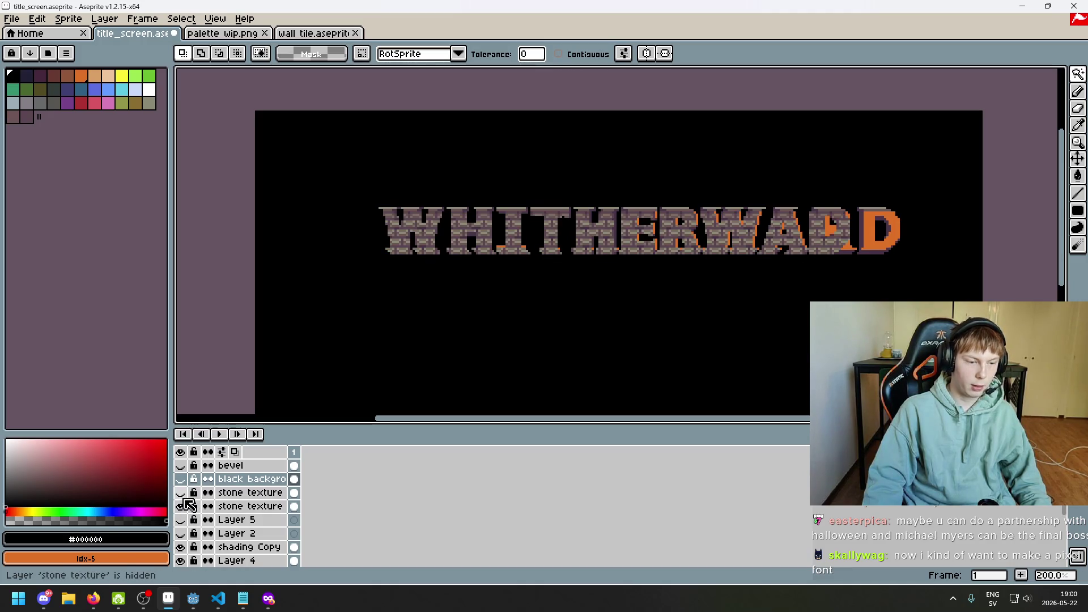
{"action": "left_click", "coordinate": [181, 492]}
{"action": "left_click", "coordinate": [181, 507]}
{"action": "left_click", "coordinate": [244, 493]}
{"action": "key", "text": "ctrl+e"}
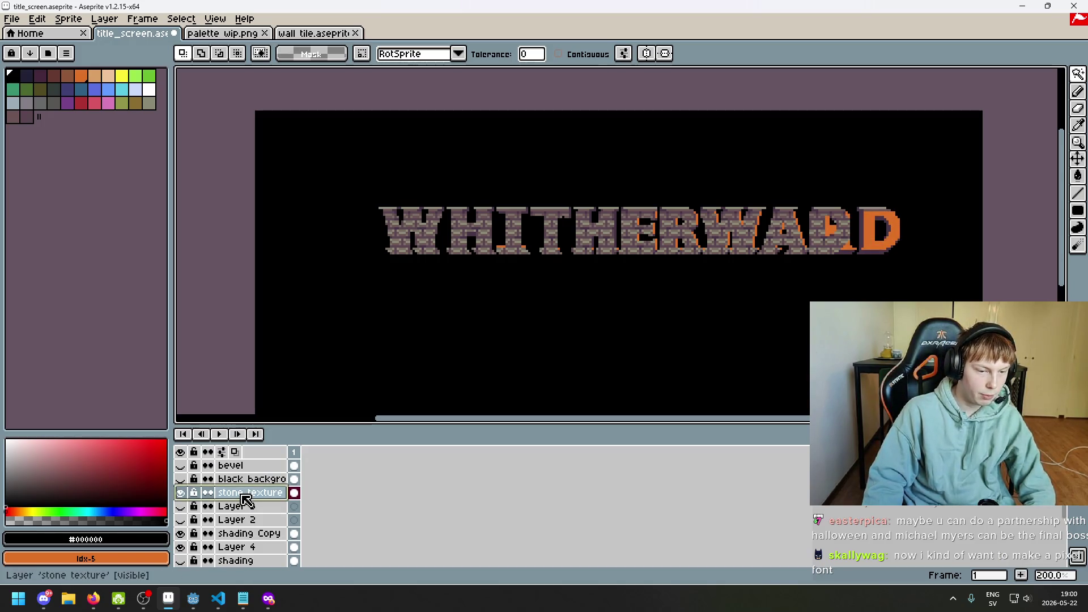
- Add a new empty layer above stone texture and delete the old stone texture layer
{"action": "right_click", "coordinate": [246, 499]}
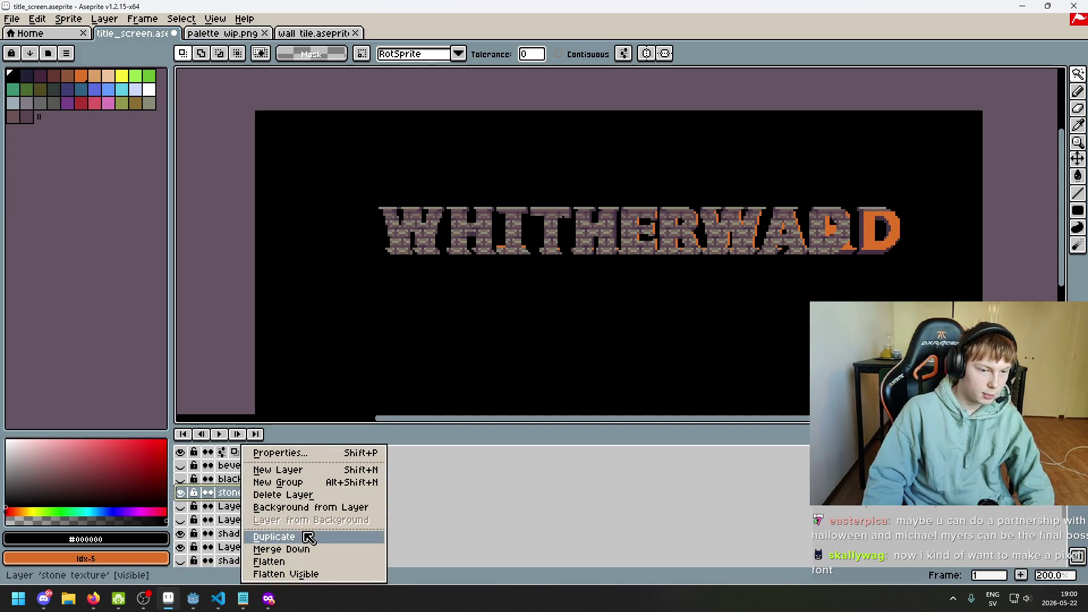
{"action": "left_click", "coordinate": [304, 474]}
{"action": "left_click", "coordinate": [265, 507]}
{"action": "key", "text": "Delete"}
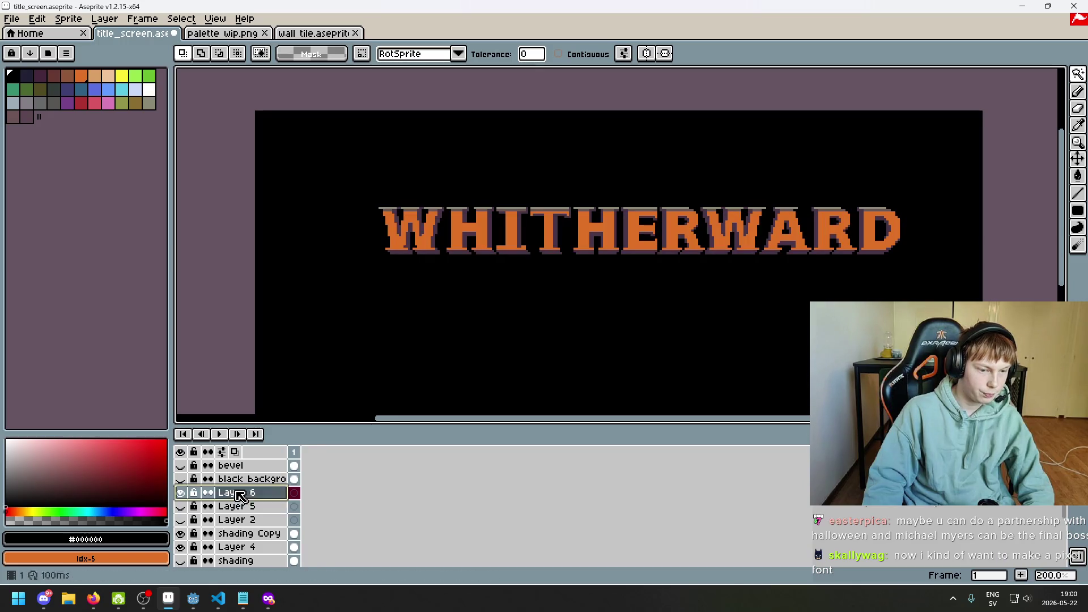
- Paste the whole wall tile brick image over the W and name the layer 'stone texture'
{"action": "left_click", "coordinate": [322, 36]}
{"action": "key", "text": "ctrl+c"}
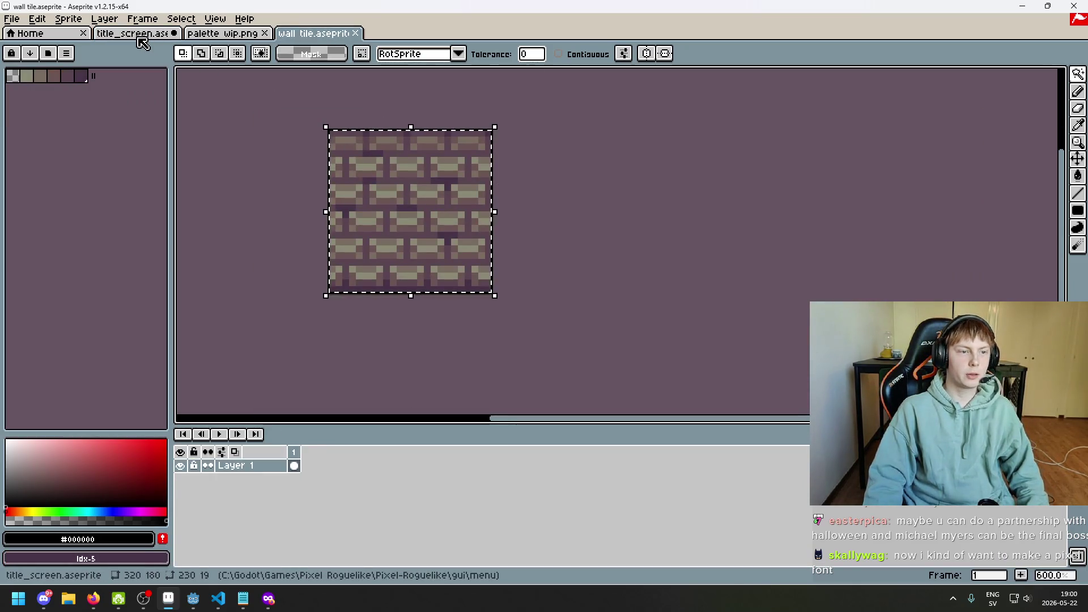
{"action": "left_click", "coordinate": [139, 35]}
{"action": "key", "text": "ctrl+v"}
{"action": "mouse_move", "coordinate": [608, 99]}
{"action": "left_mouse_down"}
{"action": "mouse_move", "coordinate": [450, 291]}
{"action": "mouse_move", "coordinate": [347, 270]}
{"action": "mouse_move", "coordinate": [383, 271]}
{"action": "left_mouse_up"}
{"action": "scroll", "coordinate": [450, 291], "scroll_direction": "up", "scroll_amount": 2}
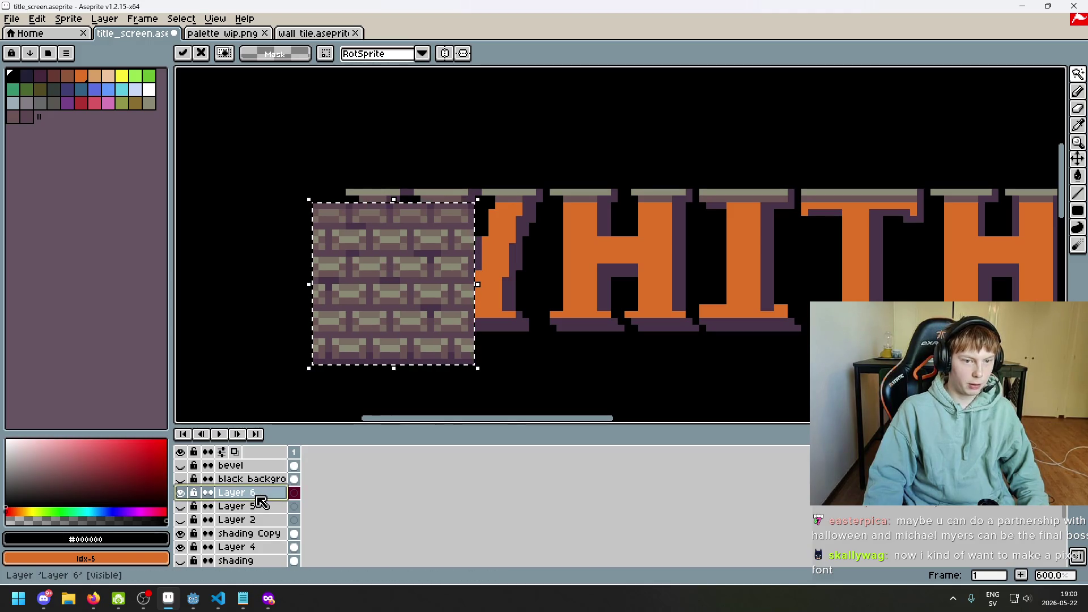
{"action": "double_click", "coordinate": [259, 493]}
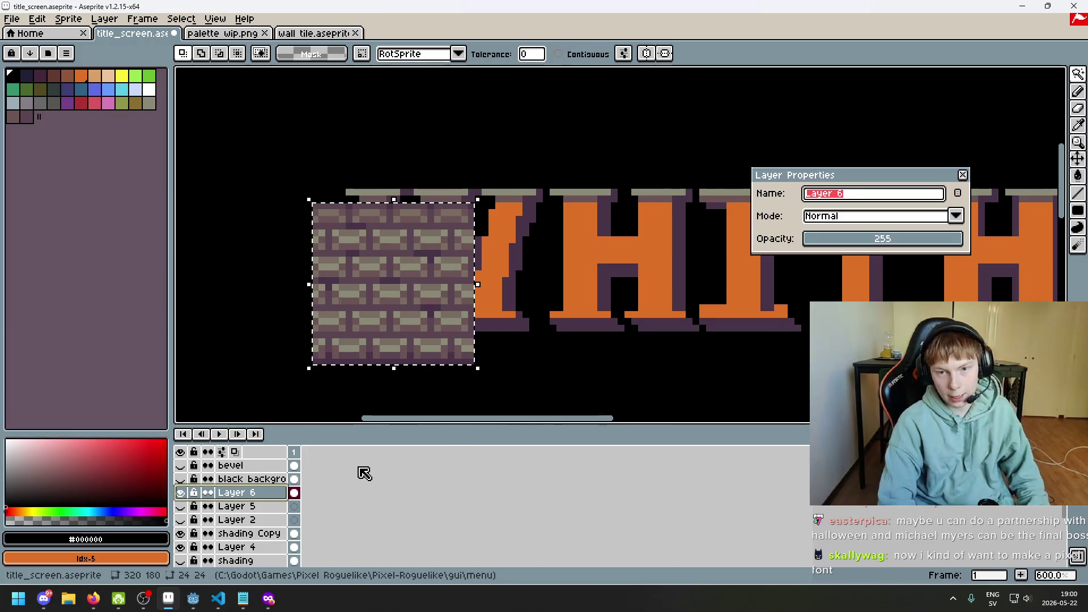
{"action": "type", "text": "ston"}
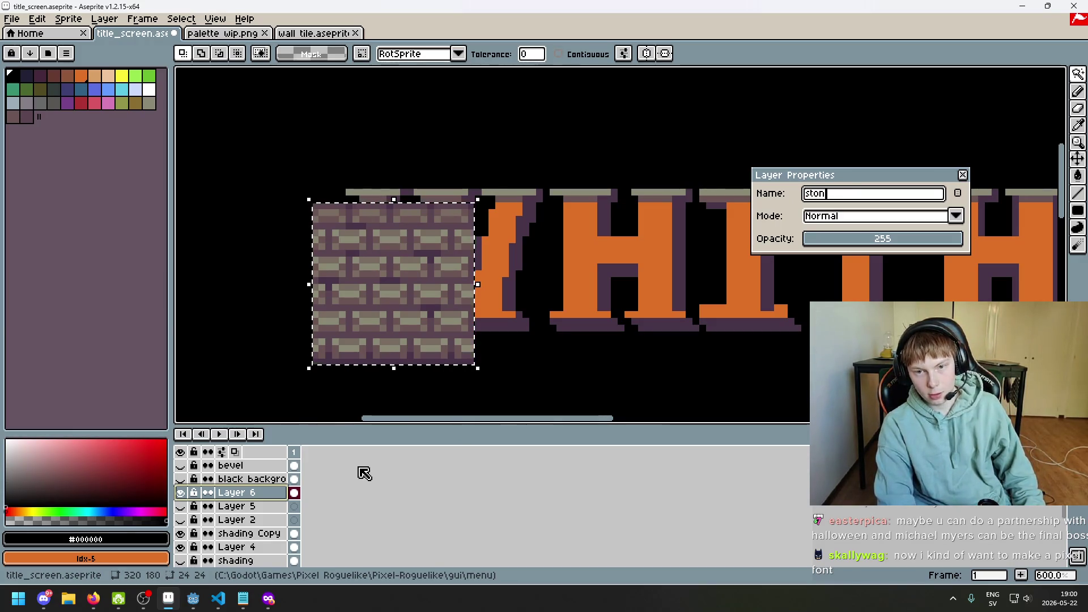
{"action": "type", "text": "e texture"}
{"action": "key", "text": "Return"}
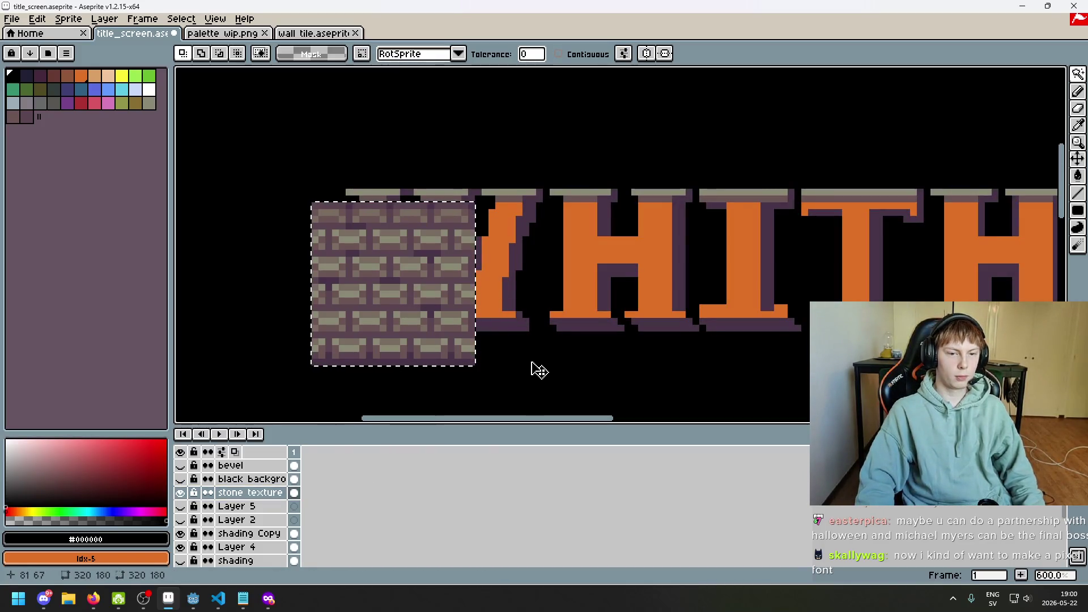
- Paste two more brick tile copies to the right of the first, covering the I
{"action": "key", "text": "ctrl+d"}
{"action": "key", "text": "ctrl+v"}
{"action": "mouse_move", "coordinate": [623, 261]}
{"action": "left_mouse_down"}
{"action": "mouse_move", "coordinate": [563, 316]}
{"action": "mouse_move", "coordinate": [670, 342]}
{"action": "left_mouse_up"}
{"action": "key", "text": "ctrl+v"}
- Copy the brick strip and place the copy across WAR and the D, then commit it
{"action": "mouse_move", "coordinate": [314, 361]}
{"action": "left_mouse_down"}
{"action": "mouse_move", "coordinate": [783, 224]}
{"action": "mouse_move", "coordinate": [807, 215]}
{"action": "mouse_move", "coordinate": [802, 202]}
{"action": "left_mouse_up"}
{"action": "key", "text": "ctrl+c"}
{"action": "scroll", "coordinate": [546, 238], "scroll_direction": "right", "scroll_amount": 5}
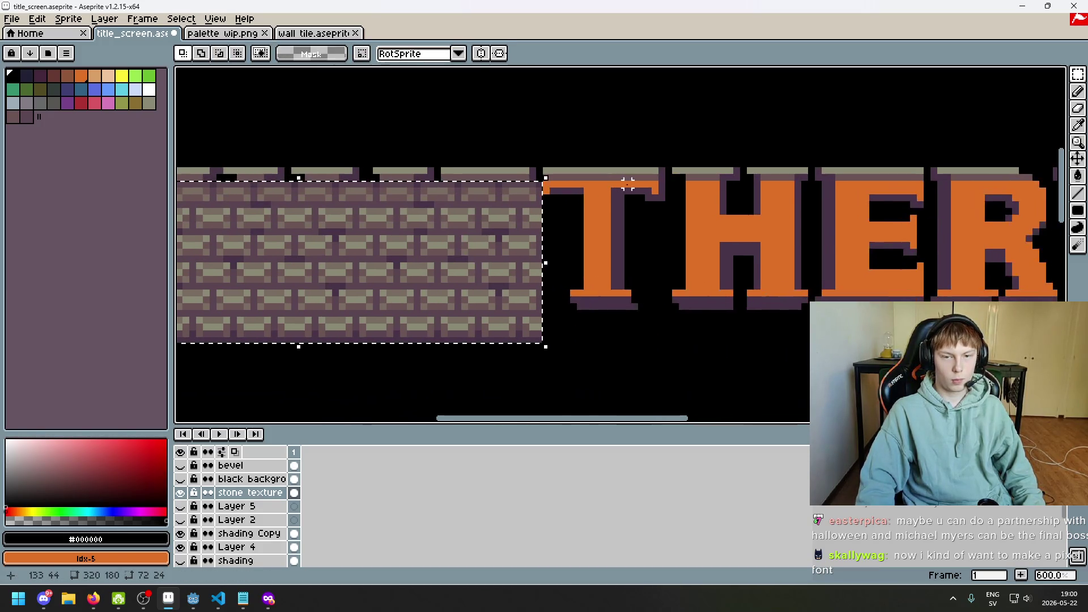
{"action": "key", "text": "ctrl+v"}
{"action": "left_click_drag", "start_coordinate": [413, 255], "coordinate": [935, 260]}
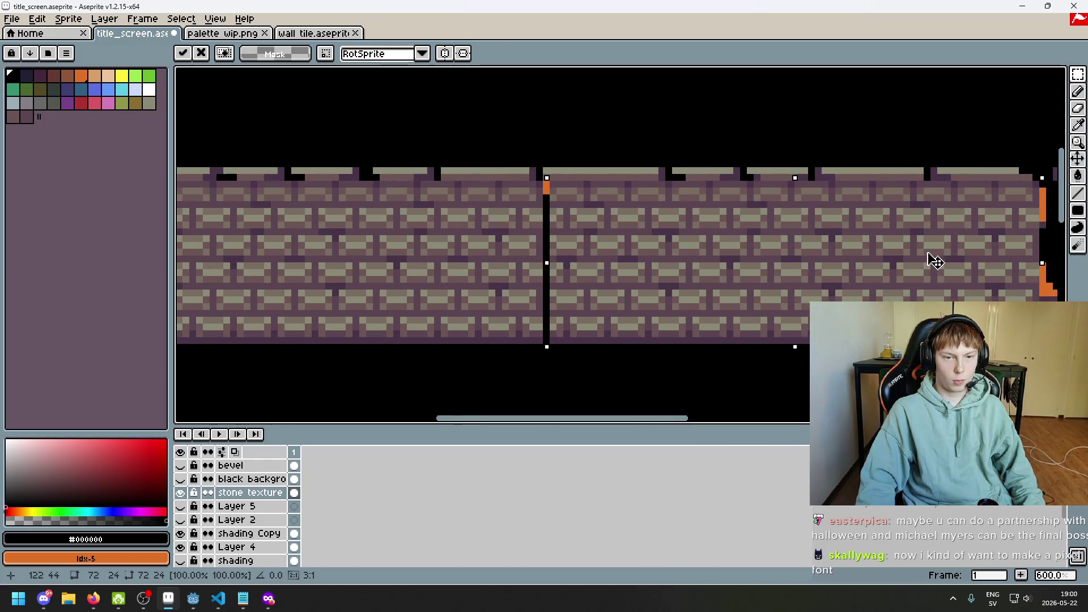
{"action": "scroll", "coordinate": [826, 151], "scroll_direction": "down", "scroll_amount": 1}
{"action": "scroll", "coordinate": [715, 215], "scroll_direction": "right", "scroll_amount": 5}
{"action": "mouse_move", "coordinate": [338, 243]}
{"action": "left_mouse_down"}
{"action": "mouse_move", "coordinate": [753, 243]}
{"action": "mouse_move", "coordinate": [743, 241]}
{"action": "left_mouse_up"}
{"action": "scroll", "coordinate": [762, 312], "scroll_direction": "right", "scroll_amount": 5}
{"action": "mouse_move", "coordinate": [274, 206]}
{"action": "left_mouse_down"}
{"action": "mouse_move", "coordinate": [705, 206]}
{"action": "mouse_move", "coordinate": [689, 207]}
{"action": "left_mouse_up"}
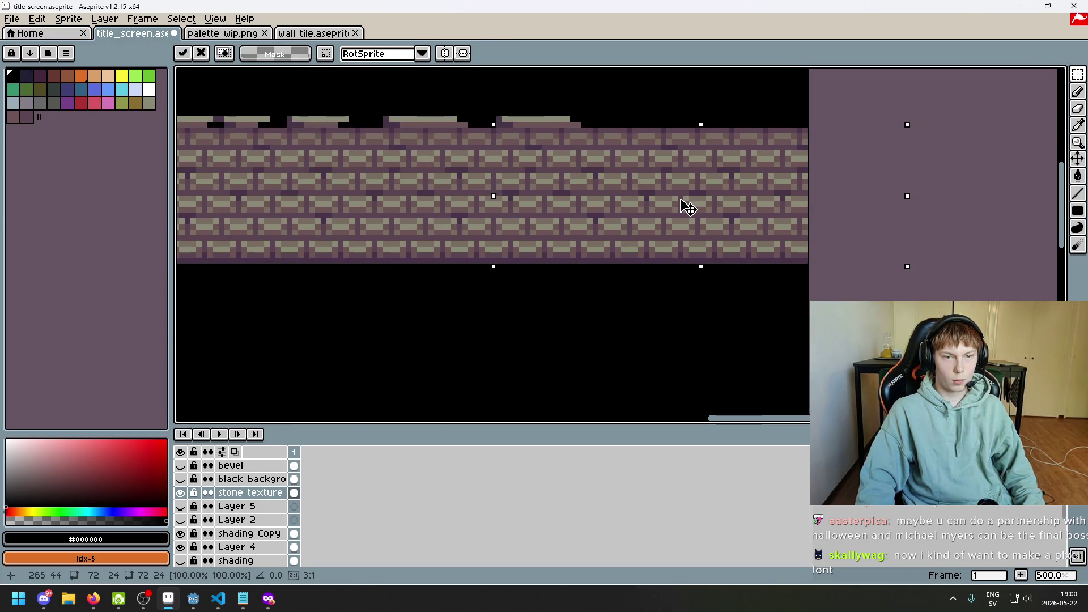
{"action": "left_click", "coordinate": [372, 284]}
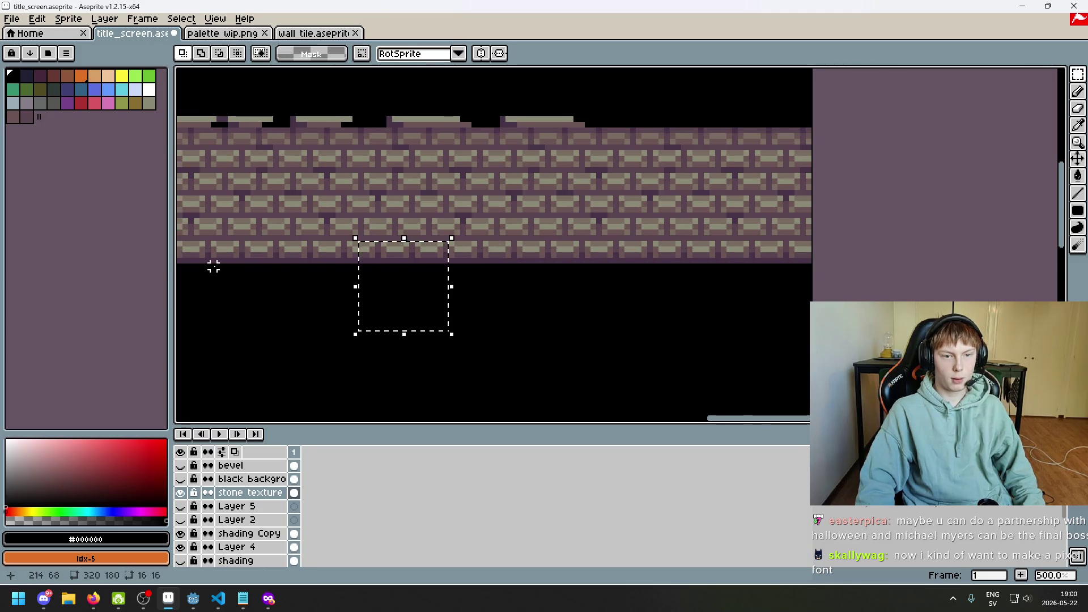
- Paste another wall copy at the strip's left end, commit it, and show the black background
{"action": "scroll", "coordinate": [214, 267], "scroll_direction": "down", "scroll_amount": 2}
{"action": "scroll", "coordinate": [799, 272], "scroll_direction": "left", "scroll_amount": 5}
{"action": "key", "text": "ctrl+v"}
{"action": "scroll", "coordinate": [737, 249], "scroll_direction": "up", "scroll_amount": 4}
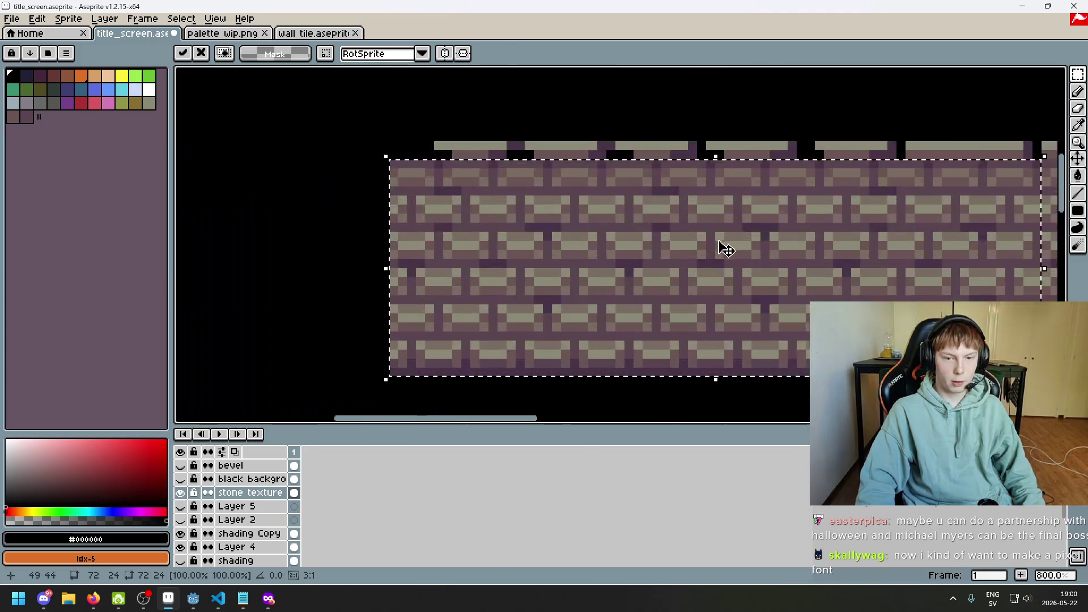
{"action": "scroll", "coordinate": [728, 248], "scroll_direction": "left", "scroll_amount": 3}
{"action": "left_click_drag", "start_coordinate": [894, 226], "coordinate": [239, 226]}
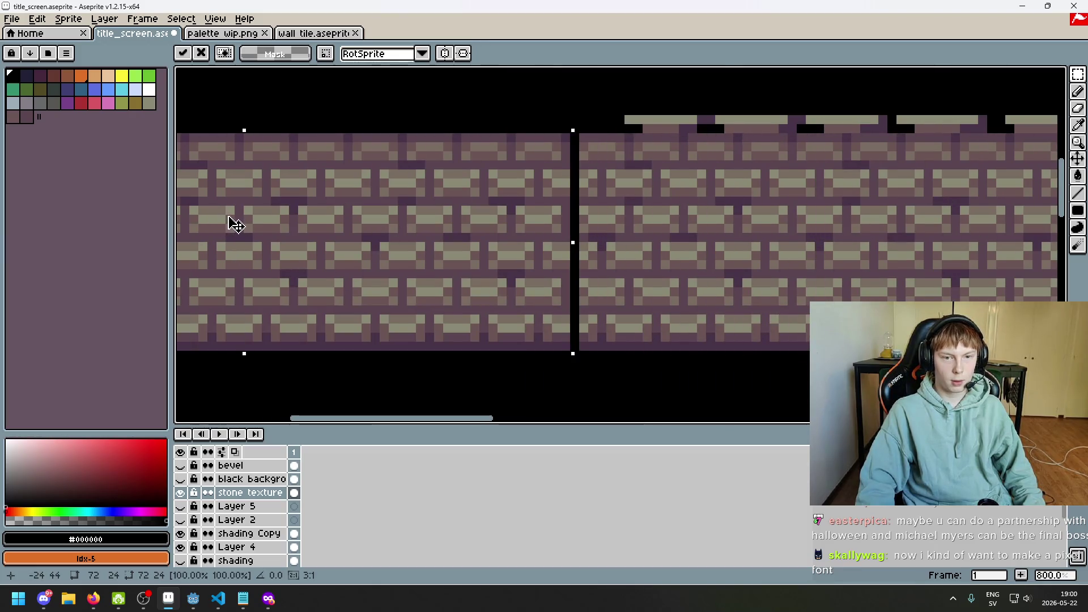
{"action": "scroll", "coordinate": [253, 222], "scroll_direction": "down", "scroll_amount": 3}
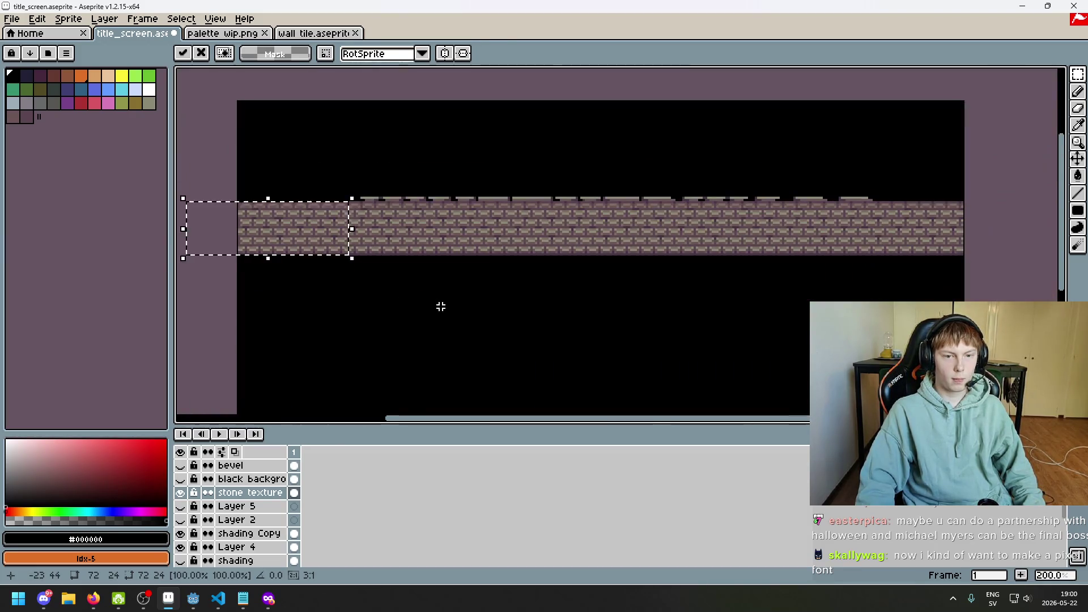
{"action": "left_click", "coordinate": [442, 305]}
{"action": "left_click", "coordinate": [180, 479]}
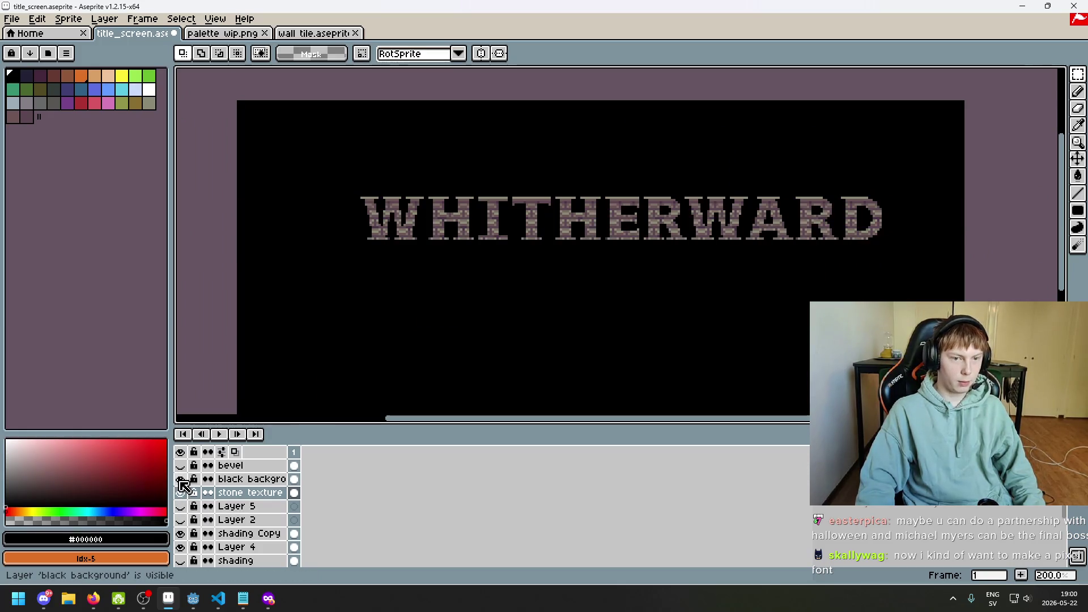
- Hide the black background, Layer 5 and stone texture layers so letters show plain orange
{"action": "left_click_drag", "start_coordinate": [546, 318], "coordinate": [412, 332]}
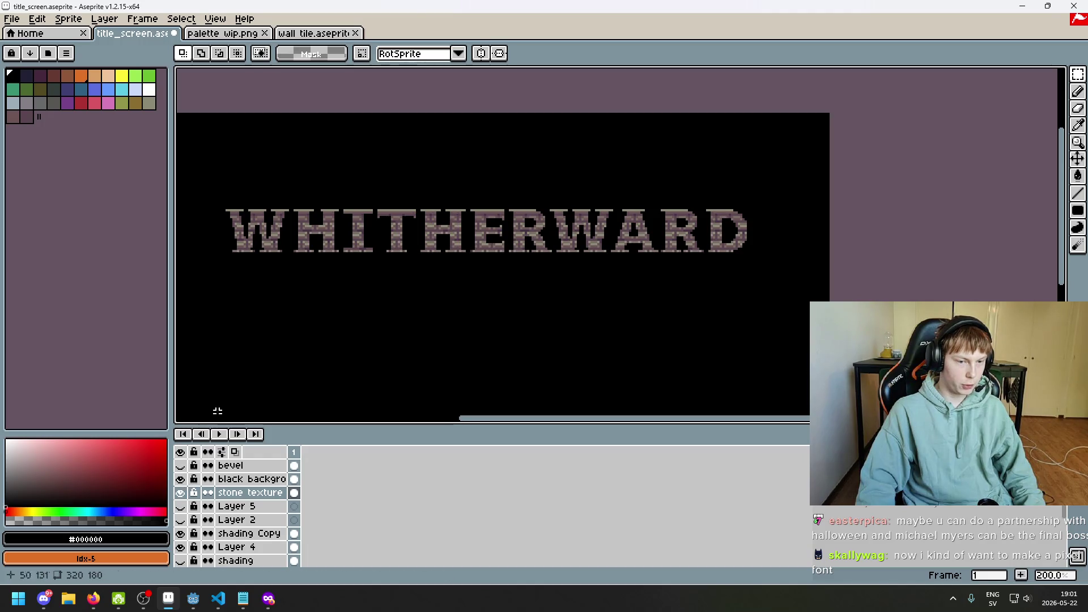
{"action": "scroll", "coordinate": [311, 308], "scroll_direction": "up", "scroll_amount": 2}
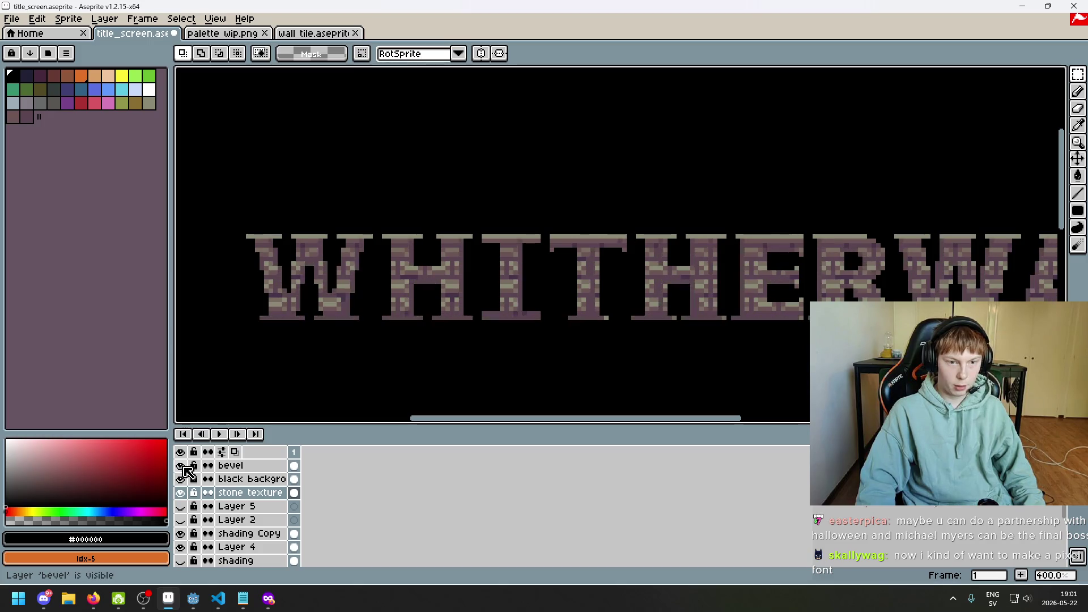
{"action": "left_click", "coordinate": [185, 467]}
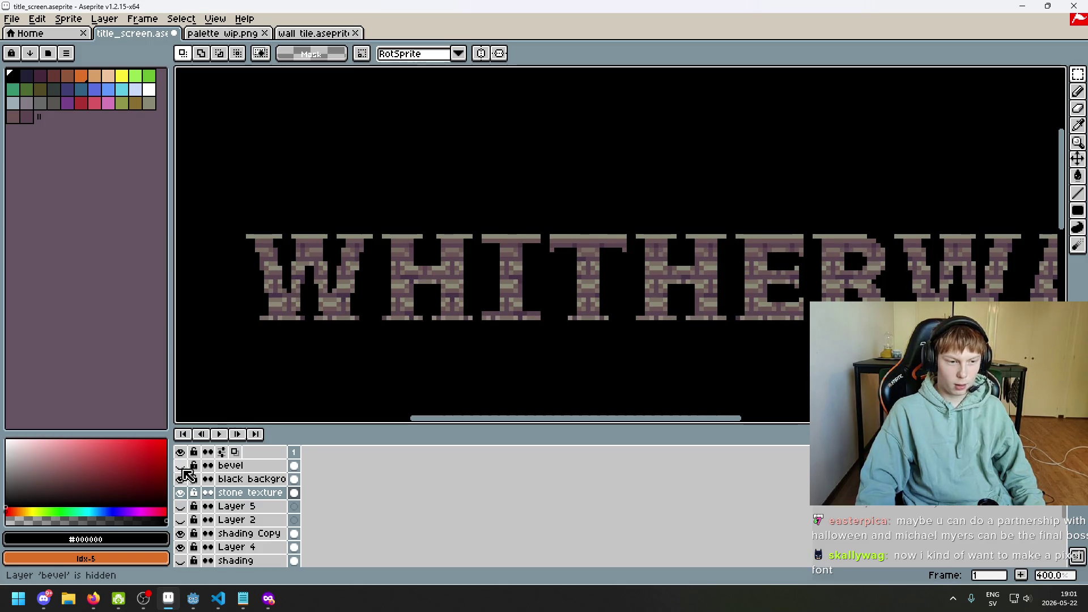
{"action": "left_click", "coordinate": [183, 481]}
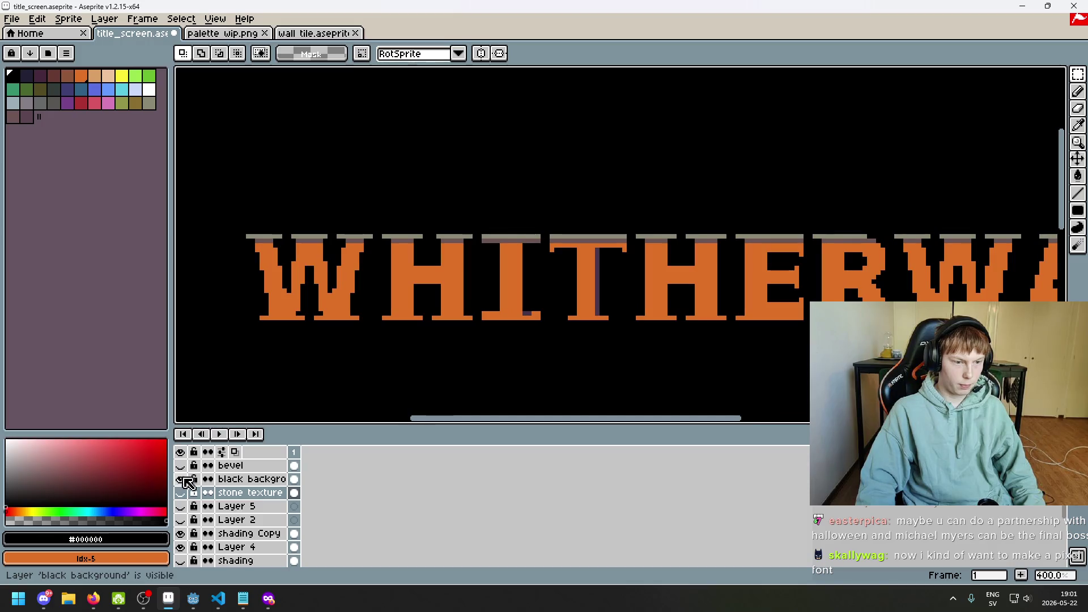
{"action": "left_click", "coordinate": [184, 466]}
{"action": "left_click", "coordinate": [189, 470]}
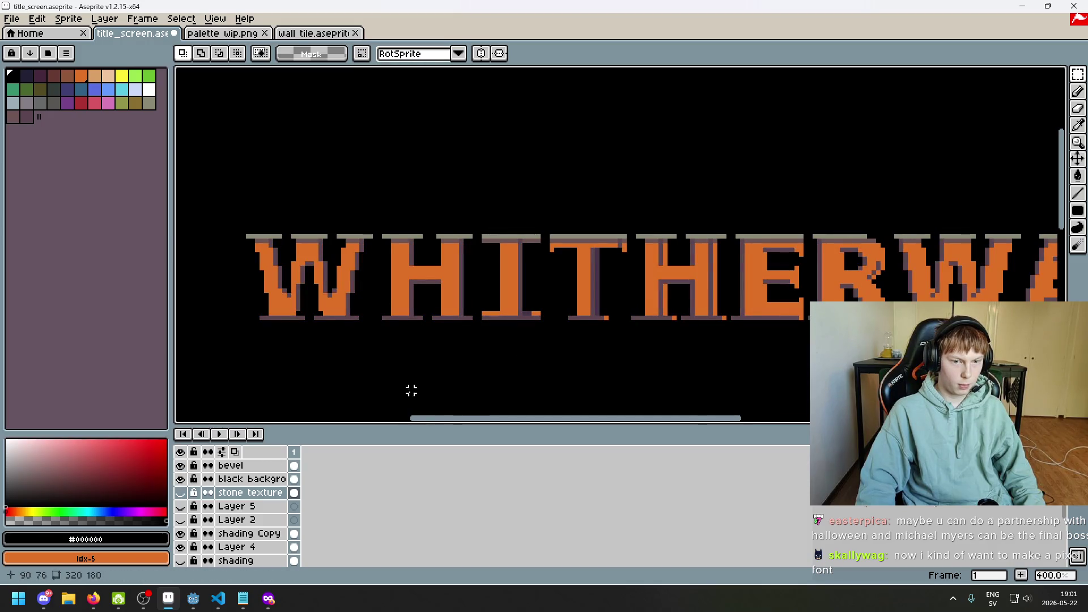
{"action": "scroll", "coordinate": [567, 317], "scroll_direction": "up", "scroll_amount": 2}
{"action": "left_click_drag", "start_coordinate": [184, 479], "coordinate": [183, 506]}
{"action": "left_click", "coordinate": [181, 493]}
{"action": "left_click", "coordinate": [180, 493]}
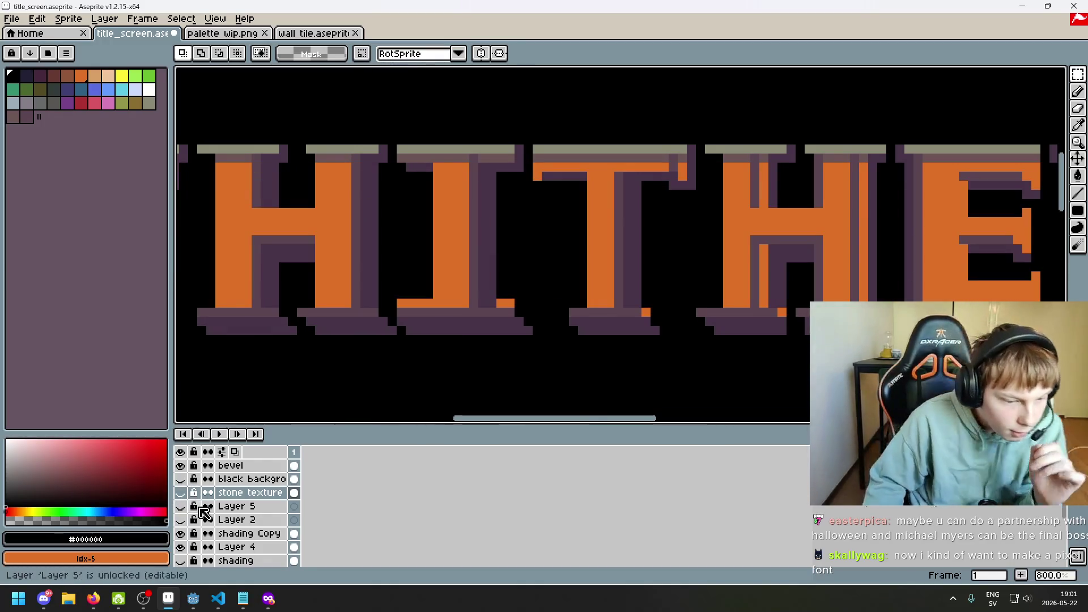
- Toggle the shading Copy layer on and off to compare the title
{"action": "left_click", "coordinate": [180, 534]}
{"action": "left_click", "coordinate": [180, 534]}
{"action": "left_click", "coordinate": [180, 534]}
{"action": "left_click", "coordinate": [180, 534]}
{"action": "left_click", "coordinate": [180, 533]}
{"action": "left_click", "coordinate": [181, 533]}
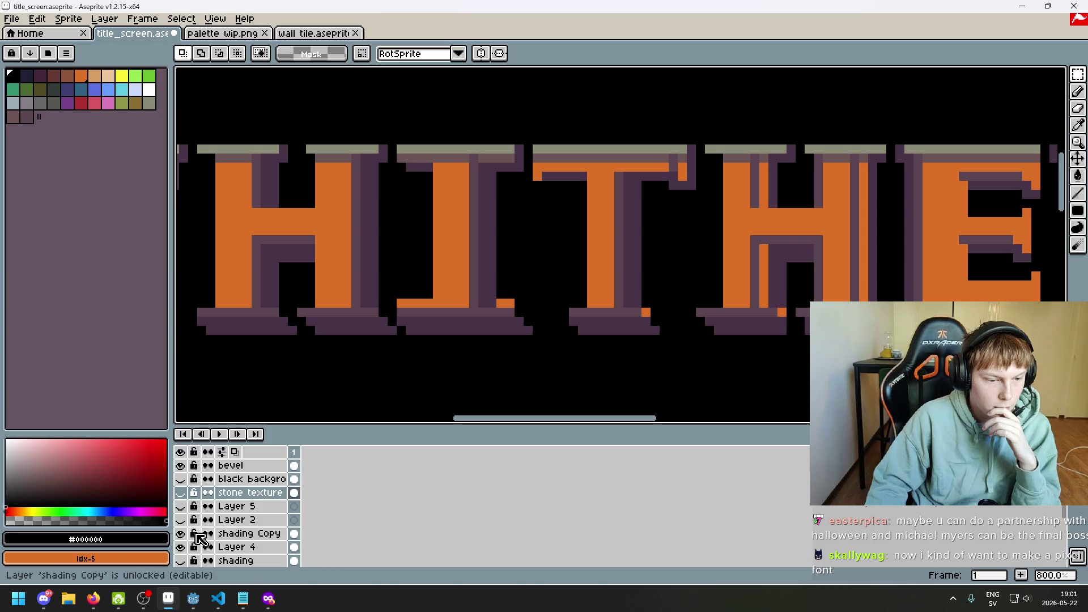
- Move Layer 4 above shading Copy and make the bevel layer the active layer
{"action": "left_click", "coordinate": [234, 547]}
{"action": "left_click_drag", "start_coordinate": [253, 547], "coordinate": [260, 534]}
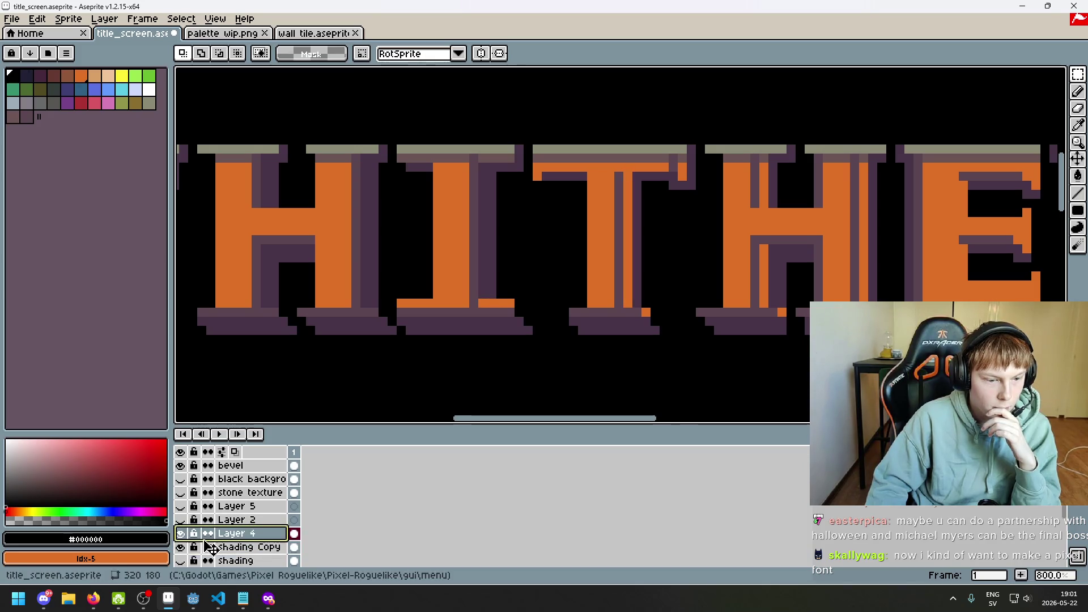
{"action": "left_click", "coordinate": [182, 468]}
{"action": "left_click", "coordinate": [182, 466]}
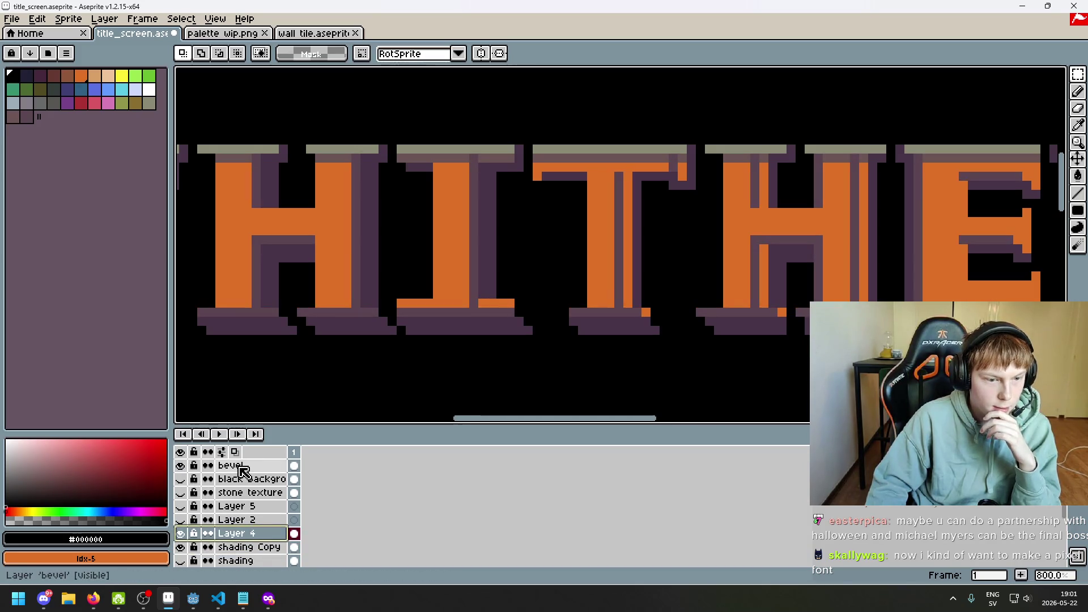
{"action": "left_click", "coordinate": [242, 467]}
{"action": "scroll", "coordinate": [454, 357], "scroll_direction": "up", "scroll_amount": 2}
- Sample dark purple #5b4550 and paint the stray orange pixel on the T
{"action": "key", "text": "e"}
{"action": "scroll", "coordinate": [483, 291], "scroll_direction": "down", "scroll_amount": 5}
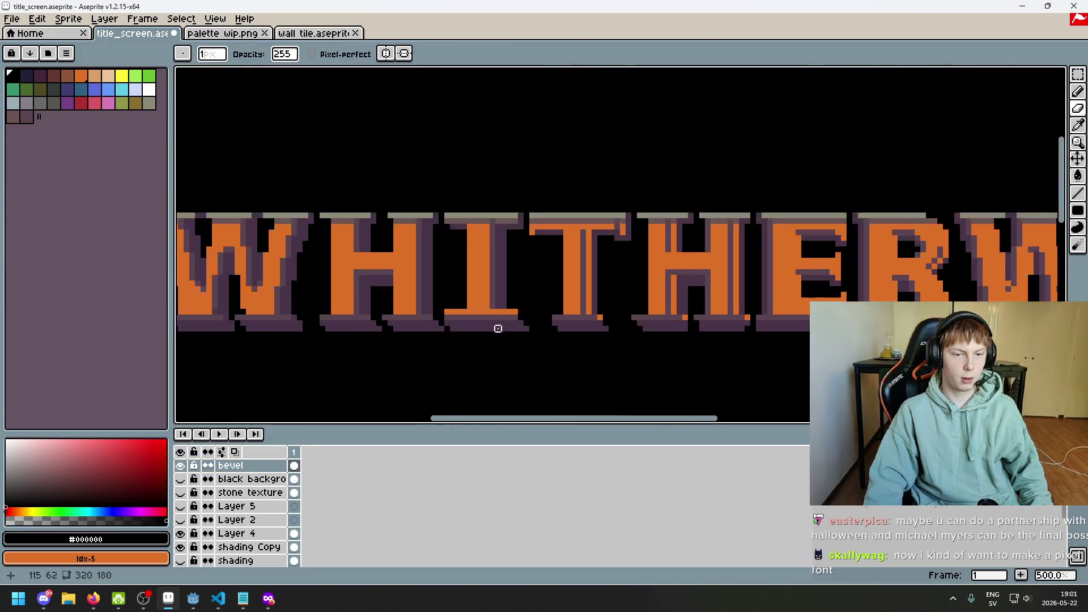
{"action": "scroll", "coordinate": [499, 289], "scroll_direction": "up", "scroll_amount": 2}
{"action": "scroll", "coordinate": [500, 288], "scroll_direction": "up", "scroll_amount": 4}
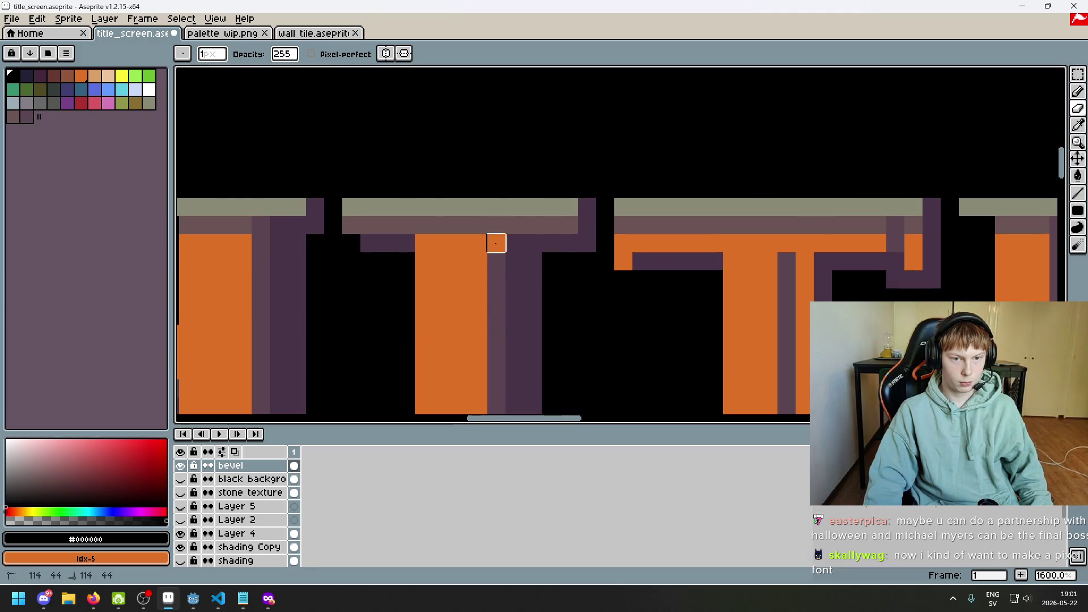
{"action": "key", "text": "b"}
{"action": "left_click", "coordinate": [505, 253], "text": "alt"}
{"action": "left_click_drag", "start_coordinate": [506, 253], "coordinate": [505, 227]}
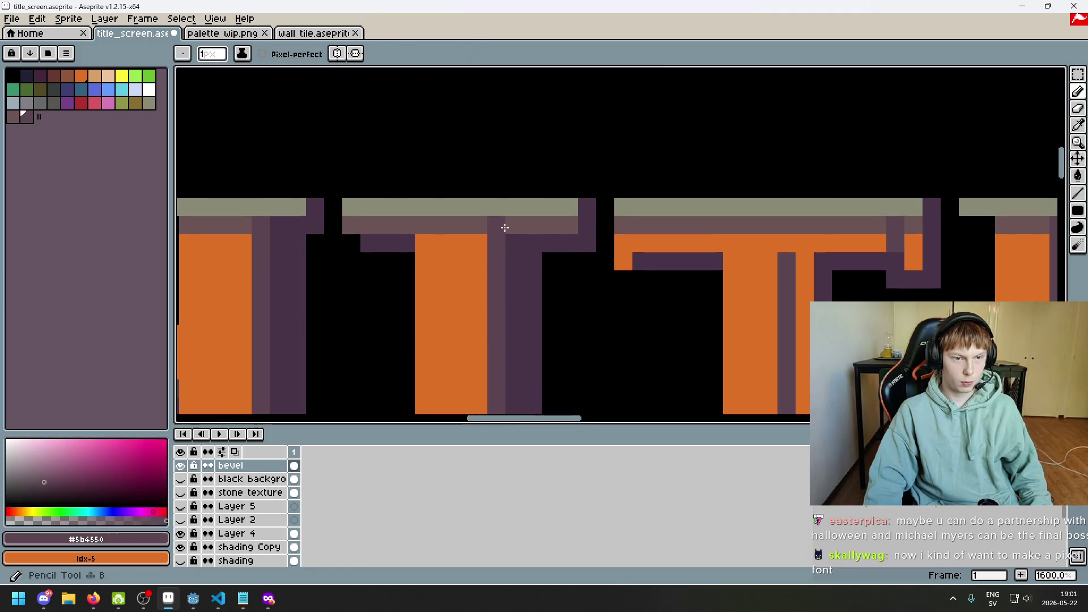
{"action": "scroll", "coordinate": [520, 249], "scroll_direction": "down", "scroll_amount": 4}
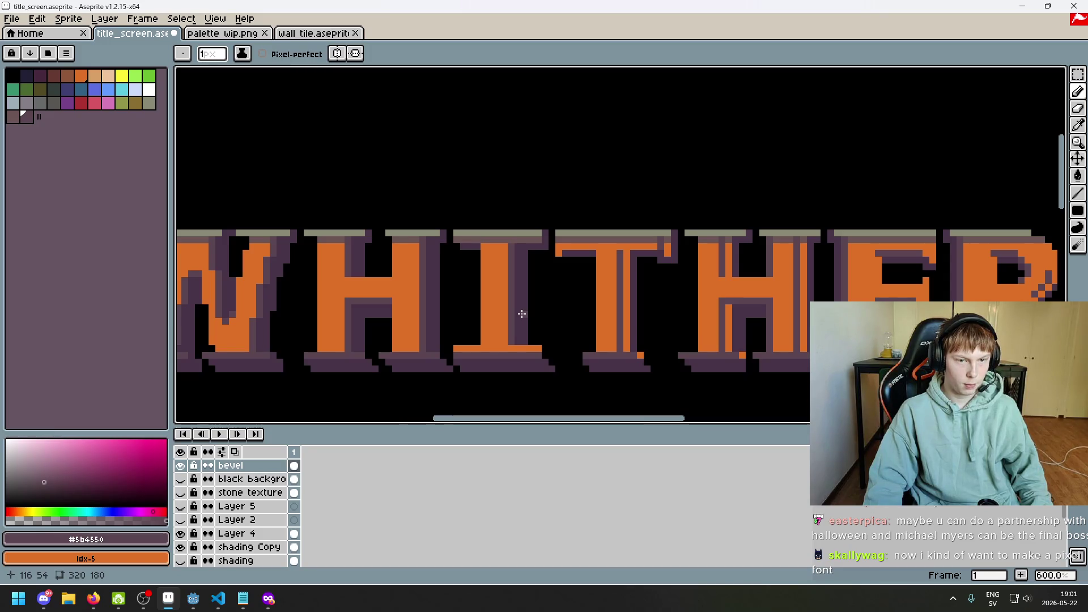
{"action": "scroll", "coordinate": [491, 245], "scroll_direction": "up", "scroll_amount": 4}
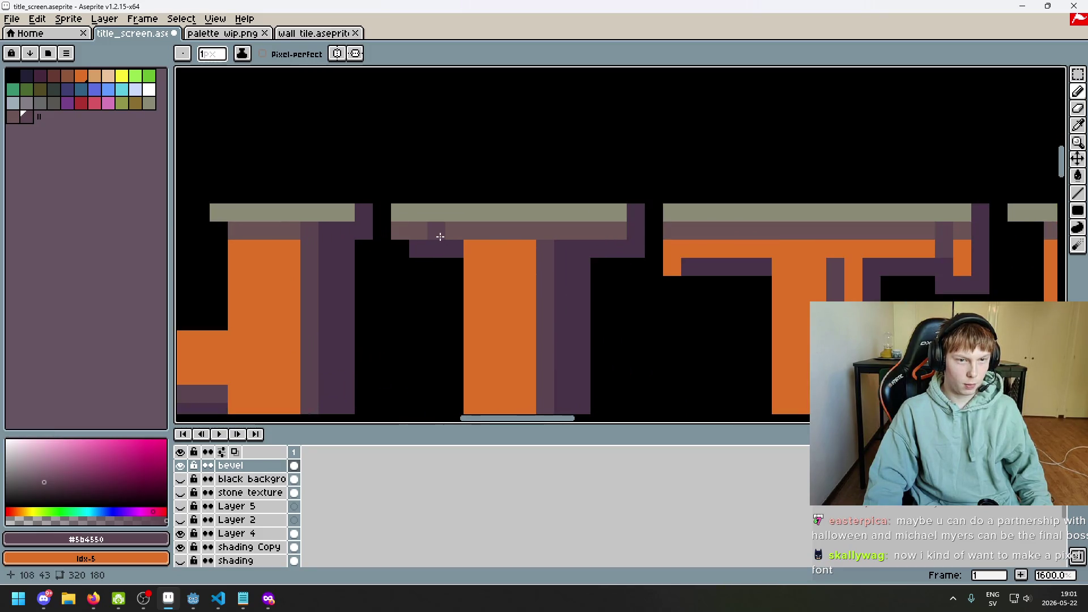
{"action": "scroll", "coordinate": [601, 226], "scroll_direction": "down", "scroll_amount": 5}
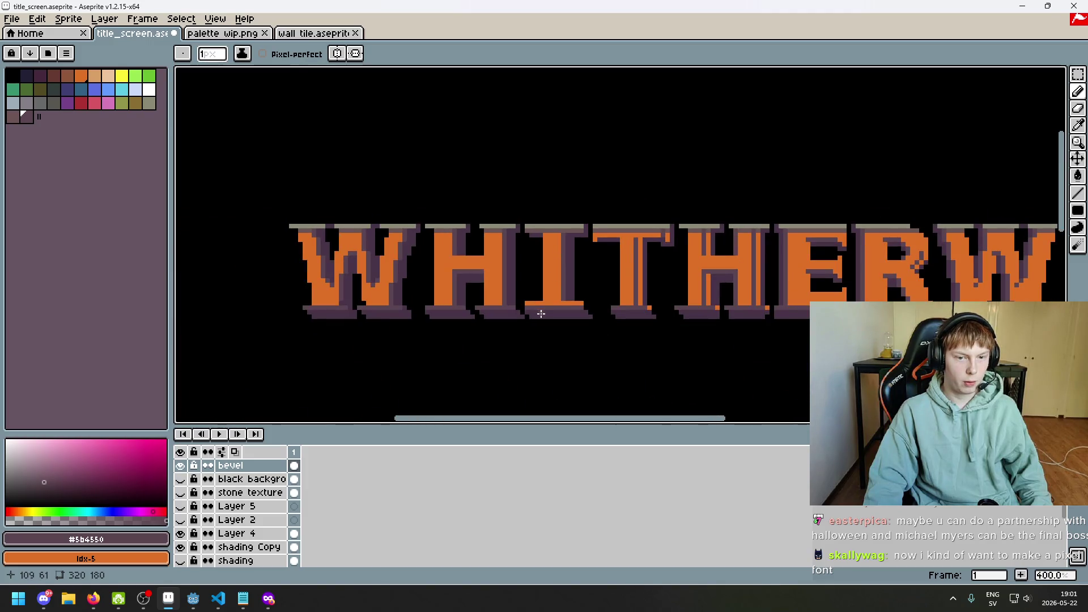
{"action": "scroll", "coordinate": [552, 299], "scroll_direction": "down", "scroll_amount": 2}
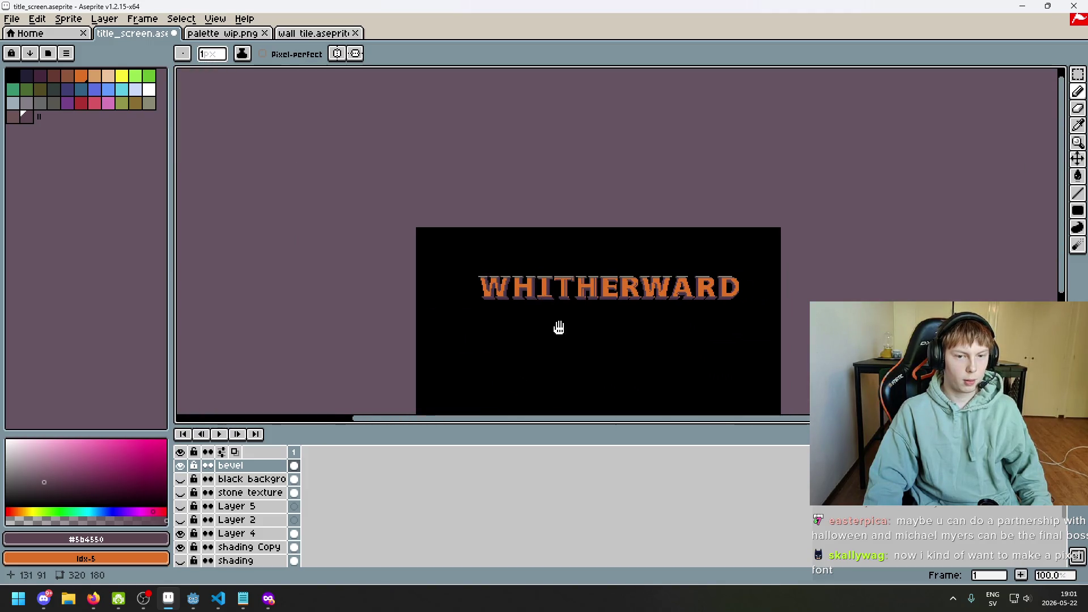
{"action": "scroll", "coordinate": [564, 326], "scroll_direction": "up", "scroll_amount": 4}
- Repaint the T stem's purple stripe orange and draw a new purple line down the stem
{"action": "left_click_drag", "start_coordinate": [548, 200], "coordinate": [542, 271]}
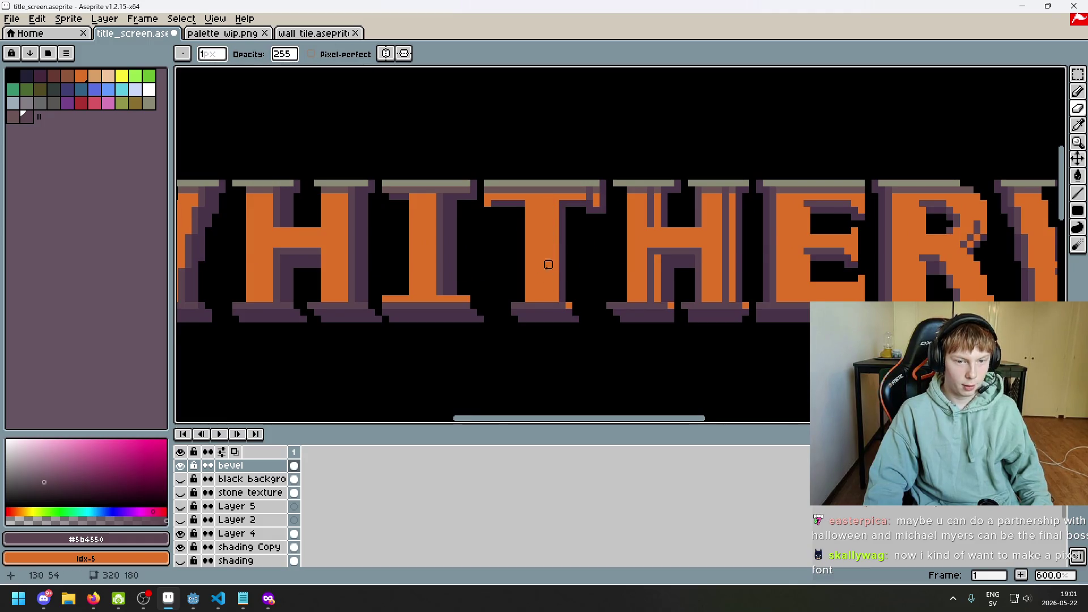
{"action": "scroll", "coordinate": [541, 262], "scroll_direction": "up", "scroll_amount": 1}
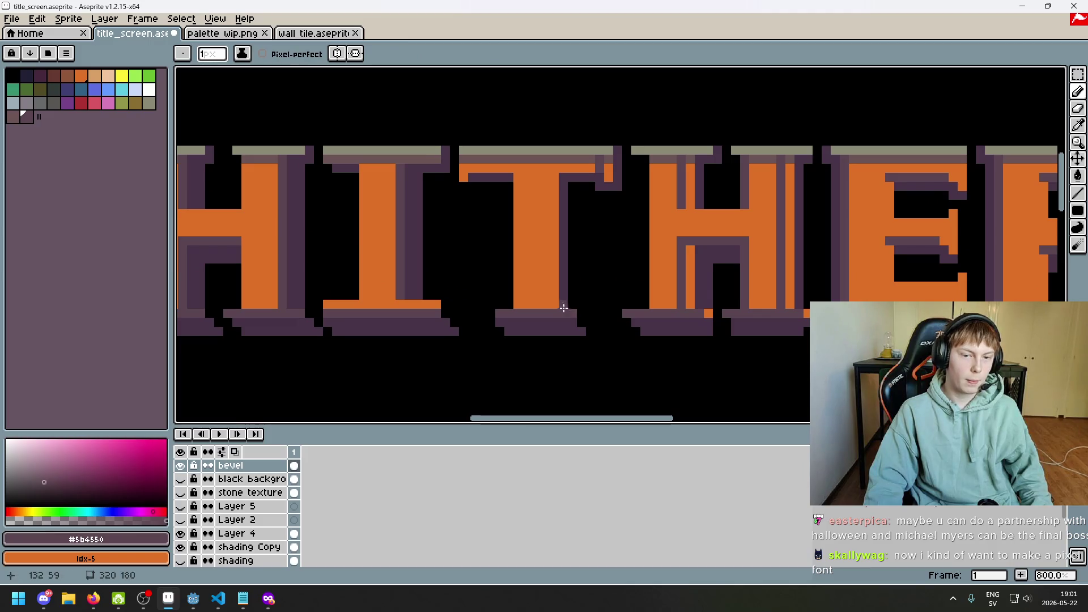
{"action": "mouse_move", "coordinate": [556, 305]}
{"action": "left_mouse_down"}
{"action": "mouse_move", "coordinate": [554, 181]}
{"action": "mouse_move", "coordinate": [567, 245]}
{"action": "left_mouse_up"}
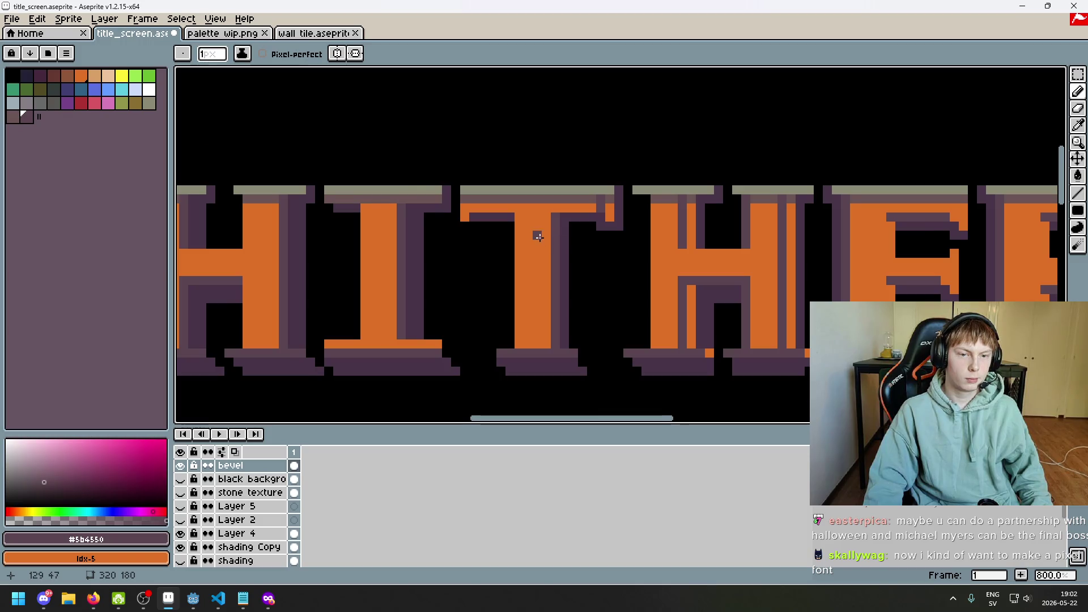
{"action": "scroll", "coordinate": [539, 237], "scroll_direction": "up", "scroll_amount": 1}
{"action": "scroll", "coordinate": [408, 219], "scroll_direction": "down", "scroll_amount": 2}
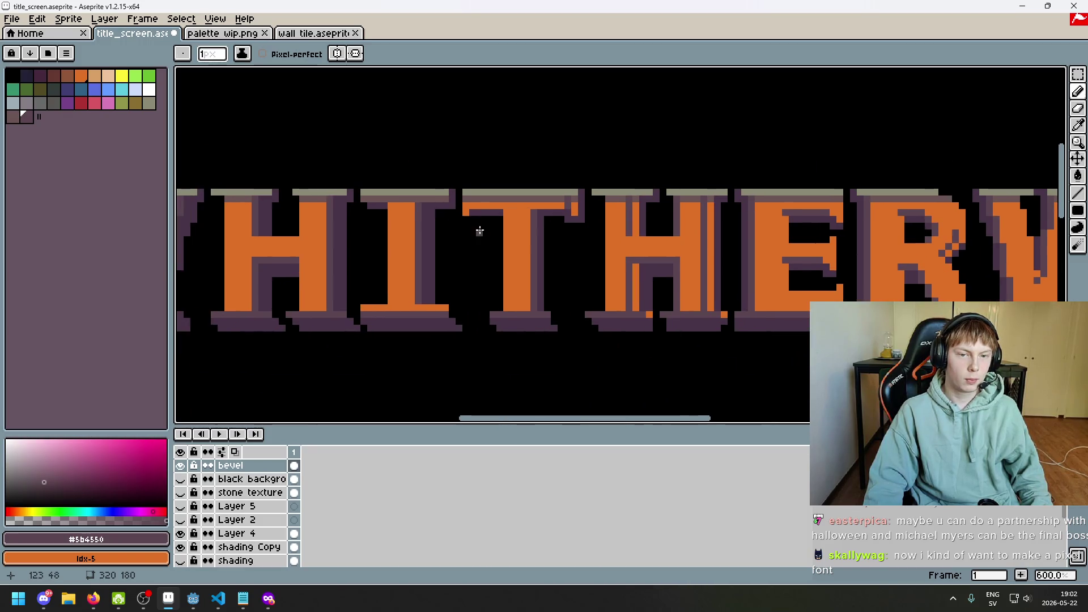
{"action": "scroll", "coordinate": [574, 220], "scroll_direction": "up", "scroll_amount": 4}
- Paint dark purple under the right and left halves of the T crossbar
{"action": "key", "text": "e"}
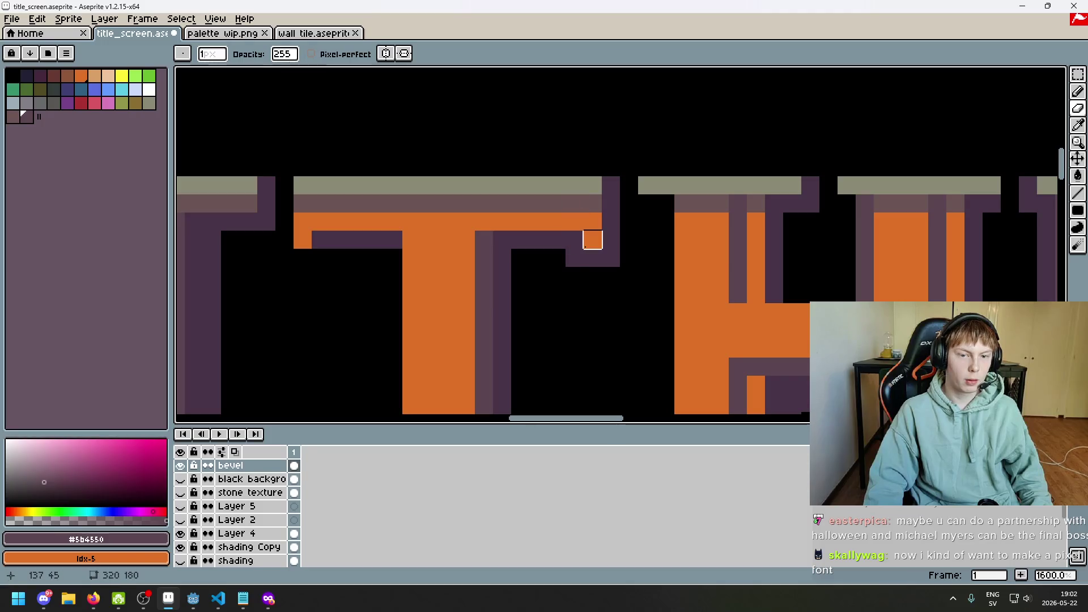
{"action": "key", "text": "b"}
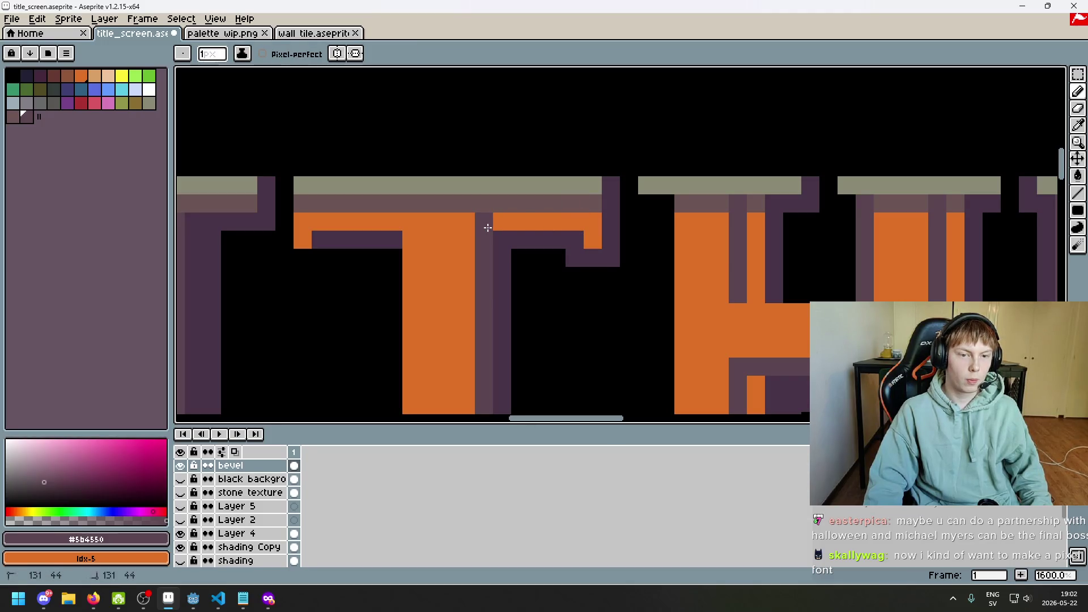
{"action": "left_click_drag", "start_coordinate": [487, 227], "coordinate": [570, 222]}
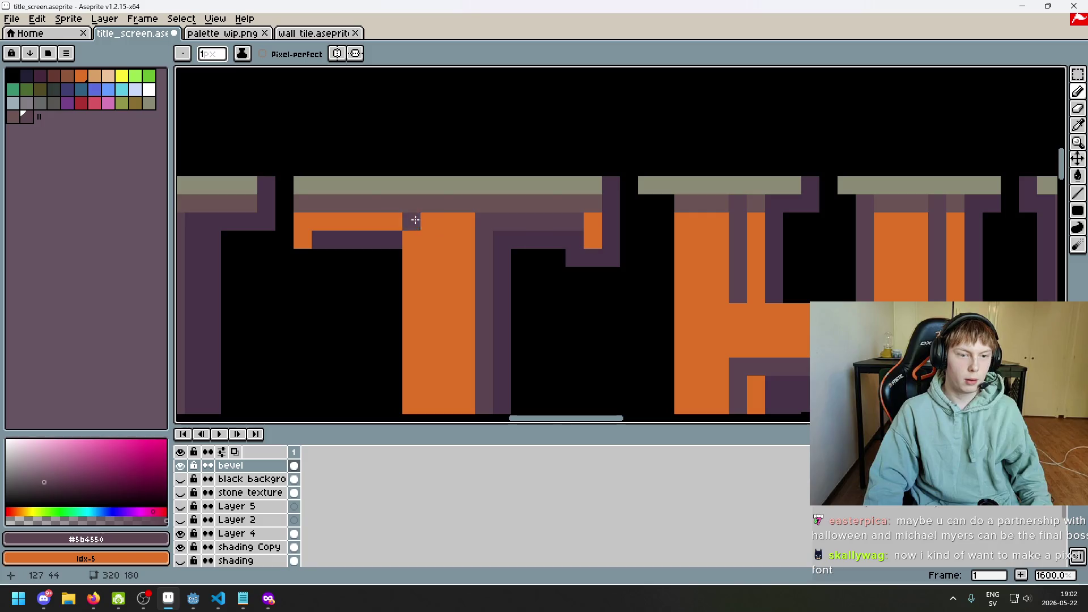
{"action": "left_click_drag", "start_coordinate": [393, 220], "coordinate": [305, 220]}
{"action": "scroll", "coordinate": [326, 220], "scroll_direction": "down", "scroll_amount": 4}
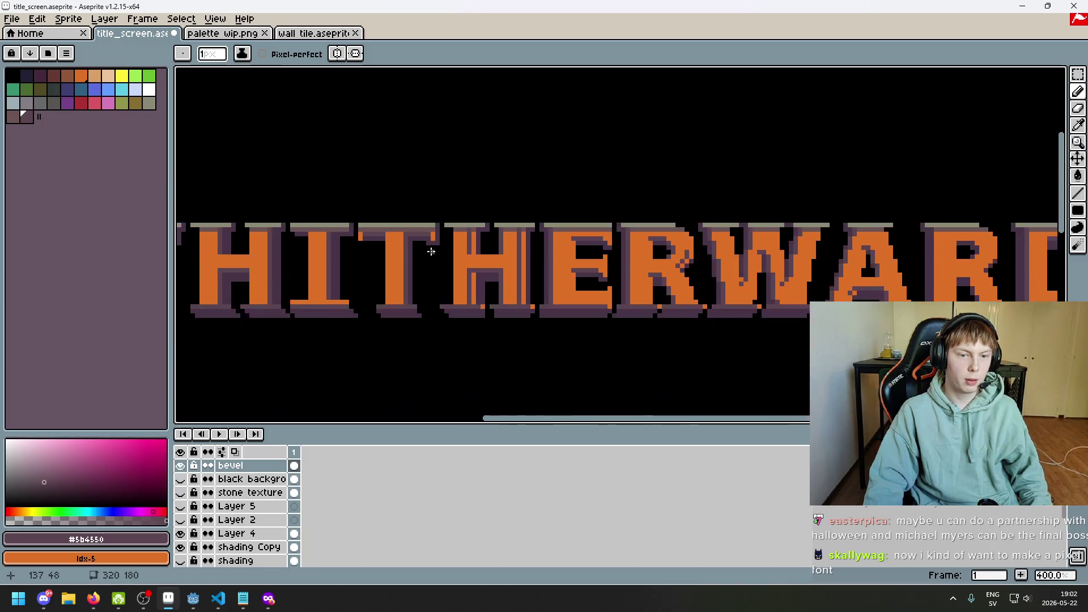
{"action": "scroll", "coordinate": [498, 211], "scroll_direction": "left", "scroll_amount": 2}
{"action": "scroll", "coordinate": [498, 211], "scroll_direction": "up", "scroll_amount": 2}
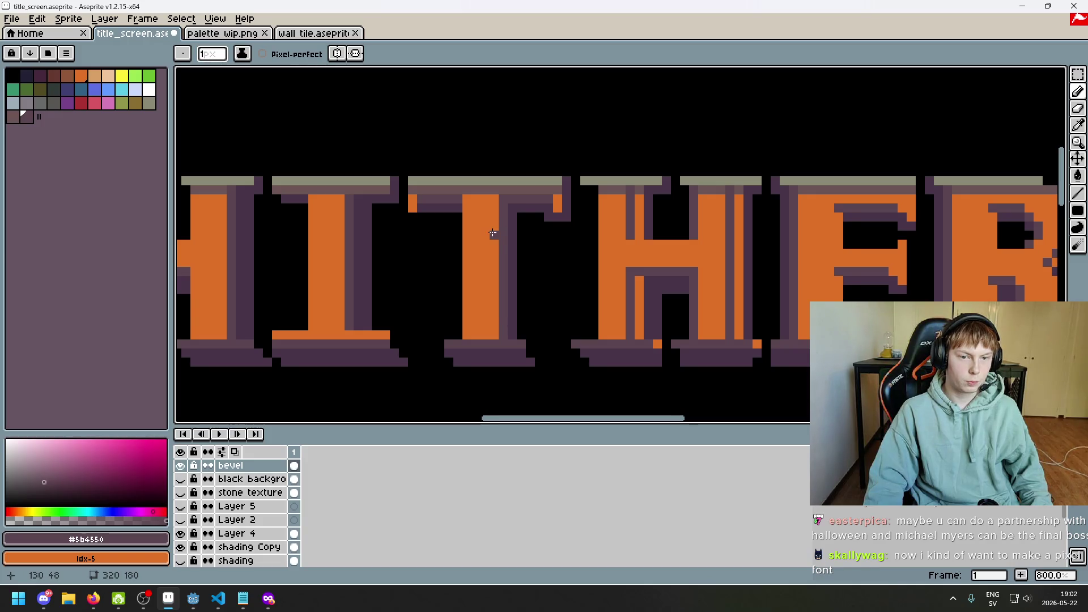
{"action": "scroll", "coordinate": [568, 254], "scroll_direction": "down", "scroll_amount": 4}
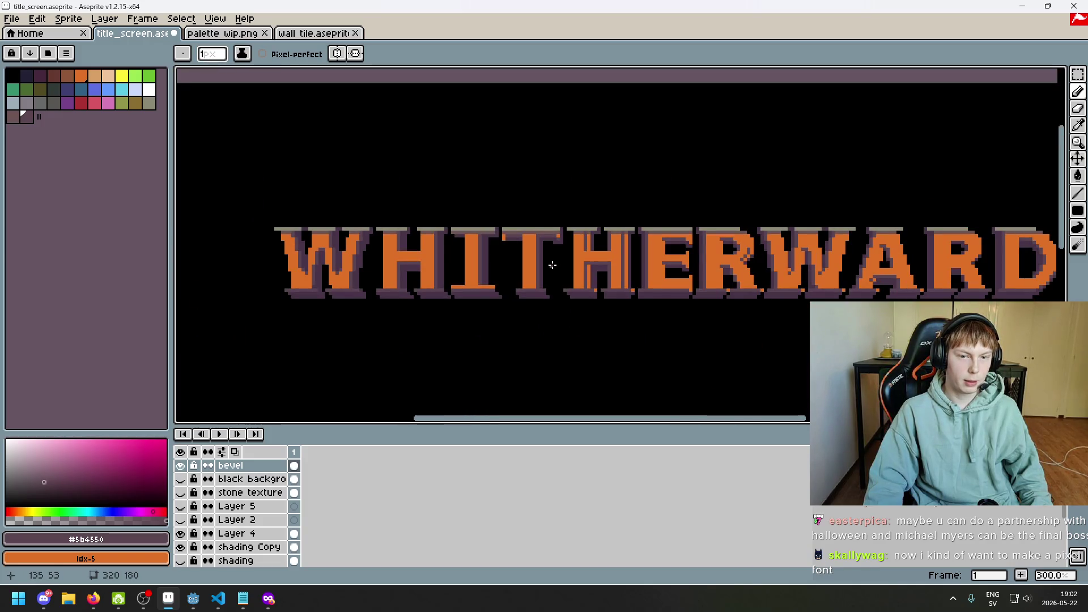
{"action": "scroll", "coordinate": [550, 264], "scroll_direction": "up", "scroll_amount": 3}
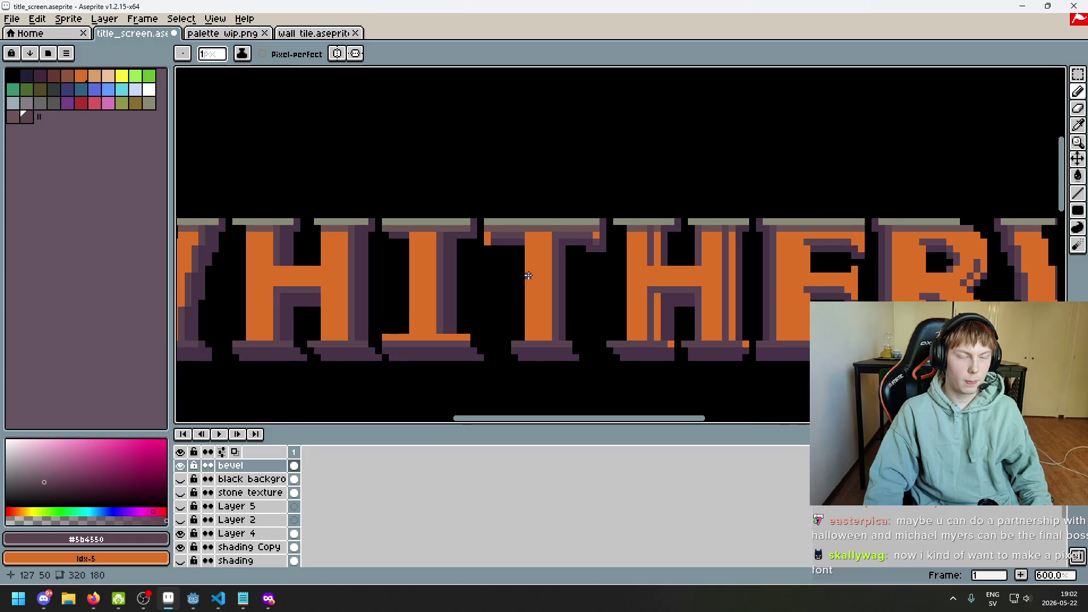
- Erase the old purple stripe on the H's left stem and redraw a full purple column
{"action": "scroll", "coordinate": [528, 276], "scroll_direction": "up", "scroll_amount": 1}
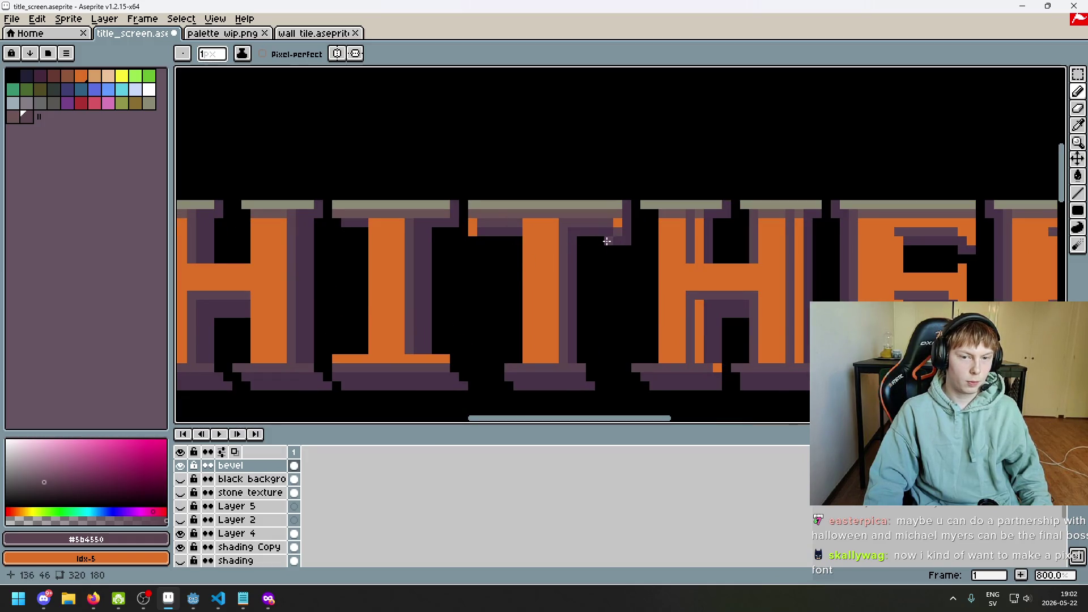
{"action": "scroll", "coordinate": [619, 248], "scroll_direction": "down", "scroll_amount": 2}
{"action": "scroll", "coordinate": [586, 235], "scroll_direction": "up", "scroll_amount": 4}
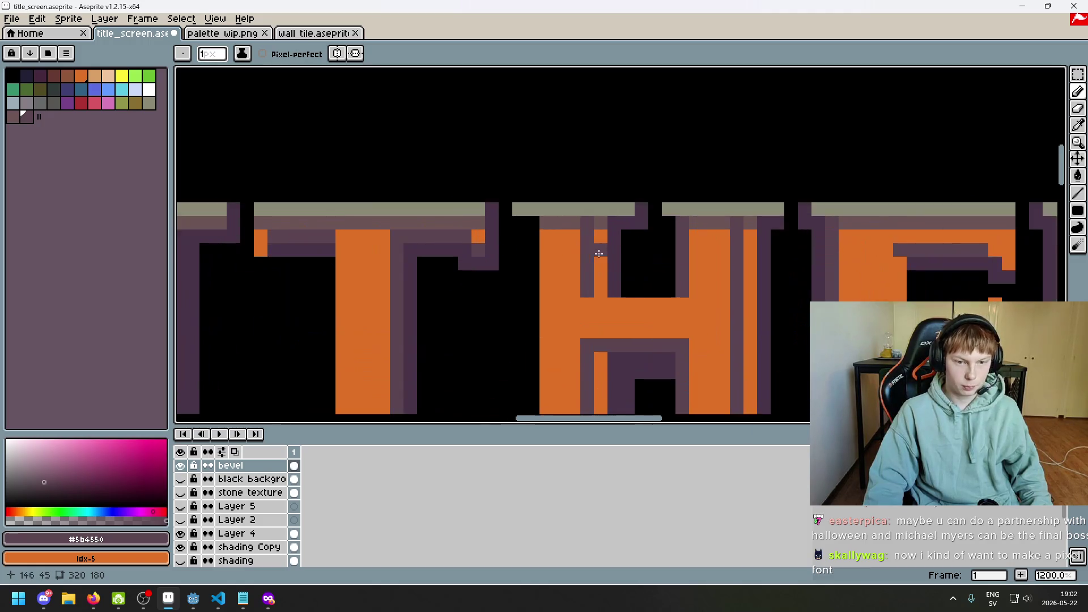
{"action": "key", "text": "e"}
{"action": "left_click_drag", "start_coordinate": [587, 236], "coordinate": [587, 222]}
{"action": "key", "text": "e"}
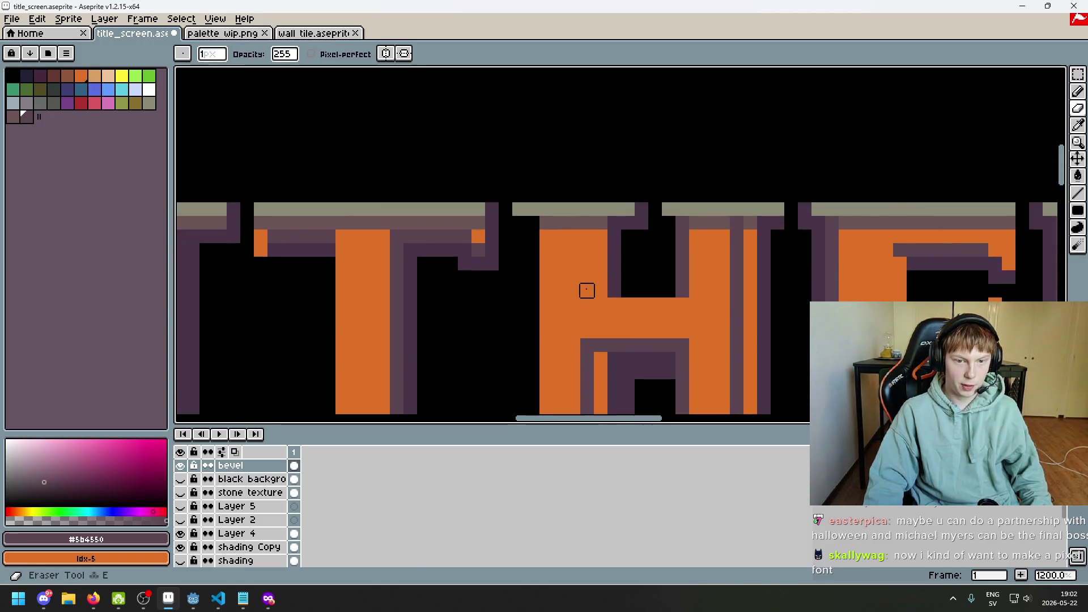
{"action": "mouse_move", "coordinate": [586, 290]}
{"action": "left_mouse_down"}
{"action": "mouse_move", "coordinate": [572, 211]}
{"action": "mouse_move", "coordinate": [572, 348]}
{"action": "left_mouse_up"}
{"action": "left_click", "coordinate": [573, 265]}
{"action": "key", "text": "b"}
{"action": "left_click_drag", "start_coordinate": [585, 275], "coordinate": [588, 363]}
{"action": "left_click_drag", "start_coordinate": [588, 212], "coordinate": [592, 156]}
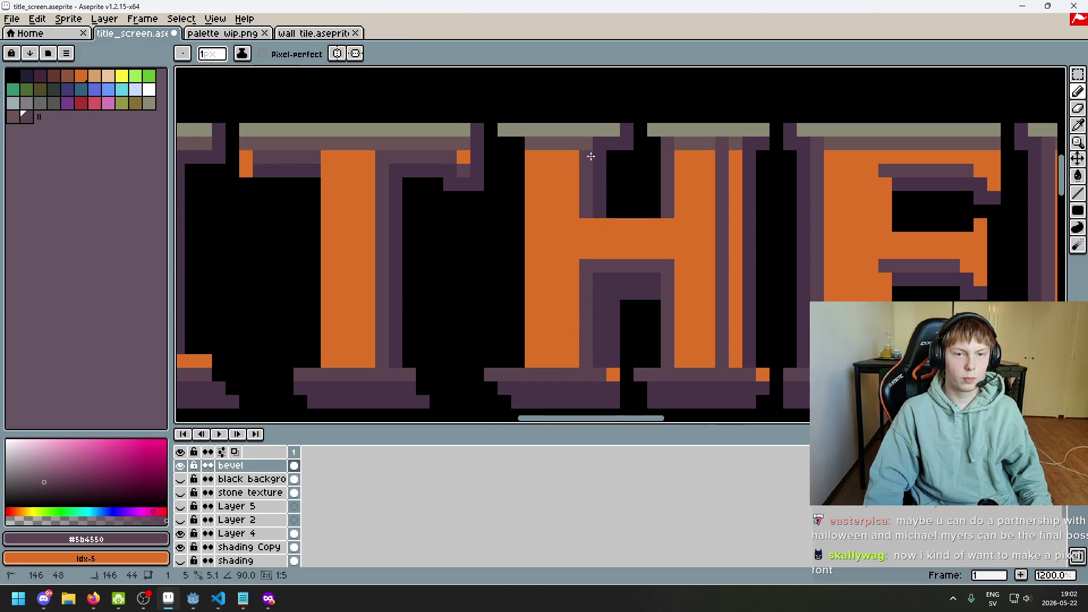
- Erase the existing purple and lighter purple column on the H's other stem
{"action": "left_click_drag", "start_coordinate": [708, 196], "coordinate": [593, 173]}
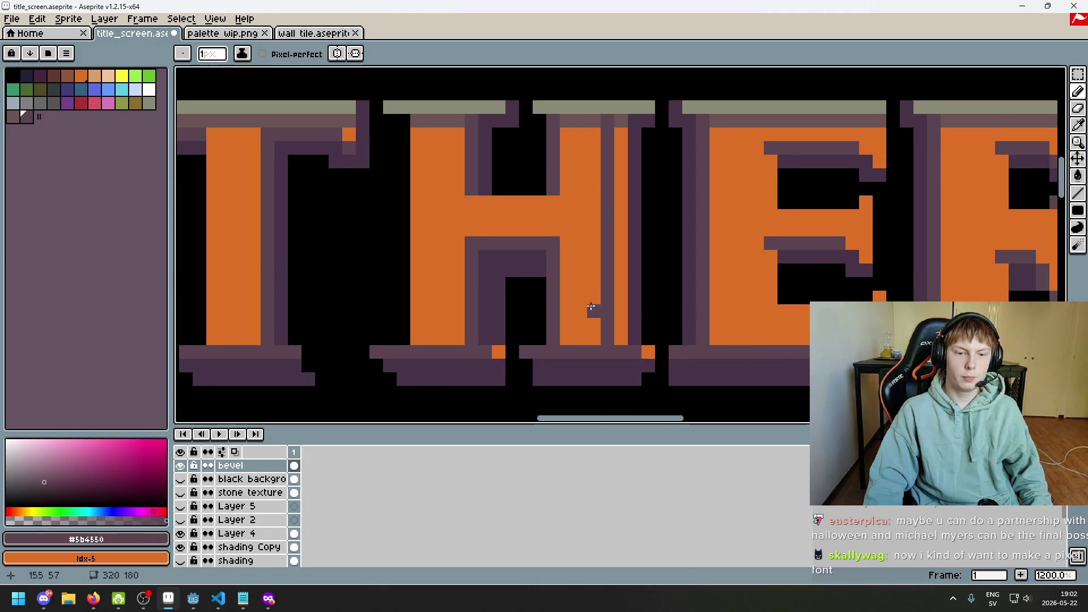
{"action": "scroll", "coordinate": [505, 363], "scroll_direction": "up", "scroll_amount": 2}
{"action": "scroll", "coordinate": [527, 317], "scroll_direction": "down", "scroll_amount": 3}
{"action": "scroll", "coordinate": [516, 351], "scroll_direction": "up", "scroll_amount": 1}
{"action": "key", "text": "e"}
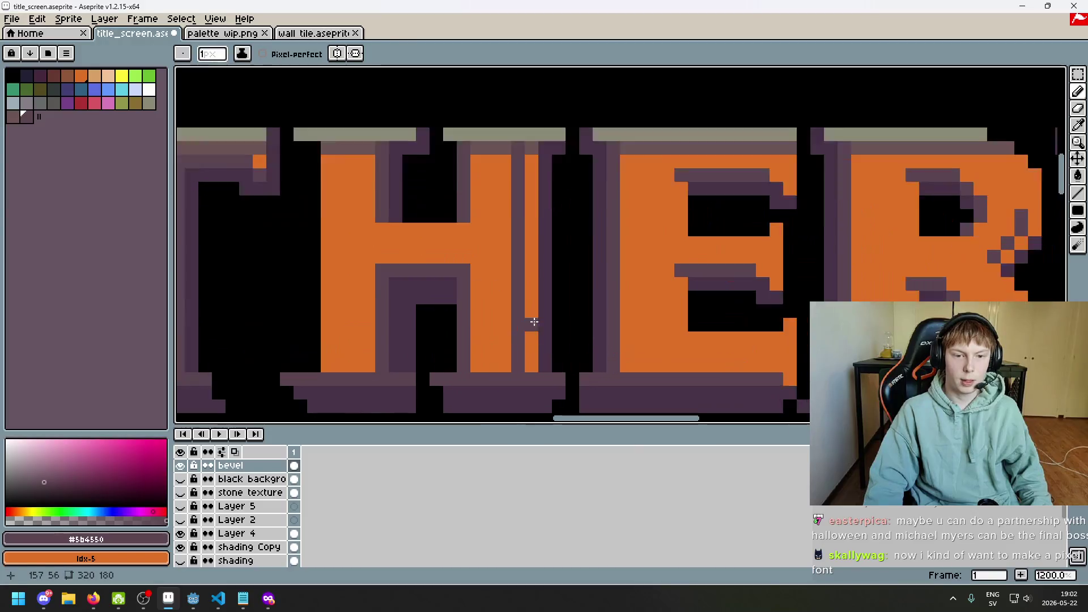
{"action": "mouse_move", "coordinate": [518, 365]}
{"action": "left_mouse_down"}
{"action": "mouse_move", "coordinate": [517, 161]}
{"action": "mouse_move", "coordinate": [532, 362]}
{"action": "left_mouse_up"}
{"action": "key", "text": "l"}
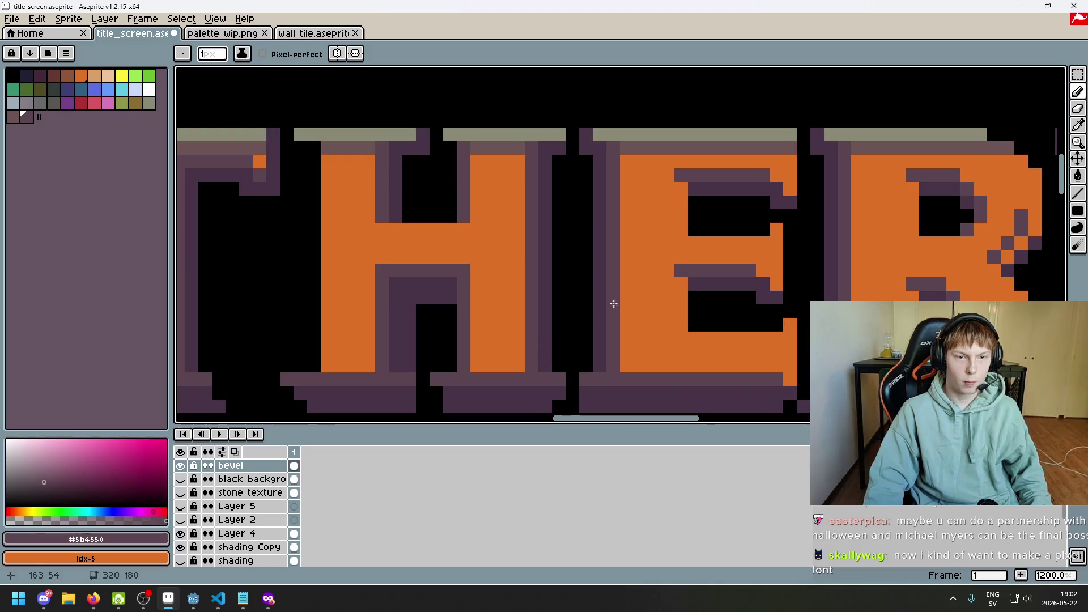
{"action": "key", "text": "e"}
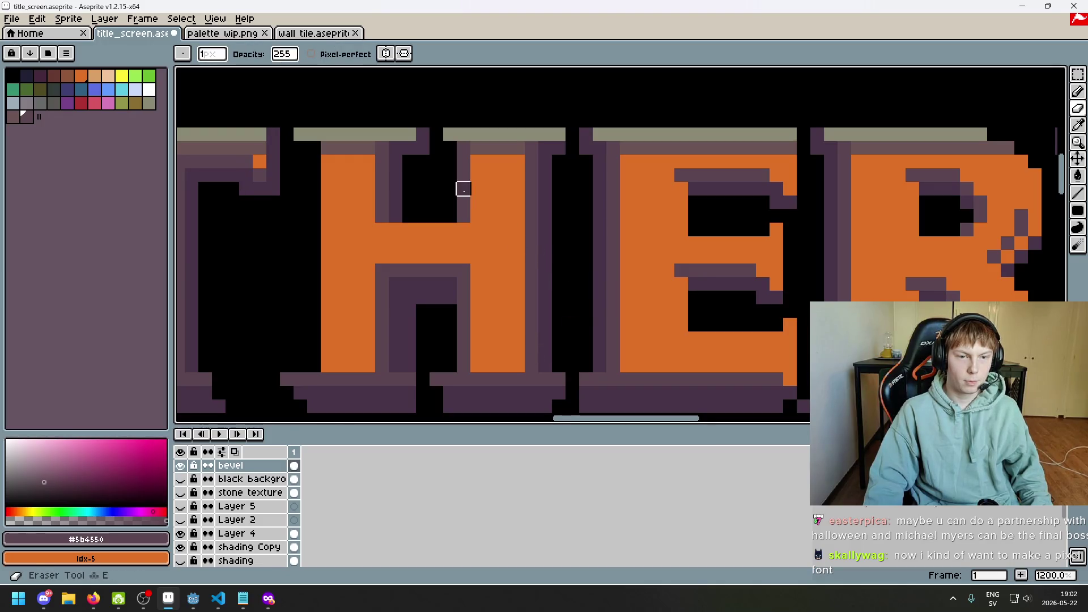
{"action": "left_click_drag", "start_coordinate": [461, 211], "coordinate": [463, 161]}
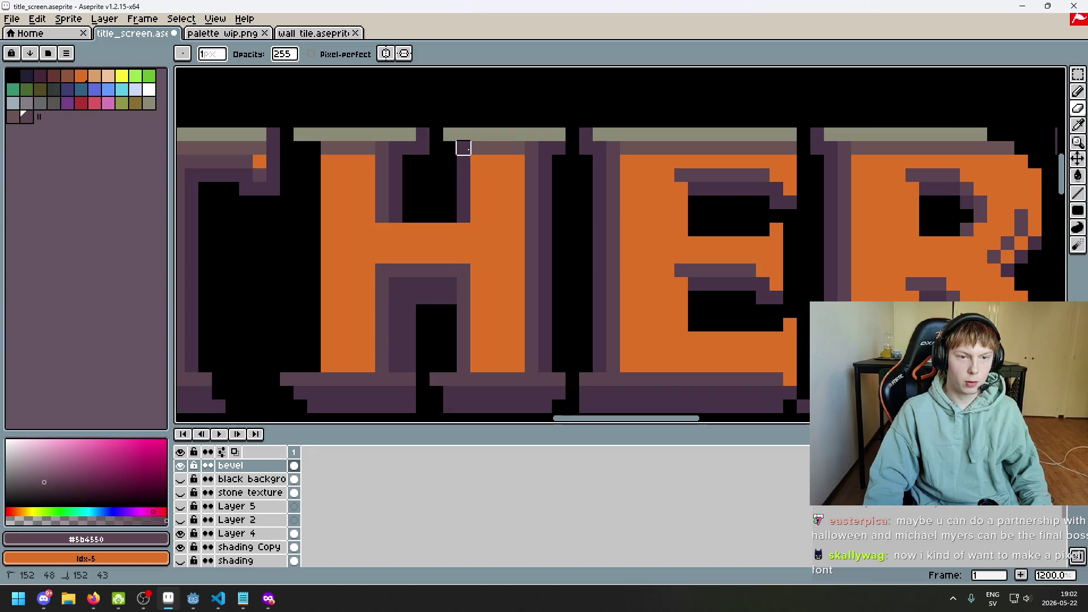
{"action": "left_click_drag", "start_coordinate": [463, 257], "coordinate": [464, 324]}
- Redraw that H column as straight vertical purple lines
{"action": "key", "text": "l"}
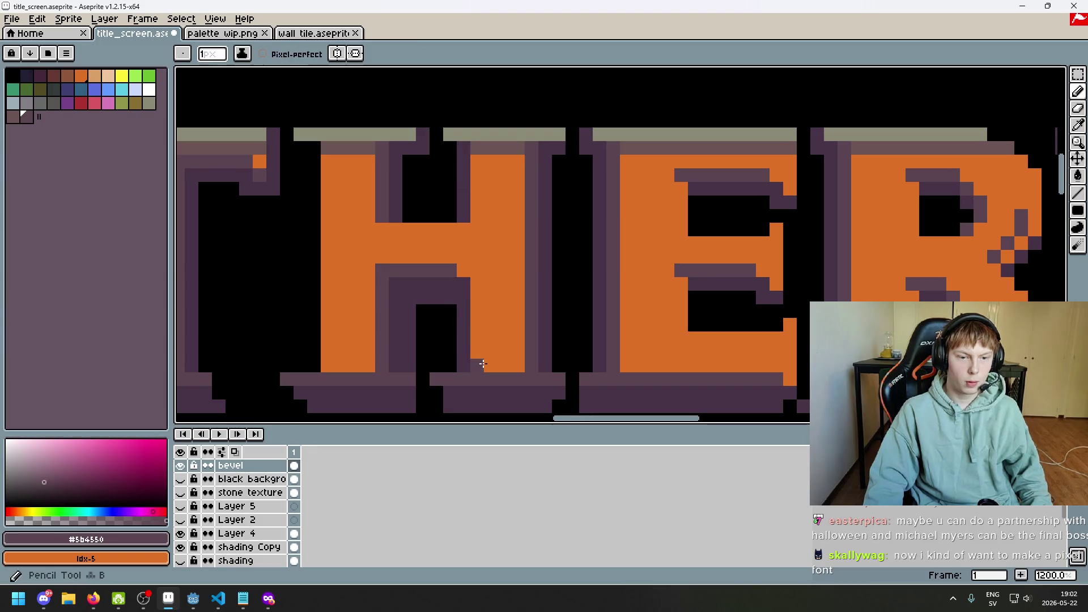
{"action": "left_click_drag", "start_coordinate": [477, 365], "coordinate": [481, 267]}
{"action": "left_click_drag", "start_coordinate": [480, 216], "coordinate": [480, 174]}
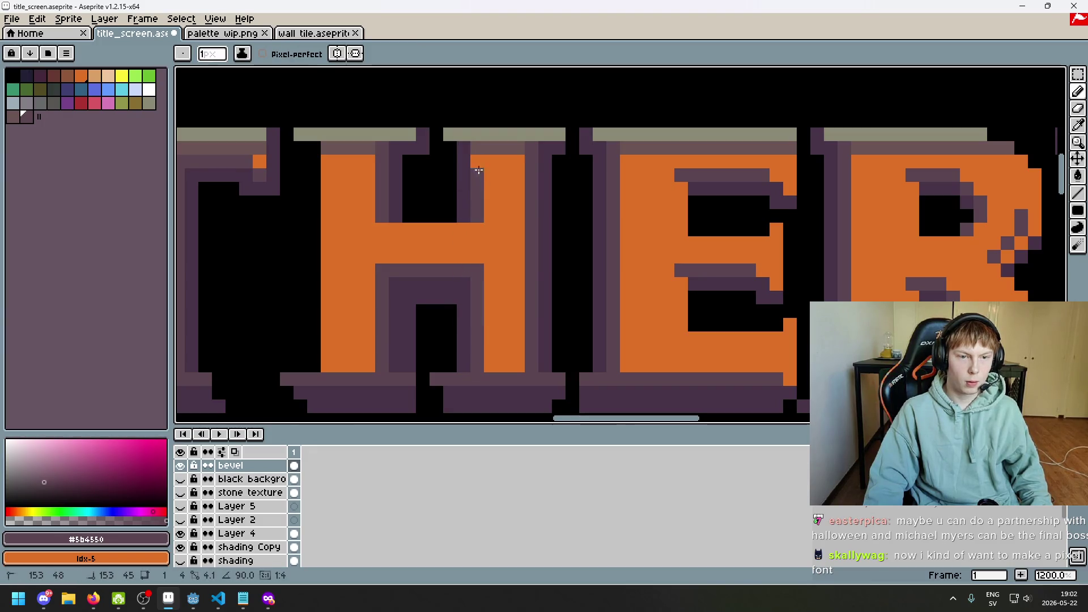
{"action": "key", "text": "e"}
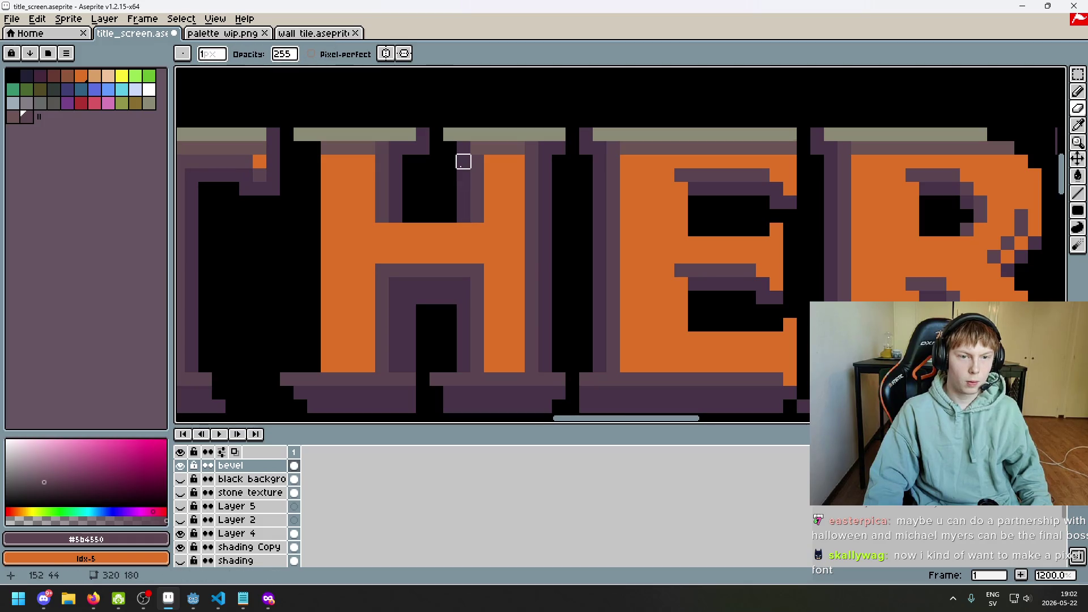
{"action": "key", "text": "b"}
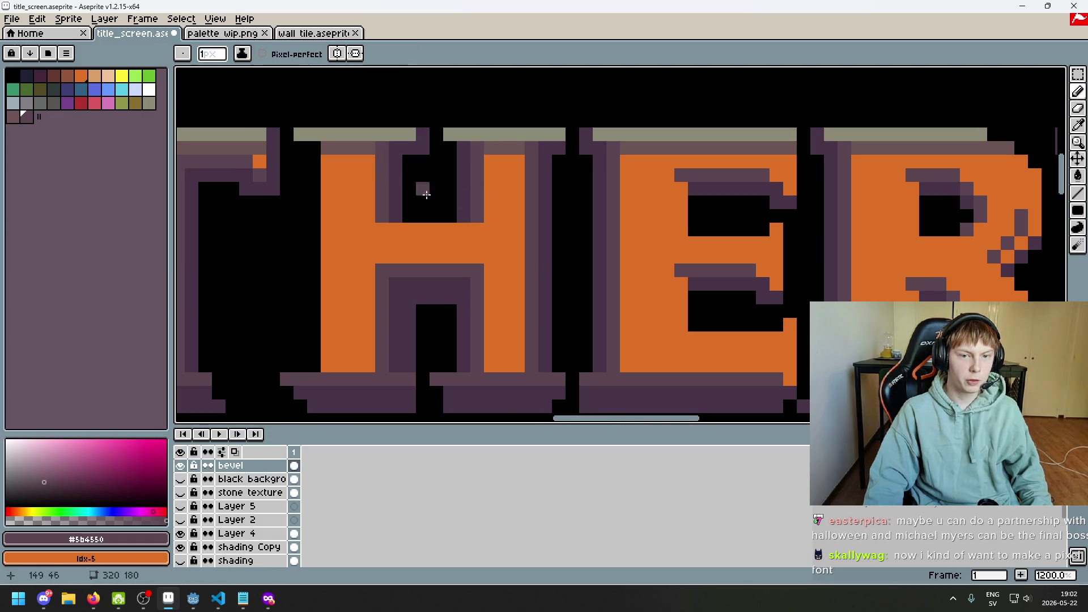
{"action": "scroll", "coordinate": [540, 251], "scroll_direction": "down", "scroll_amount": 3}
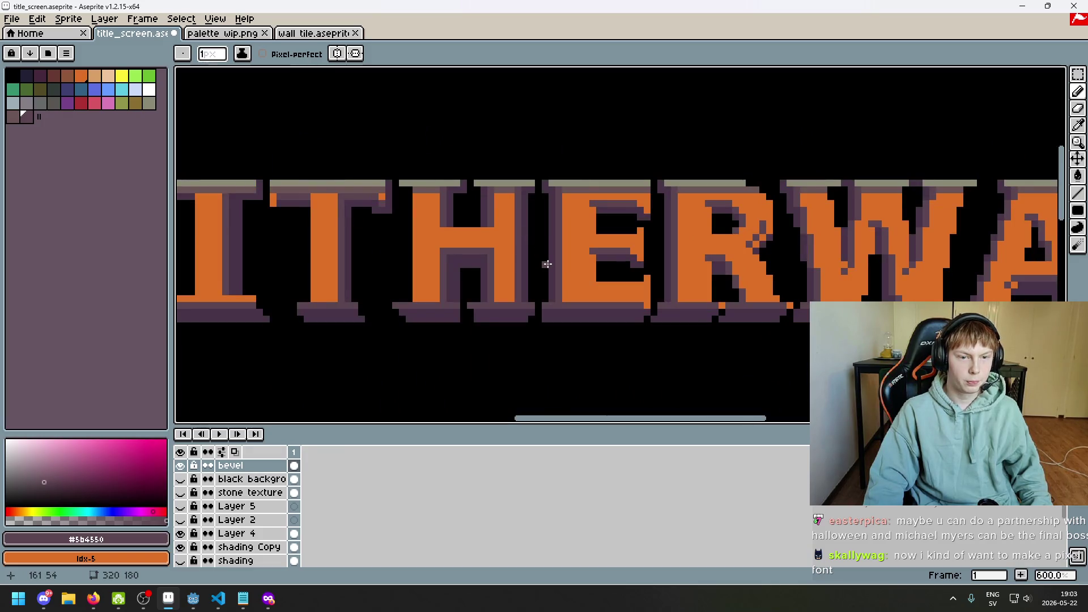
{"action": "left_click_drag", "start_coordinate": [547, 264], "coordinate": [511, 270]}
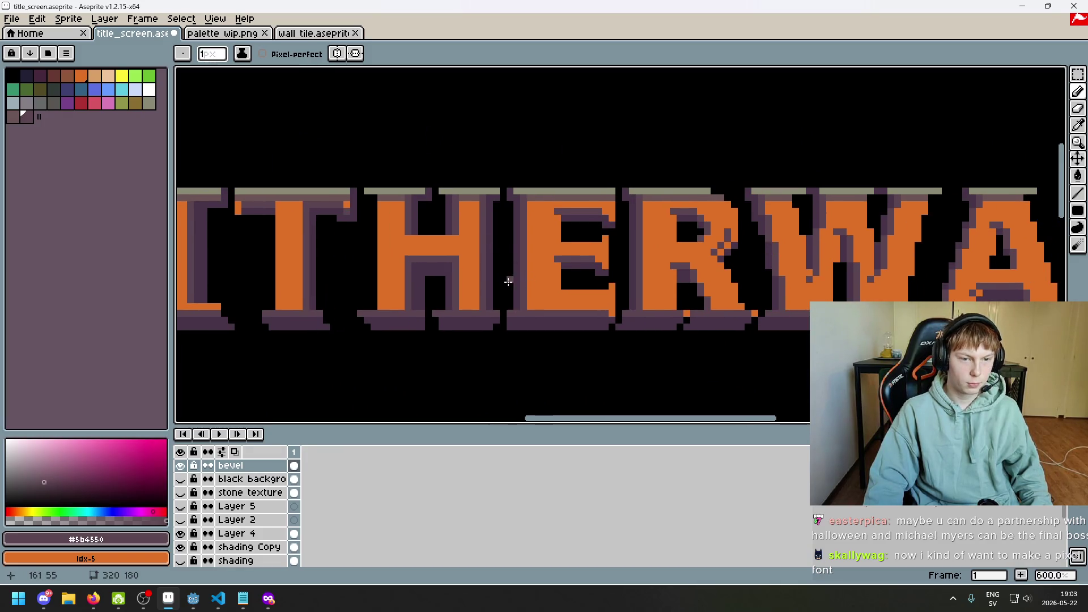
- Undo the last erase on the H and zoom around to inspect the bevel pixels
{"action": "scroll", "coordinate": [479, 272], "scroll_direction": "up", "scroll_amount": 3}
{"action": "key", "text": "e"}
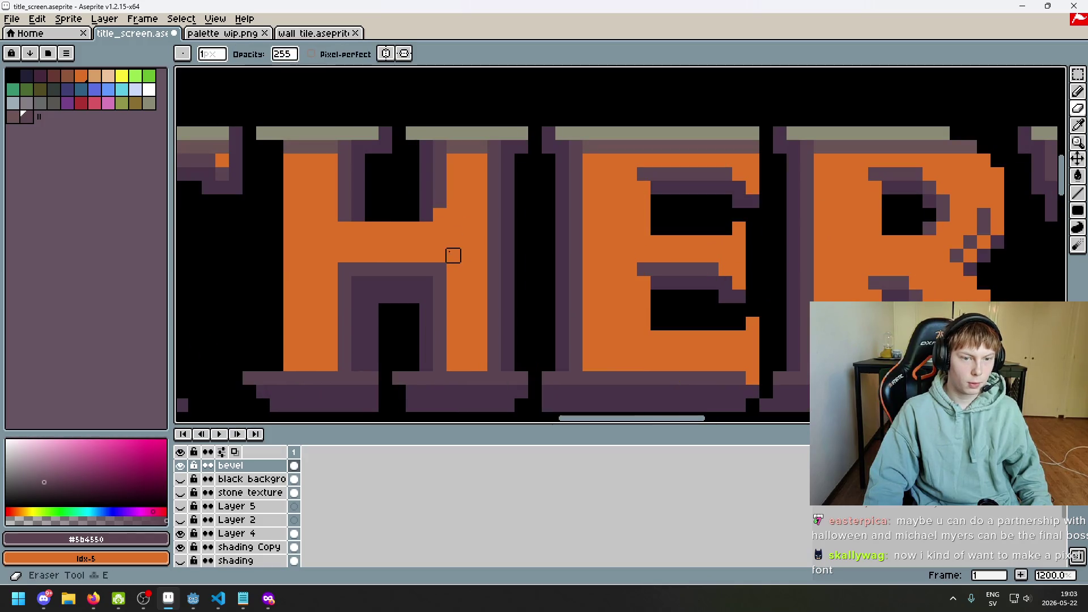
{"action": "key", "text": "ctrl+z"}
{"action": "scroll", "coordinate": [502, 249], "scroll_direction": "down", "scroll_amount": 4}
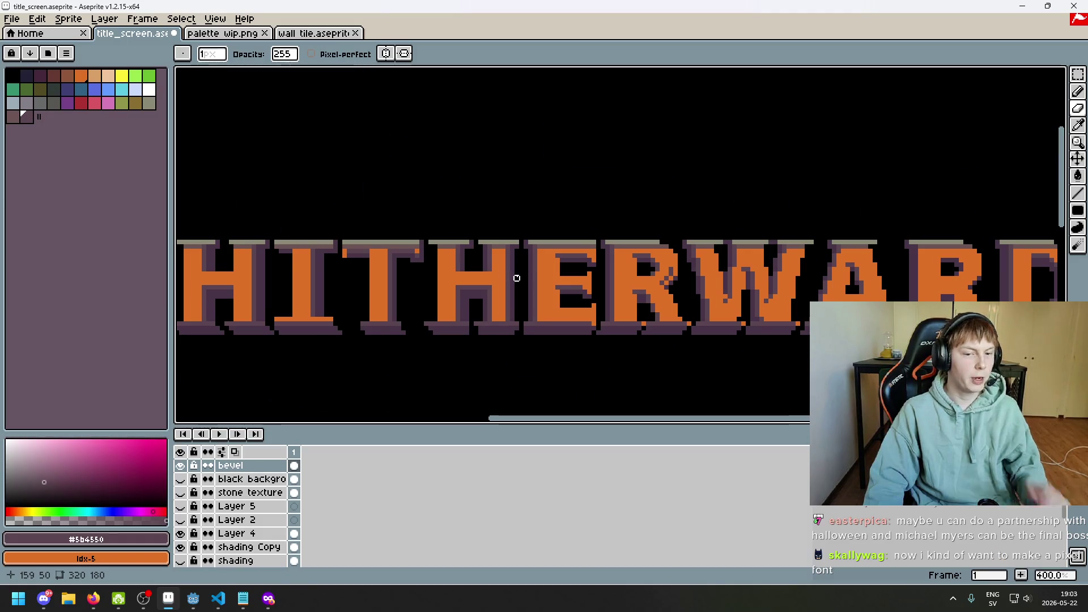
{"action": "scroll", "coordinate": [508, 273], "scroll_direction": "up", "scroll_amount": 6}
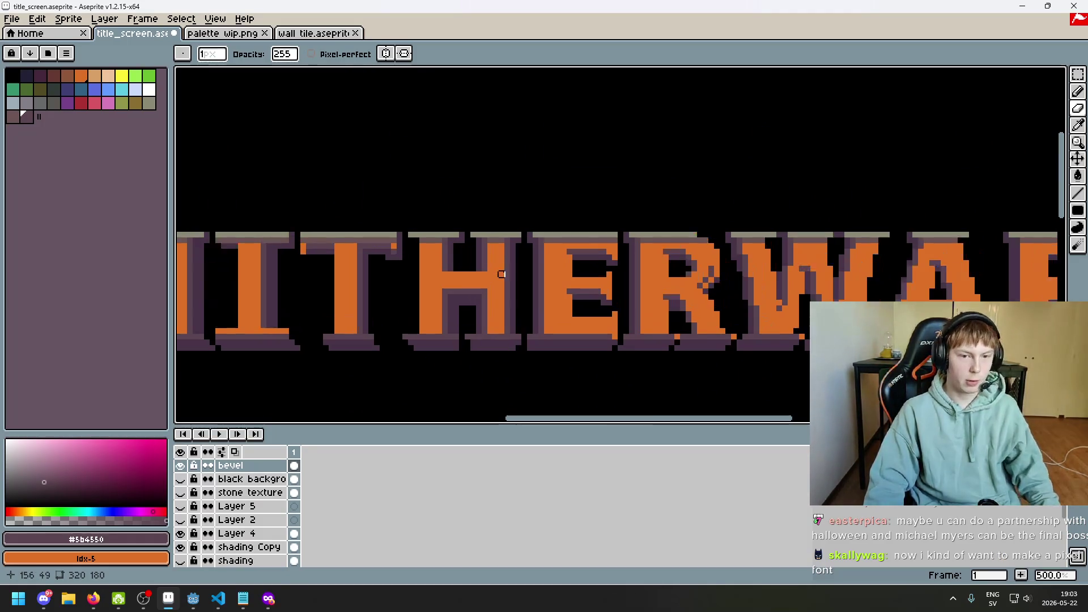
{"action": "scroll", "coordinate": [465, 246], "scroll_direction": "down", "scroll_amount": 4}
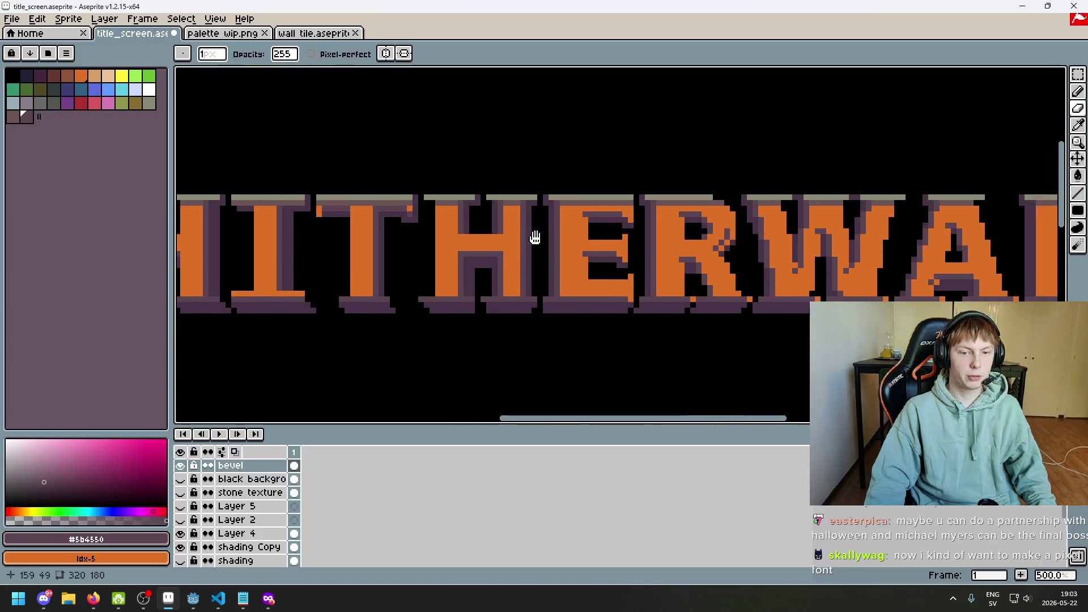
{"action": "scroll", "coordinate": [516, 238], "scroll_direction": "up", "scroll_amount": 1}
{"action": "scroll", "coordinate": [499, 267], "scroll_direction": "down", "scroll_amount": 1}
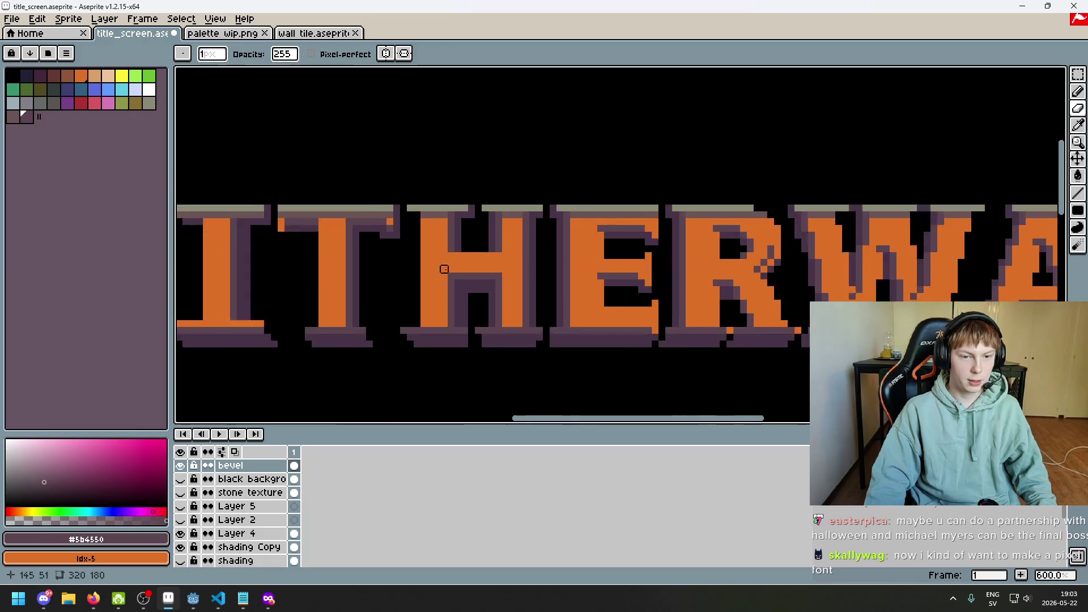
{"action": "scroll", "coordinate": [454, 252], "scroll_direction": "down", "scroll_amount": 1}
{"action": "scroll", "coordinate": [447, 247], "scroll_direction": "up", "scroll_amount": 2}
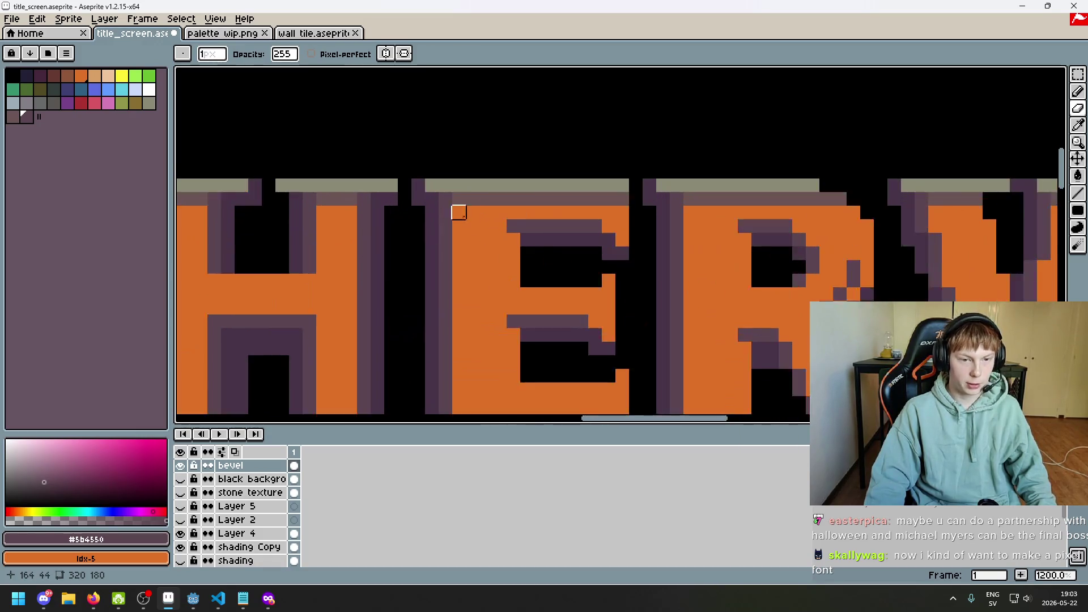
{"action": "scroll", "coordinate": [462, 213], "scroll_direction": "down", "scroll_amount": 1}
{"action": "scroll", "coordinate": [515, 273], "scroll_direction": "down", "scroll_amount": 2}
{"action": "scroll", "coordinate": [513, 271], "scroll_direction": "down", "scroll_amount": 3}
{"action": "scroll", "coordinate": [511, 267], "scroll_direction": "up", "scroll_amount": 2}
{"action": "scroll", "coordinate": [470, 250], "scroll_direction": "up", "scroll_amount": 4}
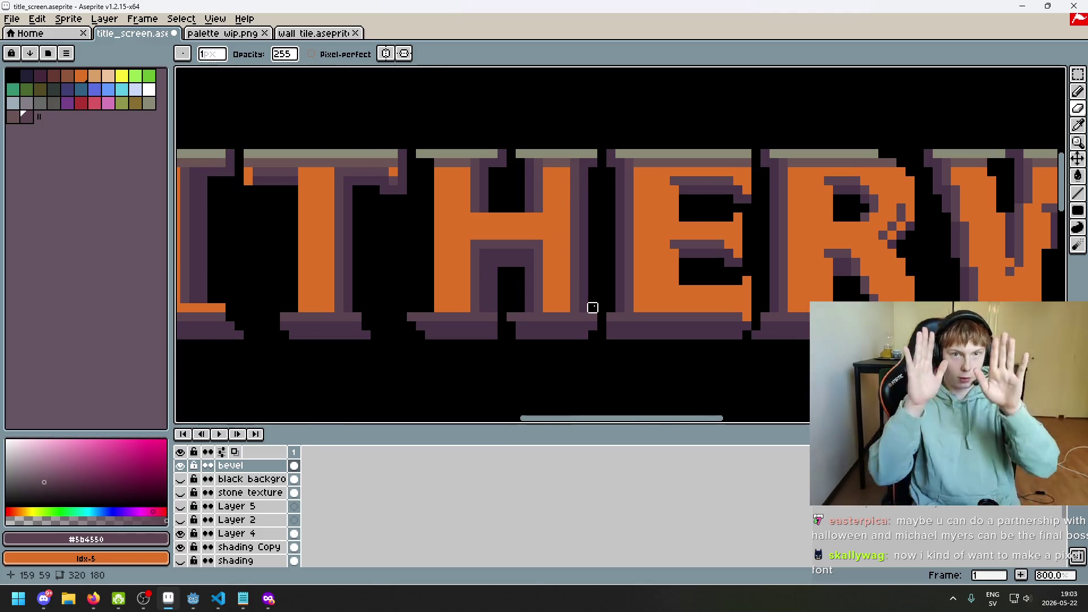
{"action": "scroll", "coordinate": [576, 236], "scroll_direction": "down", "scroll_amount": 1}
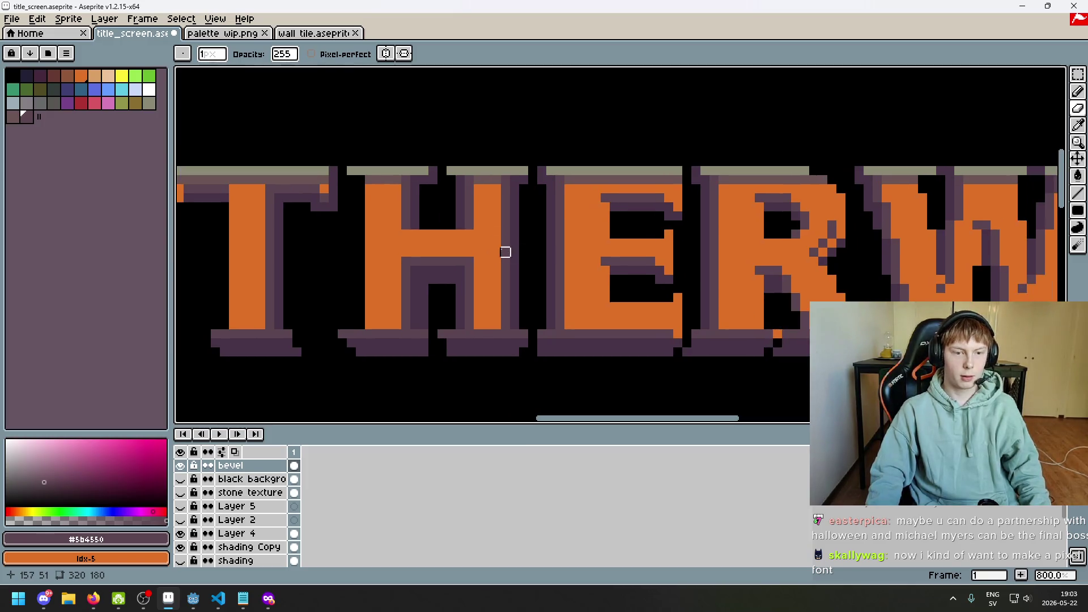
{"action": "scroll", "coordinate": [503, 251], "scroll_direction": "up", "scroll_amount": 8}
{"action": "scroll", "coordinate": [493, 267], "scroll_direction": "down", "scroll_amount": 6}
{"action": "scroll", "coordinate": [504, 257], "scroll_direction": "up", "scroll_amount": 3}
{"action": "scroll", "coordinate": [453, 235], "scroll_direction": "down", "scroll_amount": 1}
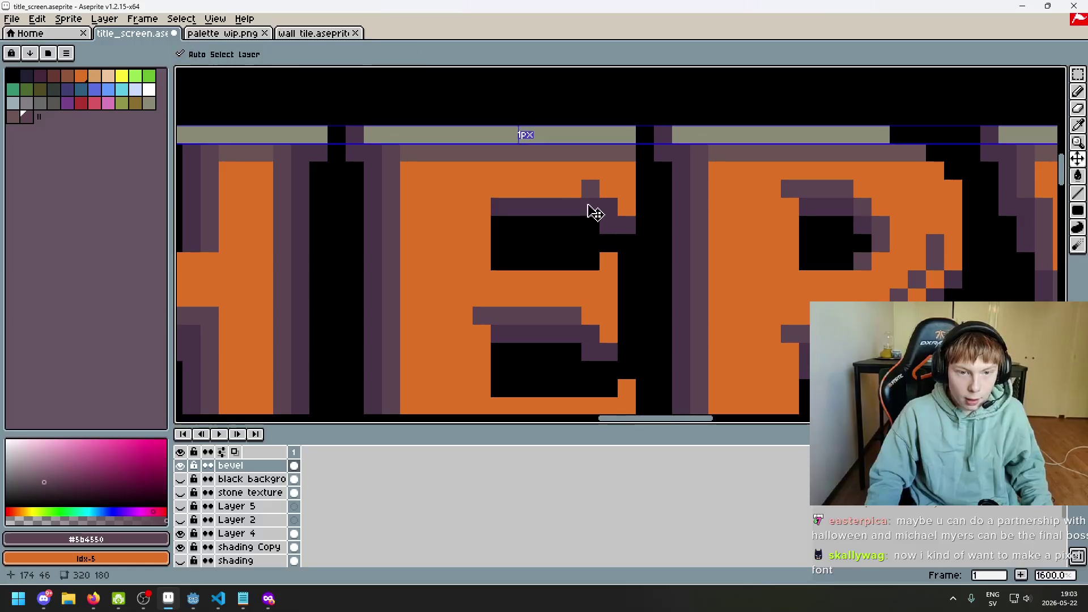
{"action": "scroll", "coordinate": [584, 232], "scroll_direction": "down", "scroll_amount": 5}
{"action": "scroll", "coordinate": [572, 256], "scroll_direction": "up", "scroll_amount": 3}
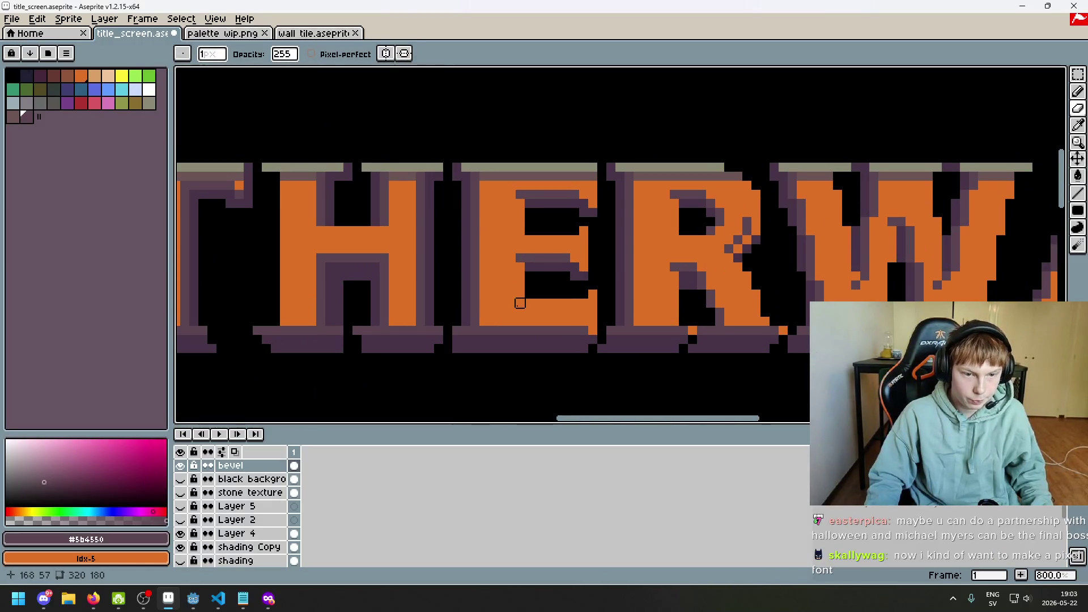
{"action": "scroll", "coordinate": [538, 283], "scroll_direction": "up", "scroll_amount": 1}
- Paint an orange pixel on the E's middle bar
{"action": "right_click", "coordinate": [521, 234]}
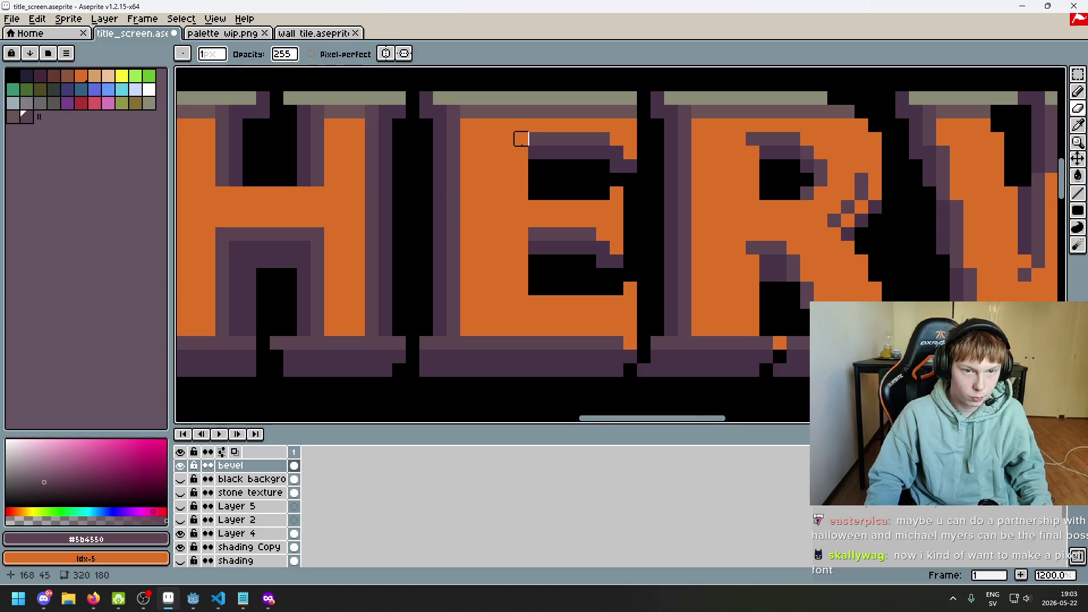
{"action": "key", "text": "v"}
{"action": "scroll", "coordinate": [530, 234], "scroll_direction": "down", "scroll_amount": 3}
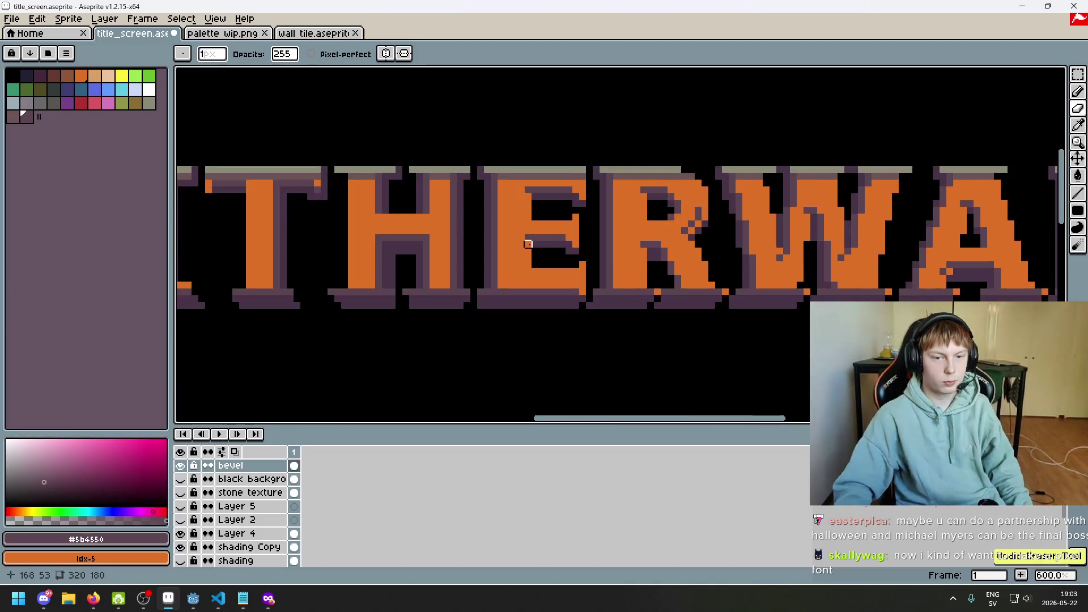
{"action": "scroll", "coordinate": [541, 235], "scroll_direction": "up", "scroll_amount": 3}
{"action": "scroll", "coordinate": [567, 249], "scroll_direction": "down", "scroll_amount": 5}
{"action": "scroll", "coordinate": [539, 242], "scroll_direction": "up", "scroll_amount": 3}
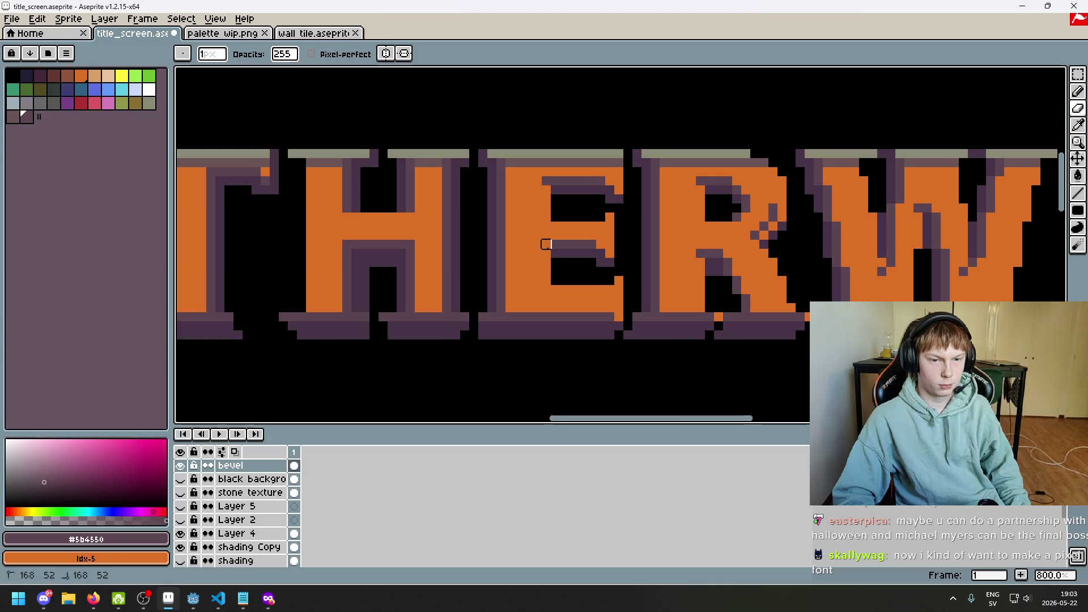
{"action": "scroll", "coordinate": [561, 210], "scroll_direction": "up", "scroll_amount": 1}
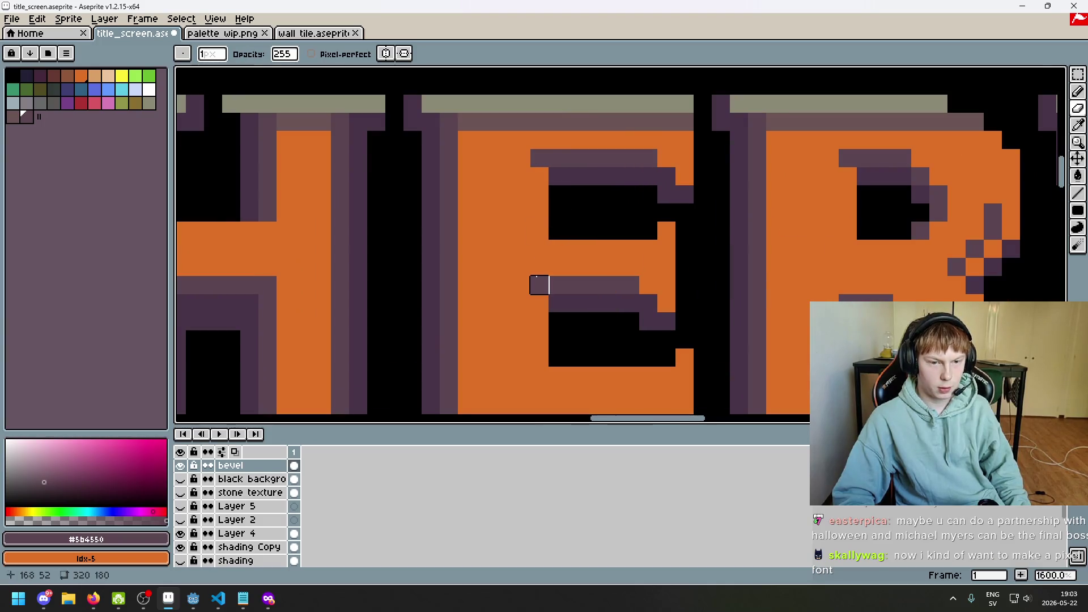
{"action": "scroll", "coordinate": [561, 307], "scroll_direction": "down", "scroll_amount": 2}
{"action": "key", "text": "ctrl"}
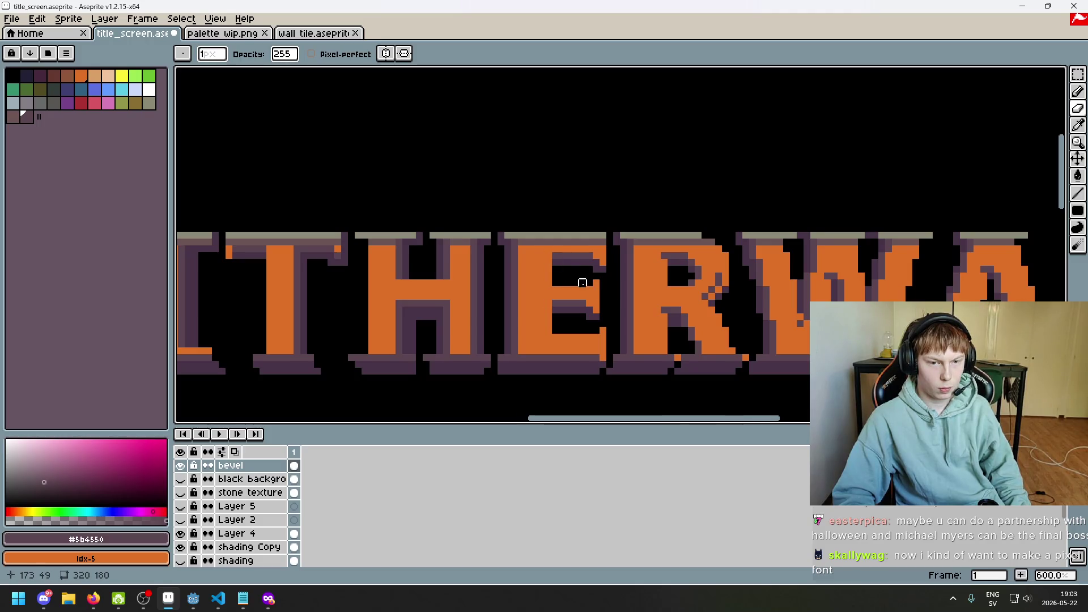
- Zoom out and begin a rectangular marquee selection over the title
{"action": "key", "text": "e"}
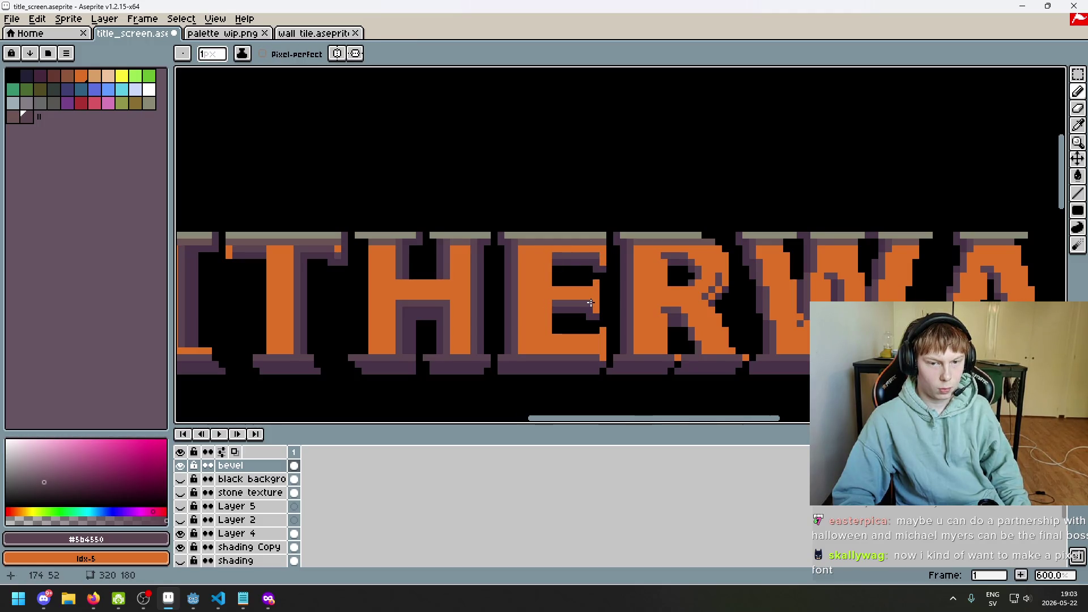
{"action": "scroll", "coordinate": [651, 318], "scroll_direction": "down", "scroll_amount": 2}
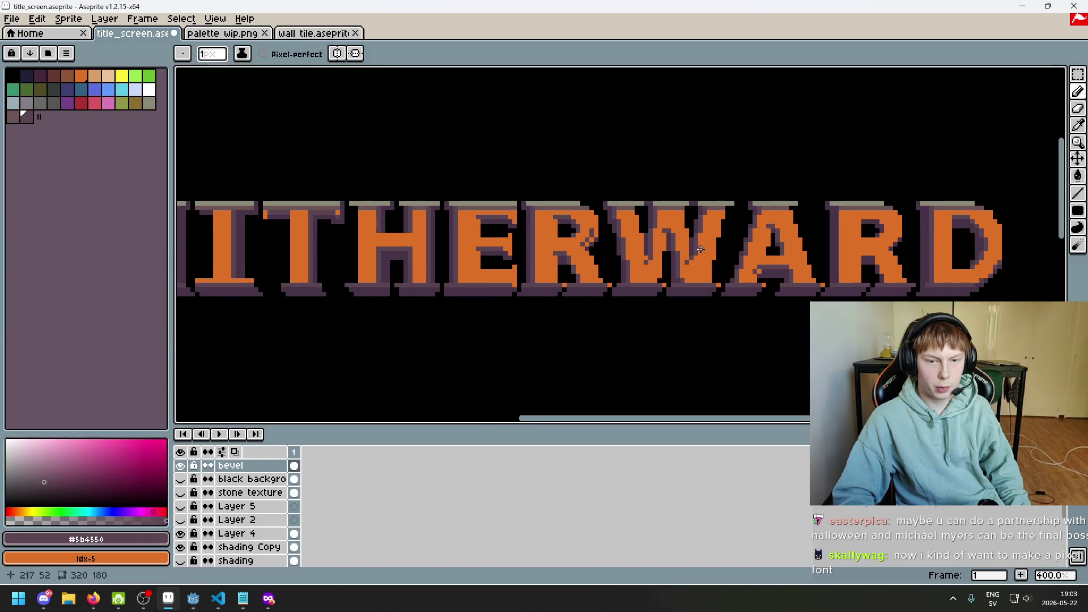
{"action": "key", "text": "m"}
{"action": "left_click_drag", "start_coordinate": [458, 192], "coordinate": [1041, 413]}
- Select the HERWARD part of the bevel, nudge it one pixel right, and commit
{"action": "left_click", "coordinate": [428, 230]}
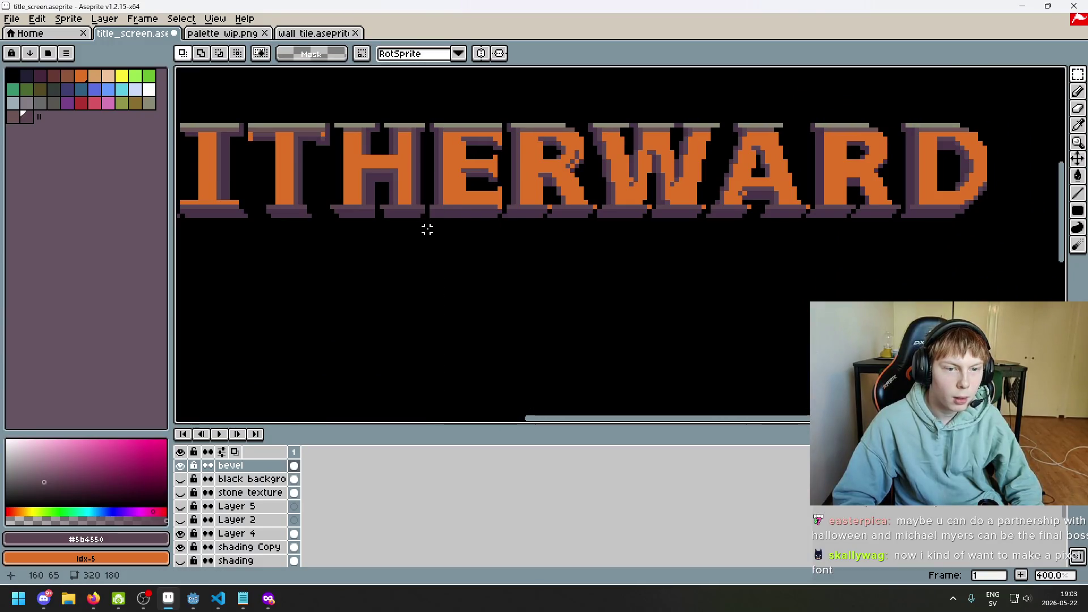
{"action": "scroll", "coordinate": [431, 226], "scroll_direction": "up", "scroll_amount": 1}
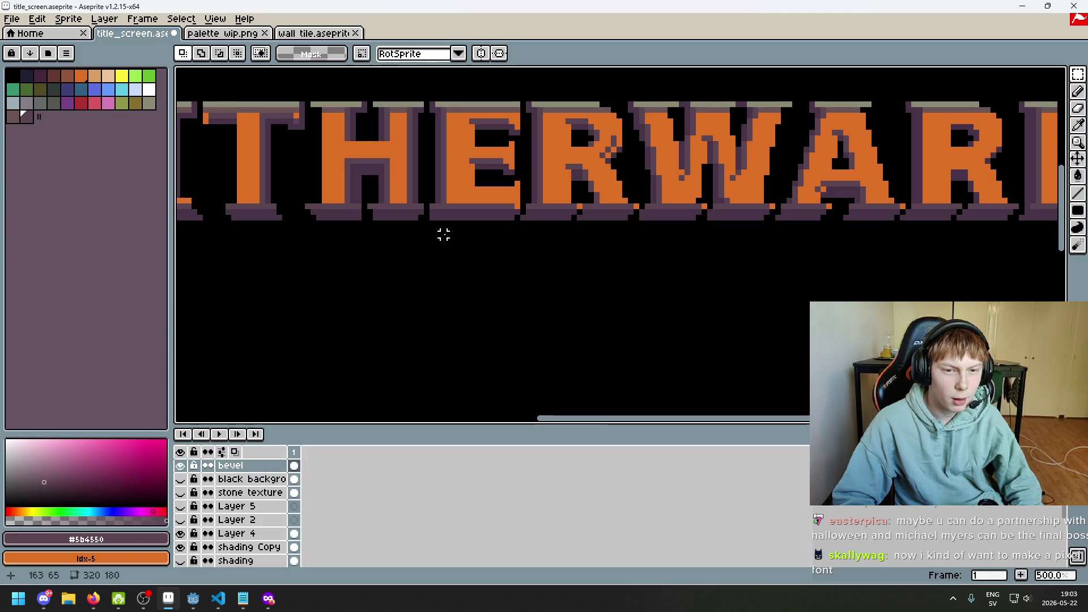
{"action": "mouse_move", "coordinate": [444, 251]}
{"action": "left_mouse_down"}
{"action": "mouse_move", "coordinate": [578, 76]}
{"action": "mouse_move", "coordinate": [1032, 117]}
{"action": "left_mouse_up"}
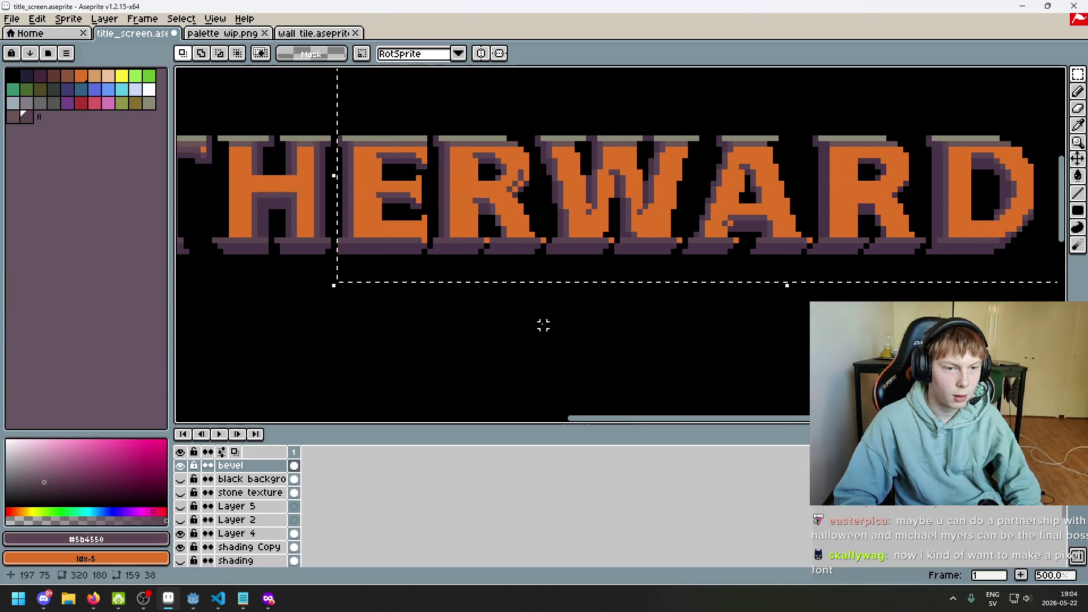
{"action": "key", "text": "Right"}
{"action": "key", "text": "Right"}
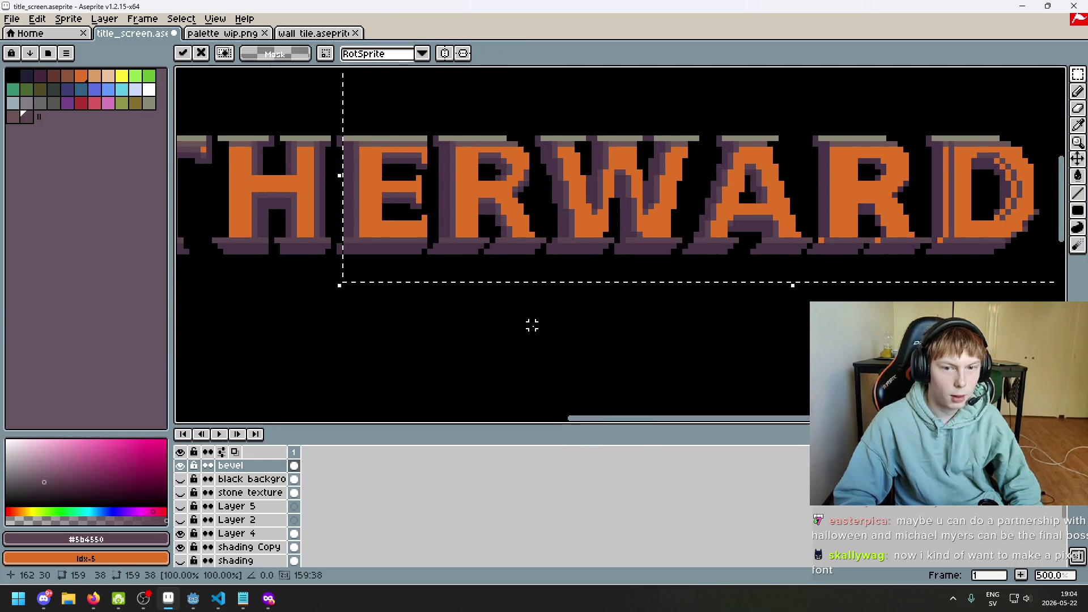
{"action": "key", "text": "Left"}
{"action": "key", "text": "Left"}
{"action": "key", "text": "Right"}
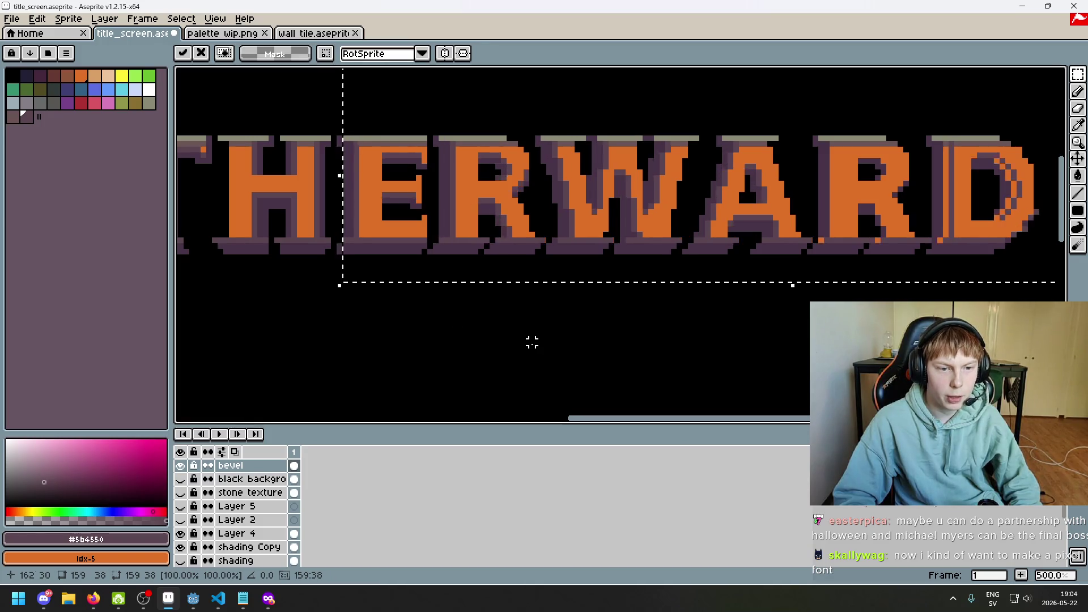
{"action": "left_click_drag", "start_coordinate": [617, 335], "coordinate": [463, 330]}
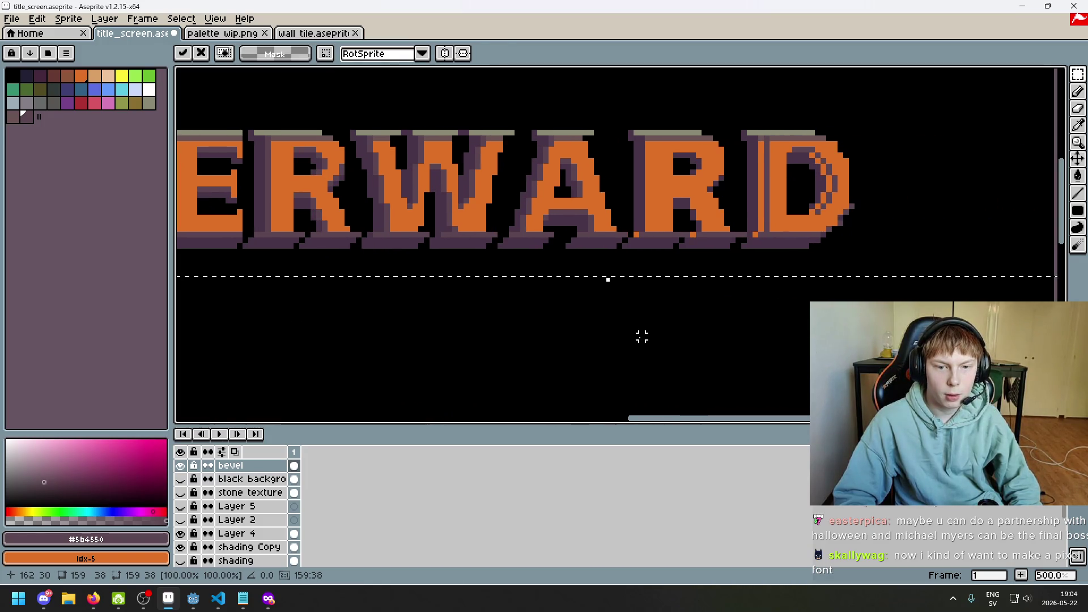
{"action": "left_click", "coordinate": [641, 336]}
- Delete the stray bevel pixels around the R and D, then deselect
{"action": "mouse_move", "coordinate": [635, 97]}
{"action": "left_mouse_down"}
{"action": "mouse_move", "coordinate": [695, 182]}
{"action": "mouse_move", "coordinate": [944, 355]}
{"action": "left_mouse_up"}
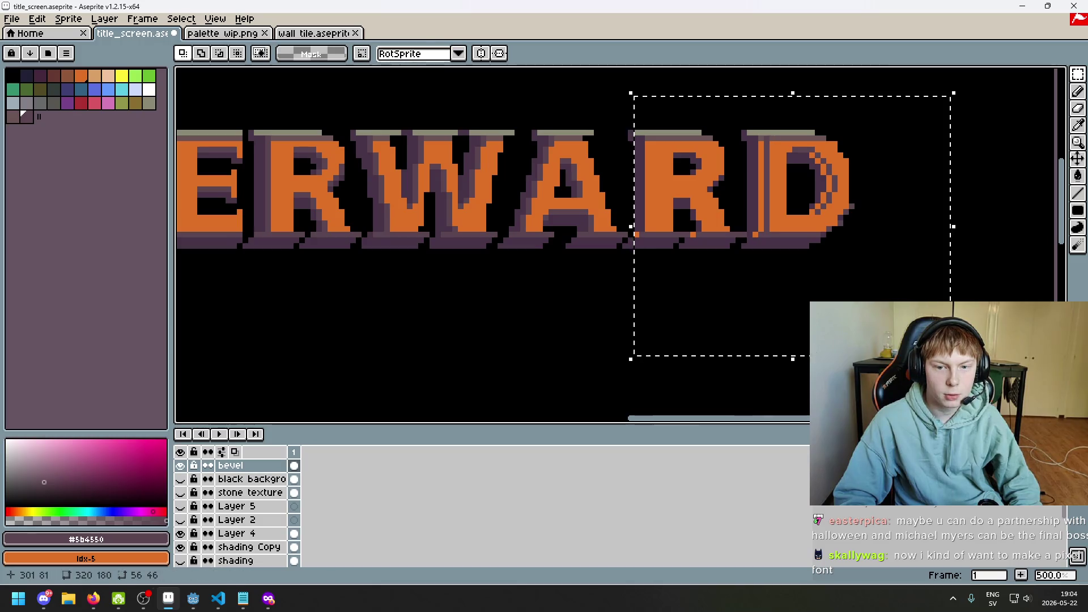
{"action": "key", "text": "Delete"}
{"action": "key", "text": "ctrl+d"}
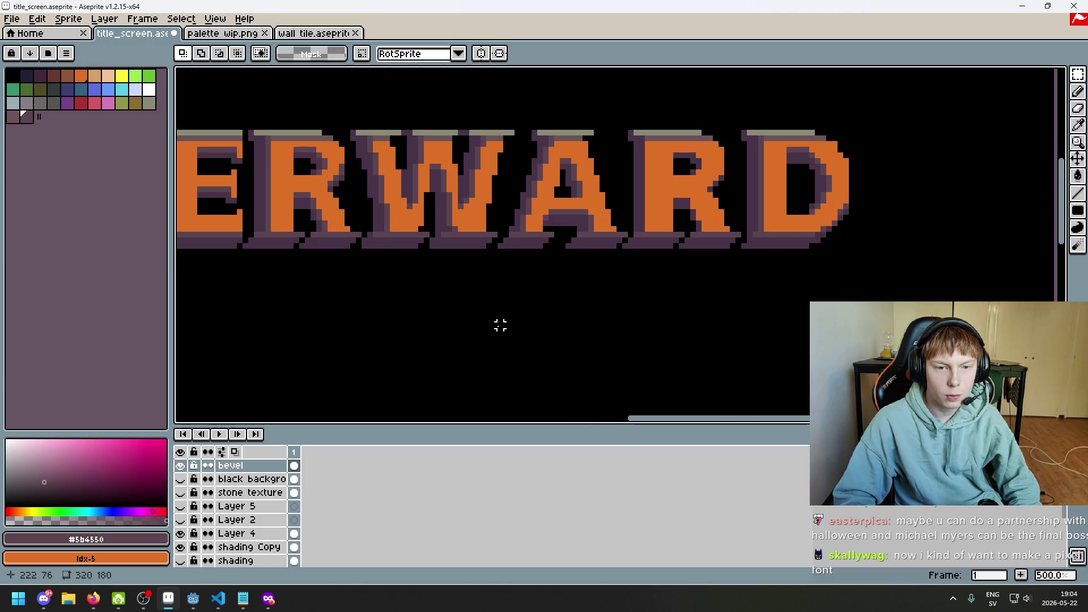
- With the Pencil, draw dark shading pixels up the R's inner right edge and above its counter
{"action": "scroll", "coordinate": [500, 325], "scroll_direction": "down", "scroll_amount": 3}
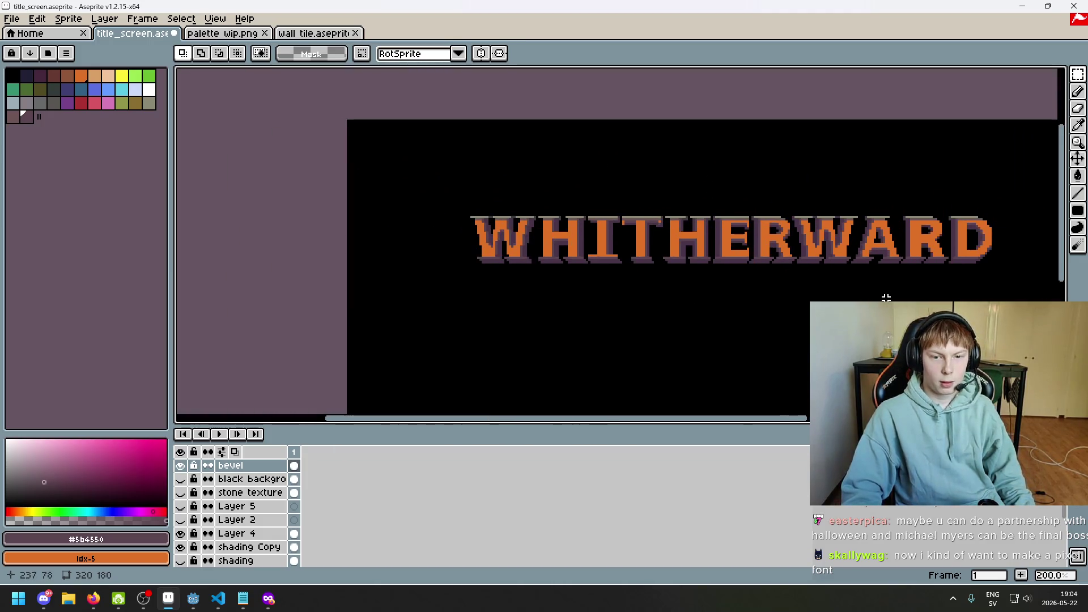
{"action": "scroll", "coordinate": [721, 187], "scroll_direction": "up", "scroll_amount": 4}
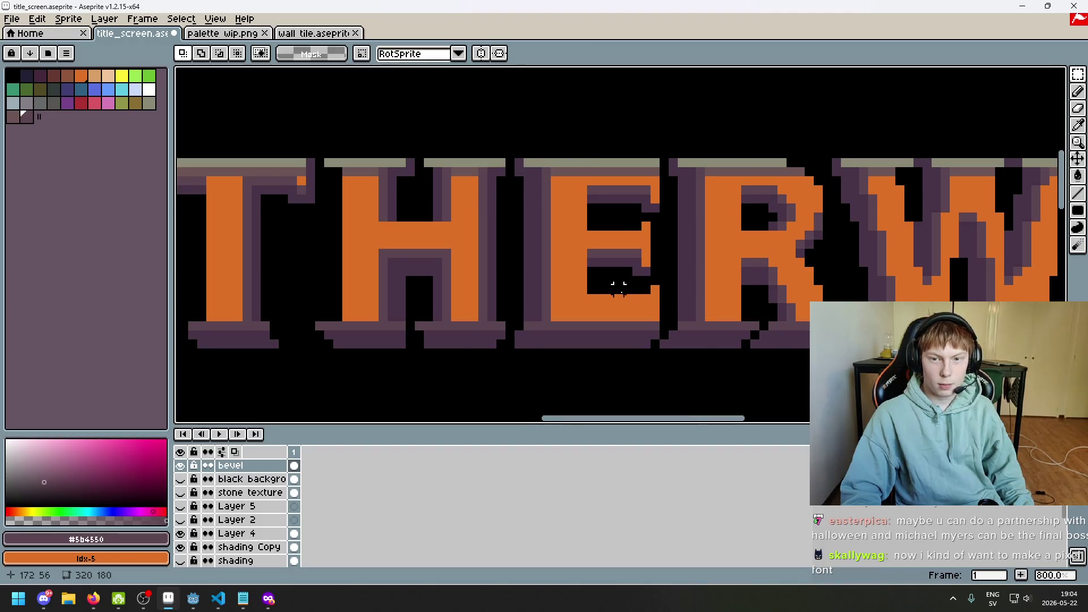
{"action": "scroll", "coordinate": [473, 272], "scroll_direction": "down", "scroll_amount": 1}
{"action": "left_click_drag", "start_coordinate": [557, 279], "coordinate": [408, 281]}
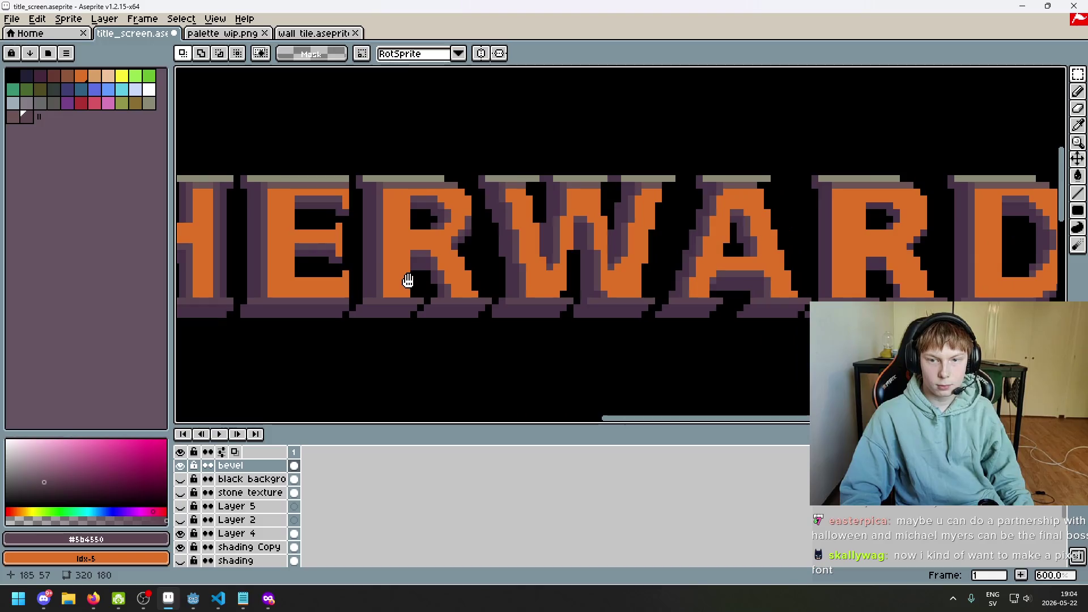
{"action": "scroll", "coordinate": [856, 280], "scroll_direction": "up", "scroll_amount": 4}
{"action": "key", "text": "b"}
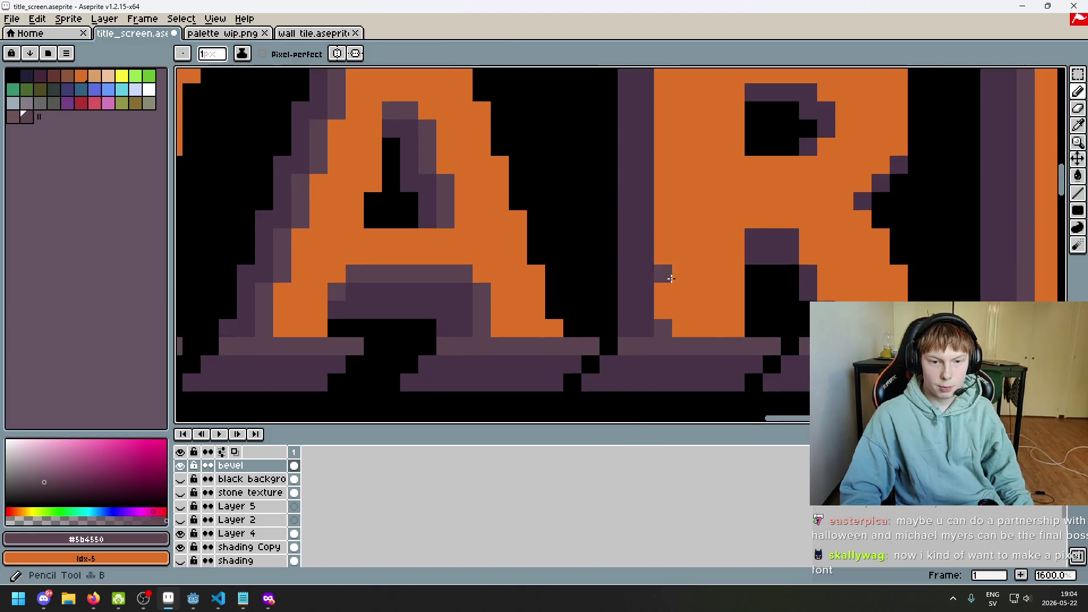
{"action": "scroll", "coordinate": [658, 189], "scroll_direction": "down", "scroll_amount": 3}
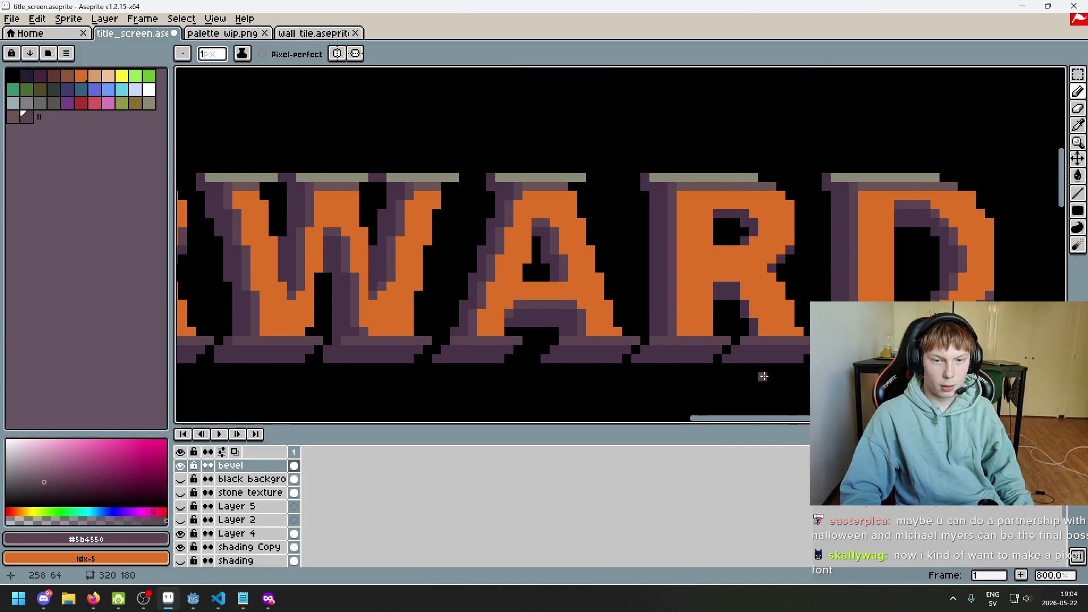
{"action": "scroll", "coordinate": [693, 377], "scroll_direction": "up", "scroll_amount": 3}
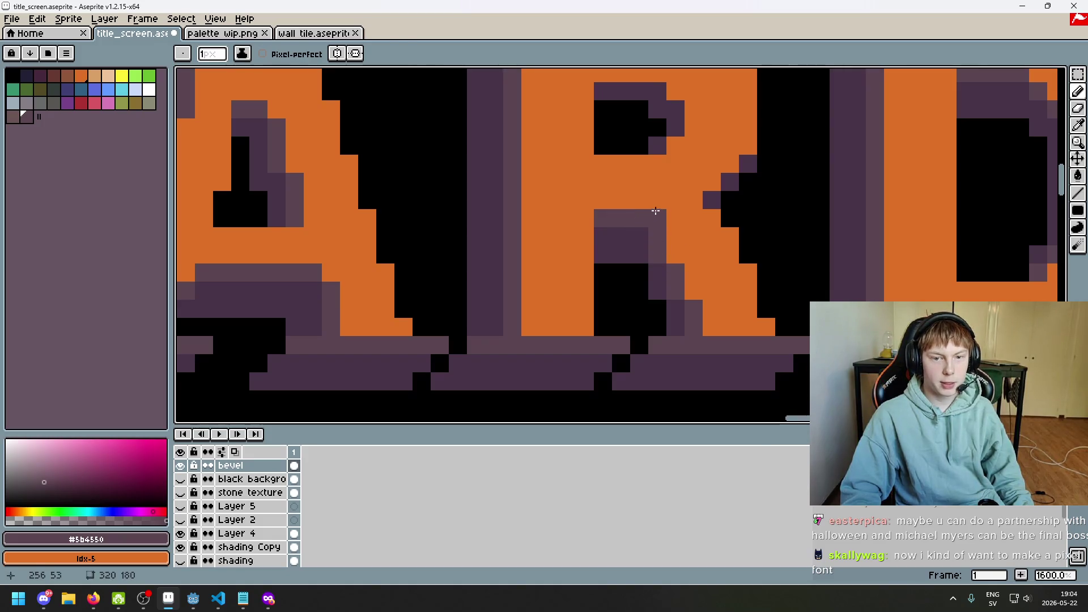
{"action": "scroll", "coordinate": [709, 238], "scroll_direction": "down", "scroll_amount": 3}
{"action": "scroll", "coordinate": [697, 233], "scroll_direction": "up", "scroll_amount": 3}
{"action": "left_click", "coordinate": [700, 239]}
{"action": "left_click_drag", "start_coordinate": [714, 209], "coordinate": [696, 181]}
{"action": "left_click", "coordinate": [668, 165]}
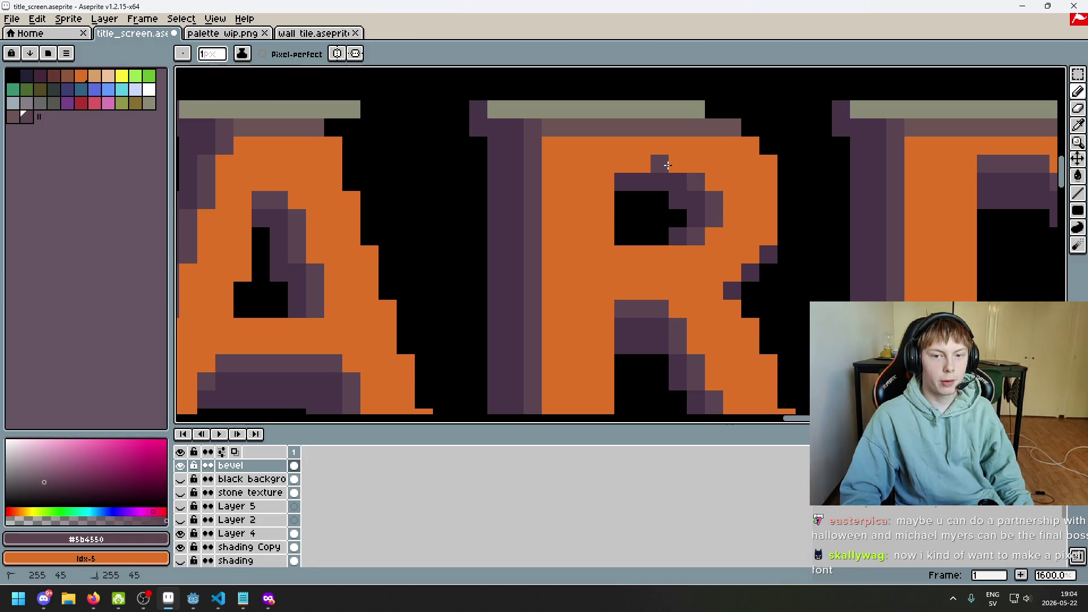
- Pan and zoom across the RWARD letters to frame the whole title
{"action": "scroll", "coordinate": [673, 170], "scroll_direction": "down", "scroll_amount": 3}
{"action": "mouse_move", "coordinate": [754, 253]}
{"action": "left_mouse_down"}
{"action": "mouse_move", "coordinate": [706, 253]}
{"action": "mouse_move", "coordinate": [722, 272]}
{"action": "mouse_move", "coordinate": [702, 301]}
{"action": "mouse_move", "coordinate": [719, 330]}
{"action": "left_mouse_up"}
{"action": "scroll", "coordinate": [667, 254], "scroll_direction": "up", "scroll_amount": 4}
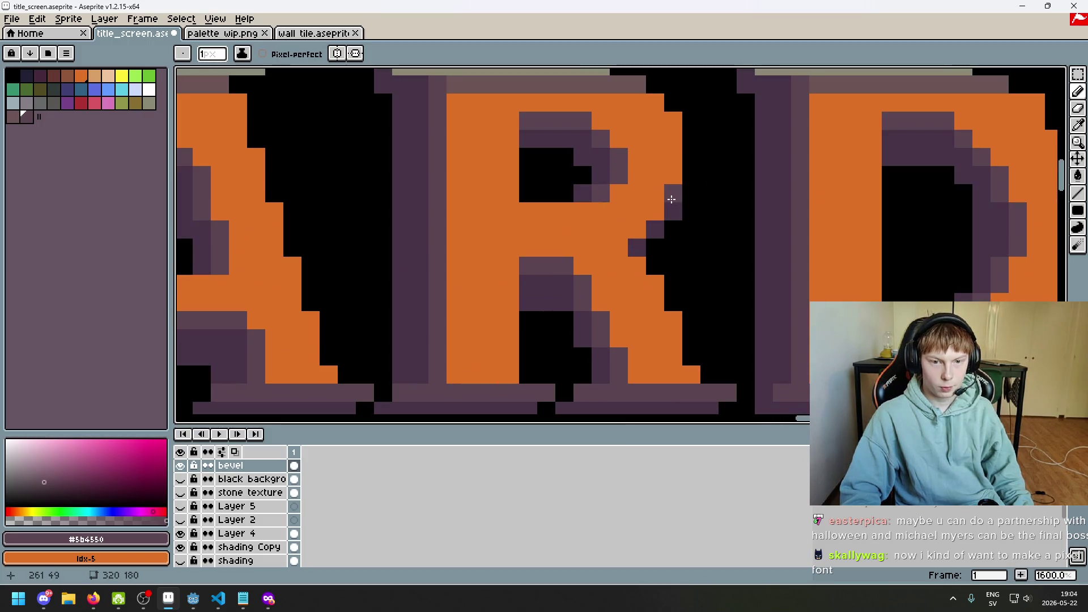
{"action": "scroll", "coordinate": [671, 199], "scroll_direction": "down", "scroll_amount": 5}
{"action": "scroll", "coordinate": [491, 199], "scroll_direction": "left", "scroll_amount": 3}
{"action": "scroll", "coordinate": [646, 185], "scroll_direction": "up", "scroll_amount": 3}
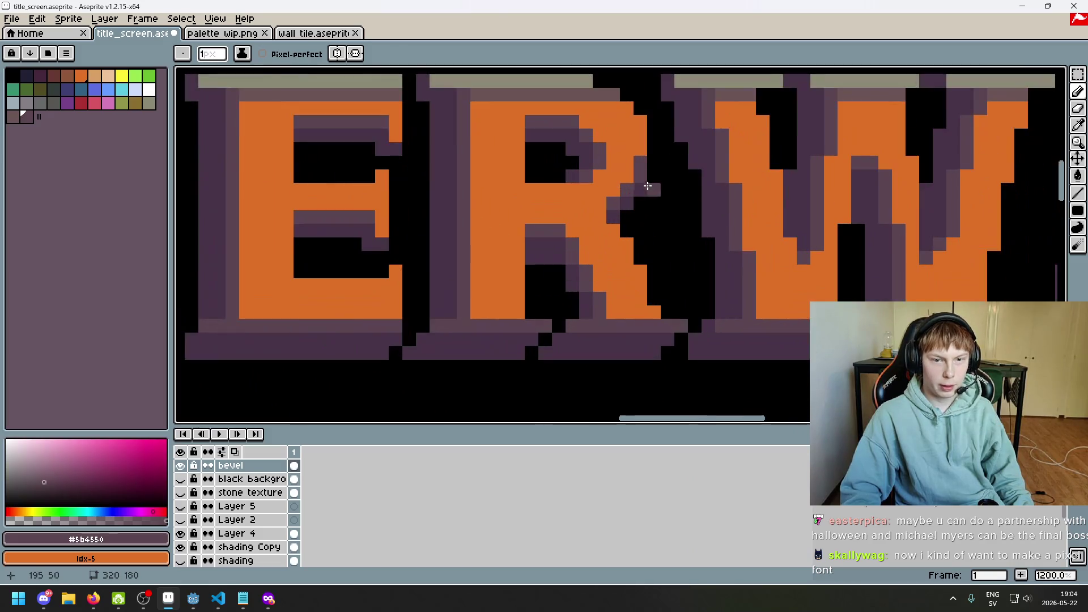
{"action": "scroll", "coordinate": [655, 192], "scroll_direction": "down", "scroll_amount": 2}
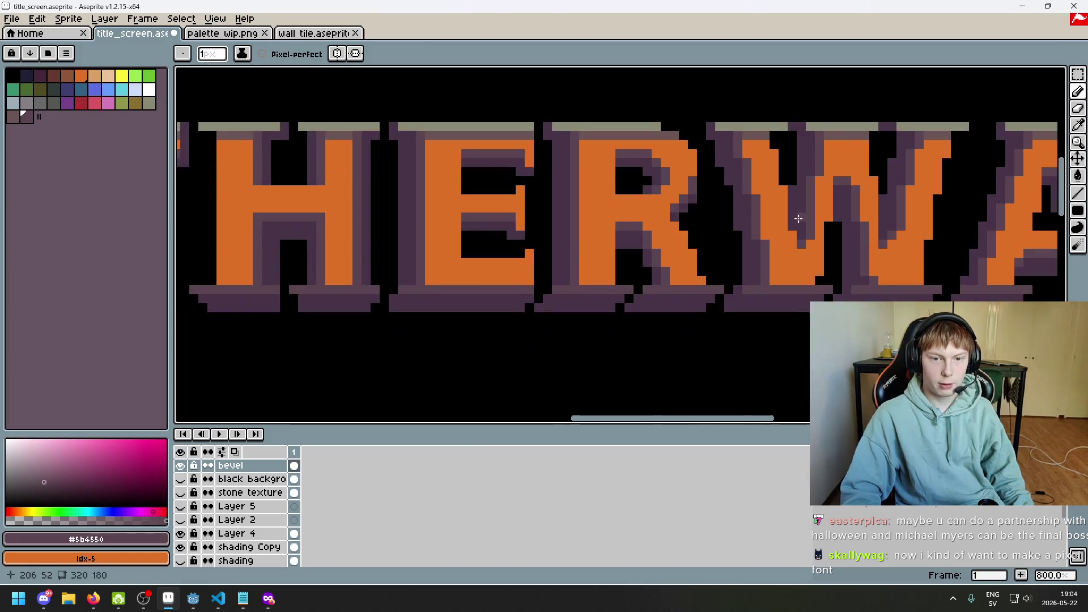
{"action": "scroll", "coordinate": [591, 188], "scroll_direction": "right", "scroll_amount": 3}
{"action": "scroll", "coordinate": [761, 227], "scroll_direction": "up", "scroll_amount": 3}
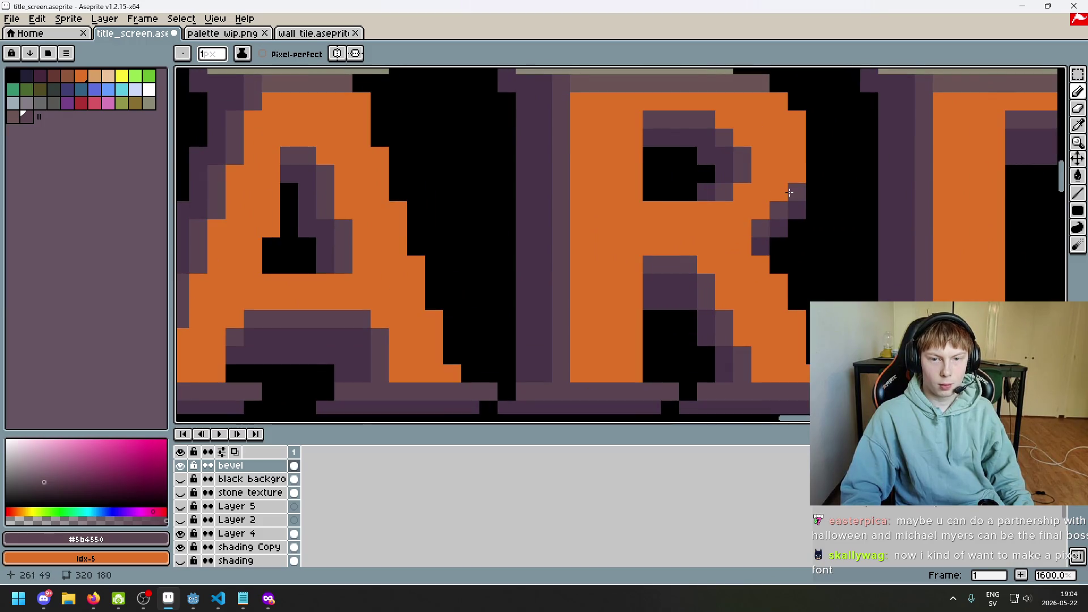
{"action": "scroll", "coordinate": [799, 179], "scroll_direction": "down", "scroll_amount": 4}
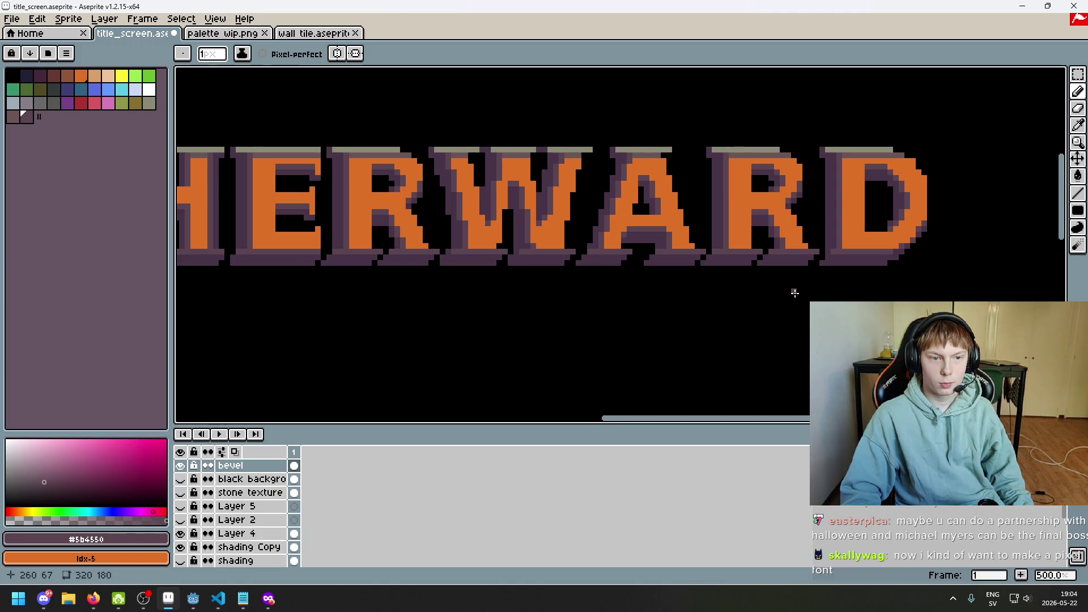
{"action": "left_click_drag", "start_coordinate": [795, 287], "coordinate": [788, 298]}
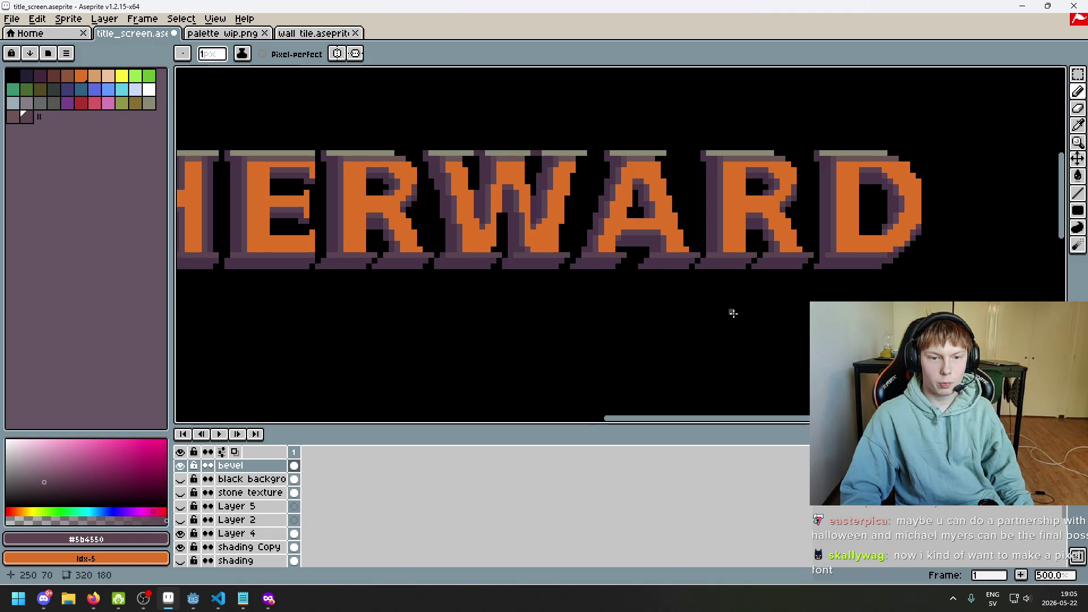
{"action": "scroll", "coordinate": [697, 315], "scroll_direction": "down", "scroll_amount": 4}
{"action": "mouse_move", "coordinate": [700, 309]}
{"action": "left_mouse_down"}
{"action": "mouse_move", "coordinate": [776, 299]}
{"action": "mouse_move", "coordinate": [766, 238]}
{"action": "left_mouse_up"}
{"action": "scroll", "coordinate": [765, 238], "scroll_direction": "up", "scroll_amount": 1}
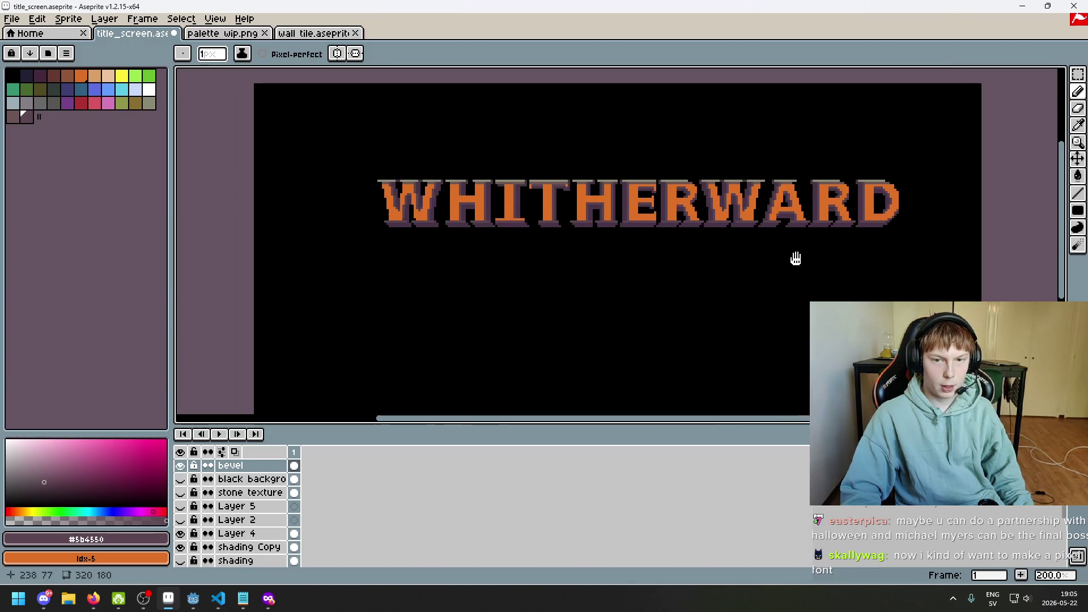
- Hide the black background layer and toggle the stone texture layer to compare
{"action": "left_click", "coordinate": [180, 479]}
{"action": "left_click", "coordinate": [182, 493]}
{"action": "left_click", "coordinate": [181, 492]}
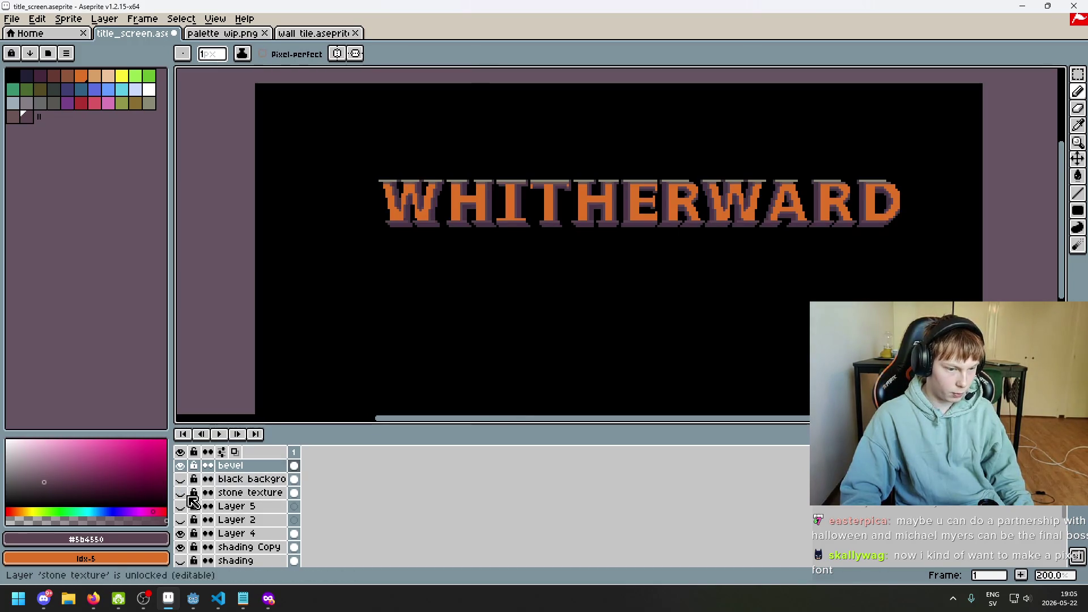
{"action": "left_click", "coordinate": [182, 493]}
{"action": "left_click", "coordinate": [182, 493]}
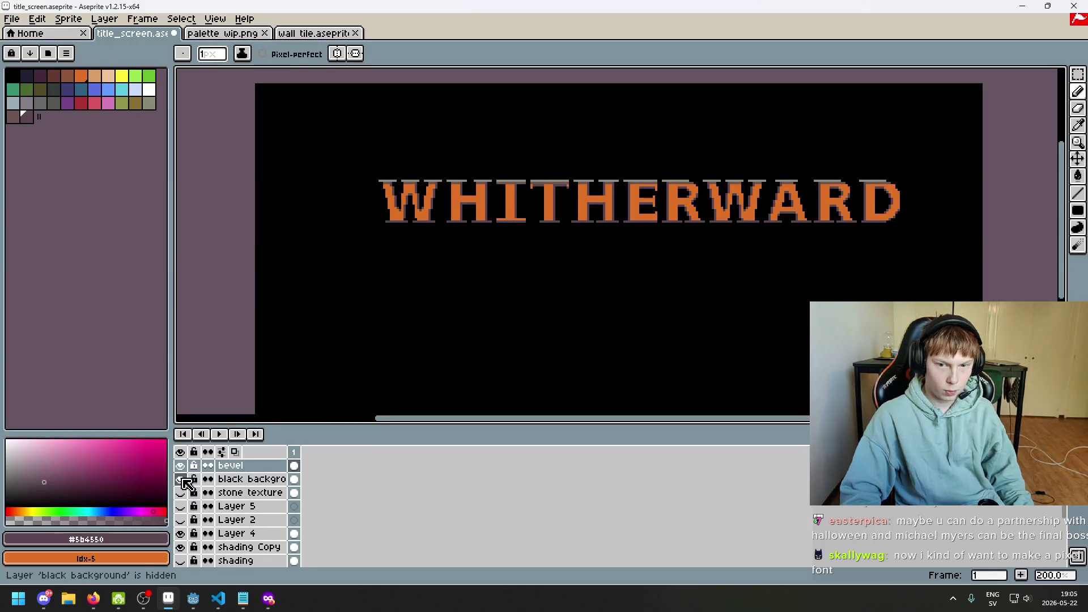
{"action": "key", "text": "Tab"}
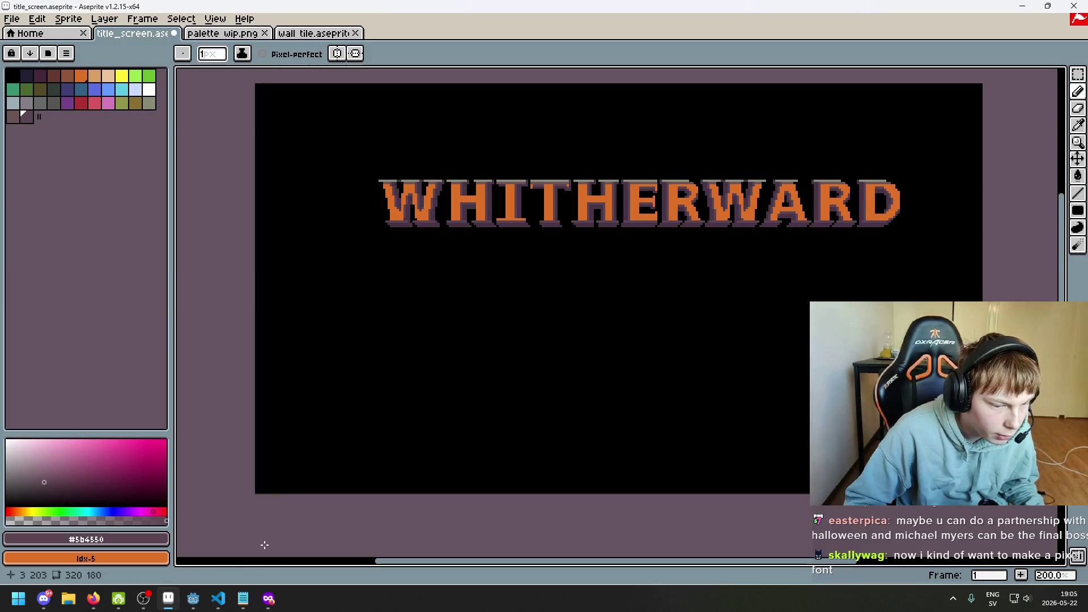
{"action": "key", "text": "Tab"}
- Move Layer 4 and shading Copy above the black background layer
{"action": "left_click", "coordinate": [263, 544]}
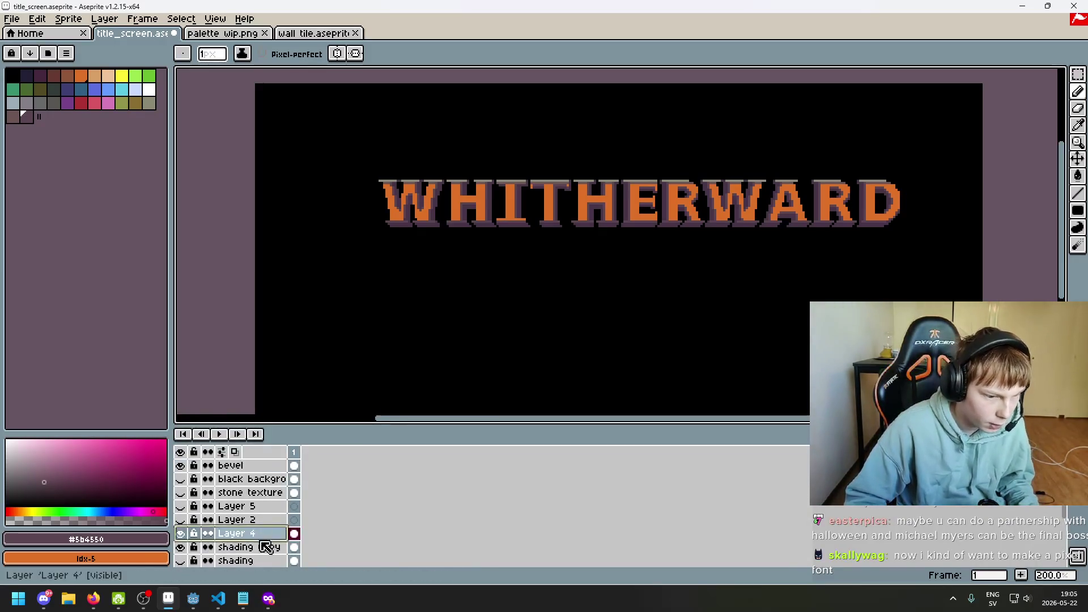
{"action": "left_click", "coordinate": [263, 535], "text": "shift"}
{"action": "left_click_drag", "start_coordinate": [264, 535], "coordinate": [265, 484]}
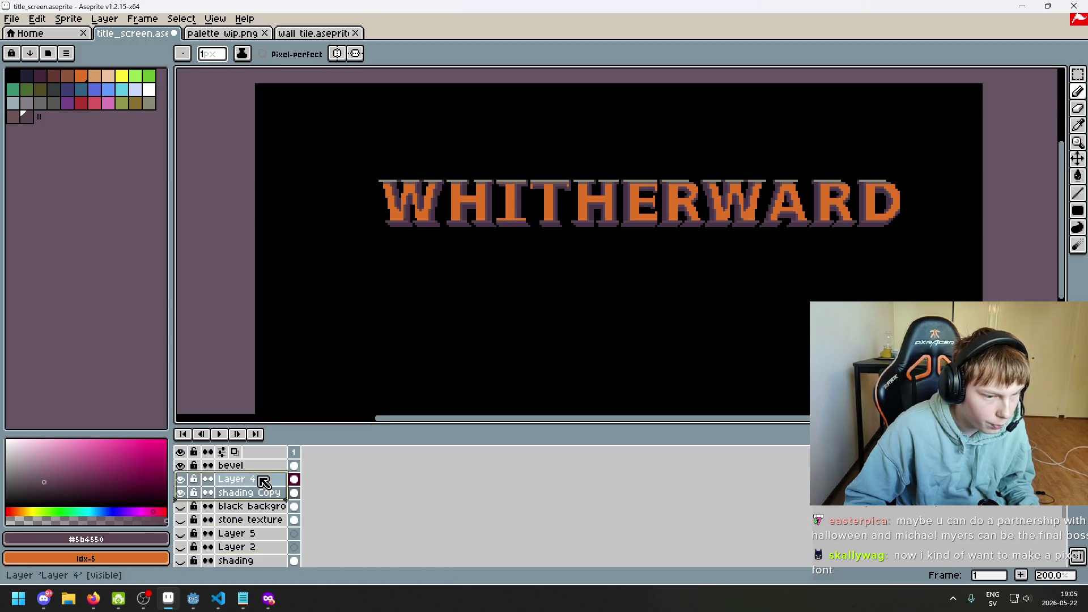
{"action": "left_click", "coordinate": [252, 506]}
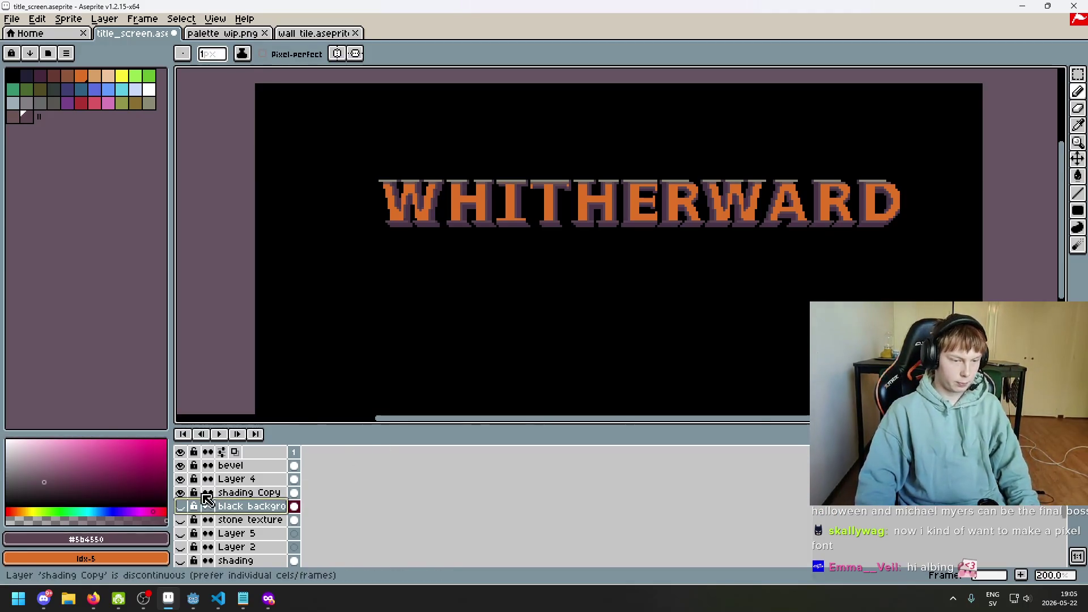
- Hide black background and toggle the stone texture brick band on and off
{"action": "left_click", "coordinate": [180, 507]}
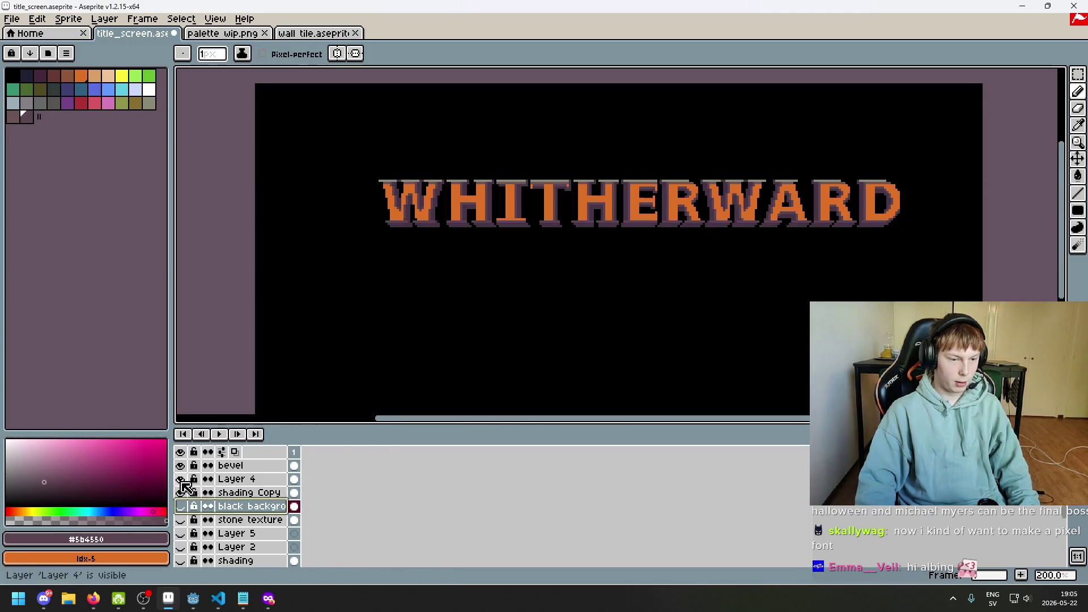
{"action": "scroll", "coordinate": [448, 326], "scroll_direction": "right", "scroll_amount": 3}
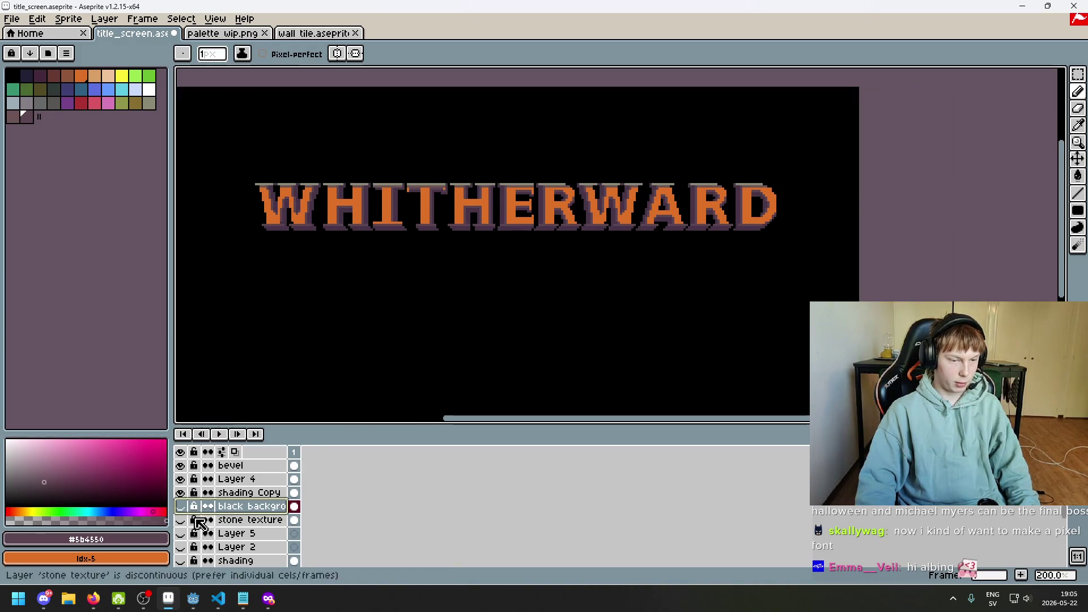
{"action": "left_click", "coordinate": [181, 520]}
{"action": "left_click", "coordinate": [182, 520]}
{"action": "left_click", "coordinate": [182, 520]}
{"action": "left_click", "coordinate": [182, 520]}
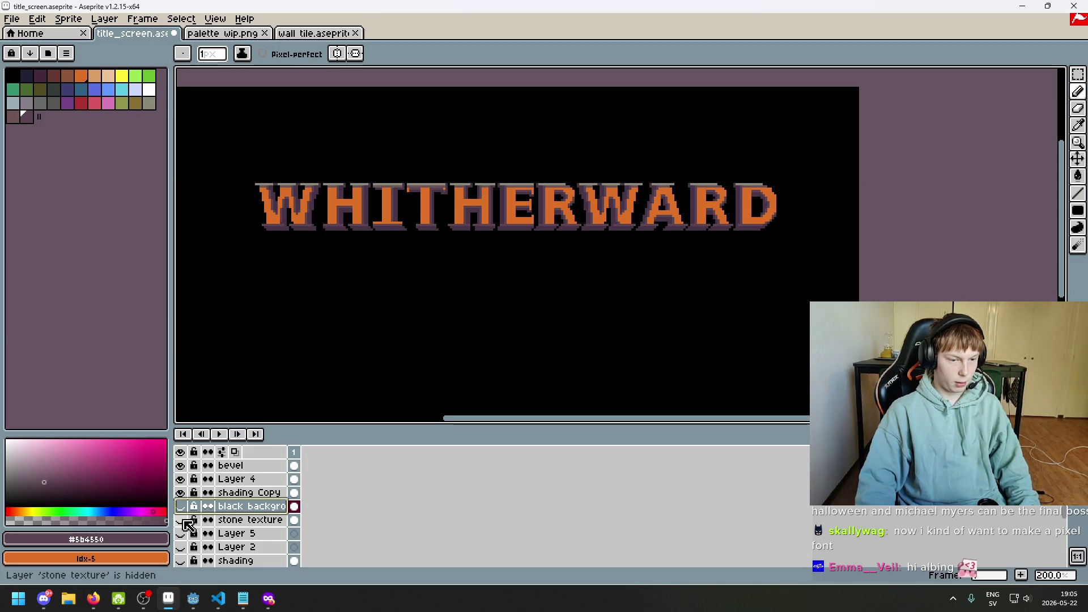
{"action": "left_click", "coordinate": [181, 519]}
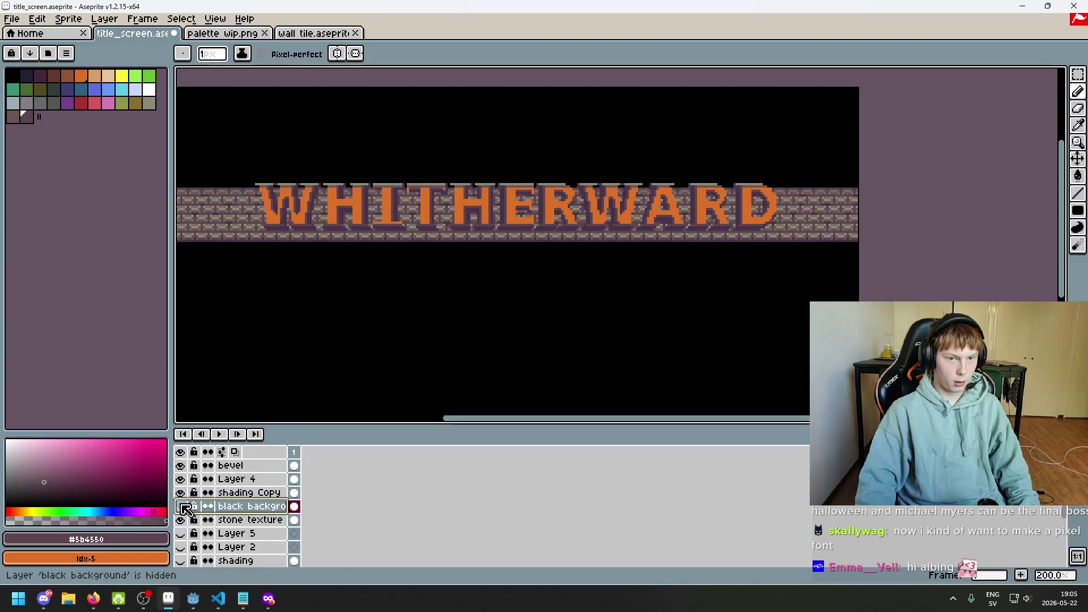
- Toggle black background repeatedly and hide Layer 4's orange fills to reveal the bricks
{"action": "left_click", "coordinate": [184, 507]}
{"action": "left_click", "coordinate": [183, 506]}
{"action": "left_click", "coordinate": [182, 507]}
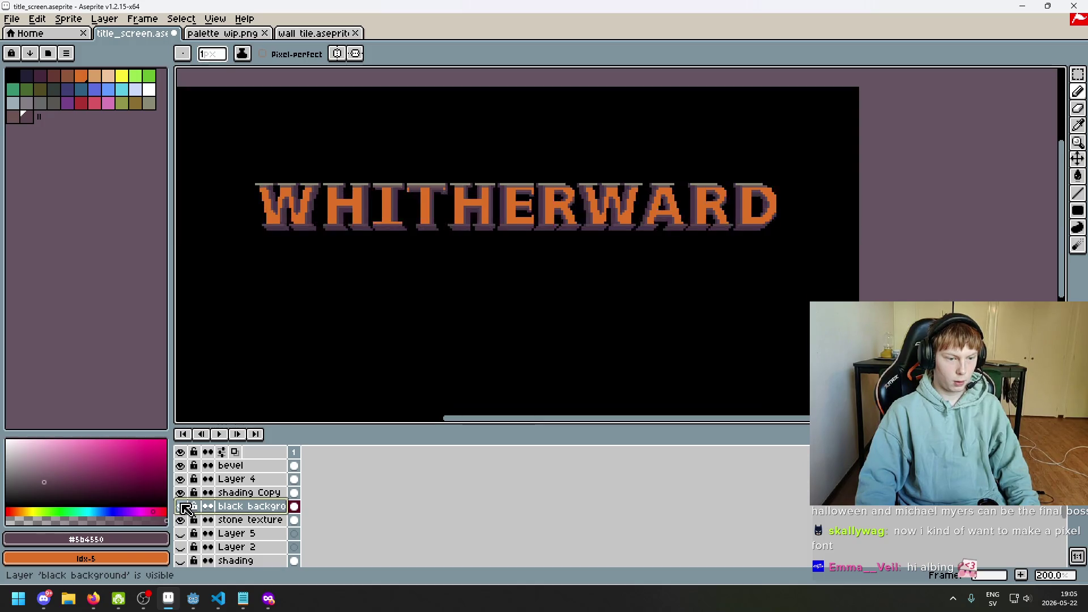
{"action": "left_click", "coordinate": [181, 507]}
{"action": "left_click", "coordinate": [181, 507]}
{"action": "left_click", "coordinate": [182, 507]}
{"action": "left_click", "coordinate": [179, 479]}
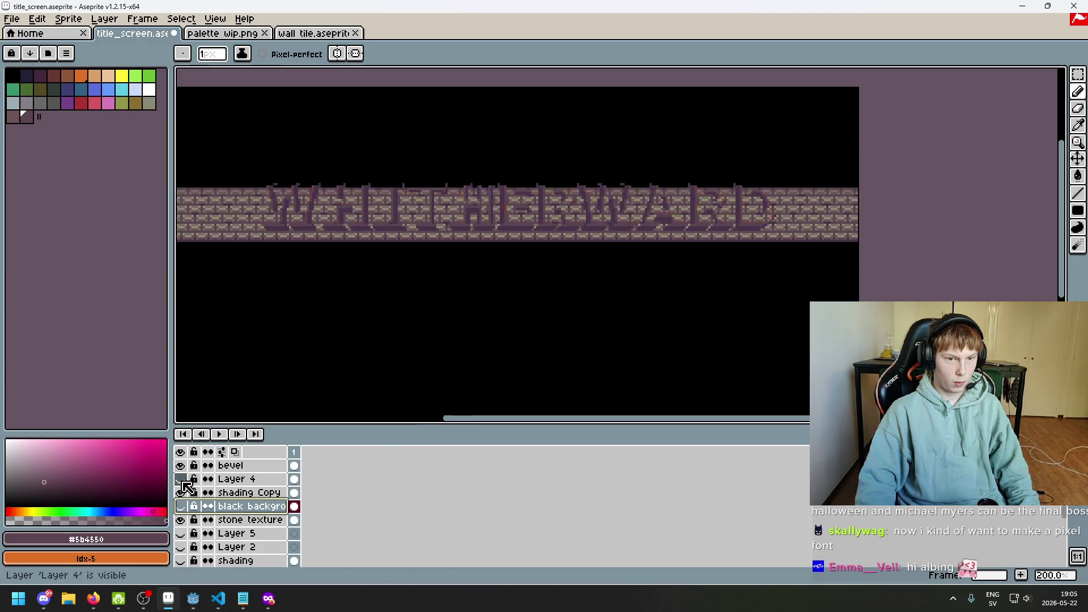
{"action": "left_click", "coordinate": [183, 506]}
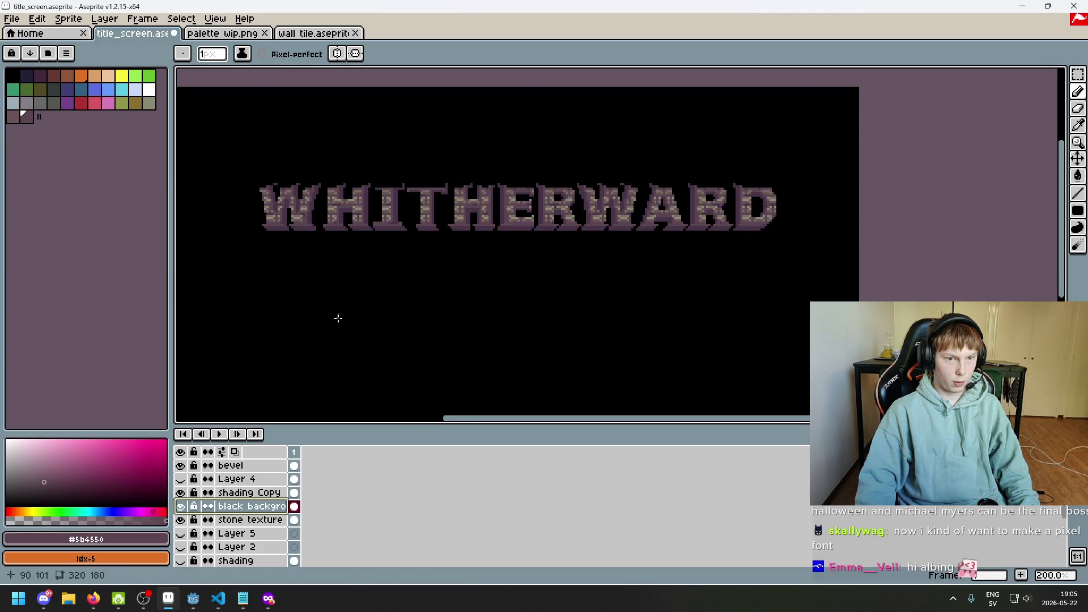
{"action": "scroll", "coordinate": [554, 236], "scroll_direction": "up", "scroll_amount": 2}
{"action": "left_click_drag", "start_coordinate": [554, 236], "coordinate": [612, 224]}
- Hide black background and stone texture, toggle shading Copy, and show Layer 4's orange fills
{"action": "left_click", "coordinate": [180, 506]}
{"action": "left_click", "coordinate": [180, 520]}
{"action": "left_click", "coordinate": [180, 492]}
{"action": "left_click", "coordinate": [181, 493]}
{"action": "left_click", "coordinate": [180, 506]}
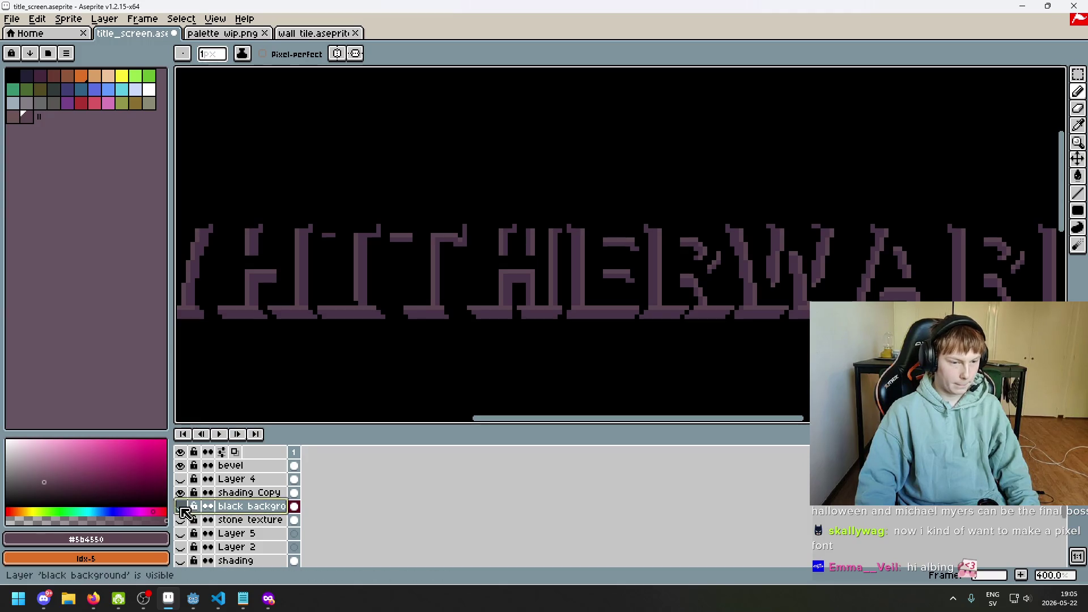
{"action": "left_click", "coordinate": [180, 479]}
{"action": "scroll", "coordinate": [284, 248], "scroll_direction": "up", "scroll_amount": 1}
{"action": "scroll", "coordinate": [255, 223], "scroll_direction": "up", "scroll_amount": 1}
{"action": "scroll", "coordinate": [275, 239], "scroll_direction": "up", "scroll_amount": 1}
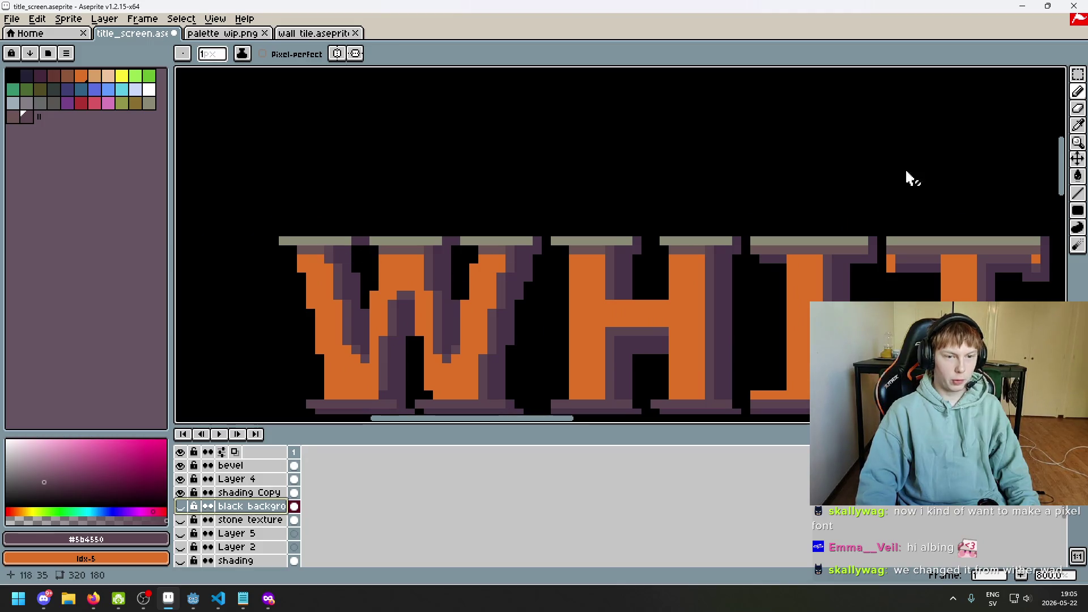
- Draw a rectangular selection over the title area and recentre the view
{"action": "left_click", "coordinate": [1079, 74]}
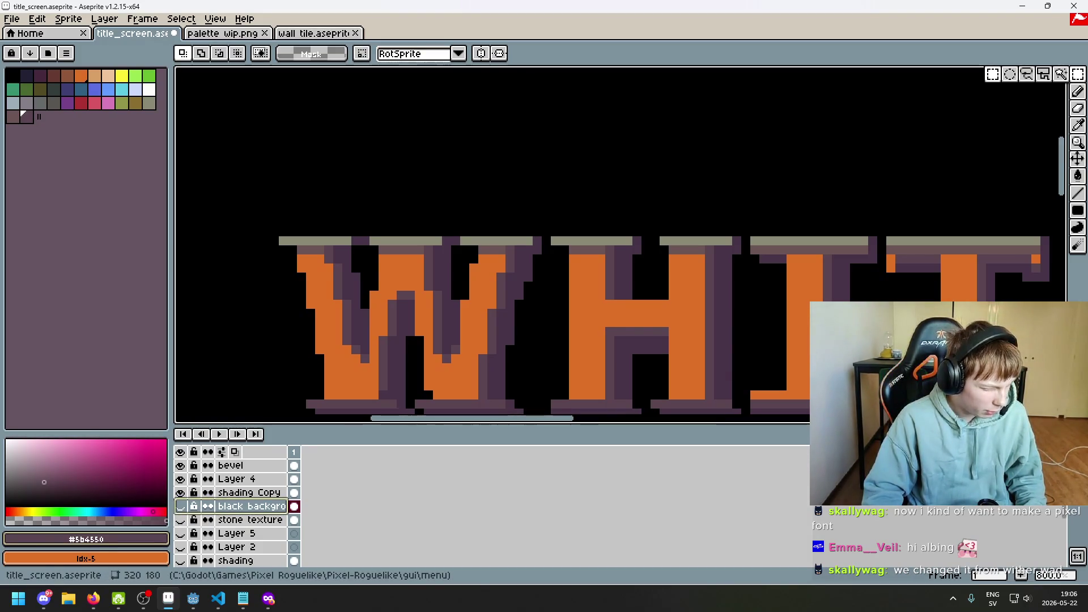
{"action": "scroll", "coordinate": [359, 297], "scroll_direction": "down", "scroll_amount": 2}
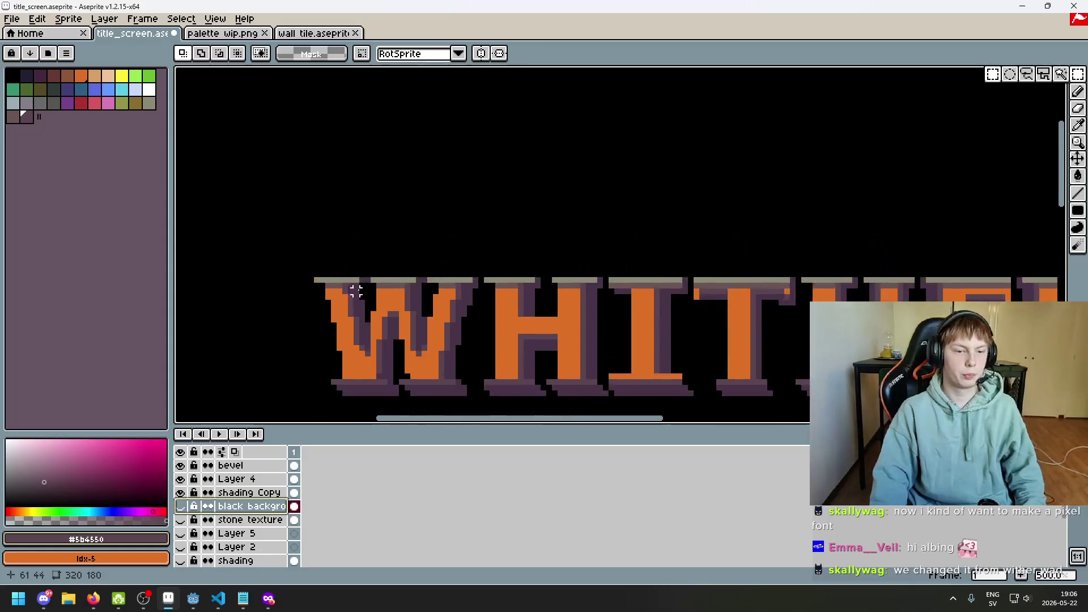
{"action": "scroll", "coordinate": [279, 262], "scroll_direction": "up", "scroll_amount": 2}
{"action": "left_click_drag", "start_coordinate": [276, 261], "coordinate": [442, 291]}
{"action": "scroll", "coordinate": [472, 357], "scroll_direction": "down", "scroll_amount": 4}
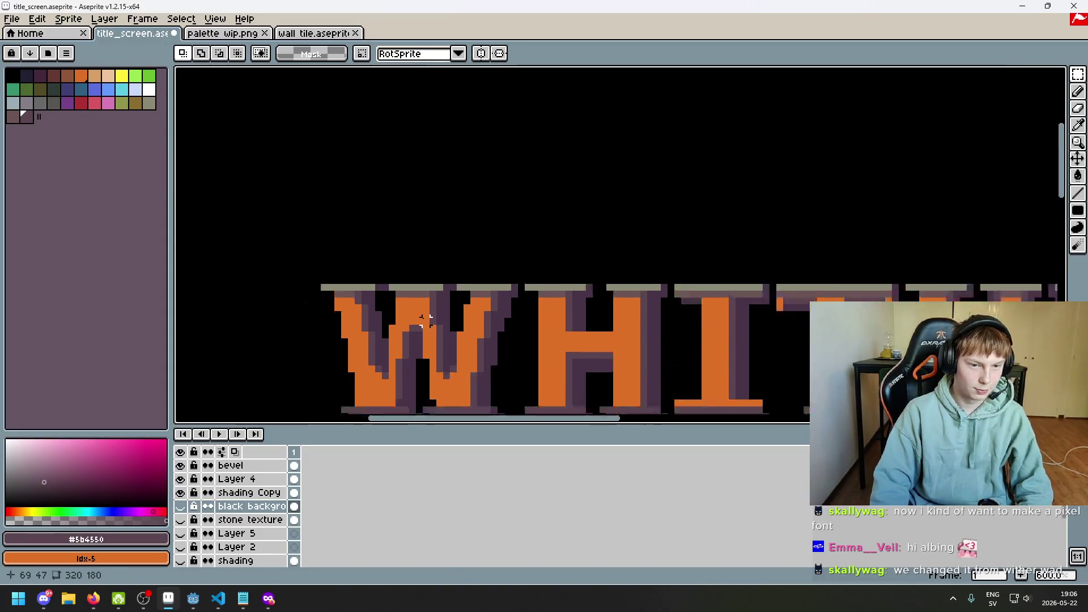
{"action": "left_click_drag", "start_coordinate": [355, 314], "coordinate": [342, 317]}
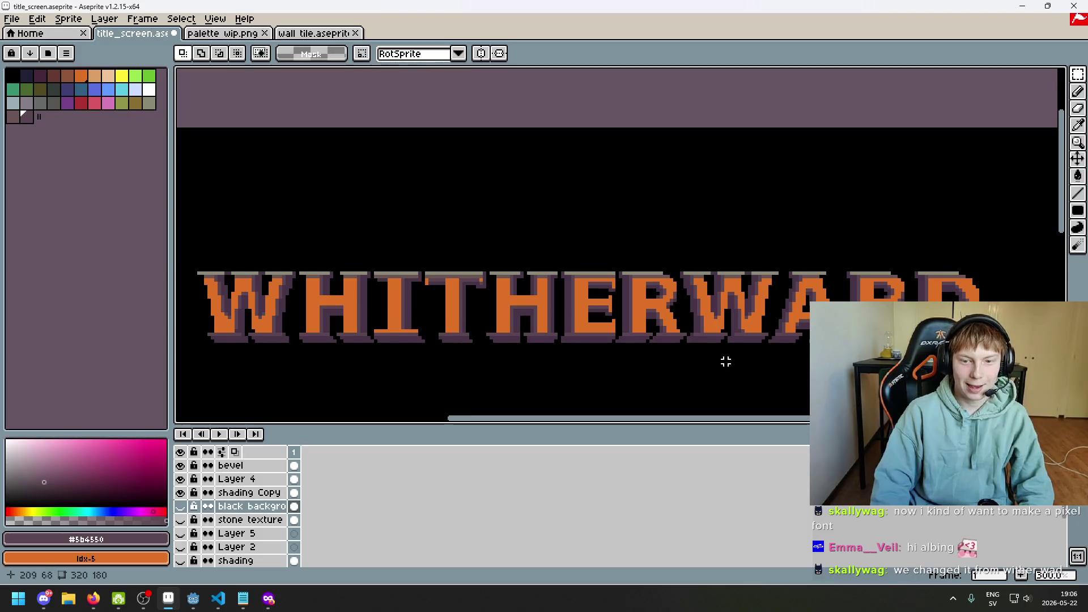
{"action": "scroll", "coordinate": [763, 260], "scroll_direction": "up", "scroll_amount": 4}
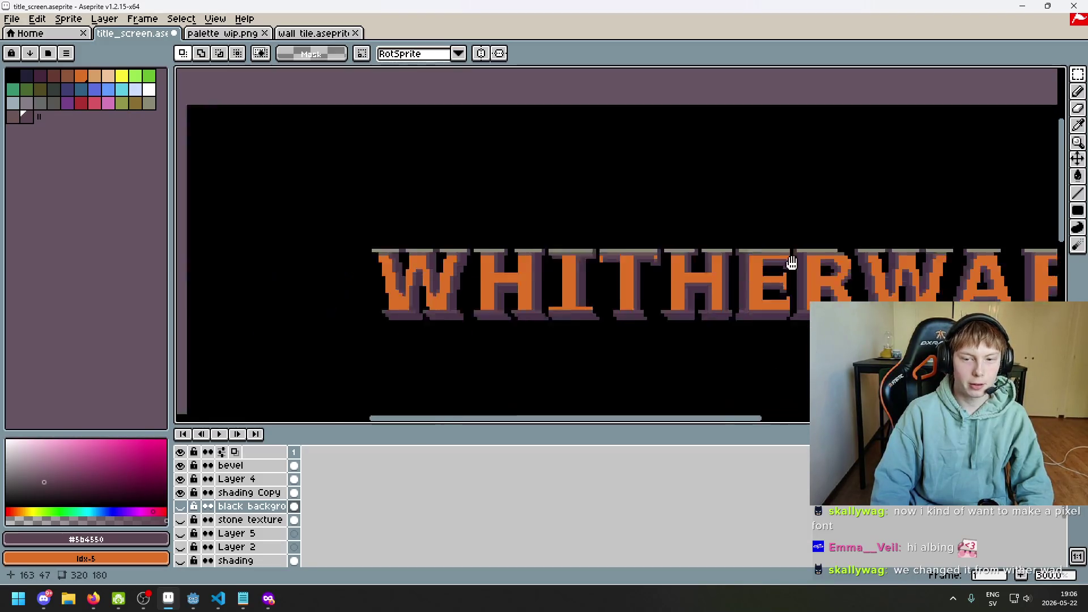
- Toggle black background and stone texture bricks repeatedly to compare the letters
{"action": "left_click", "coordinate": [181, 506]}
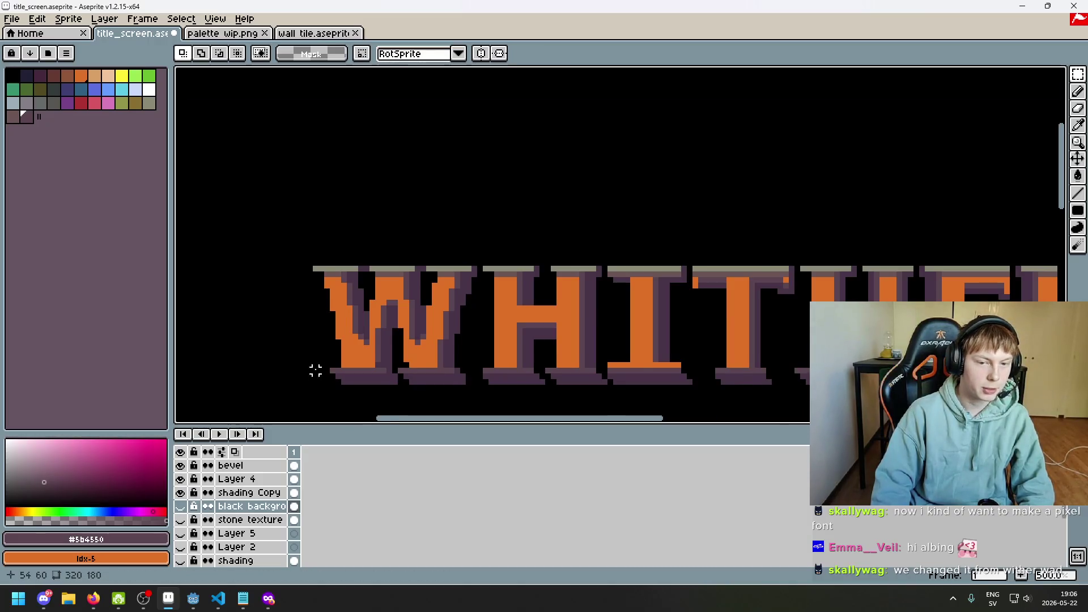
{"action": "scroll", "coordinate": [316, 369], "scroll_direction": "down", "scroll_amount": 3}
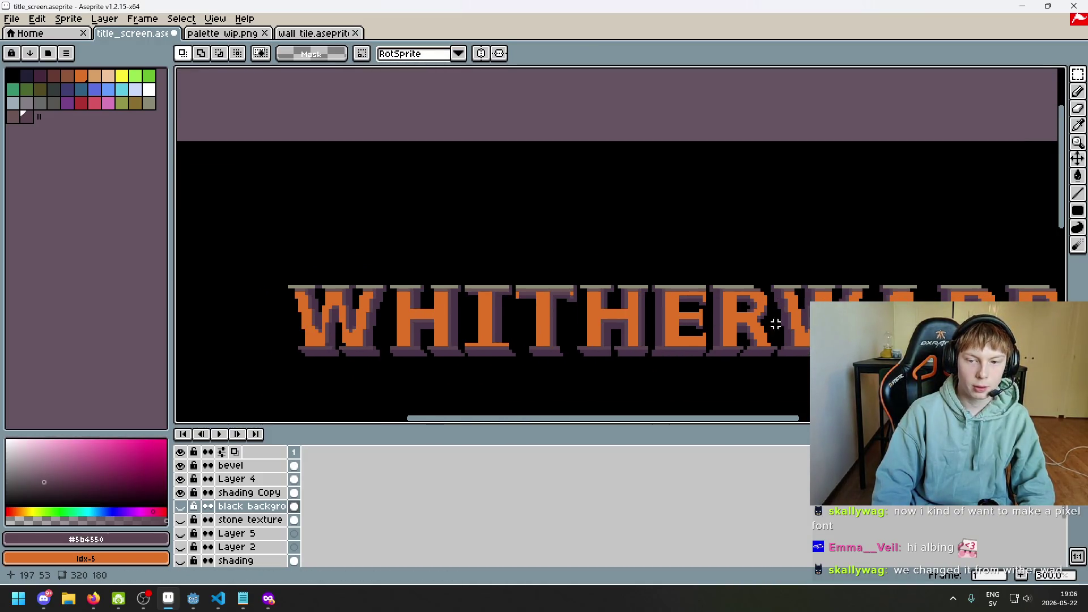
{"action": "left_click", "coordinate": [182, 521]}
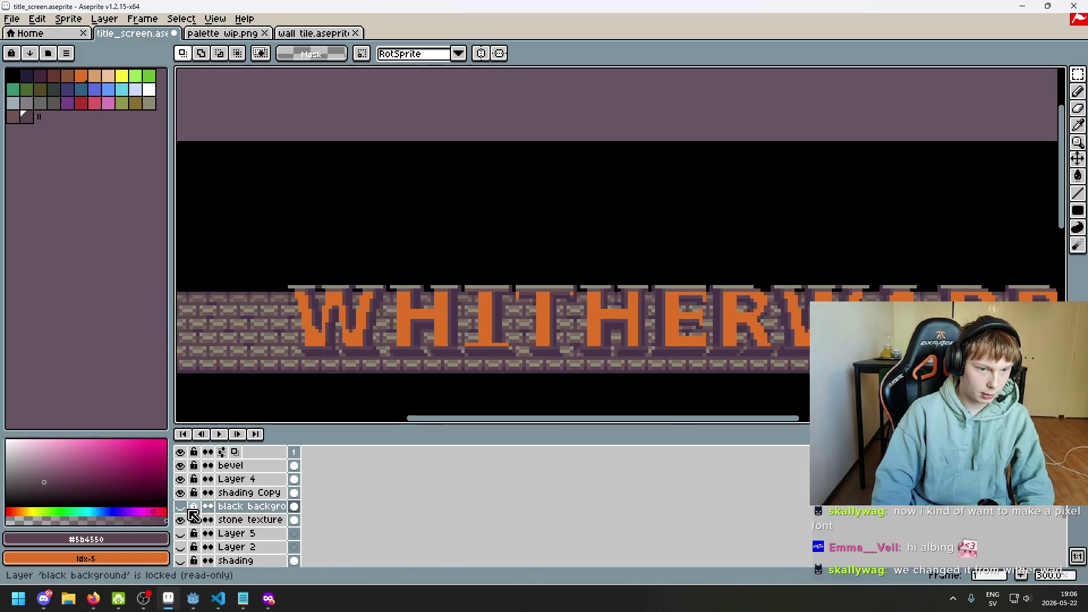
{"action": "left_click", "coordinate": [181, 507]}
{"action": "left_click", "coordinate": [182, 507]}
{"action": "left_click", "coordinate": [181, 520]}
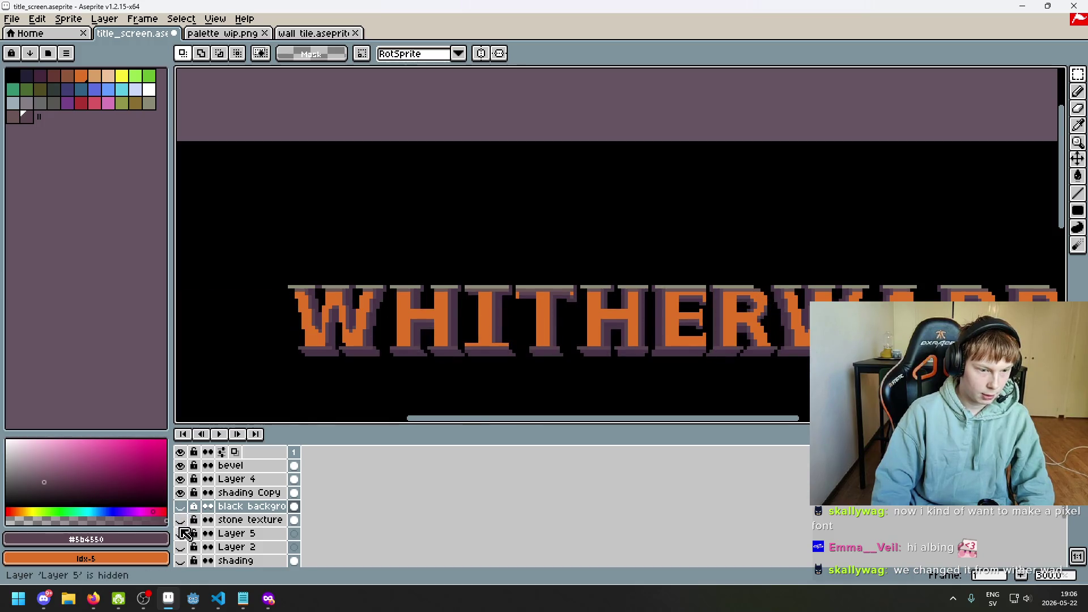
{"action": "left_click", "coordinate": [181, 521]}
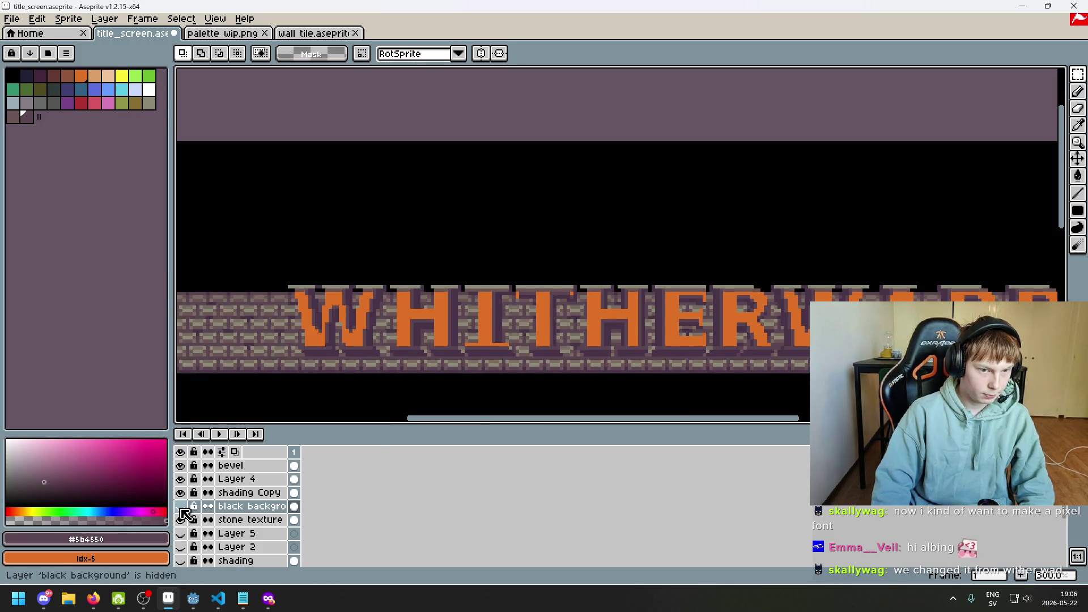
{"action": "left_click", "coordinate": [181, 519]}
{"action": "left_click", "coordinate": [182, 520]}
{"action": "left_click", "coordinate": [181, 520]}
- Toggle shading Copy, Layer 4 and bevel visibility to compare, then make bevel active
{"action": "left_click", "coordinate": [181, 494]}
{"action": "left_click", "coordinate": [181, 494]}
{"action": "left_click", "coordinate": [181, 479]}
{"action": "left_click", "coordinate": [181, 465]}
{"action": "left_click", "coordinate": [180, 465]}
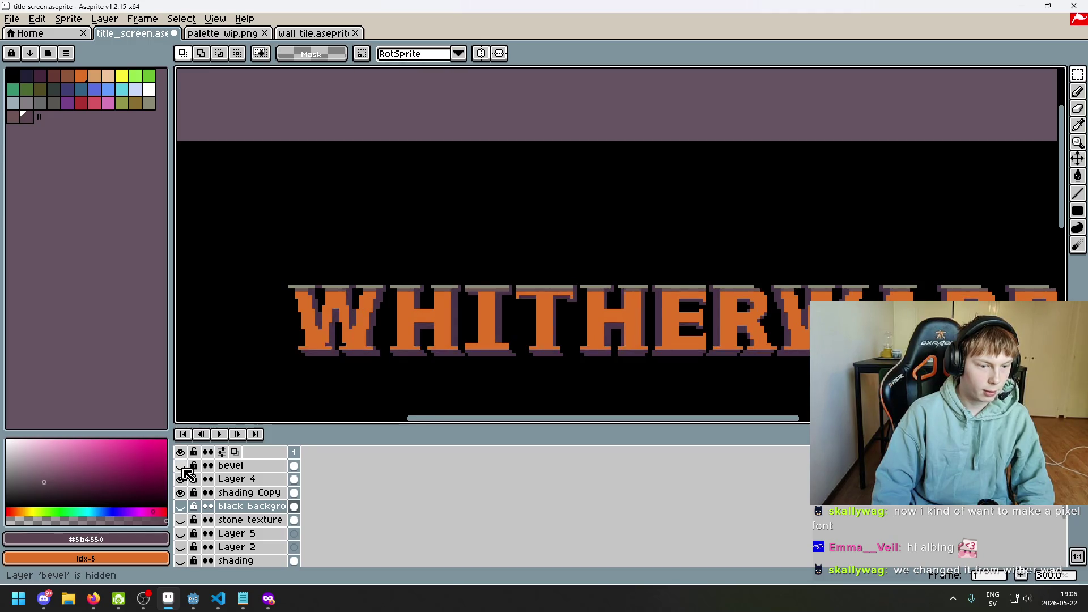
{"action": "left_click", "coordinate": [181, 465]}
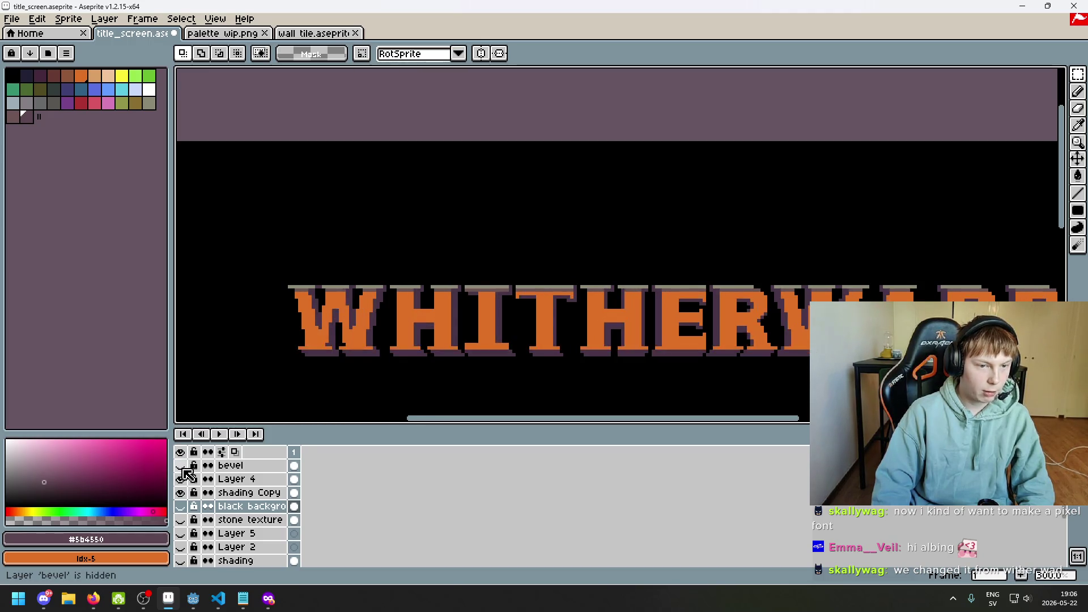
{"action": "left_click", "coordinate": [180, 465]}
{"action": "scroll", "coordinate": [353, 303], "scroll_direction": "up", "scroll_amount": 3}
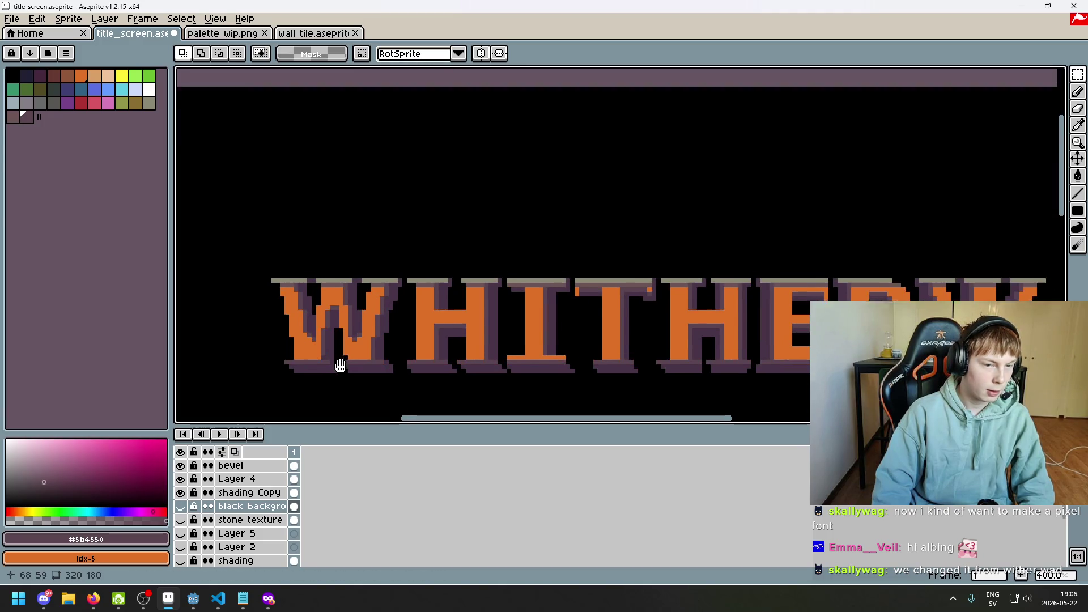
{"action": "scroll", "coordinate": [353, 303], "scroll_direction": "down", "scroll_amount": 2}
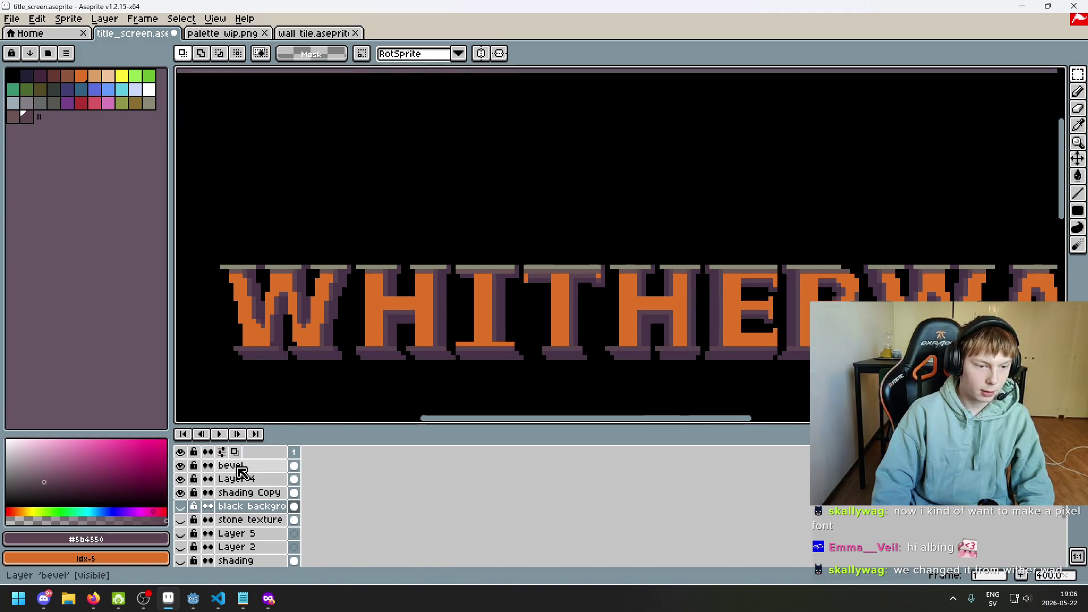
{"action": "left_click", "coordinate": [232, 465]}
- Toggle Layer 4, shading Copy and stone texture, then make stone texture the active layer
{"action": "double_click", "coordinate": [181, 479]}
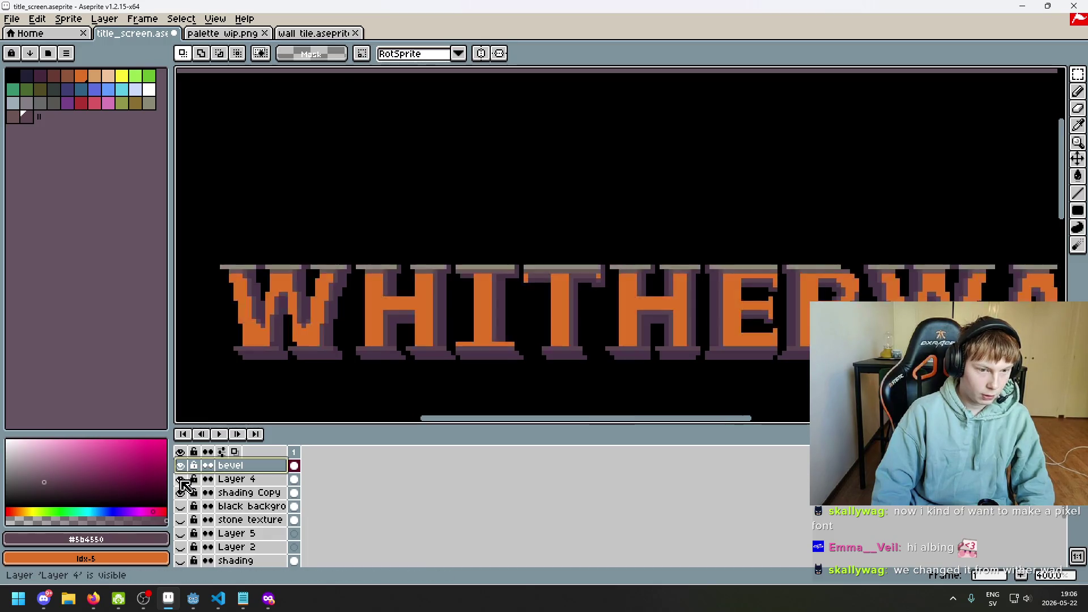
{"action": "double_click", "coordinate": [181, 494]}
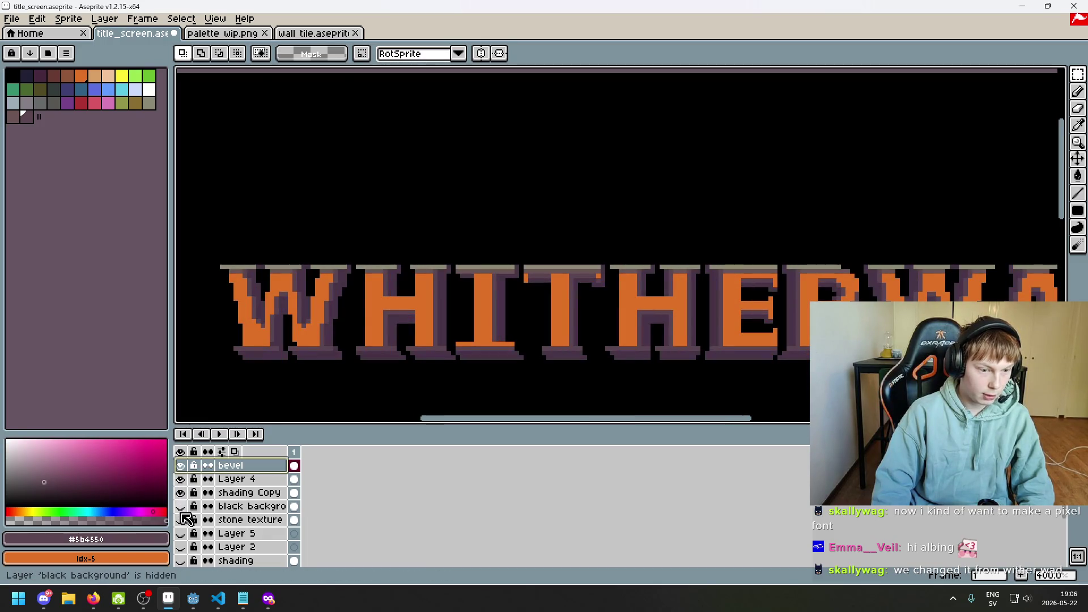
{"action": "left_click", "coordinate": [180, 520]}
{"action": "double_click", "coordinate": [182, 521]}
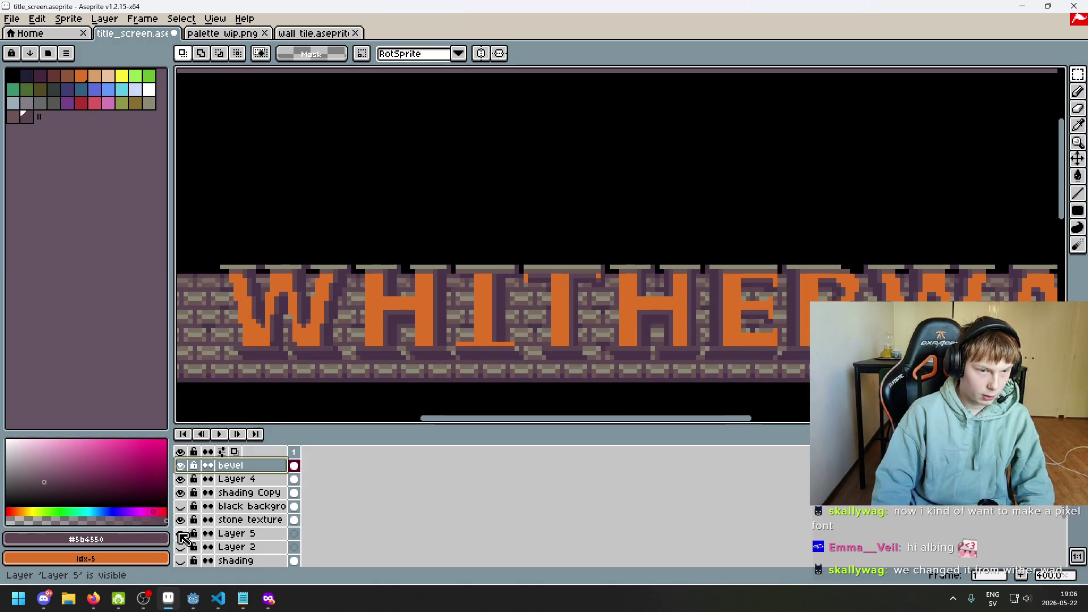
{"action": "left_click", "coordinate": [181, 506]}
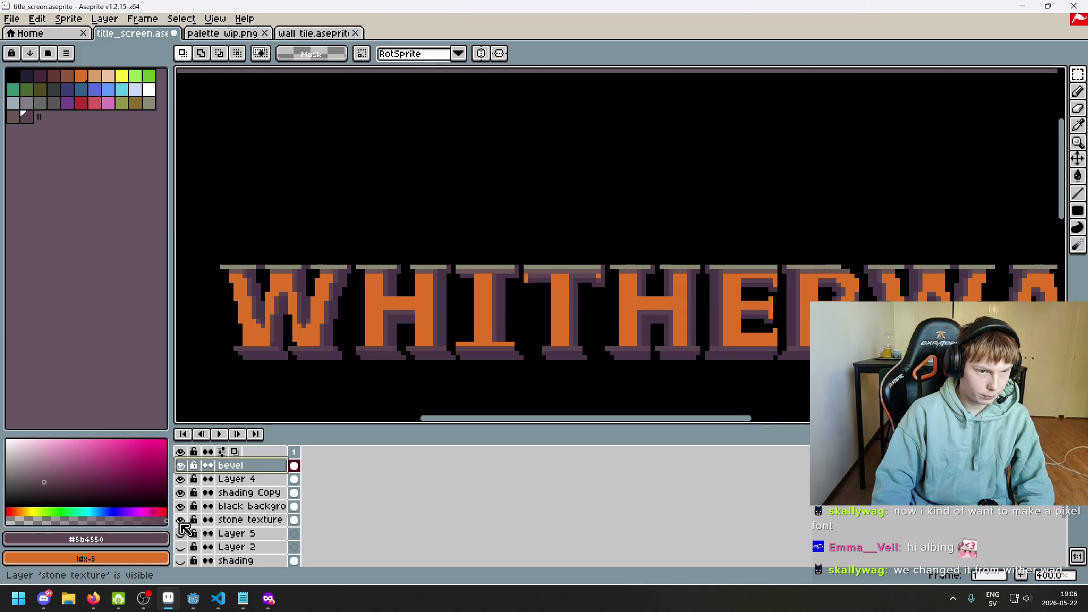
{"action": "left_click", "coordinate": [180, 506]}
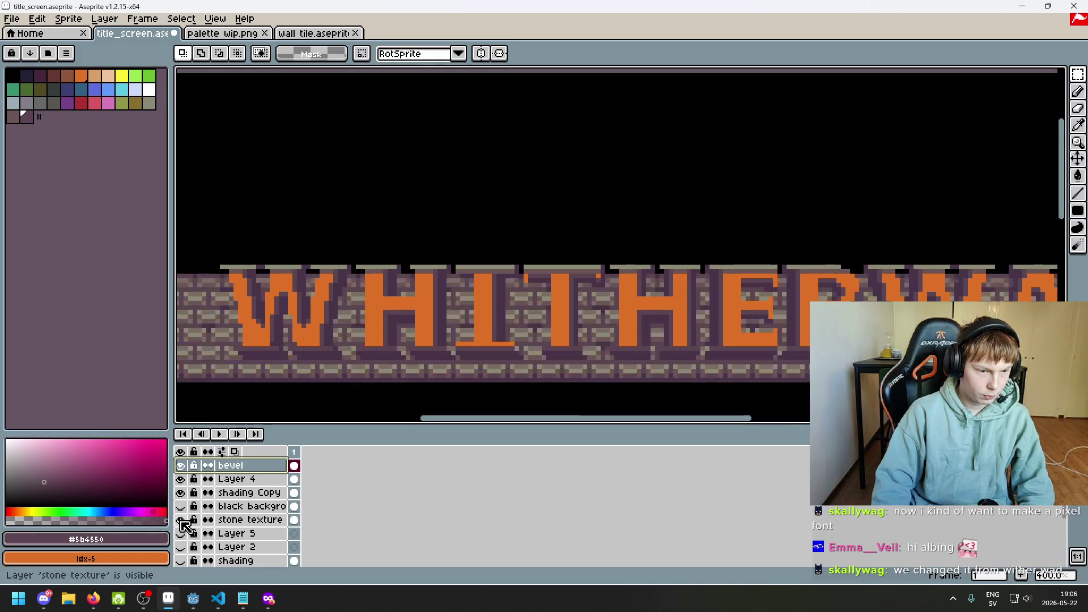
{"action": "left_click", "coordinate": [181, 521]}
{"action": "left_click", "coordinate": [181, 520]}
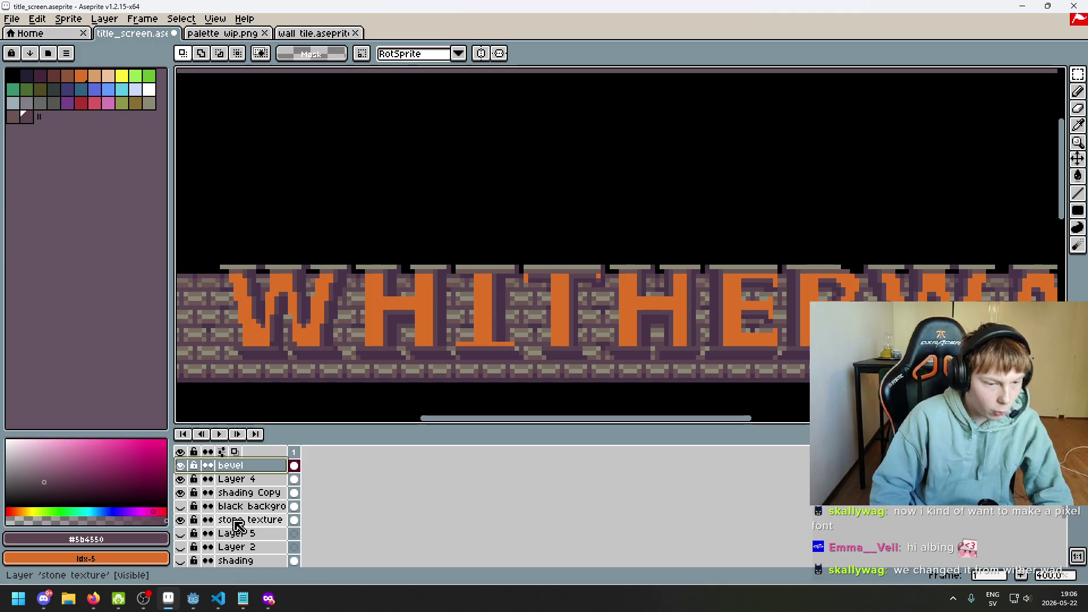
{"action": "left_click", "coordinate": [255, 521]}
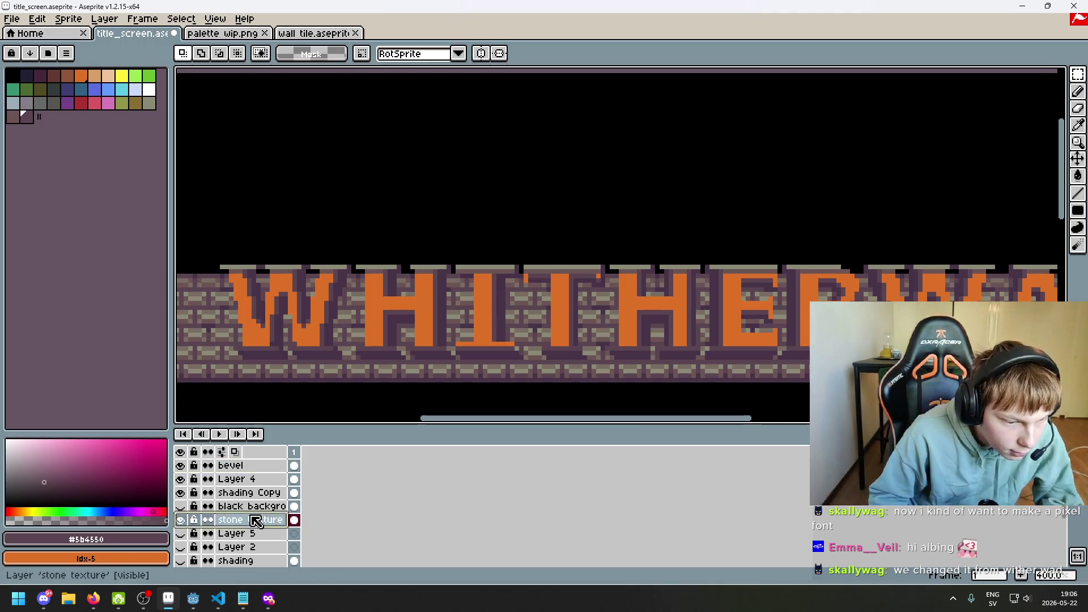
- Toggle black background and Layer 4 once more, ending with black background hidden
{"action": "left_click", "coordinate": [181, 507]}
{"action": "left_click", "coordinate": [227, 507]}
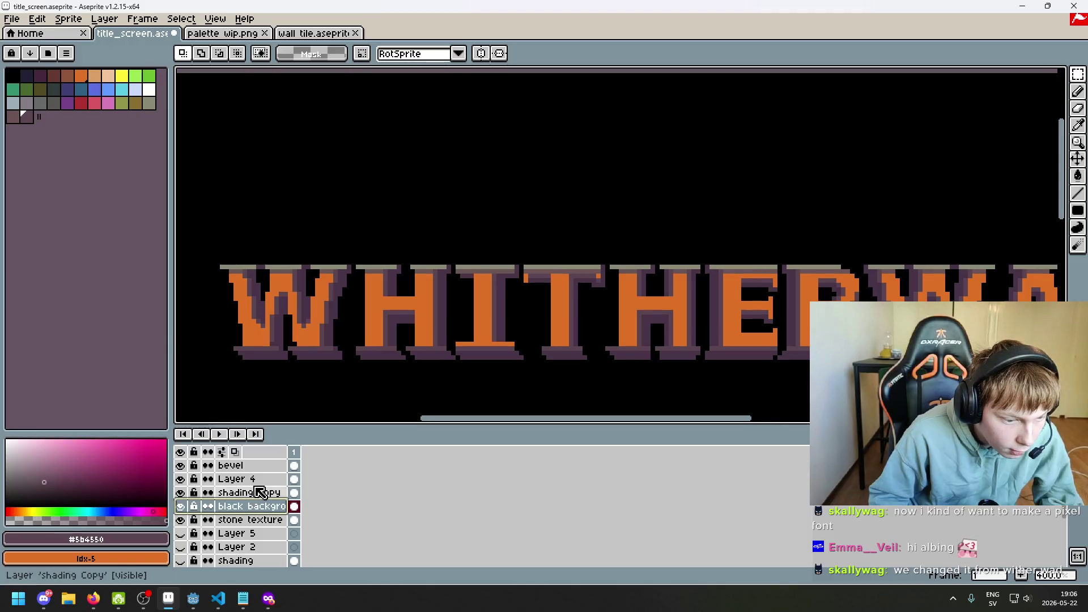
{"action": "left_click", "coordinate": [181, 479]}
{"action": "left_click", "coordinate": [181, 480]}
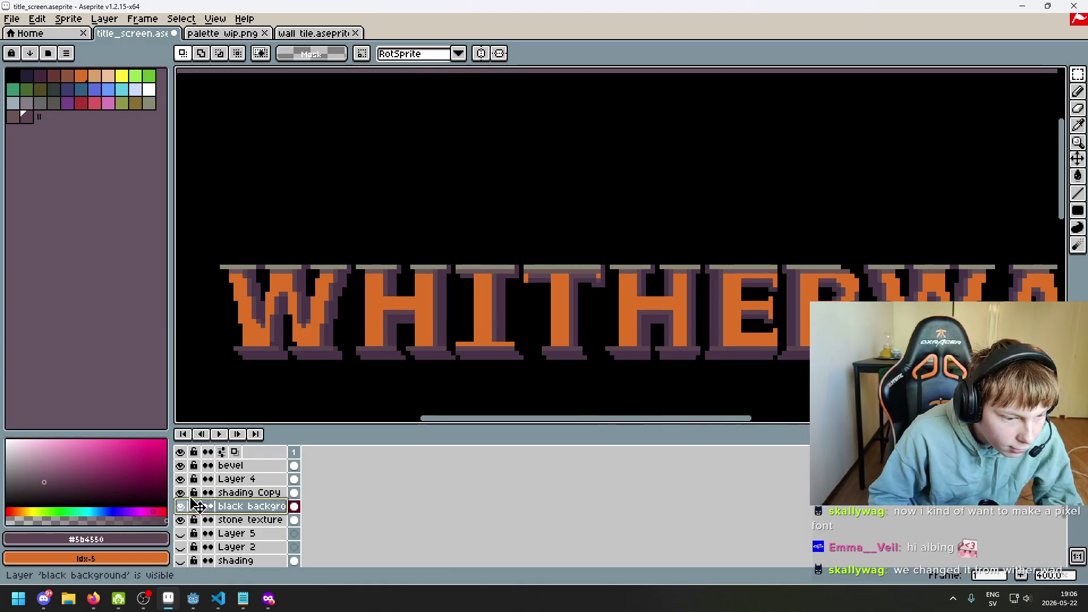
{"action": "left_click", "coordinate": [181, 507]}
{"action": "left_click", "coordinate": [181, 520]}
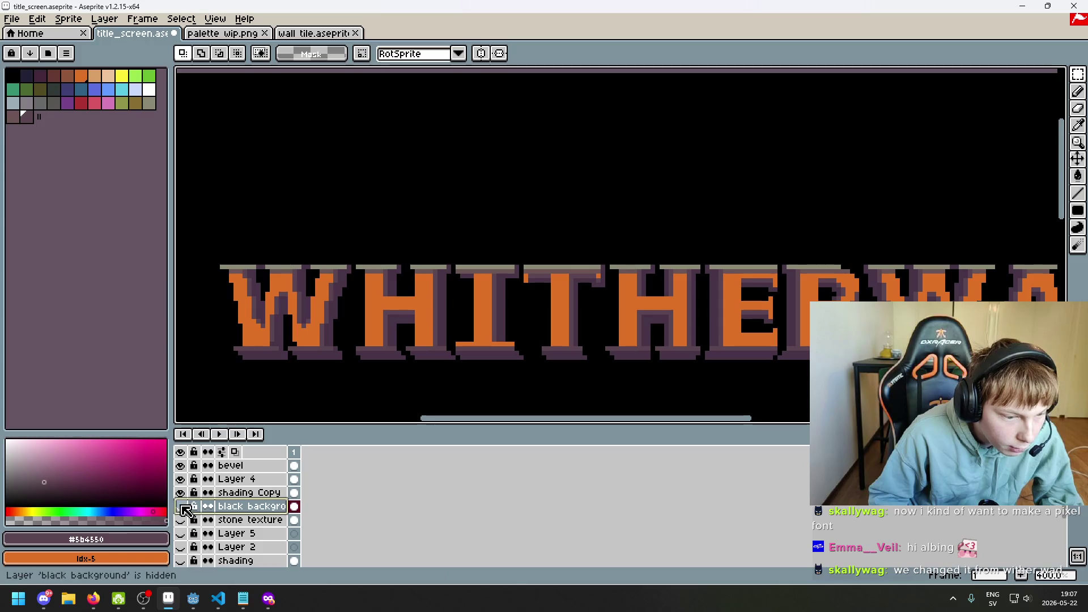
{"action": "left_click", "coordinate": [181, 520]}
{"action": "scroll", "coordinate": [233, 271], "scroll_direction": "up", "scroll_amount": 2}
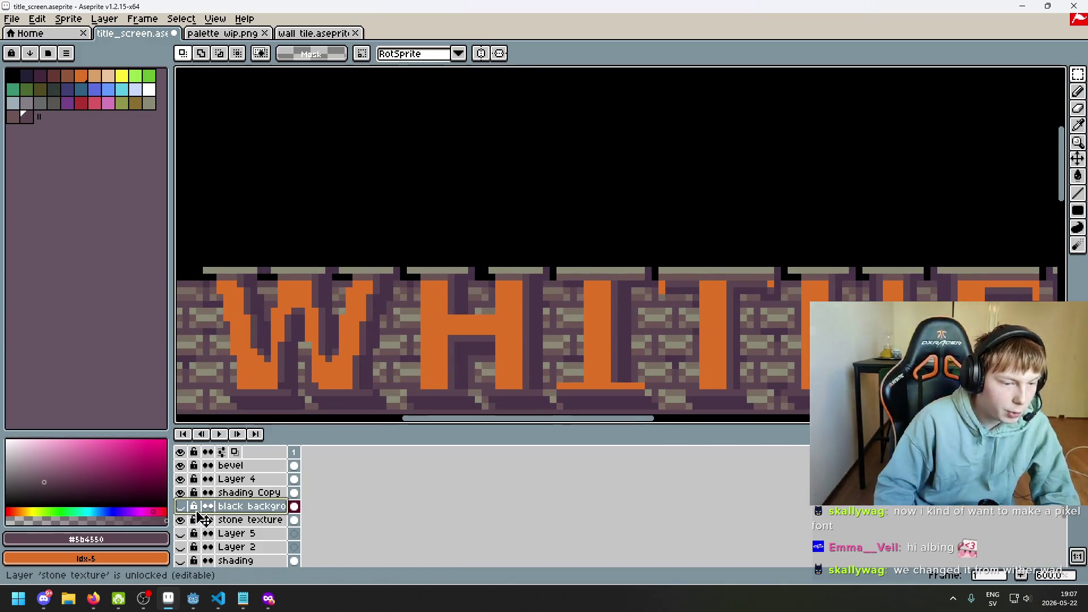
- Rename Layer 4 to 'orange'
{"action": "scroll", "coordinate": [240, 270], "scroll_direction": "up", "scroll_amount": 1}
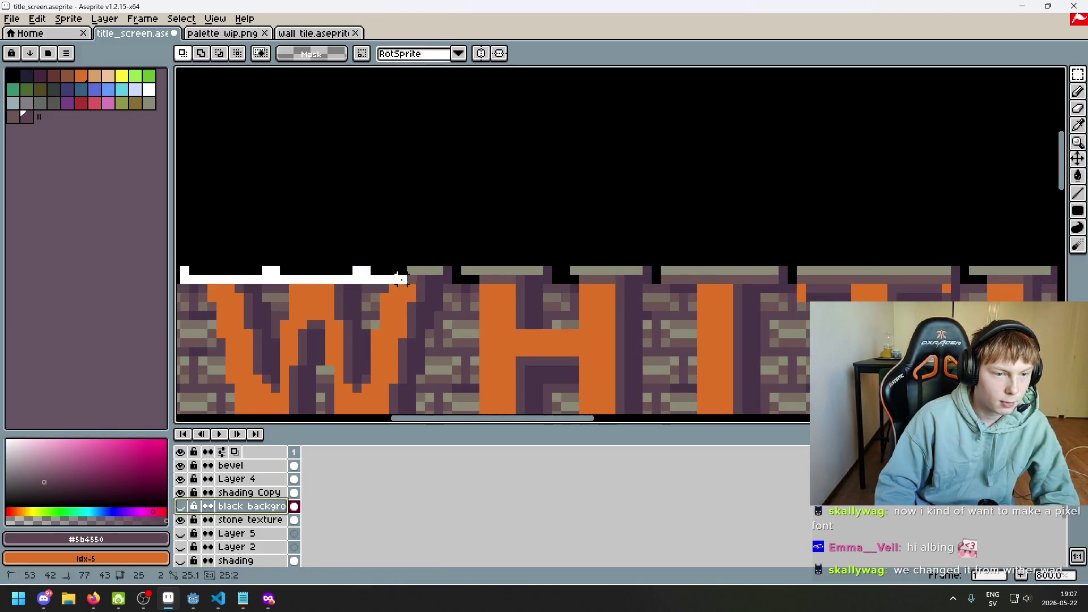
{"action": "left_click", "coordinate": [181, 493]}
{"action": "left_click", "coordinate": [182, 493]}
{"action": "left_click", "coordinate": [181, 494]}
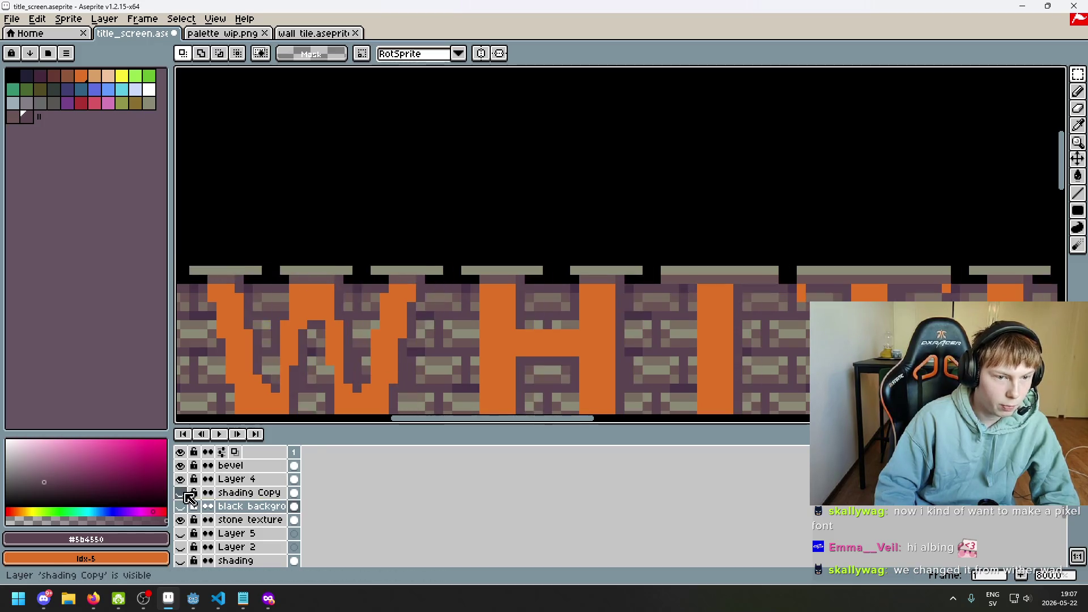
{"action": "left_click", "coordinate": [181, 493]}
{"action": "left_click", "coordinate": [180, 479]}
{"action": "left_click", "coordinate": [180, 479]}
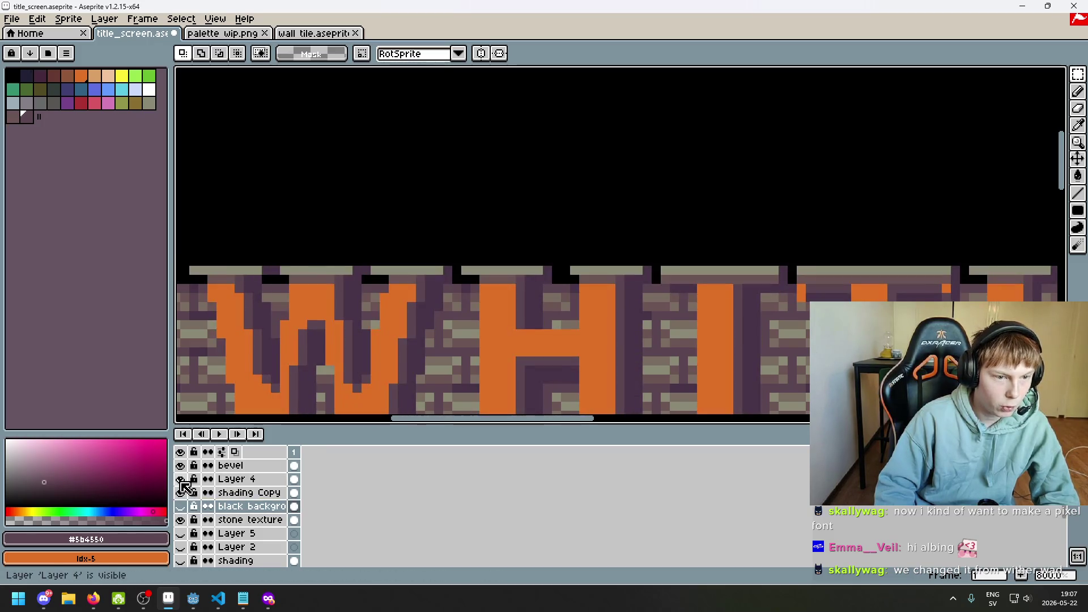
{"action": "left_click", "coordinate": [237, 479]}
{"action": "scroll", "coordinate": [286, 269], "scroll_direction": "down", "scroll_amount": 2}
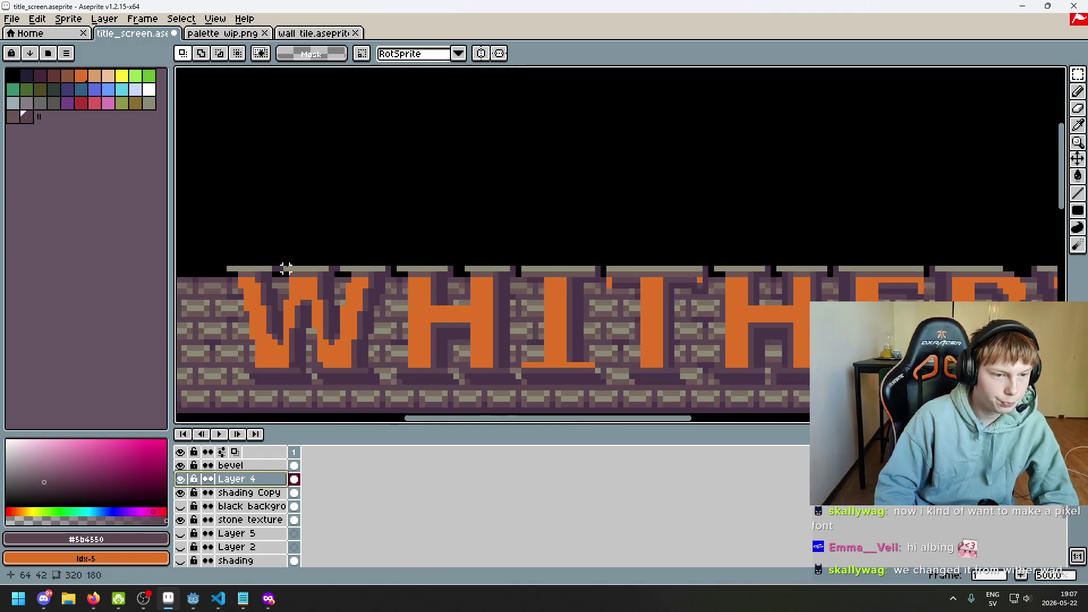
{"action": "double_click", "coordinate": [280, 481]}
{"action": "type", "text": "orange"}
{"action": "key", "text": "Return"}
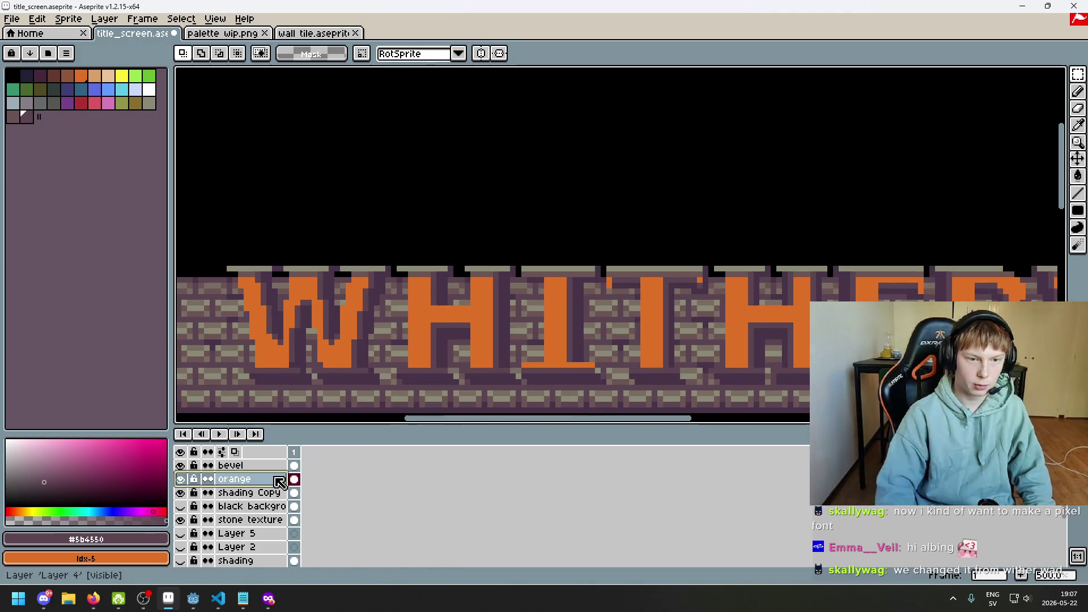
- Add a new layer above orange and name it 'top'
{"action": "scroll", "coordinate": [222, 274], "scroll_direction": "down", "scroll_amount": 2}
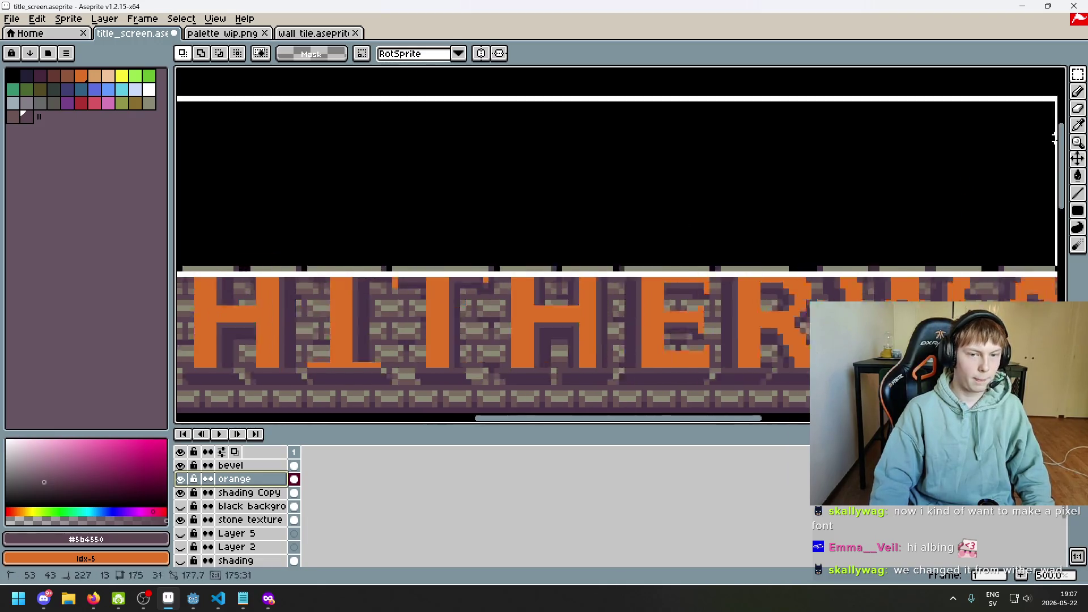
{"action": "key", "text": "ctrl+shift+d"}
{"action": "left_click_drag", "start_coordinate": [413, 314], "coordinate": [571, 262]}
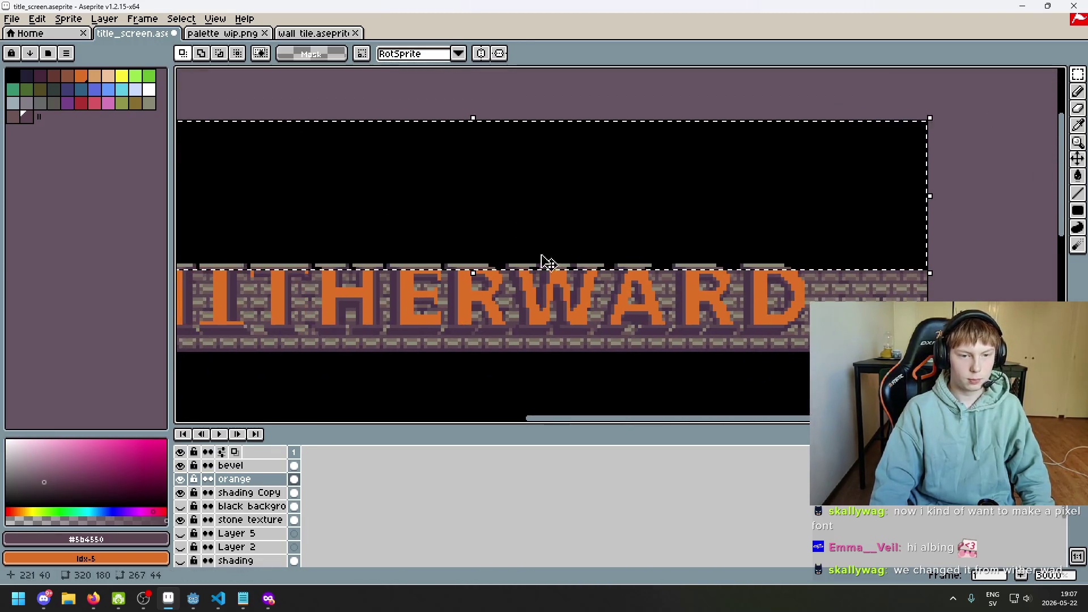
{"action": "left_click_drag", "start_coordinate": [505, 102], "coordinate": [809, 87]}
{"action": "right_click", "coordinate": [255, 486]}
{"action": "left_click", "coordinate": [318, 481]}
{"action": "double_click", "coordinate": [255, 480]}
{"action": "type", "text": "top"}
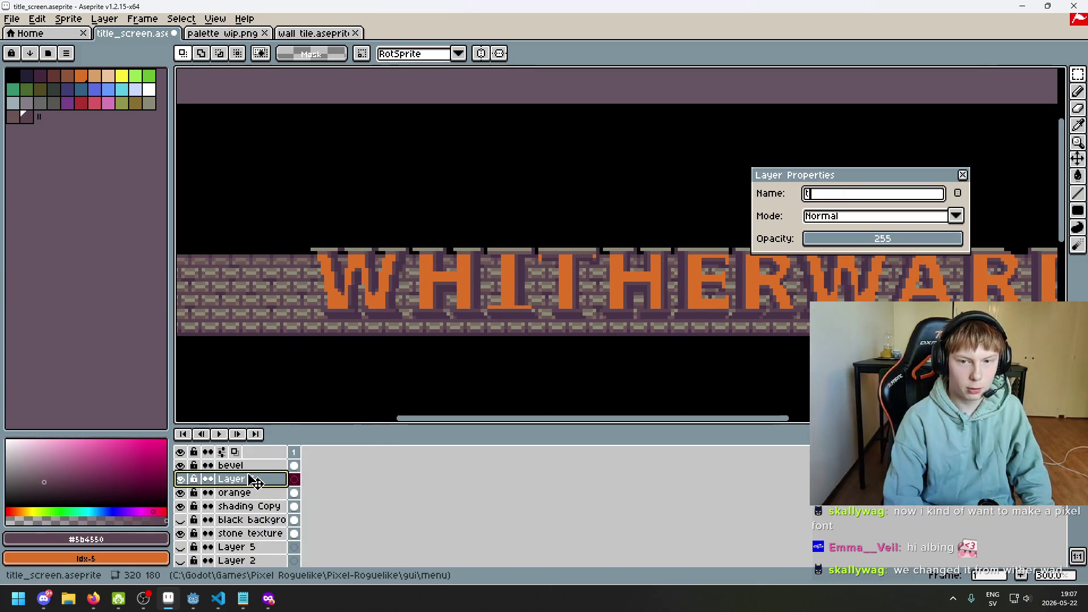
{"action": "key", "text": "Return"}
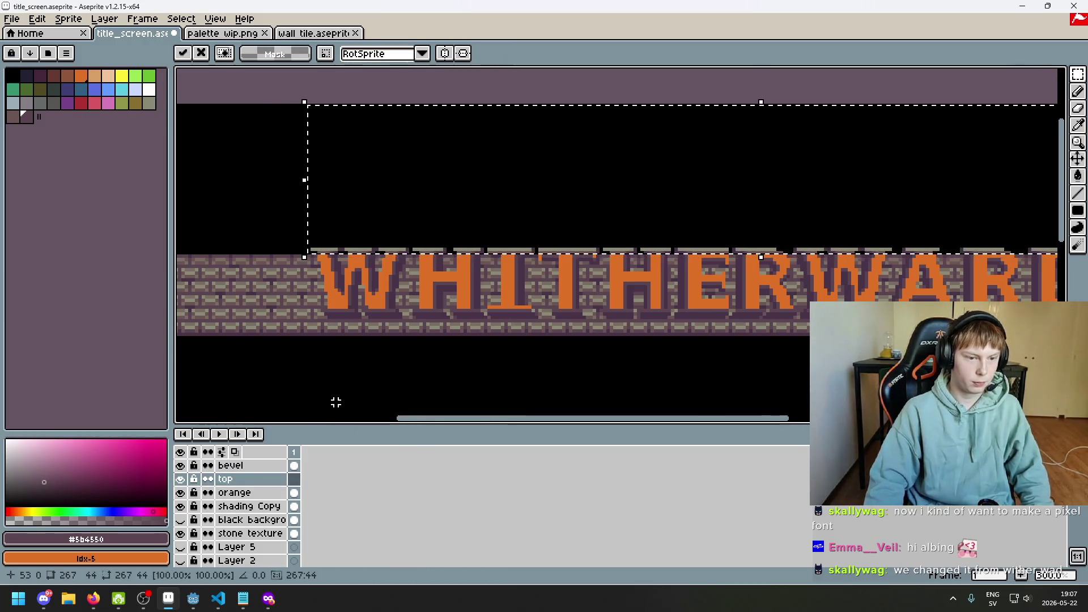
- Commit the placed content onto the top layer and hide the orange layer
{"action": "left_click", "coordinate": [315, 395]}
{"action": "left_click", "coordinate": [244, 492]}
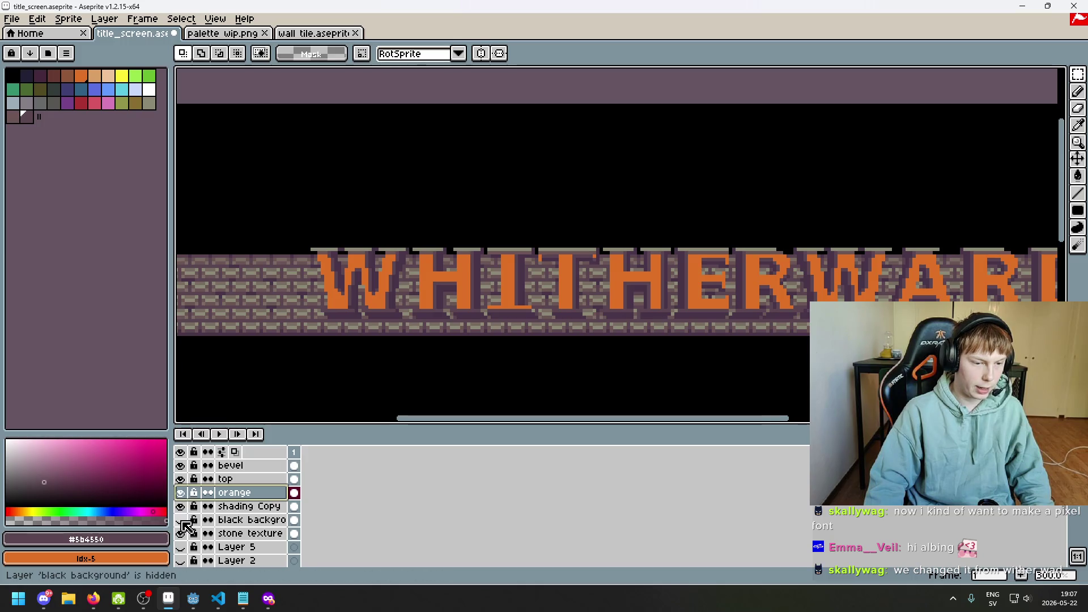
{"action": "left_click", "coordinate": [181, 493]}
- Save the WHITHERWARD title screen file
{"action": "scroll", "coordinate": [357, 359], "scroll_direction": "down", "scroll_amount": 3}
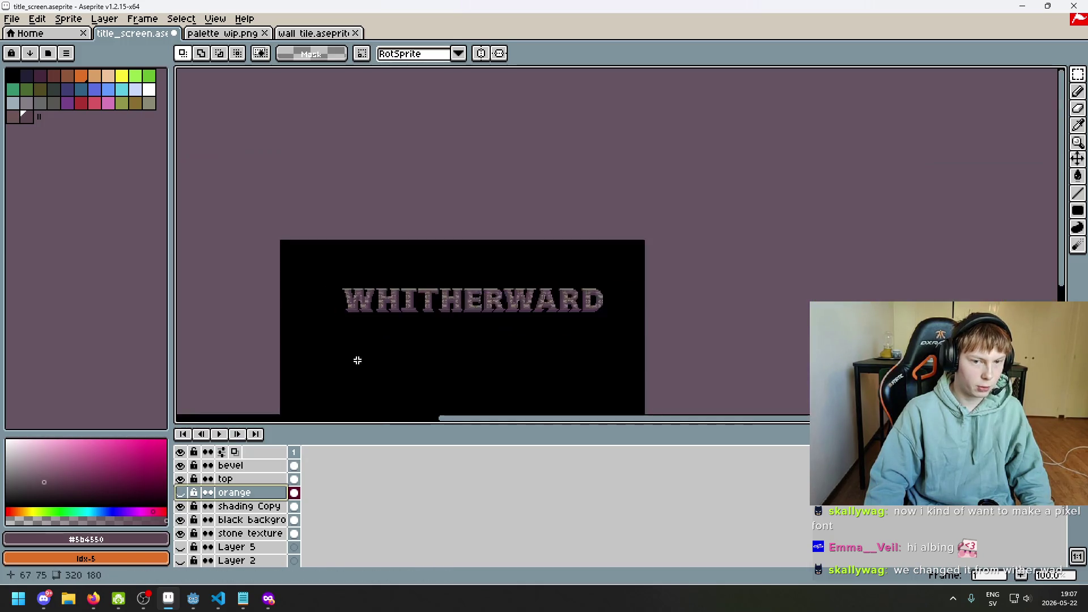
{"action": "scroll", "coordinate": [395, 316], "scroll_direction": "up", "scroll_amount": 2}
{"action": "key", "text": "ctrl+s"}
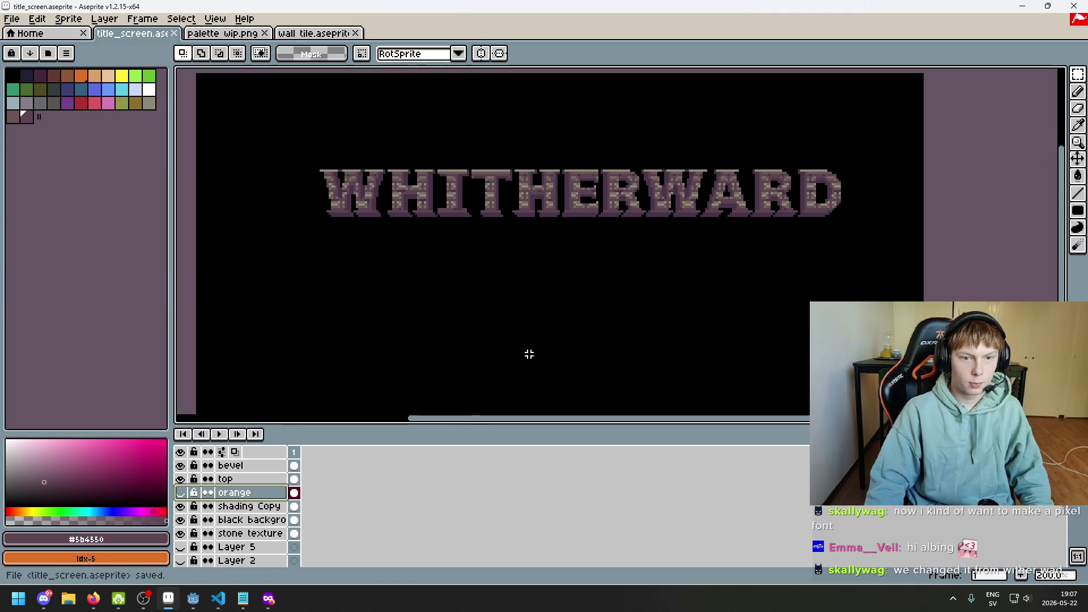
- Show the brick-textured WHITHERWARD title on black in full-screen preview
{"action": "key", "text": "F8"}
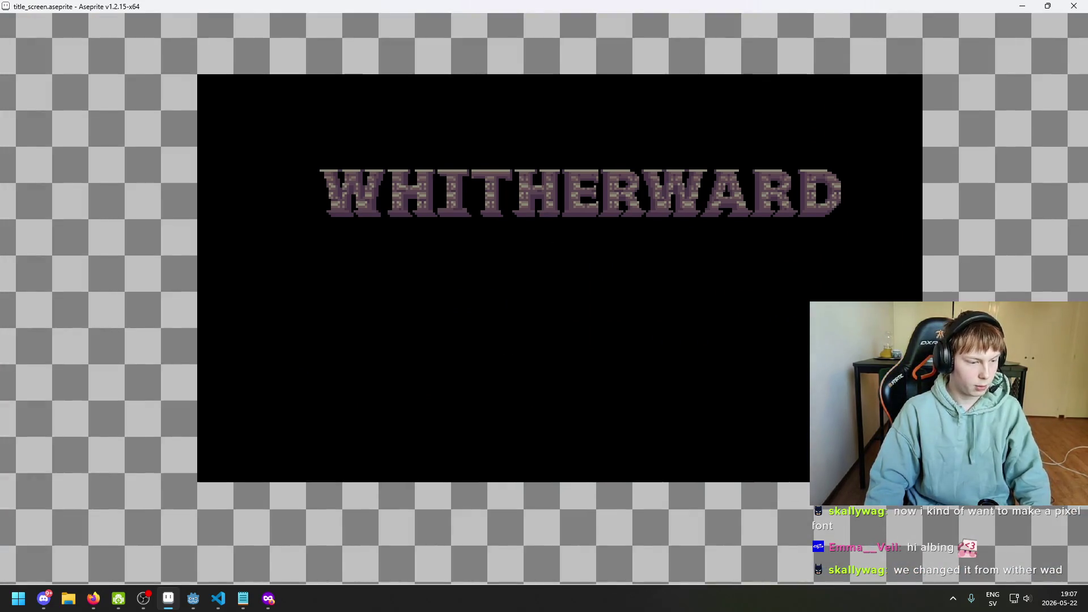
{"action": "key", "text": "Escape"}
{"action": "scroll", "coordinate": [523, 348], "scroll_direction": "up", "scroll_amount": 1}
{"action": "key", "text": "F8"}
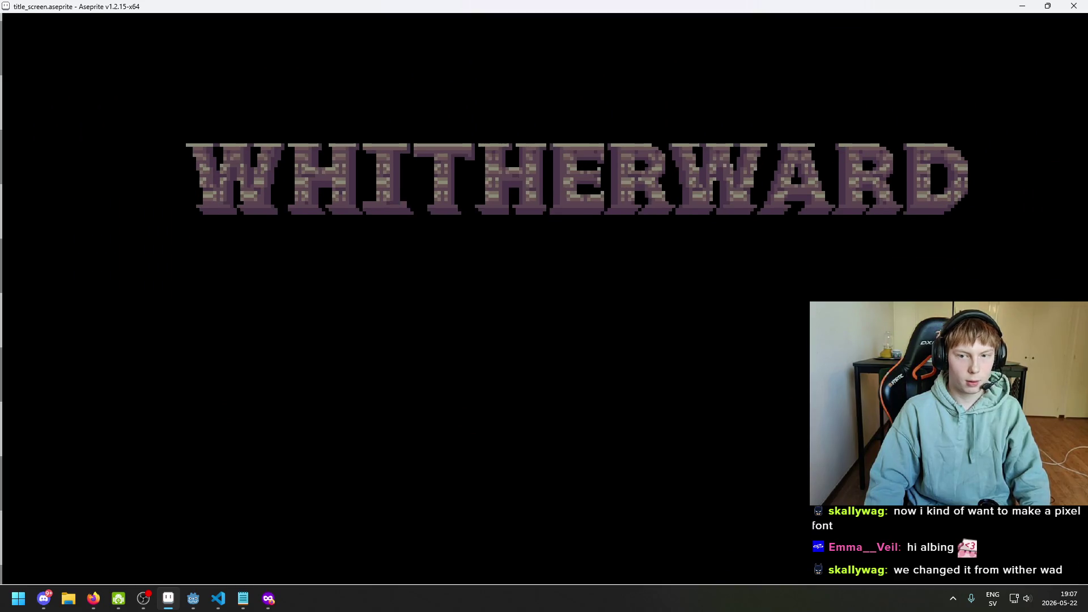
{"action": "key", "text": "Escape"}
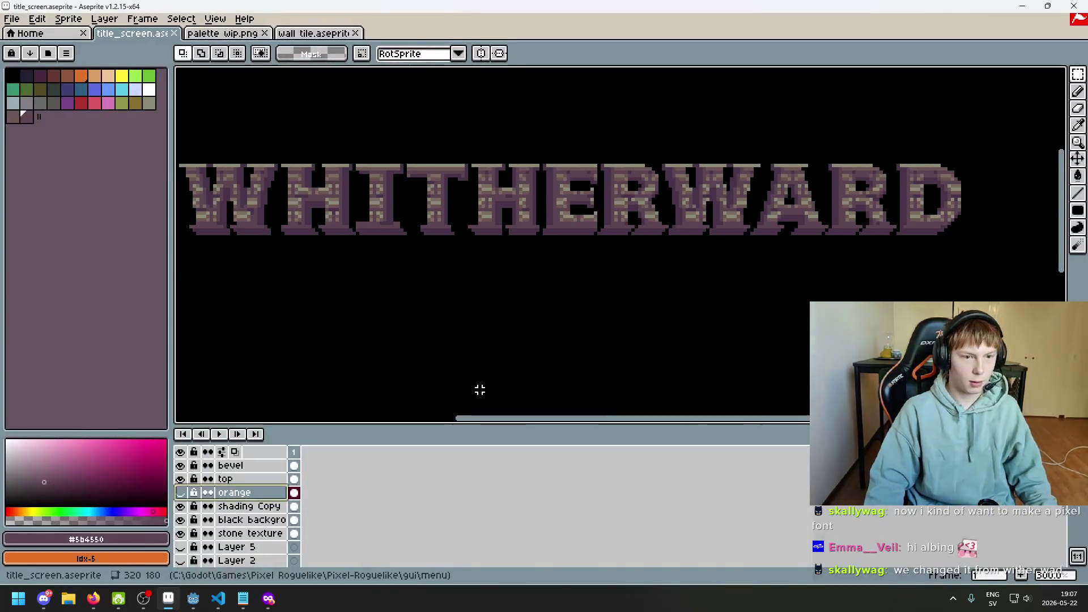
{"action": "key", "text": "F8"}
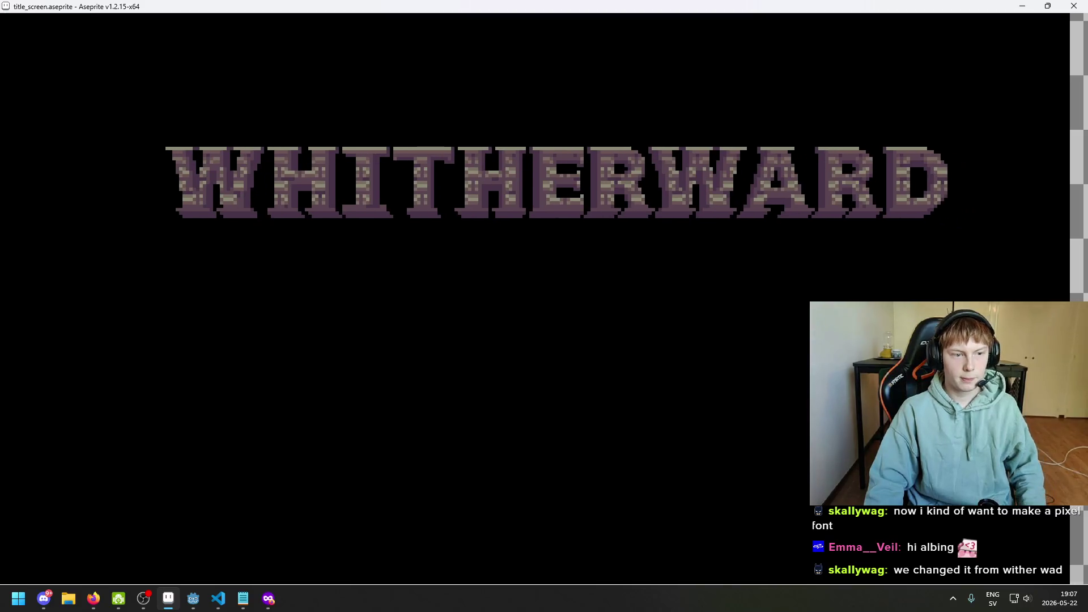
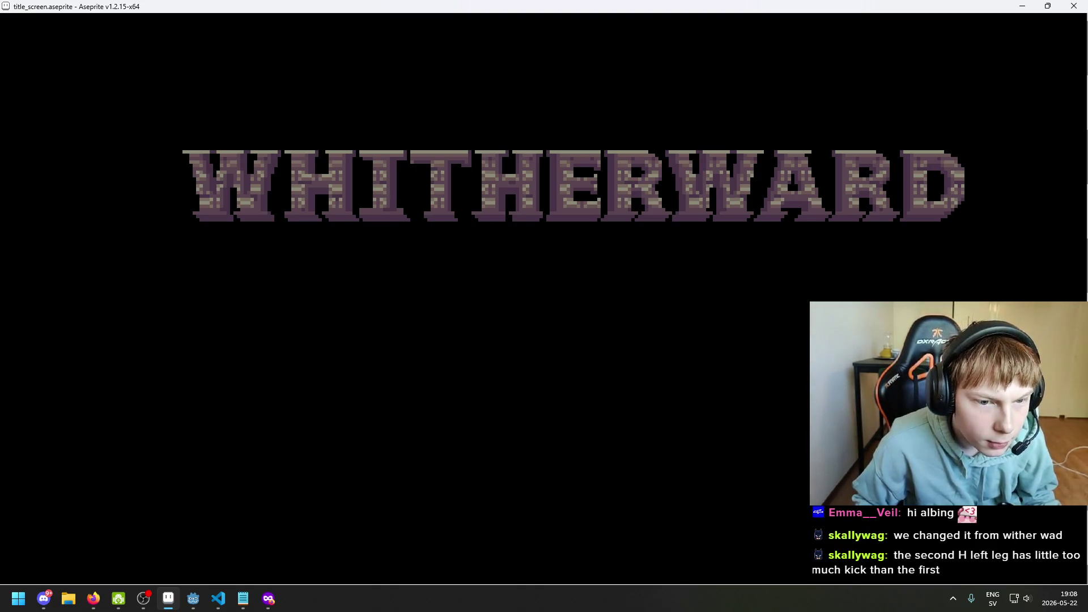
- Leave the full-screen preview and zoom in on the WHITHERWARD lettering
{"action": "key", "text": "Escape"}
{"action": "scroll", "coordinate": [488, 359], "scroll_direction": "up", "scroll_amount": 4}
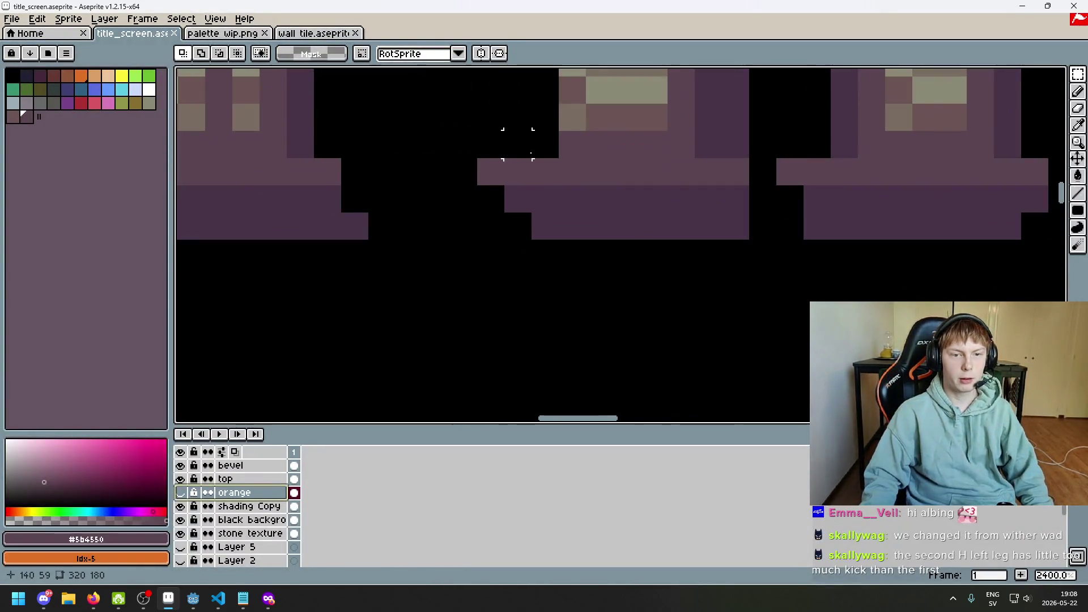
{"action": "scroll", "coordinate": [482, 181], "scroll_direction": "down", "scroll_amount": 6}
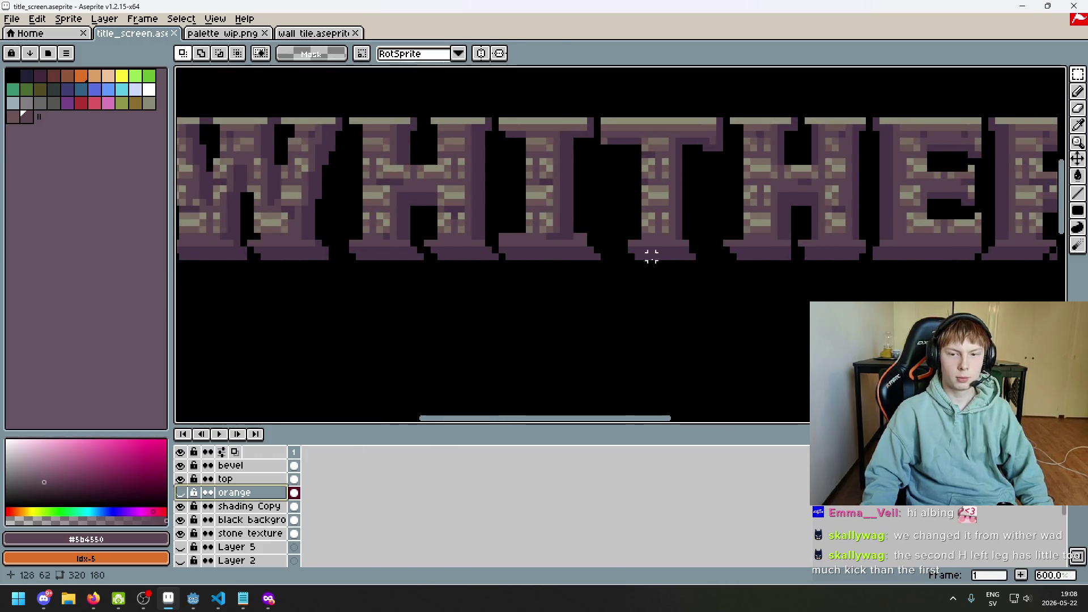
{"action": "scroll", "coordinate": [462, 246], "scroll_direction": "up", "scroll_amount": 2}
{"action": "scroll", "coordinate": [462, 245], "scroll_direction": "down", "scroll_amount": 1}
{"action": "scroll", "coordinate": [767, 279], "scroll_direction": "right", "scroll_amount": 2}
{"action": "scroll", "coordinate": [797, 236], "scroll_direction": "left", "scroll_amount": 3}
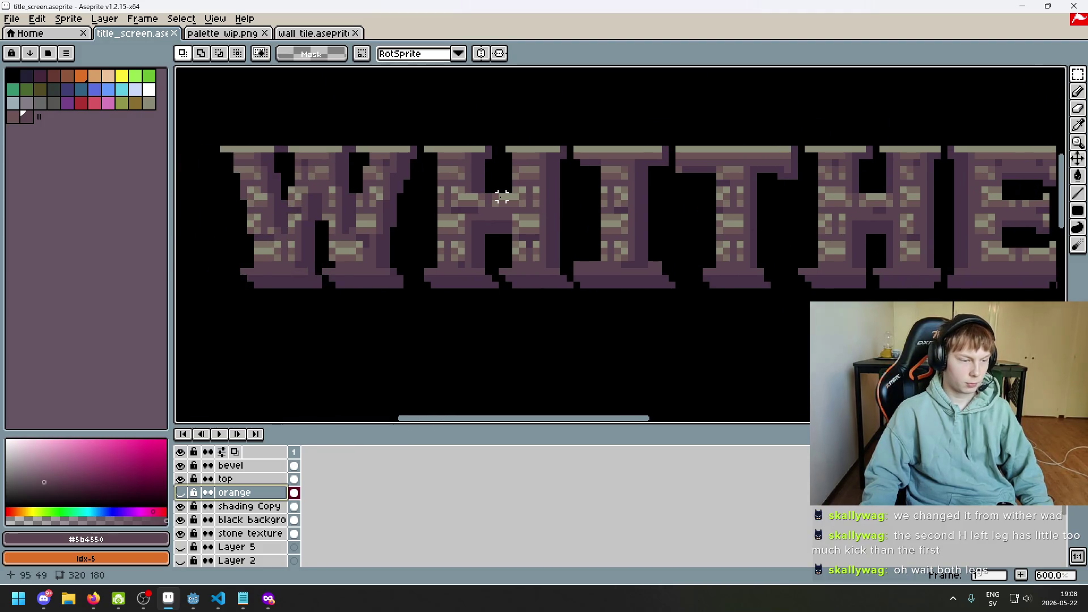
{"action": "scroll", "coordinate": [502, 197], "scroll_direction": "up", "scroll_amount": 2}
{"action": "scroll", "coordinate": [422, 246], "scroll_direction": "down", "scroll_amount": 1}
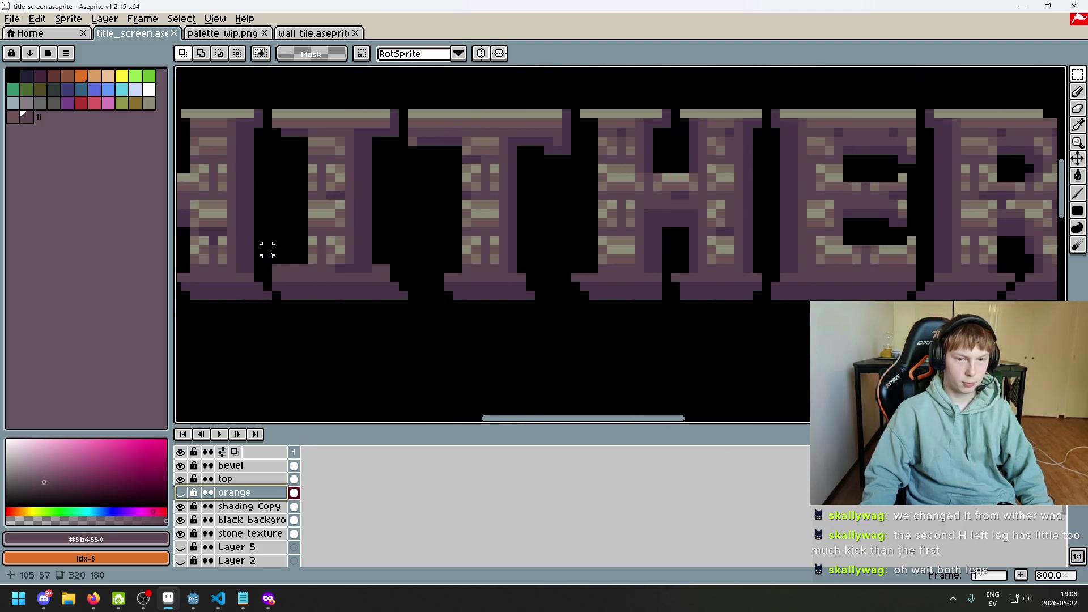
- Inspect the letter feet up close and show the orange letter fill layer
{"action": "scroll", "coordinate": [766, 277], "scroll_direction": "up", "scroll_amount": 3}
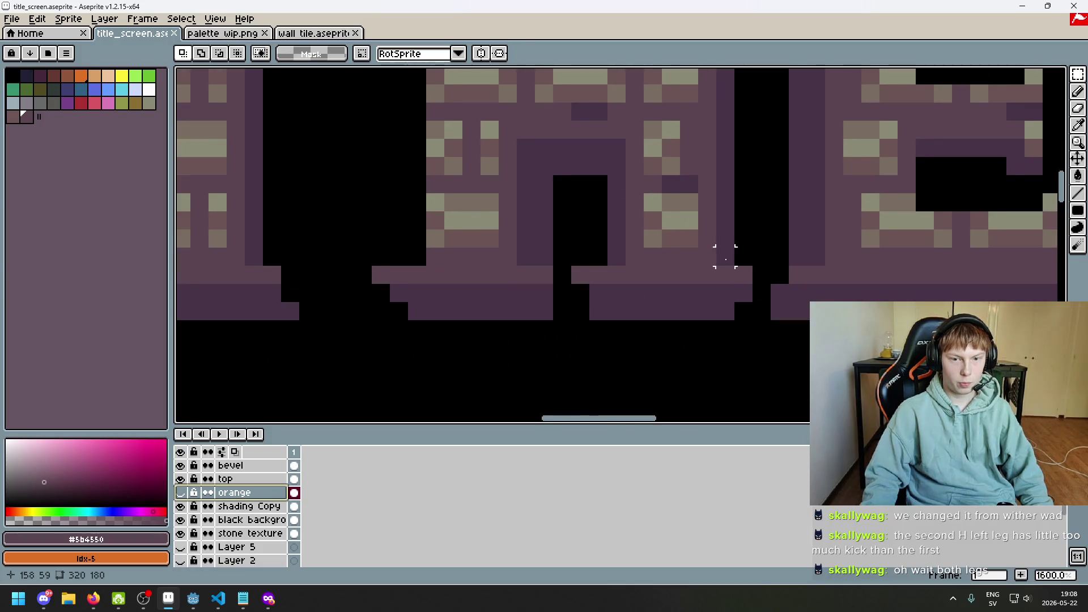
{"action": "scroll", "coordinate": [743, 256], "scroll_direction": "down", "scroll_amount": 4}
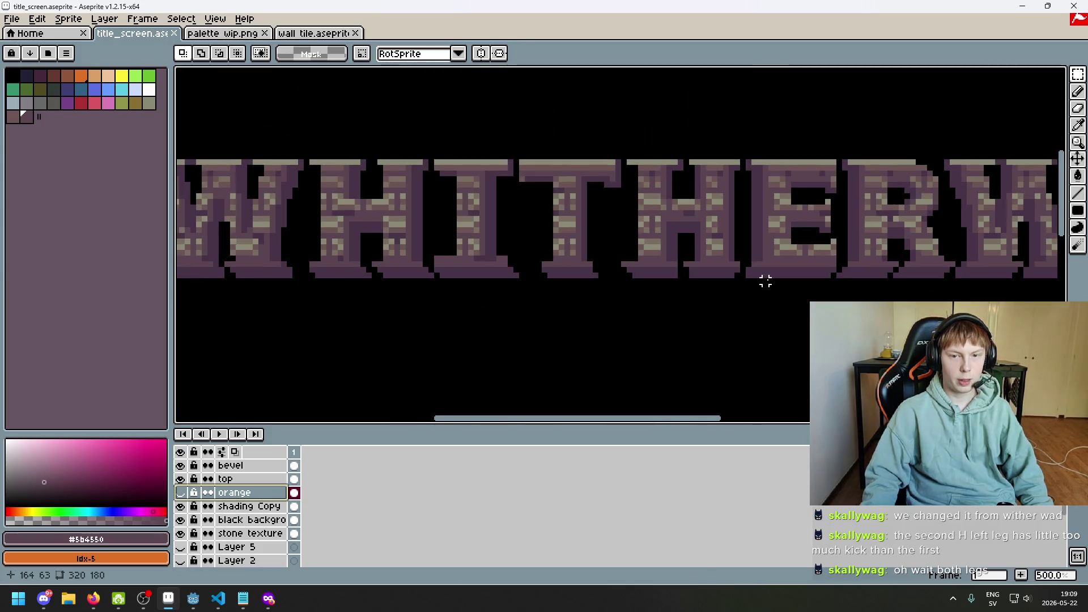
{"action": "scroll", "coordinate": [644, 187], "scroll_direction": "up", "scroll_amount": 4}
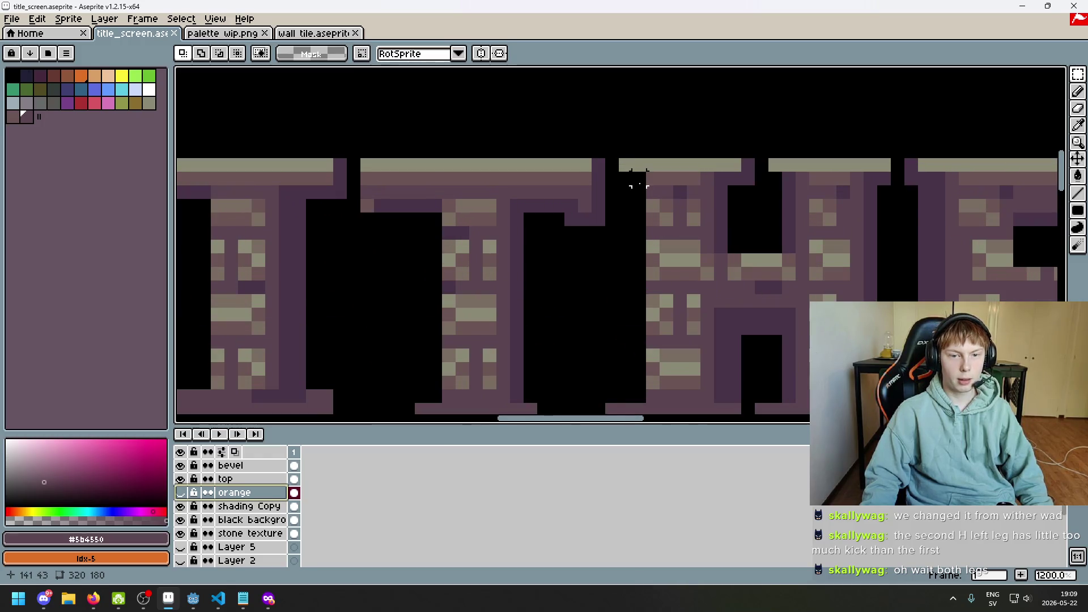
{"action": "scroll", "coordinate": [639, 179], "scroll_direction": "down", "scroll_amount": 4}
{"action": "scroll", "coordinate": [567, 266], "scroll_direction": "up", "scroll_amount": 4}
{"action": "scroll", "coordinate": [533, 265], "scroll_direction": "down", "scroll_amount": 4}
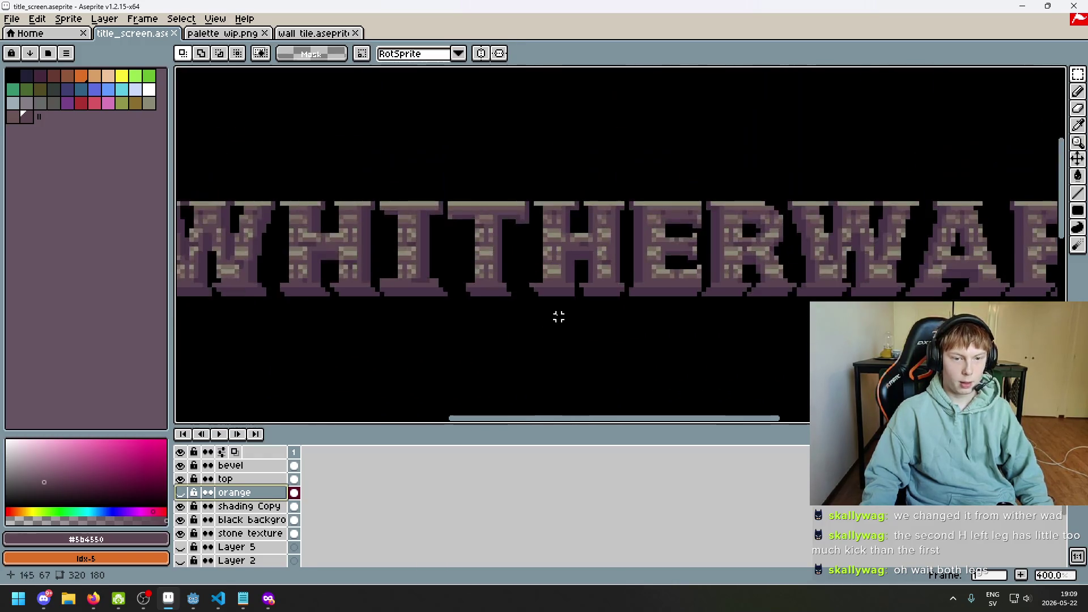
{"action": "scroll", "coordinate": [554, 316], "scroll_direction": "up", "scroll_amount": 3}
{"action": "scroll", "coordinate": [558, 257], "scroll_direction": "up", "scroll_amount": 1}
{"action": "scroll", "coordinate": [567, 272], "scroll_direction": "down", "scroll_amount": 2}
{"action": "scroll", "coordinate": [431, 255], "scroll_direction": "up", "scroll_amount": 4}
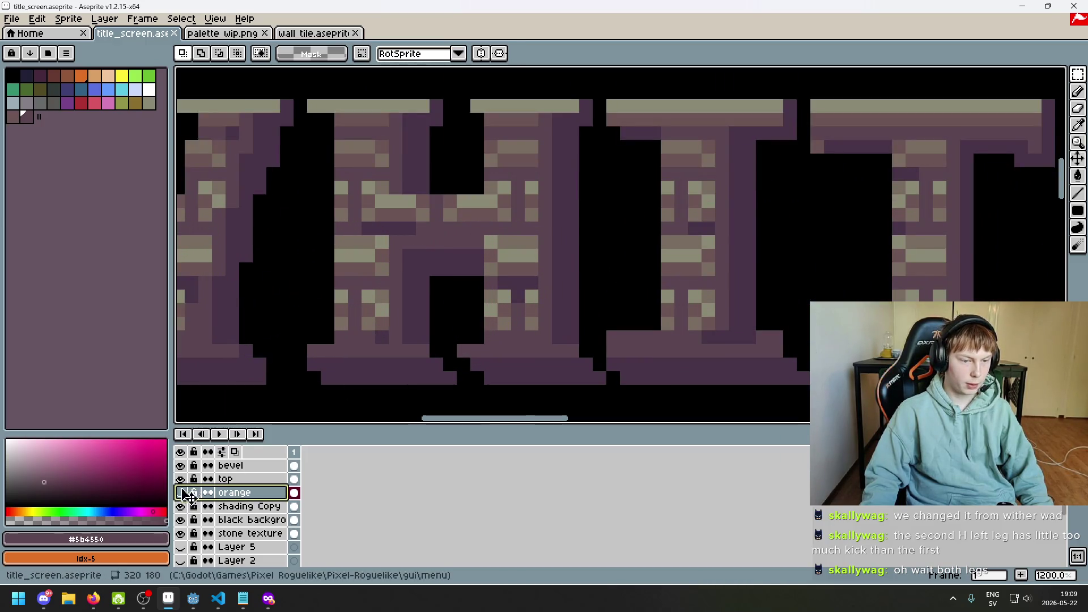
{"action": "left_click", "coordinate": [181, 492]}
- Toggle the shading Copy and black background layers to compare the lettering
{"action": "left_click", "coordinate": [180, 506]}
{"action": "left_click", "coordinate": [180, 520]}
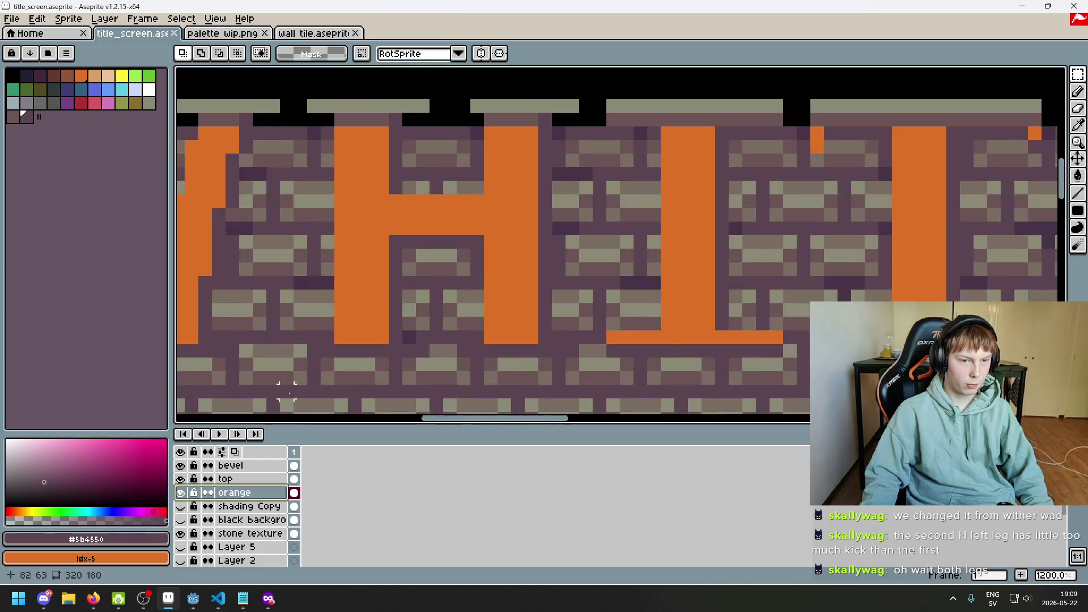
{"action": "key", "text": "minus"}
{"action": "key", "text": "minus"}
{"action": "key", "text": "minus"}
{"action": "left_click", "coordinate": [180, 506]}
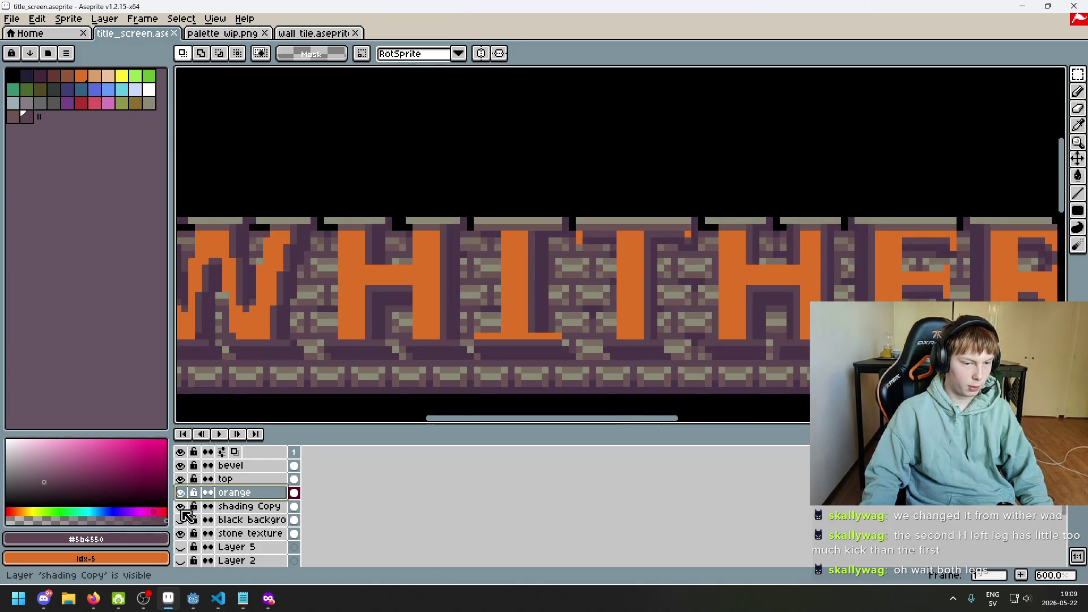
{"action": "left_click", "coordinate": [180, 520]}
{"action": "left_click", "coordinate": [181, 506]}
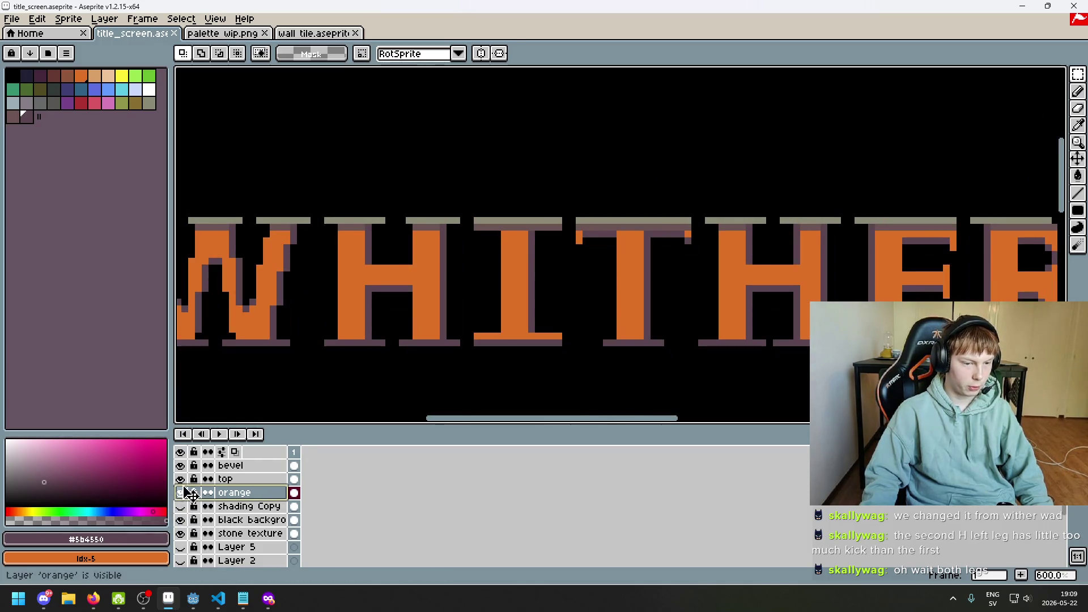
{"action": "left_click", "coordinate": [181, 522]}
{"action": "left_click", "coordinate": [180, 519]}
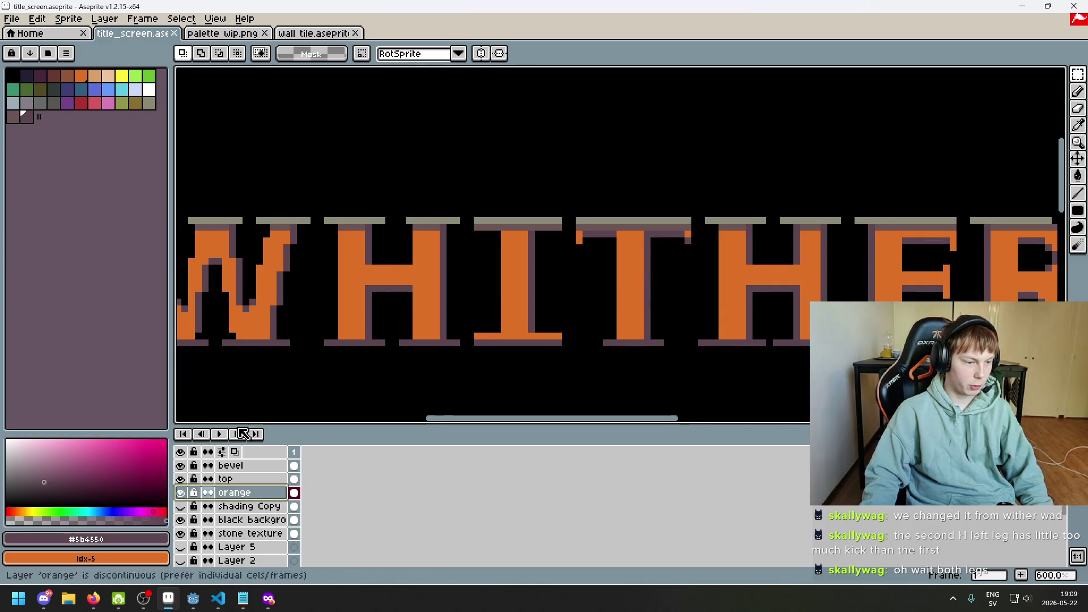
- Zoom in on the second H's foot and toggle the top layer to compare
{"action": "scroll", "coordinate": [390, 327], "scroll_direction": "right", "scroll_amount": 5}
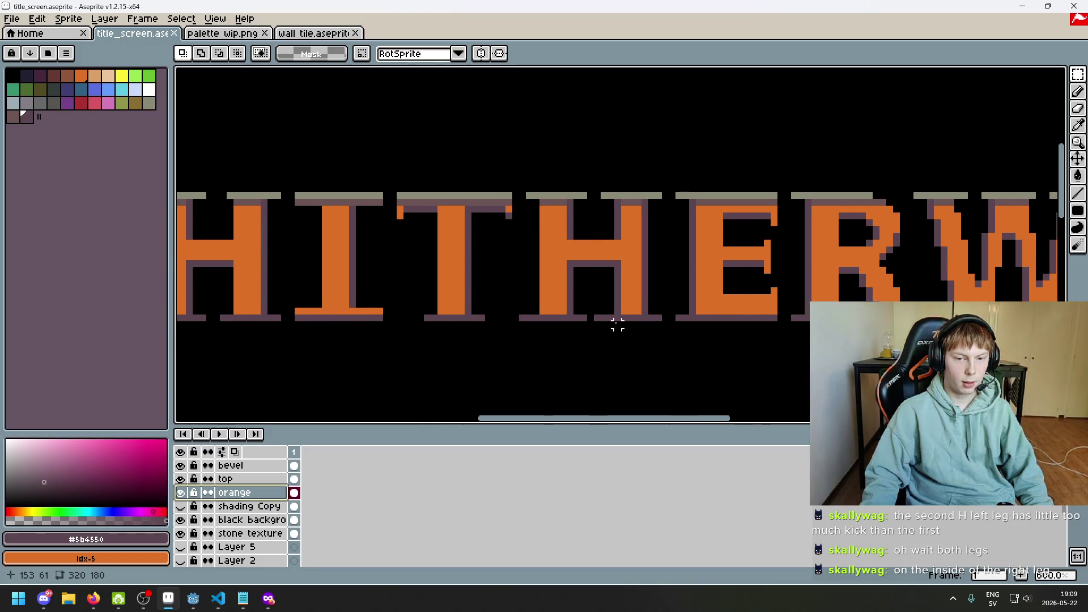
{"action": "scroll", "coordinate": [618, 322], "scroll_direction": "up", "scroll_amount": 1}
{"action": "scroll", "coordinate": [584, 272], "scroll_direction": "up", "scroll_amount": 3}
{"action": "scroll", "coordinate": [561, 278], "scroll_direction": "down", "scroll_amount": 2}
{"action": "scroll", "coordinate": [566, 345], "scroll_direction": "up", "scroll_amount": 1}
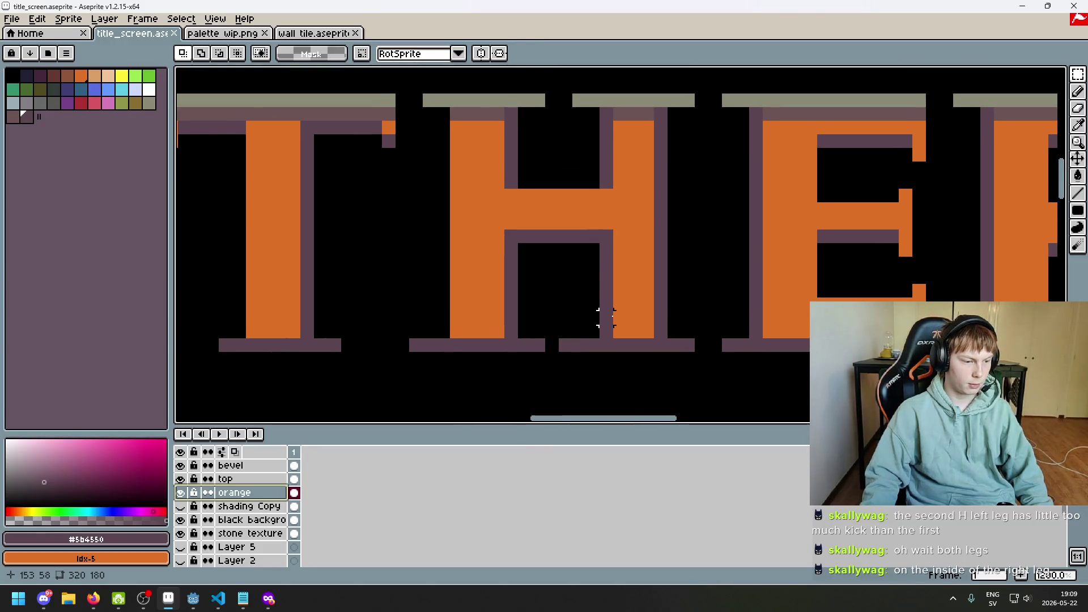
{"action": "scroll", "coordinate": [620, 331], "scroll_direction": "down", "scroll_amount": 1}
{"action": "scroll", "coordinate": [595, 340], "scroll_direction": "up", "scroll_amount": 3}
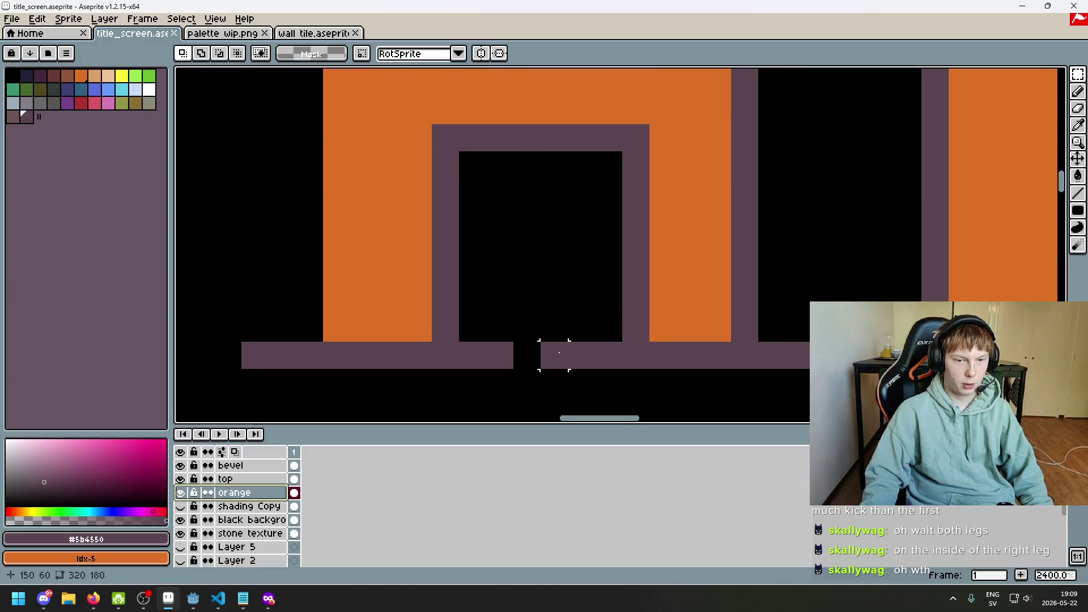
{"action": "left_click", "coordinate": [180, 479]}
{"action": "left_click", "coordinate": [180, 479]}
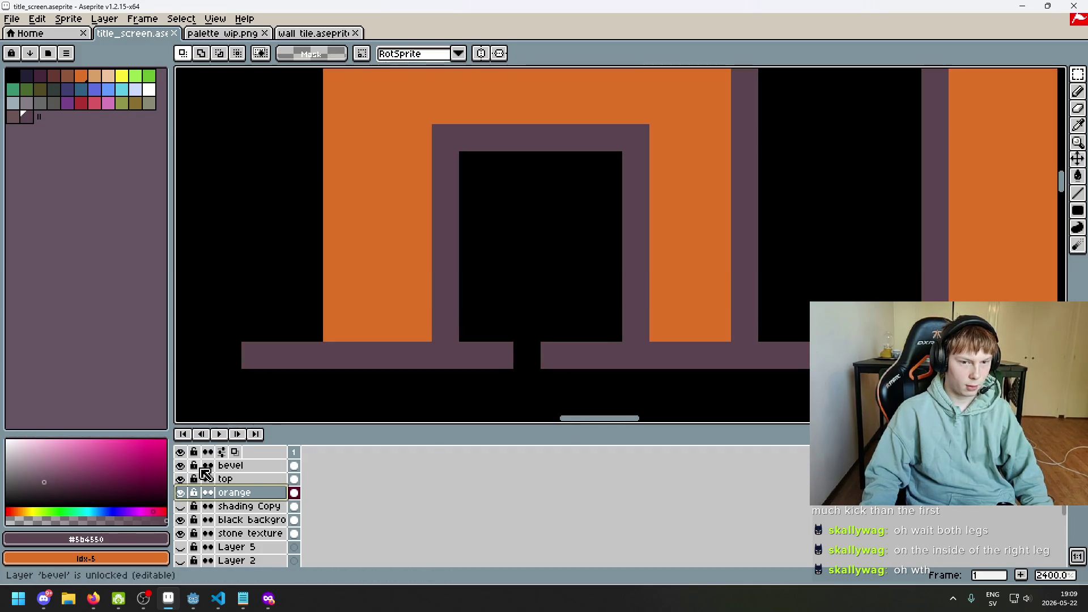
- Erase the extra bevel pixel under the second H on the bevel layer
{"action": "left_click", "coordinate": [233, 465]}
{"action": "key", "text": "e"}
{"action": "left_click", "coordinate": [554, 355]}
{"action": "scroll", "coordinate": [554, 355], "scroll_direction": "down", "scroll_amount": 4}
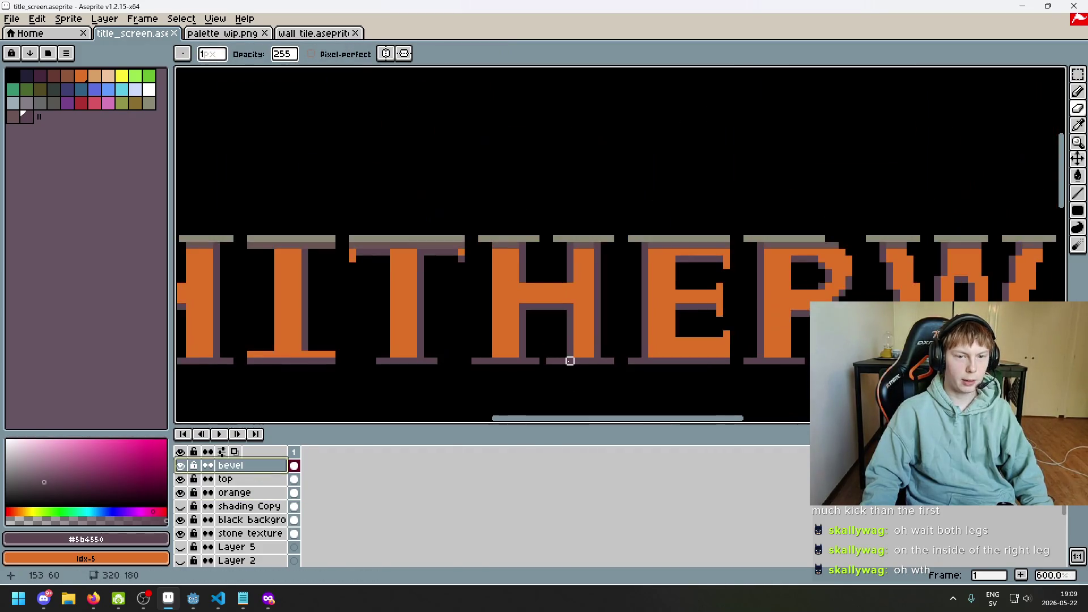
- Centre the letters, show the top stone layer and shading Copy, and hide the orange fill
{"action": "scroll", "coordinate": [558, 362], "scroll_direction": "up", "scroll_amount": 1}
{"action": "scroll", "coordinate": [519, 372], "scroll_direction": "up", "scroll_amount": 2}
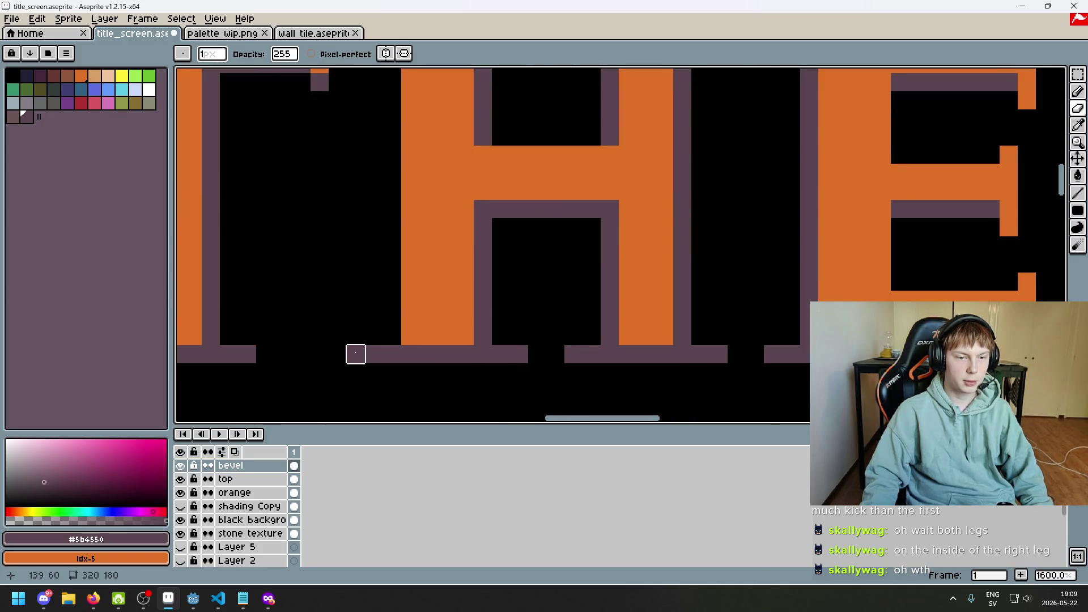
{"action": "scroll", "coordinate": [397, 334], "scroll_direction": "down", "scroll_amount": 3}
{"action": "scroll", "coordinate": [382, 214], "scroll_direction": "up", "scroll_amount": 2}
{"action": "scroll", "coordinate": [453, 178], "scroll_direction": "up", "scroll_amount": 1}
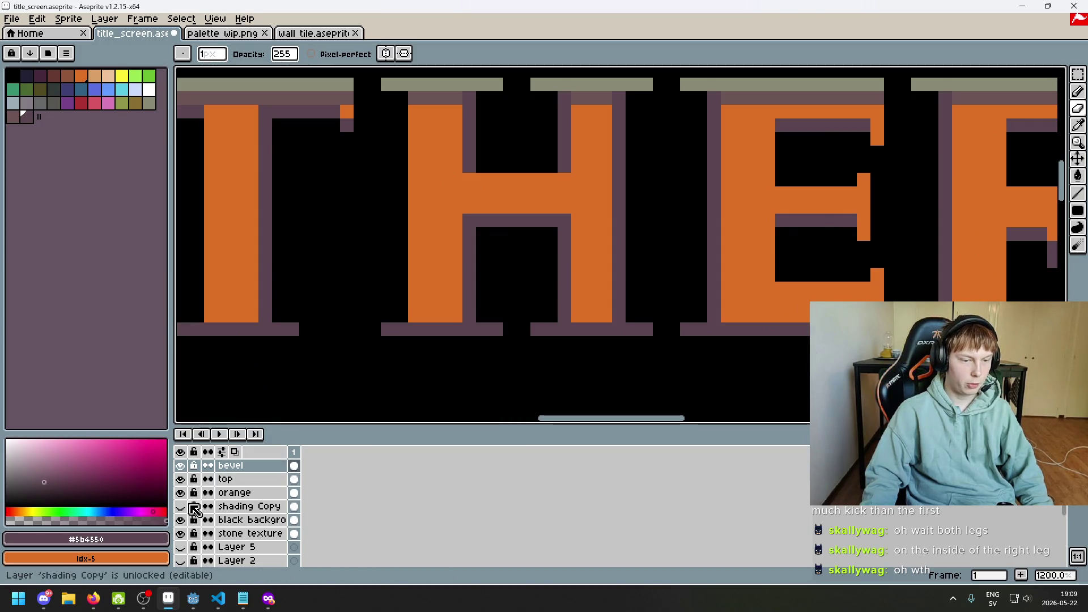
{"action": "scroll", "coordinate": [456, 329], "scroll_direction": "down", "scroll_amount": 3}
{"action": "left_click_drag", "start_coordinate": [527, 357], "coordinate": [583, 318]}
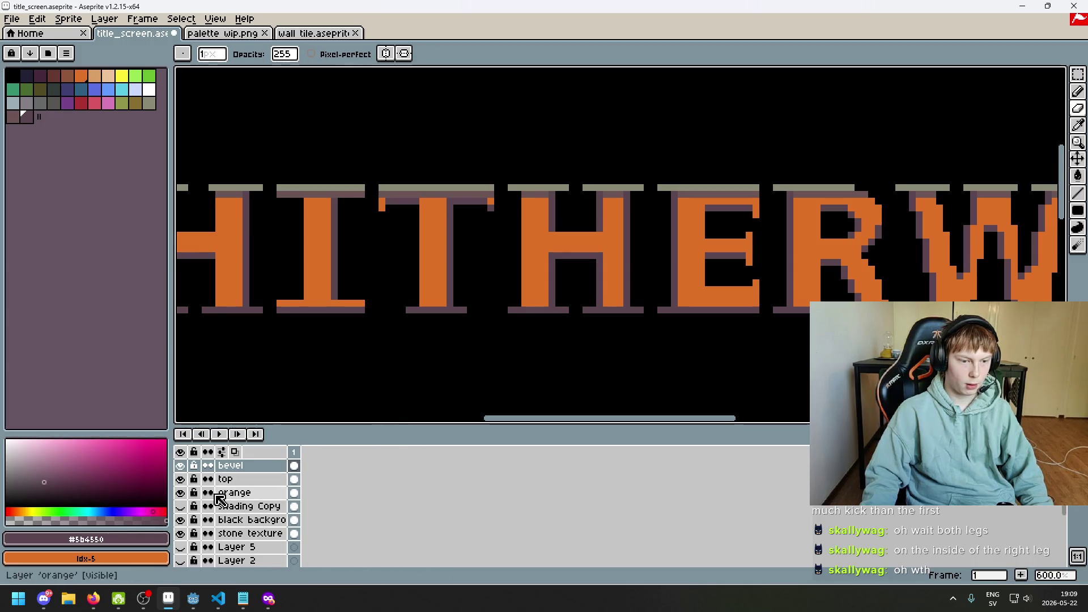
{"action": "left_click", "coordinate": [181, 480]}
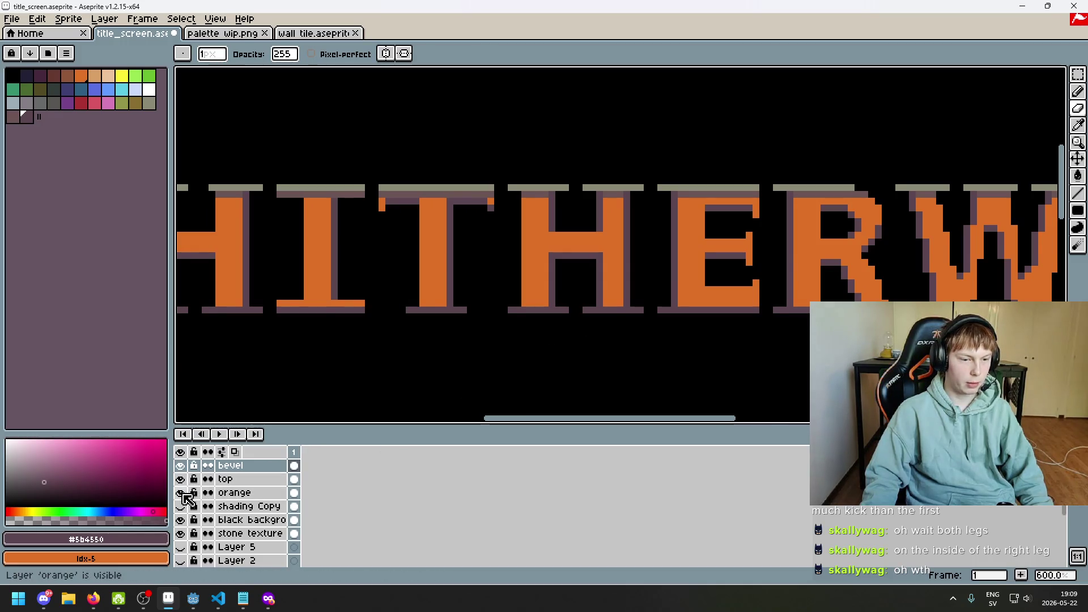
{"action": "left_click", "coordinate": [182, 492]}
{"action": "double_click", "coordinate": [181, 492]}
{"action": "left_click", "coordinate": [181, 506]}
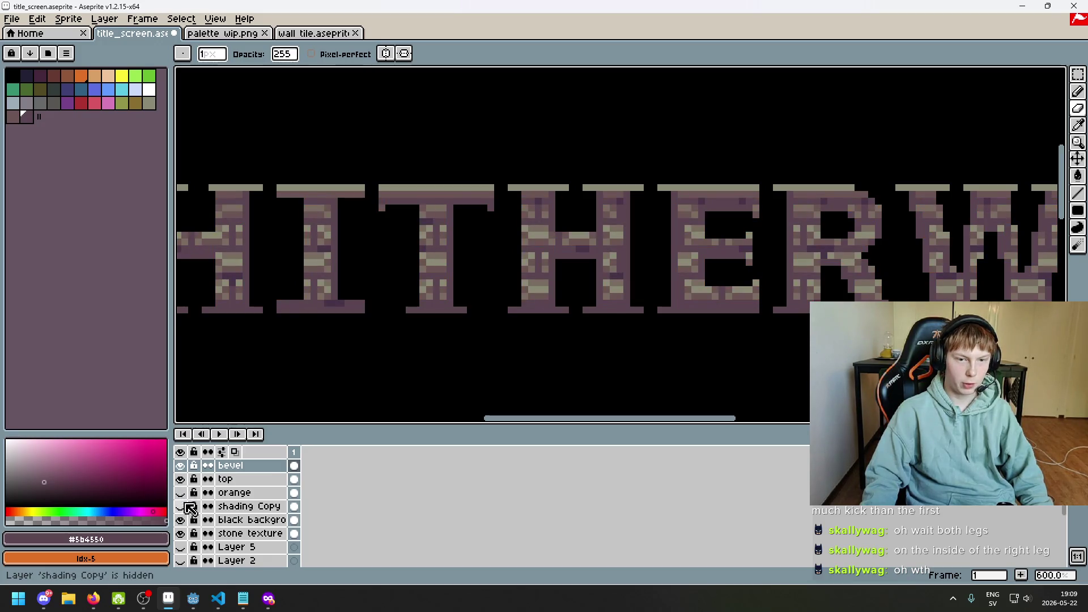
{"action": "left_click", "coordinate": [181, 506]}
{"action": "left_click", "coordinate": [181, 506]}
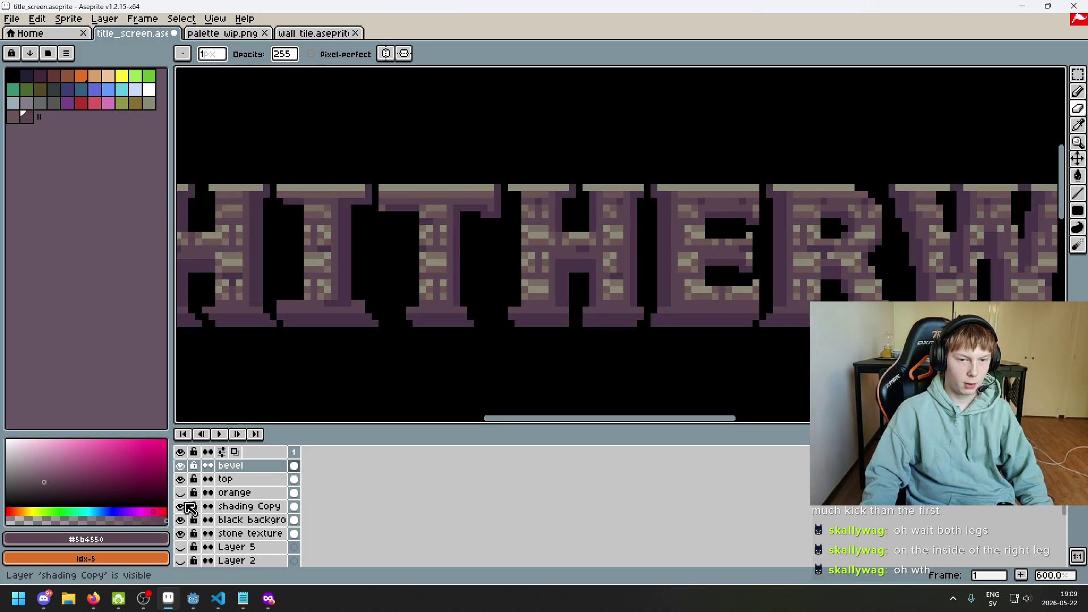
- Pan along the title, briefly hide the black background, and zoom out to the whole title
{"action": "scroll", "coordinate": [284, 372], "scroll_direction": "down", "scroll_amount": 2}
{"action": "scroll", "coordinate": [452, 347], "scroll_direction": "up", "scroll_amount": 1}
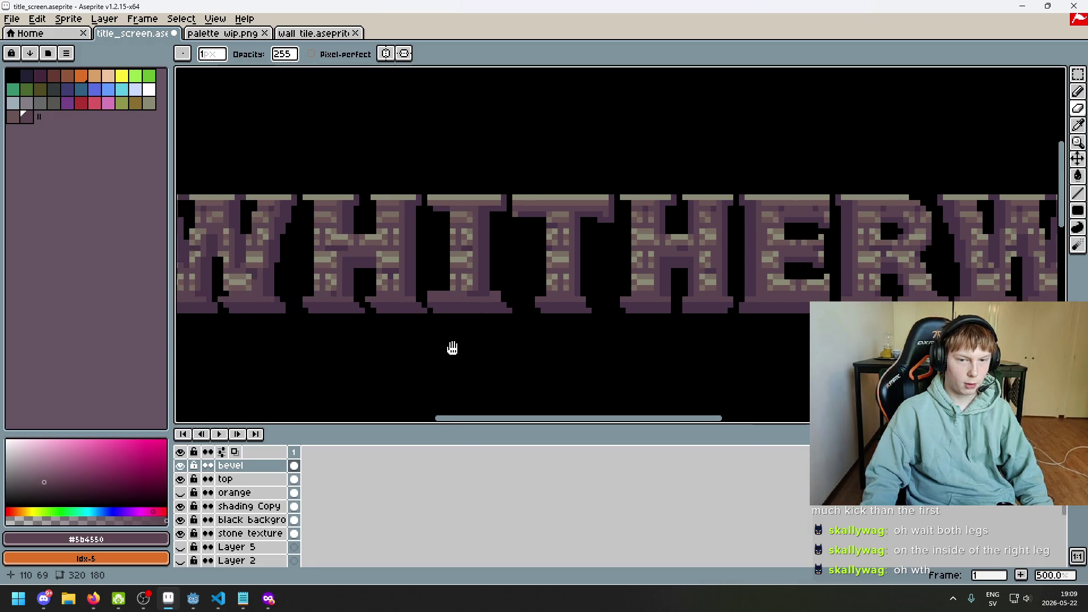
{"action": "left_click_drag", "start_coordinate": [452, 348], "coordinate": [389, 344]}
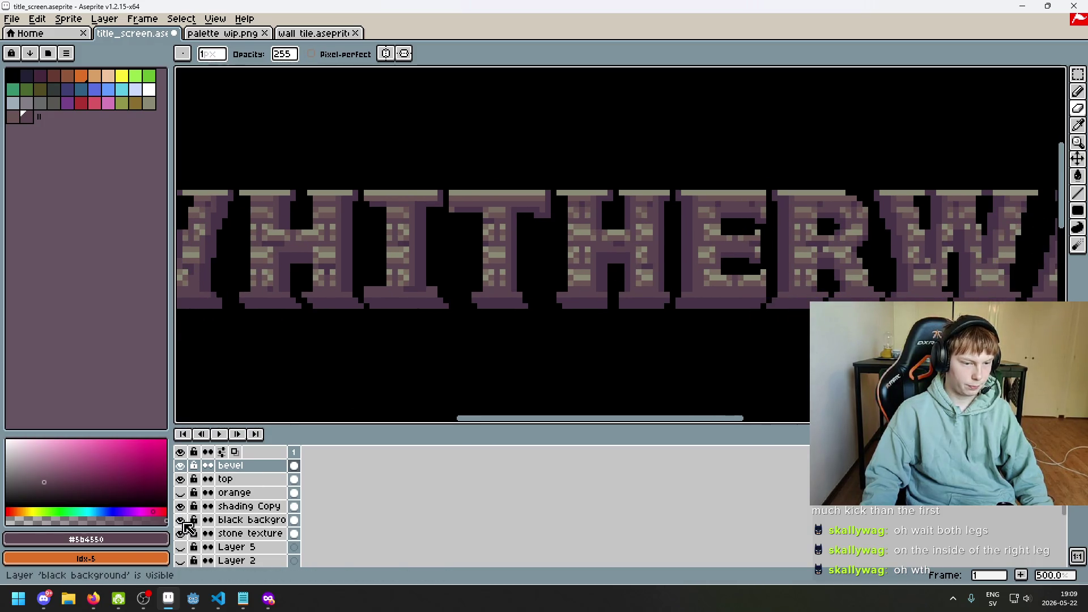
{"action": "left_click", "coordinate": [181, 520]}
{"action": "left_click", "coordinate": [181, 520]}
{"action": "scroll", "coordinate": [299, 393], "scroll_direction": "down", "scroll_amount": 1}
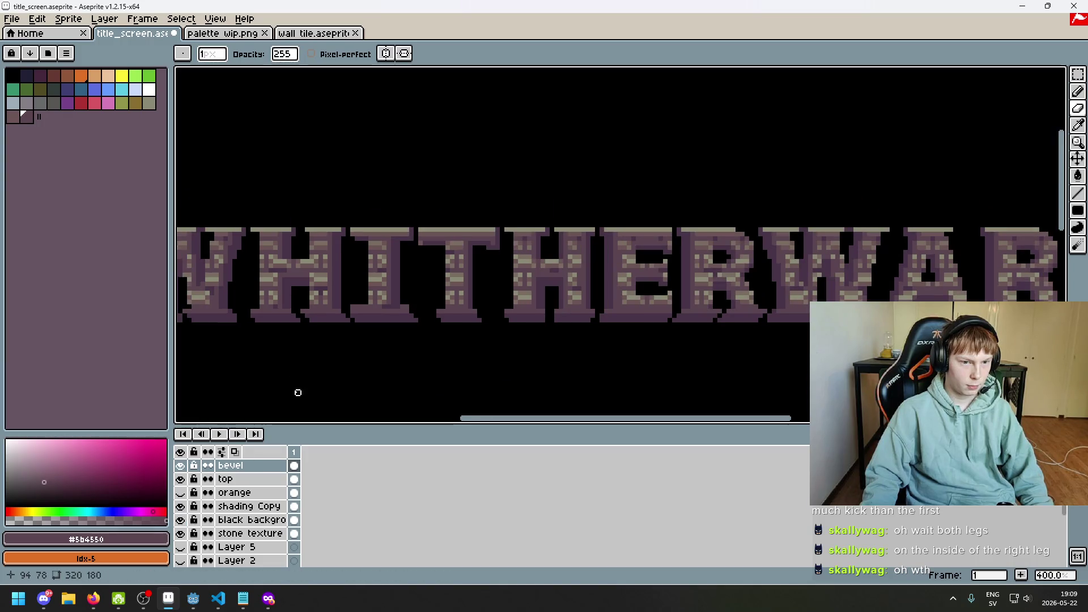
{"action": "scroll", "coordinate": [293, 388], "scroll_direction": "down", "scroll_amount": 2}
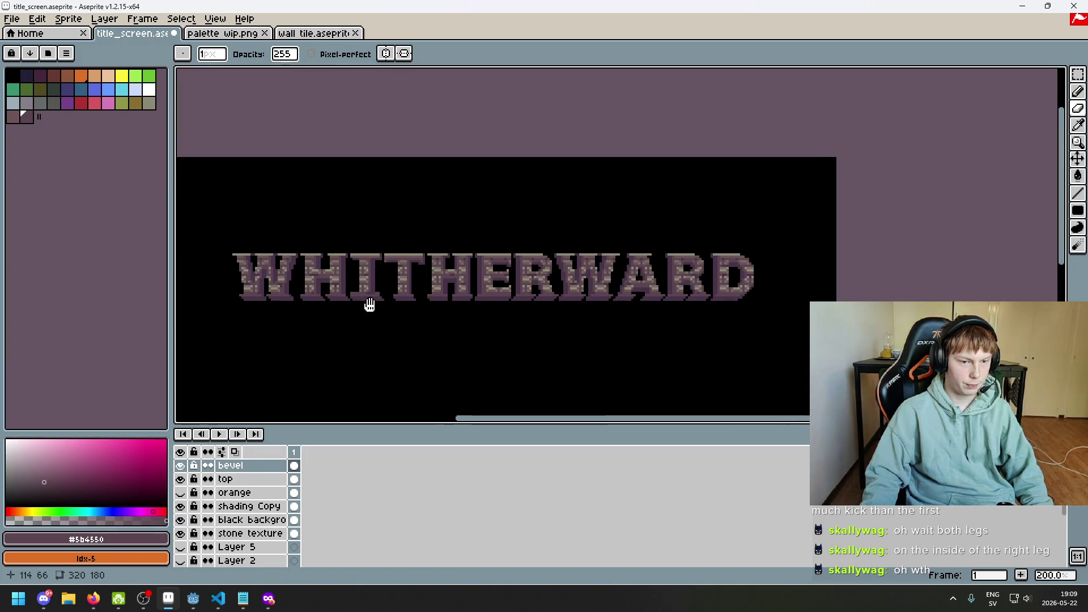
{"action": "key", "text": "F9"}
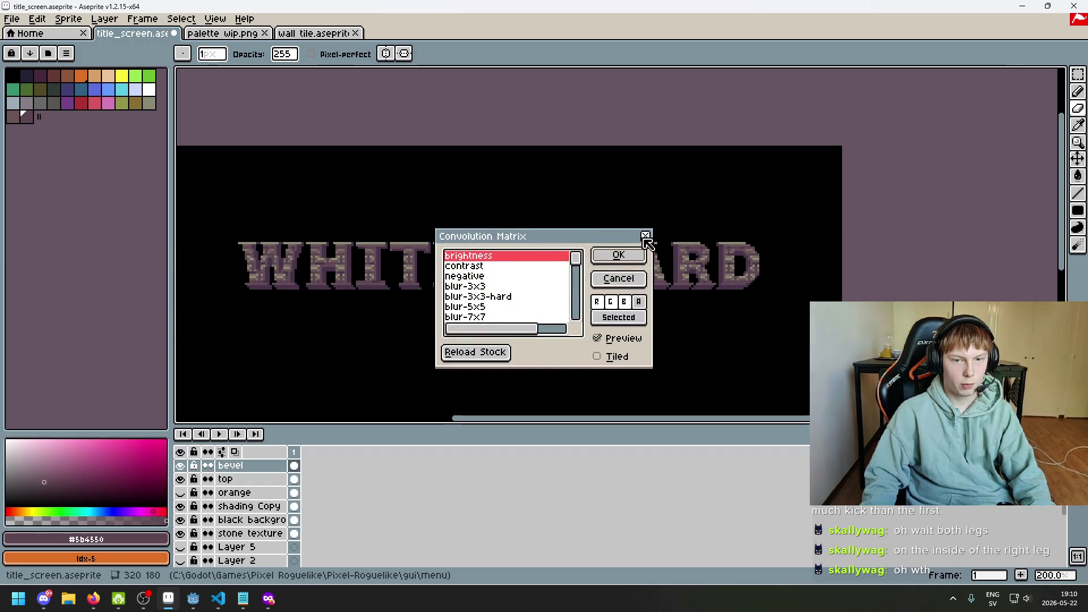
- Close the Convolution Matrix dialog and view the finished title in F8 full-screen preview
{"action": "left_click", "coordinate": [650, 233]}
{"action": "scroll", "coordinate": [479, 359], "scroll_direction": "up", "scroll_amount": 1}
{"action": "key", "text": "F8"}
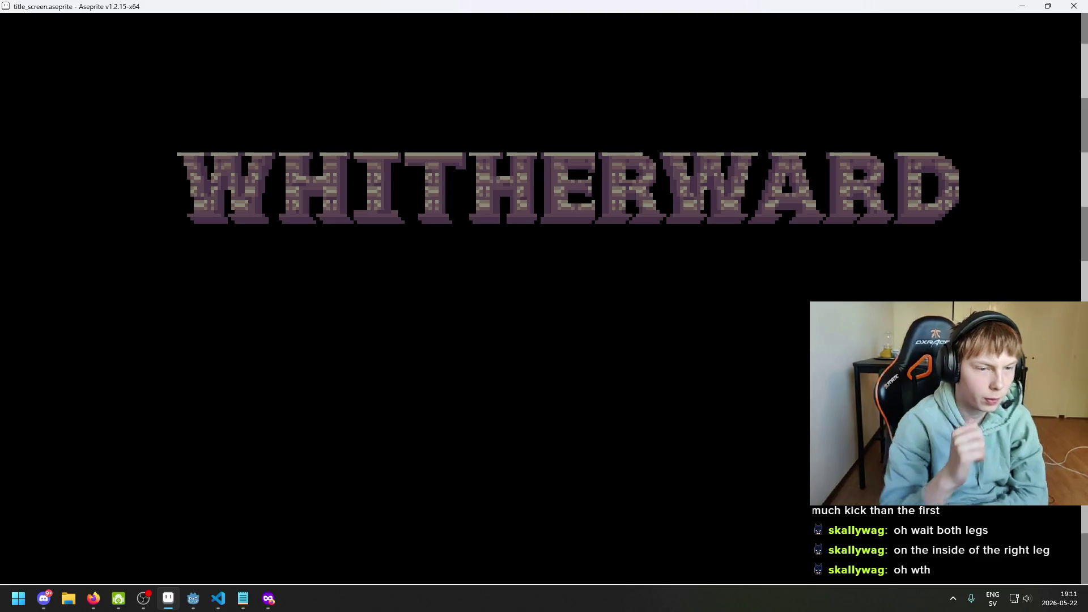
{"action": "key", "text": "Escape"}
{"action": "key", "text": "F8"}
{"action": "key", "text": "Escape"}
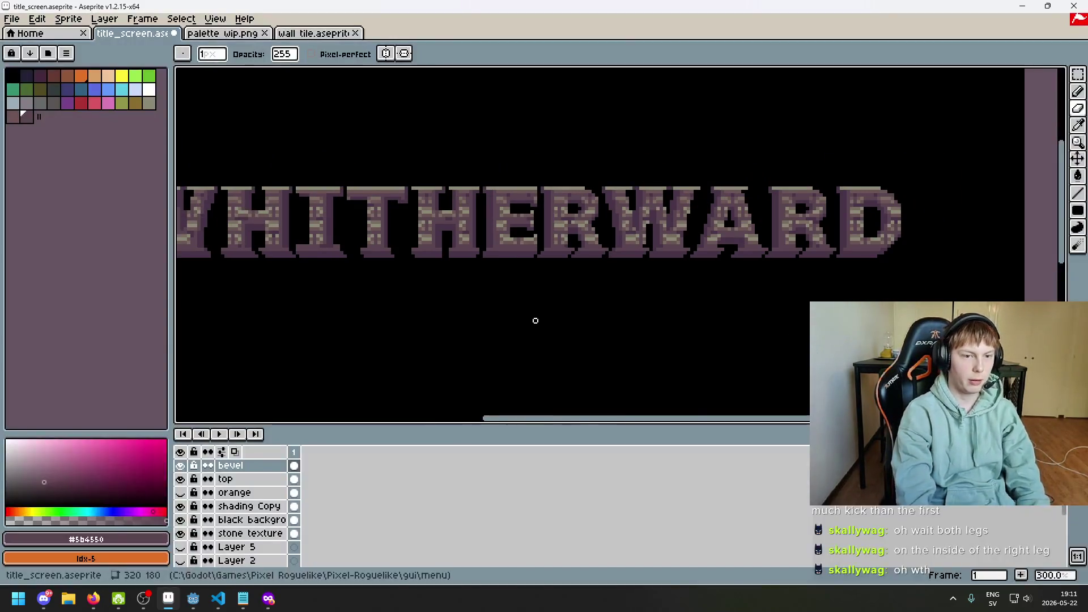
- Hide the bevel, top and shading Copy layers, showing only the orange letter fill
{"action": "scroll", "coordinate": [512, 323], "scroll_direction": "left", "scroll_amount": 3}
{"action": "left_click", "coordinate": [179, 465]}
{"action": "left_click", "coordinate": [179, 479]}
{"action": "left_click", "coordinate": [180, 493]}
{"action": "scroll", "coordinate": [437, 223], "scroll_direction": "up", "scroll_amount": 3}
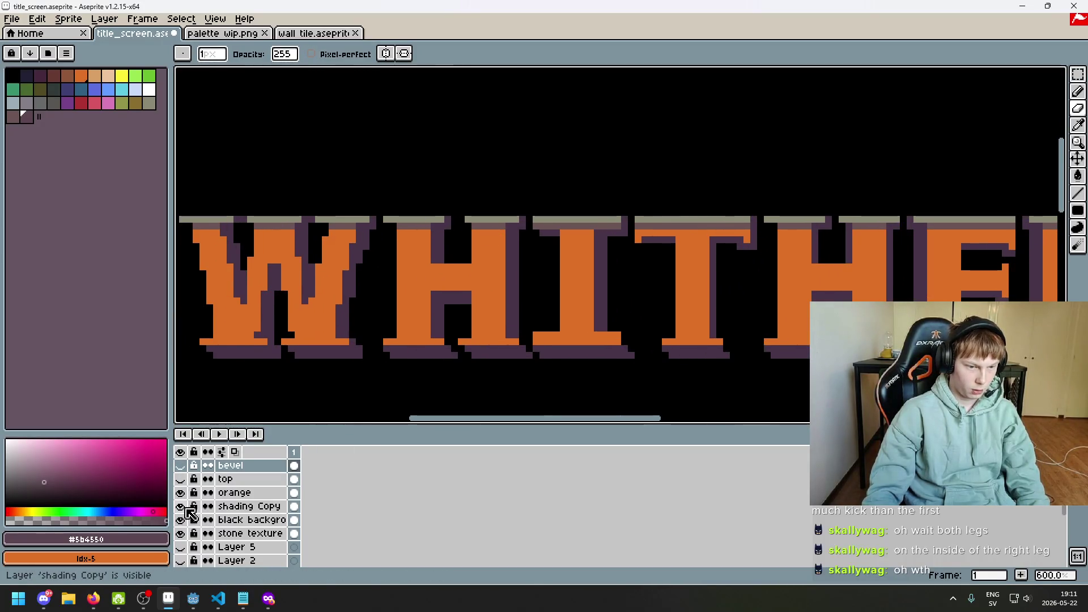
{"action": "left_click", "coordinate": [180, 506]}
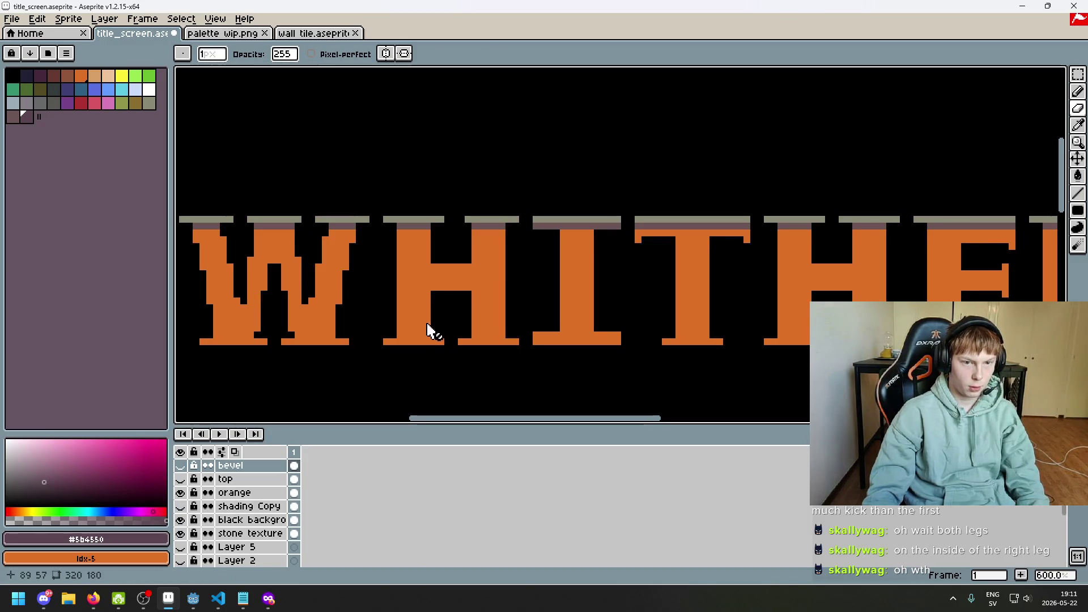
- Sample the grey of the letter tops and make the orange layer the working layer
{"action": "scroll", "coordinate": [448, 255], "scroll_direction": "up", "scroll_amount": 4}
{"action": "left_click", "coordinate": [1078, 75]}
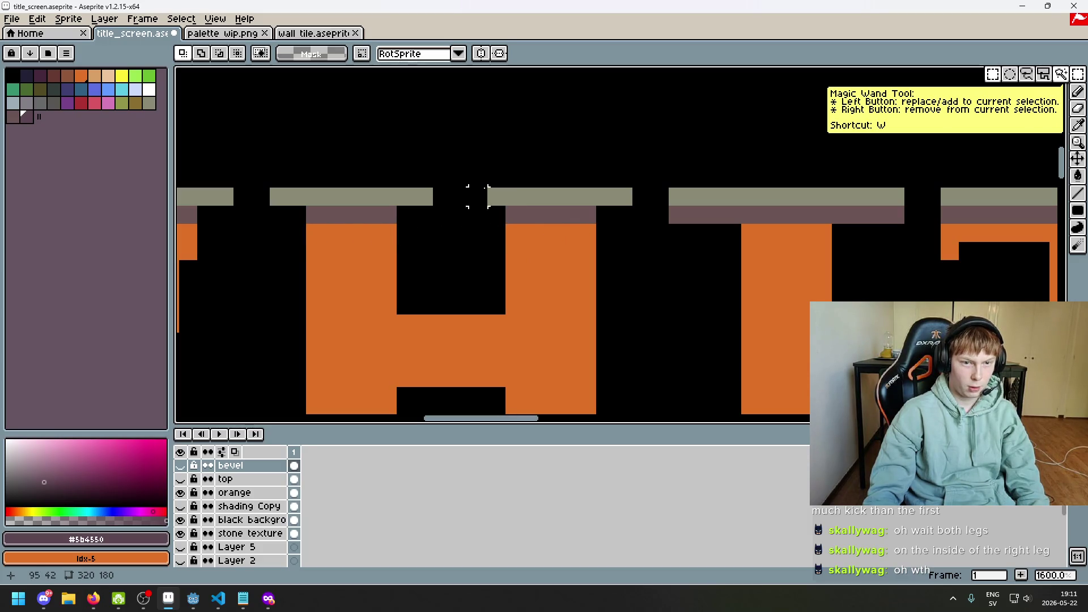
{"action": "key", "text": "i"}
{"action": "left_click", "coordinate": [414, 197]}
{"action": "key", "text": "b"}
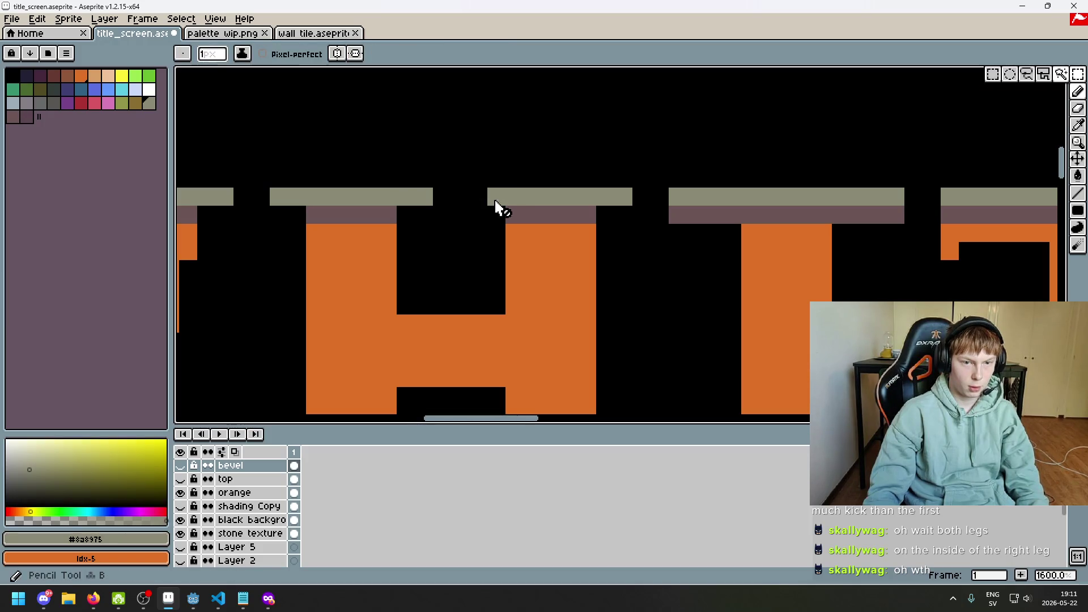
{"action": "left_click_drag", "start_coordinate": [495, 262], "coordinate": [535, 321]}
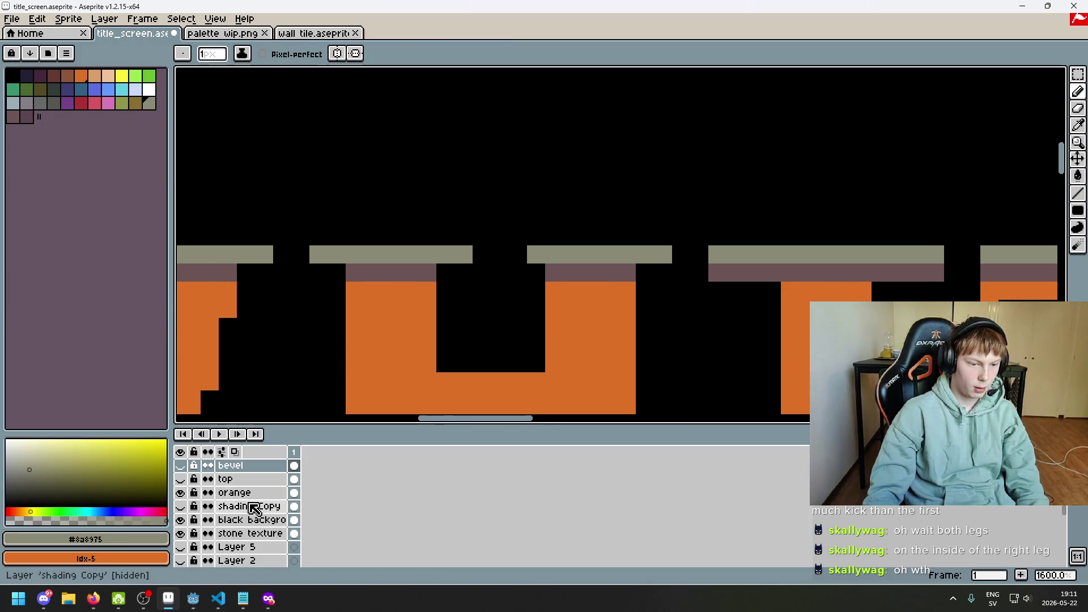
{"action": "left_click", "coordinate": [210, 493]}
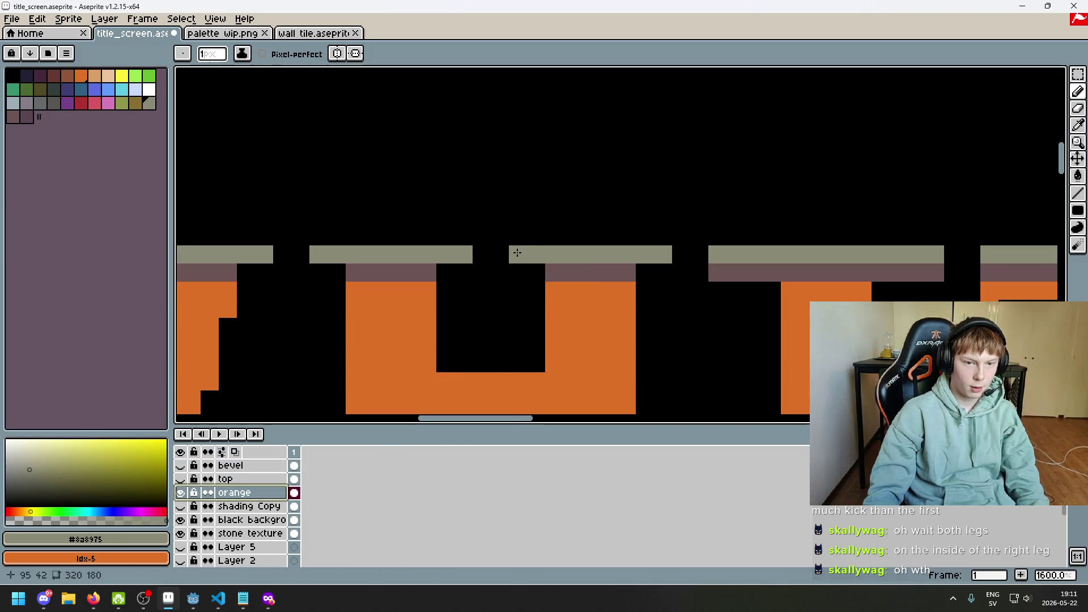
- Zoom around the letters and hide the flat orange fill layer
{"action": "scroll", "coordinate": [544, 280], "scroll_direction": "down", "scroll_amount": 6}
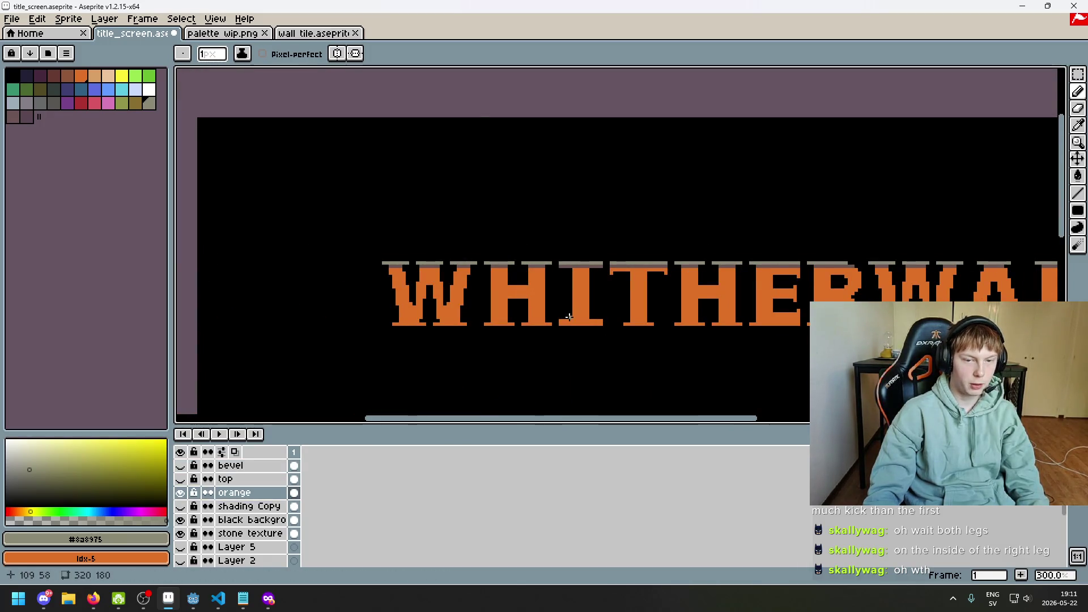
{"action": "scroll", "coordinate": [569, 317], "scroll_direction": "up", "scroll_amount": 6}
{"action": "scroll", "coordinate": [475, 306], "scroll_direction": "down", "scroll_amount": 4}
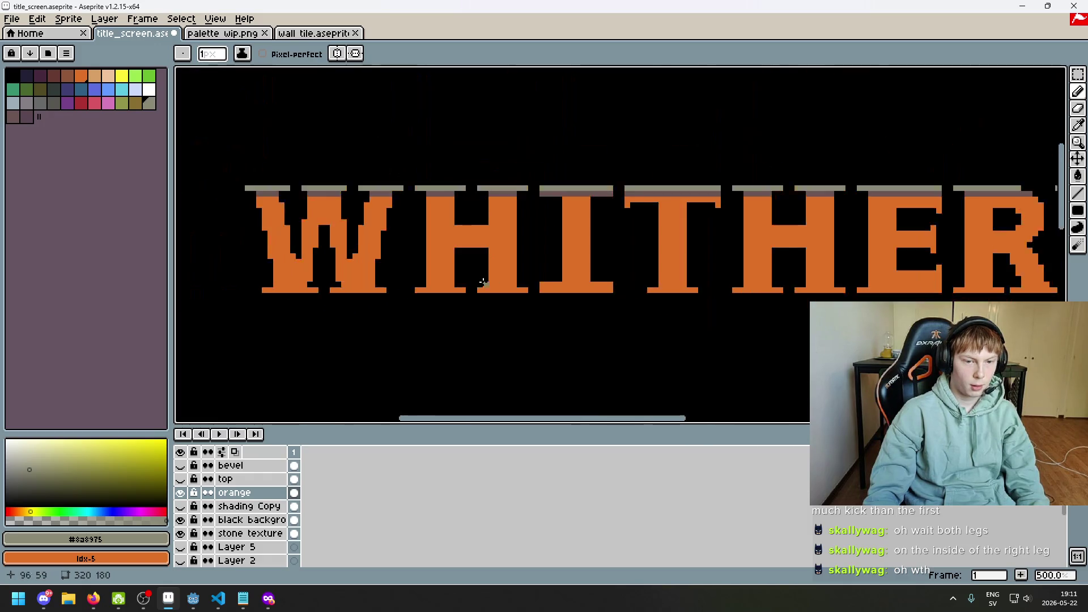
{"action": "scroll", "coordinate": [593, 304], "scroll_direction": "up", "scroll_amount": 4}
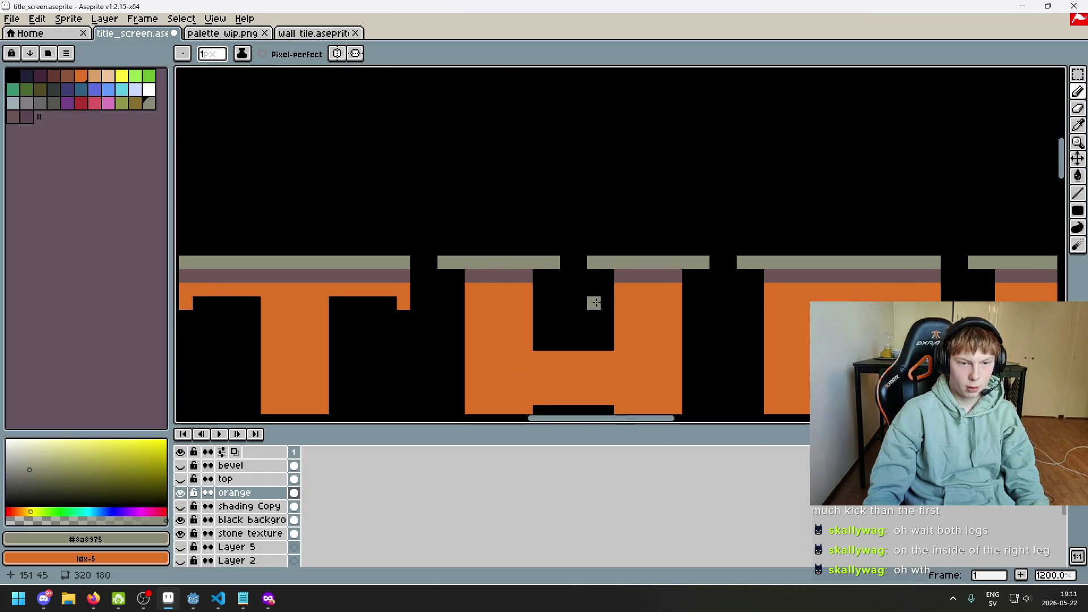
{"action": "scroll", "coordinate": [631, 326], "scroll_direction": "down", "scroll_amount": 4}
{"action": "scroll", "coordinate": [562, 238], "scroll_direction": "down", "scroll_amount": 1}
{"action": "scroll", "coordinate": [727, 217], "scroll_direction": "up", "scroll_amount": 1}
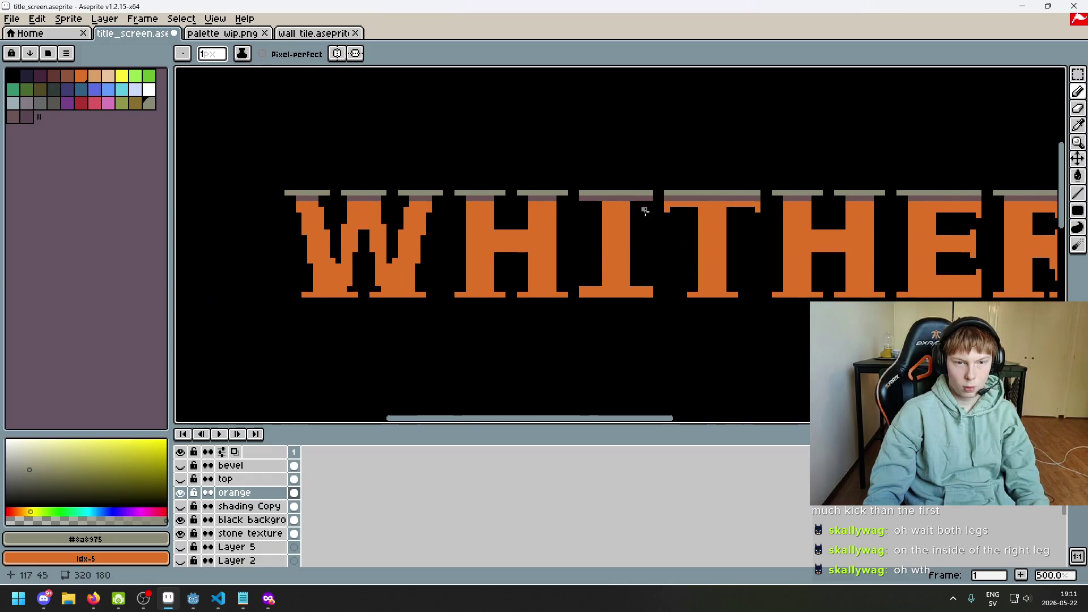
{"action": "scroll", "coordinate": [495, 224], "scroll_direction": "up", "scroll_amount": 1}
{"action": "left_click", "coordinate": [180, 493]}
- Show the stone-textured top layer, restore the black background and bring back the purple shading
{"action": "left_click", "coordinate": [180, 479]}
{"action": "scroll", "coordinate": [452, 352], "scroll_direction": "up", "scroll_amount": 4}
{"action": "key", "text": "i"}
{"action": "left_click", "coordinate": [294, 479]}
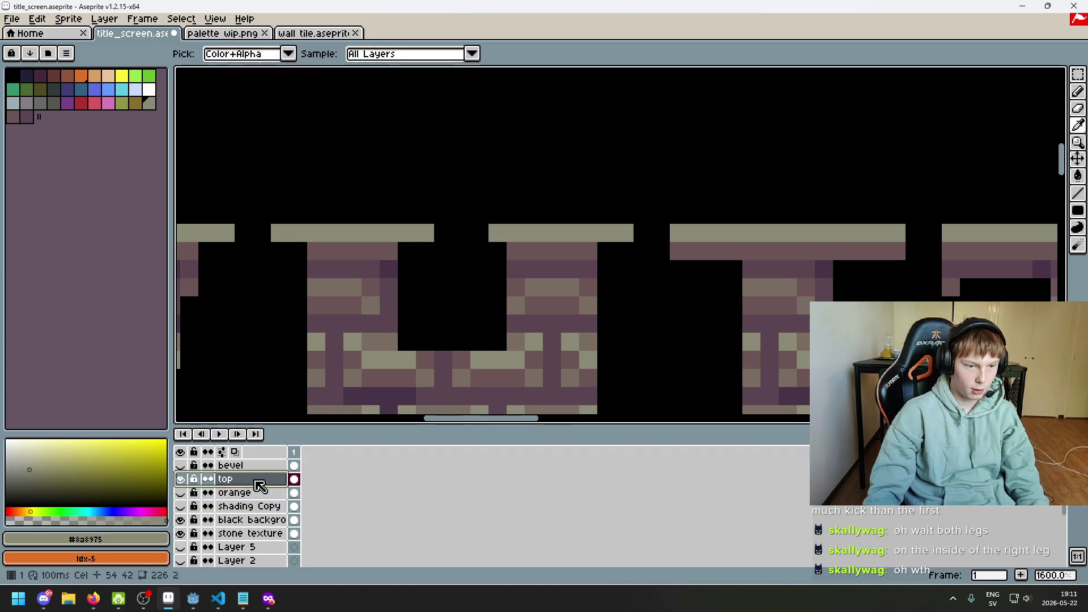
{"action": "key", "text": "b"}
{"action": "scroll", "coordinate": [494, 232], "scroll_direction": "down", "scroll_amount": 5}
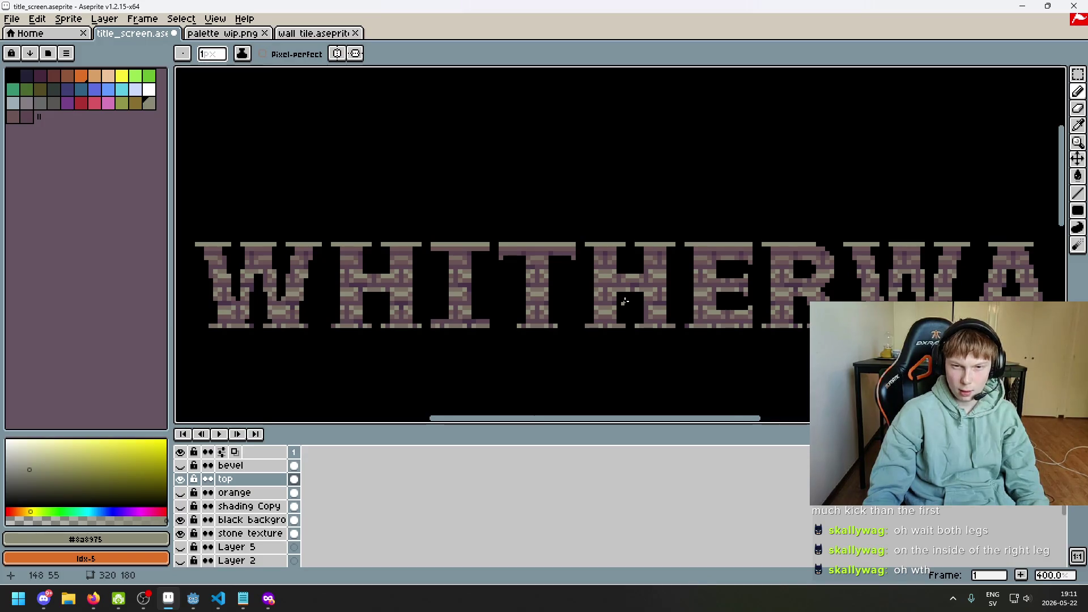
{"action": "scroll", "coordinate": [581, 306], "scroll_direction": "down", "scroll_amount": 1}
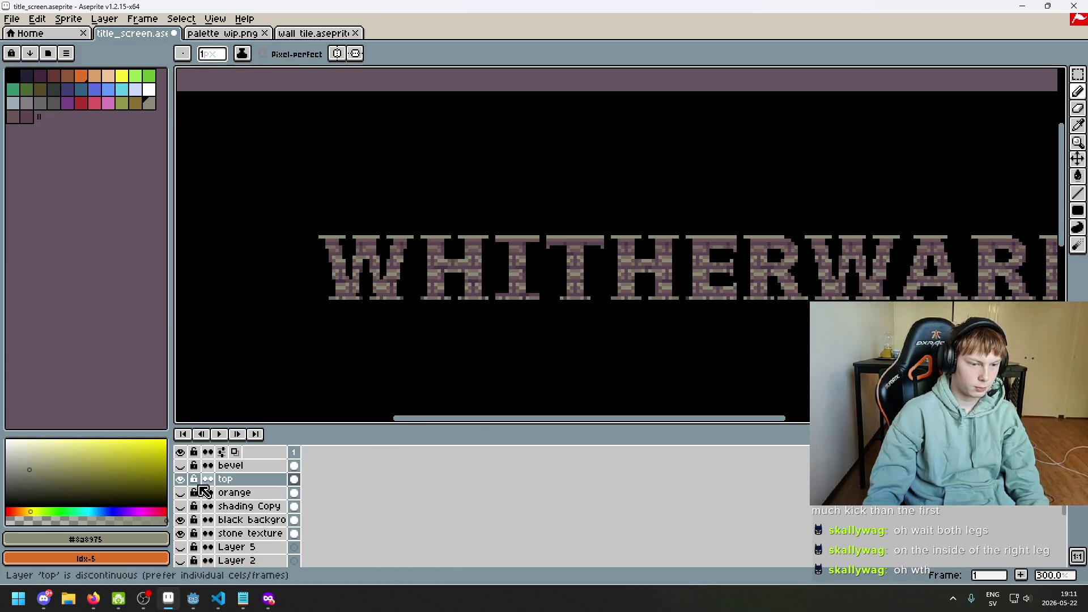
{"action": "left_click", "coordinate": [181, 521]}
{"action": "left_click", "coordinate": [181, 521]}
{"action": "left_click", "coordinate": [181, 520]}
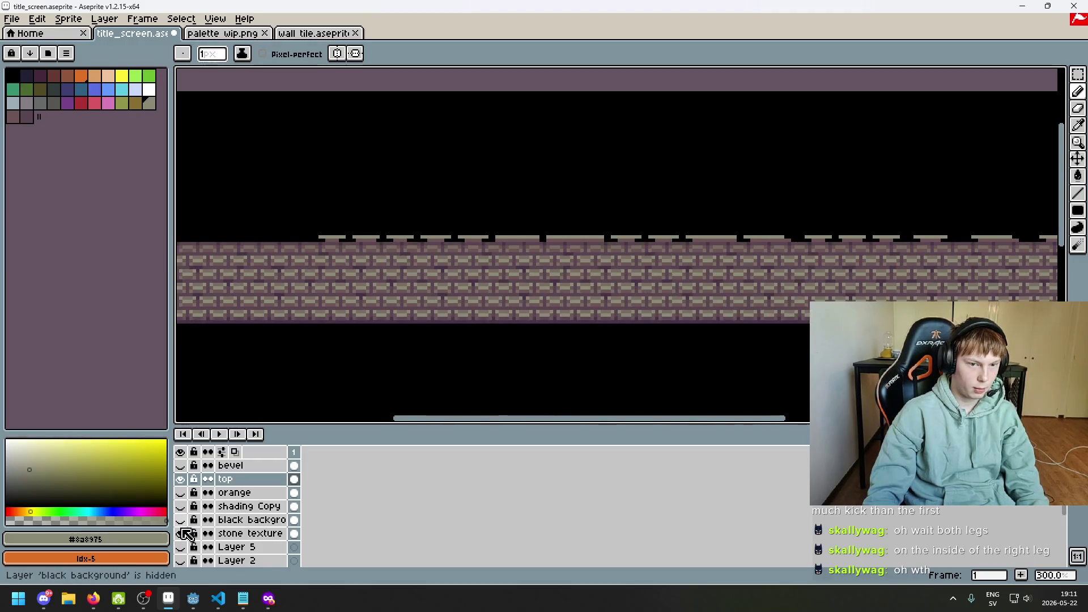
{"action": "left_click", "coordinate": [181, 519]}
{"action": "left_click", "coordinate": [180, 506]}
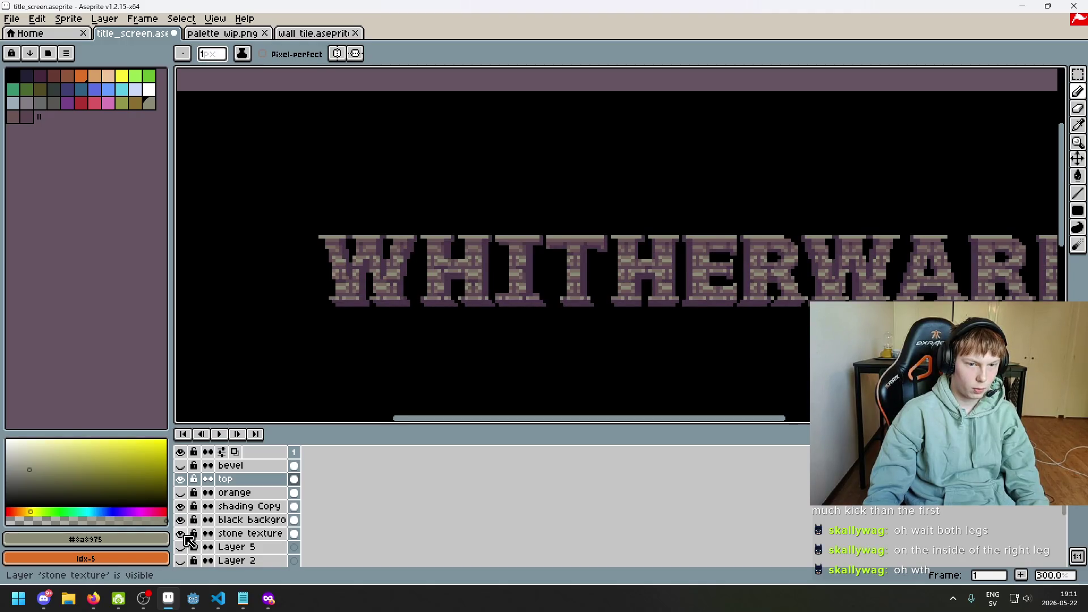
- Select the shading Copy layer and pick dark purple #473347 as the drawing colour
{"action": "scroll", "coordinate": [411, 355], "scroll_direction": "down", "scroll_amount": 1}
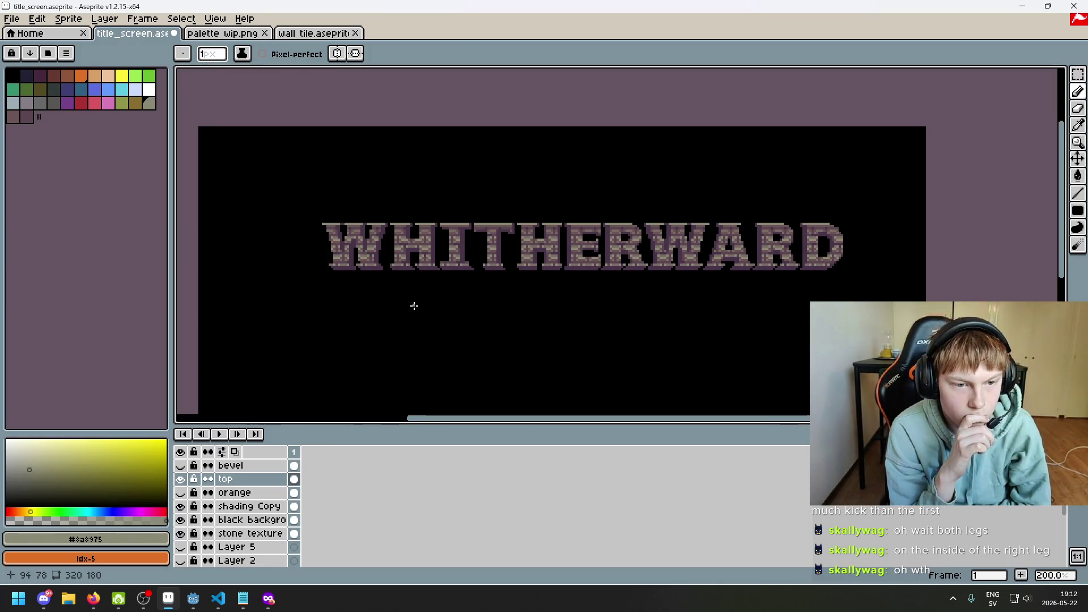
{"action": "scroll", "coordinate": [363, 185], "scroll_direction": "up", "scroll_amount": 4}
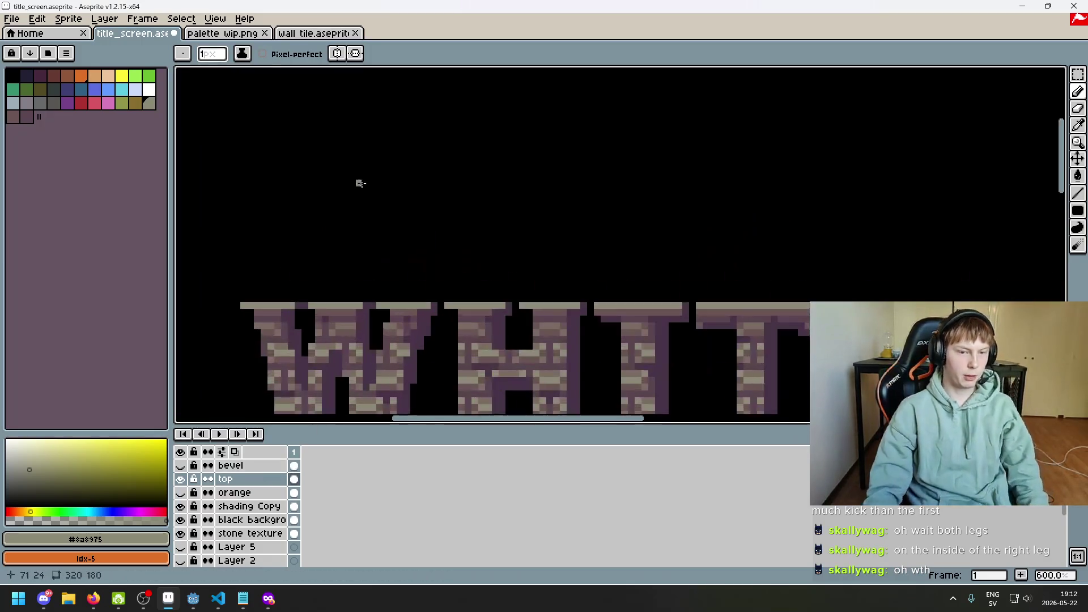
{"action": "scroll", "coordinate": [396, 221], "scroll_direction": "up", "scroll_amount": 4}
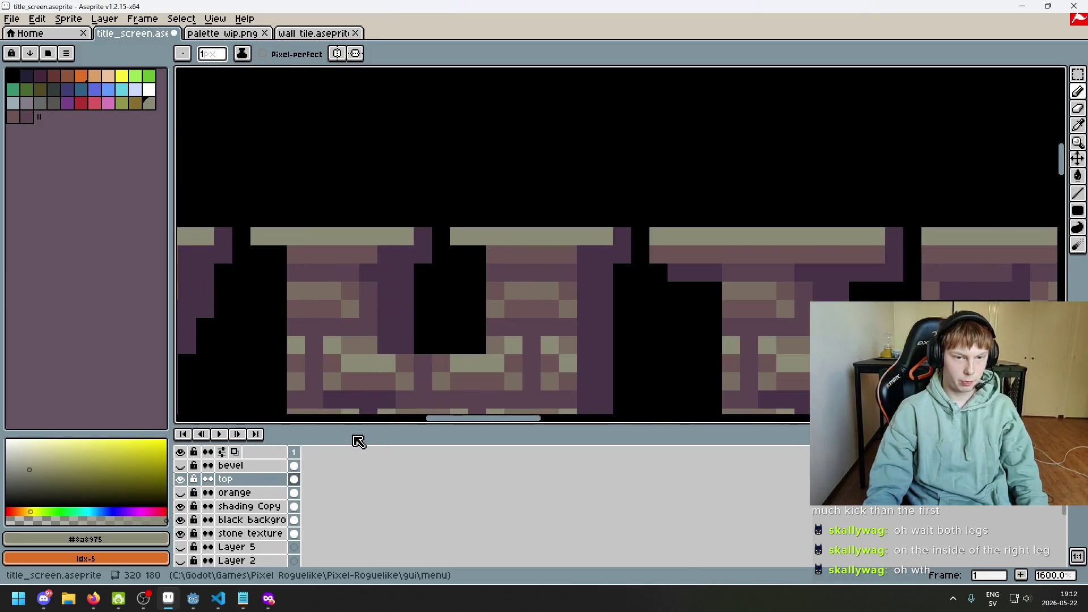
{"action": "scroll", "coordinate": [369, 359], "scroll_direction": "down", "scroll_amount": 3}
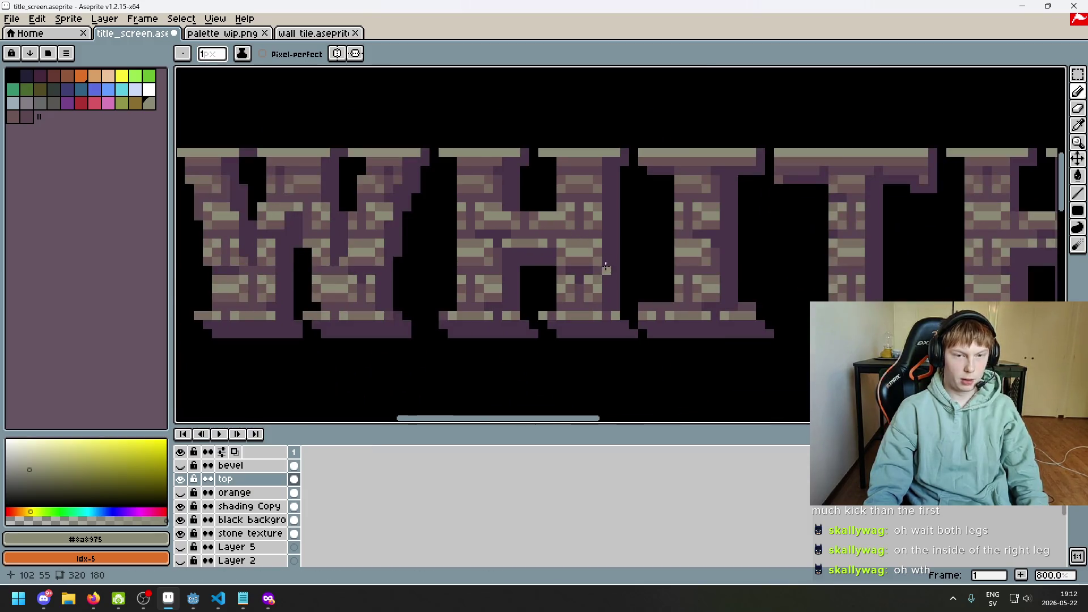
{"action": "scroll", "coordinate": [615, 189], "scroll_direction": "up", "scroll_amount": 3}
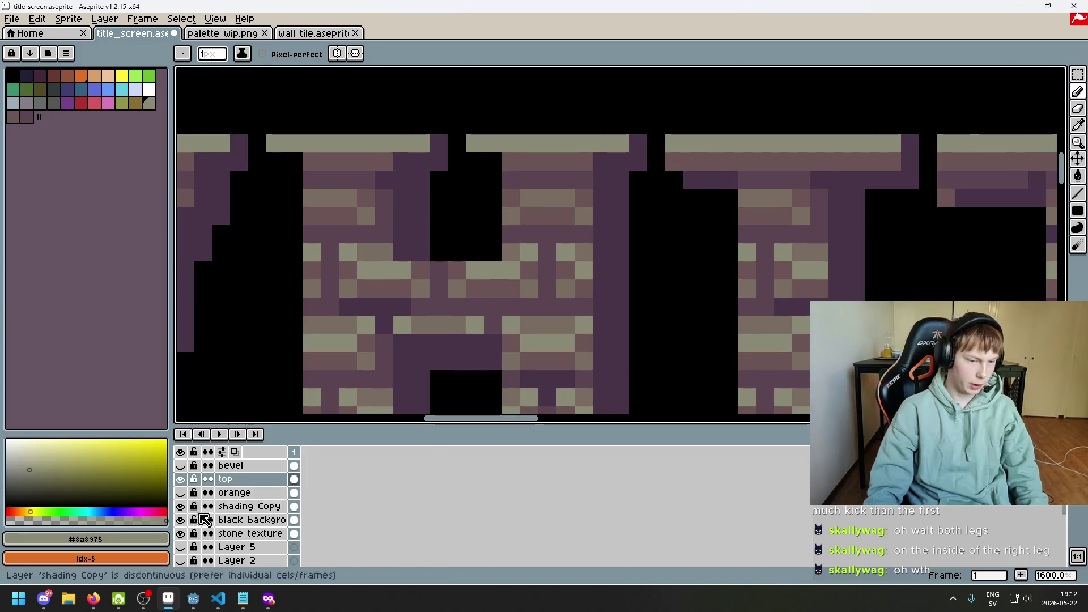
{"action": "left_click", "coordinate": [181, 506]}
{"action": "left_click", "coordinate": [181, 507]}
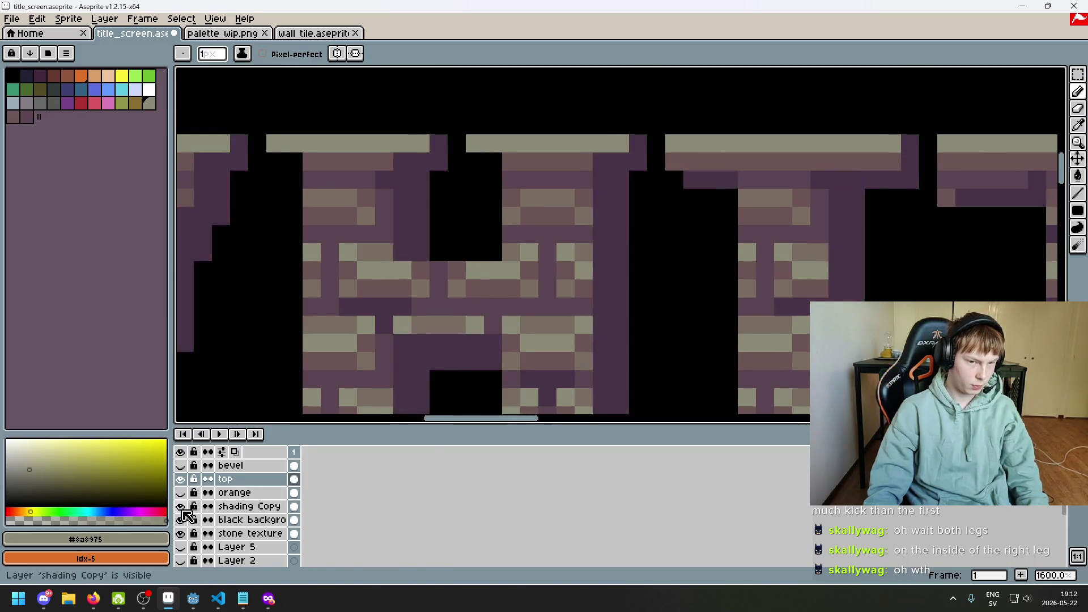
{"action": "left_click", "coordinate": [250, 506]}
{"action": "left_click", "coordinate": [619, 182], "text": "alt"}
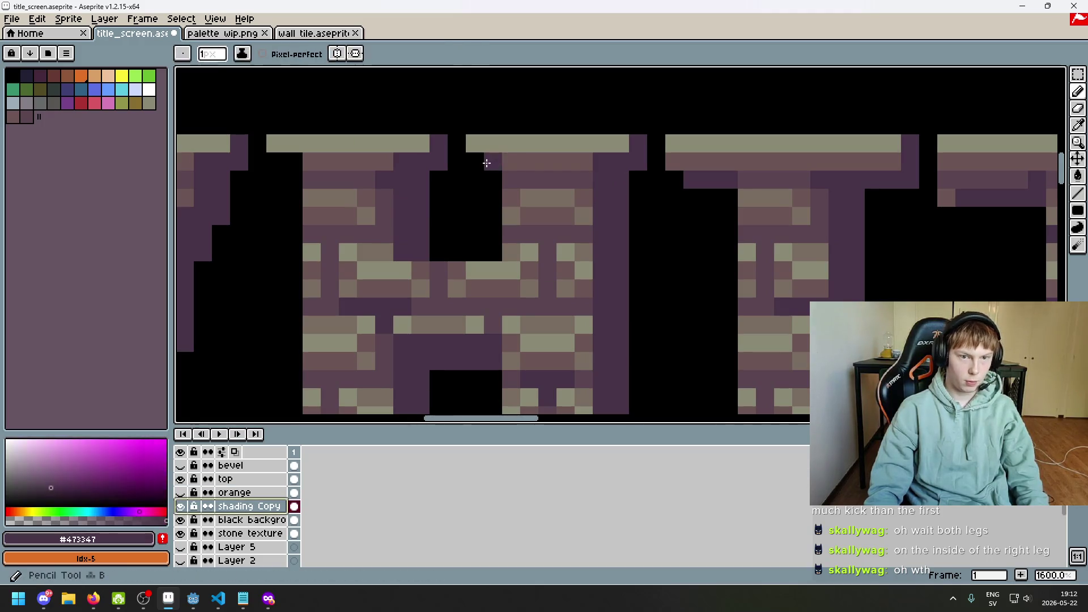
- Bring the whole WHITHERWARD title into view and zoom toward the I
{"action": "scroll", "coordinate": [487, 163], "scroll_direction": "down", "scroll_amount": 6}
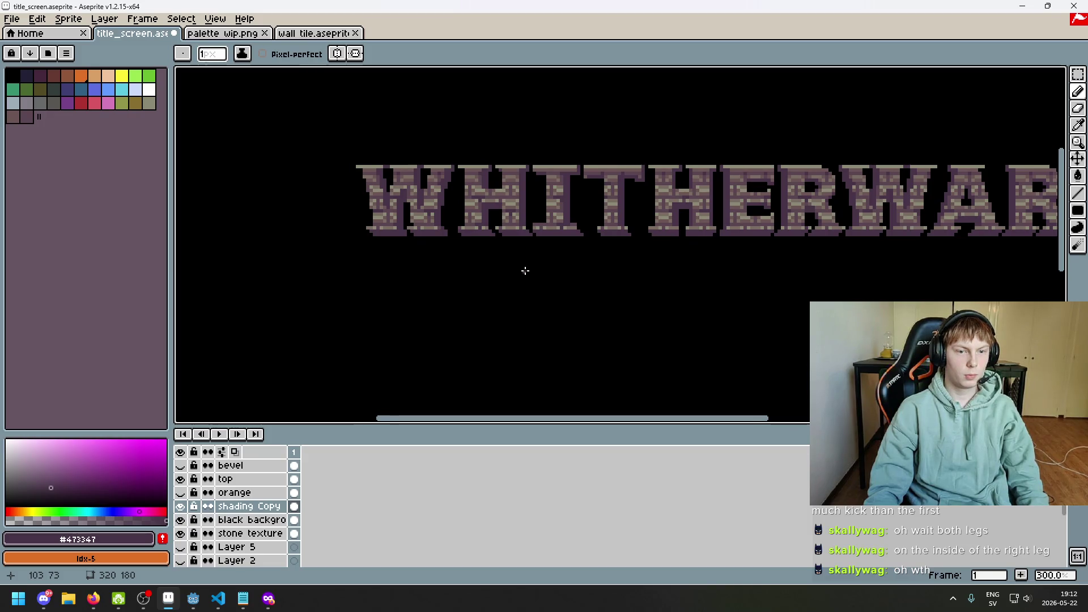
{"action": "left_click_drag", "start_coordinate": [523, 271], "coordinate": [397, 290]}
{"action": "scroll", "coordinate": [518, 176], "scroll_direction": "up", "scroll_amount": 3}
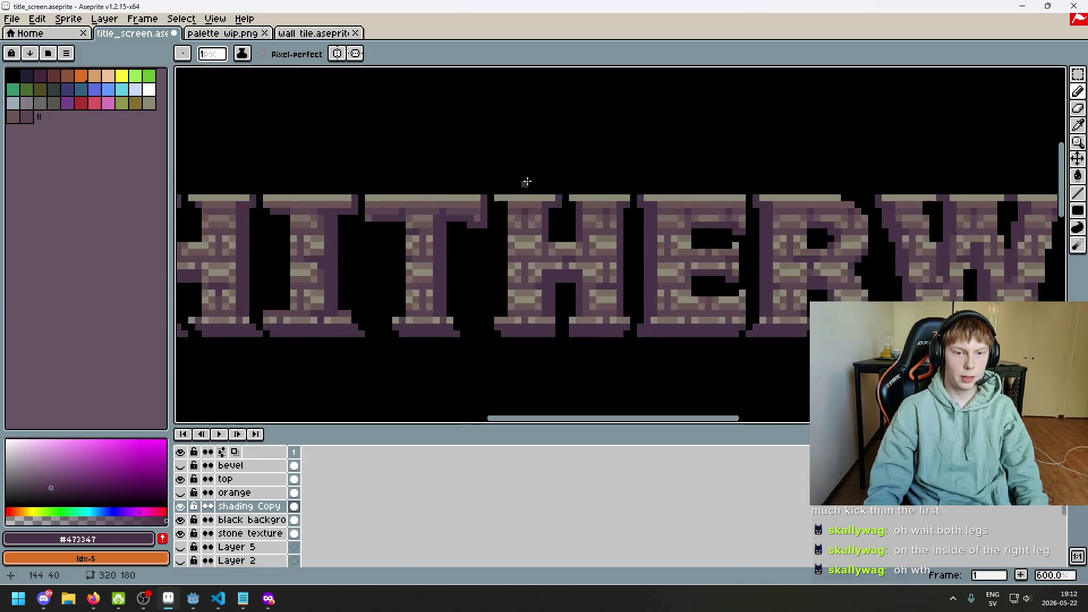
{"action": "scroll", "coordinate": [524, 180], "scroll_direction": "up", "scroll_amount": 3}
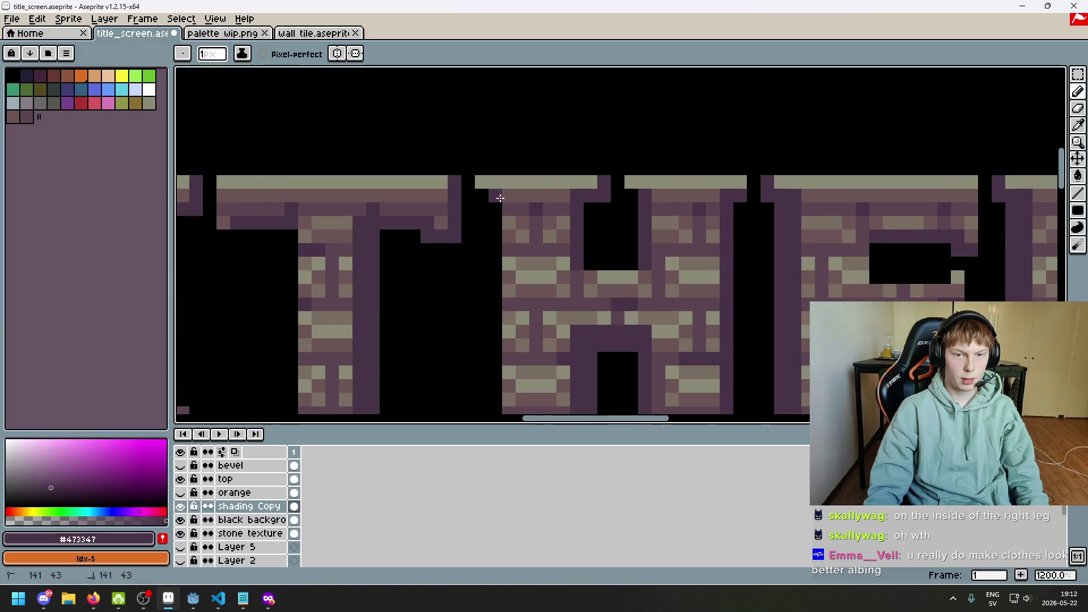
{"action": "scroll", "coordinate": [631, 187], "scroll_direction": "down", "scroll_amount": 4}
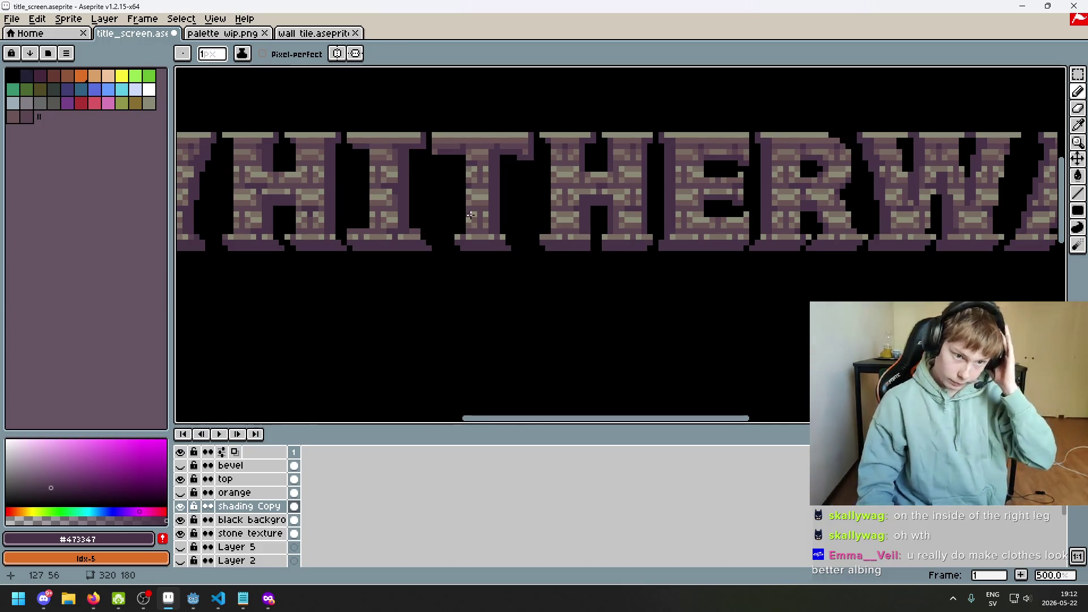
{"action": "scroll", "coordinate": [470, 216], "scroll_direction": "up", "scroll_amount": 2}
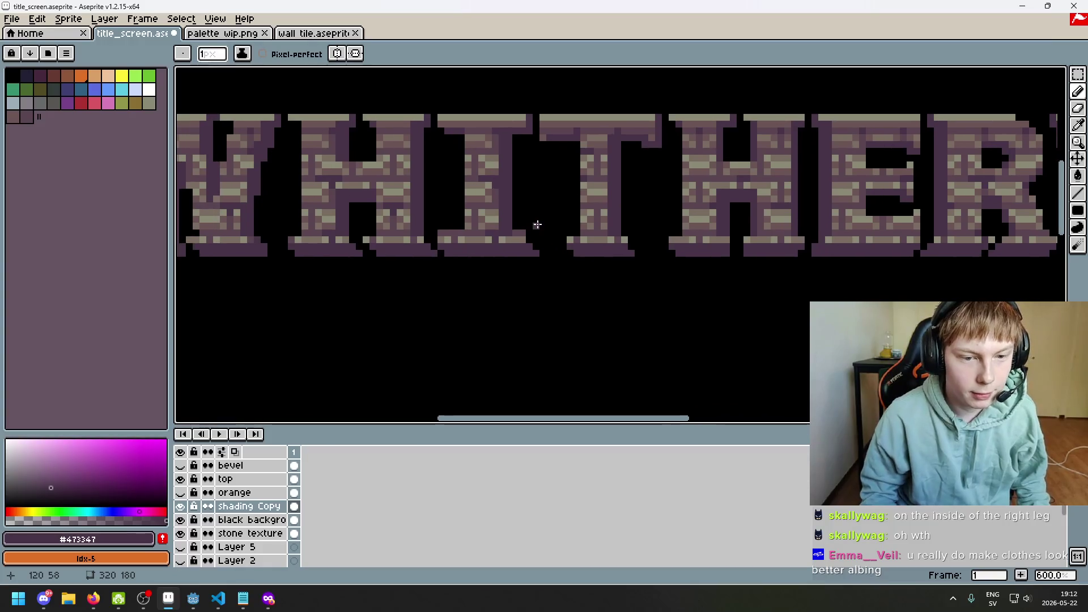
{"action": "scroll", "coordinate": [576, 227], "scroll_direction": "up", "scroll_amount": 4}
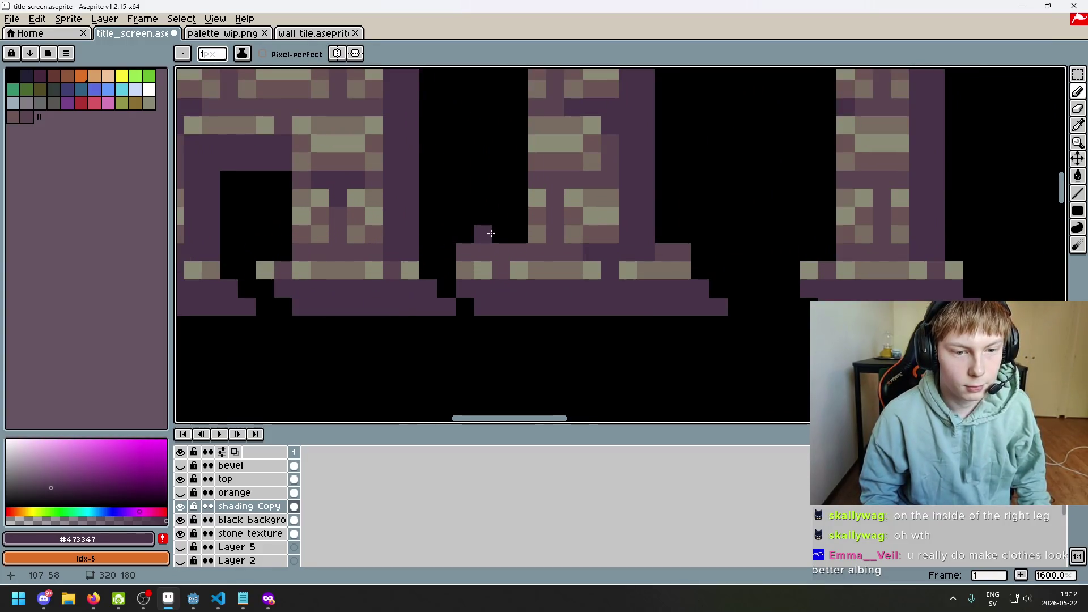
- Add dark purple shading pixels stepping down the base of the I
{"action": "key", "text": "e"}
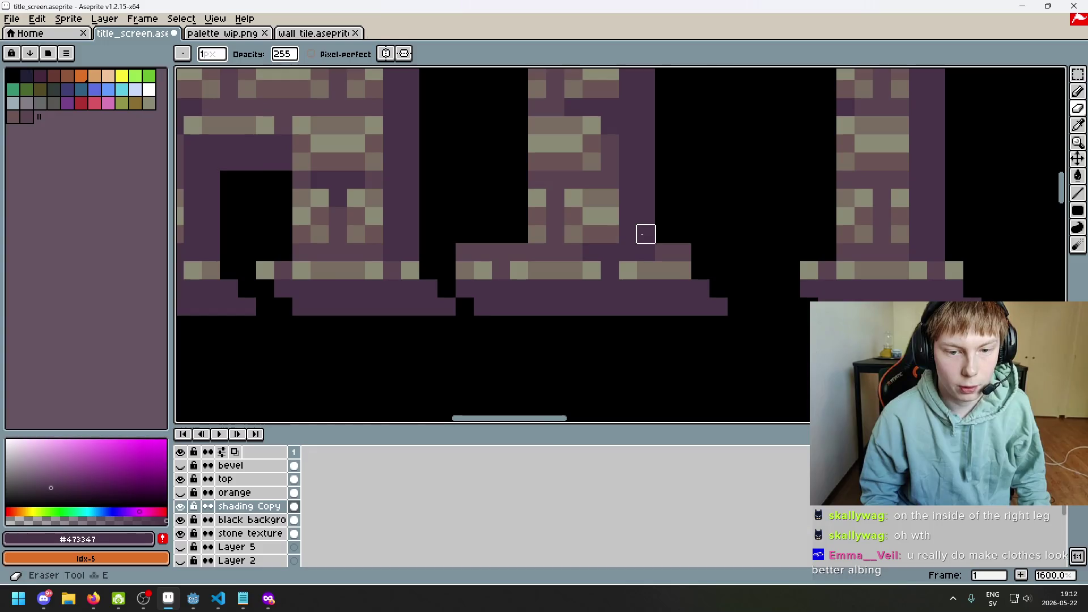
{"action": "scroll", "coordinate": [707, 261], "scroll_direction": "down", "scroll_amount": 4}
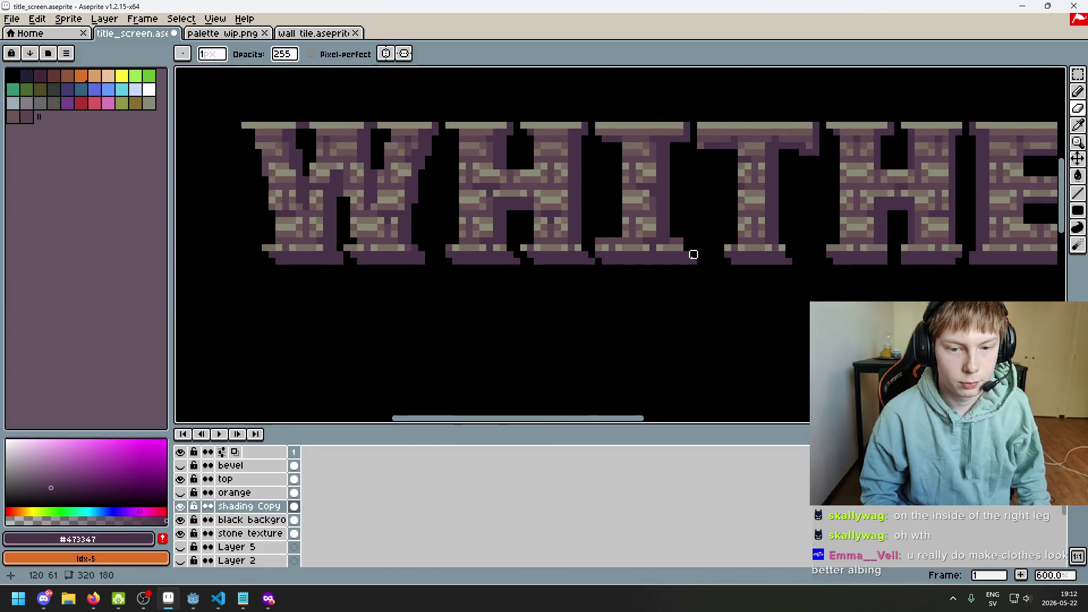
{"action": "left_click_drag", "start_coordinate": [680, 302], "coordinate": [627, 309]}
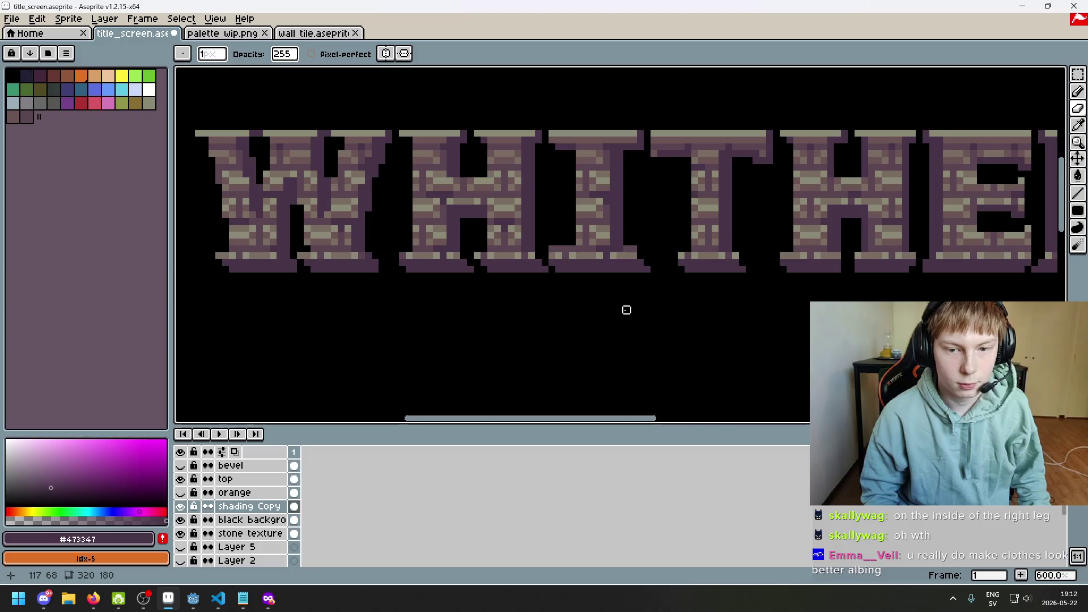
{"action": "scroll", "coordinate": [638, 259], "scroll_direction": "up", "scroll_amount": 3}
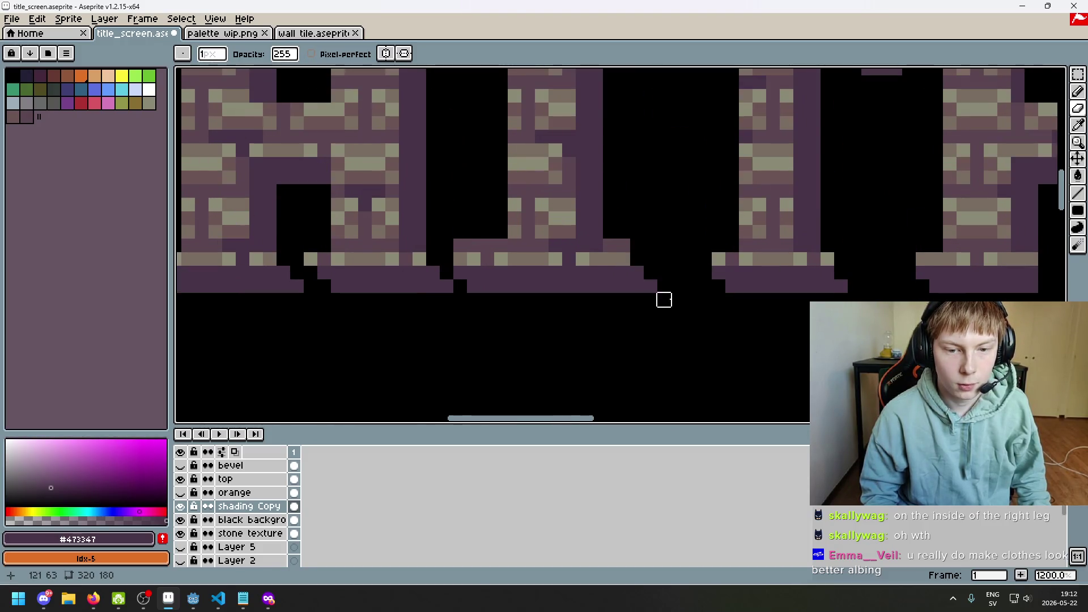
{"action": "scroll", "coordinate": [641, 272], "scroll_direction": "down", "scroll_amount": 7}
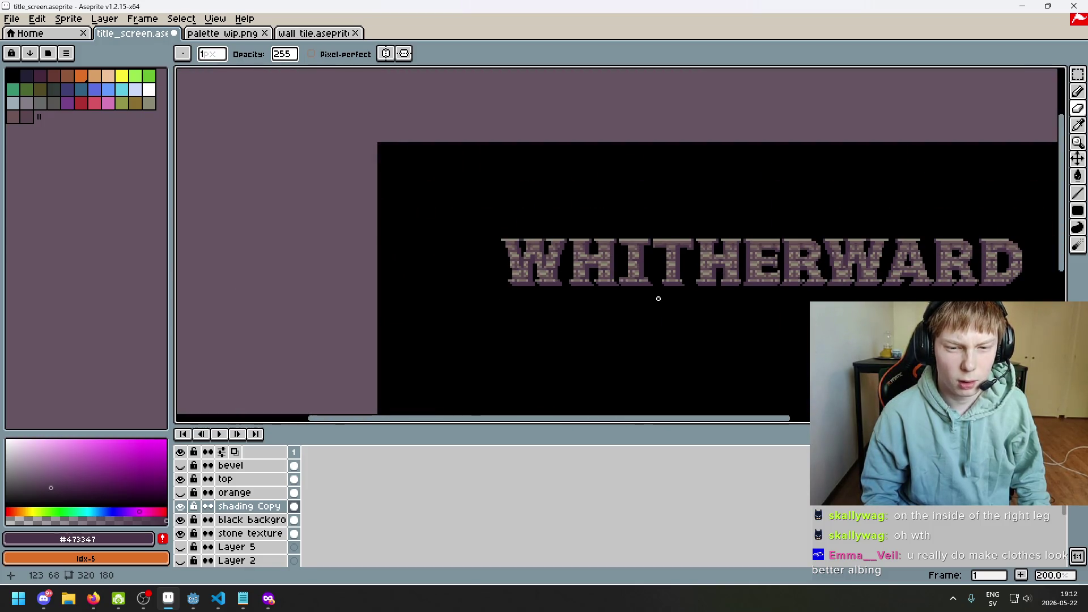
{"action": "scroll", "coordinate": [658, 297], "scroll_direction": "up", "scroll_amount": 2}
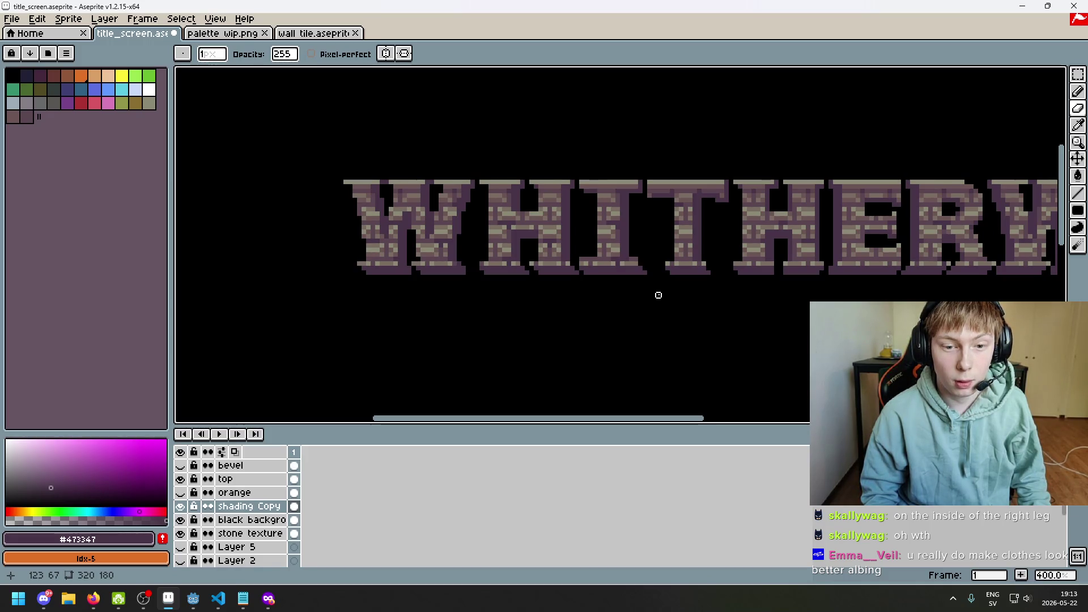
{"action": "scroll", "coordinate": [652, 293], "scroll_direction": "up", "scroll_amount": 1}
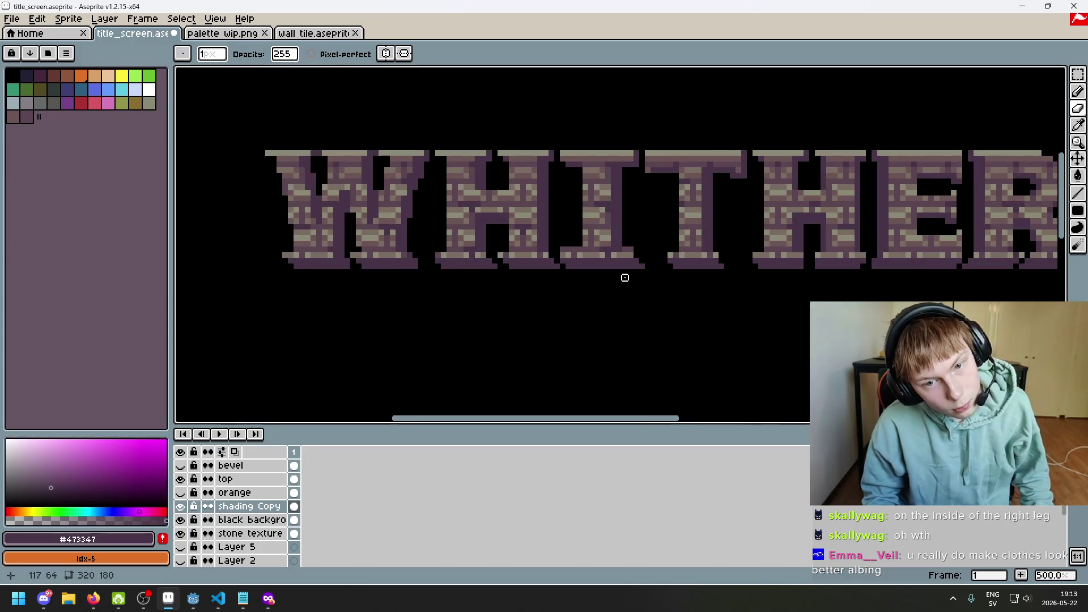
{"action": "scroll", "coordinate": [629, 249], "scroll_direction": "up", "scroll_amount": 2}
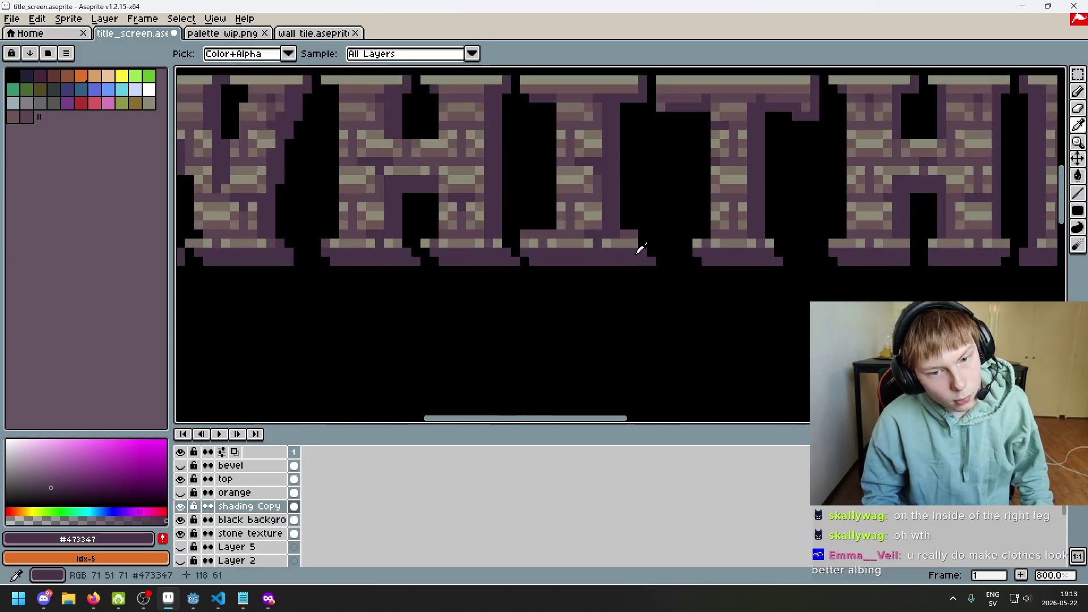
{"action": "scroll", "coordinate": [640, 235], "scroll_direction": "up", "scroll_amount": 3}
{"action": "key", "text": "b"}
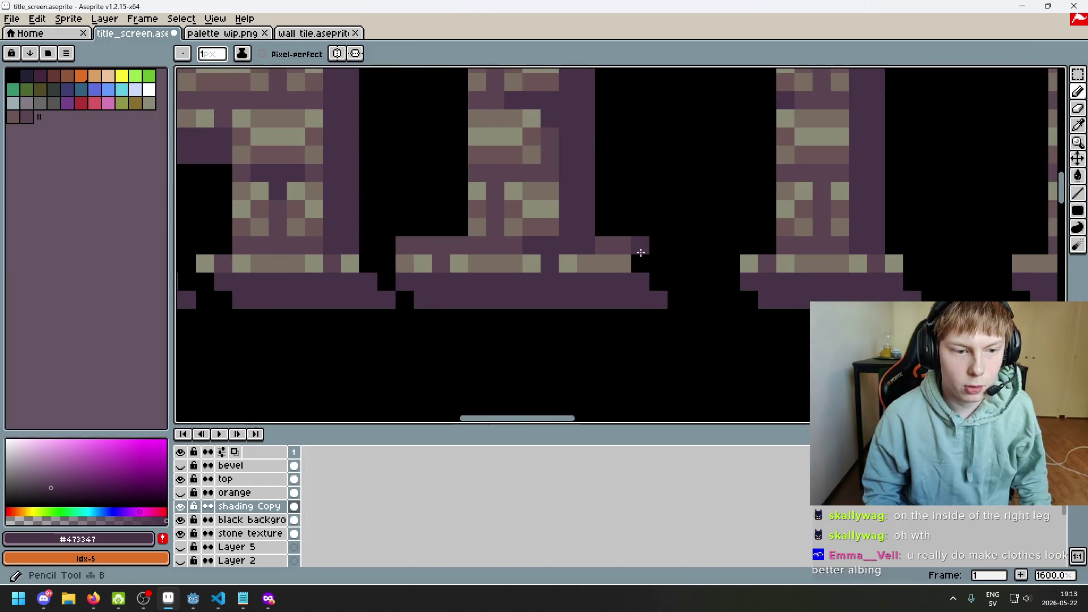
{"action": "scroll", "coordinate": [640, 252], "scroll_direction": "down", "scroll_amount": 6}
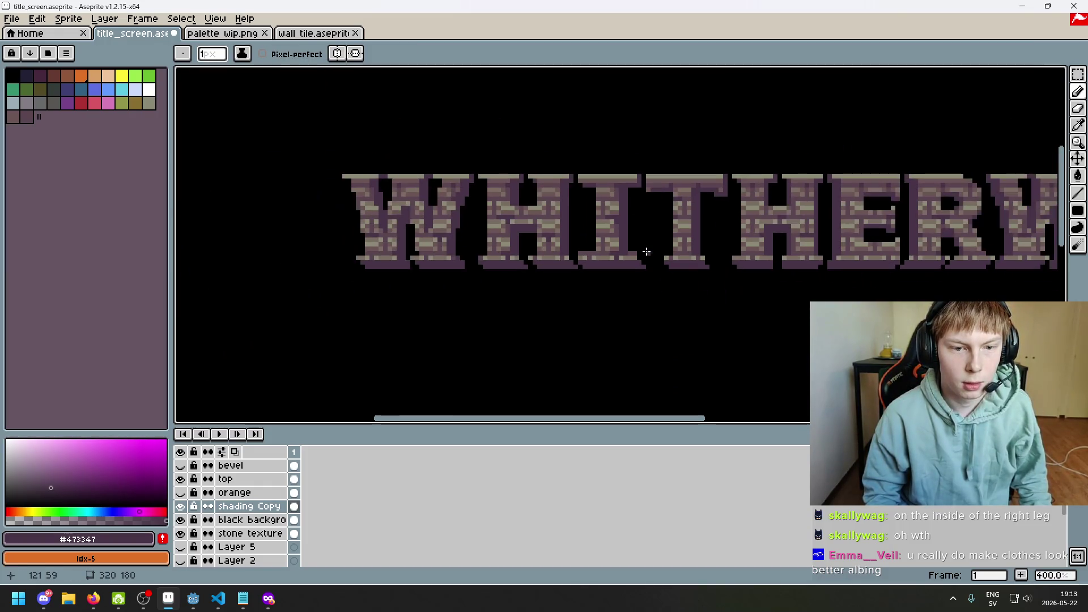
{"action": "scroll", "coordinate": [647, 252], "scroll_direction": "up", "scroll_amount": 5}
{"action": "mouse_move", "coordinate": [631, 236]}
{"action": "left_mouse_down"}
{"action": "mouse_move", "coordinate": [623, 241]}
{"action": "mouse_move", "coordinate": [652, 260]}
{"action": "left_mouse_up"}
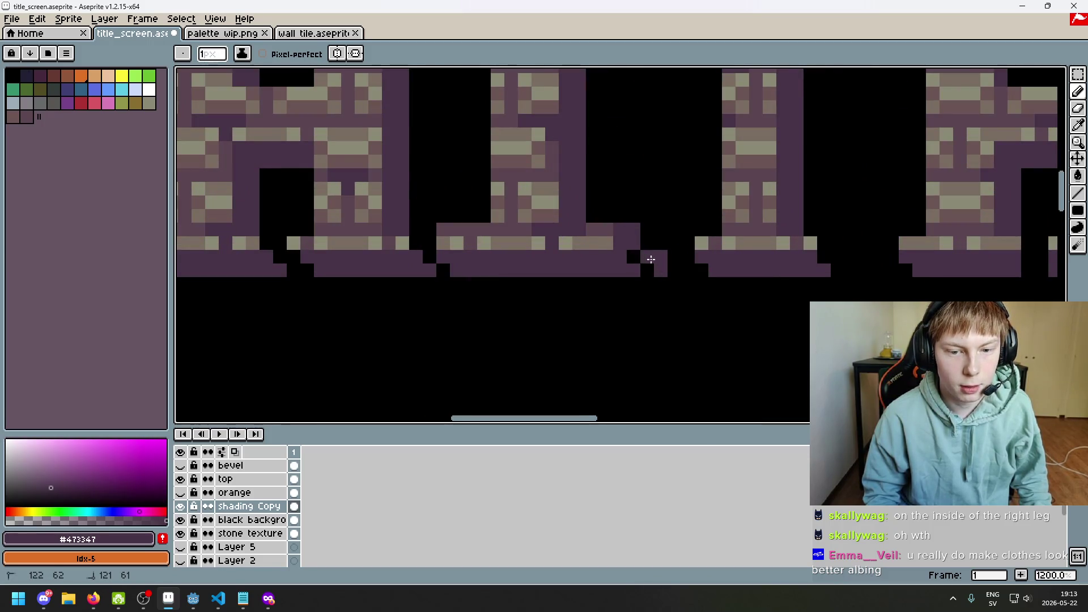
- Undo the last erased pixels and hide the shading Copy layer
{"action": "key", "text": "e"}
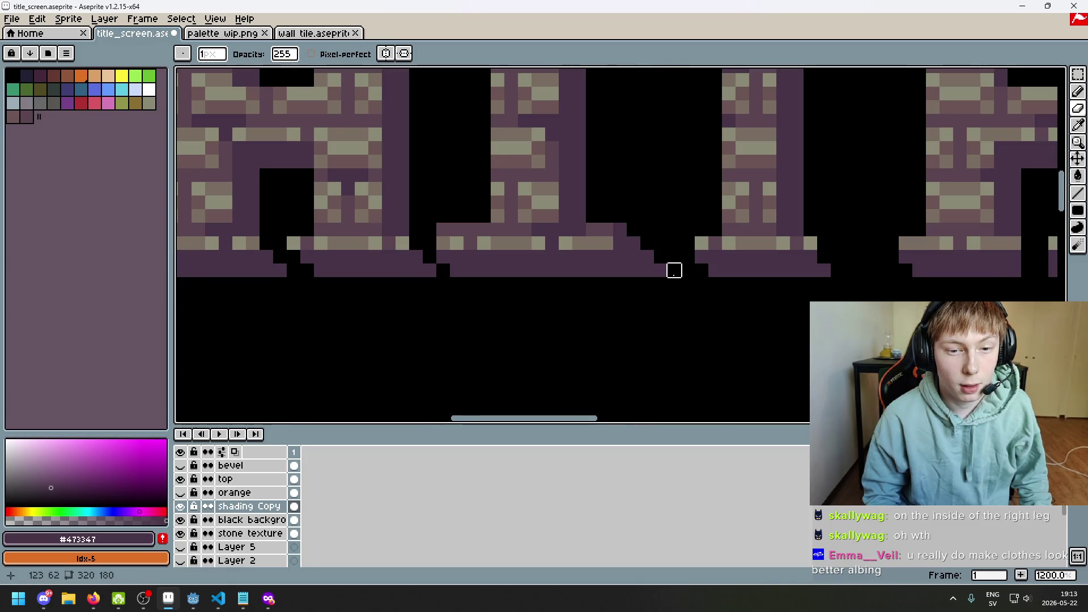
{"action": "scroll", "coordinate": [674, 270], "scroll_direction": "down", "scroll_amount": 6}
{"action": "key", "text": "v"}
{"action": "key", "text": "ctrl+z"}
{"action": "key", "text": "b"}
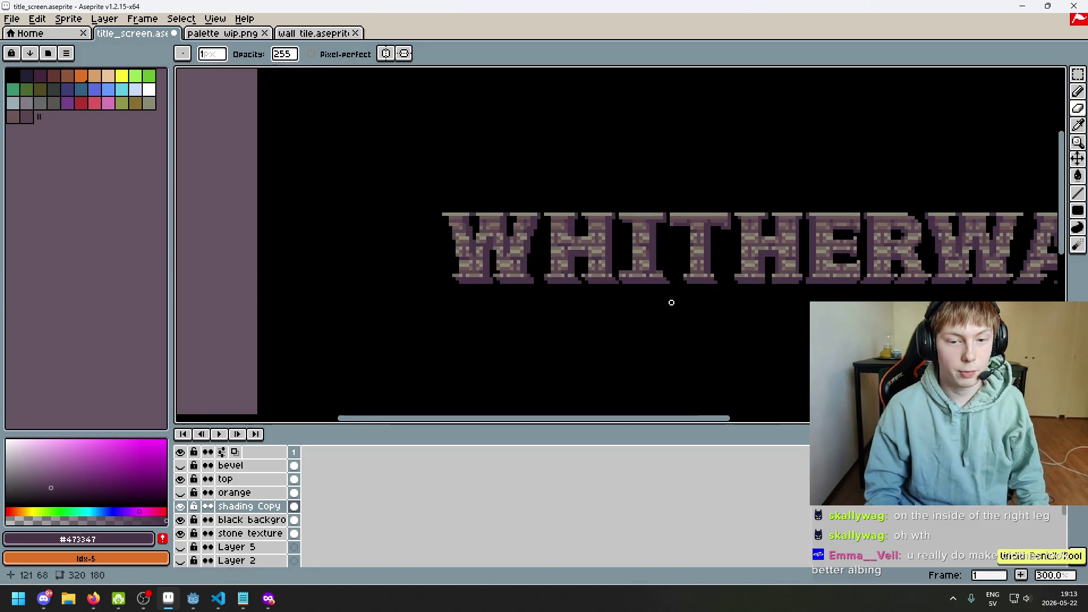
{"action": "scroll", "coordinate": [658, 280], "scroll_direction": "up", "scroll_amount": 2}
{"action": "left_click", "coordinate": [181, 507]}
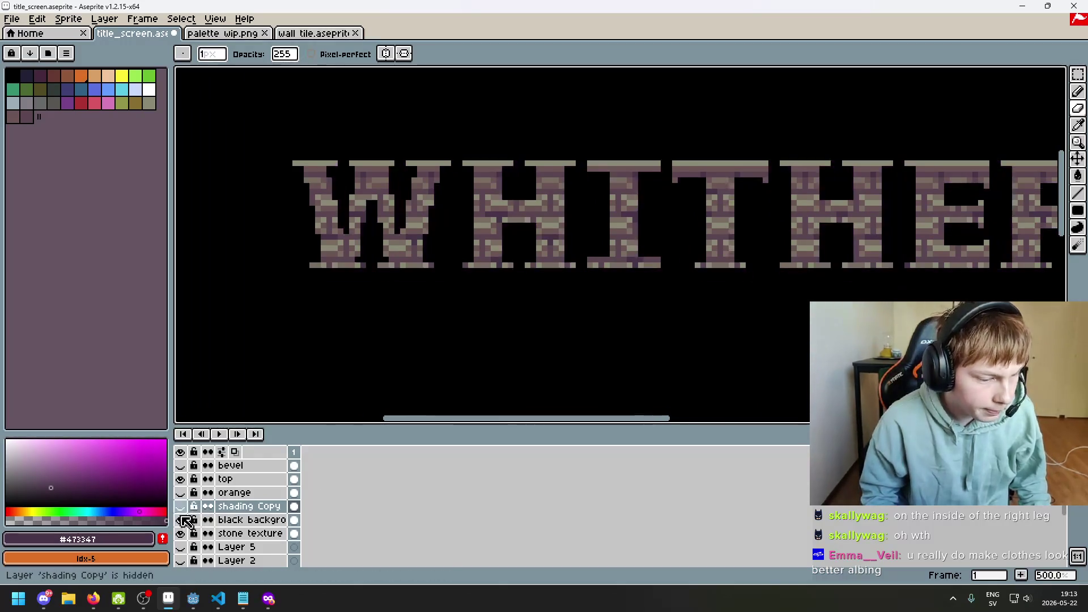
- Hide the black background and stone texture layers and show the orange letters layer
{"action": "left_click", "coordinate": [180, 520]}
{"action": "left_click", "coordinate": [181, 493]}
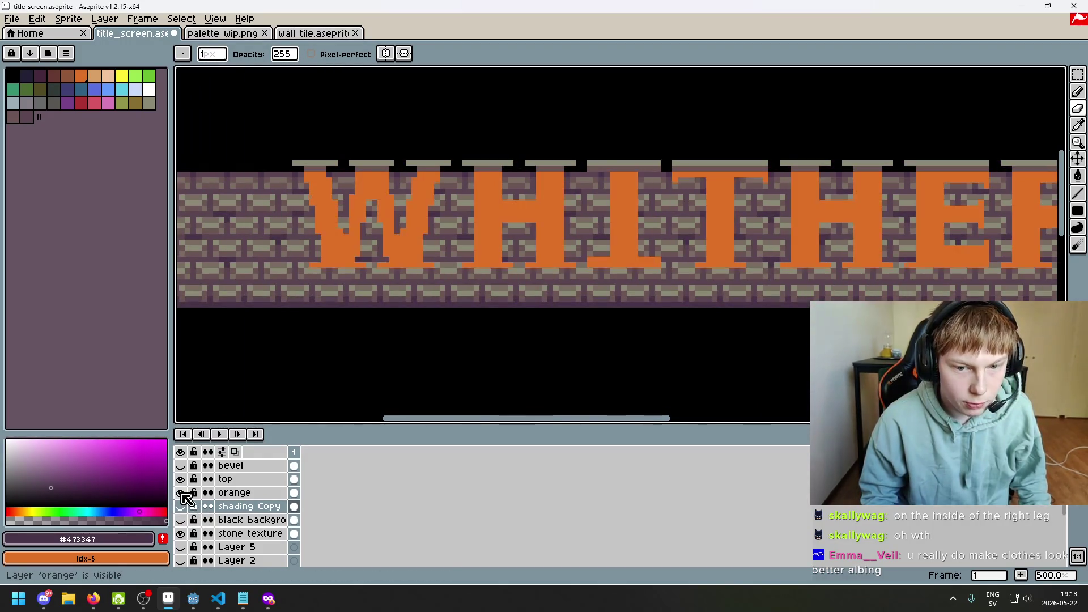
{"action": "left_click", "coordinate": [180, 533]}
{"action": "left_click", "coordinate": [181, 493]}
{"action": "left_click", "coordinate": [181, 494]}
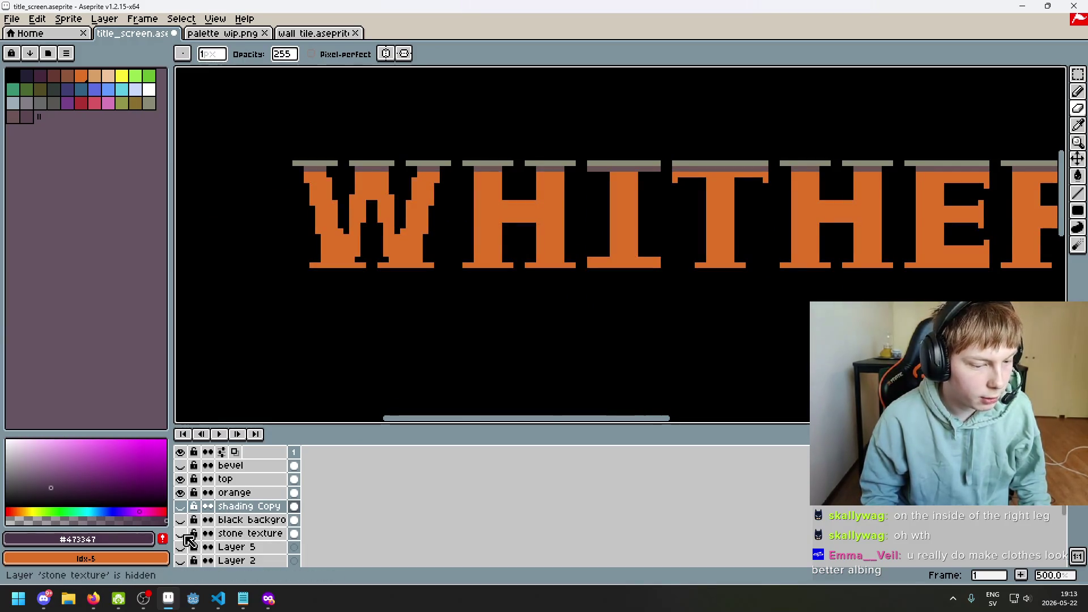
{"action": "double_click", "coordinate": [181, 534]}
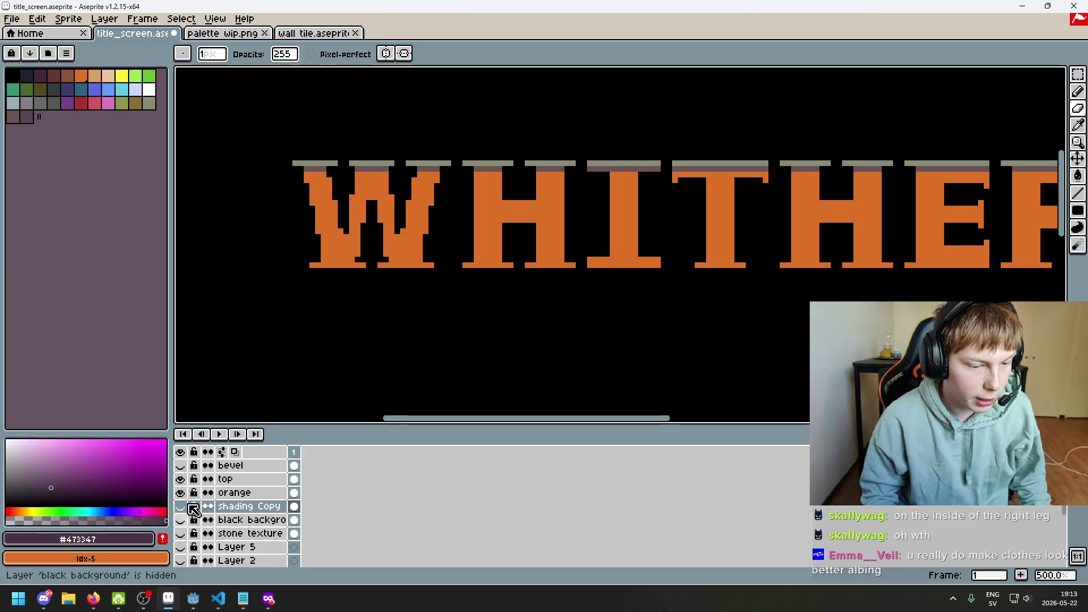
- Compare the shading layer on and off, then show the shading Copy drop shading
{"action": "scroll", "coordinate": [187, 490], "scroll_direction": "down", "scroll_amount": 1}
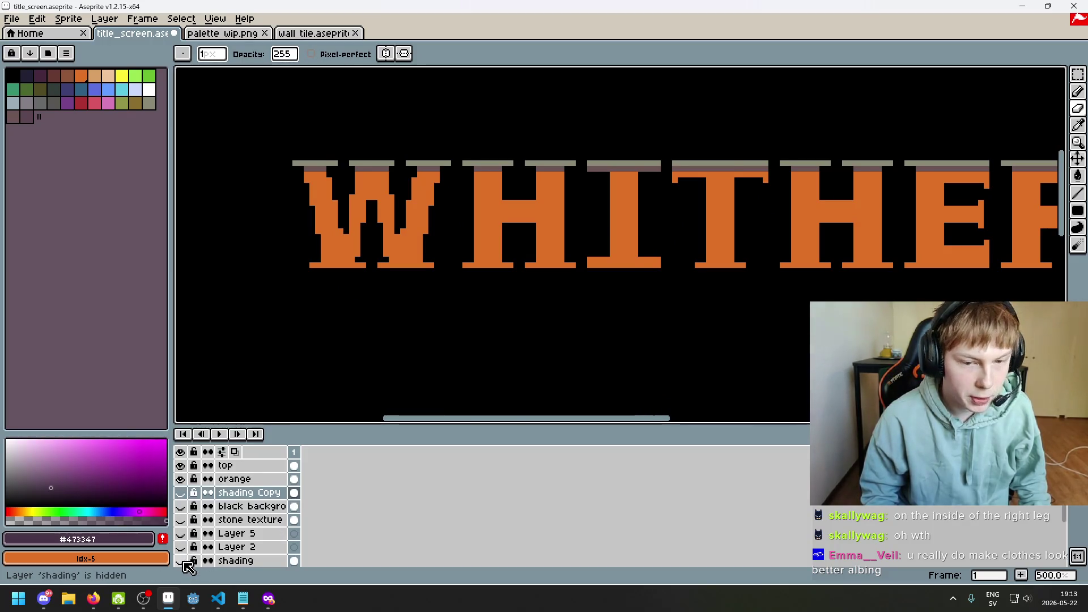
{"action": "left_click", "coordinate": [182, 561]}
{"action": "double_click", "coordinate": [182, 561]}
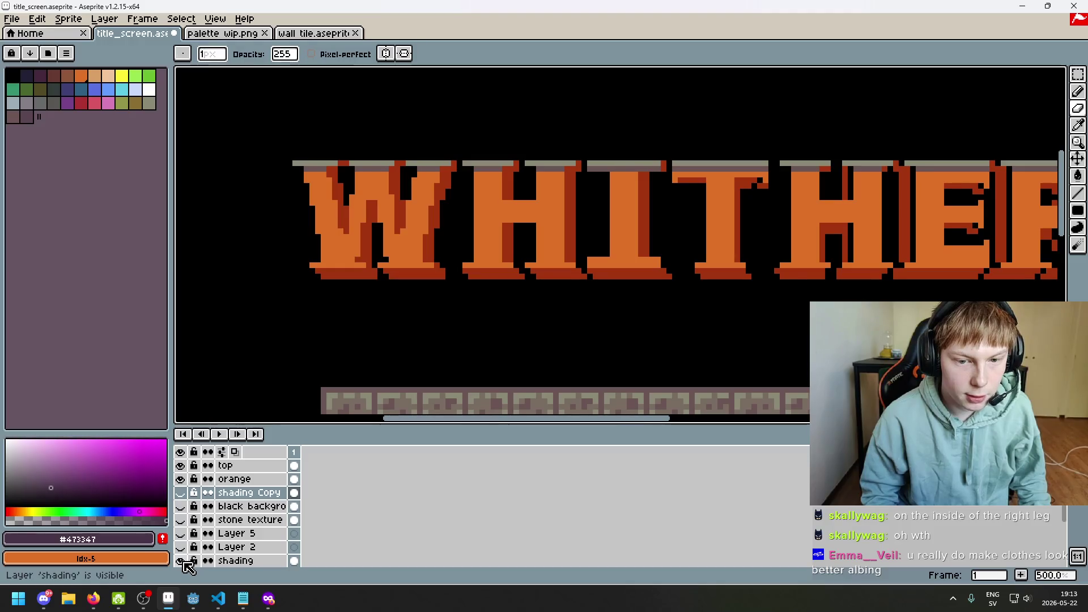
{"action": "left_click", "coordinate": [182, 561]}
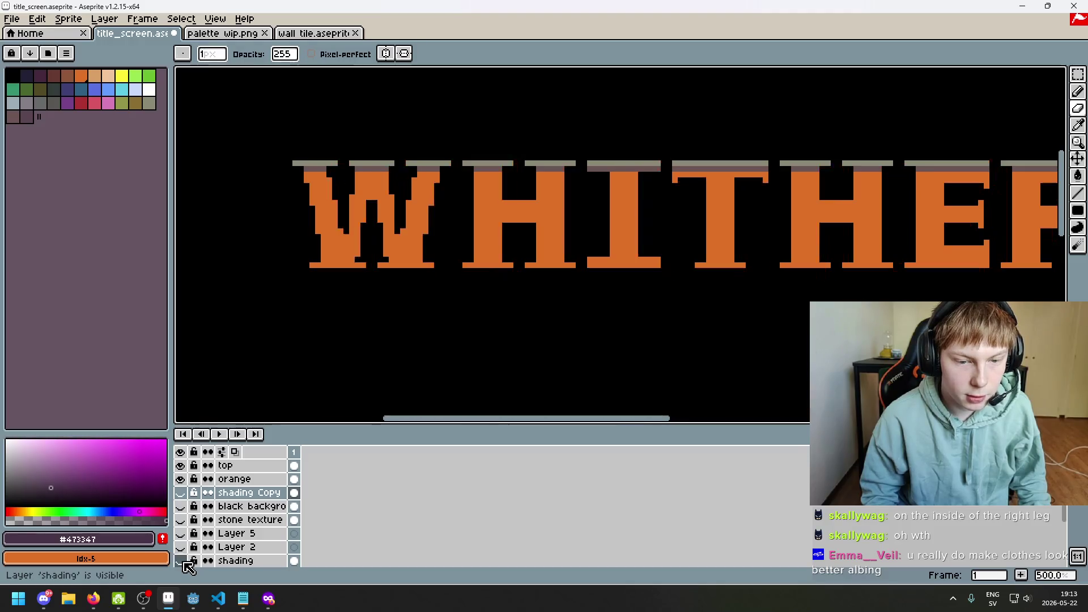
{"action": "scroll", "coordinate": [193, 506], "scroll_direction": "up", "scroll_amount": 1}
{"action": "left_click", "coordinate": [182, 506]}
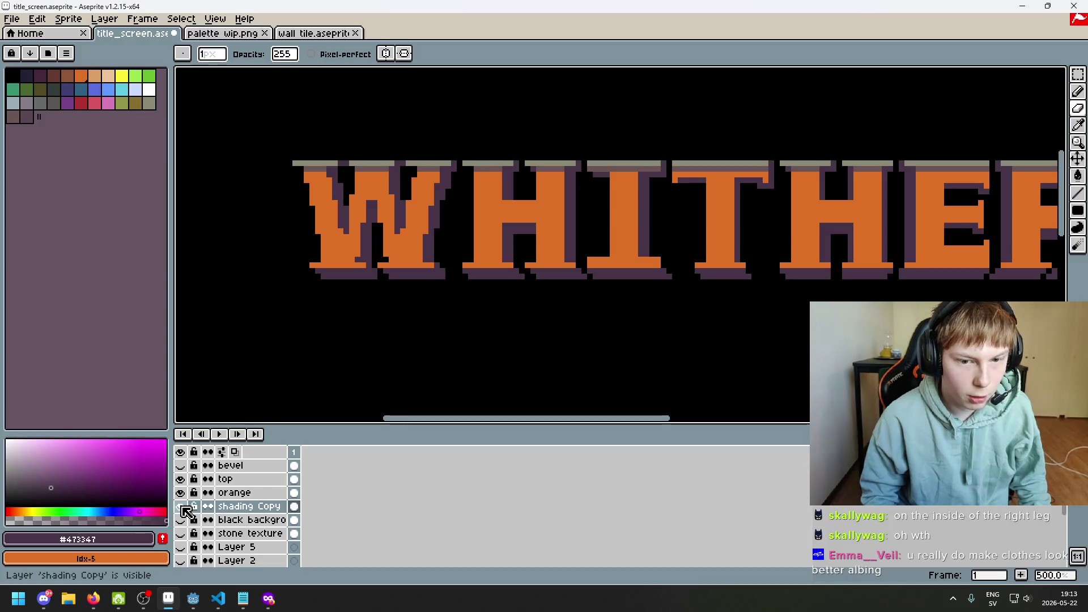
{"action": "scroll", "coordinate": [617, 329], "scroll_direction": "up", "scroll_amount": 1}
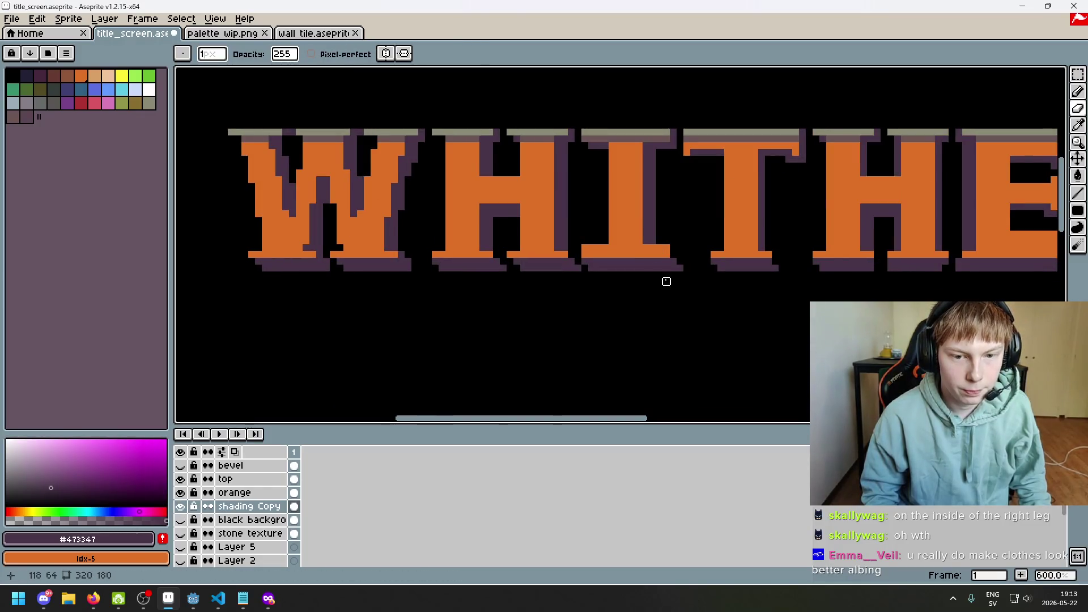
- Touch up the shading at the base of the I, erasing stray purple pixels below it
{"action": "scroll", "coordinate": [667, 282], "scroll_direction": "up", "scroll_amount": 3}
{"action": "key", "text": "b"}
{"action": "left_click_drag", "start_coordinate": [570, 239], "coordinate": [534, 288]}
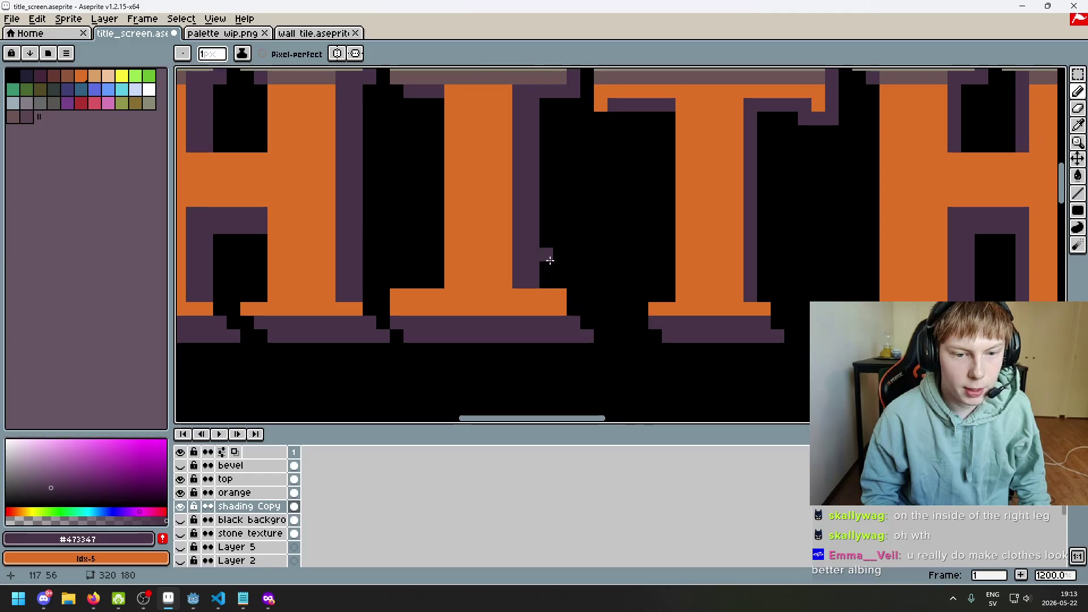
{"action": "left_click", "coordinate": [574, 309]}
{"action": "left_click", "coordinate": [590, 364]}
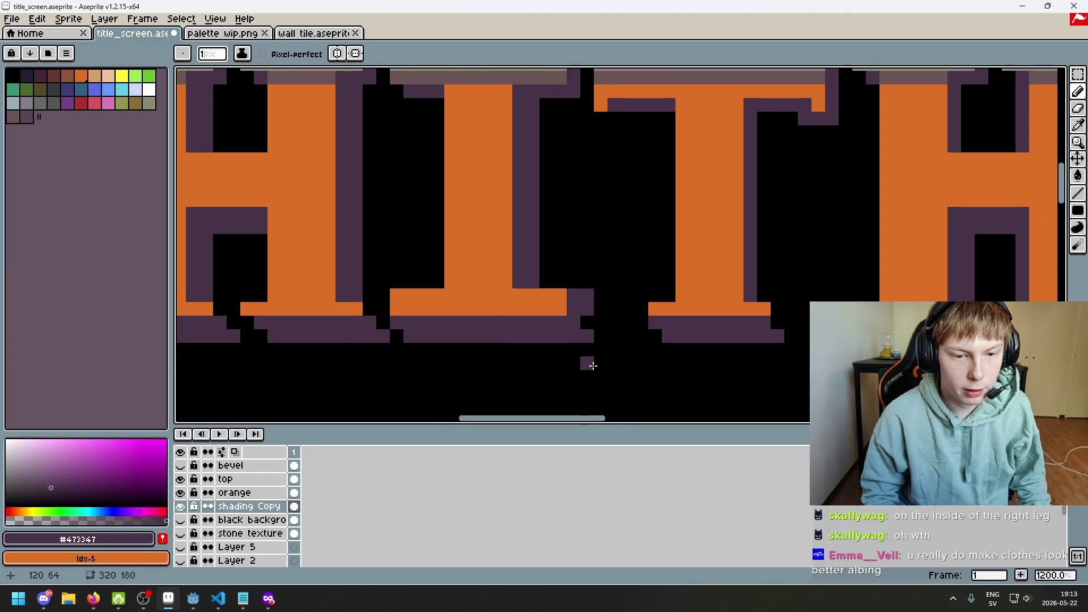
{"action": "key", "text": "ctrl+z"}
{"action": "key", "text": "e"}
{"action": "left_click_drag", "start_coordinate": [585, 336], "coordinate": [573, 321]}
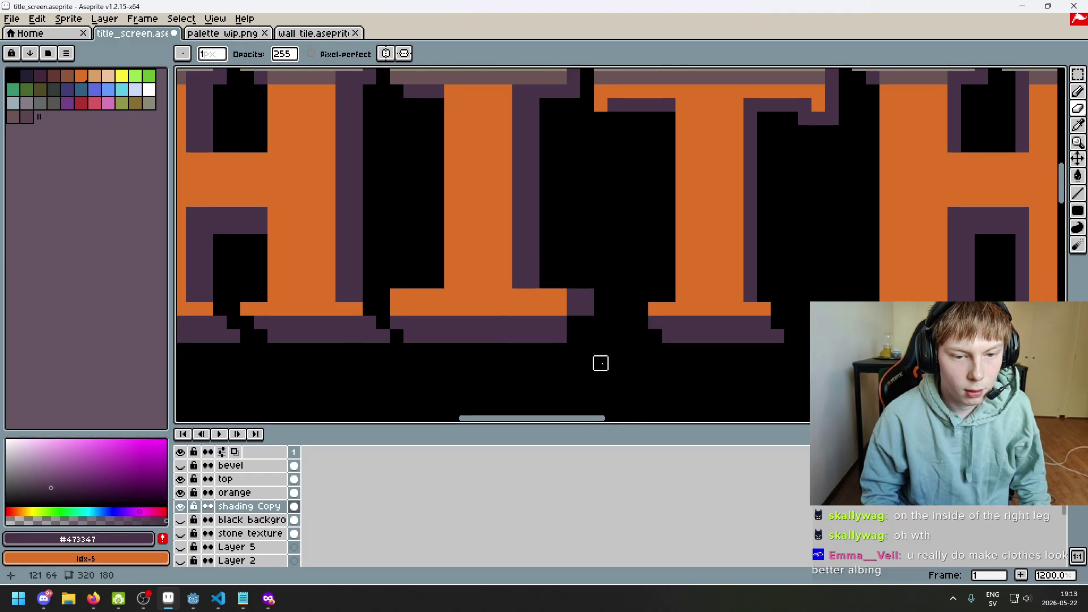
- Undo the recent pencil strokes on the purple shading, zooming in to check each result
{"action": "scroll", "coordinate": [610, 335], "scroll_direction": "down", "scroll_amount": 5}
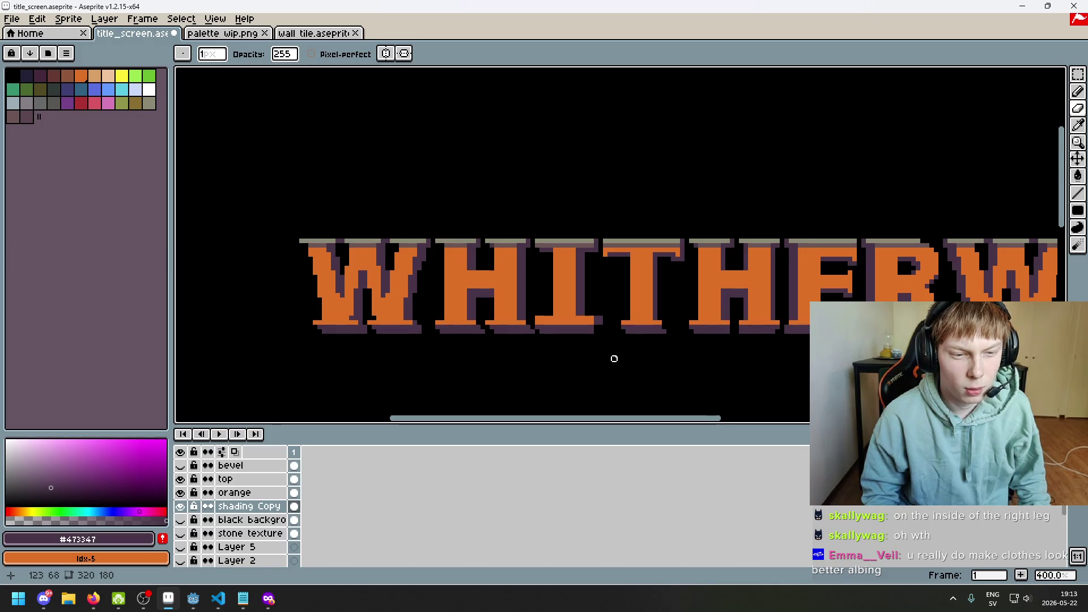
{"action": "scroll", "coordinate": [566, 333], "scroll_direction": "up", "scroll_amount": 1}
{"action": "scroll", "coordinate": [572, 325], "scroll_direction": "down", "scroll_amount": 1}
{"action": "scroll", "coordinate": [572, 326], "scroll_direction": "up", "scroll_amount": 1}
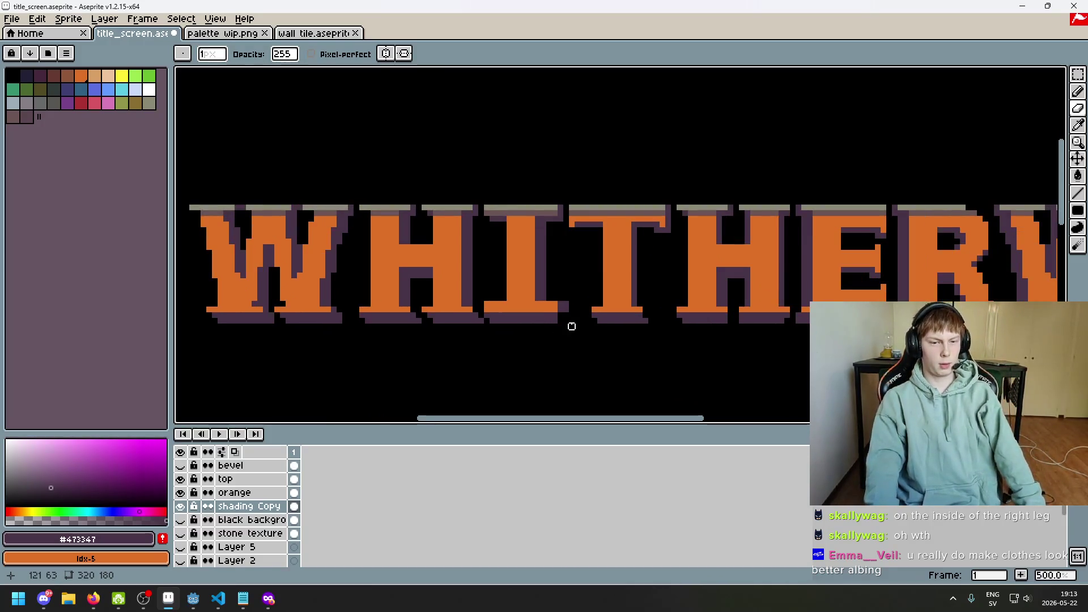
{"action": "key", "text": "ctrl+z"}
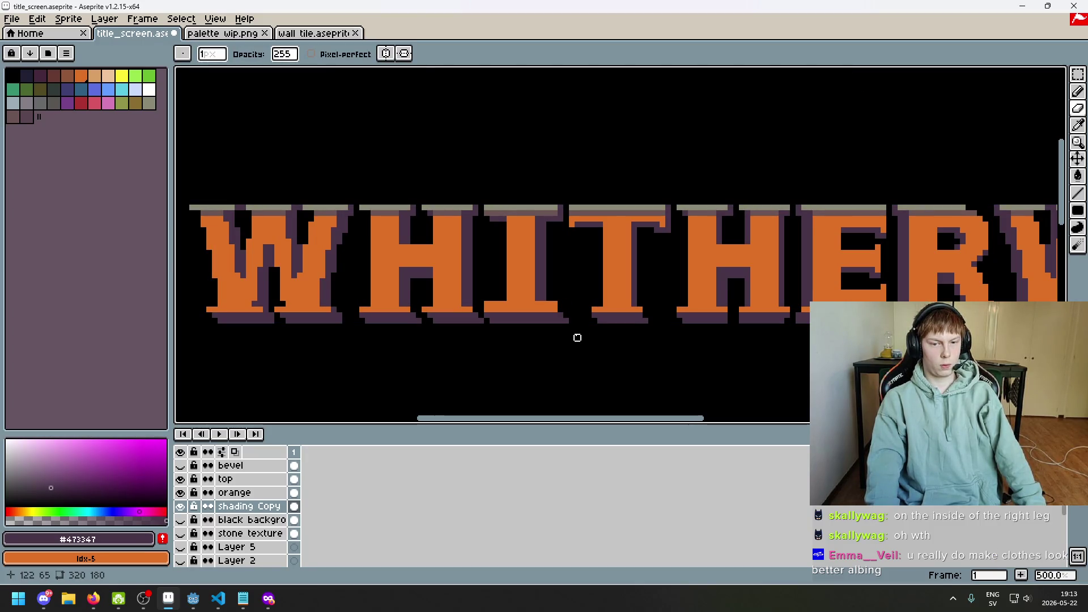
{"action": "scroll", "coordinate": [577, 338], "scroll_direction": "up", "scroll_amount": 3}
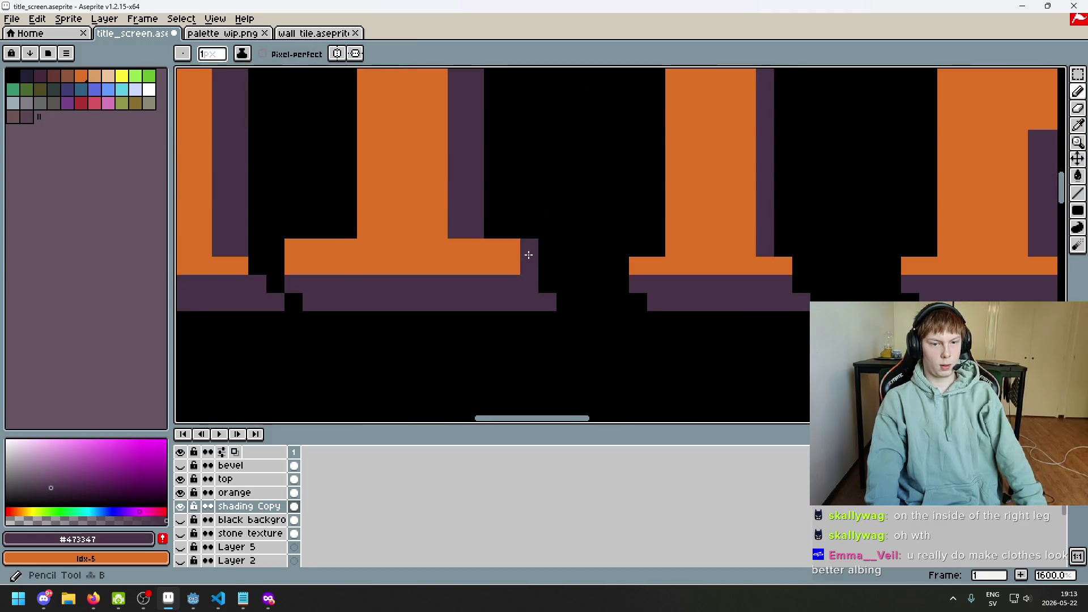
{"action": "scroll", "coordinate": [555, 316], "scroll_direction": "down", "scroll_amount": 3}
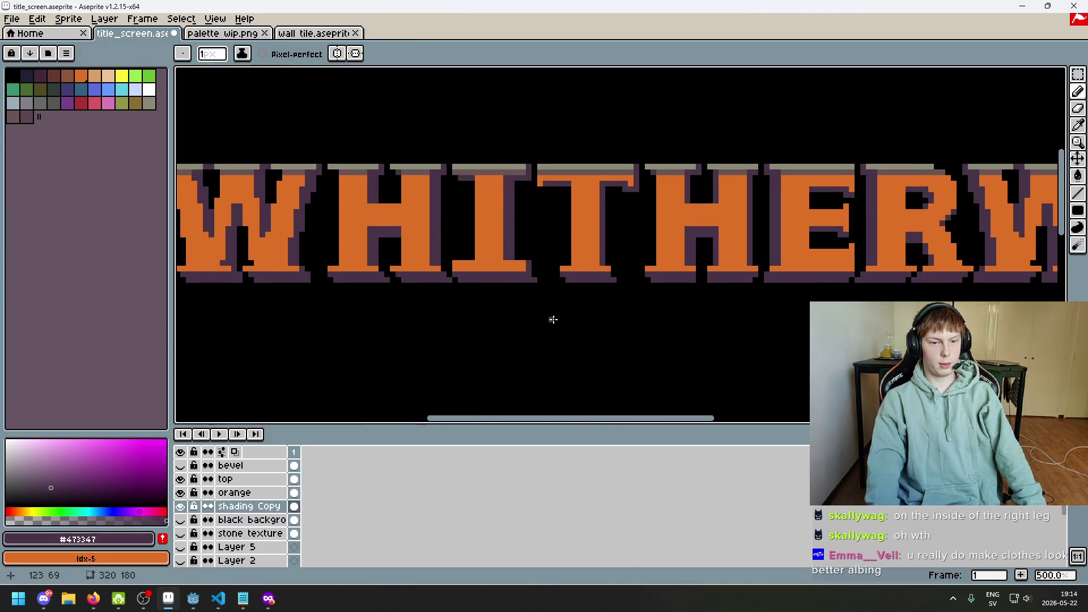
{"action": "scroll", "coordinate": [554, 320], "scroll_direction": "down", "scroll_amount": 2}
{"action": "scroll", "coordinate": [541, 294], "scroll_direction": "up", "scroll_amount": 3}
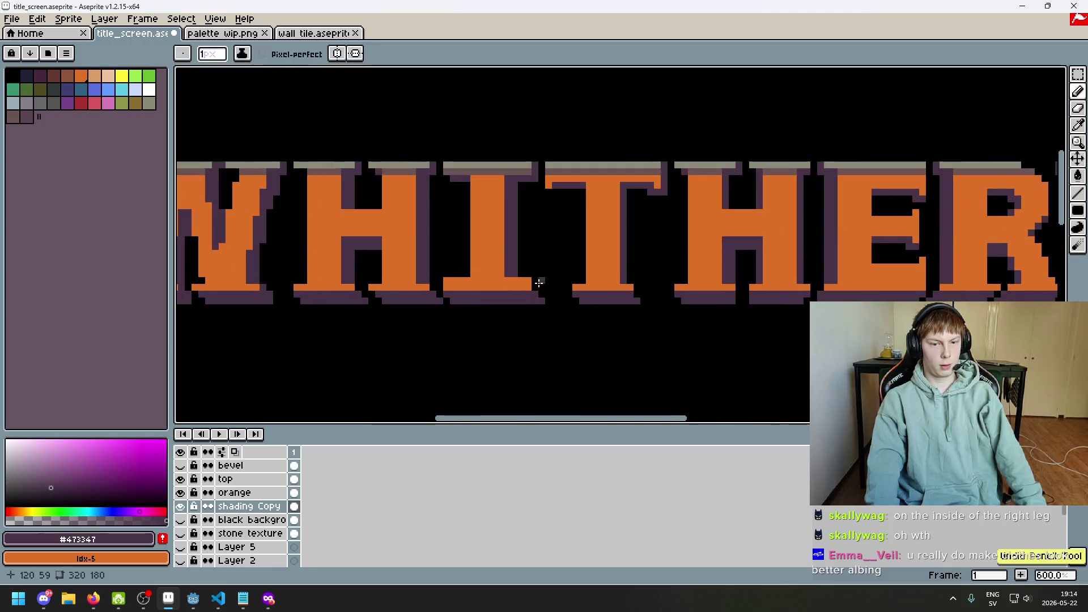
{"action": "scroll", "coordinate": [547, 303], "scroll_direction": "down", "scroll_amount": 3}
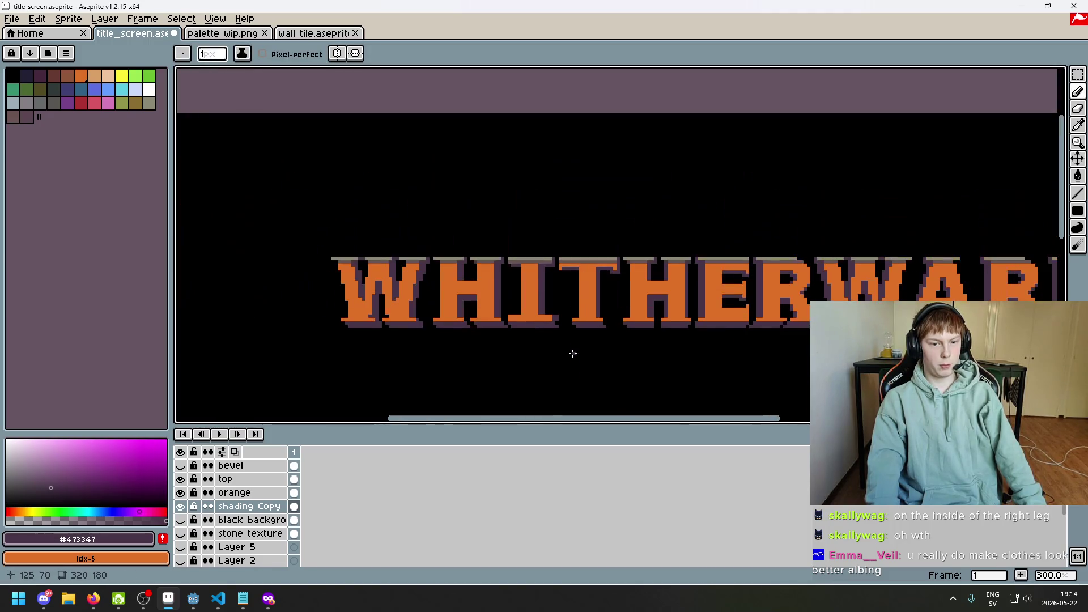
{"action": "scroll", "coordinate": [541, 292], "scroll_direction": "up", "scroll_amount": 3}
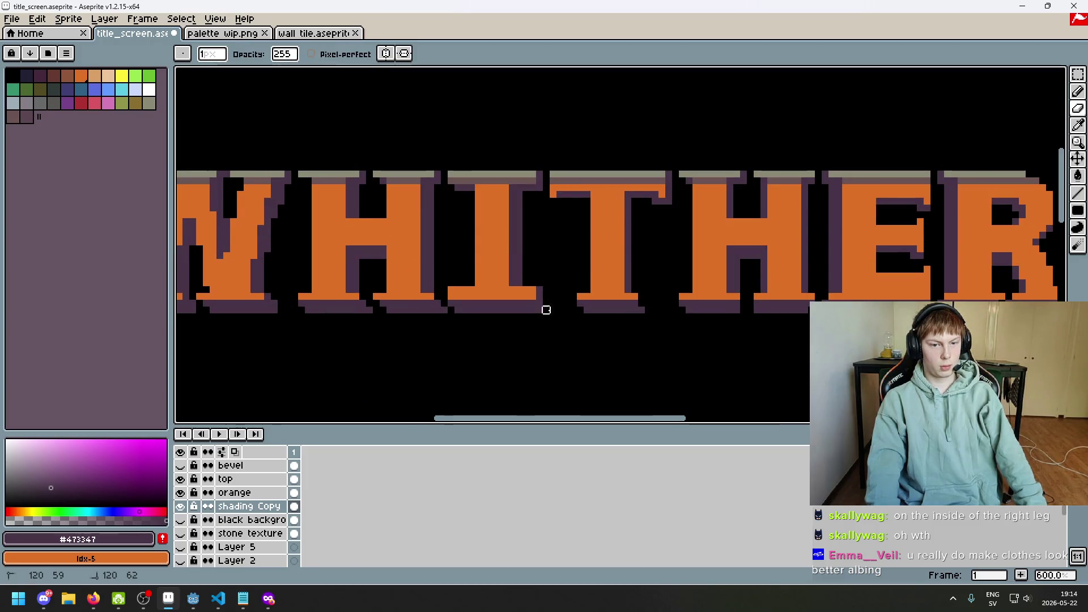
{"action": "scroll", "coordinate": [548, 295], "scroll_direction": "up", "scroll_amount": 3}
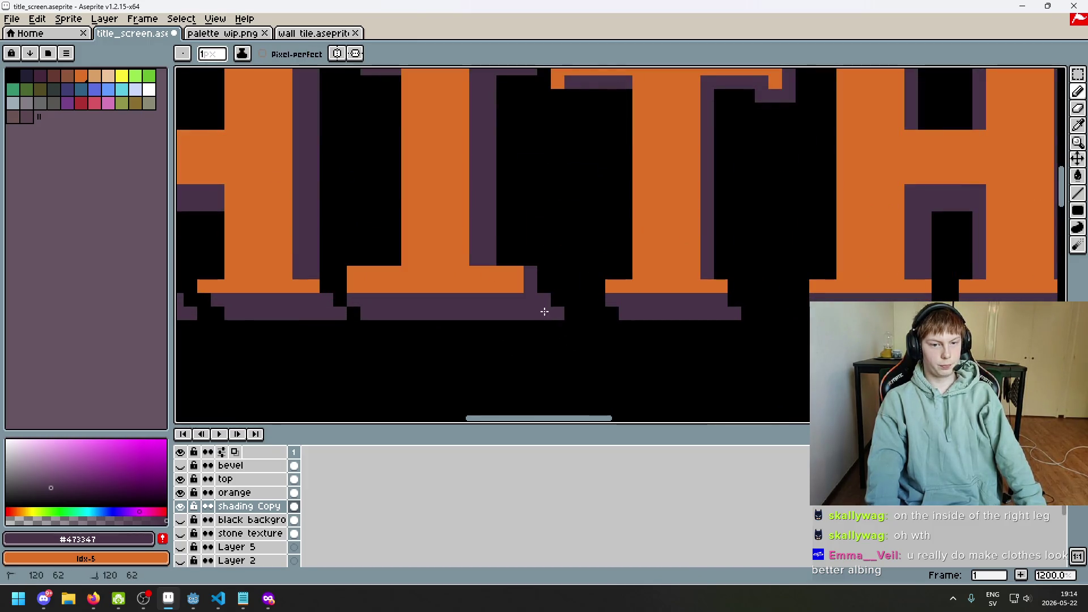
{"action": "scroll", "coordinate": [575, 357], "scroll_direction": "down", "scroll_amount": 6}
{"action": "key", "text": "e"}
{"action": "scroll", "coordinate": [549, 335], "scroll_direction": "up", "scroll_amount": 6}
{"action": "scroll", "coordinate": [533, 313], "scroll_direction": "down", "scroll_amount": 4}
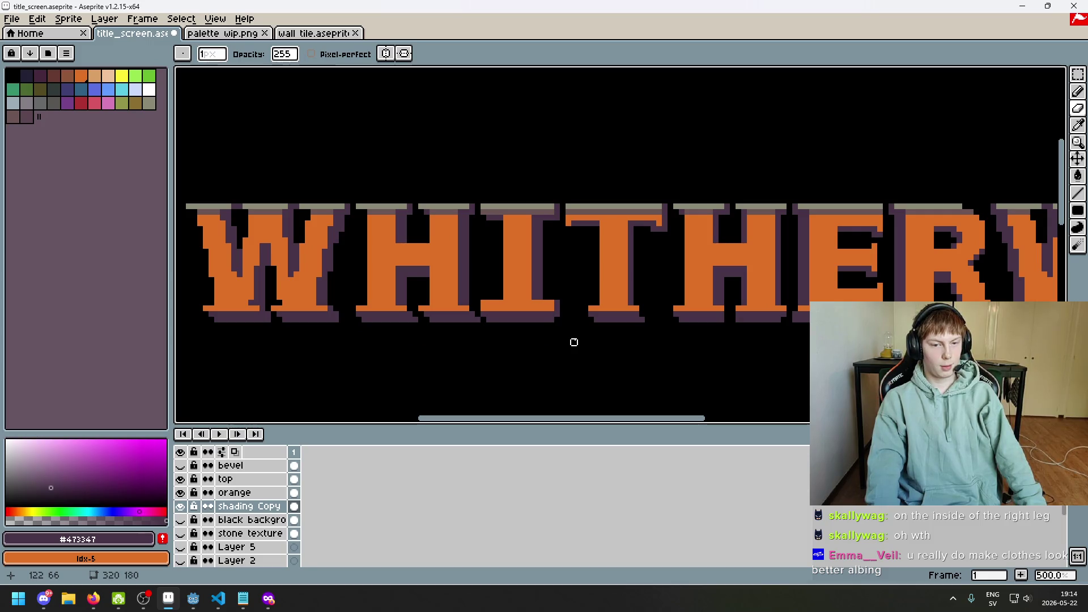
{"action": "scroll", "coordinate": [474, 311], "scroll_direction": "up", "scroll_amount": 5}
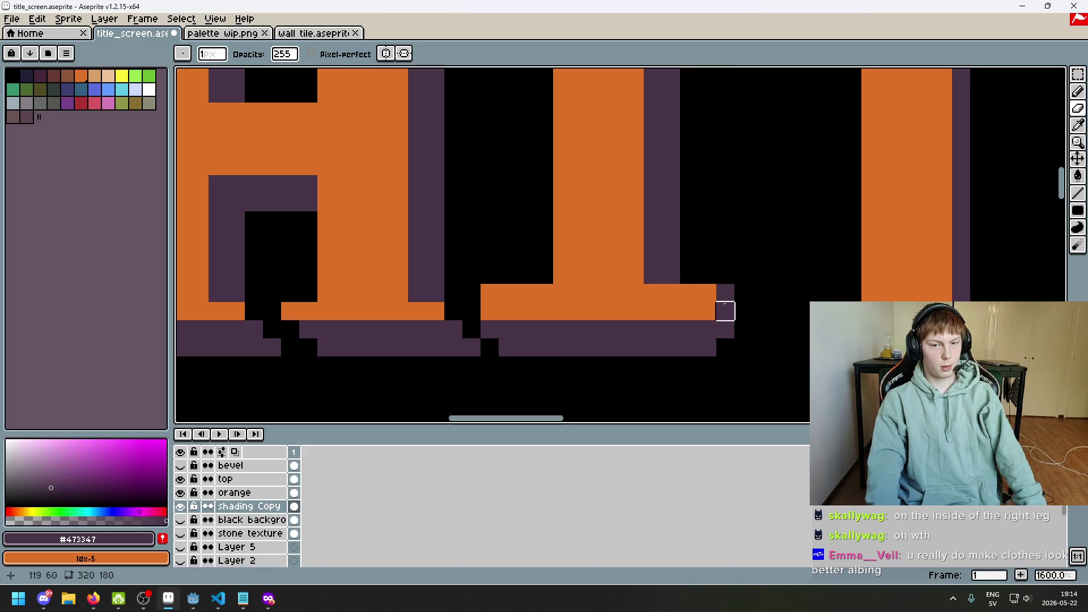
{"action": "scroll", "coordinate": [737, 312], "scroll_direction": "down", "scroll_amount": 5}
{"action": "key", "text": "ctrl+z"}
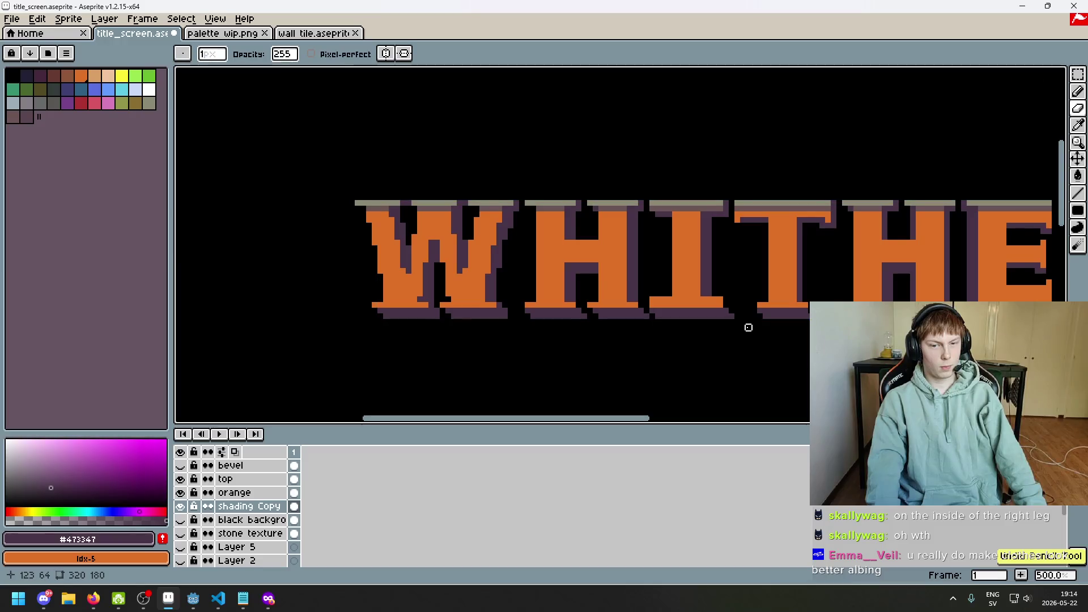
{"action": "scroll", "coordinate": [739, 326], "scroll_direction": "up", "scroll_amount": 4}
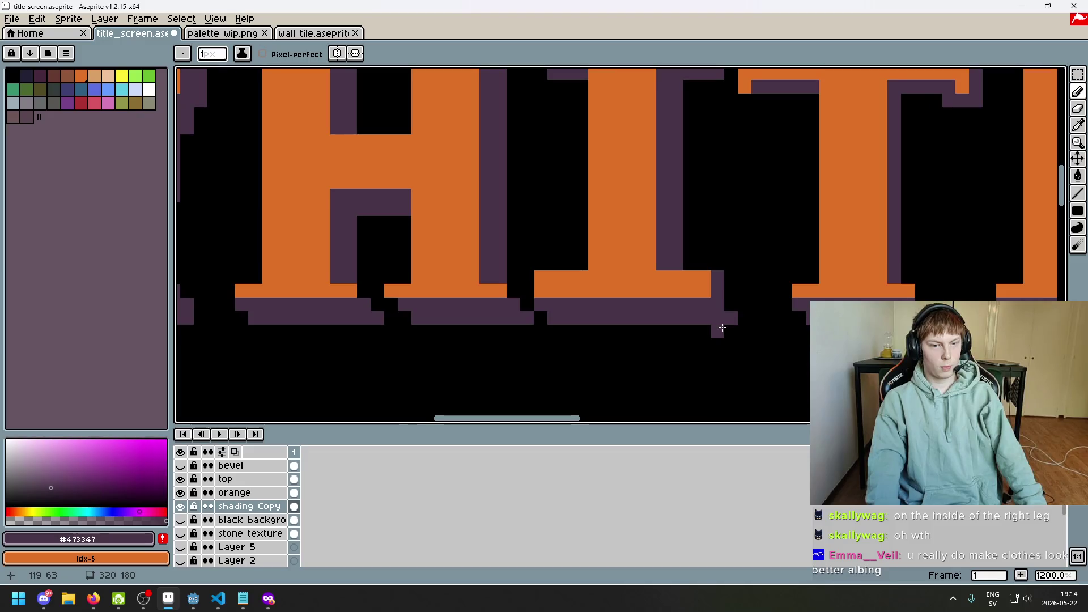
{"action": "scroll", "coordinate": [625, 329], "scroll_direction": "down", "scroll_amount": 4}
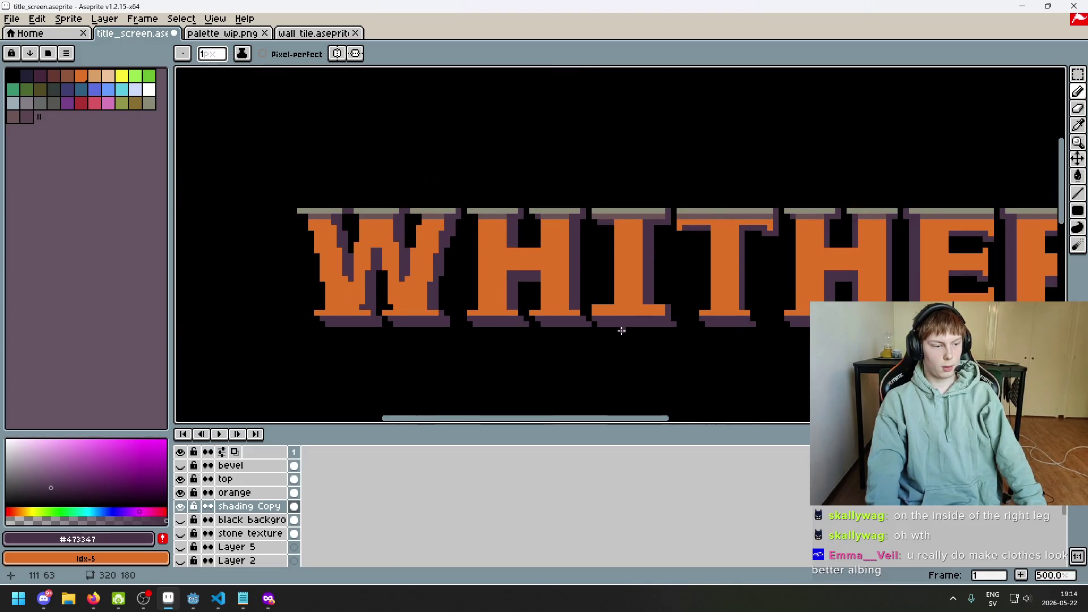
{"action": "scroll", "coordinate": [629, 331], "scroll_direction": "up", "scroll_amount": 4}
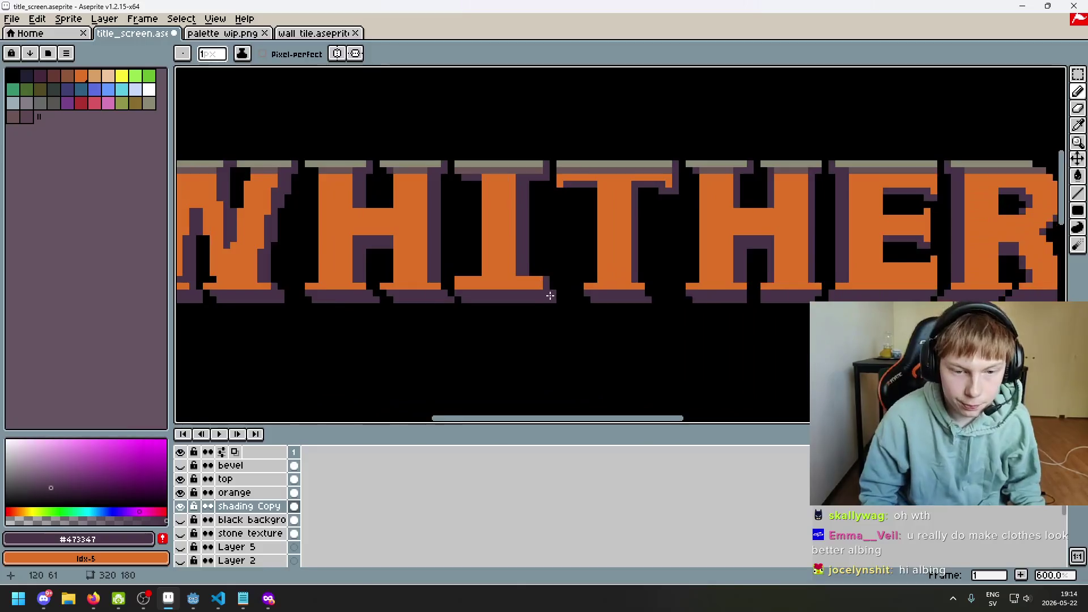
{"action": "scroll", "coordinate": [567, 309], "scroll_direction": "down", "scroll_amount": 6}
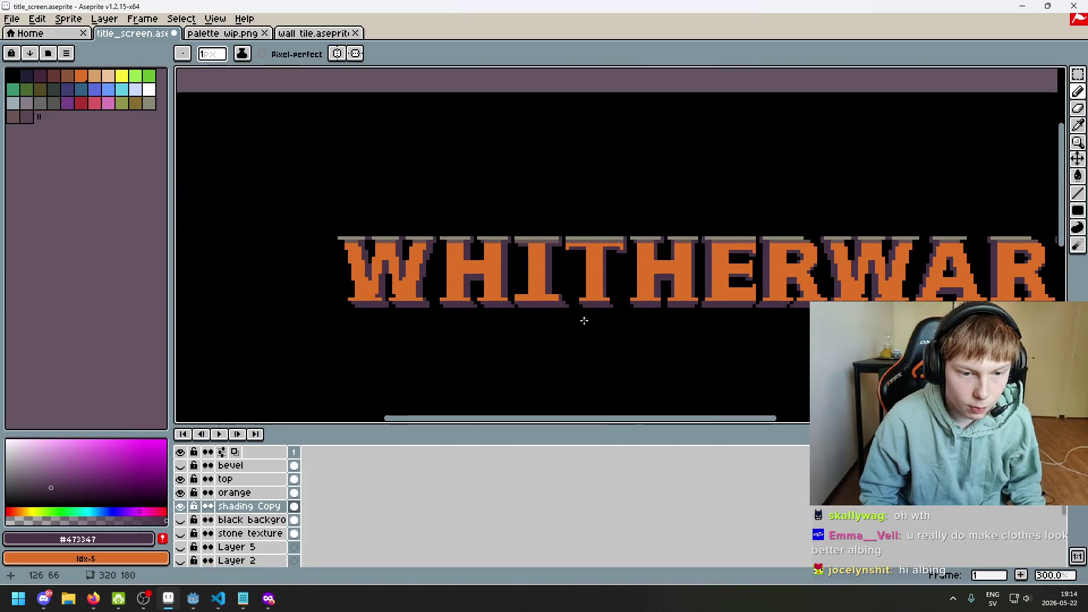
{"action": "key", "text": "ctrl+z"}
{"action": "left_click_drag", "start_coordinate": [583, 321], "coordinate": [554, 318]}
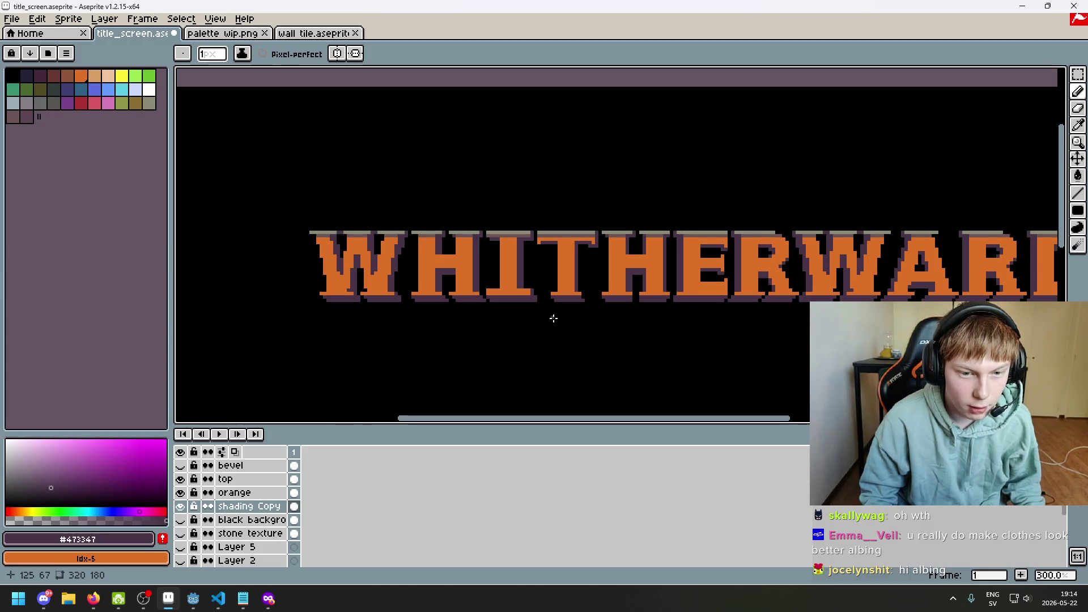
{"action": "scroll", "coordinate": [543, 297], "scroll_direction": "up", "scroll_amount": 2}
{"action": "scroll", "coordinate": [562, 328], "scroll_direction": "down", "scroll_amount": 3}
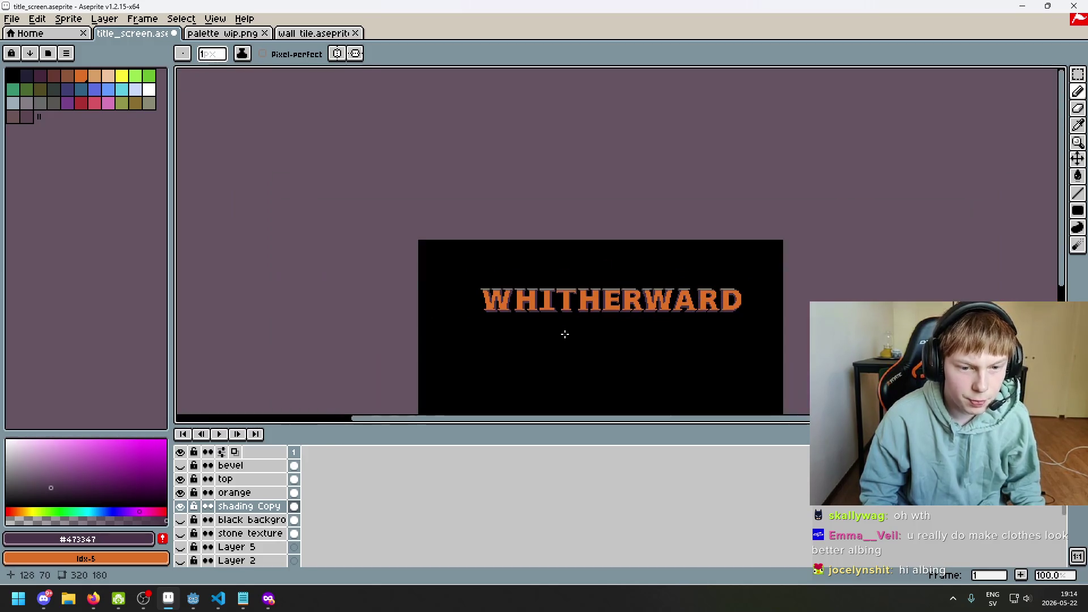
{"action": "scroll", "coordinate": [585, 284], "scroll_direction": "up", "scroll_amount": 2}
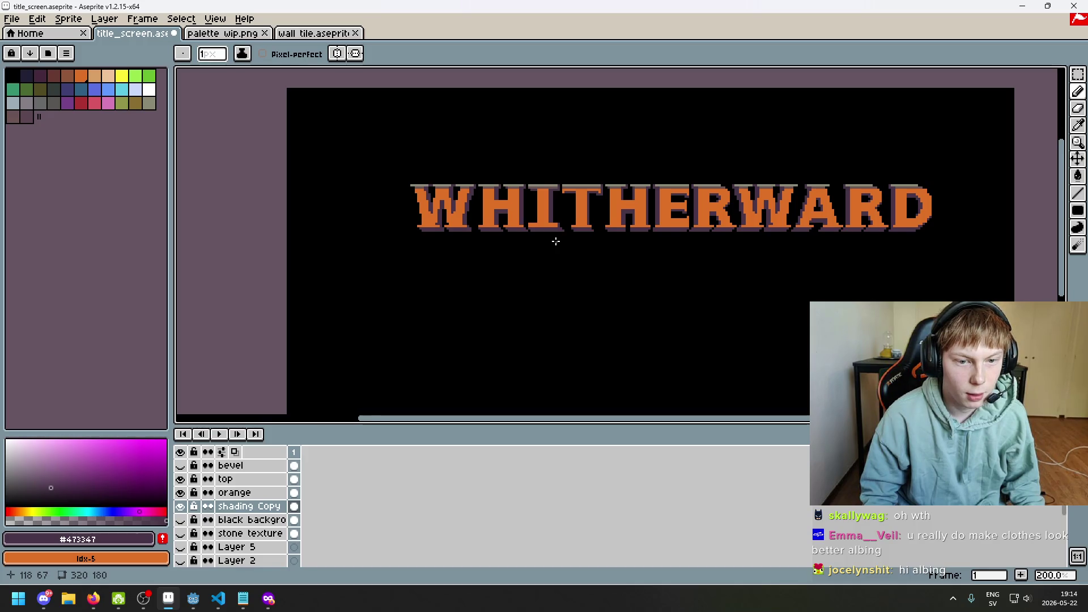
{"action": "scroll", "coordinate": [556, 240], "scroll_direction": "up", "scroll_amount": 4}
{"action": "key", "text": "e"}
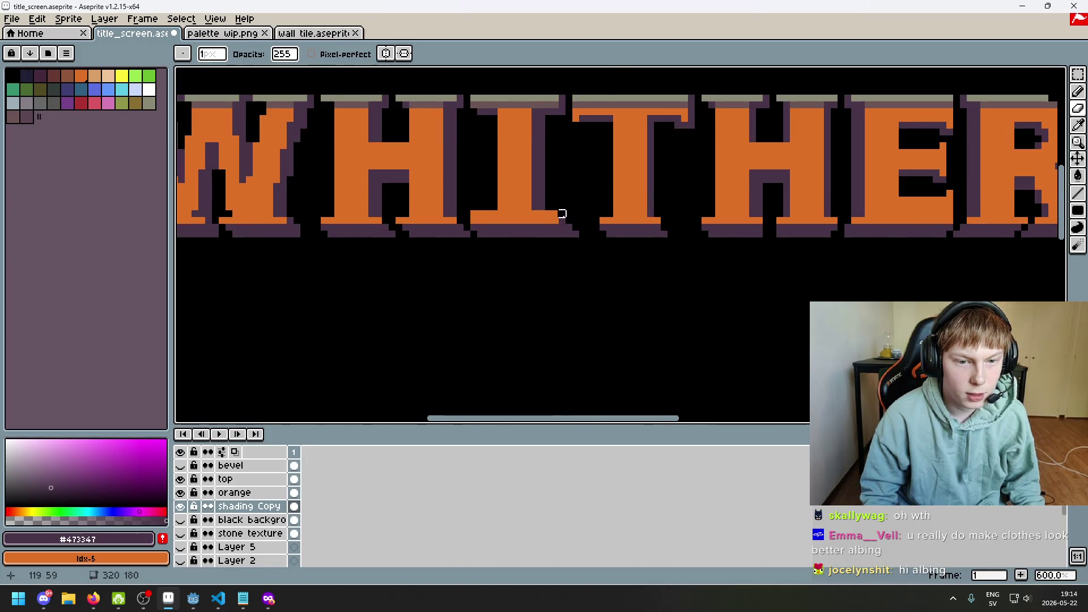
{"action": "scroll", "coordinate": [585, 278], "scroll_direction": "down", "scroll_amount": 4}
{"action": "scroll", "coordinate": [585, 281], "scroll_direction": "up", "scroll_amount": 1}
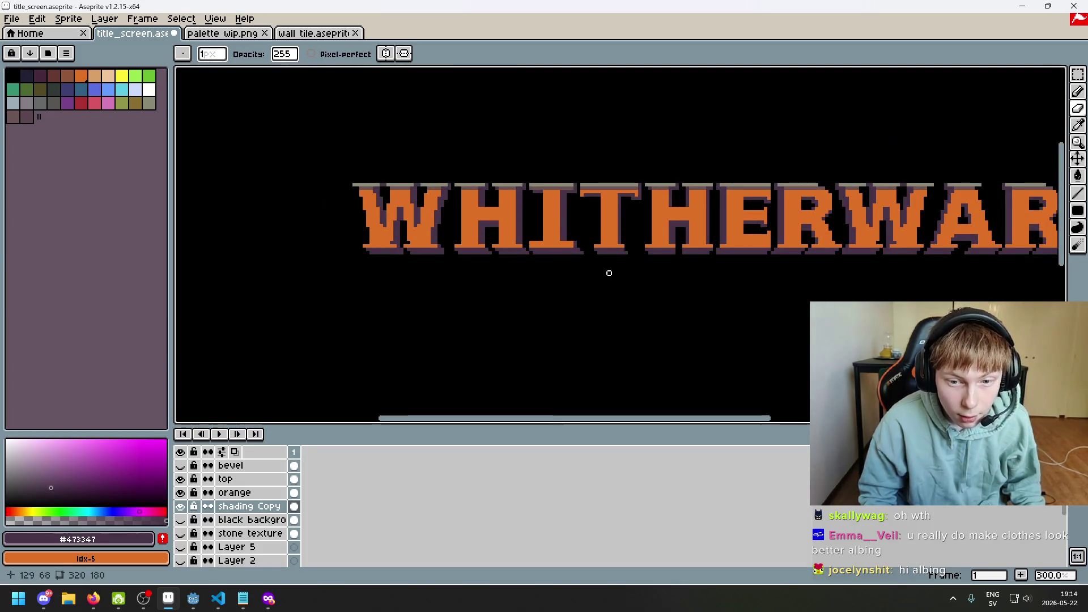
{"action": "scroll", "coordinate": [661, 275], "scroll_direction": "up", "scroll_amount": 1}
- Pan and zoom across the WHITHERWARD letters to inspect the shading
{"action": "left_click_drag", "start_coordinate": [661, 274], "coordinate": [560, 291]}
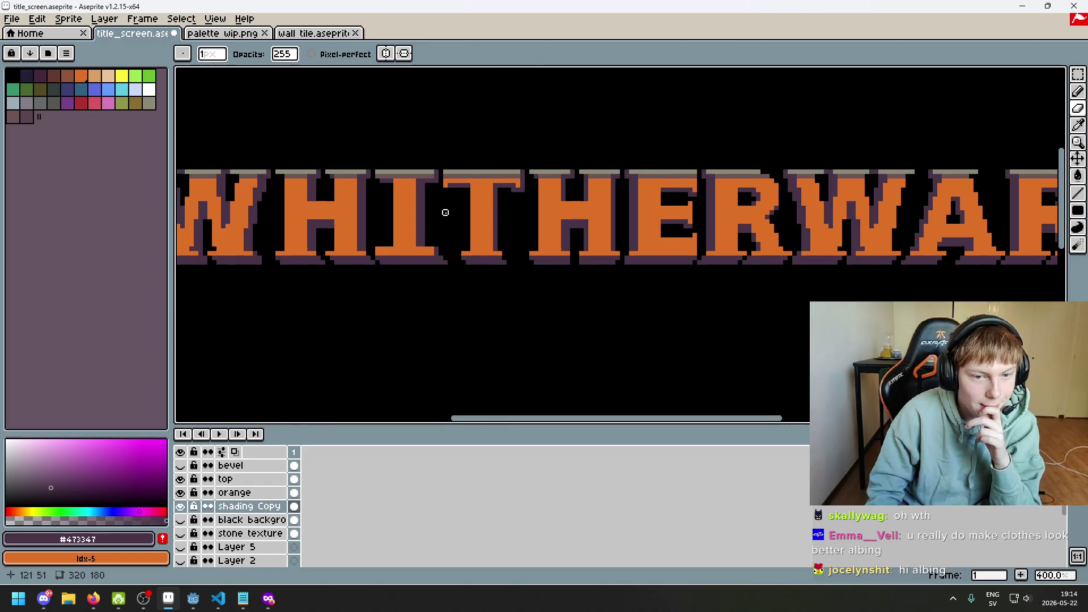
{"action": "scroll", "coordinate": [446, 235], "scroll_direction": "left", "scroll_amount": 3}
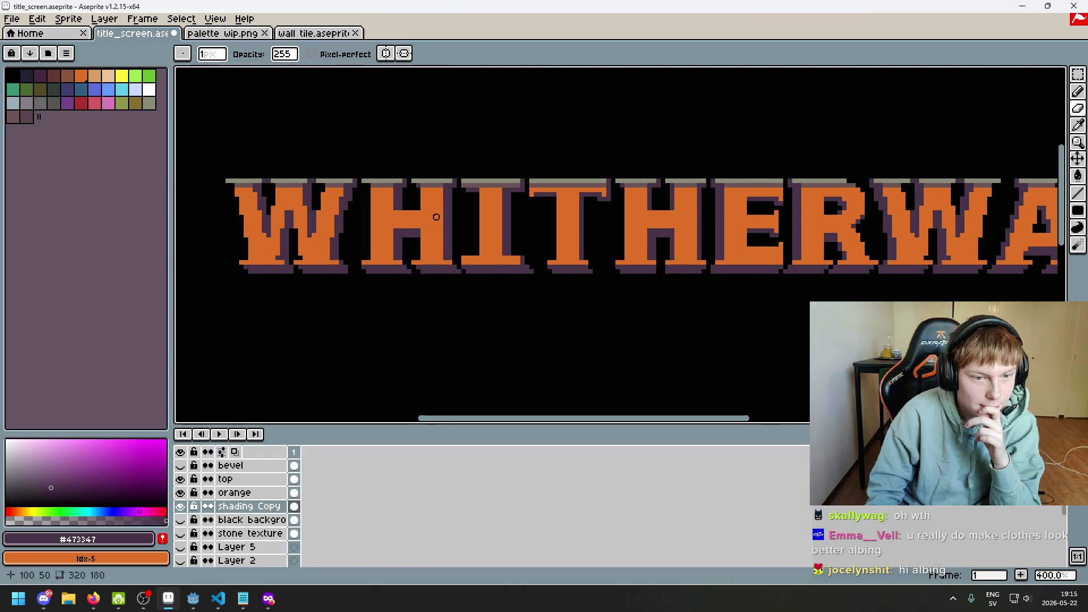
{"action": "scroll", "coordinate": [436, 221], "scroll_direction": "right", "scroll_amount": 2}
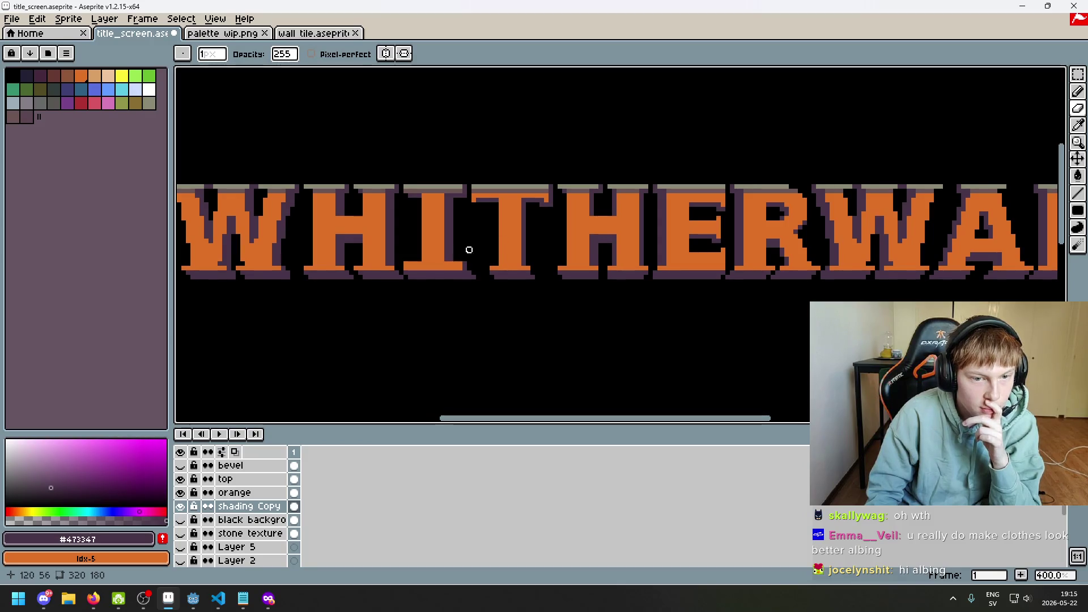
{"action": "scroll", "coordinate": [478, 249], "scroll_direction": "up", "scroll_amount": 1}
{"action": "mouse_move", "coordinate": [476, 248]}
{"action": "left_mouse_down"}
{"action": "mouse_move", "coordinate": [527, 239]}
{"action": "mouse_move", "coordinate": [481, 239]}
{"action": "left_mouse_up"}
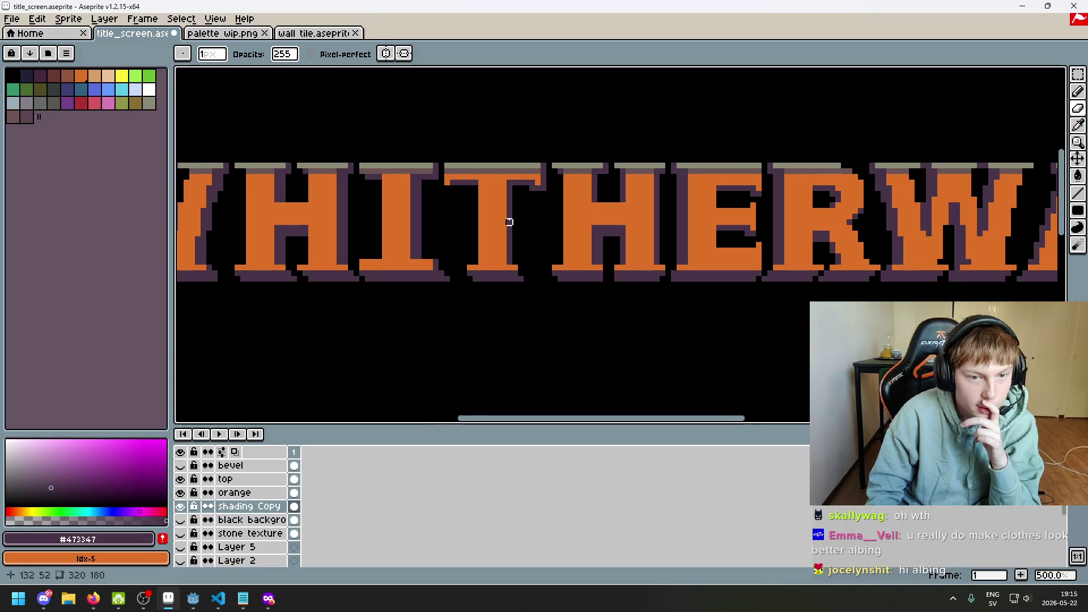
{"action": "scroll", "coordinate": [509, 222], "scroll_direction": "up", "scroll_amount": 1}
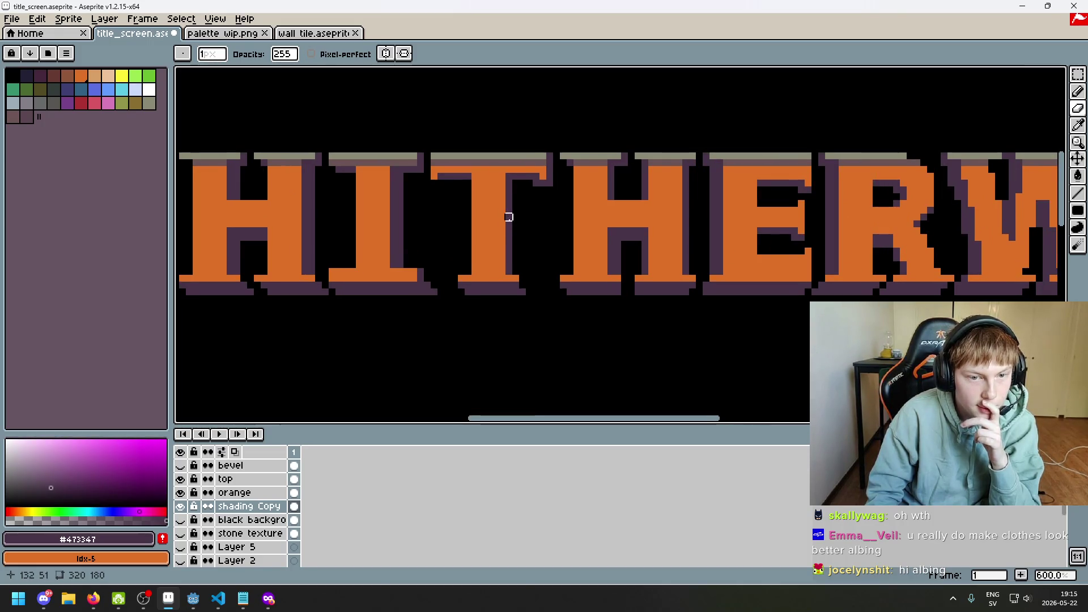
{"action": "scroll", "coordinate": [522, 227], "scroll_direction": "left", "scroll_amount": 2}
{"action": "scroll", "coordinate": [465, 272], "scroll_direction": "up", "scroll_amount": 1}
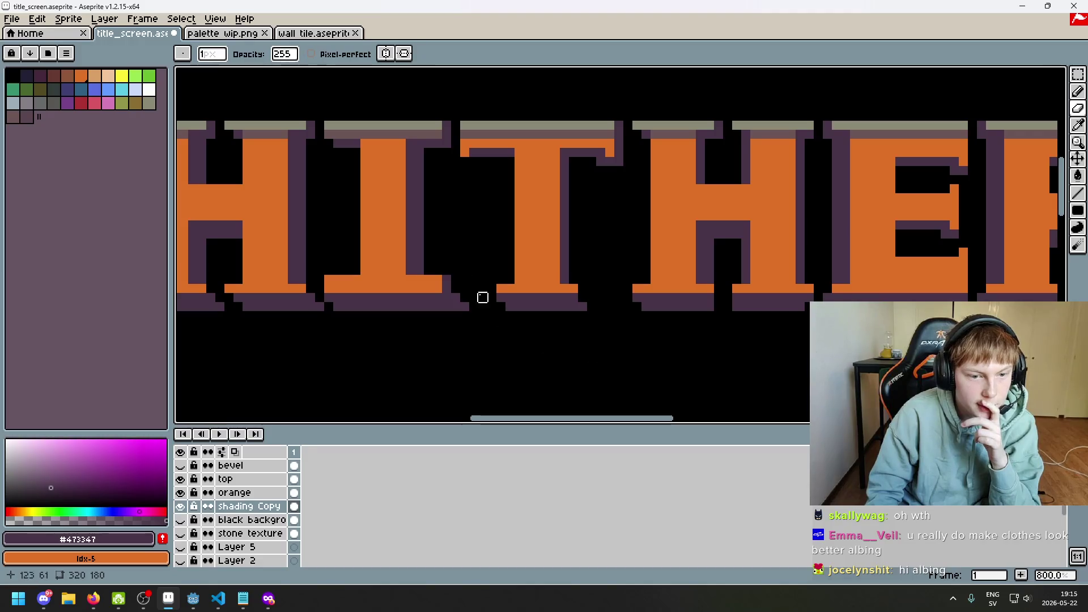
{"action": "scroll", "coordinate": [453, 300], "scroll_direction": "down", "scroll_amount": 1}
{"action": "left_click_drag", "start_coordinate": [464, 318], "coordinate": [507, 325]}
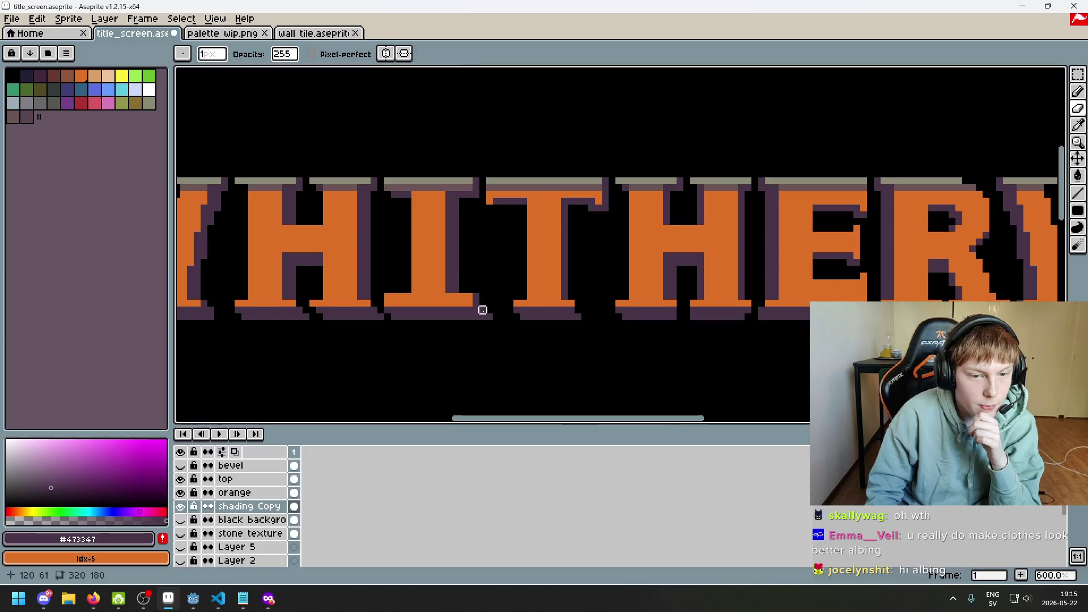
{"action": "scroll", "coordinate": [482, 323], "scroll_direction": "down", "scroll_amount": 2}
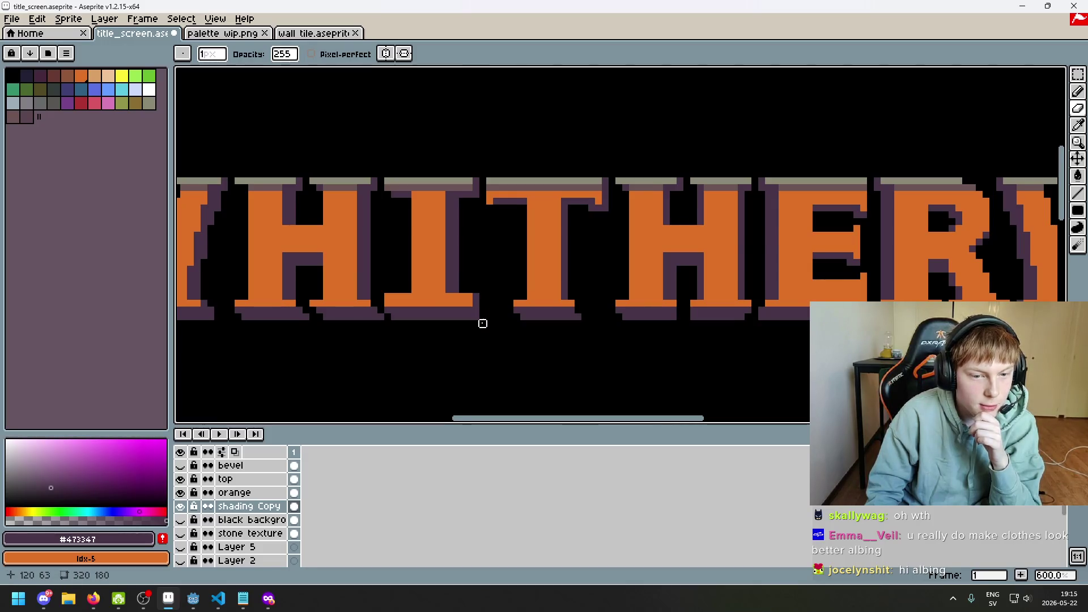
{"action": "scroll", "coordinate": [481, 321], "scroll_direction": "up", "scroll_amount": 4}
{"action": "scroll", "coordinate": [481, 321], "scroll_direction": "down", "scroll_amount": 6}
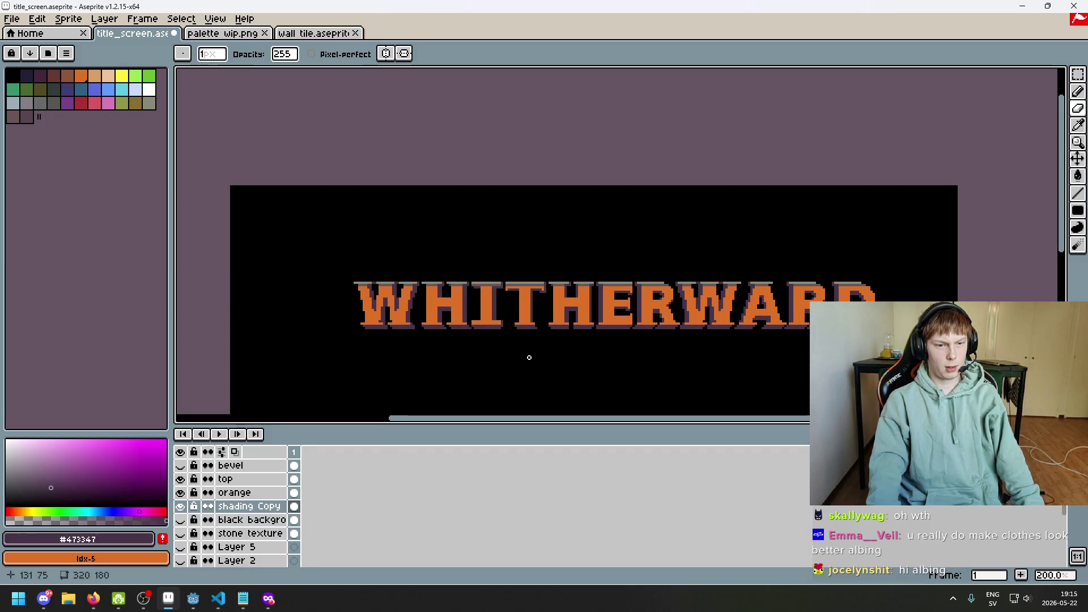
- Undo one more pencil stroke on the letter-base shading, then show the black background layer
{"action": "scroll", "coordinate": [507, 342], "scroll_direction": "up", "scroll_amount": 4}
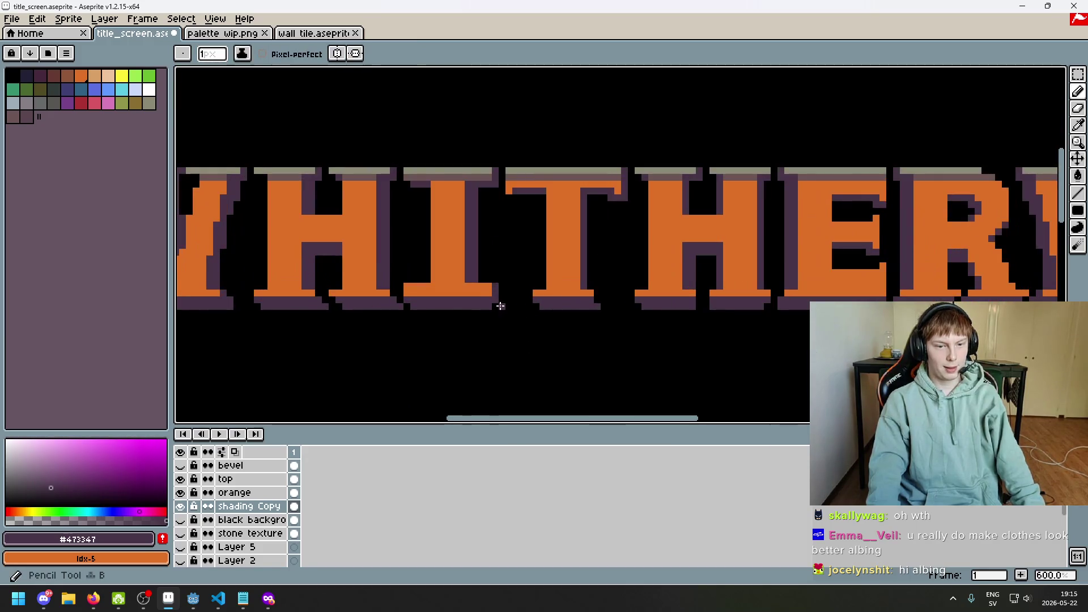
{"action": "scroll", "coordinate": [504, 305], "scroll_direction": "up", "scroll_amount": 2}
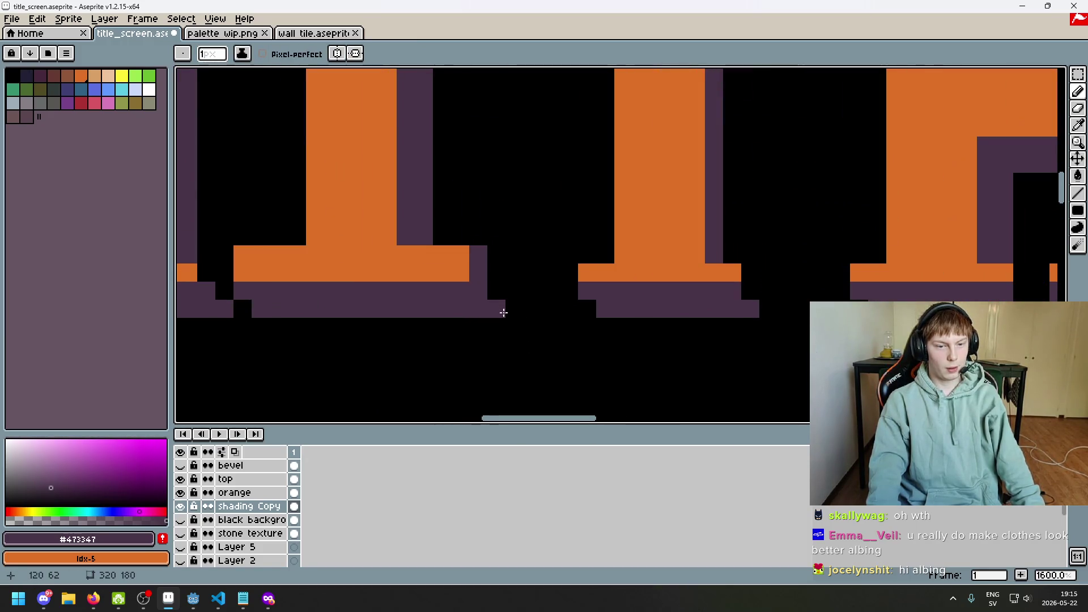
{"action": "scroll", "coordinate": [499, 306], "scroll_direction": "down", "scroll_amount": 6}
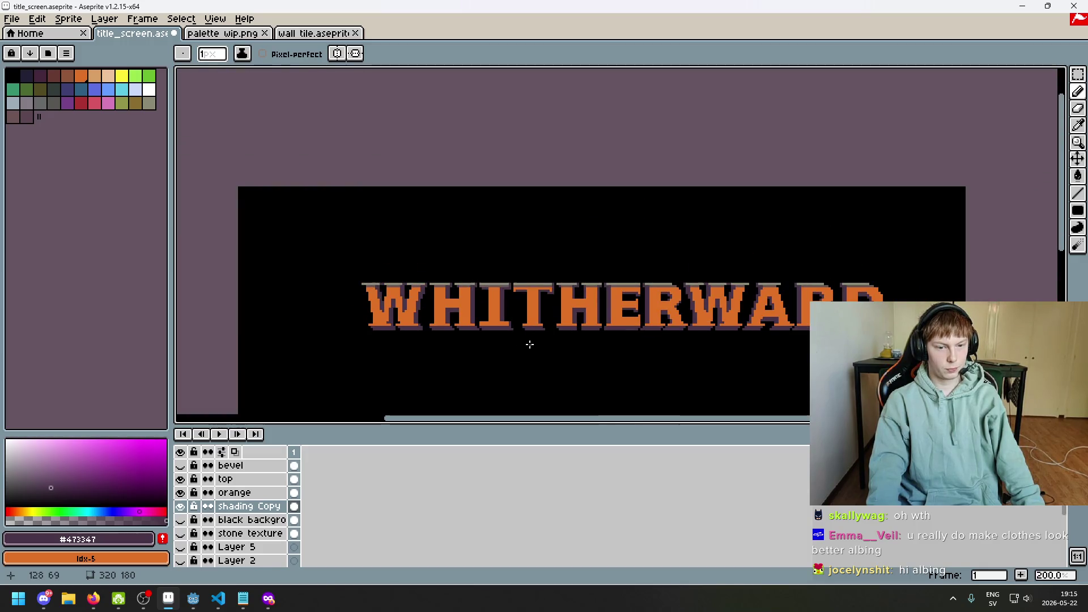
{"action": "scroll", "coordinate": [509, 330], "scroll_direction": "up", "scroll_amount": 4}
{"action": "scroll", "coordinate": [534, 356], "scroll_direction": "down", "scroll_amount": 3}
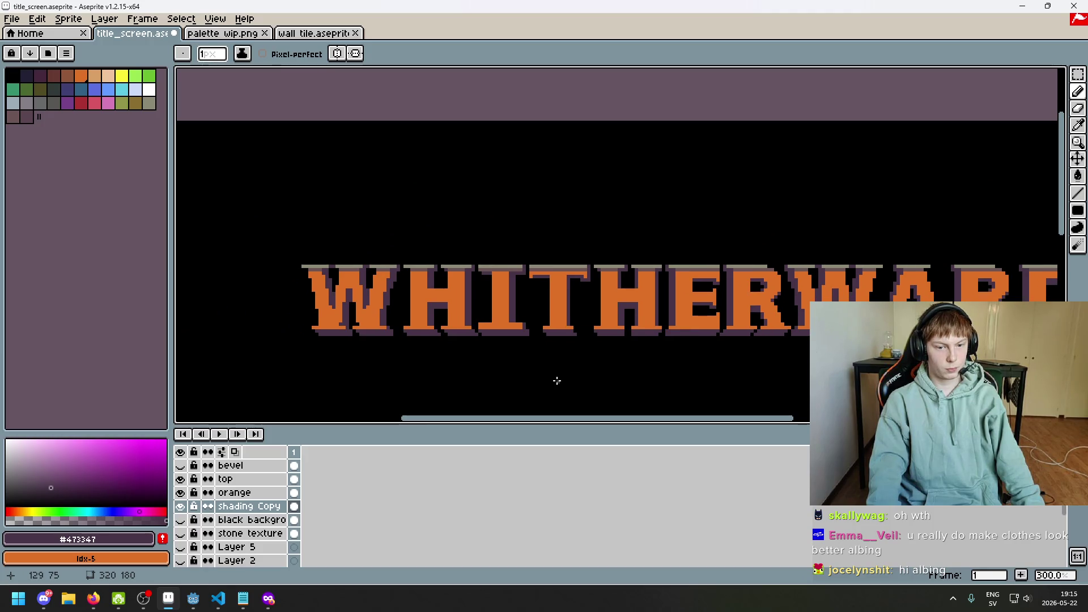
{"action": "scroll", "coordinate": [545, 361], "scroll_direction": "up", "scroll_amount": 3}
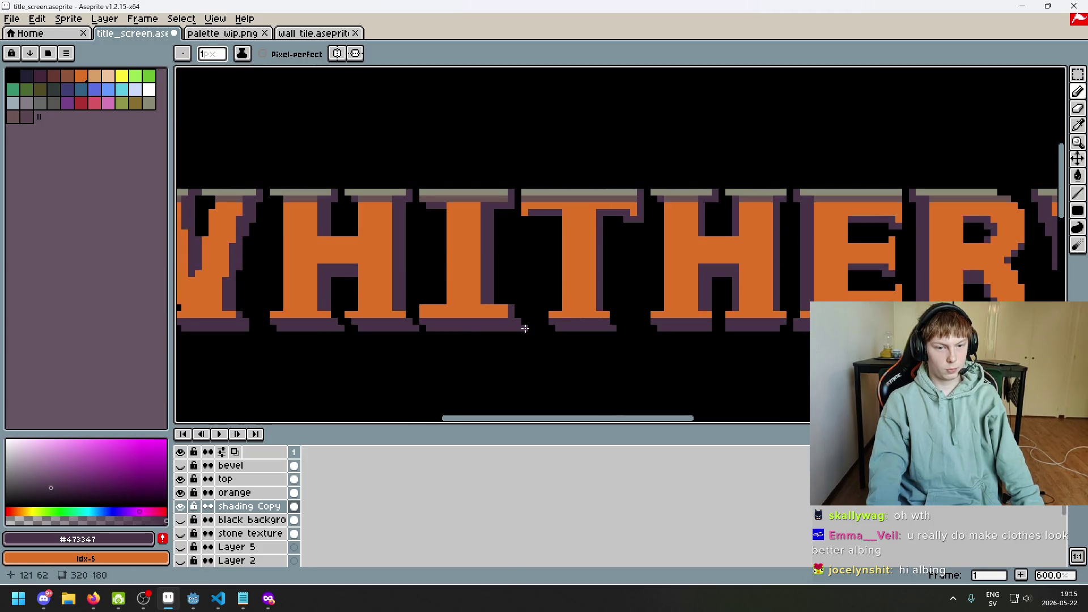
{"action": "scroll", "coordinate": [539, 340], "scroll_direction": "down", "scroll_amount": 3}
{"action": "key", "text": "ctrl+z"}
{"action": "scroll", "coordinate": [545, 352], "scroll_direction": "down", "scroll_amount": 1}
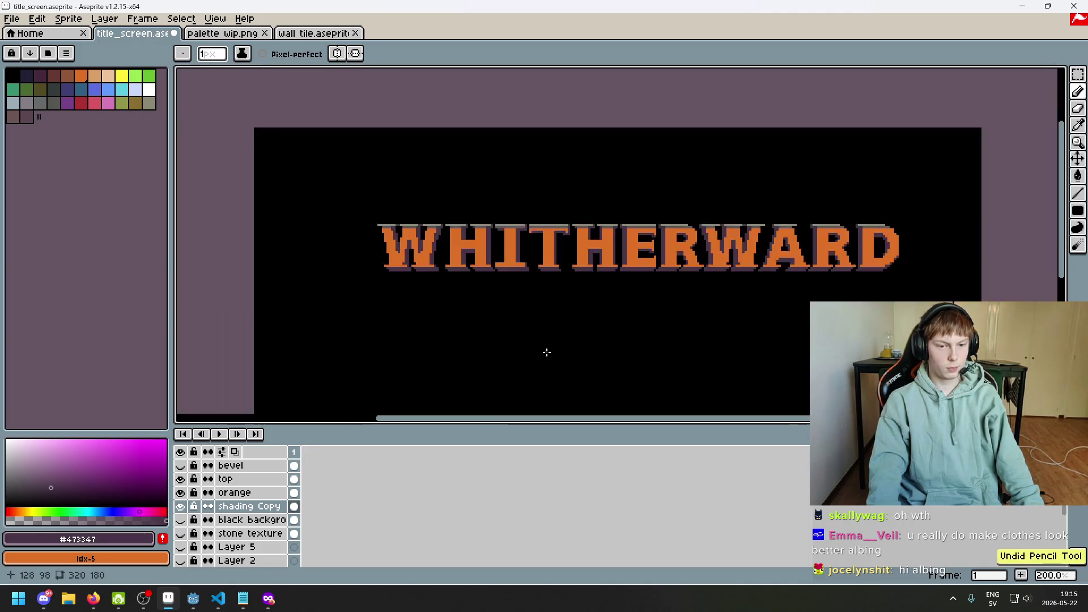
{"action": "scroll", "coordinate": [536, 297], "scroll_direction": "up", "scroll_amount": 2}
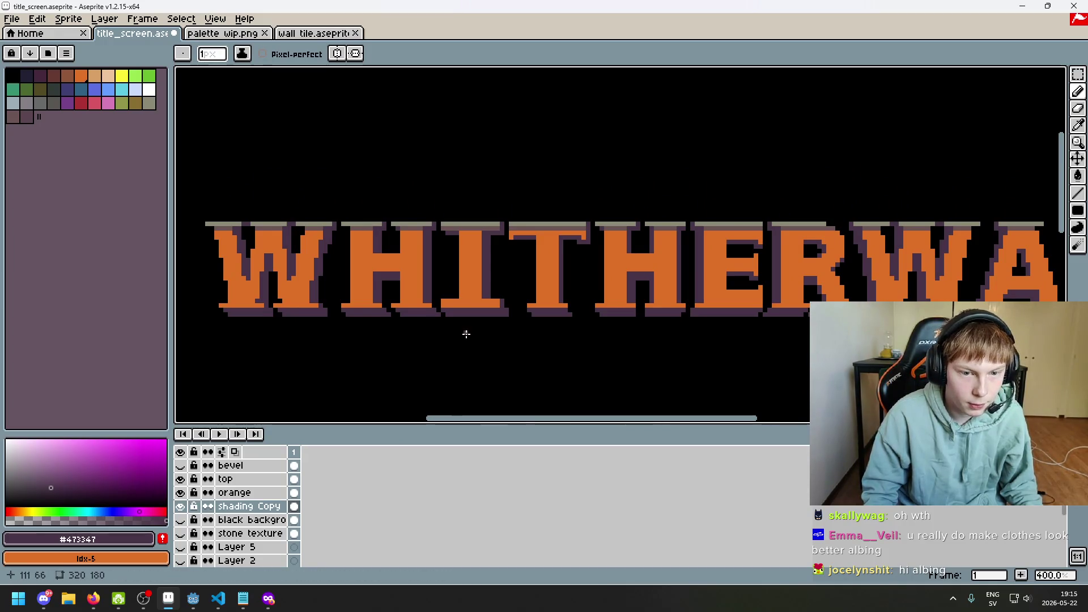
{"action": "left_click_drag", "start_coordinate": [464, 331], "coordinate": [452, 346]}
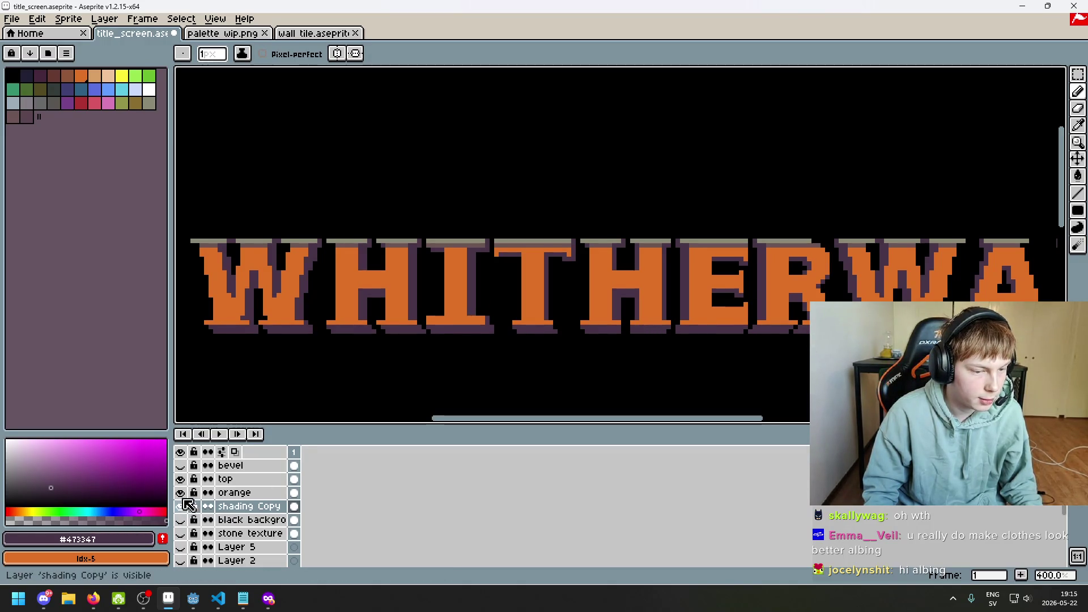
{"action": "left_click", "coordinate": [180, 519]}
- Rearrange layer visibility, ending with the shading Copy and grey bevel layers shown
{"action": "left_click", "coordinate": [180, 533]}
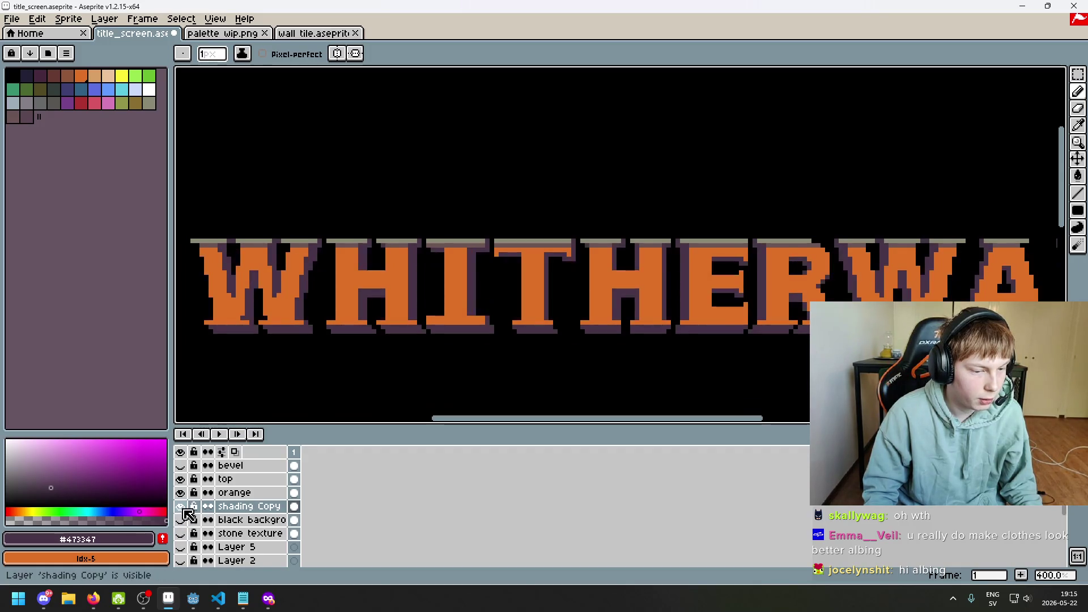
{"action": "left_click", "coordinate": [180, 506]}
{"action": "left_click", "coordinate": [180, 534]}
{"action": "left_click", "coordinate": [181, 534]}
{"action": "left_click", "coordinate": [180, 506]}
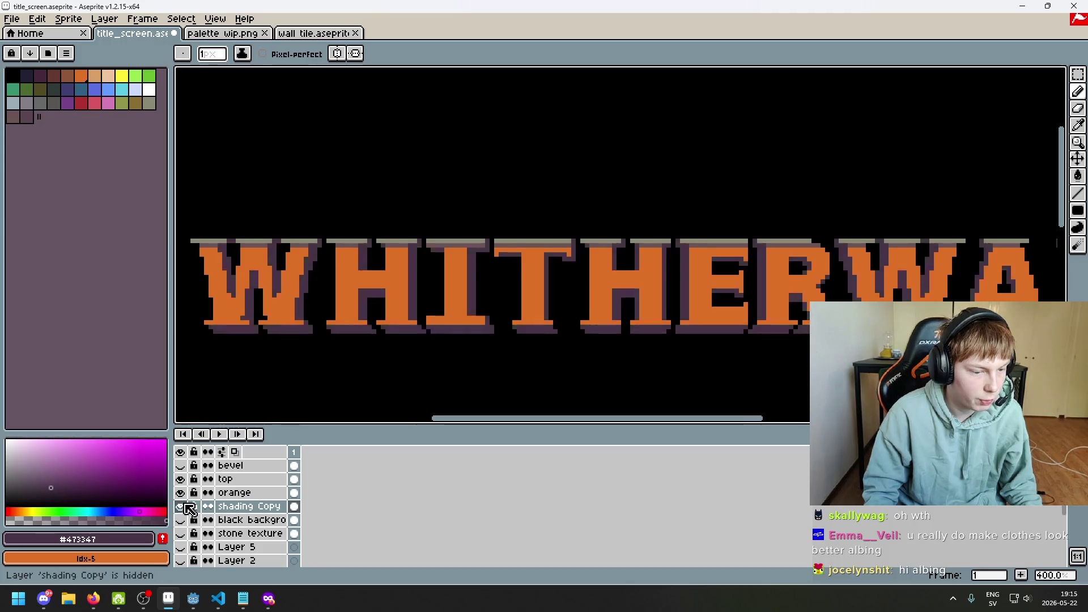
{"action": "left_click", "coordinate": [180, 520]}
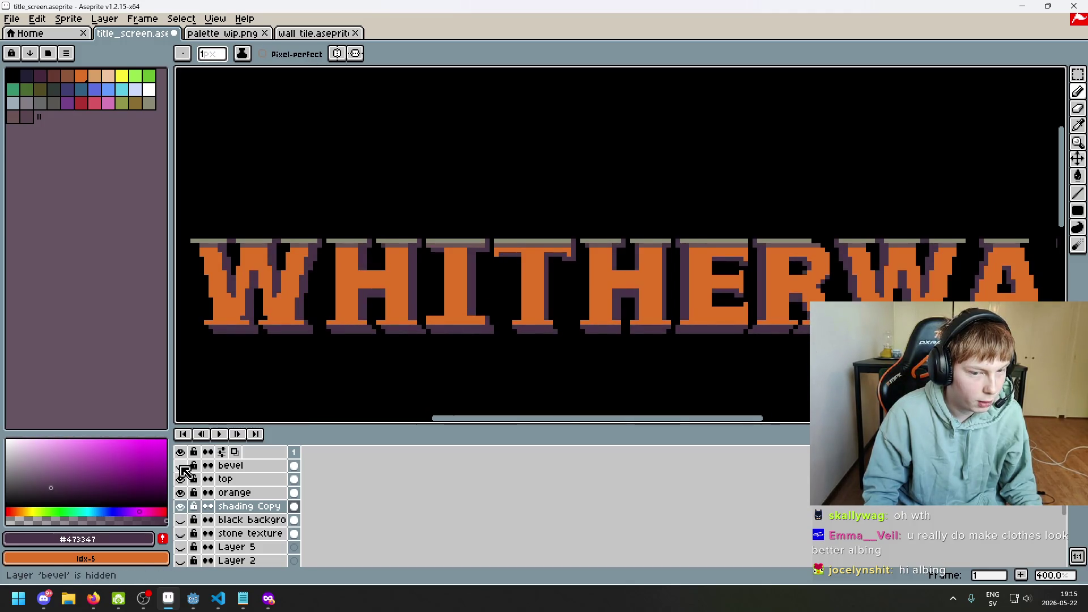
{"action": "left_click", "coordinate": [180, 466]}
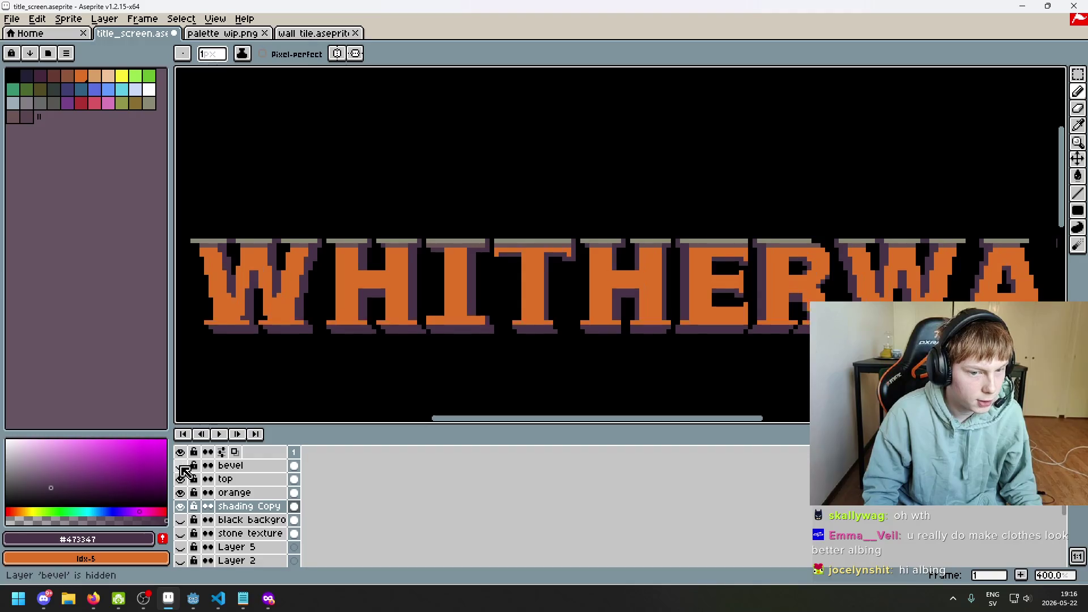
- Sample the shading colour, select the bevel layer, and save Title_screen.aseprite
{"action": "scroll", "coordinate": [508, 327], "scroll_direction": "up", "scroll_amount": 3}
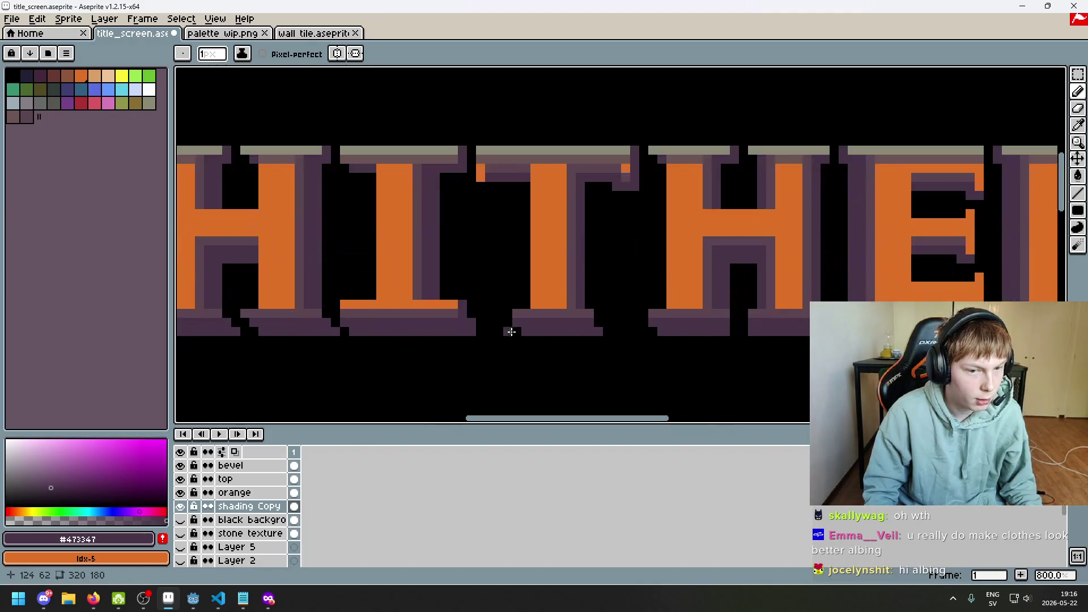
{"action": "left_click", "coordinate": [441, 312], "text": "alt"}
{"action": "scroll", "coordinate": [460, 309], "scroll_direction": "up", "scroll_amount": 2}
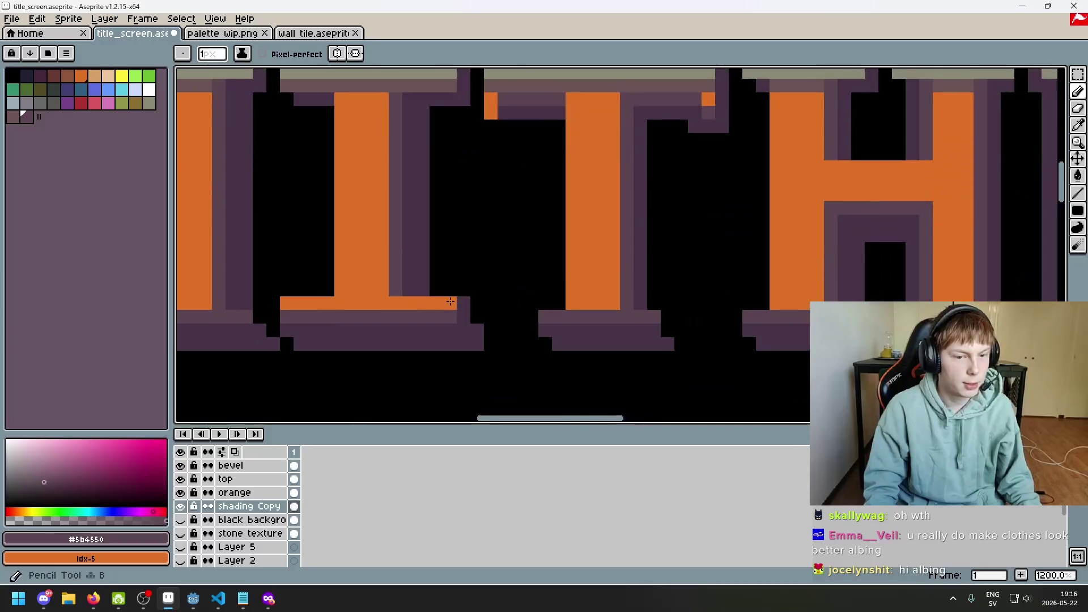
{"action": "left_click", "coordinate": [258, 467]}
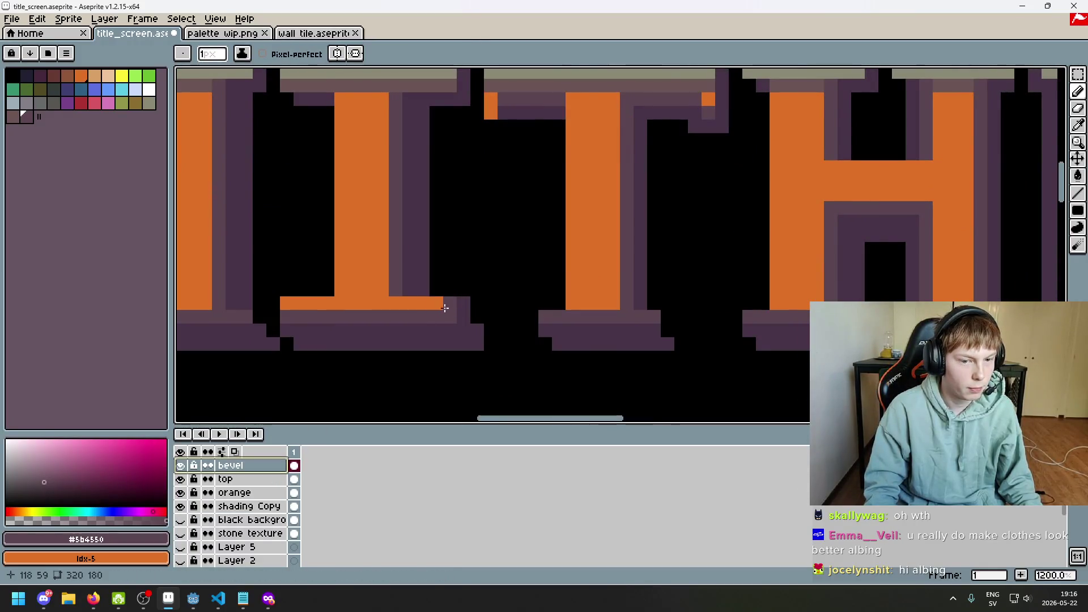
{"action": "scroll", "coordinate": [459, 348], "scroll_direction": "down", "scroll_amount": 5}
{"action": "scroll", "coordinate": [457, 348], "scroll_direction": "down", "scroll_amount": 1}
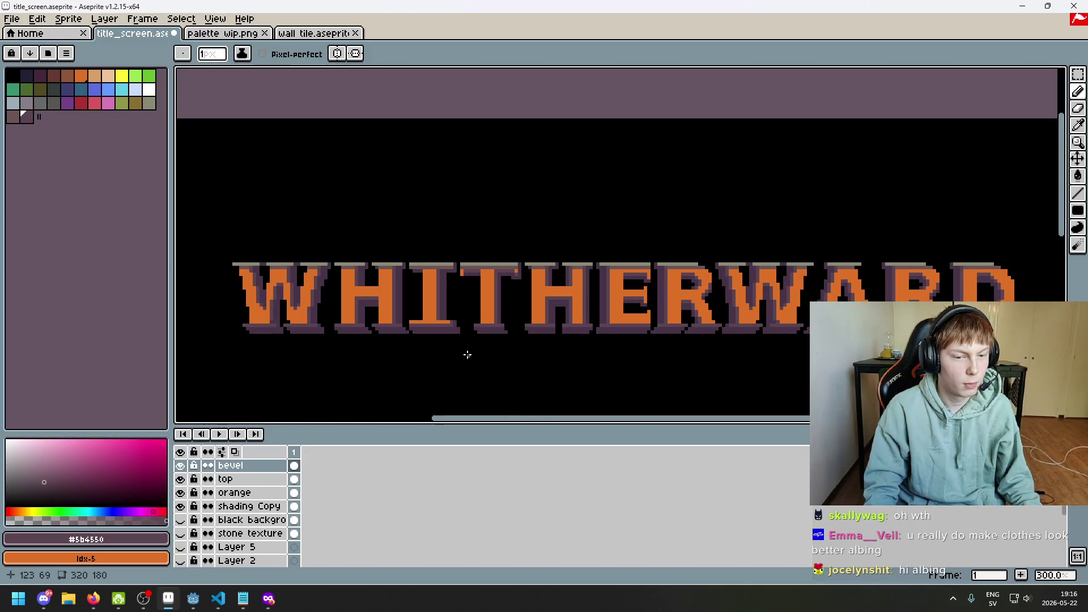
{"action": "key", "text": "ctrl+s"}
- Hide the orange letter fill so the stone-brick texture shows against the black background
{"action": "left_click_drag", "start_coordinate": [467, 355], "coordinate": [504, 345]}
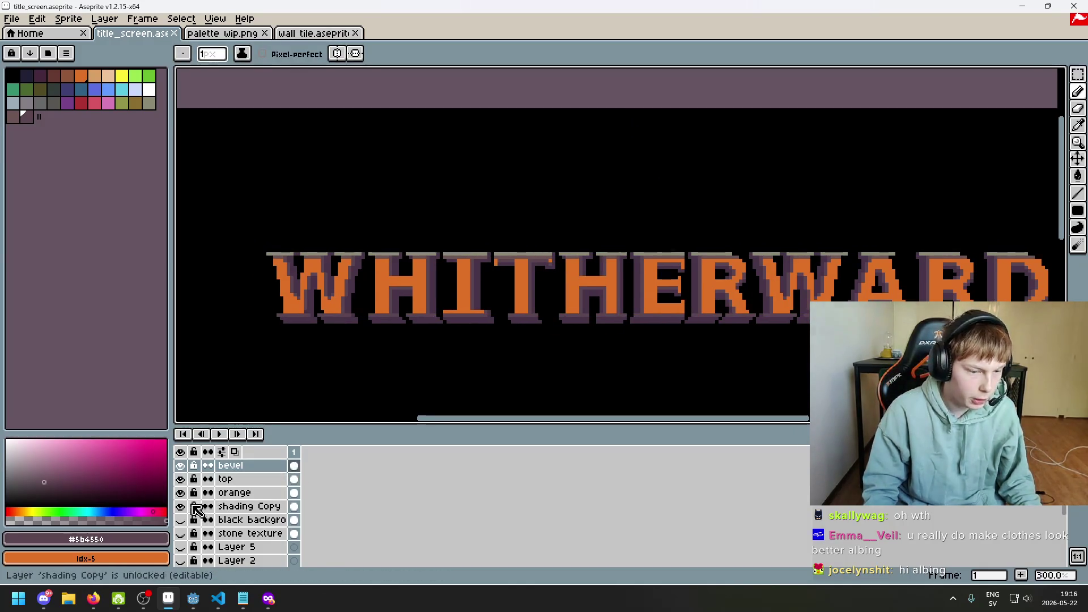
{"action": "left_click", "coordinate": [180, 520]}
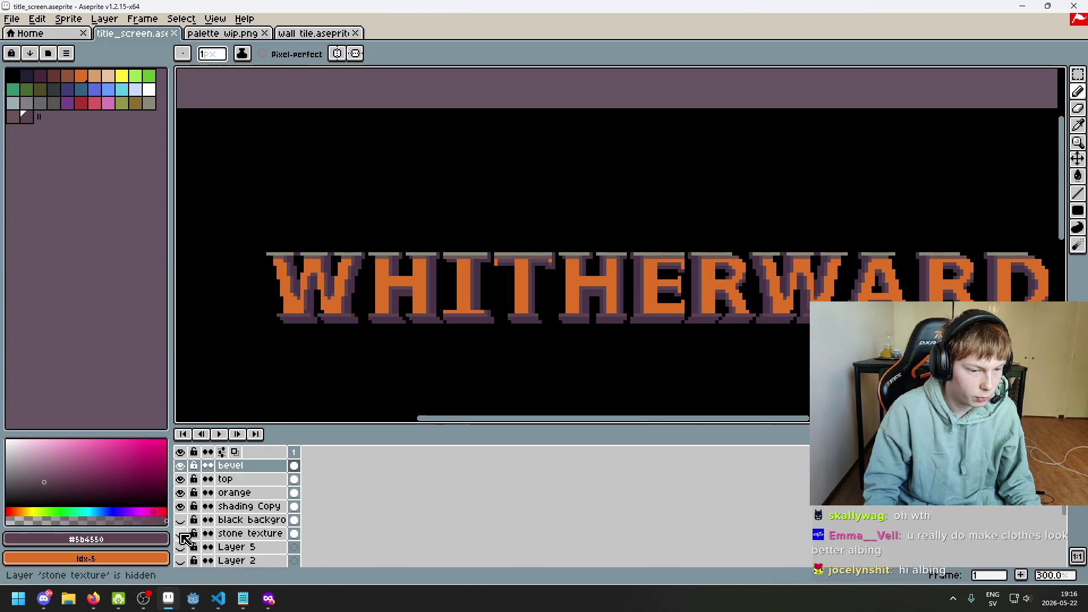
{"action": "left_click", "coordinate": [180, 521]}
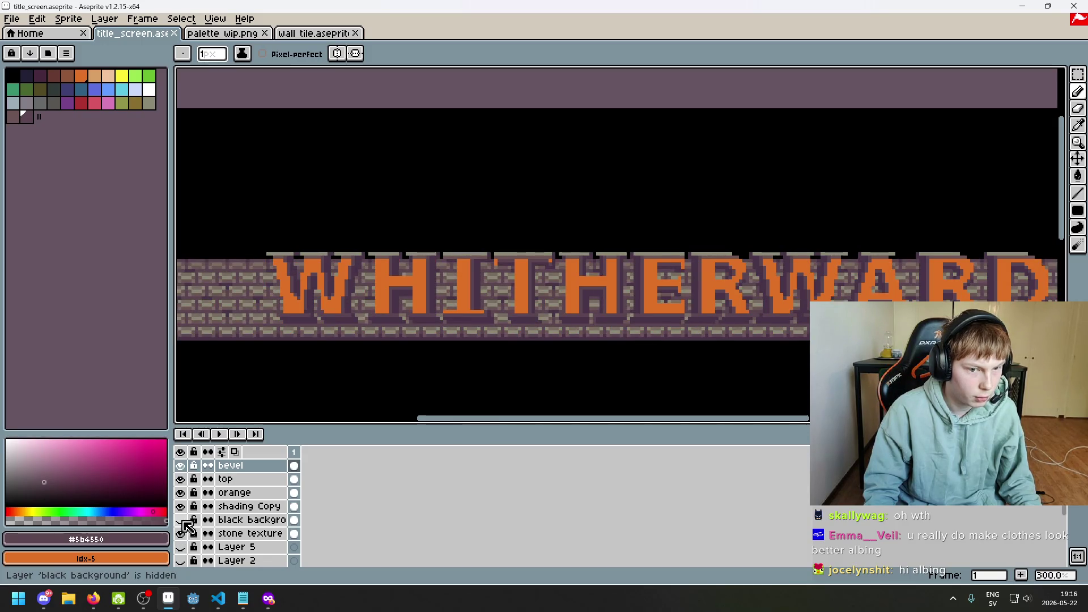
{"action": "left_click", "coordinate": [181, 521]}
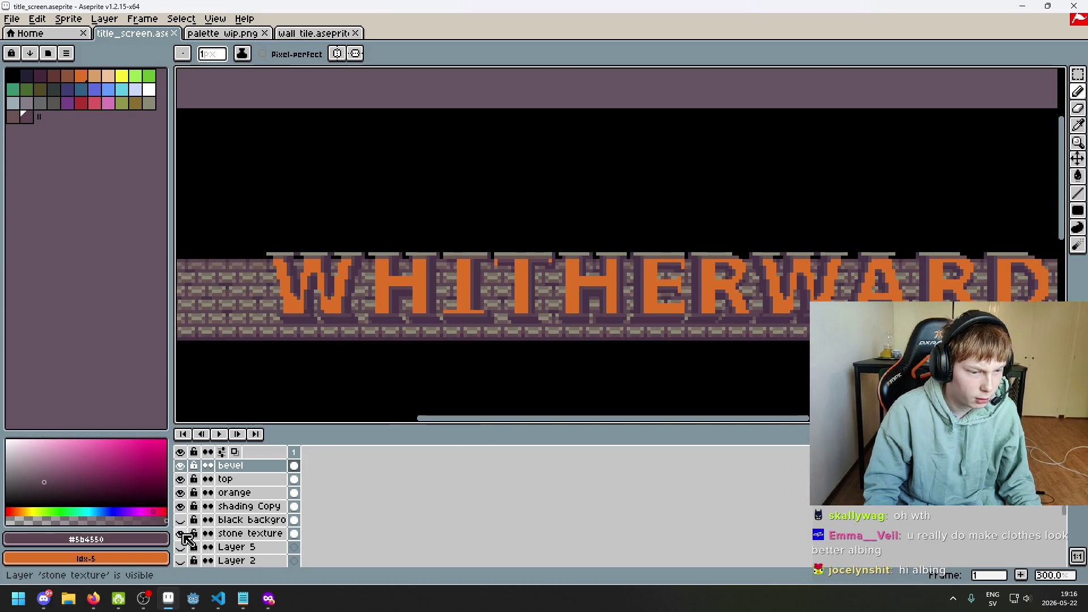
{"action": "left_click", "coordinate": [183, 494]}
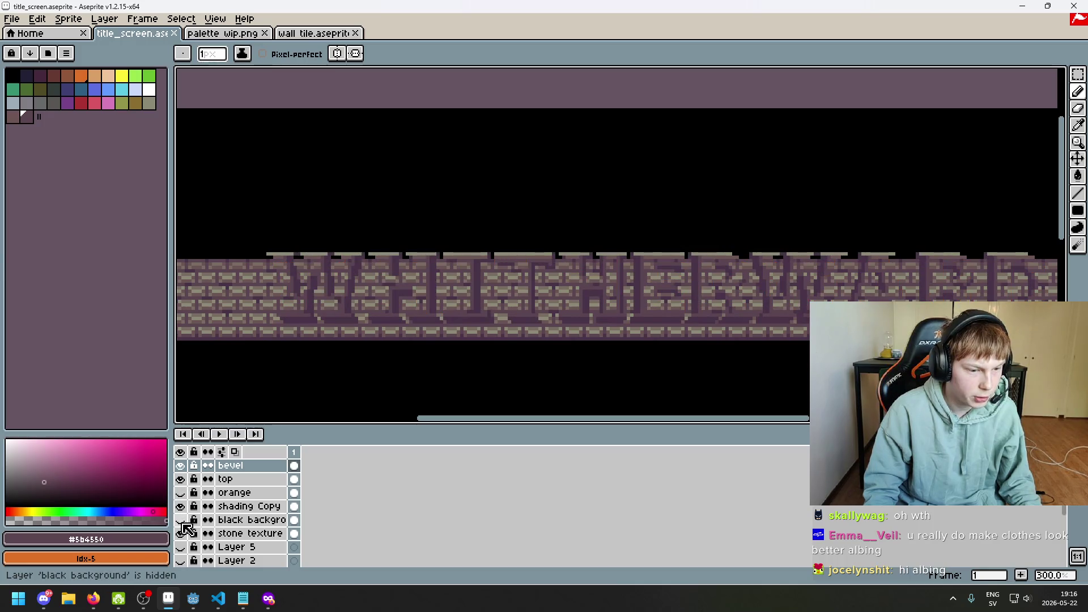
{"action": "left_click", "coordinate": [180, 519]}
{"action": "scroll", "coordinate": [494, 311], "scroll_direction": "down", "scroll_amount": 2}
{"action": "scroll", "coordinate": [495, 310], "scroll_direction": "up", "scroll_amount": 1}
{"action": "left_click_drag", "start_coordinate": [494, 311], "coordinate": [590, 271]}
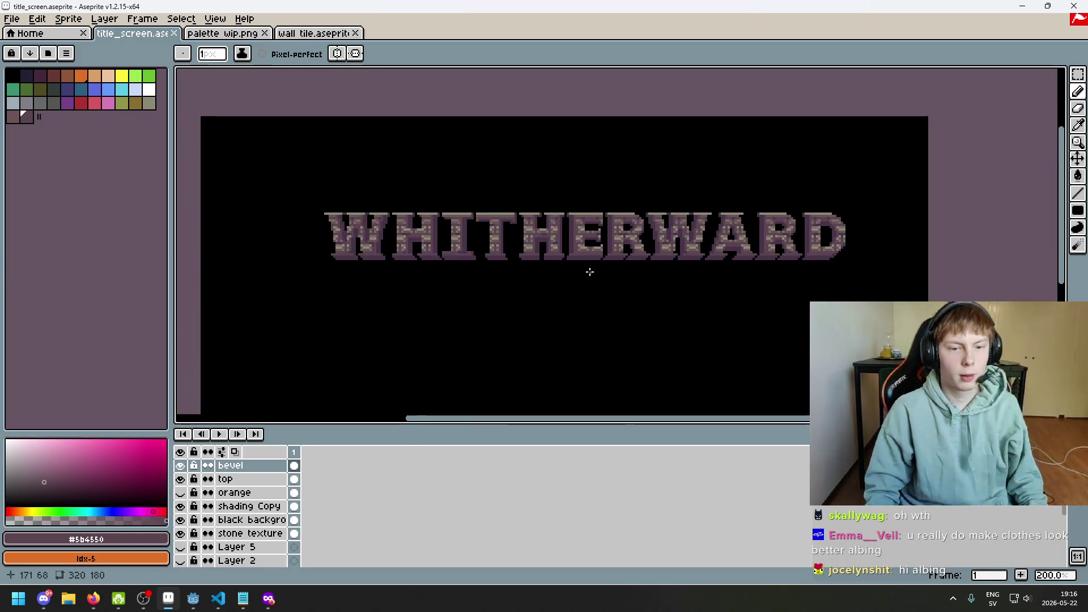
- Save Title_screen.aseprite and view the stone-brick title in full-screen preview twice, then exit
{"action": "key", "text": "ctrl+s"}
{"action": "key", "text": "F8"}
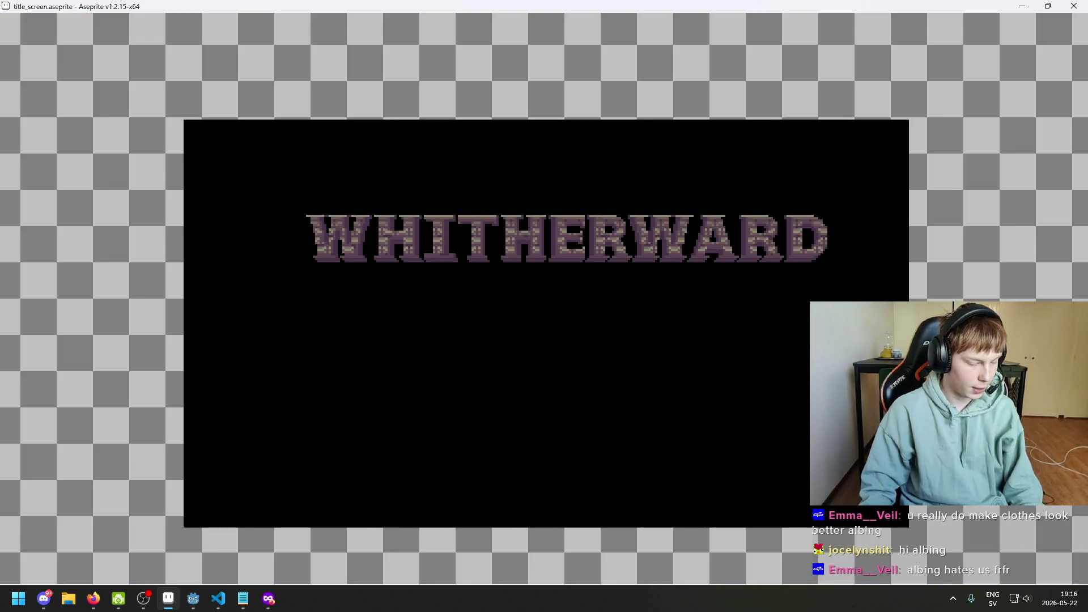
{"action": "key", "text": "Escape"}
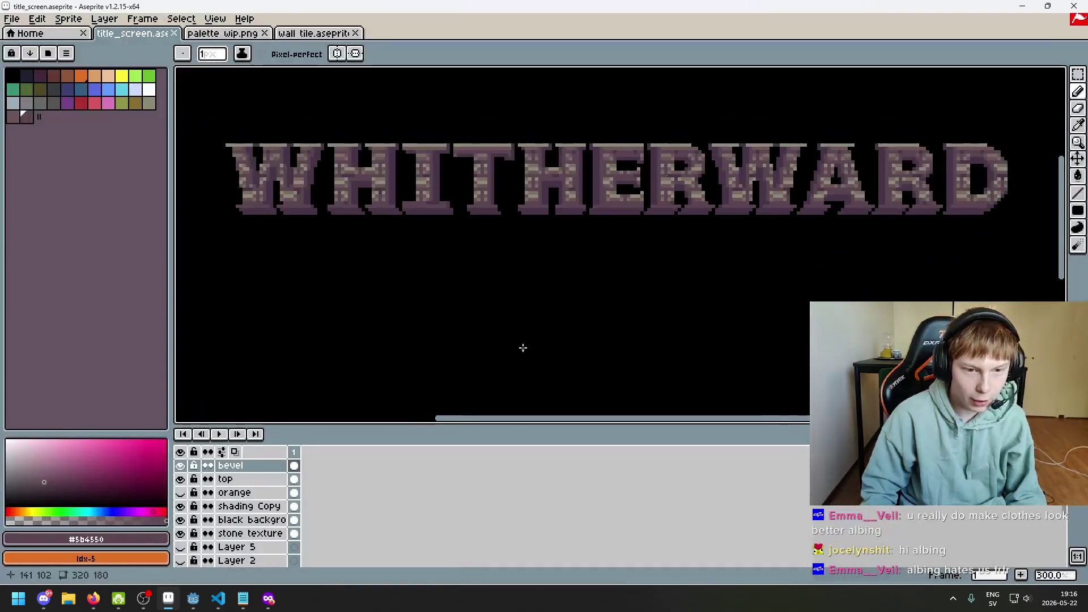
{"action": "key", "text": "F8"}
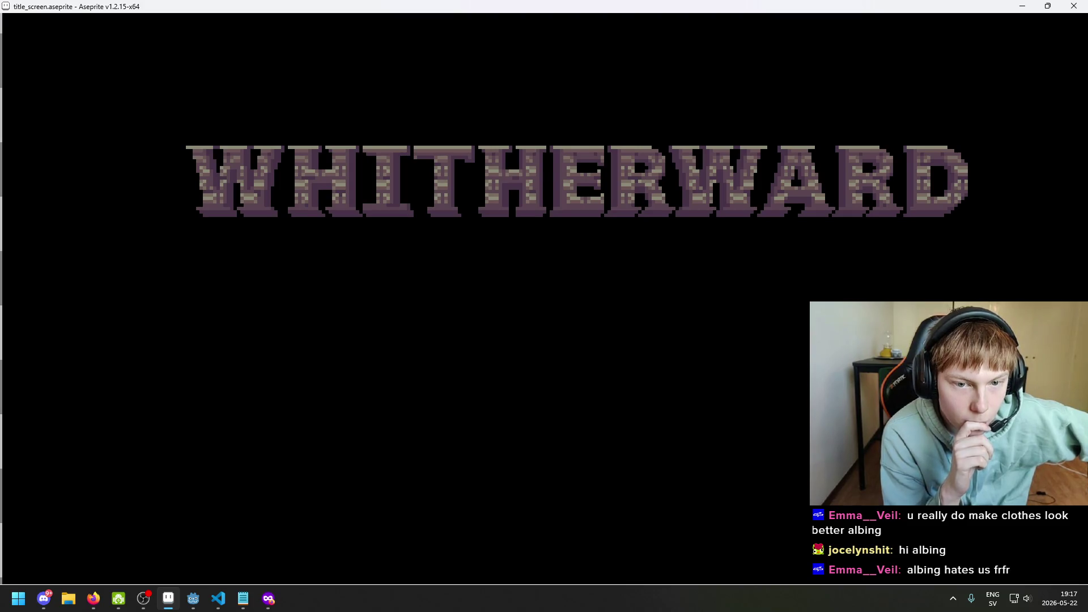
{"action": "key", "text": "Escape"}
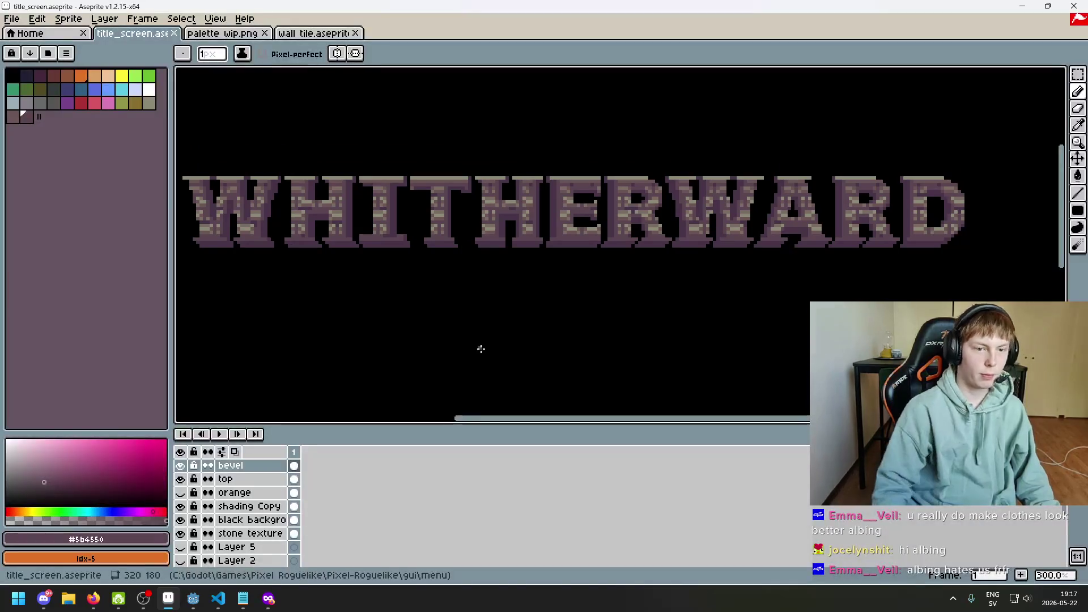
{"action": "left_click", "coordinate": [180, 479]}
{"action": "left_click", "coordinate": [180, 479]}
{"action": "left_click_drag", "start_coordinate": [313, 292], "coordinate": [410, 343]}
{"action": "left_click", "coordinate": [232, 479]}
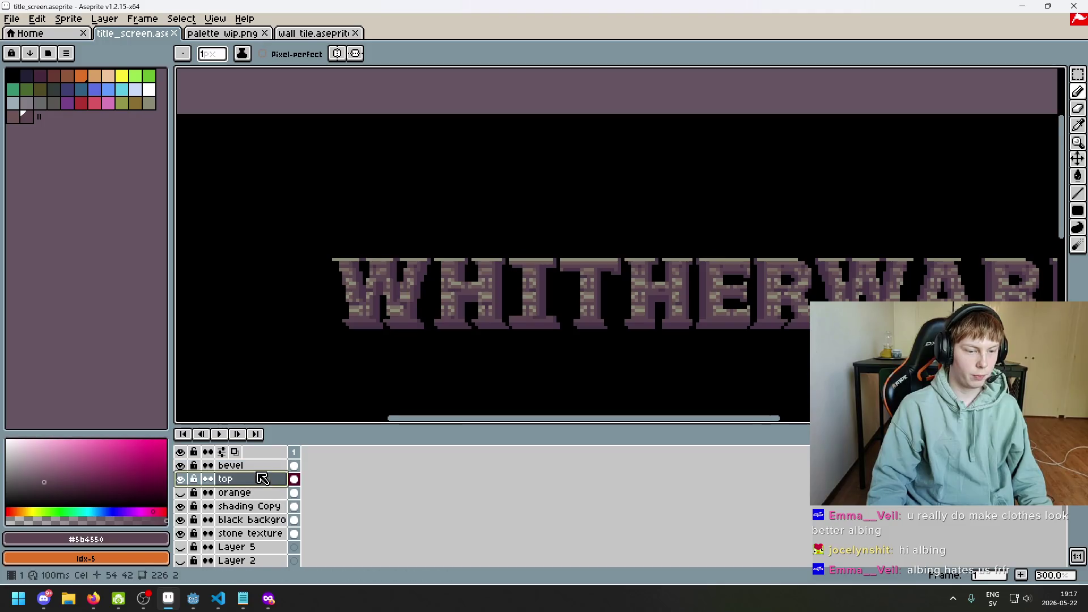
{"action": "scroll", "coordinate": [306, 258], "scroll_direction": "up", "scroll_amount": 5}
{"action": "left_click", "coordinate": [181, 466]}
{"action": "left_click", "coordinate": [181, 479]}
{"action": "left_click", "coordinate": [180, 479]}
{"action": "double_click", "coordinate": [180, 479]}
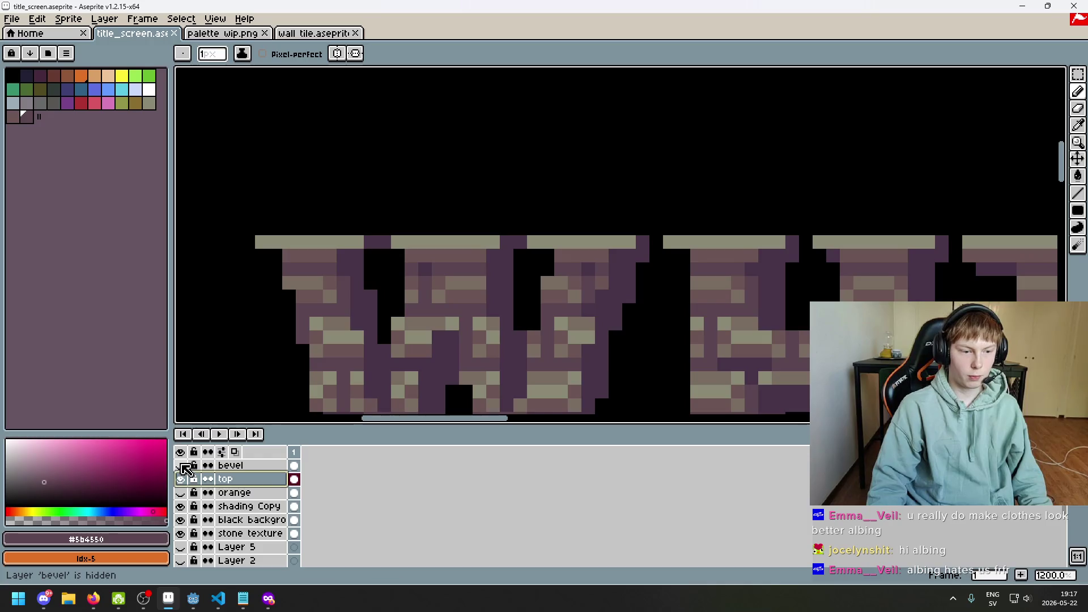
{"action": "left_click", "coordinate": [180, 465]}
{"action": "key", "text": "i"}
{"action": "key", "text": "b"}
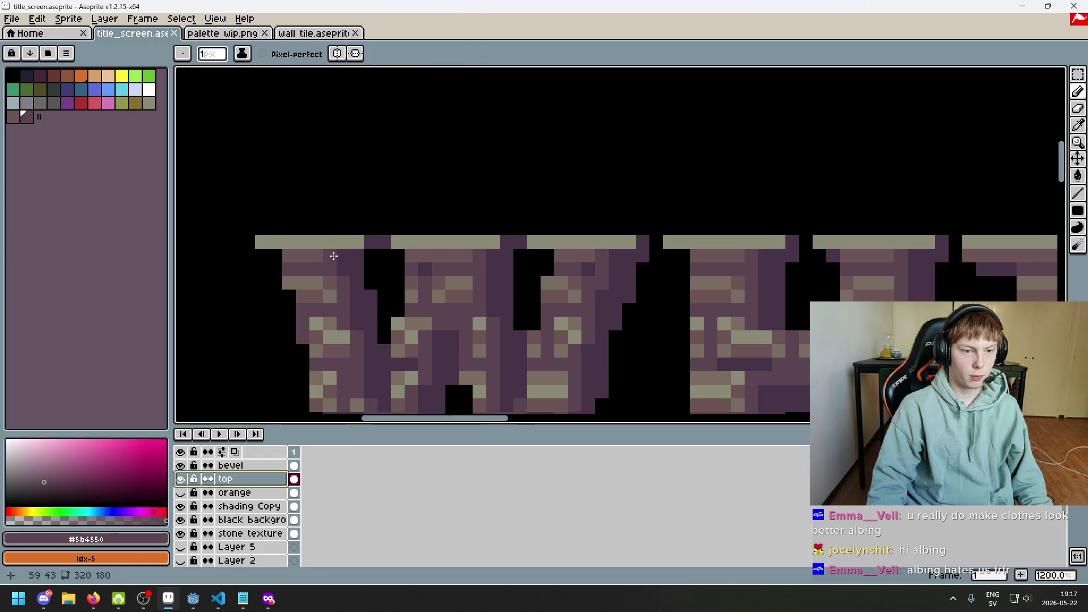
{"action": "left_click", "coordinate": [182, 479]}
{"action": "left_click", "coordinate": [181, 479]}
{"action": "left_click", "coordinate": [181, 479]}
{"action": "left_click", "coordinate": [181, 479]}
{"action": "mouse_move", "coordinate": [237, 479]}
{"action": "left_mouse_down"}
{"action": "mouse_move", "coordinate": [238, 465]}
{"action": "mouse_move", "coordinate": [255, 465]}
{"action": "mouse_move", "coordinate": [252, 487]}
{"action": "mouse_move", "coordinate": [259, 462]}
{"action": "mouse_move", "coordinate": [258, 487]}
{"action": "left_mouse_up"}
{"action": "scroll", "coordinate": [417, 289], "scroll_direction": "down", "scroll_amount": 4}
- Pick the lighter brick purple from the title, test-paint it on the wall tile, then undo
{"action": "scroll", "coordinate": [466, 303], "scroll_direction": "down", "scroll_amount": 1}
{"action": "scroll", "coordinate": [316, 249], "scroll_direction": "up", "scroll_amount": 6}
{"action": "scroll", "coordinate": [362, 221], "scroll_direction": "up", "scroll_amount": 2}
{"action": "scroll", "coordinate": [353, 211], "scroll_direction": "down", "scroll_amount": 2}
{"action": "left_click", "coordinate": [318, 34]}
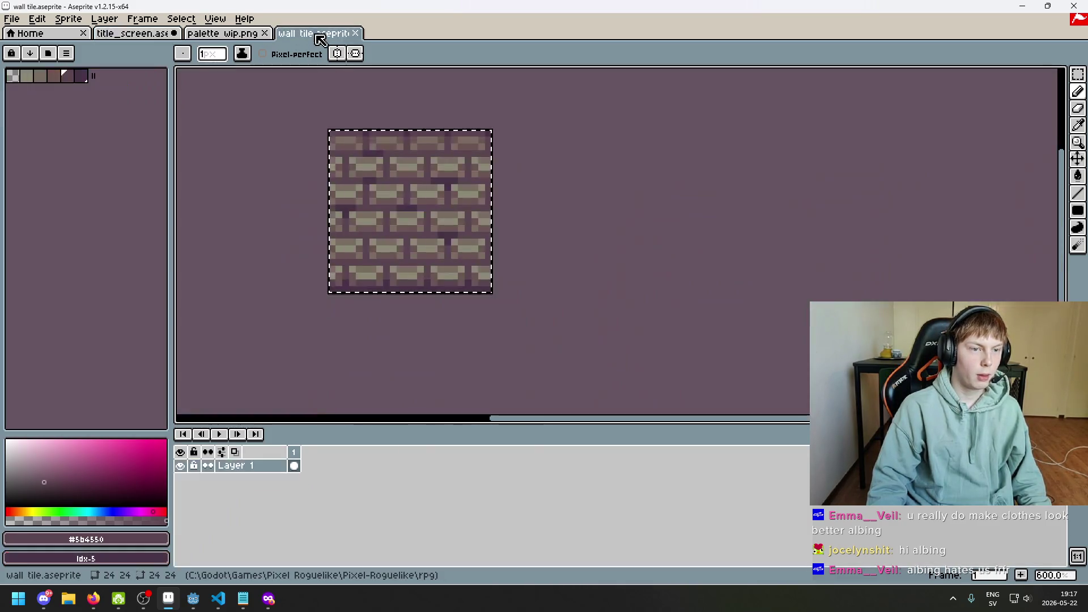
{"action": "key", "text": "ctrl+d"}
{"action": "scroll", "coordinate": [394, 155], "scroll_direction": "up", "scroll_amount": 1}
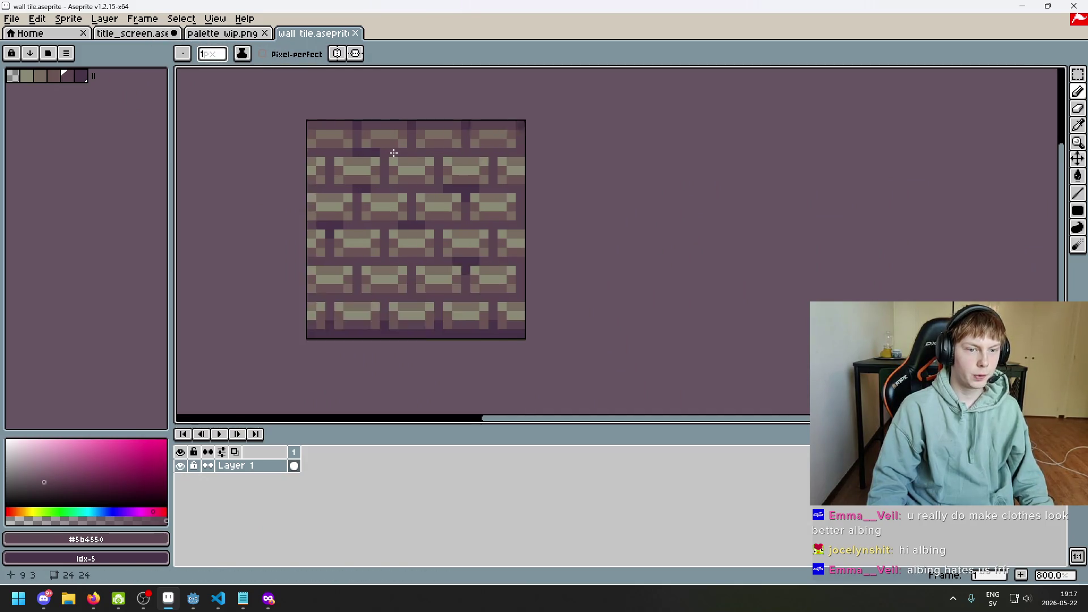
{"action": "scroll", "coordinate": [393, 153], "scroll_direction": "up", "scroll_amount": 2}
{"action": "left_click", "coordinate": [132, 32]}
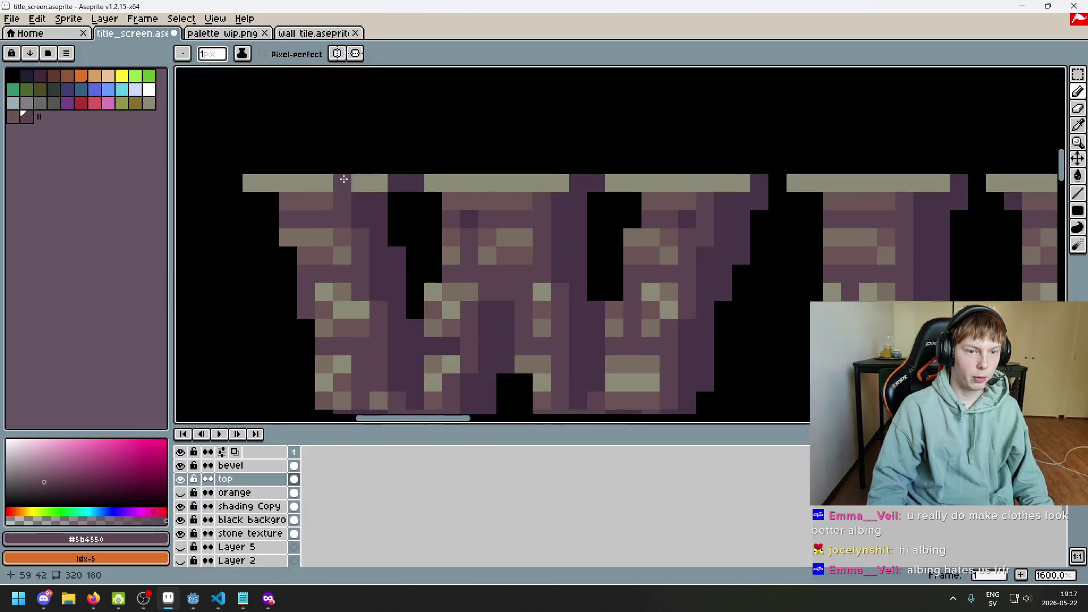
{"action": "left_click", "coordinate": [315, 195], "text": "alt"}
{"action": "left_click", "coordinate": [314, 32]}
{"action": "mouse_move", "coordinate": [351, 170]}
{"action": "left_mouse_down"}
{"action": "mouse_move", "coordinate": [365, 185]}
{"action": "mouse_move", "coordinate": [380, 170]}
{"action": "mouse_move", "coordinate": [413, 190]}
{"action": "left_mouse_up"}
{"action": "key", "text": "ctrl+z"}
{"action": "key", "text": "ctrl+z"}
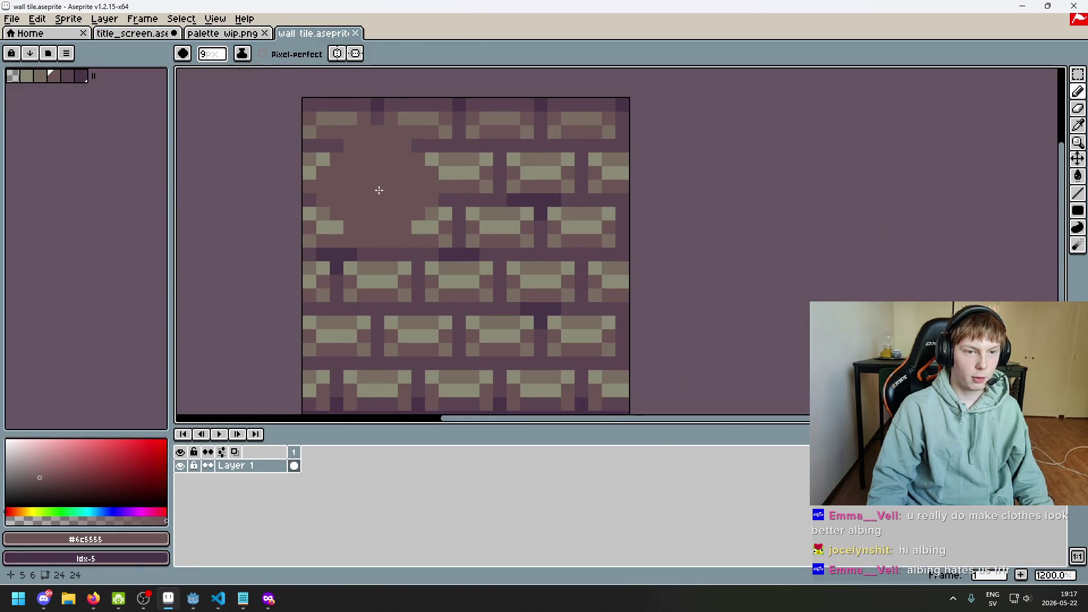
{"action": "key", "text": "ctrl+z"}
- Sample #5b4550 from the wall tile and bucket-fill the lighter purple on the title letters
{"action": "key", "text": "minus"}
{"action": "key", "text": "minus"}
{"action": "key", "text": "minus"}
{"action": "scroll", "coordinate": [384, 177], "scroll_direction": "up", "scroll_amount": 3}
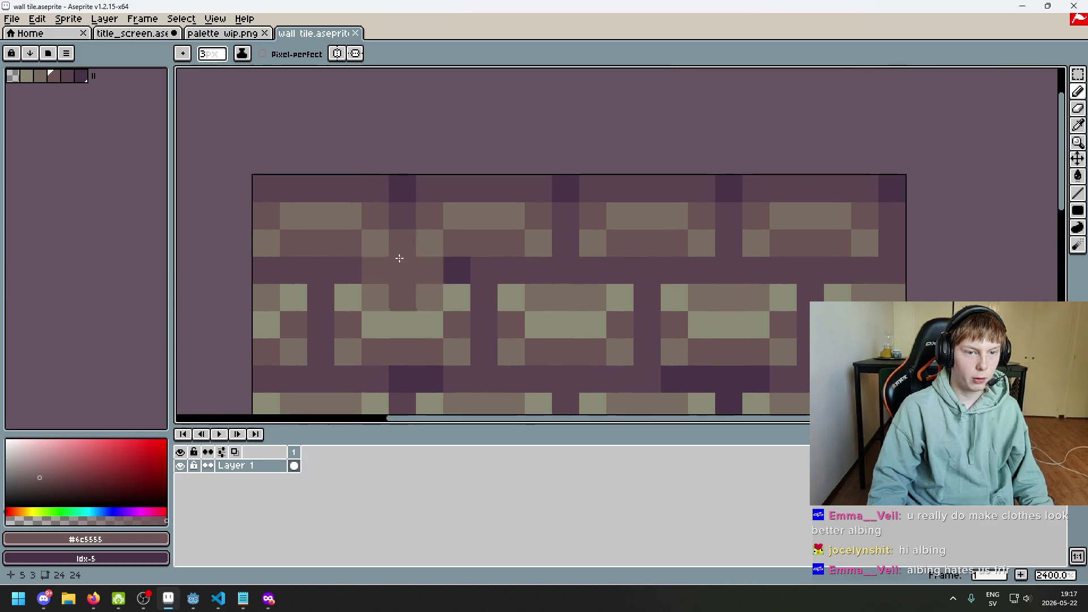
{"action": "scroll", "coordinate": [368, 227], "scroll_direction": "up", "scroll_amount": 1}
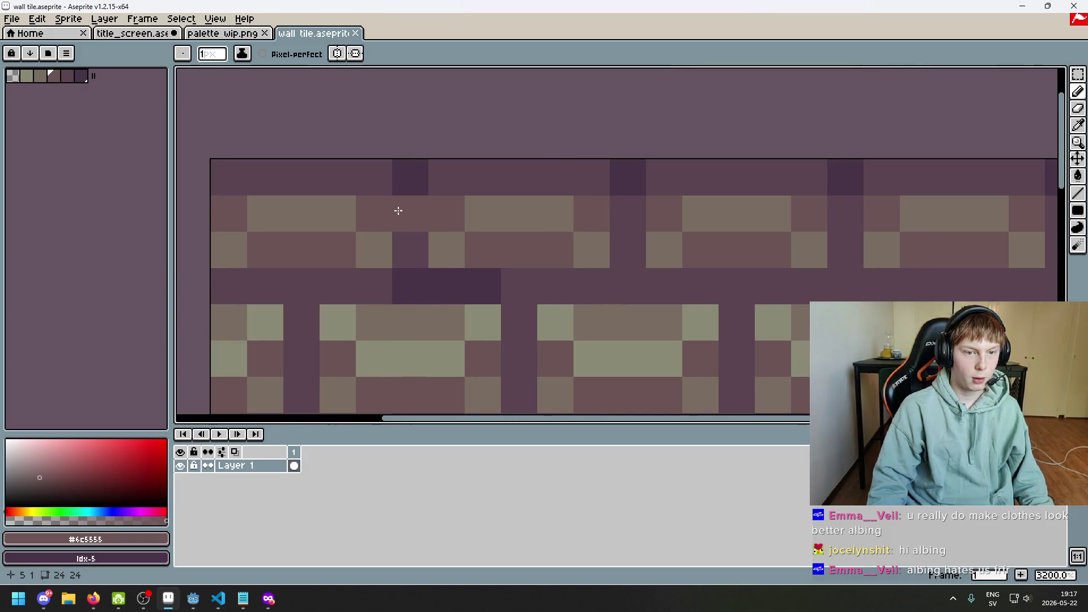
{"action": "key", "text": "i"}
{"action": "left_click", "coordinate": [418, 206]}
{"action": "left_click", "coordinate": [224, 33]}
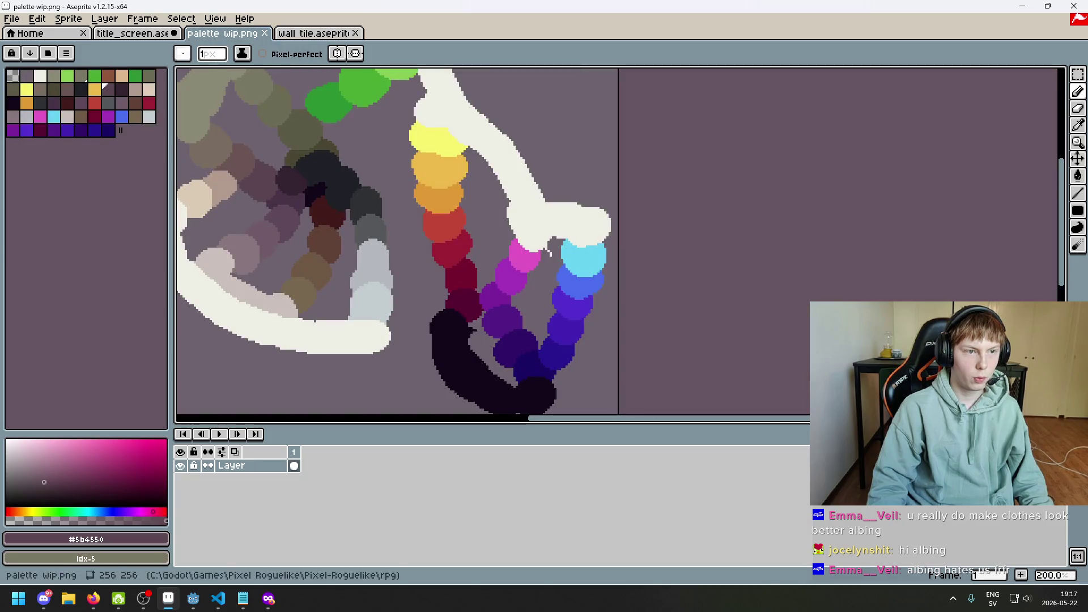
{"action": "left_click", "coordinate": [128, 34]}
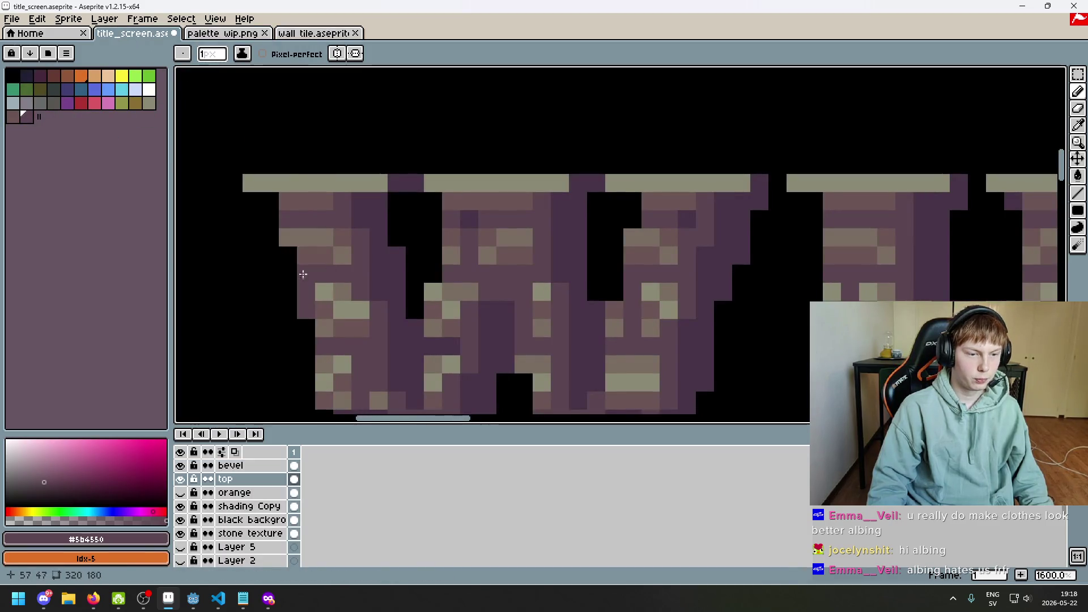
{"action": "key", "text": "g"}
{"action": "left_click", "coordinate": [310, 203]}
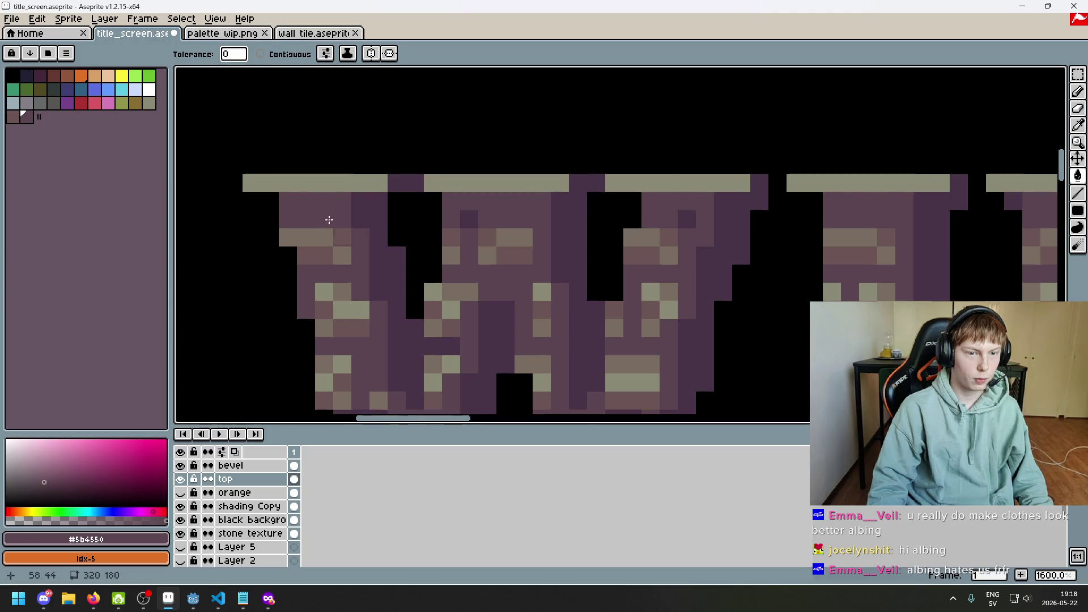
{"action": "scroll", "coordinate": [317, 214], "scroll_direction": "down", "scroll_amount": 7}
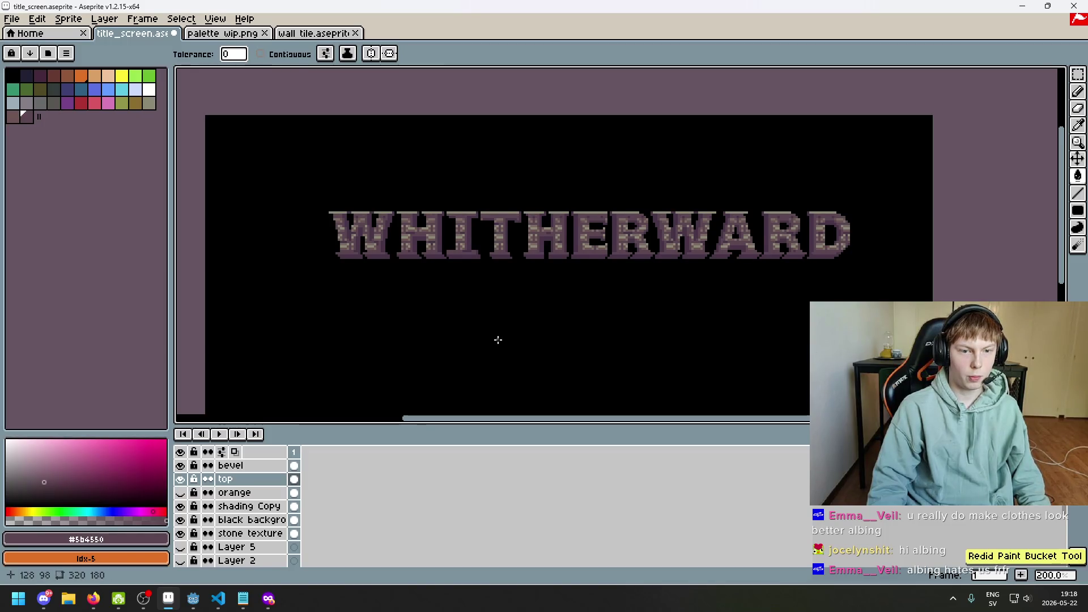
{"action": "left_click_drag", "start_coordinate": [498, 339], "coordinate": [469, 335]}
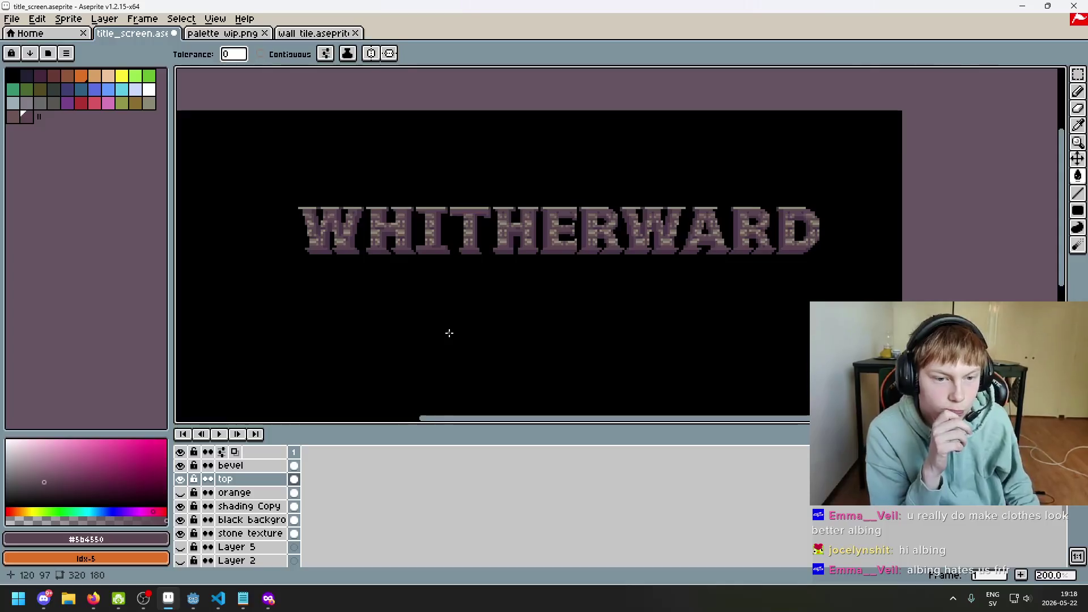
{"action": "key", "text": "ctrl"}
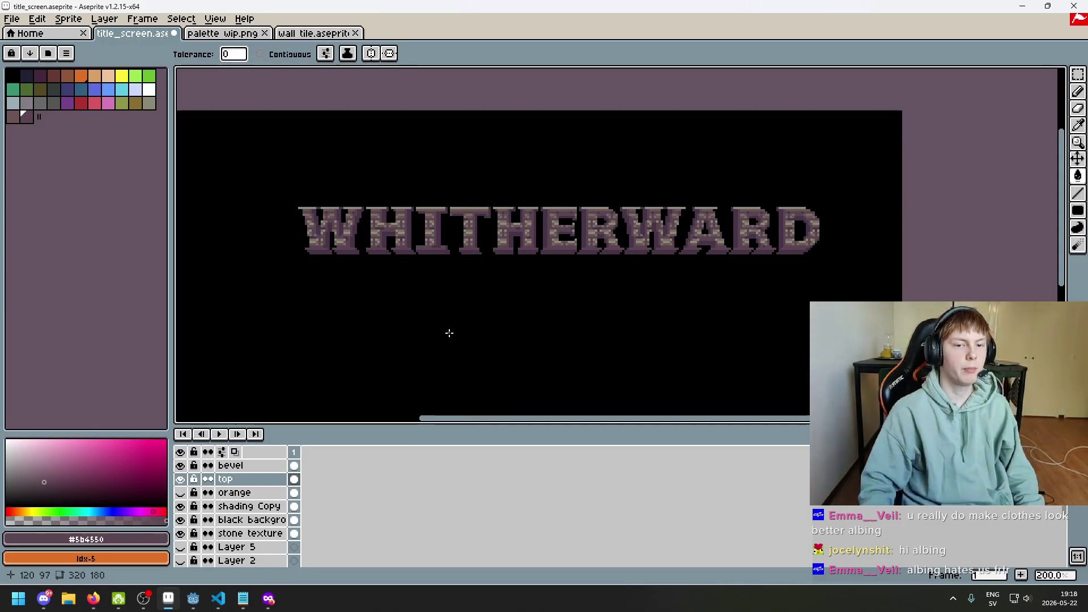
{"action": "scroll", "coordinate": [449, 333], "scroll_direction": "up", "scroll_amount": 2}
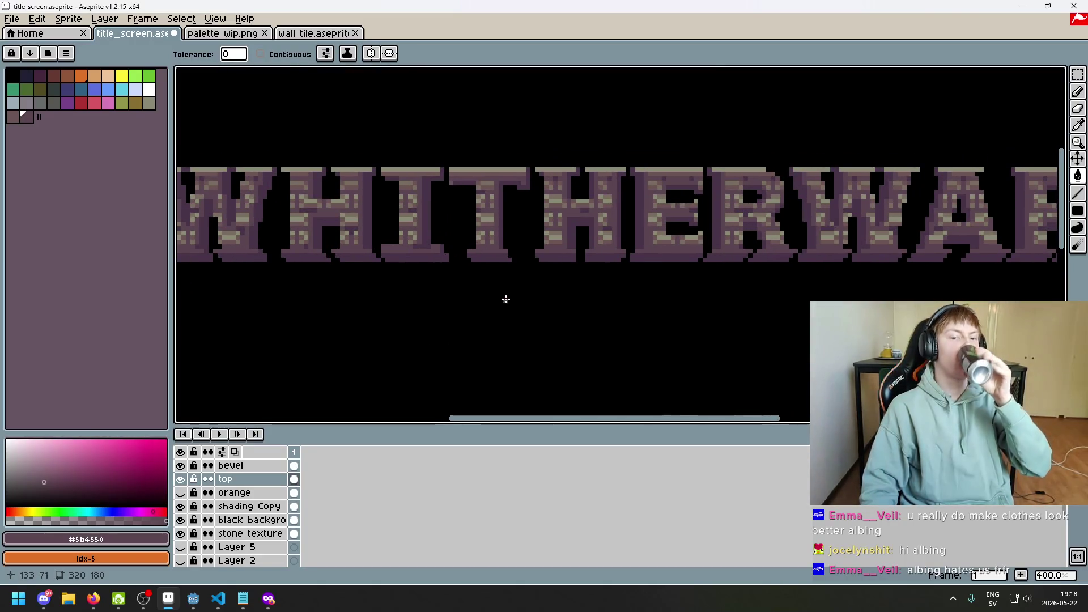
{"action": "scroll", "coordinate": [426, 271], "scroll_direction": "up", "scroll_amount": 3}
{"action": "scroll", "coordinate": [426, 271], "scroll_direction": "up", "scroll_amount": 2}
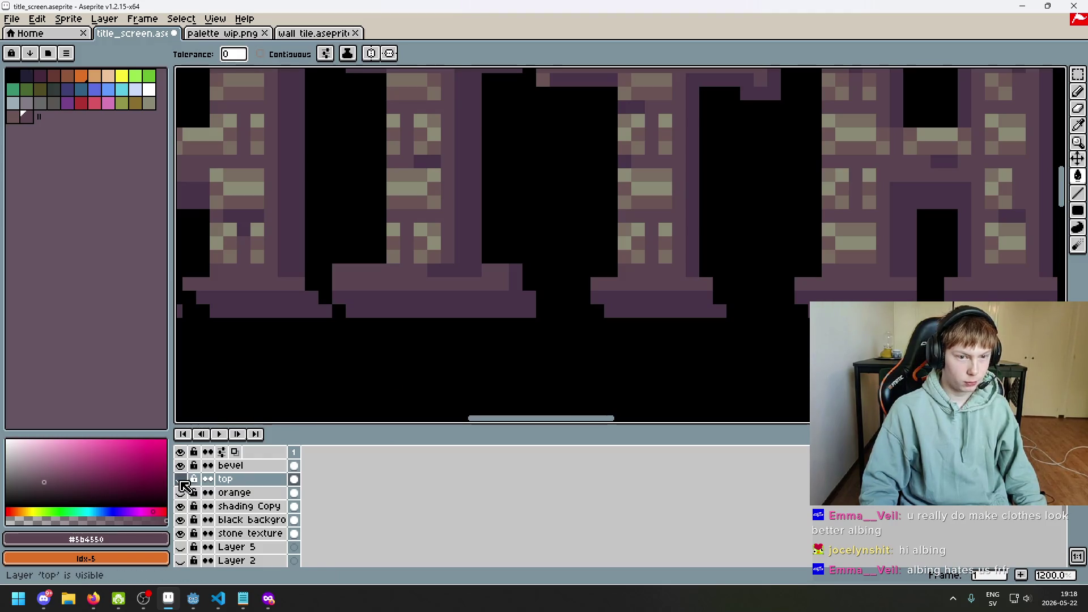
- Briefly hide the Shading Copy layer, then toggle the black background's visibility
{"action": "left_click", "coordinate": [180, 506]}
{"action": "left_click", "coordinate": [180, 506]}
{"action": "left_click", "coordinate": [180, 520]}
{"action": "left_click", "coordinate": [180, 520]}
- Toggle the stone texture layer repeatedly to compare the letters with and without bricks
{"action": "left_click", "coordinate": [180, 534]}
{"action": "left_click", "coordinate": [180, 533]}
{"action": "left_click", "coordinate": [180, 534]}
{"action": "left_click", "coordinate": [180, 534]}
{"action": "left_click", "coordinate": [181, 534]}
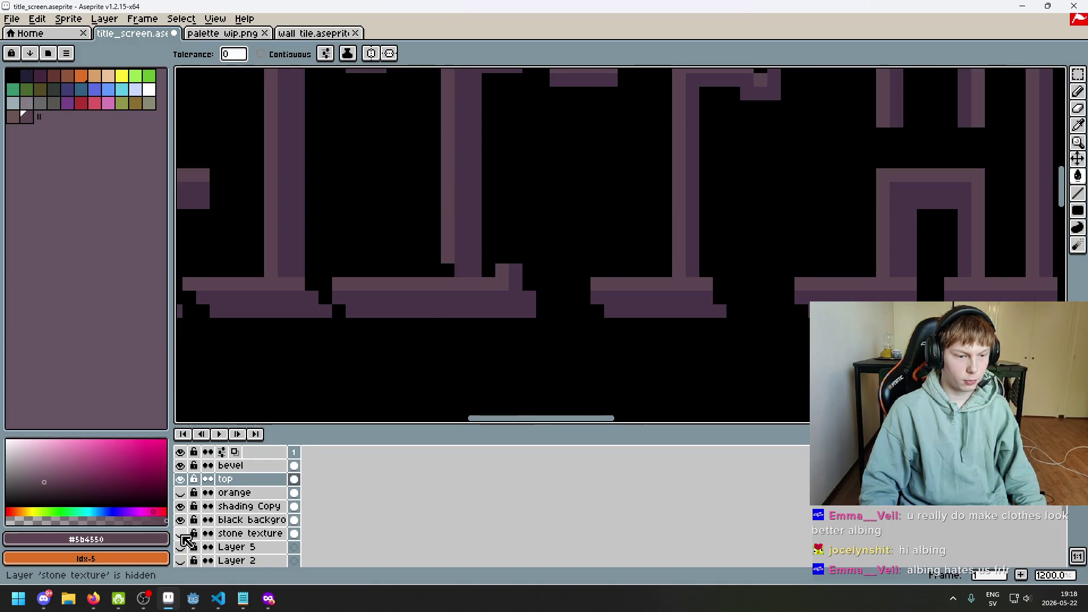
{"action": "left_click", "coordinate": [180, 533]}
{"action": "left_click", "coordinate": [180, 534]}
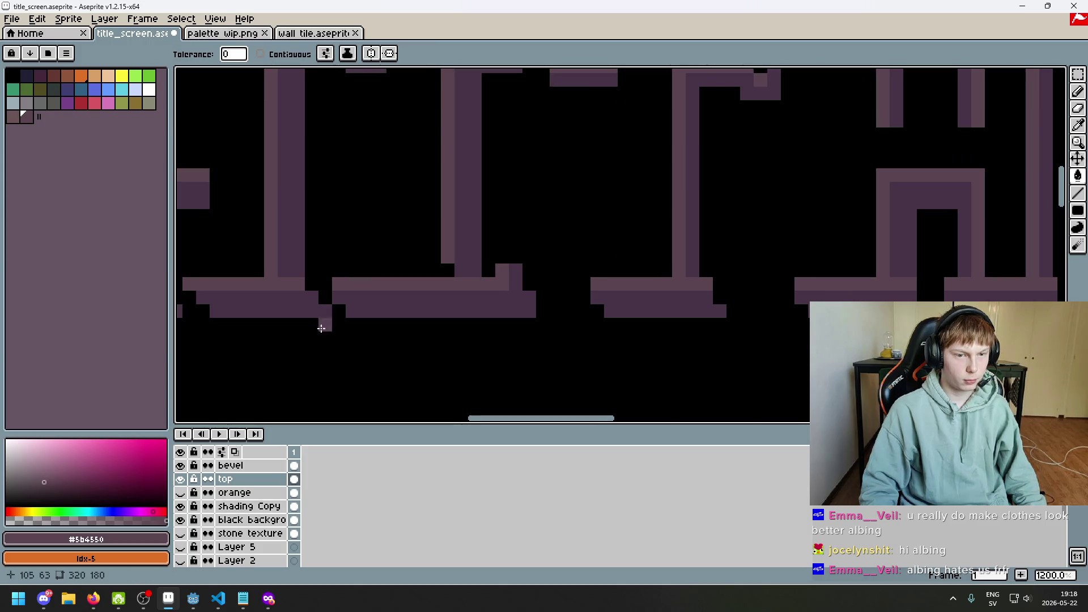
{"action": "scroll", "coordinate": [329, 339], "scroll_direction": "down", "scroll_amount": 5}
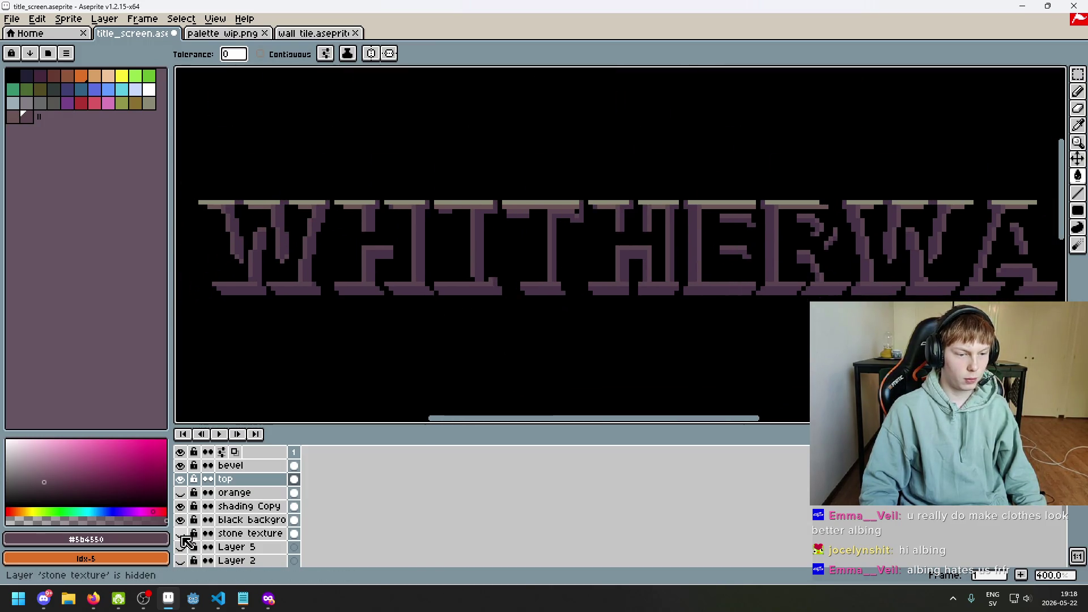
{"action": "left_click", "coordinate": [180, 534]}
{"action": "left_click", "coordinate": [180, 519]}
{"action": "left_click", "coordinate": [181, 533]}
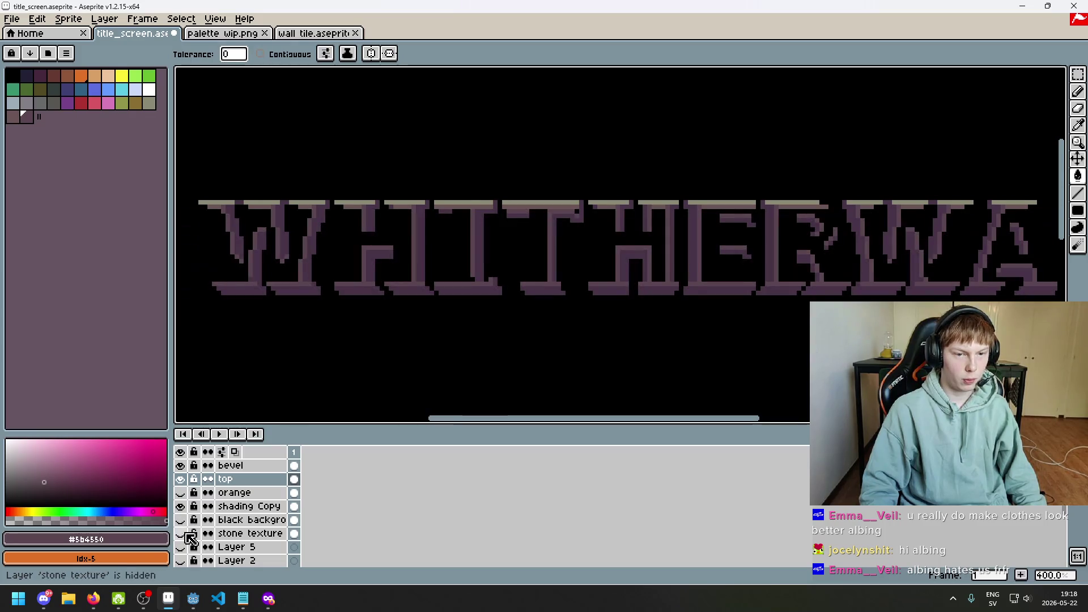
{"action": "left_click", "coordinate": [186, 534]}
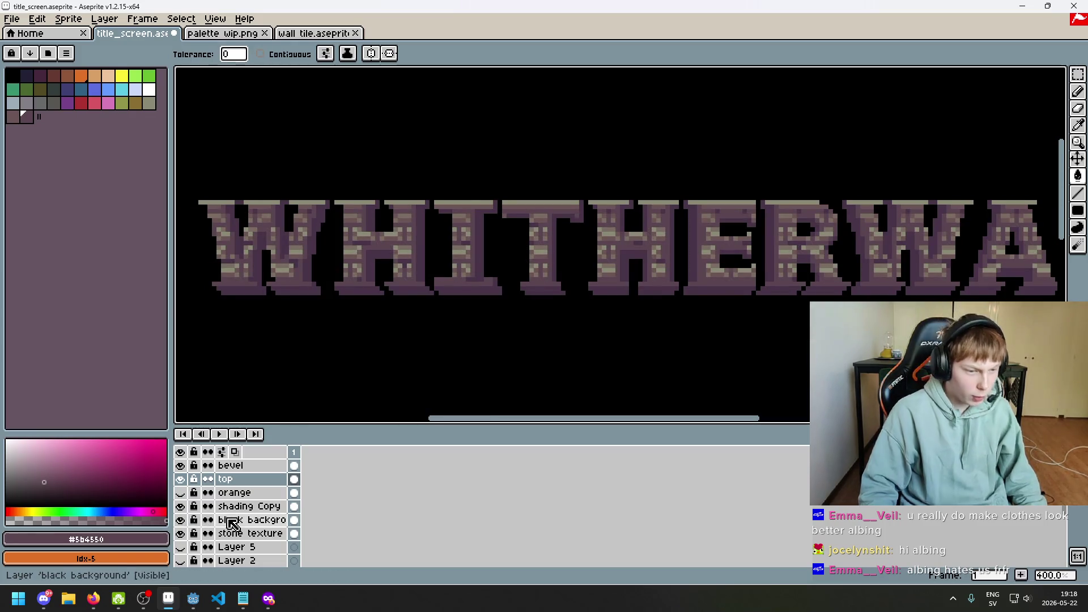
- Select the top layer, then hide and re-show Layer 3
{"action": "mouse_move", "coordinate": [250, 479]}
{"action": "left_mouse_down"}
{"action": "mouse_move", "coordinate": [255, 457]}
{"action": "mouse_move", "coordinate": [255, 490]}
{"action": "mouse_move", "coordinate": [263, 465]}
{"action": "mouse_move", "coordinate": [259, 482]}
{"action": "left_mouse_up"}
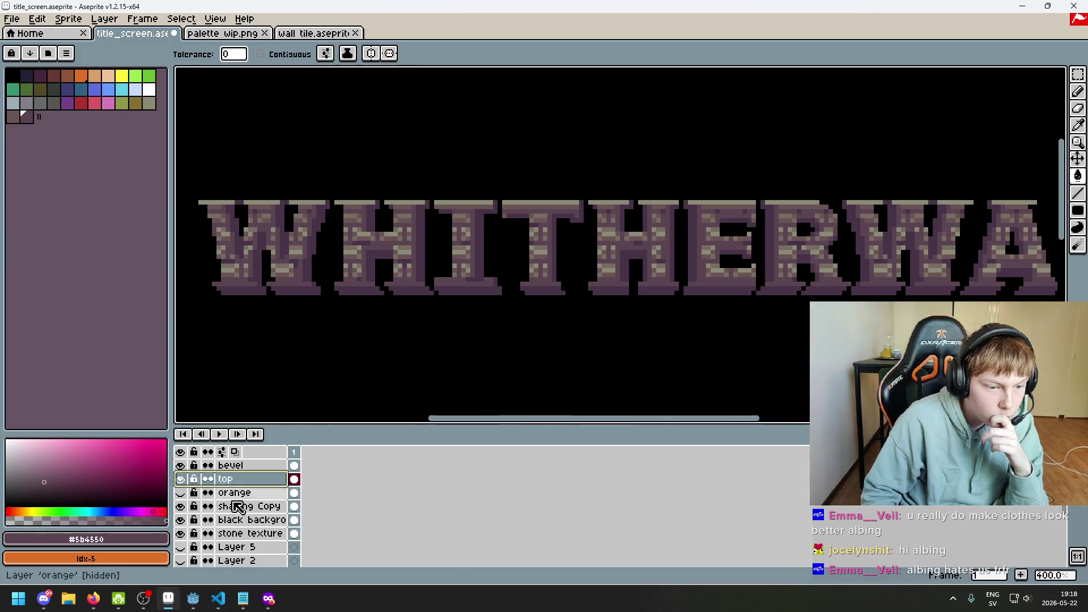
{"action": "left_click", "coordinate": [183, 493]}
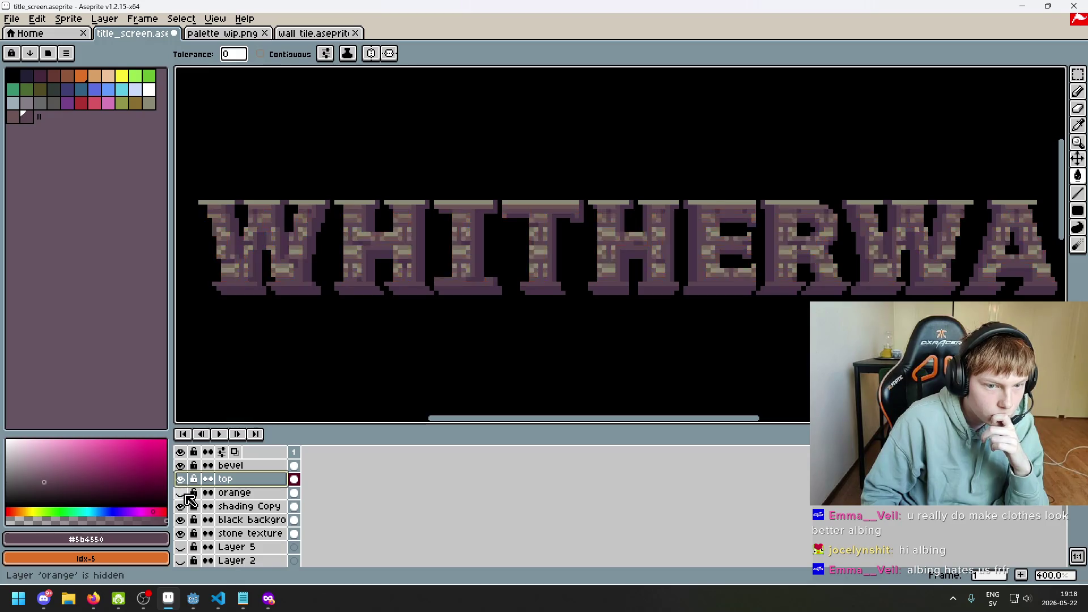
{"action": "scroll", "coordinate": [449, 316], "scroll_direction": "up", "scroll_amount": 6}
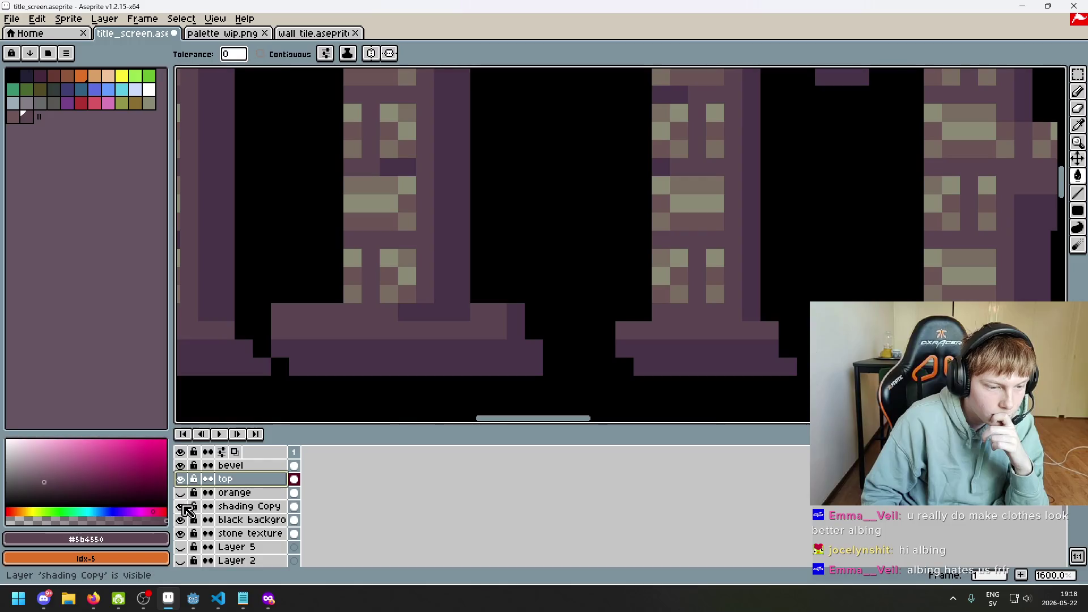
{"action": "scroll", "coordinate": [187, 511], "scroll_direction": "down", "scroll_amount": 4}
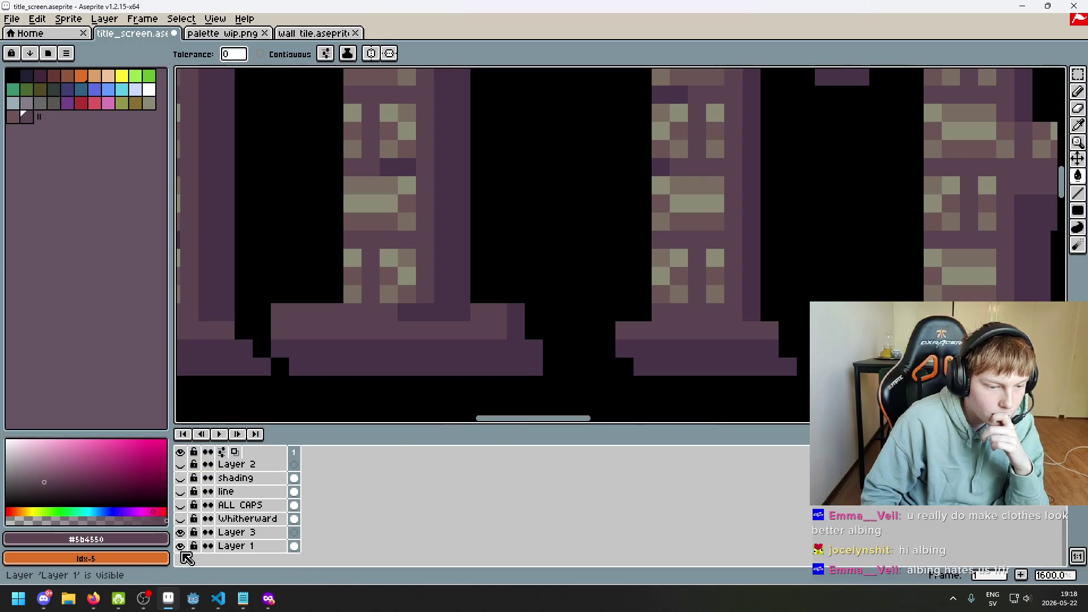
{"action": "left_click", "coordinate": [181, 535]}
{"action": "scroll", "coordinate": [182, 539], "scroll_direction": "up", "scroll_amount": 2}
{"action": "scroll", "coordinate": [184, 527], "scroll_direction": "down", "scroll_amount": 2}
{"action": "left_click", "coordinate": [180, 533]}
{"action": "scroll", "coordinate": [190, 538], "scroll_direction": "up", "scroll_amount": 2}
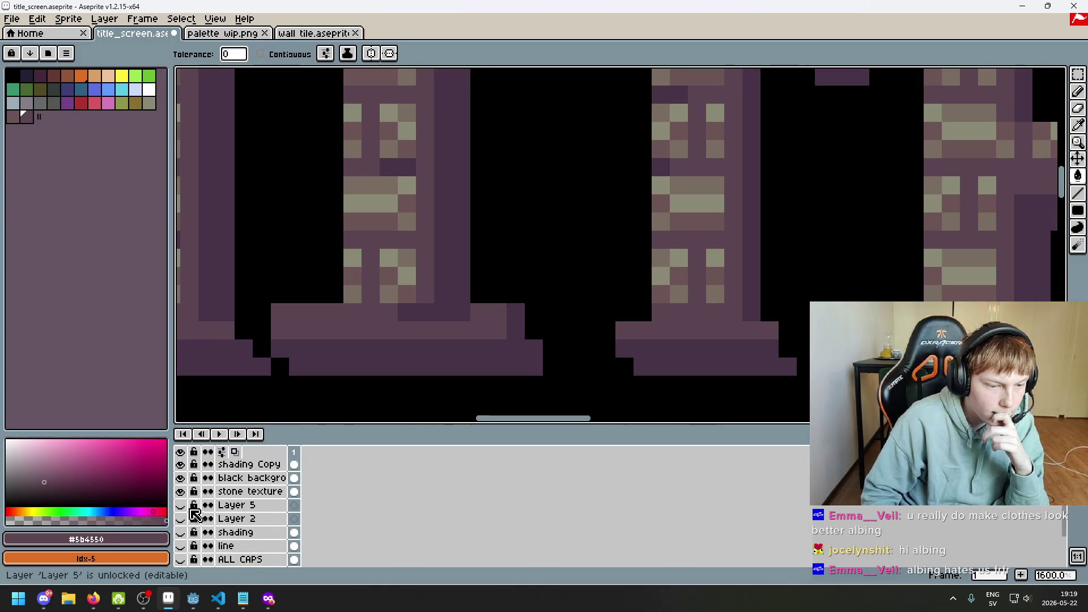
{"action": "scroll", "coordinate": [194, 521], "scroll_direction": "up", "scroll_amount": 2}
- Hide the black background and zoom out to see the whole brick strip
{"action": "left_click", "coordinate": [180, 520]}
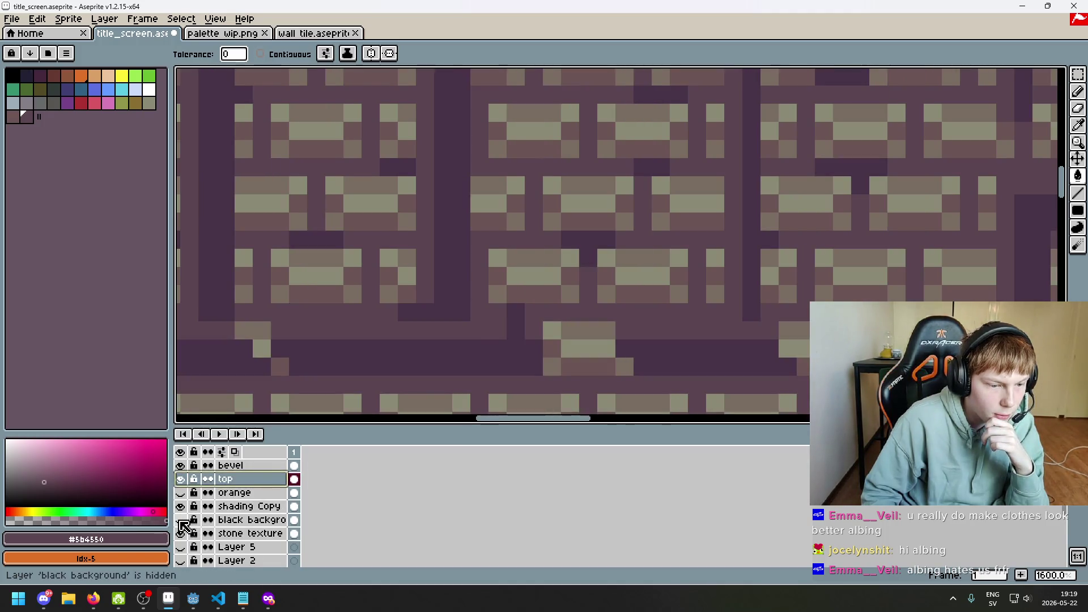
{"action": "scroll", "coordinate": [183, 526], "scroll_direction": "down", "scroll_amount": 2}
{"action": "key", "text": "minus"}
{"action": "key", "text": "minus"}
{"action": "scroll", "coordinate": [230, 513], "scroll_direction": "up", "scroll_amount": 1}
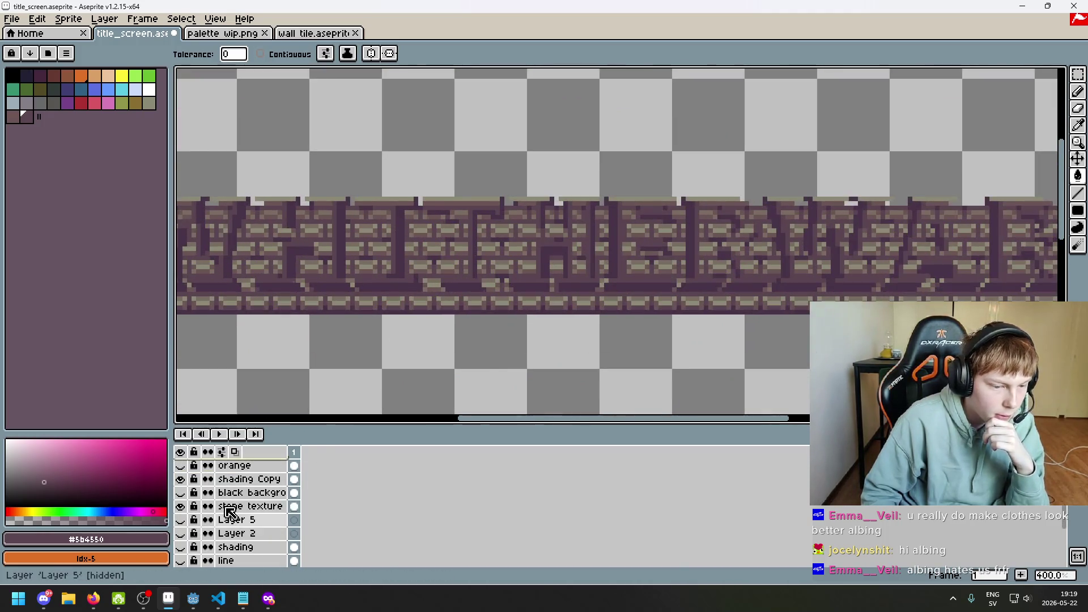
- Toggle the stone texture on the lettering, leaving it visible
{"action": "left_click", "coordinate": [182, 506]}
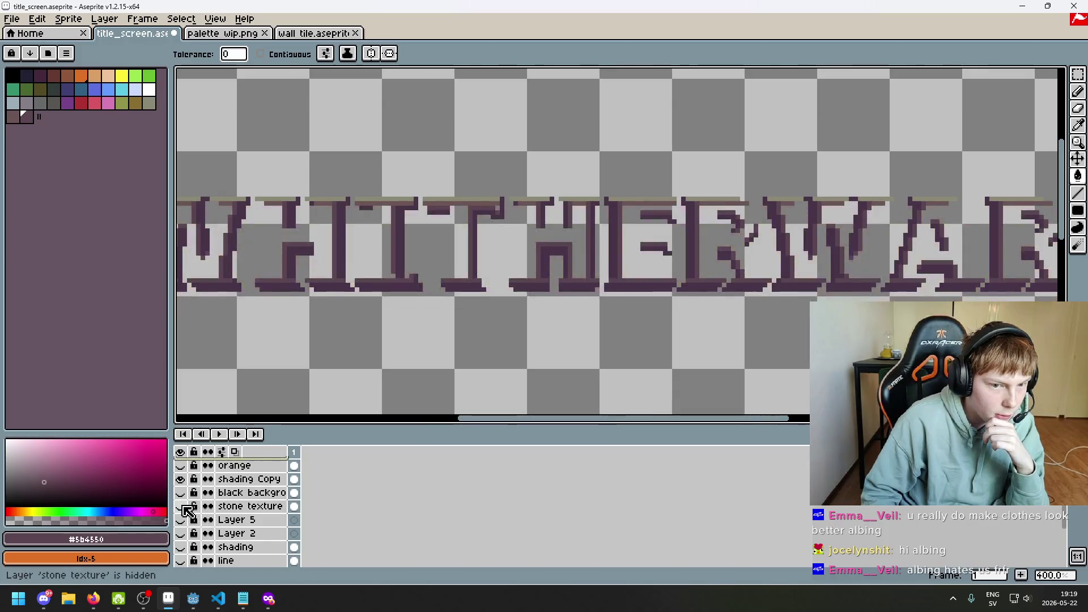
{"action": "left_click", "coordinate": [181, 506]}
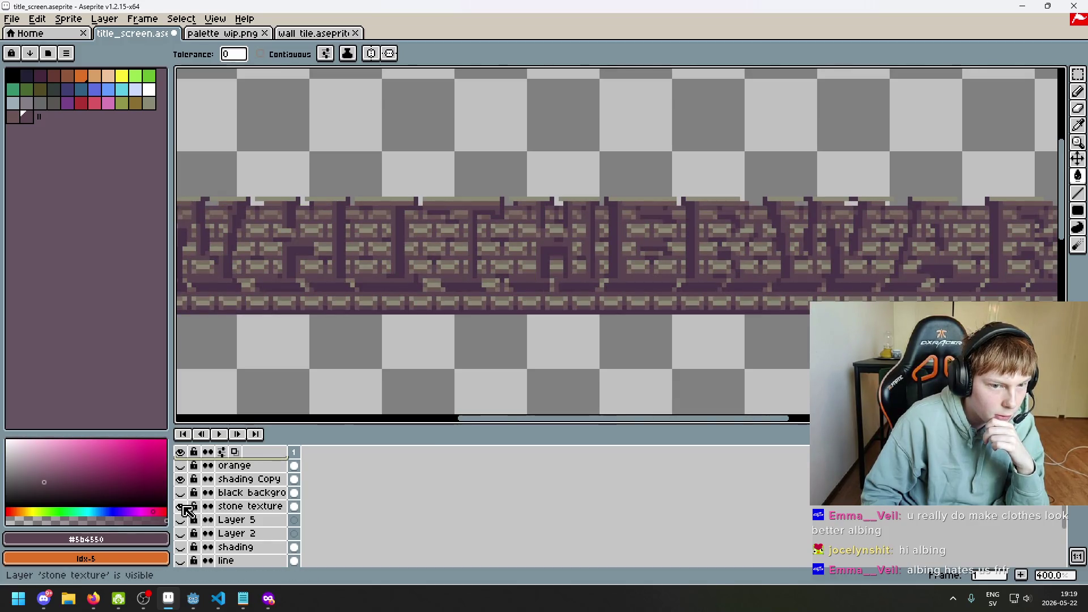
{"action": "left_click", "coordinate": [181, 506]}
{"action": "scroll", "coordinate": [357, 279], "scroll_direction": "up", "scroll_amount": 1}
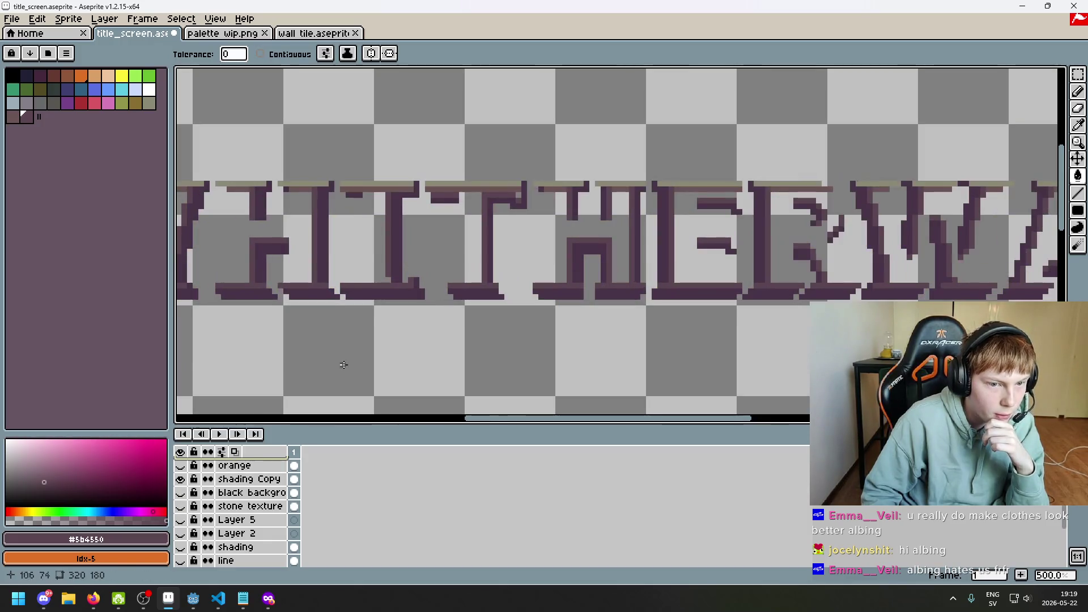
{"action": "left_click", "coordinate": [181, 506]}
- Show the black background and the orange letter fill again
{"action": "left_click", "coordinate": [182, 493]}
{"action": "scroll", "coordinate": [182, 485], "scroll_direction": "up", "scroll_amount": 1}
{"action": "left_click", "coordinate": [185, 479]}
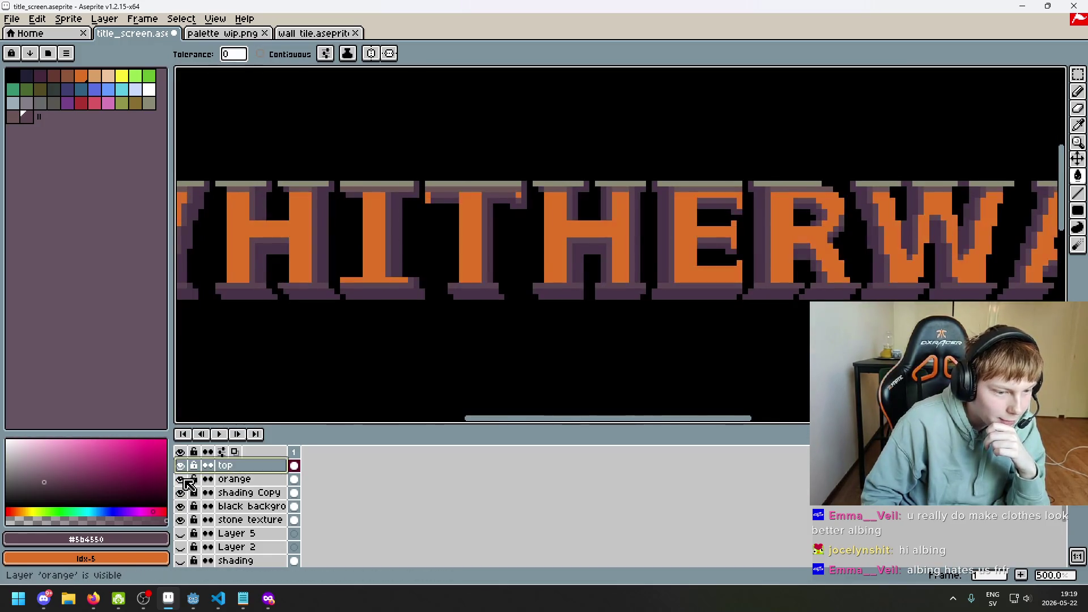
{"action": "left_click_drag", "start_coordinate": [325, 331], "coordinate": [423, 372]}
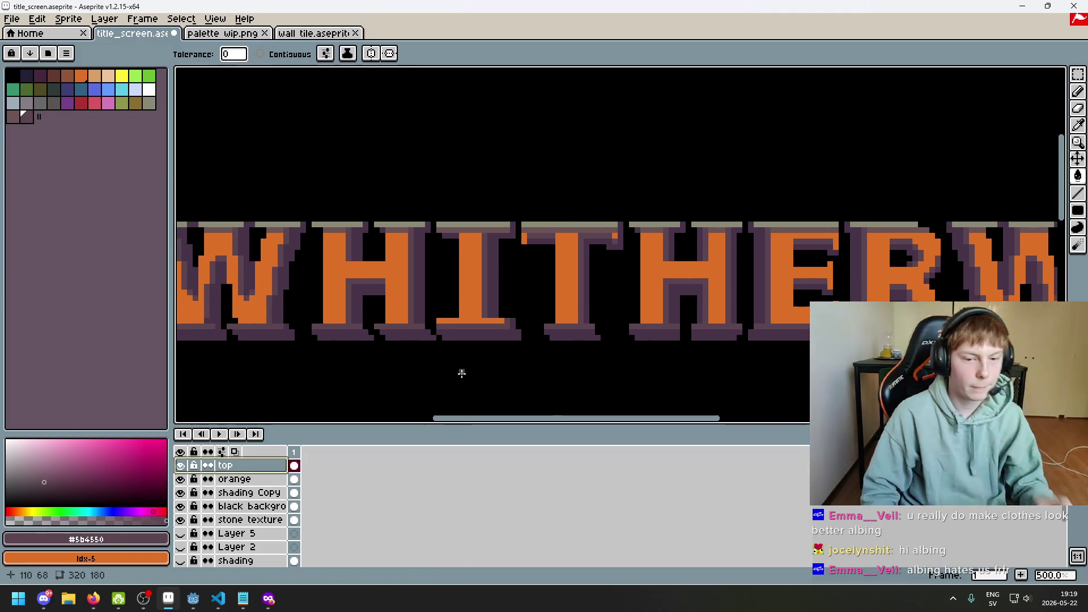
{"action": "scroll", "coordinate": [493, 357], "scroll_direction": "up", "scroll_amount": 1}
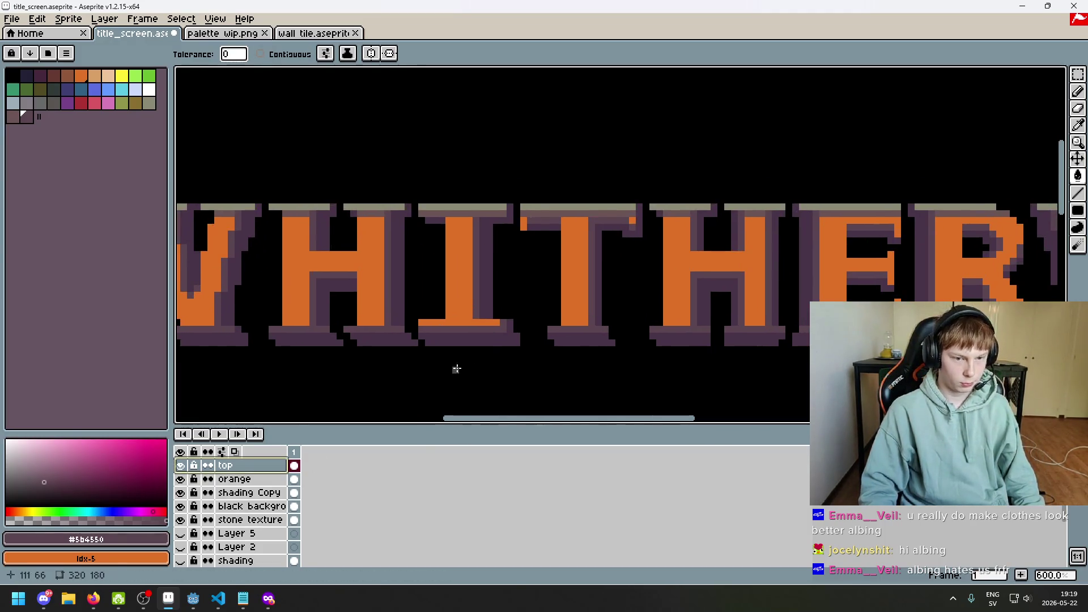
{"action": "scroll", "coordinate": [470, 361], "scroll_direction": "down", "scroll_amount": 4}
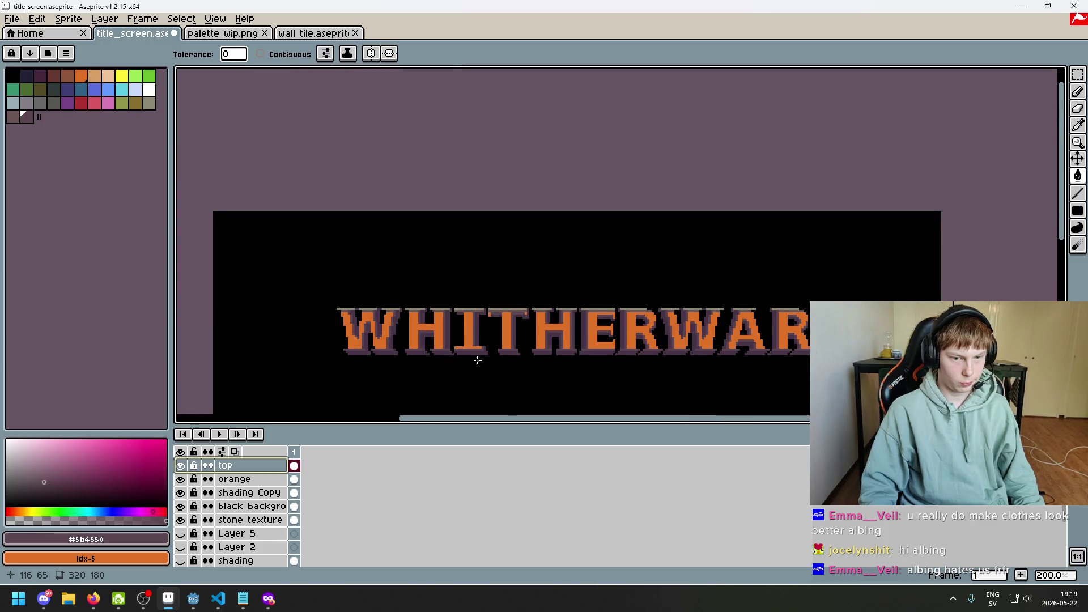
{"action": "scroll", "coordinate": [478, 361], "scroll_direction": "up", "scroll_amount": 5}
{"action": "scroll", "coordinate": [187, 488], "scroll_direction": "up", "scroll_amount": 1}
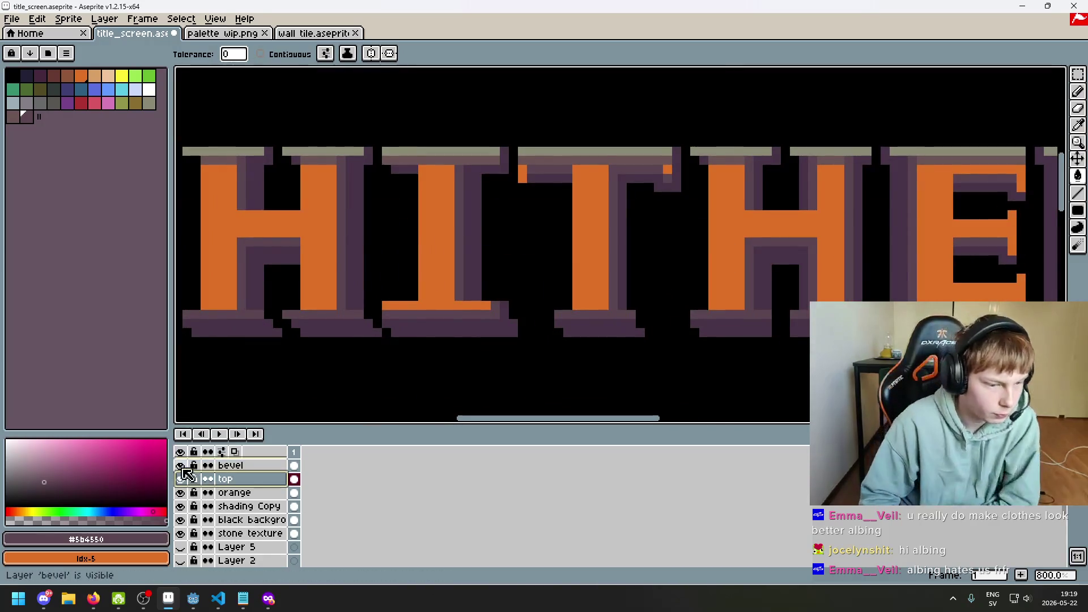
- Compare the black background and stone texture on and off, leaving the background hidden
{"action": "left_click", "coordinate": [180, 520]}
{"action": "left_click", "coordinate": [180, 519]}
{"action": "left_click", "coordinate": [180, 533]}
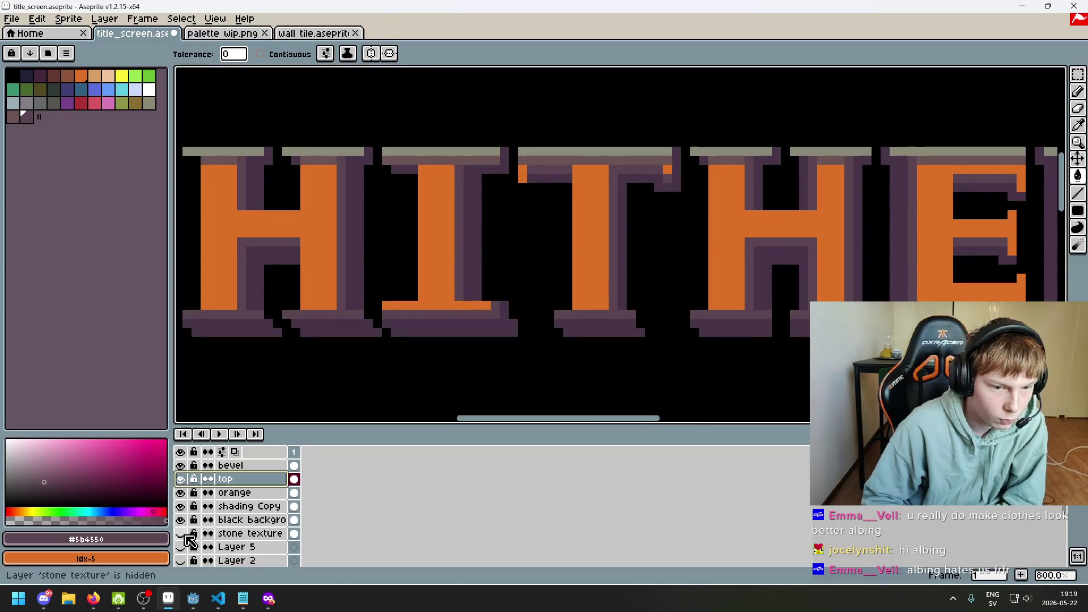
{"action": "left_click", "coordinate": [180, 533]}
{"action": "left_click", "coordinate": [181, 519]}
- Hide the Shading Copy, orange, stone, bevel and top layers, then restore orange, bevel and top
{"action": "left_click", "coordinate": [180, 506]}
{"action": "left_click", "coordinate": [181, 492]}
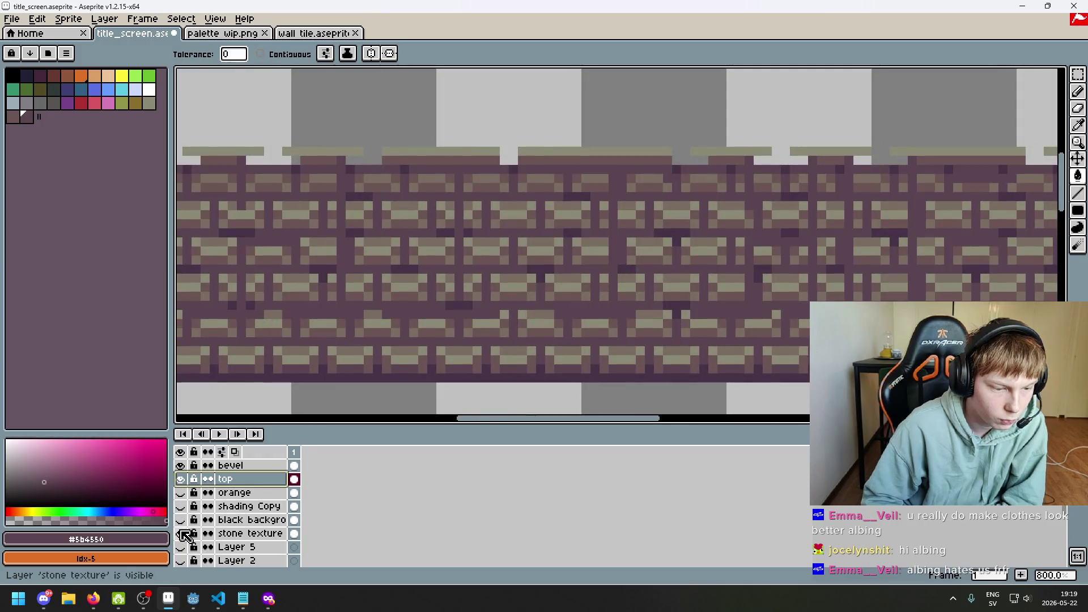
{"action": "left_click", "coordinate": [180, 533]}
{"action": "left_click", "coordinate": [180, 466]}
{"action": "left_click", "coordinate": [181, 479]}
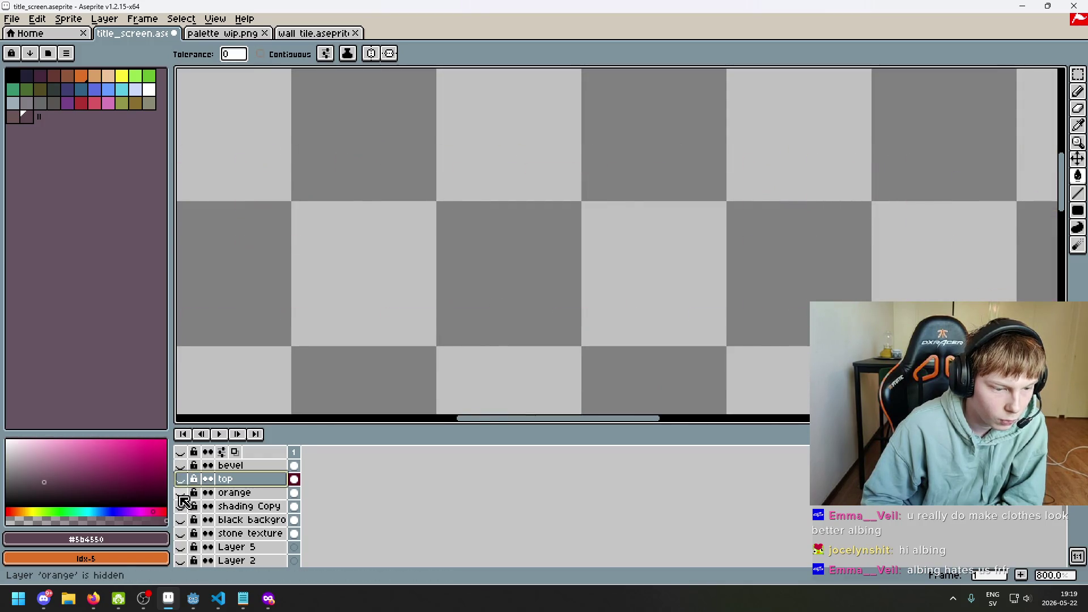
{"action": "left_click", "coordinate": [181, 493]}
{"action": "left_click", "coordinate": [180, 466]}
{"action": "left_click", "coordinate": [181, 479]}
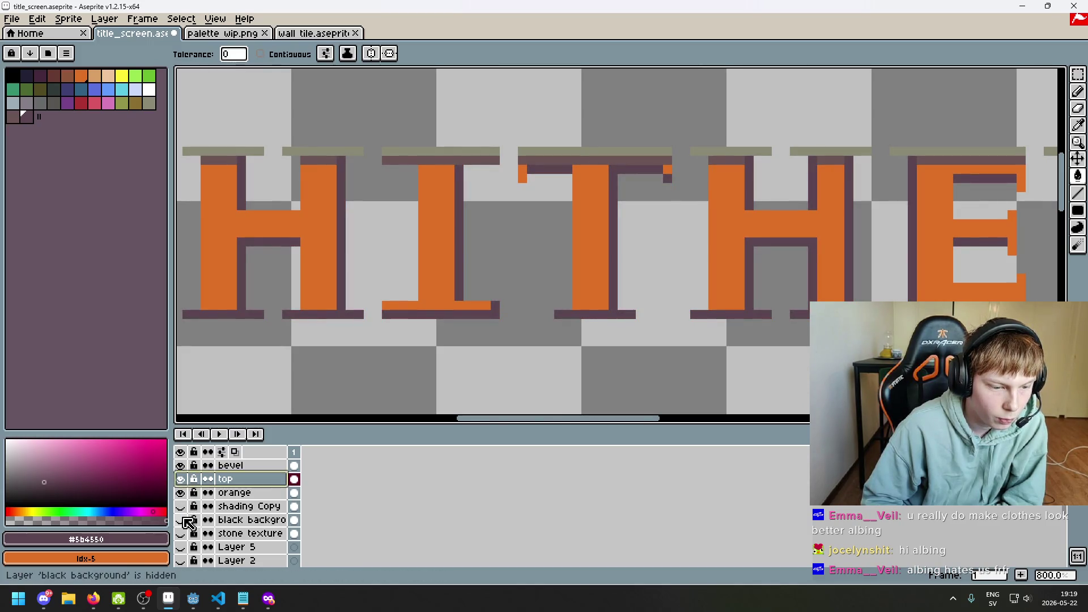
- Show the Shading Copy shadow, then bring back the stone texture and black background
{"action": "left_click", "coordinate": [181, 507]}
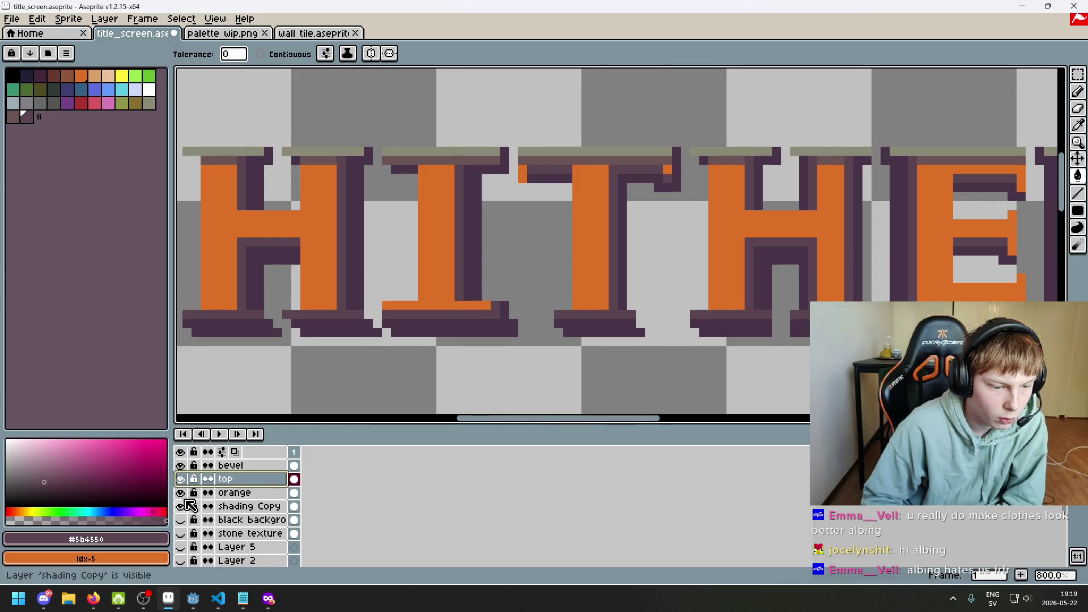
{"action": "left_click", "coordinate": [181, 534]}
{"action": "left_click", "coordinate": [181, 520]}
{"action": "left_click", "coordinate": [181, 520]}
{"action": "left_click", "coordinate": [181, 534]}
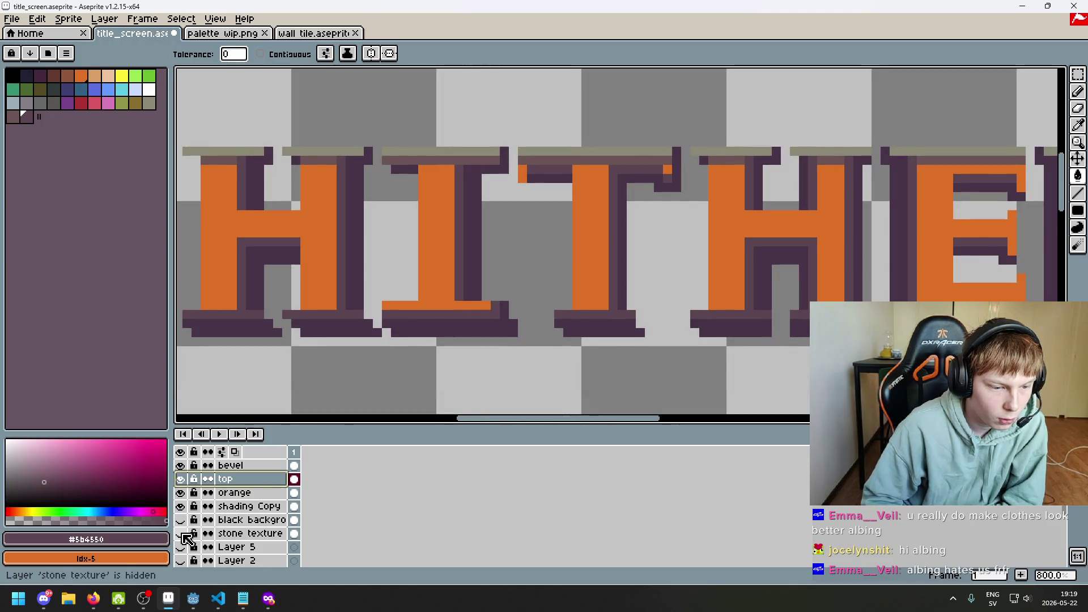
{"action": "left_click", "coordinate": [181, 534]}
{"action": "left_click", "coordinate": [186, 524]}
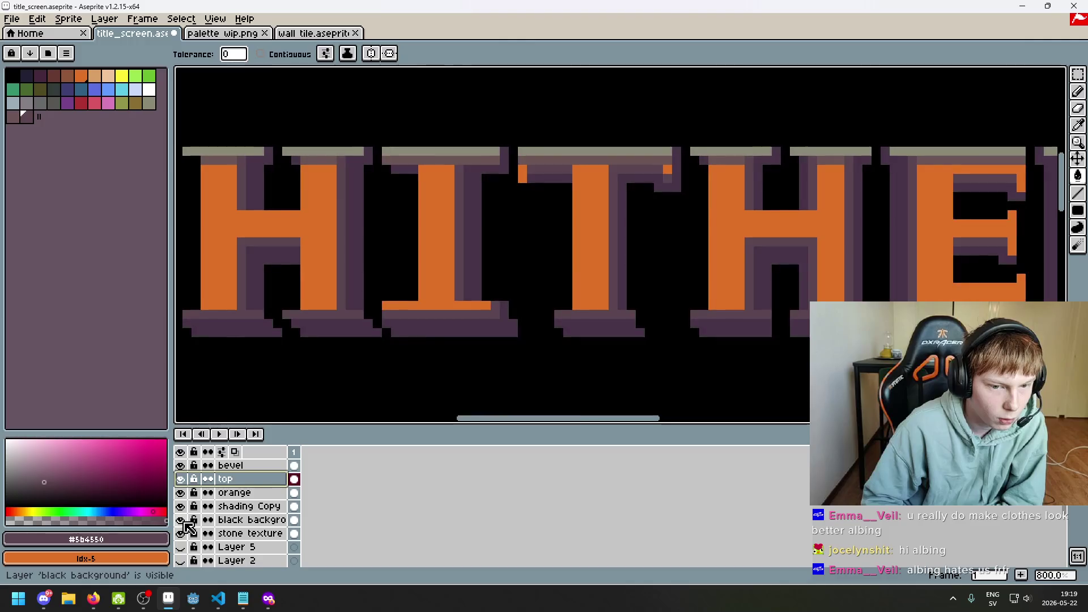
- Hide the orange fill to reveal the brick texture on the letters
{"action": "left_click", "coordinate": [182, 493]}
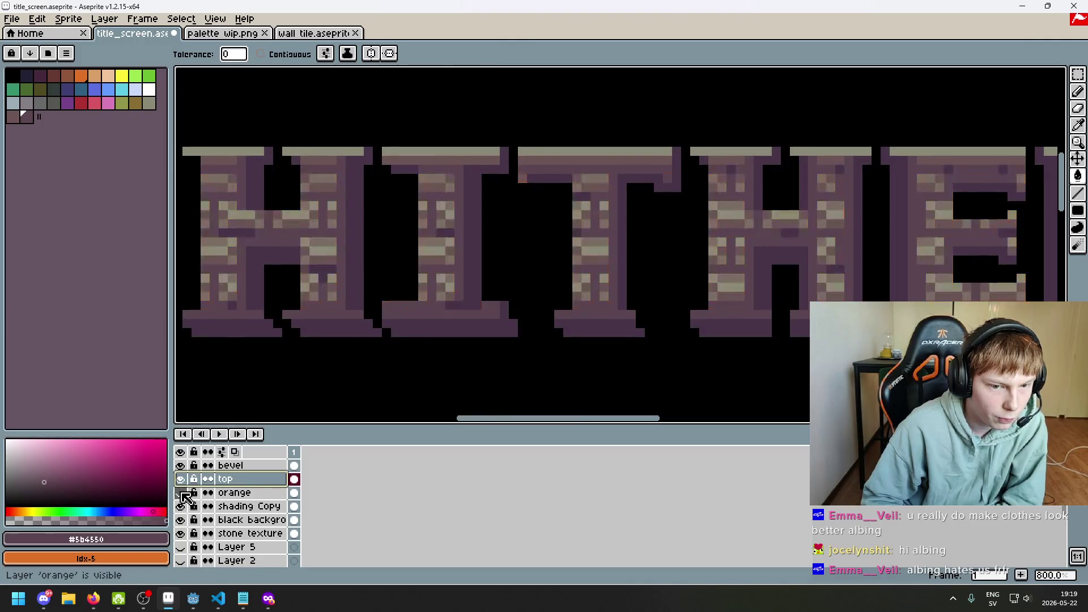
{"action": "left_click", "coordinate": [181, 493]}
{"action": "left_click", "coordinate": [181, 494]}
{"action": "scroll", "coordinate": [423, 311], "scroll_direction": "up", "scroll_amount": 3}
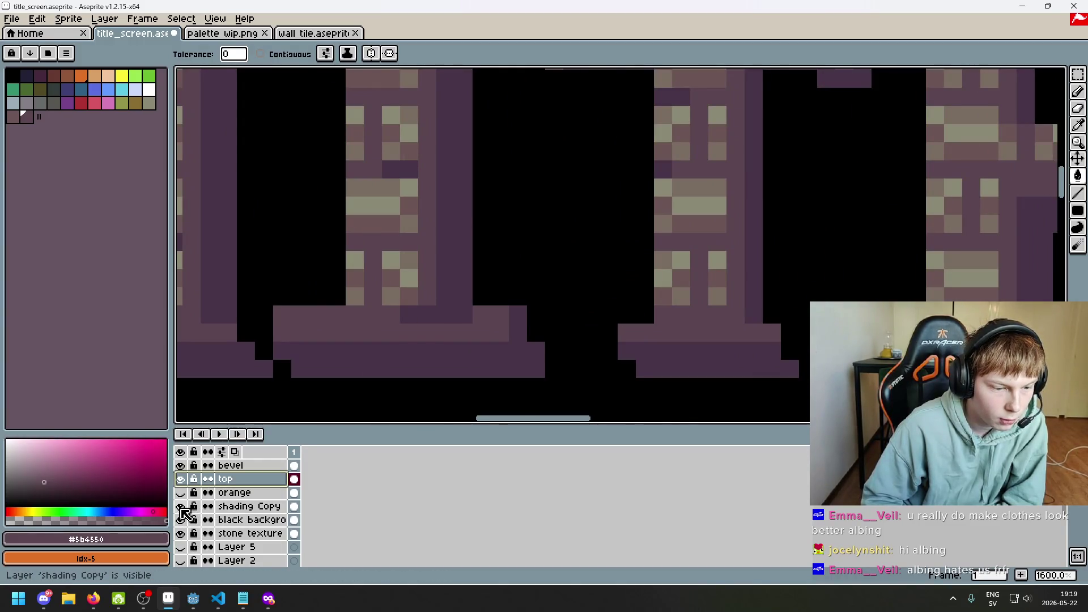
- Toggle the stone texture to inspect the shading, leaving the texture hidden
{"action": "left_click", "coordinate": [181, 520]}
{"action": "left_click", "coordinate": [181, 520]}
{"action": "left_click", "coordinate": [182, 534]}
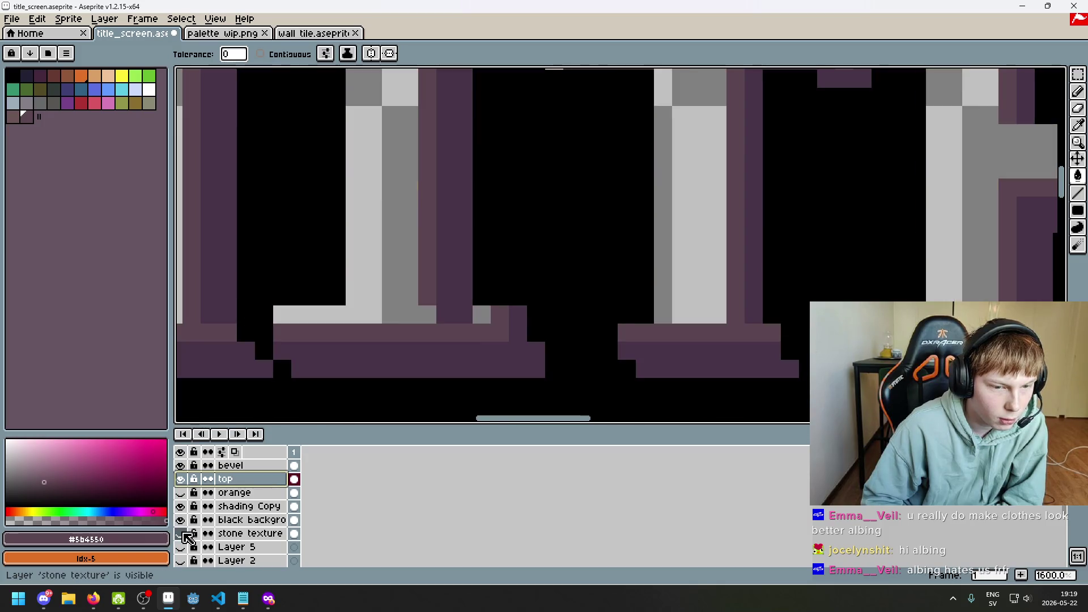
{"action": "left_click", "coordinate": [182, 533]}
{"action": "left_click", "coordinate": [181, 534]}
{"action": "left_click", "coordinate": [182, 533]}
{"action": "left_click", "coordinate": [182, 533]}
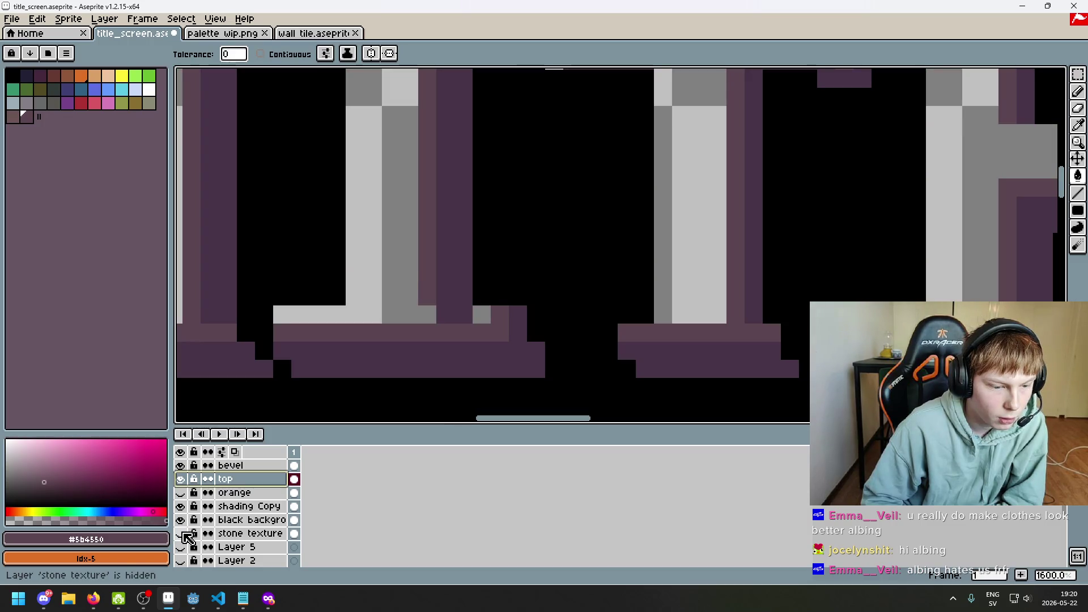
{"action": "scroll", "coordinate": [298, 377], "scroll_direction": "down", "scroll_amount": 3}
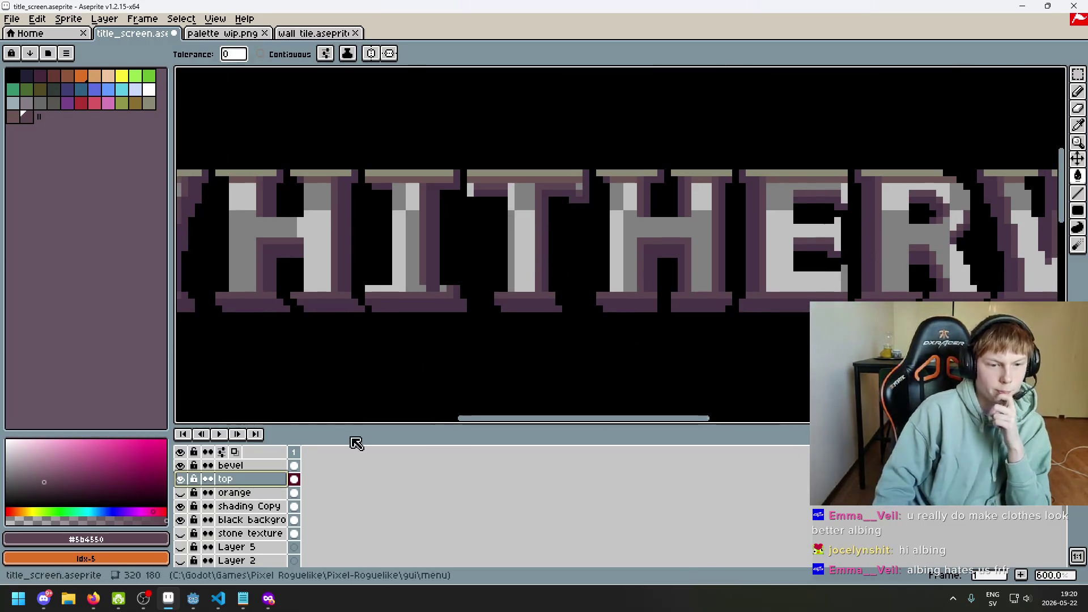
{"action": "scroll", "coordinate": [428, 298], "scroll_direction": "up", "scroll_amount": 3}
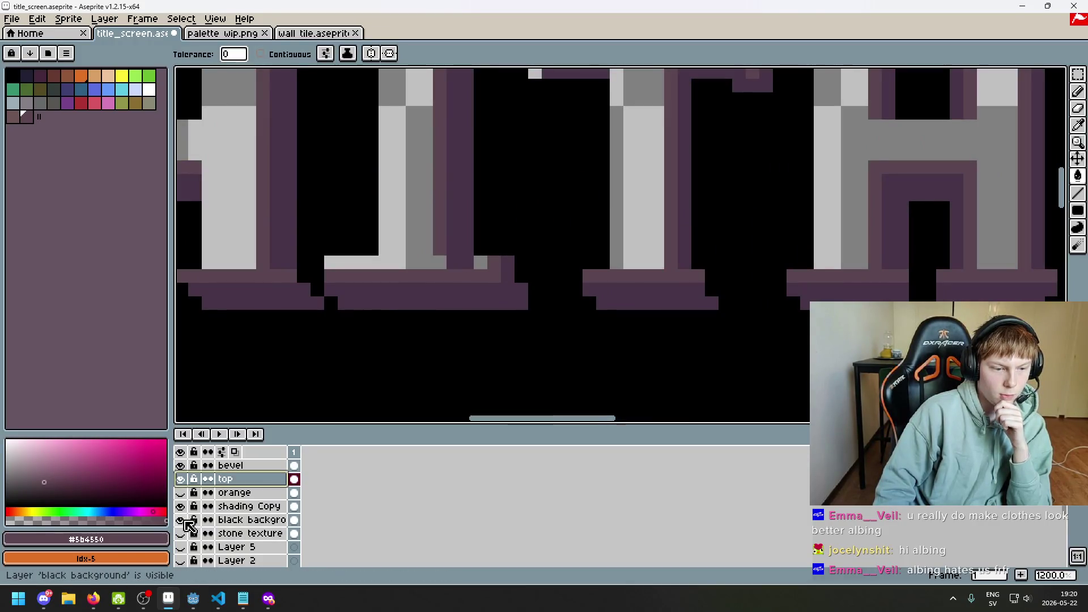